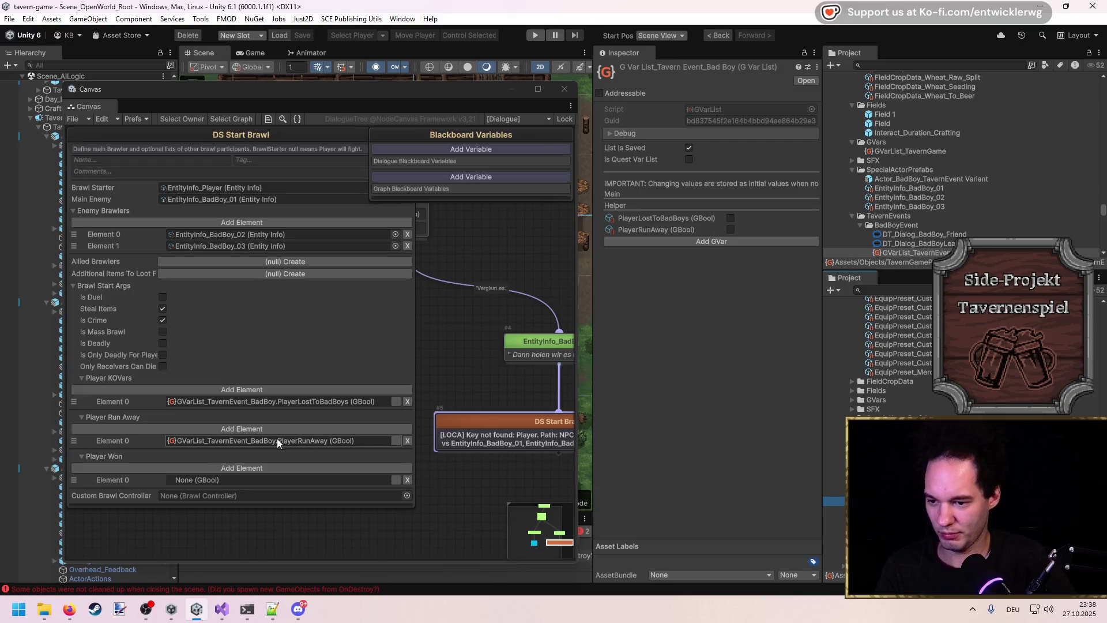
# Step: Add a Player Won entry and assign a new GBool 'PlayerWonFight' created in List_TavernEvent_BadBoy
pyautogui.click(278, 469)
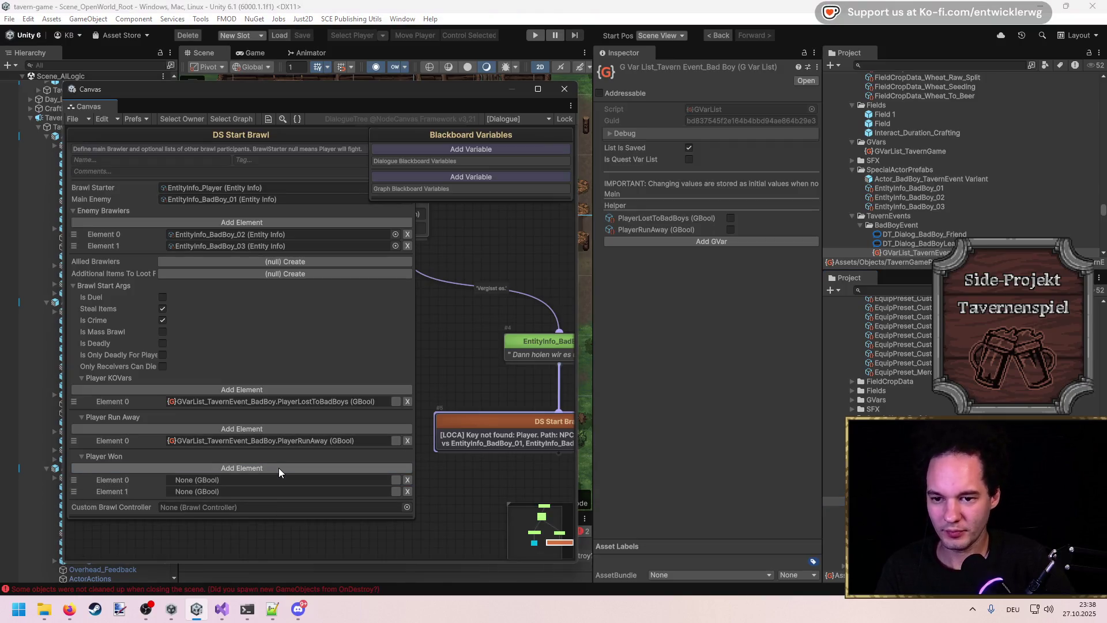
pyautogui.click(402, 487)
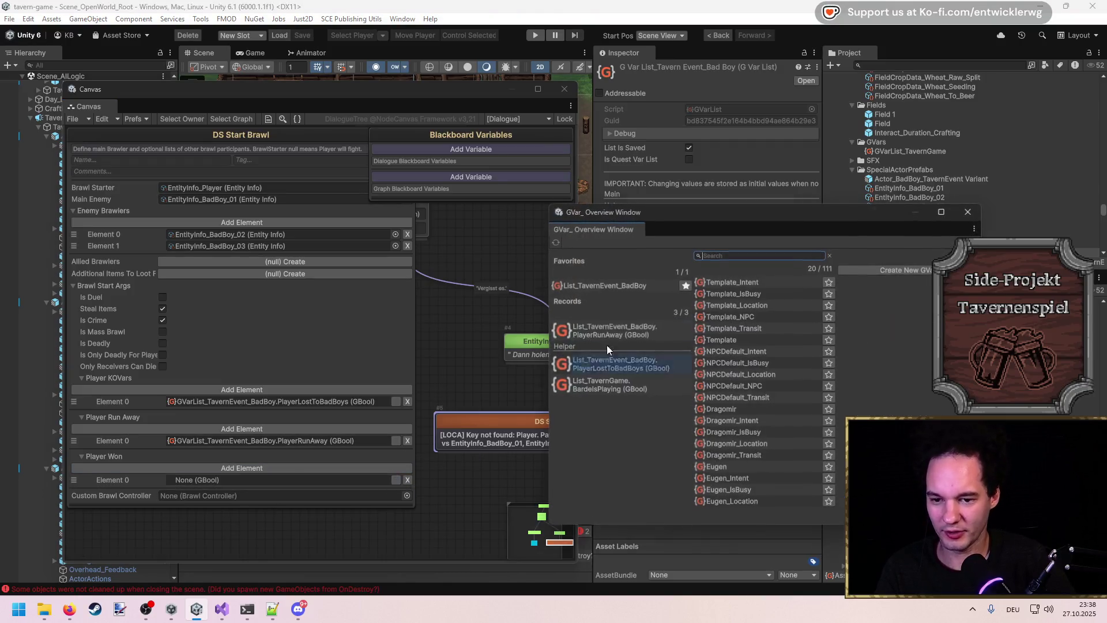
pyautogui.click(602, 287)
pyautogui.click(900, 270)
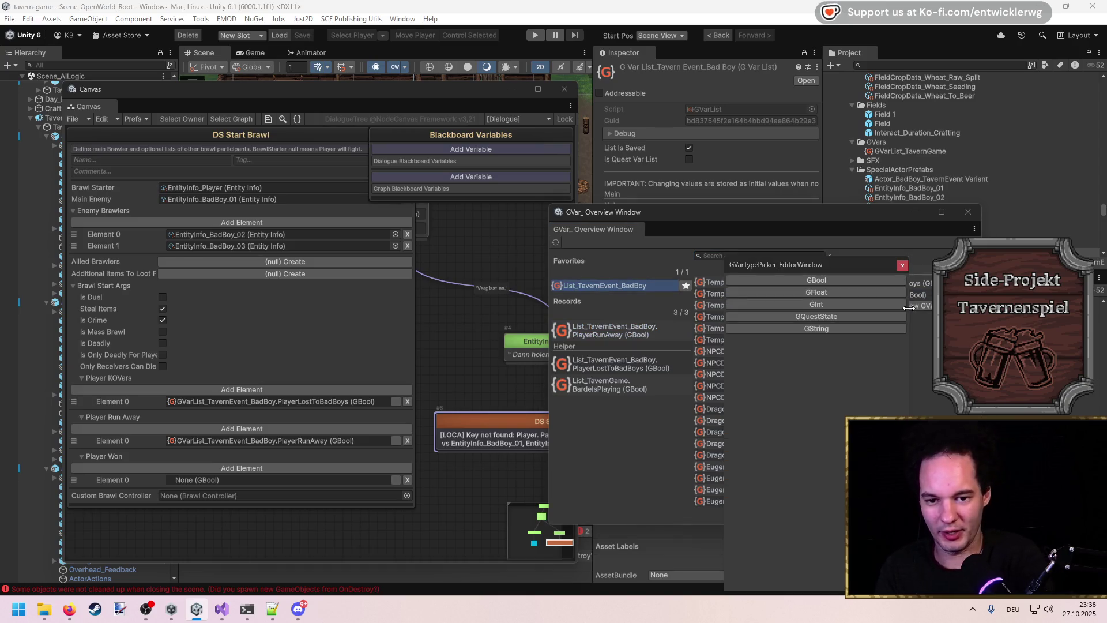
pyautogui.click(864, 280)
pyautogui.write('PlayerW')
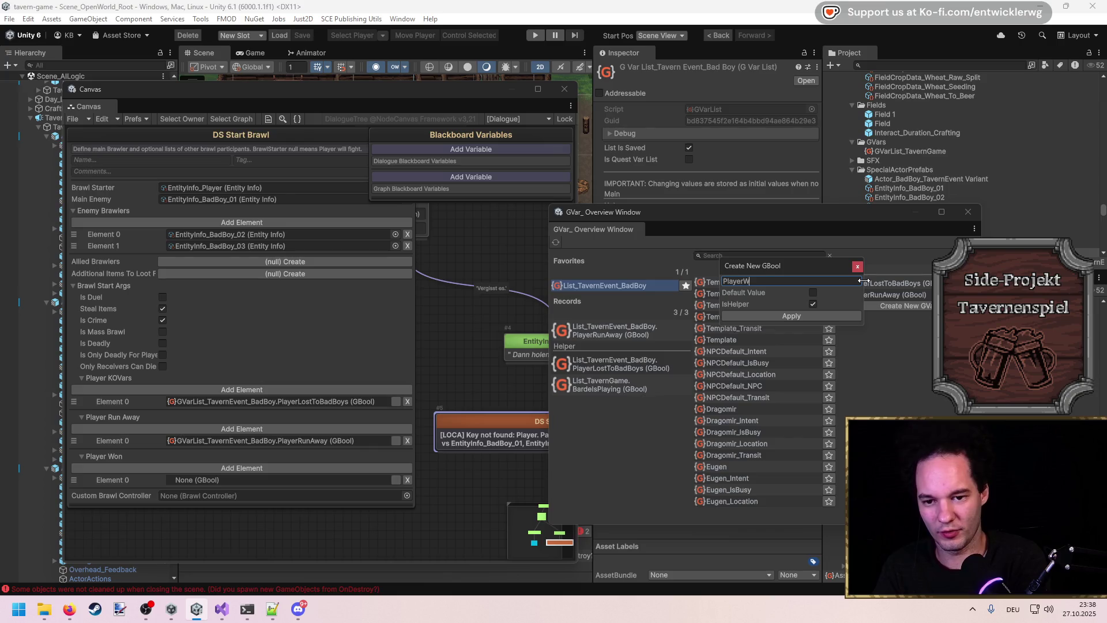
pyautogui.click(842, 316)
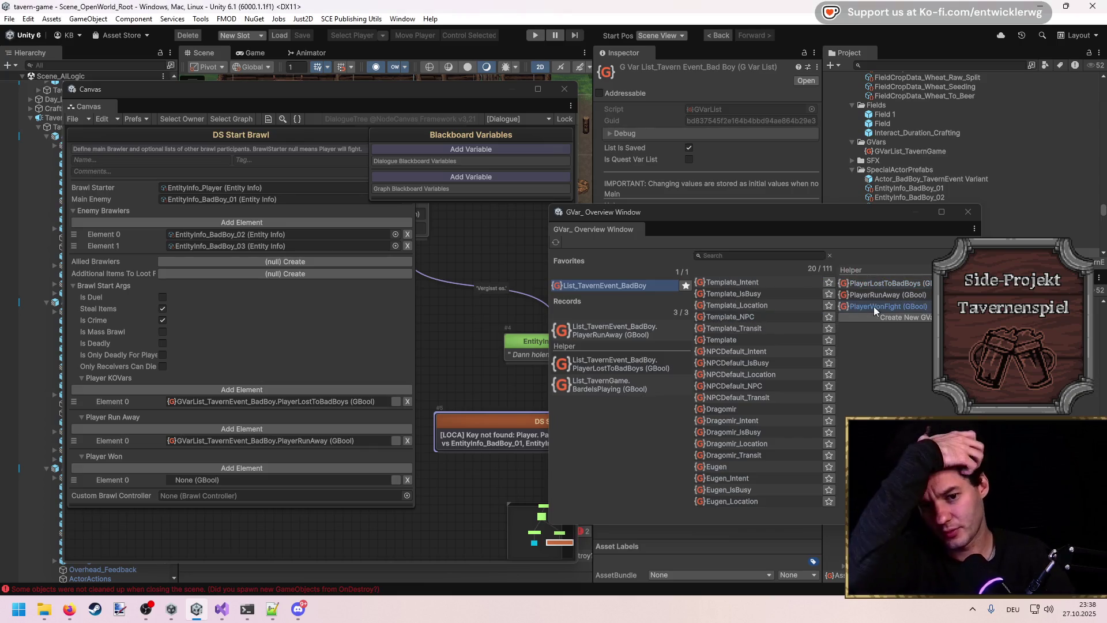
pyautogui.click(884, 306)
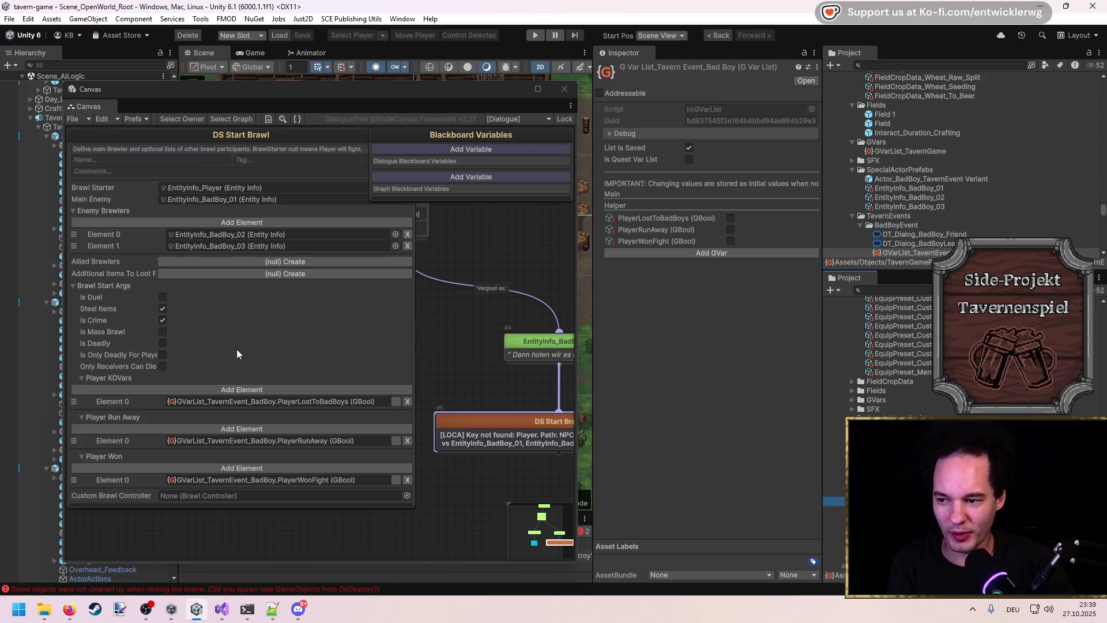
pyautogui.click(447, 257)
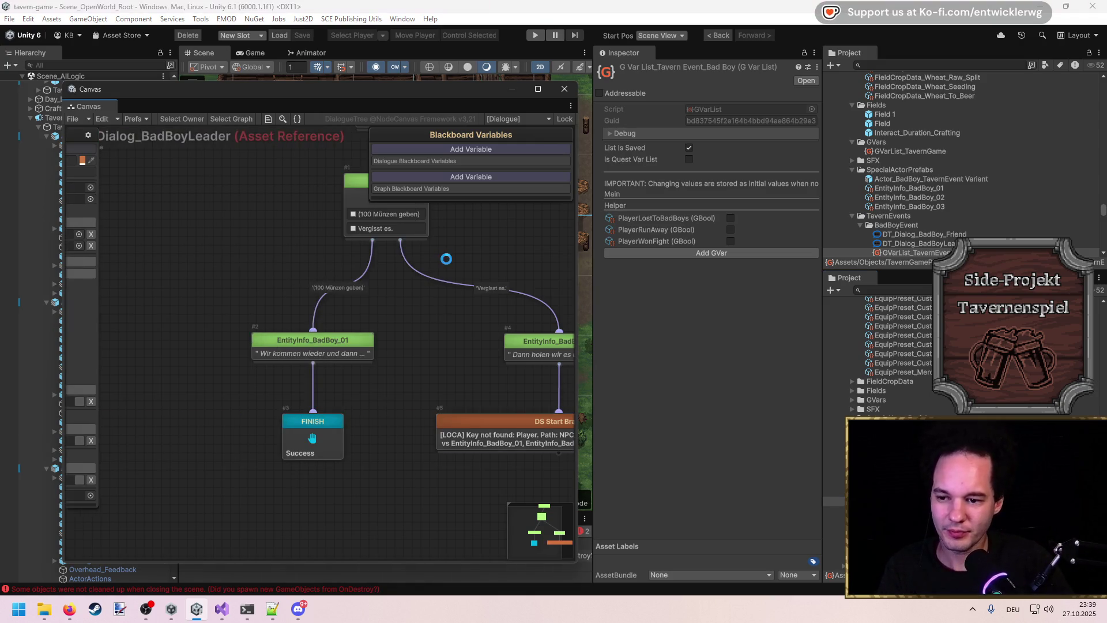
# Step: Widen the dialogue graph window to show more of the tree
pyautogui.scroll(-5, 496, 424)
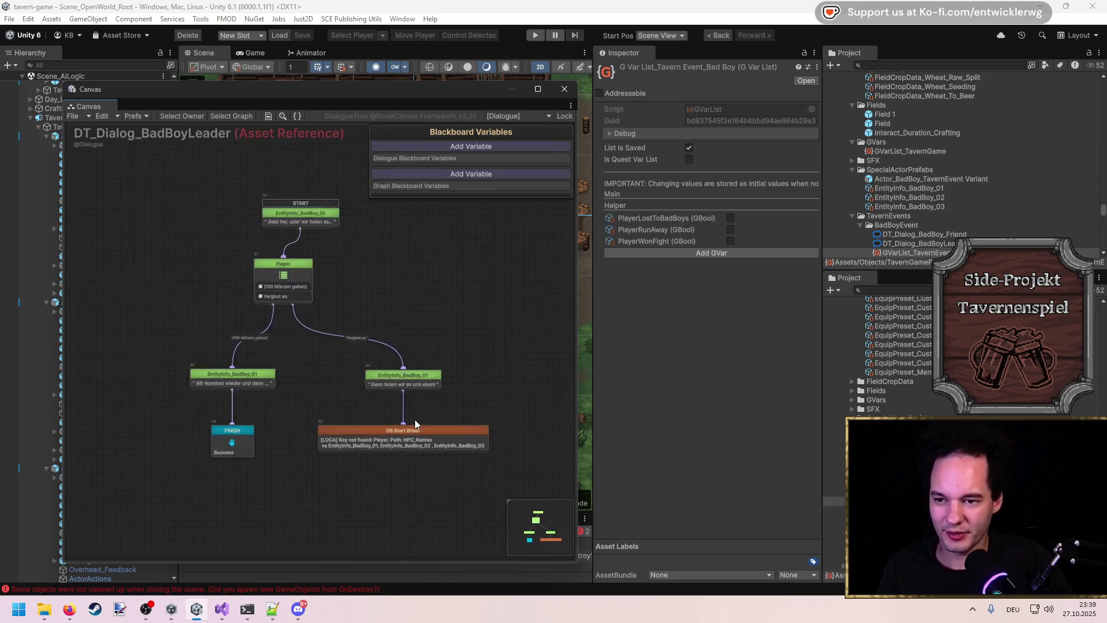
pyautogui.moveTo(576, 330); pyautogui.dragTo(761, 340)
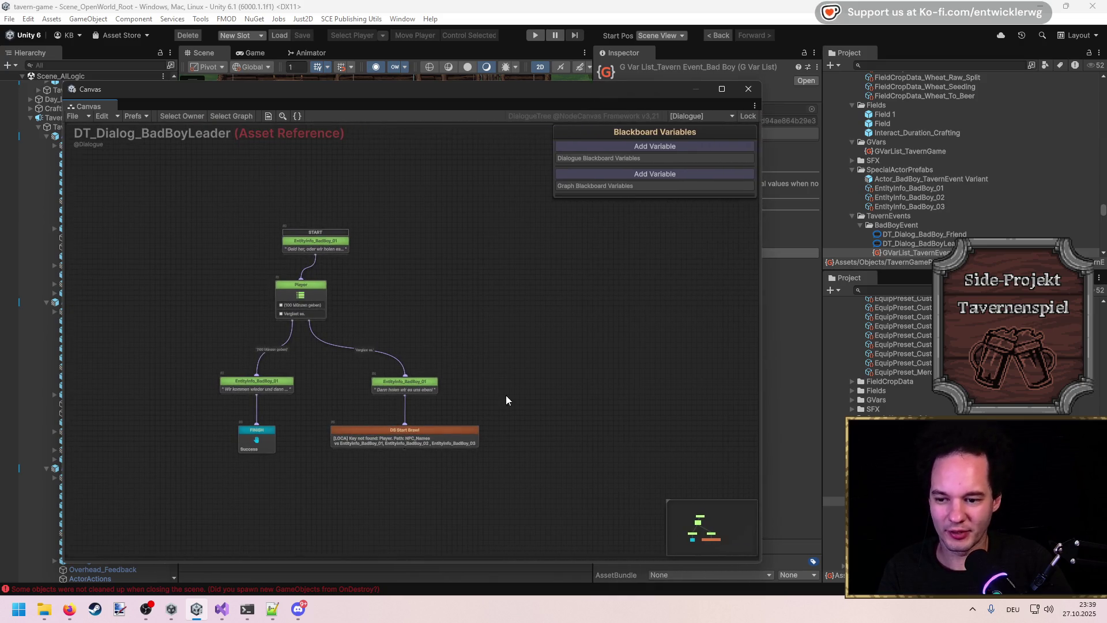
pyautogui.scroll(5, 506, 395)
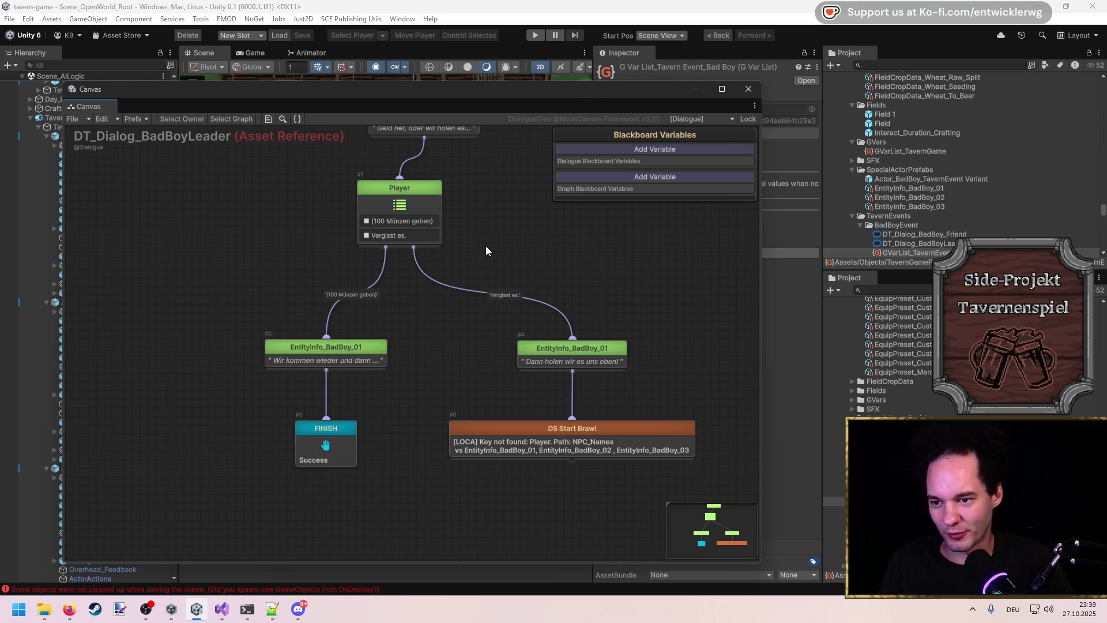
pyautogui.scroll(-2, 580, 411)
pyautogui.scroll(2, 565, 382)
# Step: Pan the graph and select the '(100 Münzen geben)' choice connection
pyautogui.click(565, 382)
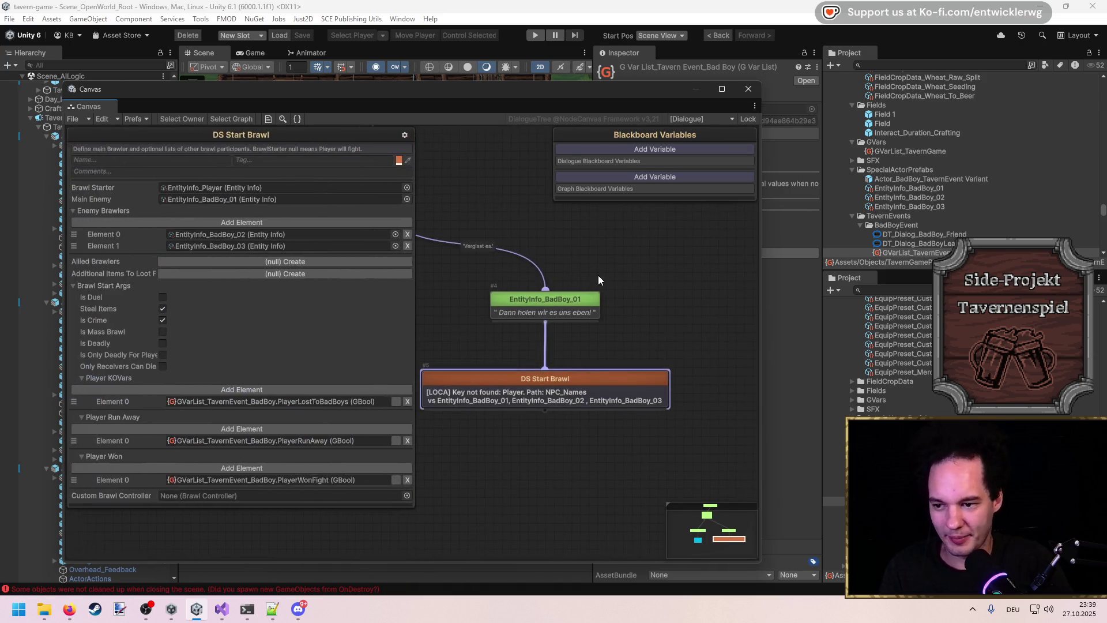
pyautogui.moveTo(571, 274); pyautogui.dragTo(580, 285)
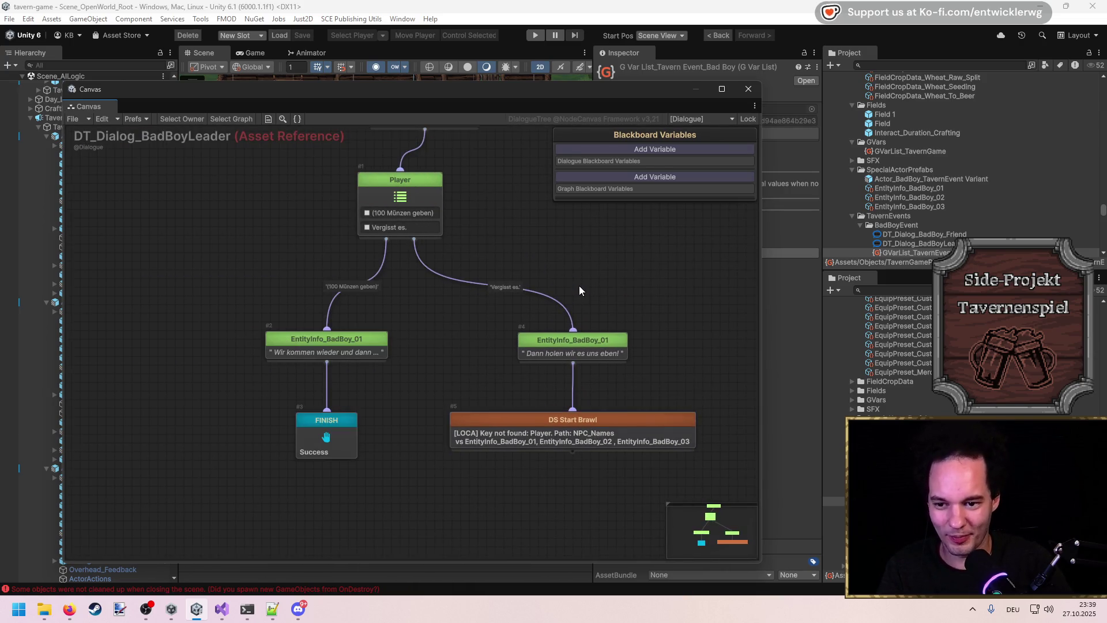
pyautogui.click(597, 437)
pyautogui.moveTo(544, 340); pyautogui.dragTo(662, 394)
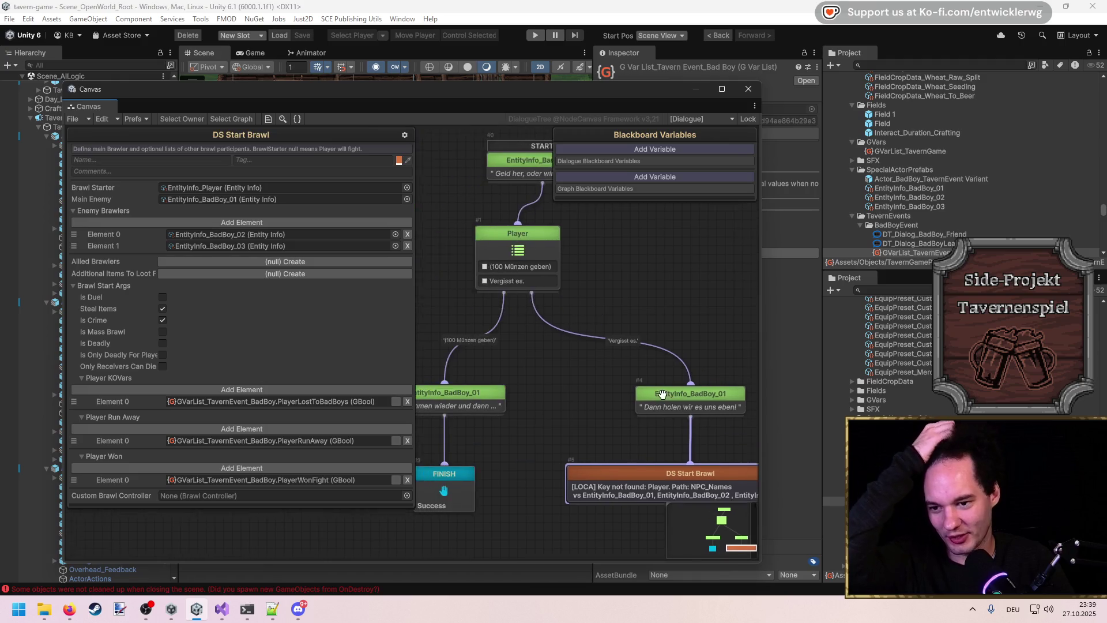
pyautogui.click(492, 348)
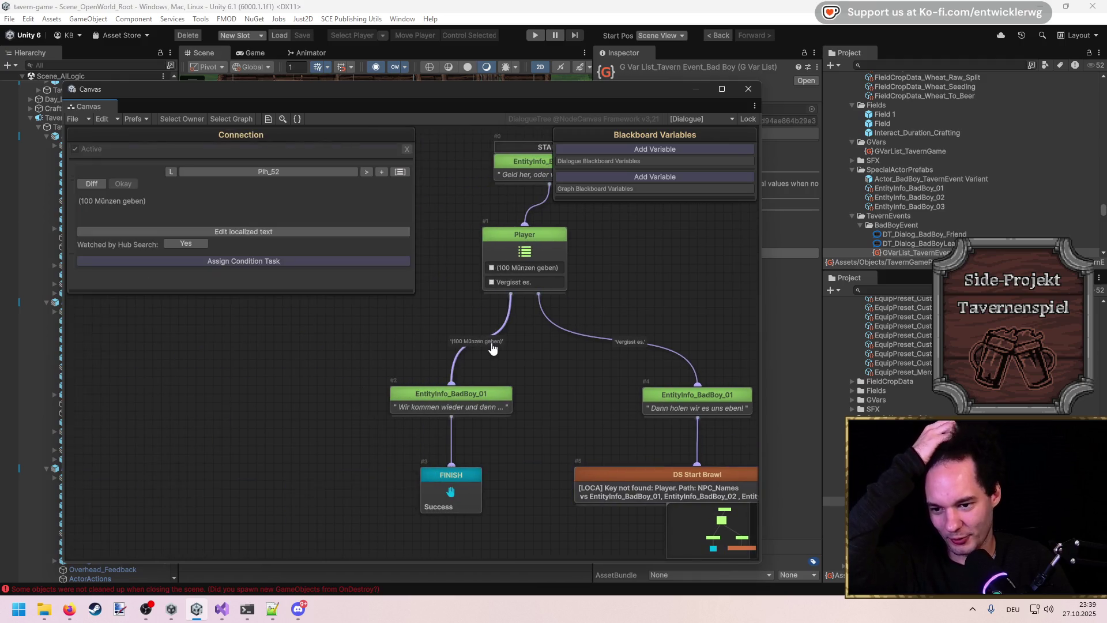
# Step: Add a DS_Has Items condition task with one item entry
pyautogui.click(296, 261)
pyautogui.write('has item')
pyautogui.press('Down')
pyautogui.press('Return')
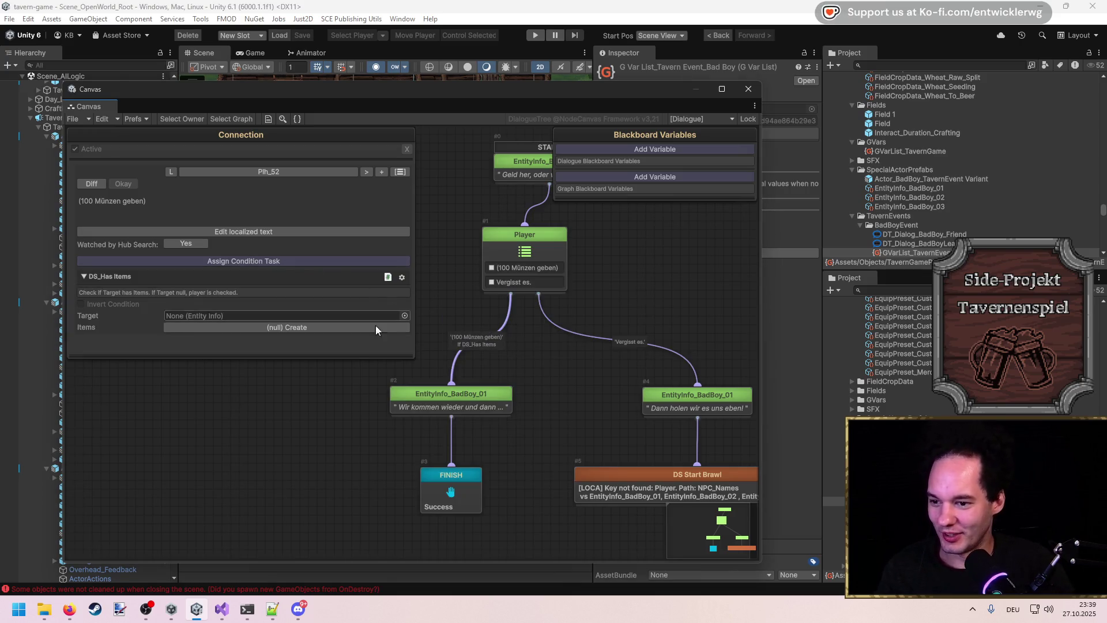
pyautogui.click(341, 328)
pyautogui.click(326, 339)
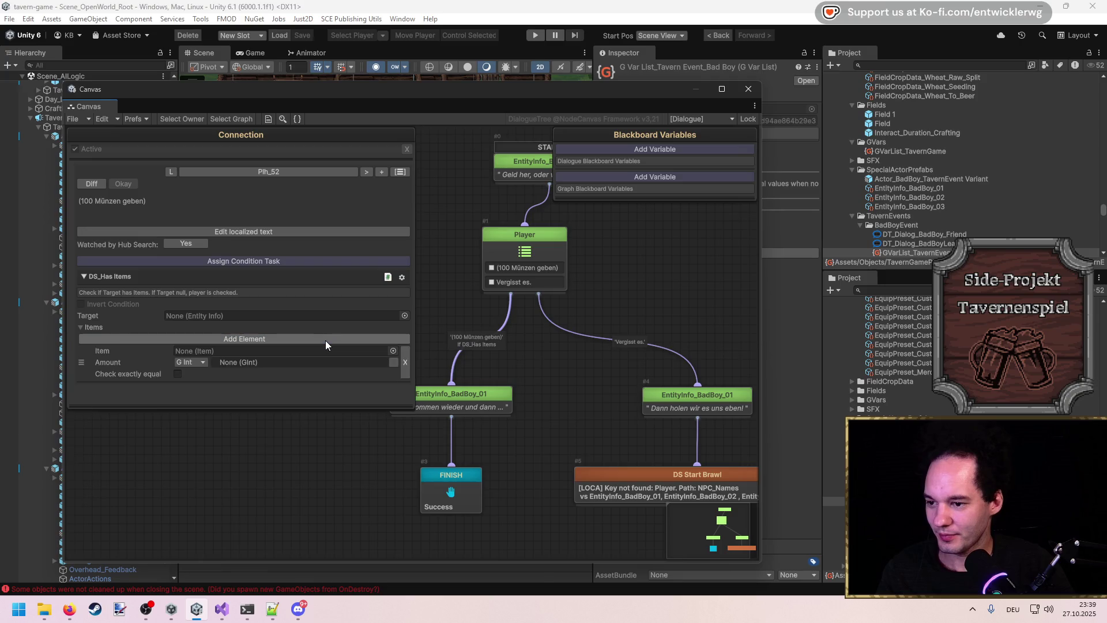
# Step: Target EntityInfo_Player and set the required item to Misc_Currency
pyautogui.click(405, 316)
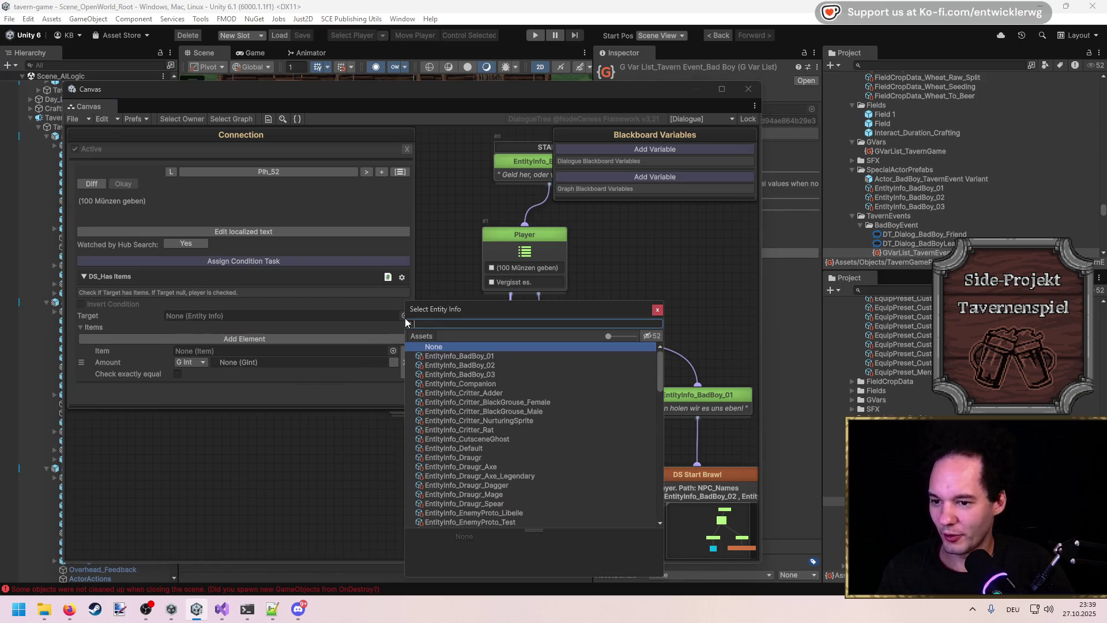
pyautogui.write('player')
pyautogui.click(482, 364)
pyautogui.press('Return')
pyautogui.click(394, 351)
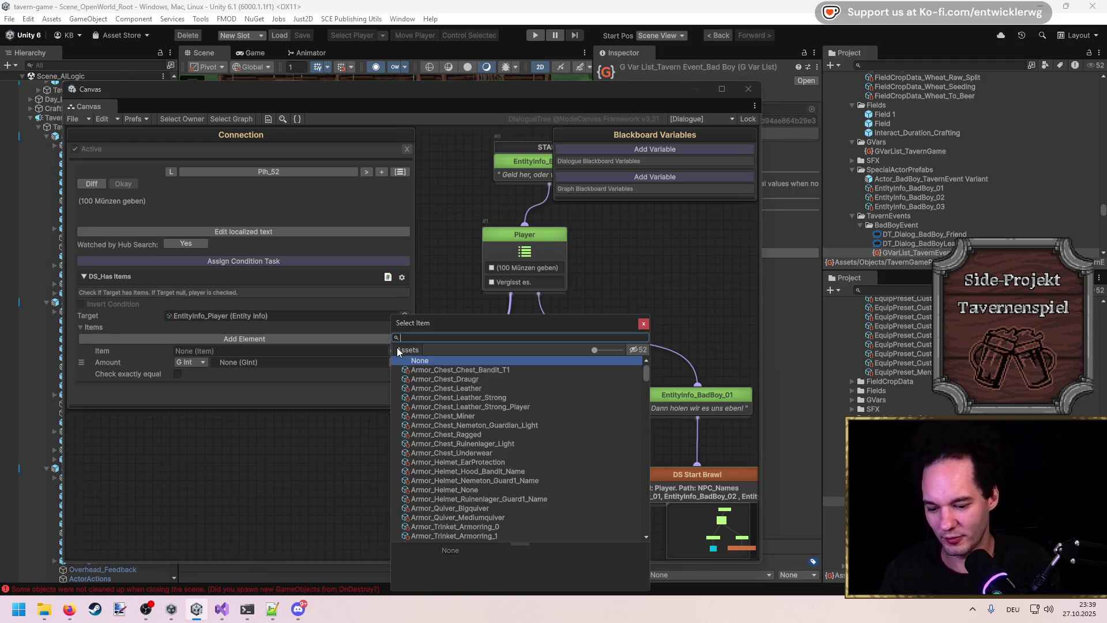
pyautogui.press('Down')
pyautogui.press('Return')
# Step: Set the item amount type to Int with a value of 100
pyautogui.click(200, 364)
pyautogui.click(208, 383)
pyautogui.click(244, 364)
pyautogui.write('00')
pyautogui.click(491, 391)
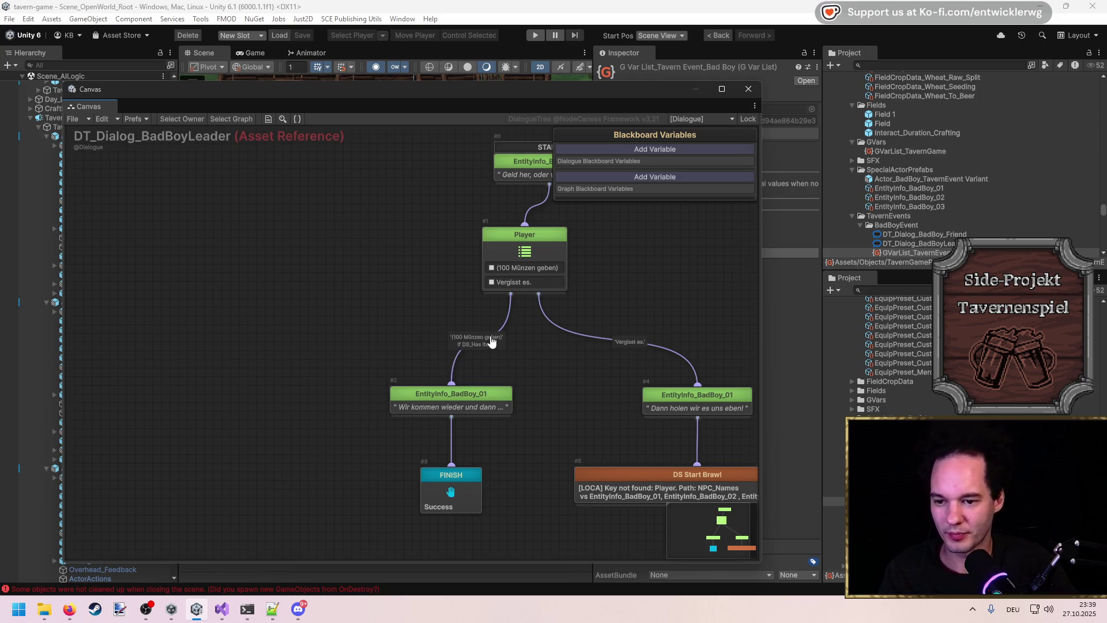
pyautogui.moveTo(492, 342); pyautogui.dragTo(433, 351)
pyautogui.scroll(-2, 433, 351)
pyautogui.scroll(1, 331, 421)
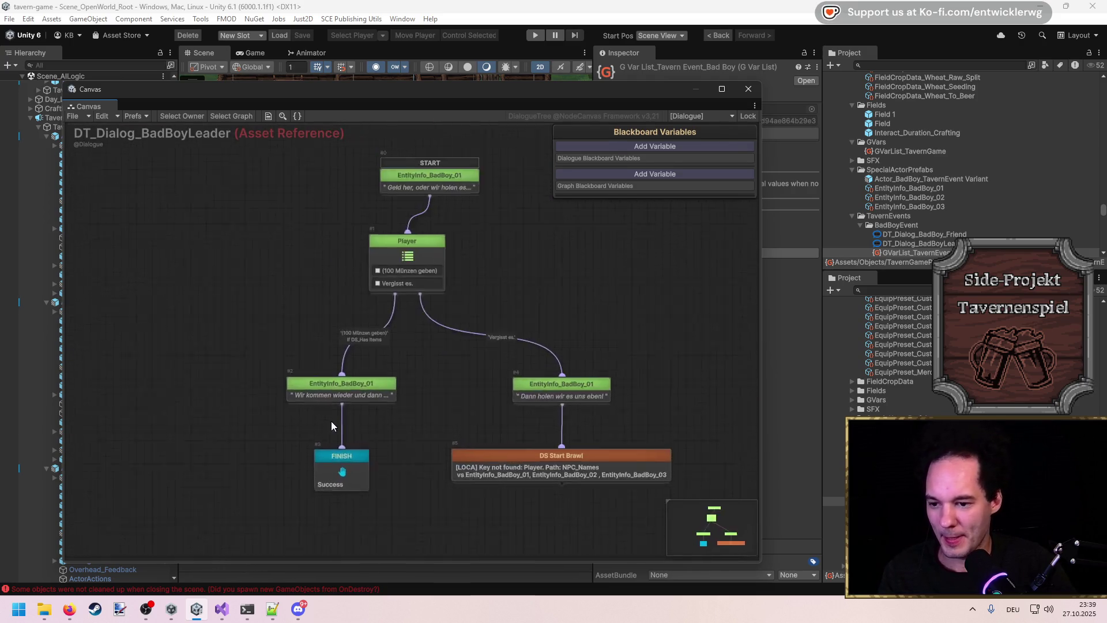
# Step: Add a DS Exchange Items node to the dialogue graph
pyautogui.rightClick(446, 334)
pyautogui.write('ggive')
pyautogui.hotkey('ctrl', 'a')
pyautogui.write('give ')
pyautogui.write('m')
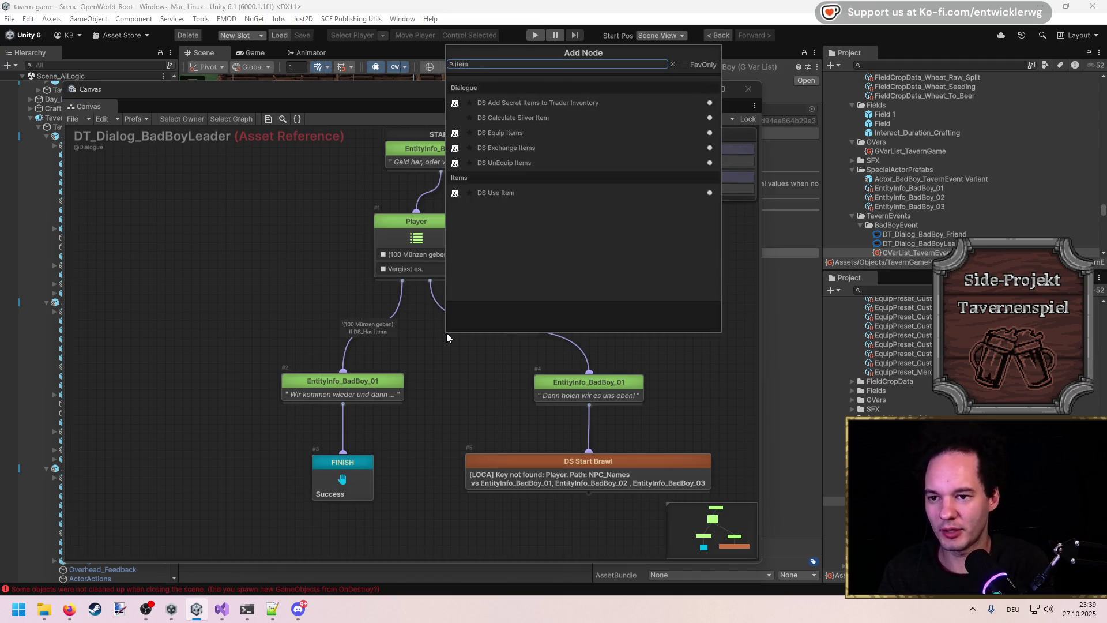
pyautogui.hotkey('ctrl', 'a')
pyautogui.write('item')
pyautogui.press('Down')
pyautogui.press('Down')
pyautogui.press('Down')
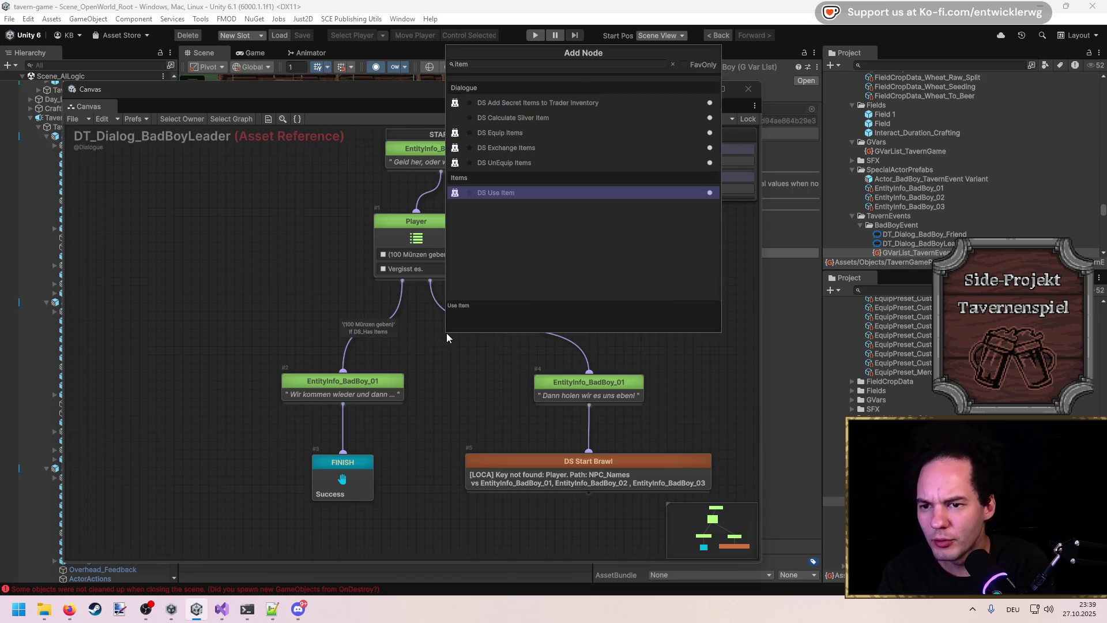
pyautogui.press('Up')
pyautogui.press('Up')
pyautogui.press('Up')
pyautogui.press('Down')
pyautogui.press('Down')
pyautogui.press('Down')
pyautogui.press('Down')
pyautogui.press('Up')
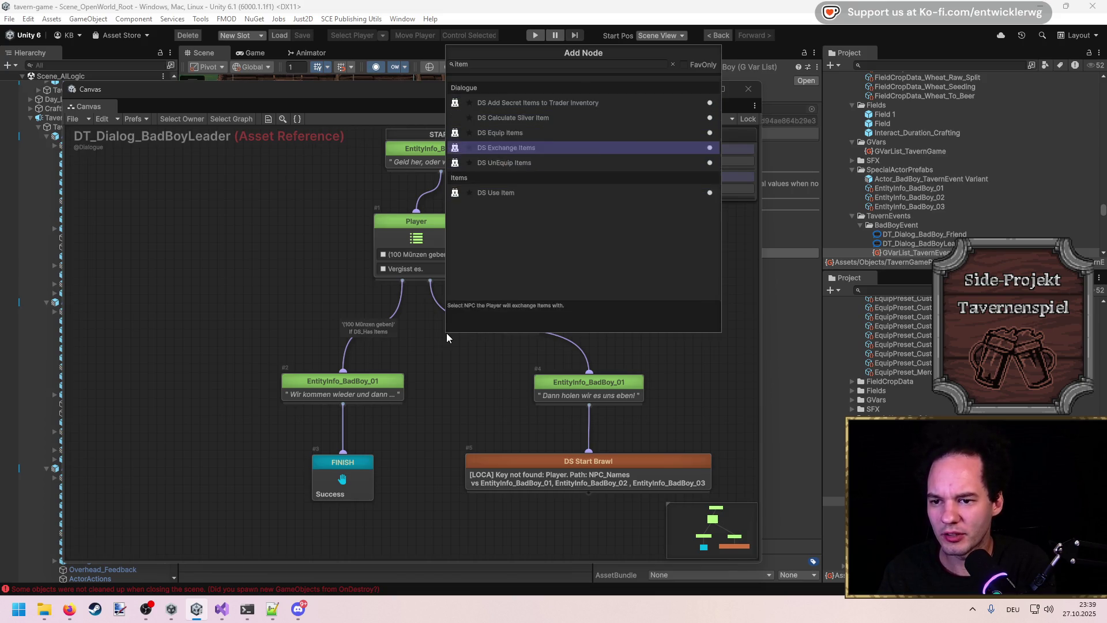
pyautogui.press('Return')
# Step: Place the Exchange Items node above FINISH and link reply, Exchange Items and FINISH
pyautogui.moveTo(473, 386); pyautogui.dragTo(298, 441)
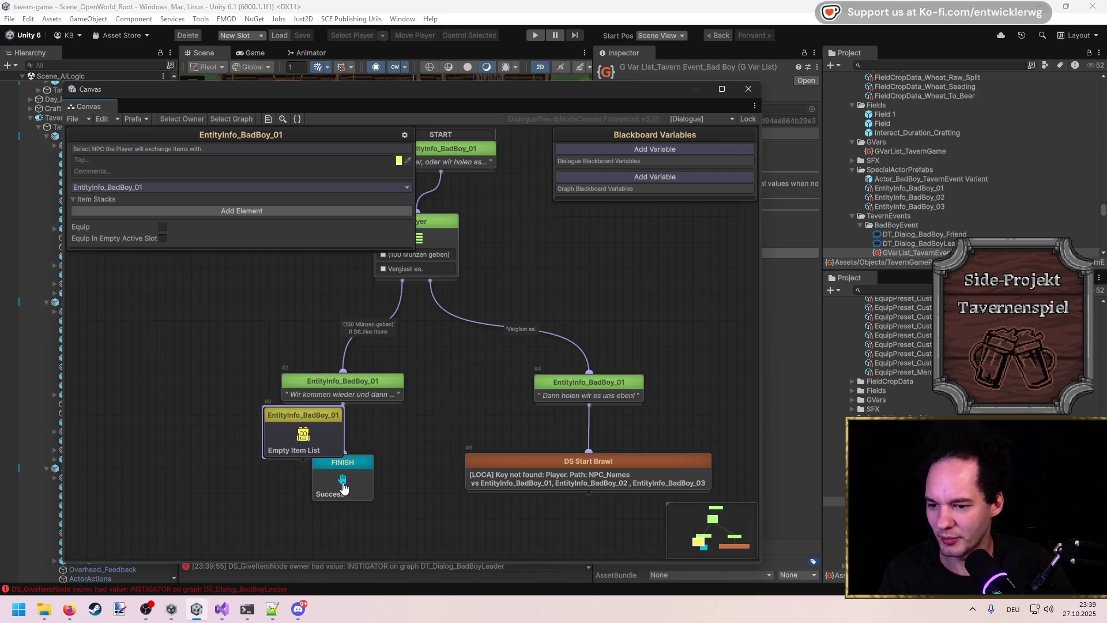
pyautogui.moveTo(342, 480); pyautogui.dragTo(337, 536)
pyautogui.moveTo(310, 433); pyautogui.dragTo(332, 451)
pyautogui.moveTo(342, 403); pyautogui.dragTo(338, 532)
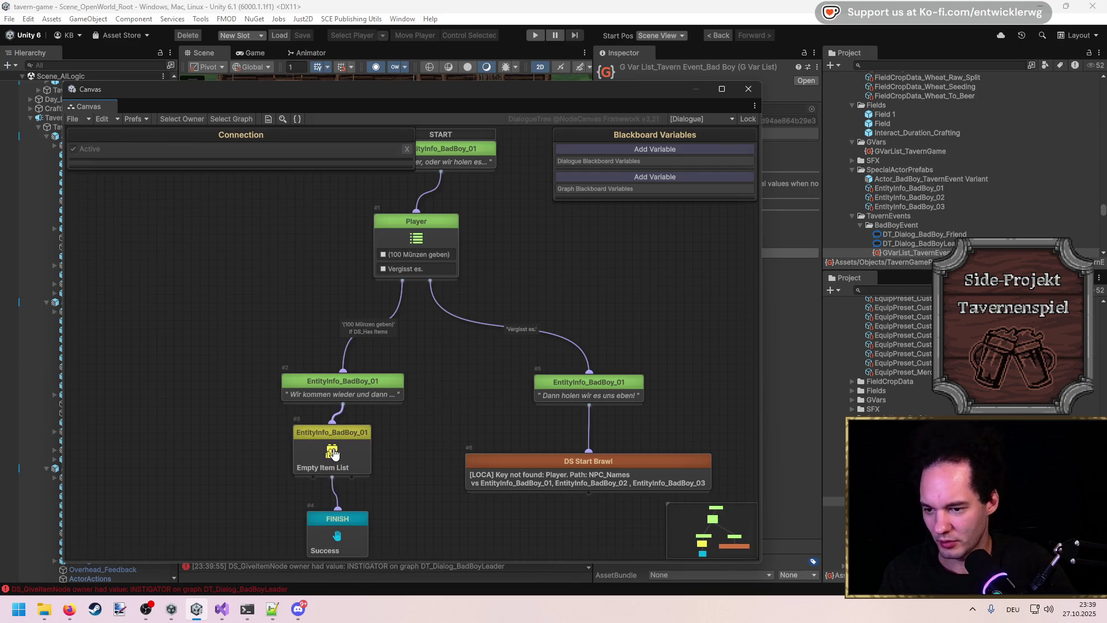
pyautogui.moveTo(332, 452); pyautogui.dragTo(341, 453)
# Step: Reroute the payment choice through Exchange Items into the 'Wir kommen wieder' reply, then FINISH
pyautogui.click(342, 367)
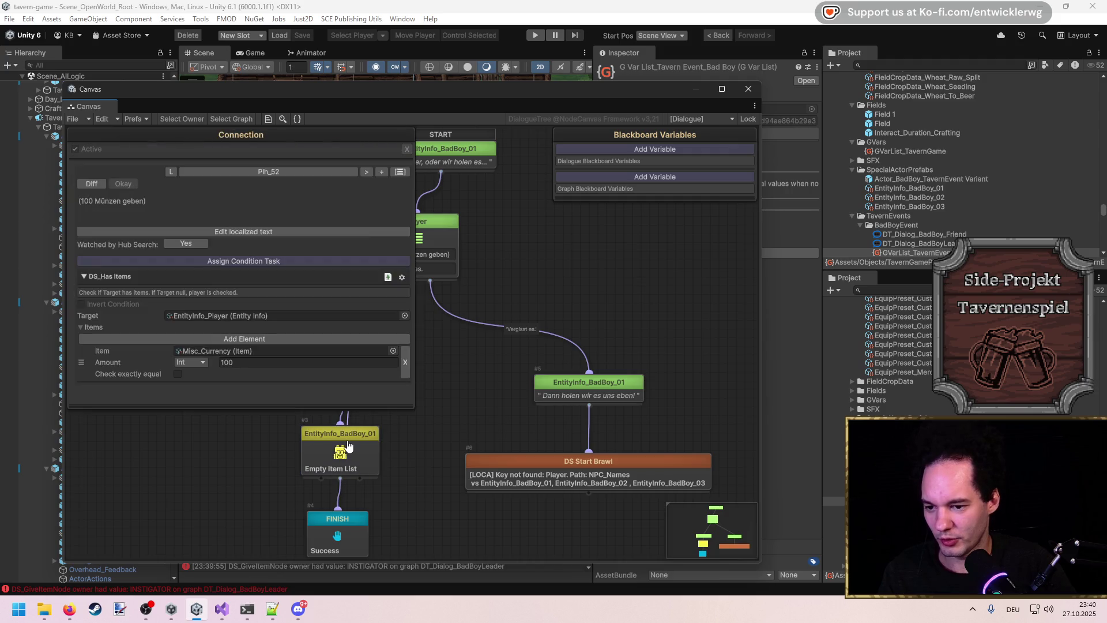
pyautogui.moveTo(343, 370)
pyautogui.mouseDown()
pyautogui.moveTo(341, 428)
pyautogui.moveTo(265, 477)
pyautogui.moveTo(369, 434)
pyautogui.moveTo(660, 404)
pyautogui.mouseUp()
pyautogui.click(646, 369)
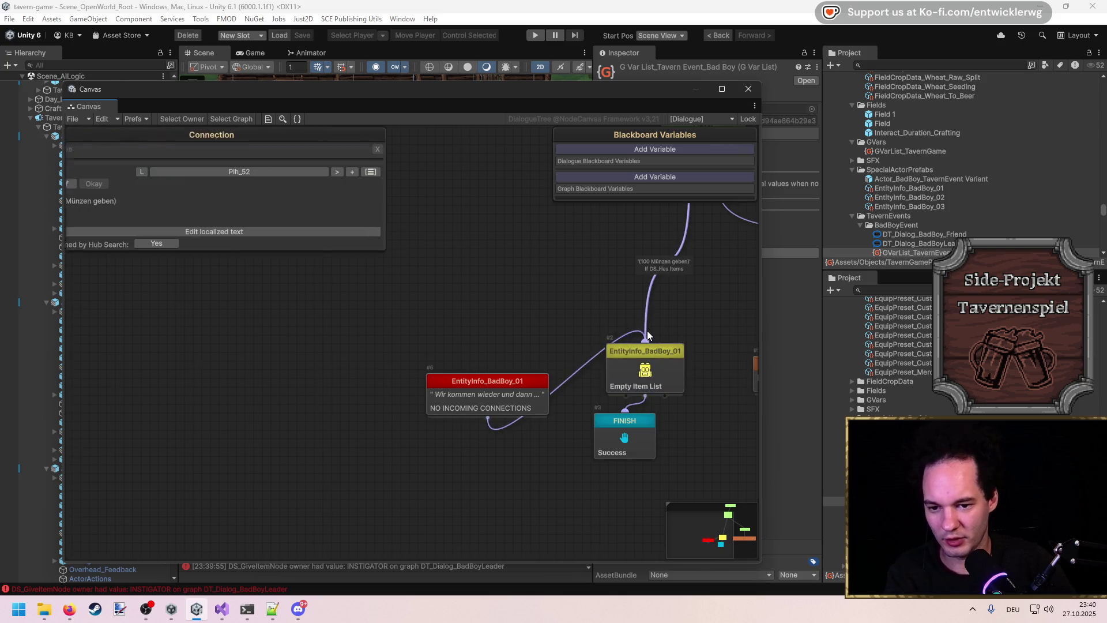
pyautogui.click(642, 333)
pyautogui.press('Delete')
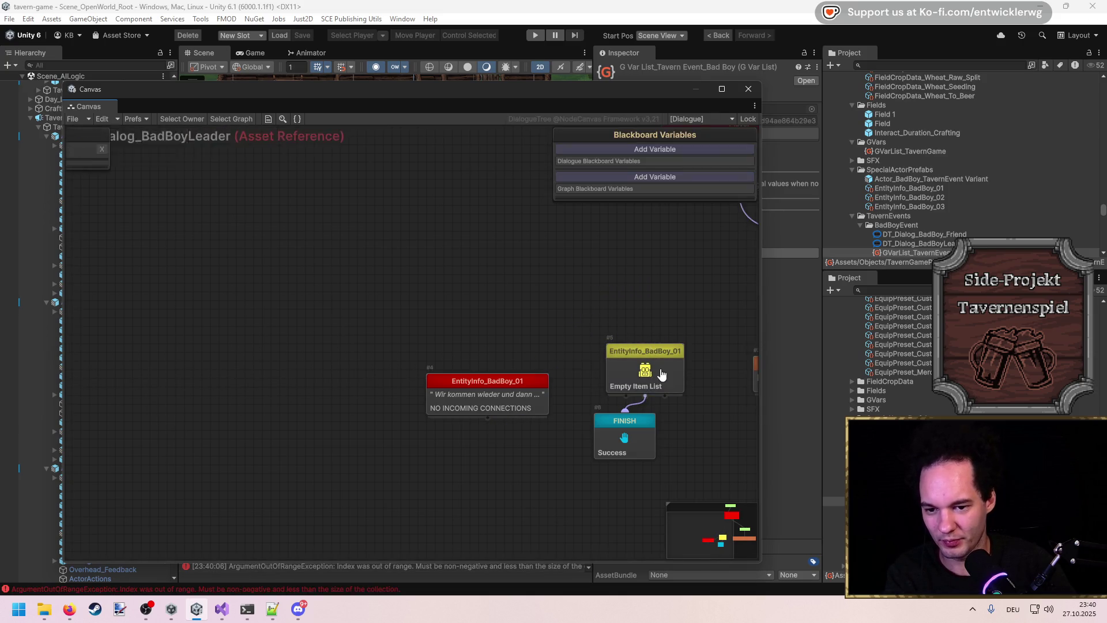
pyautogui.moveTo(645, 350); pyautogui.dragTo(620, 260)
pyautogui.moveTo(531, 403); pyautogui.dragTo(577, 370)
pyautogui.moveTo(620, 304)
pyautogui.mouseDown()
pyautogui.moveTo(555, 380)
pyautogui.moveTo(570, 404)
pyautogui.moveTo(617, 421)
pyautogui.mouseUp()
pyautogui.moveTo(569, 361); pyautogui.dragTo(651, 371)
# Step: Undo a stray change, align the nodes and open the Exchange Items node's settings
pyautogui.press('f')
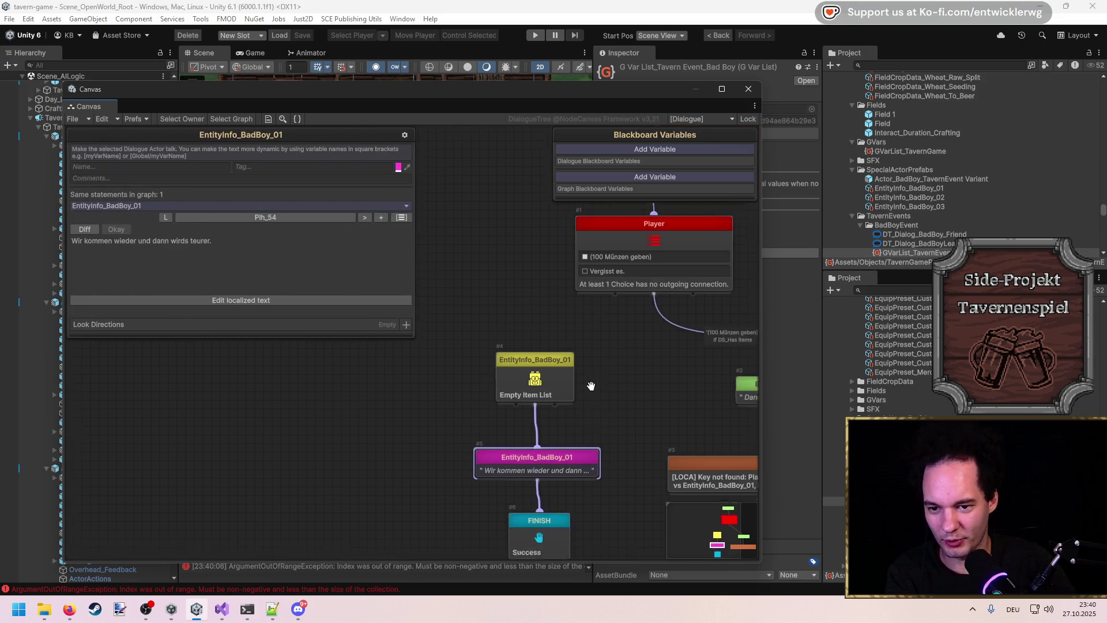
pyautogui.hotkey('ctrl', 'z')
pyautogui.hotkey('ctrl', 'z')
pyautogui.hotkey('ctrl', 'z')
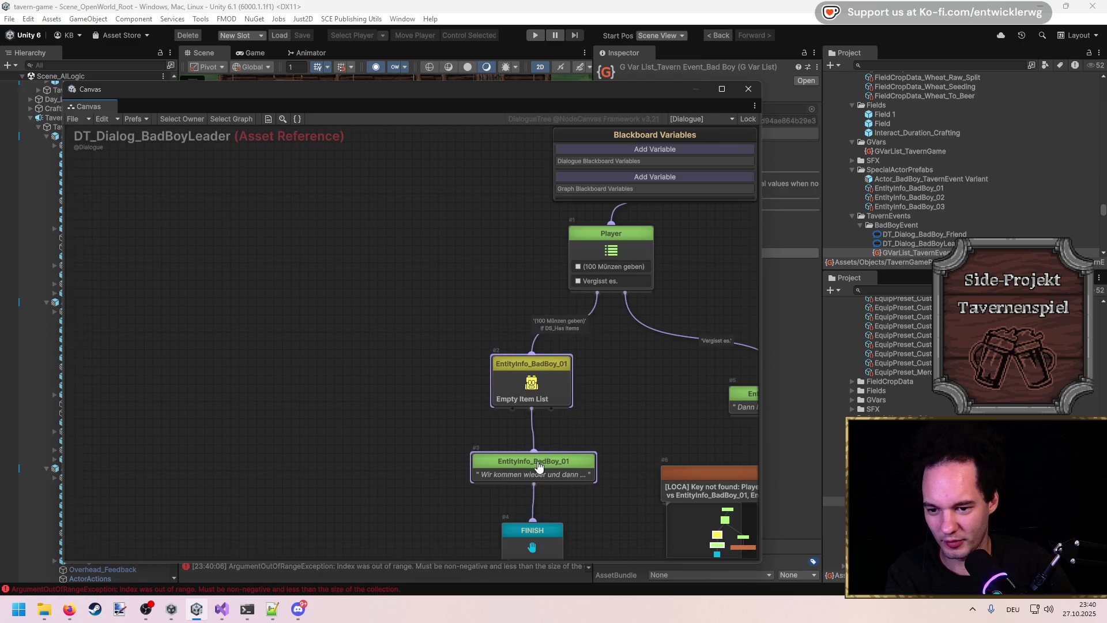
pyautogui.moveTo(537, 359); pyautogui.dragTo(540, 367)
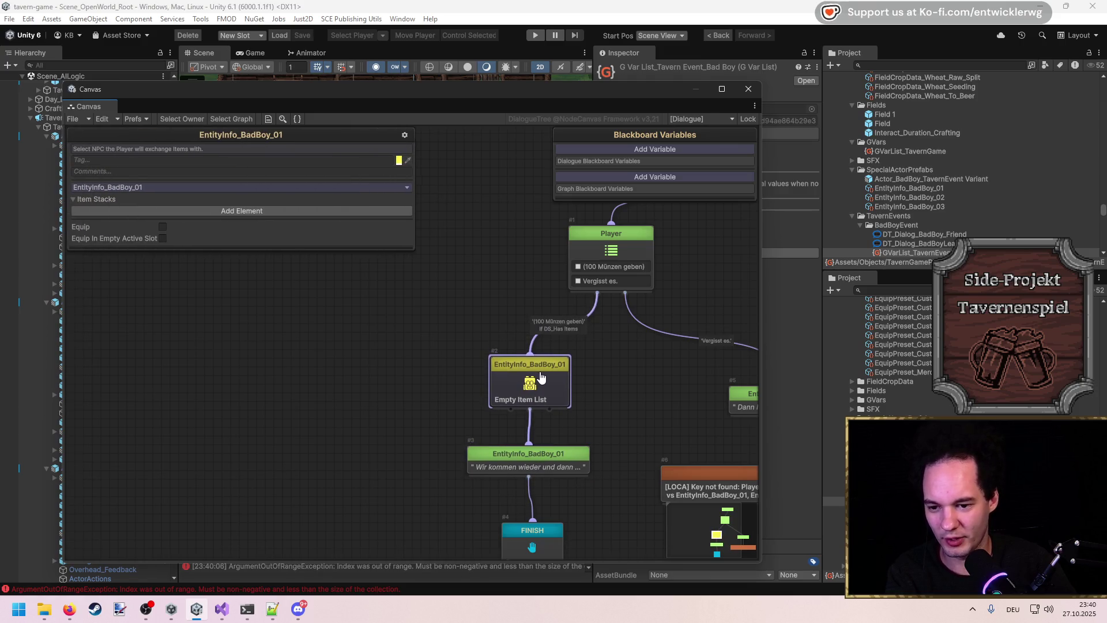
pyautogui.click(531, 523)
pyautogui.click(591, 400)
pyautogui.click(561, 383)
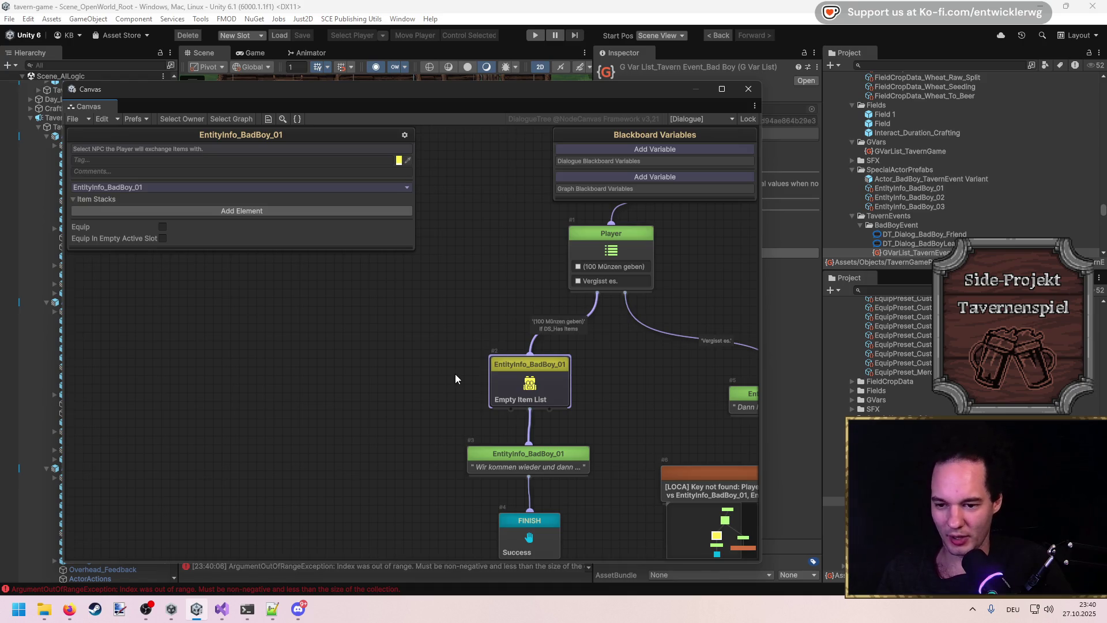
# Step: Widen and reposition the graph editor to show the whole DT_Dialog_BadBoyLeader tree
pyautogui.scroll(-5, 455, 373)
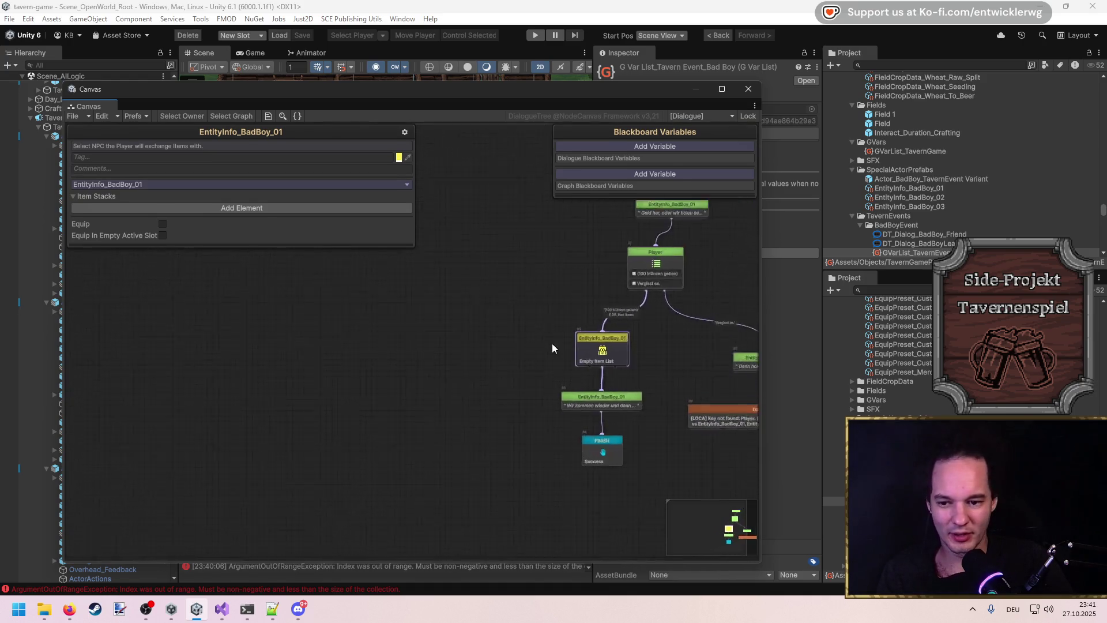
pyautogui.scroll(5, 555, 339)
pyautogui.moveTo(761, 327); pyautogui.dragTo(1012, 326)
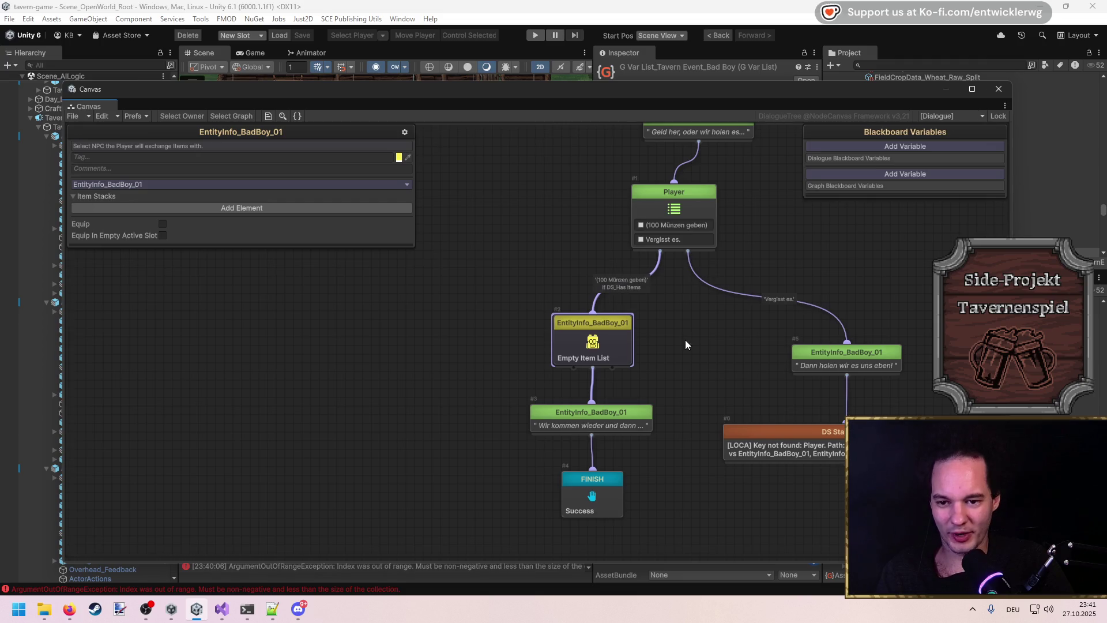
pyautogui.moveTo(685, 341); pyautogui.dragTo(724, 338)
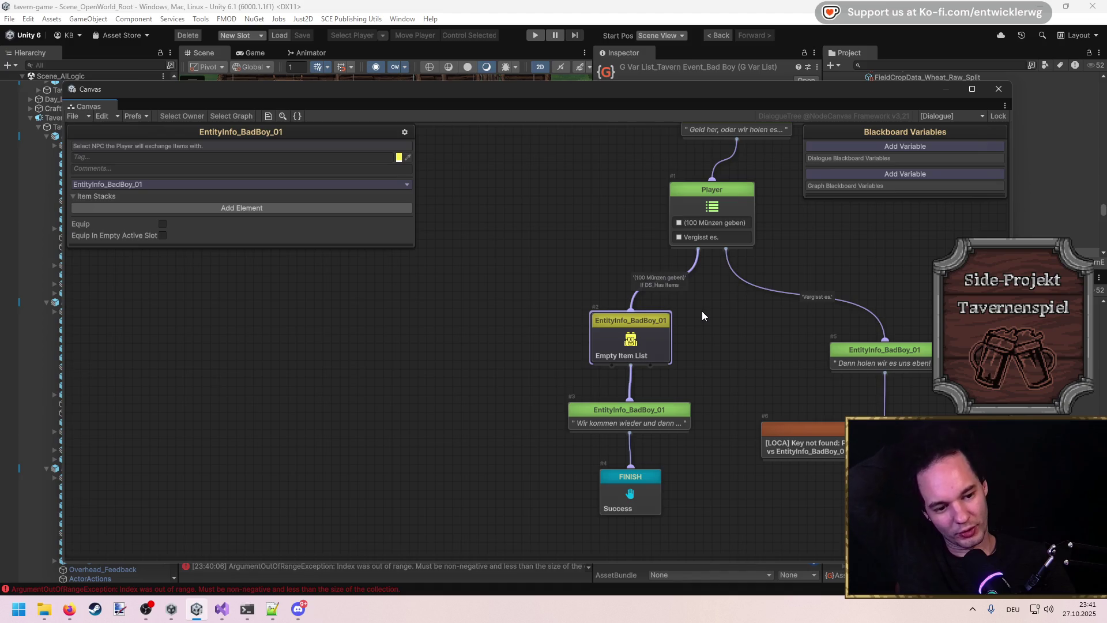
pyautogui.scroll(-1, 866, 299)
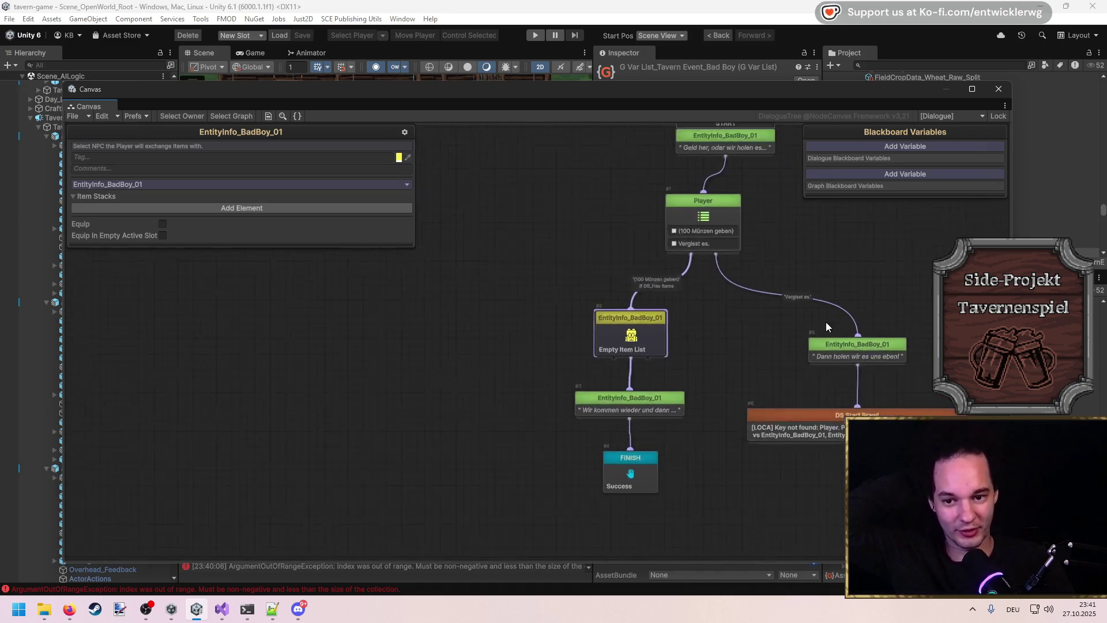
pyautogui.scroll(1, 826, 323)
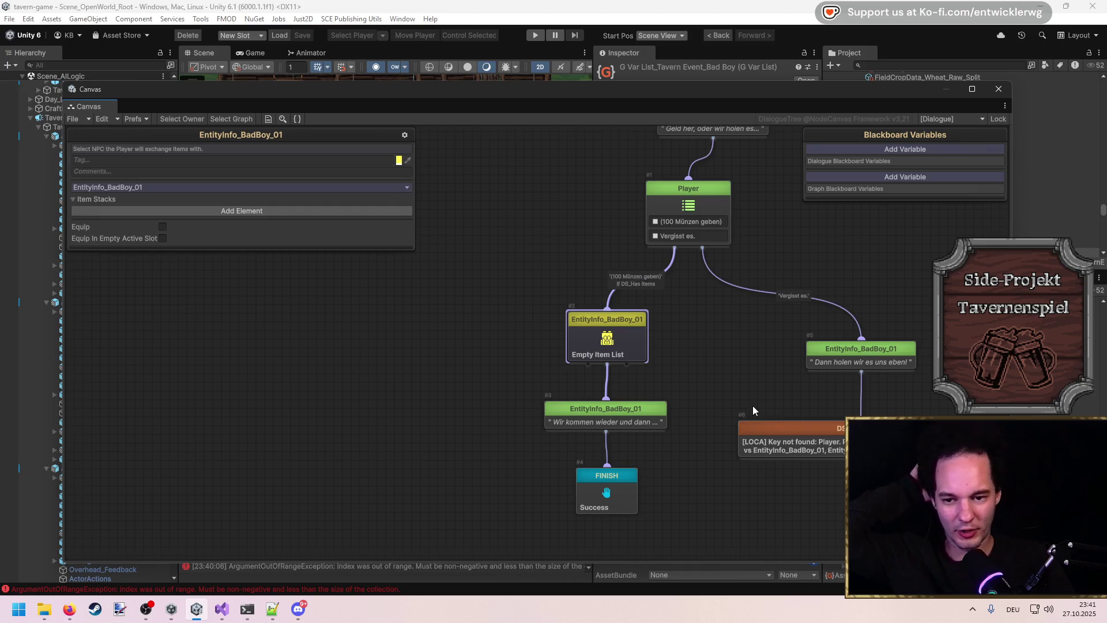
pyautogui.moveTo(705, 101); pyautogui.dragTo(546, 76)
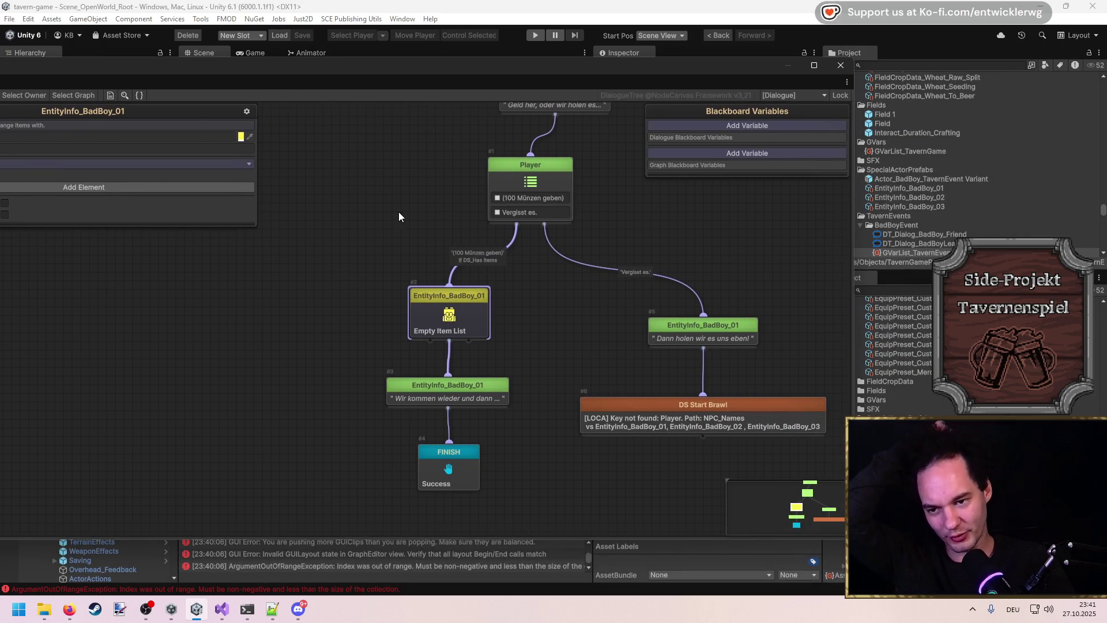
pyautogui.moveTo(414, 67); pyautogui.dragTo(545, 84)
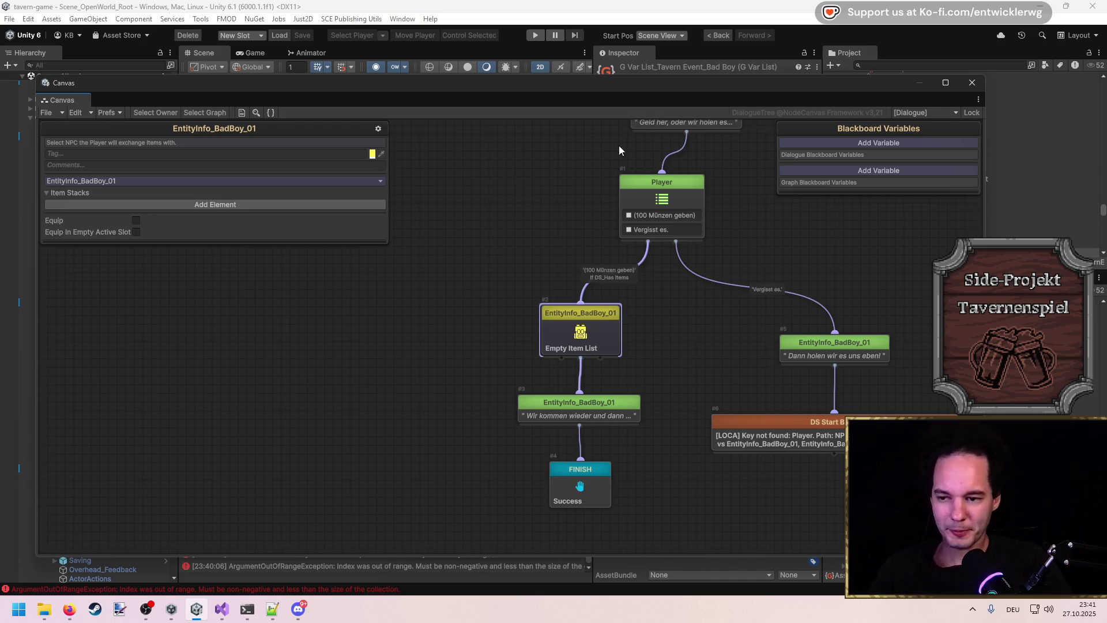
# Step: Inspect the '(100 Münzen geben)' condition, DS Start Brawl and Player choices, then switch to the NodeCanvas site
pyautogui.click(622, 276)
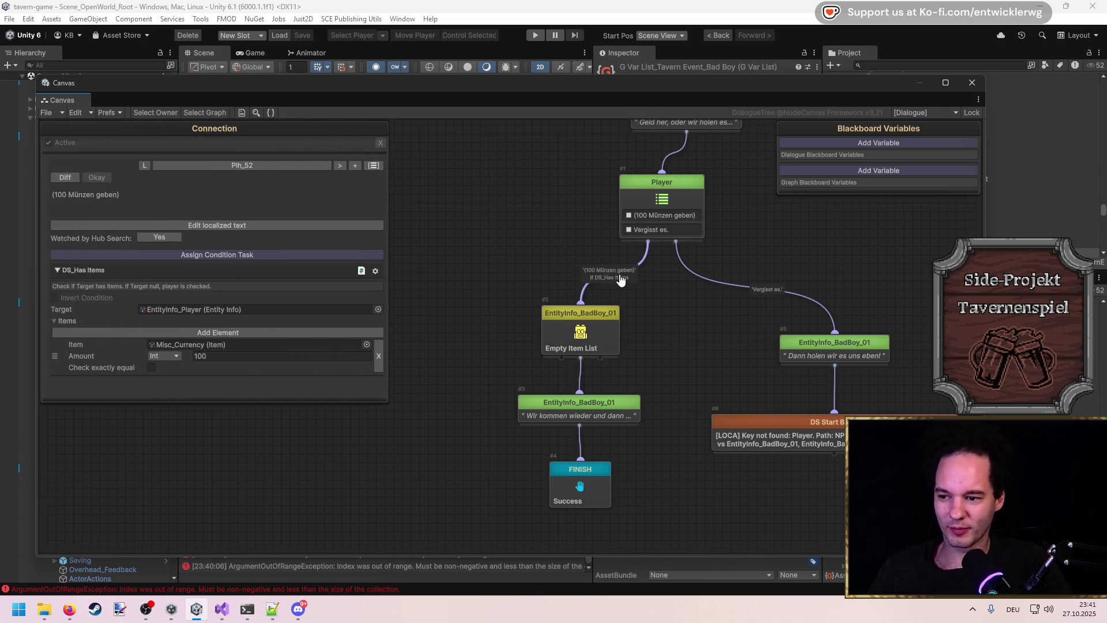
pyautogui.click(656, 289)
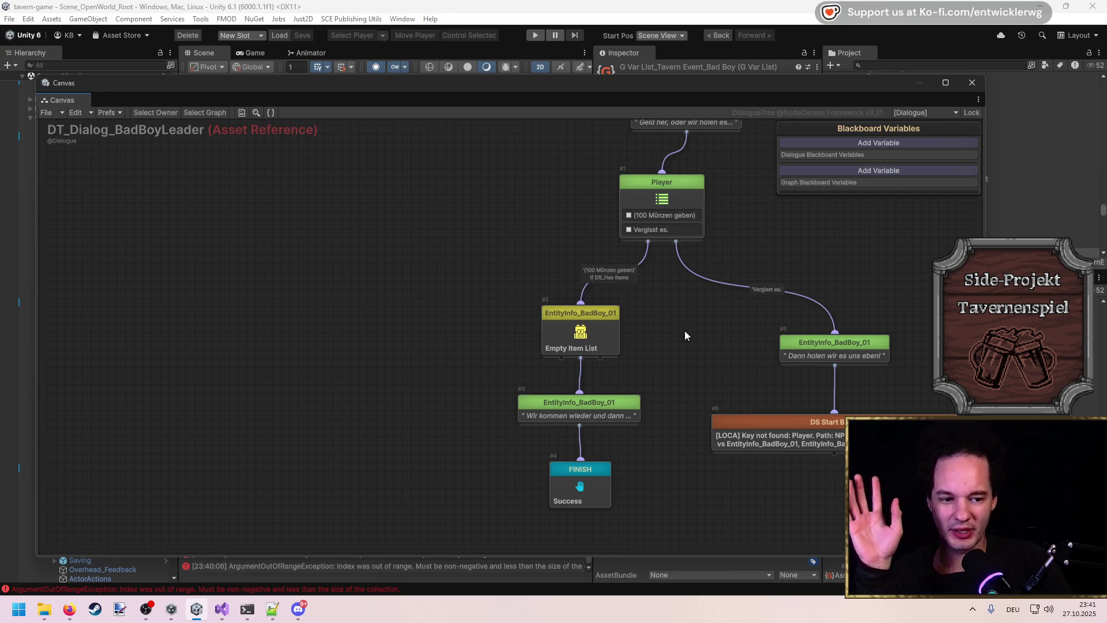
pyautogui.click(774, 441)
pyautogui.click(578, 296)
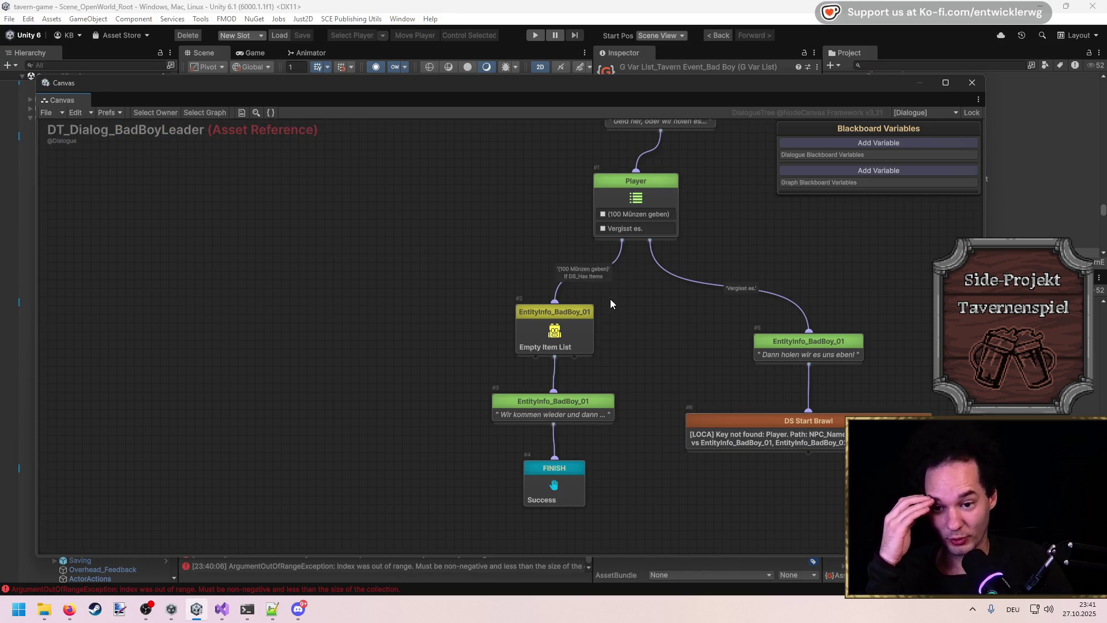
pyautogui.click(598, 279)
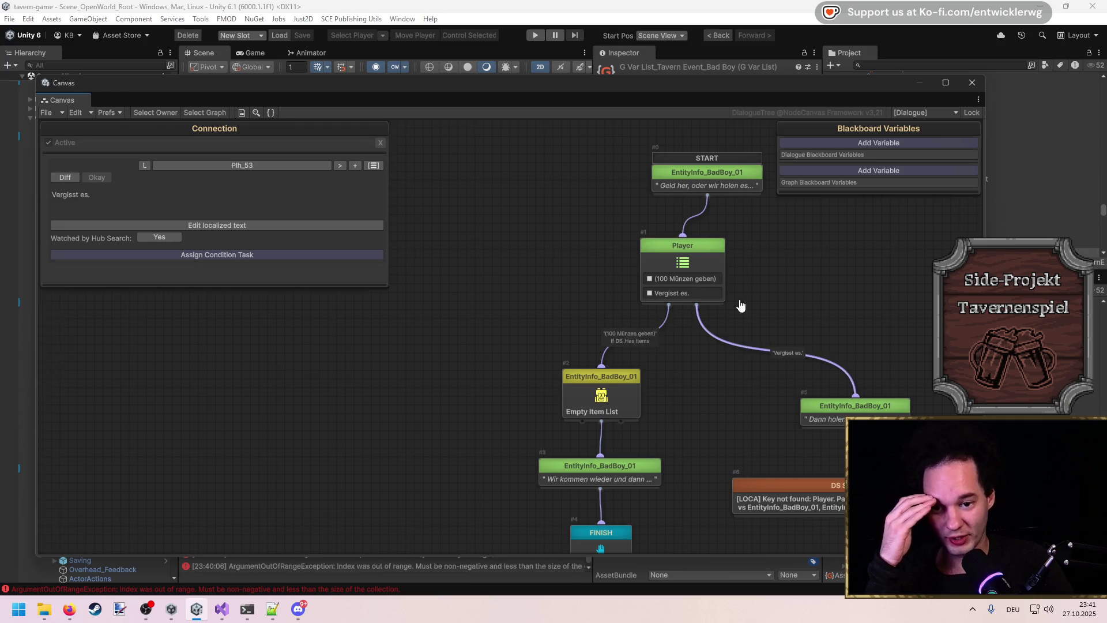
pyautogui.click(652, 353)
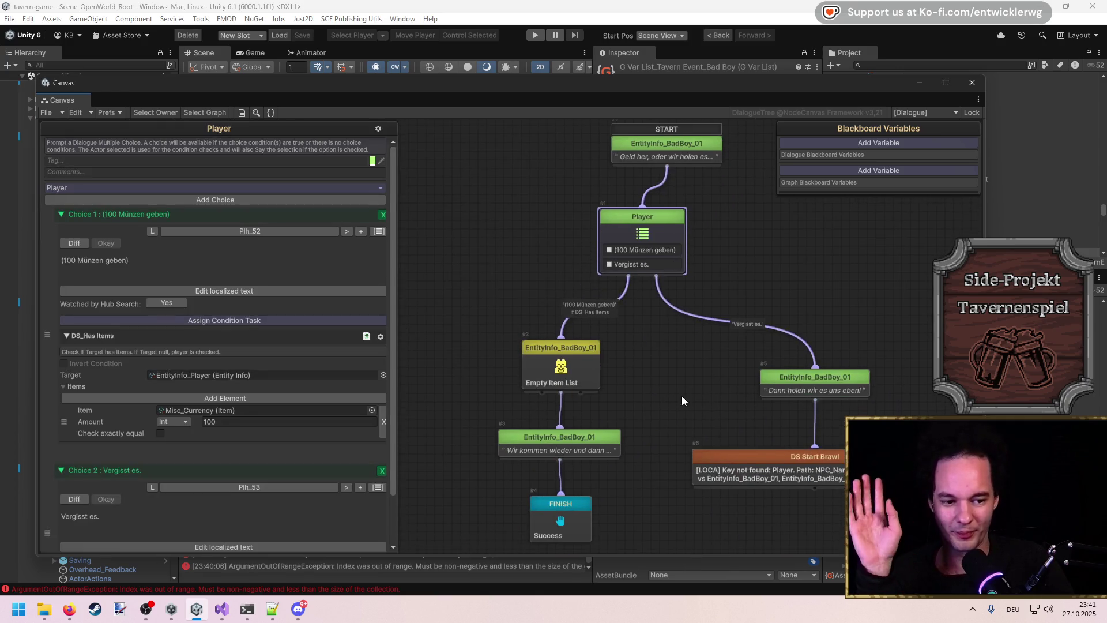
pyautogui.click(657, 389)
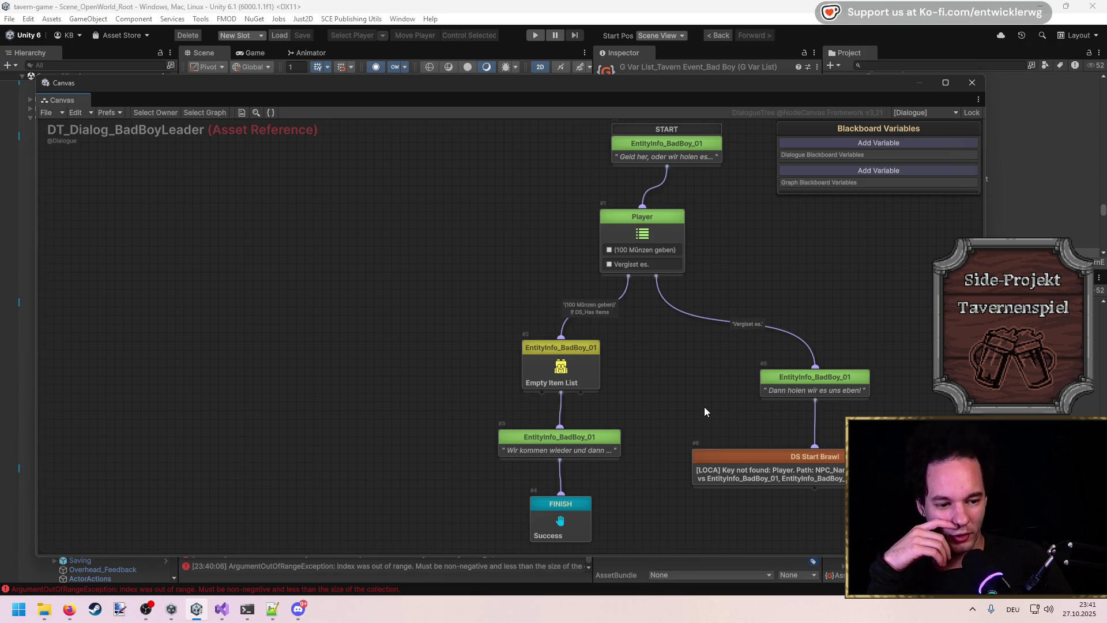
pyautogui.hotkey('alt', 'Tab')
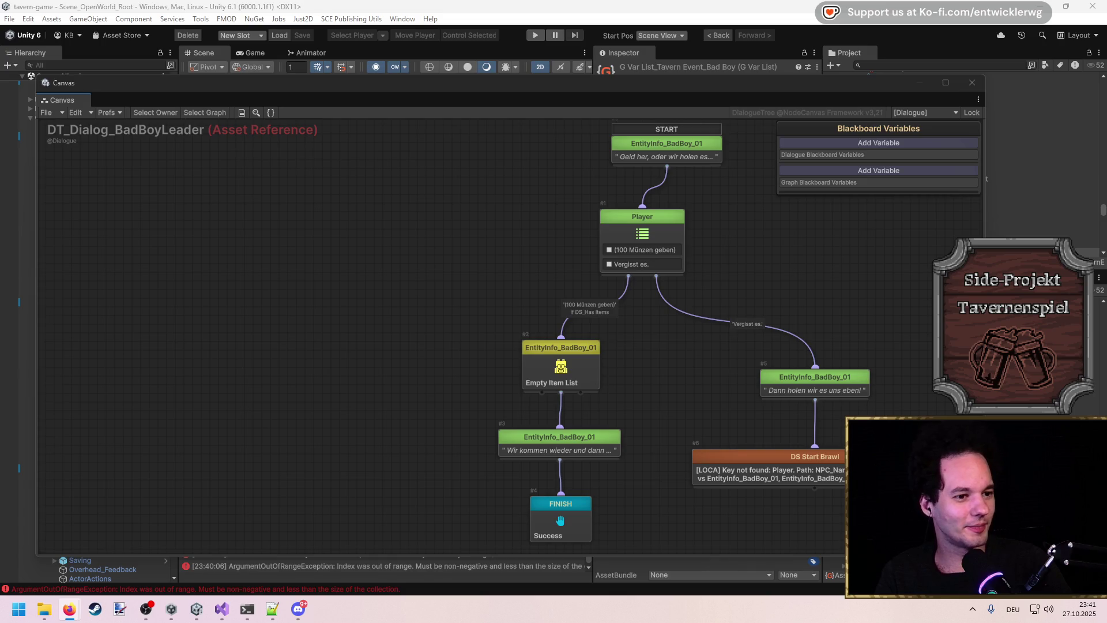
pyautogui.hotkey('alt', 'Tab')
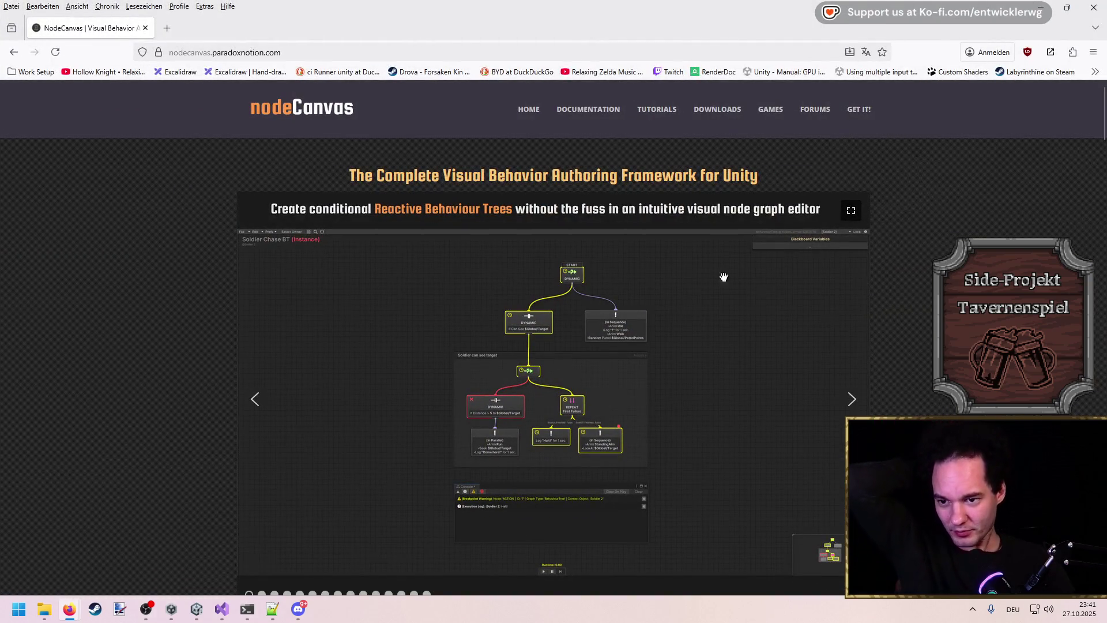
# Step: Advance the NodeCanvas feature slideshow to the SubGraphs slide
pyautogui.scroll(-2, 847, 363)
pyautogui.scroll(1, 843, 355)
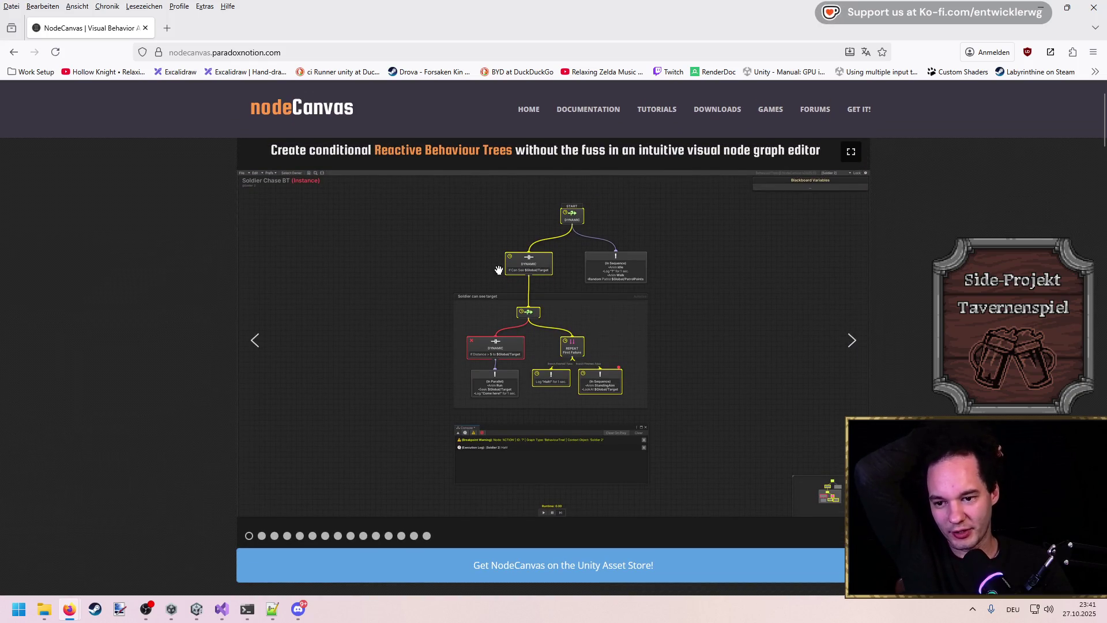
pyautogui.click(853, 341)
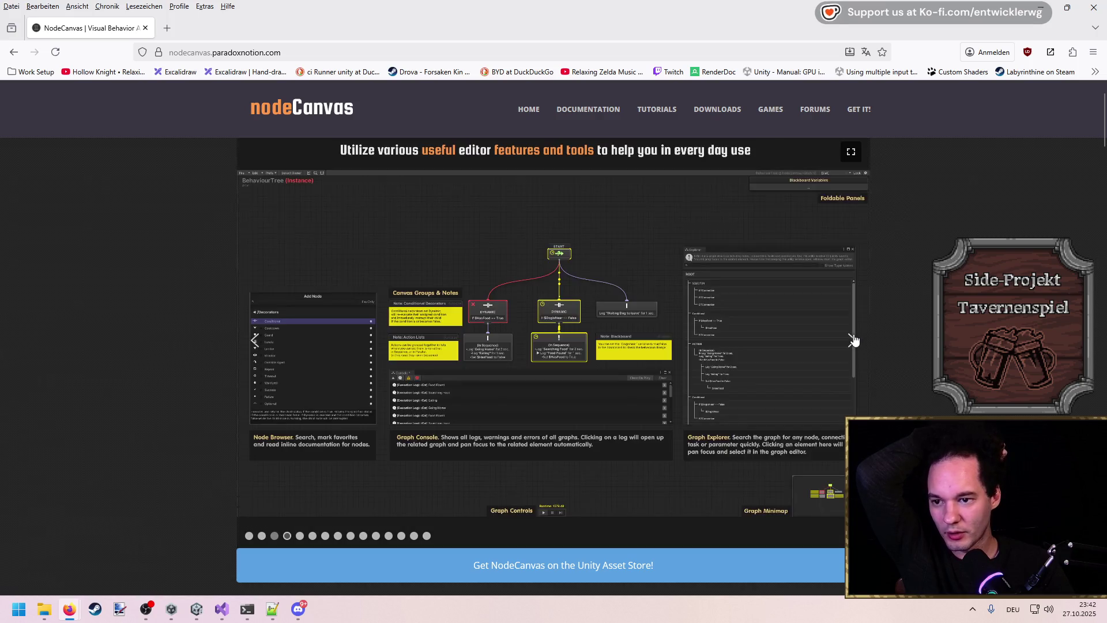
pyautogui.click(853, 341)
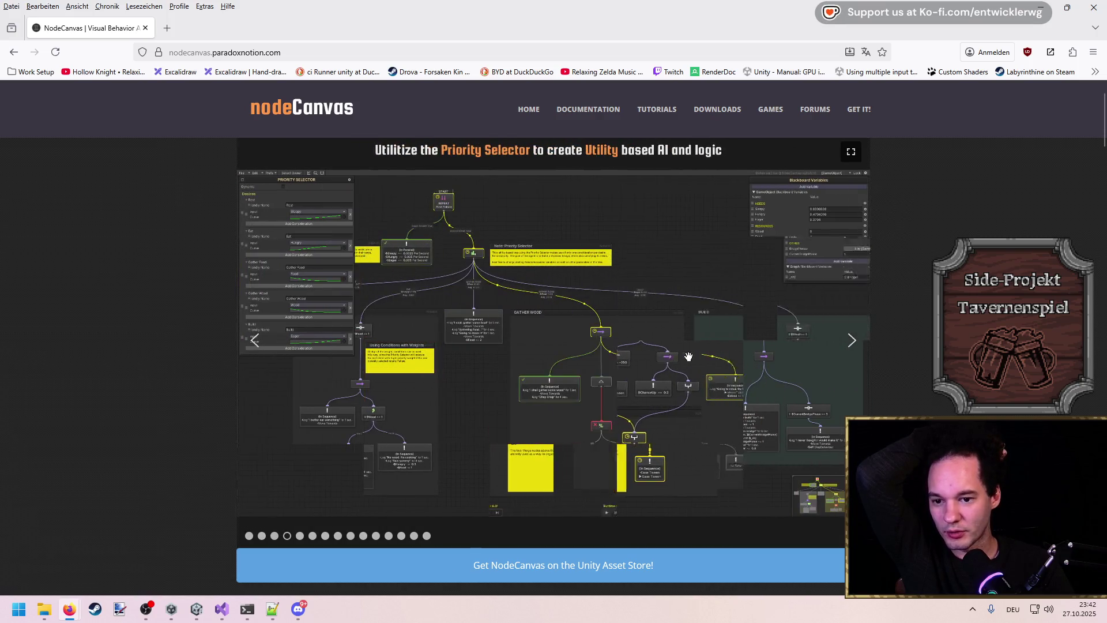
pyautogui.click(853, 341)
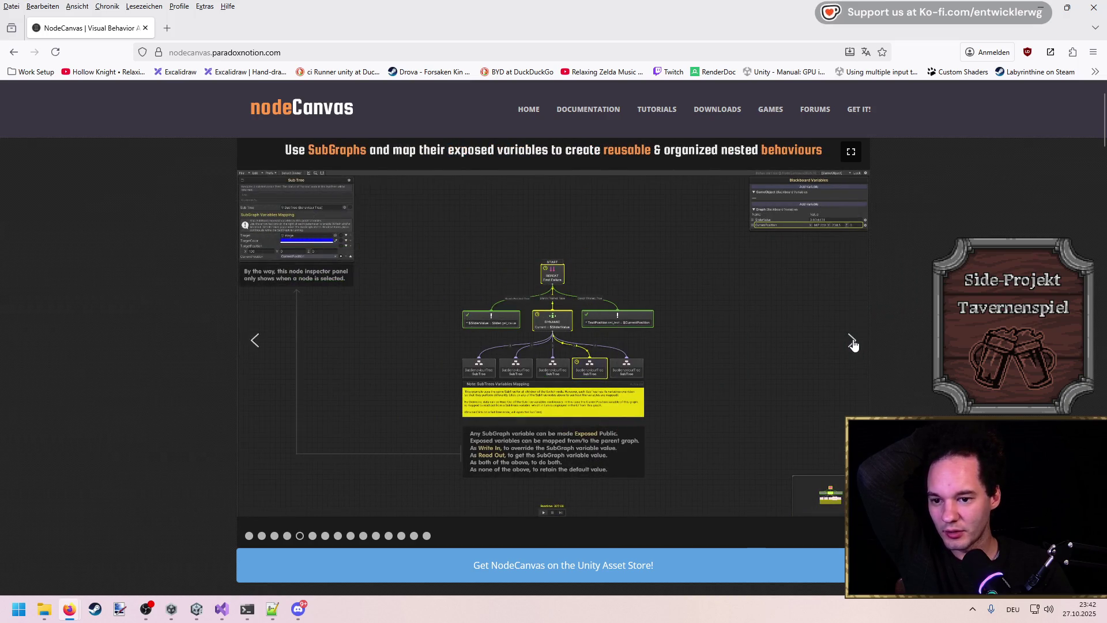
# Step: Scroll down to the Asset Store link in the footer, then go back to the new-tab page
pyautogui.scroll(-8, 556, 295)
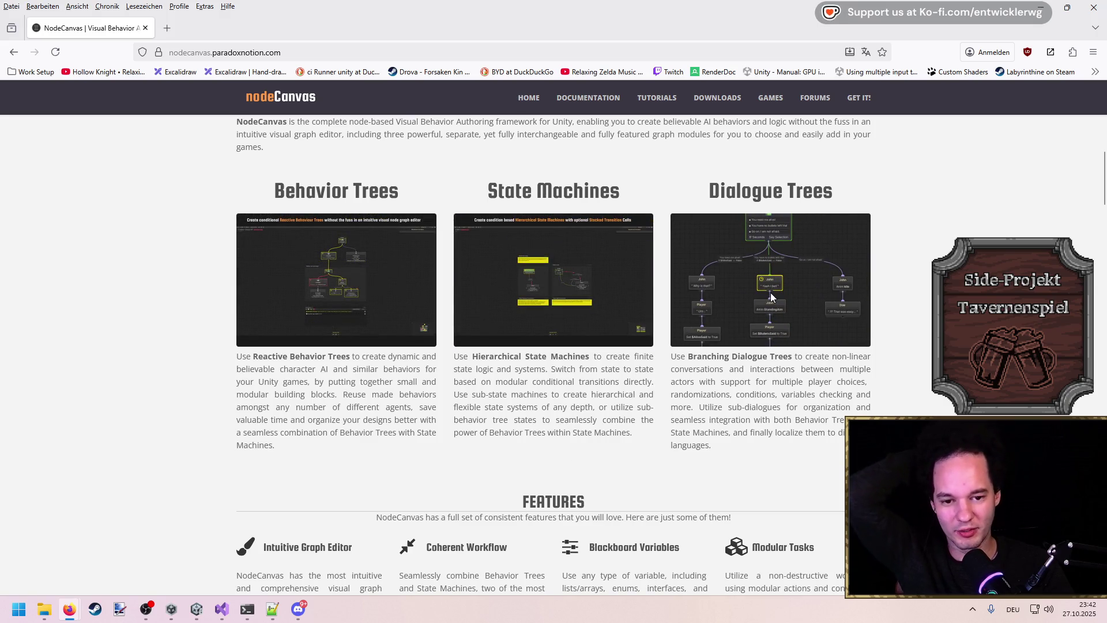
pyautogui.scroll(-10, 771, 293)
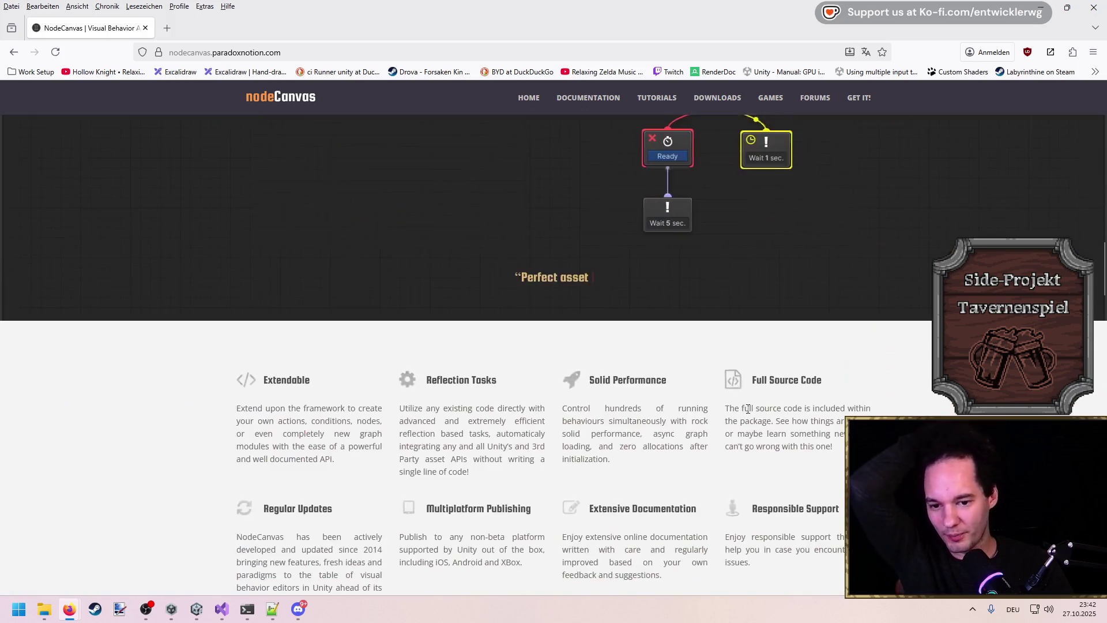
pyautogui.scroll(4, 747, 408)
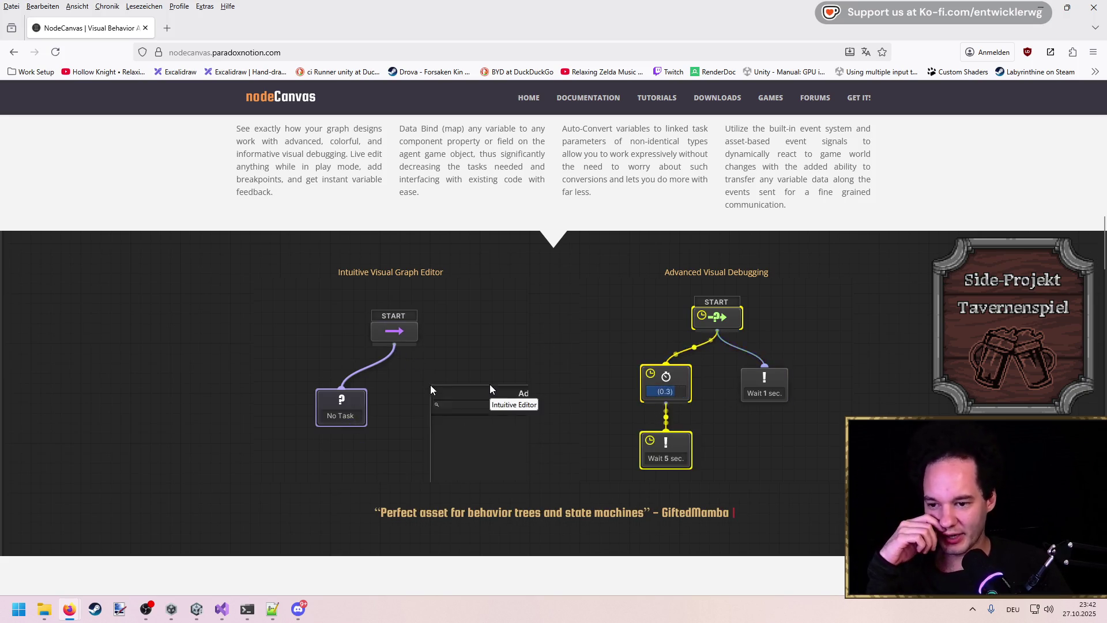
pyautogui.scroll(-15, 490, 384)
pyautogui.scroll(4, 489, 384)
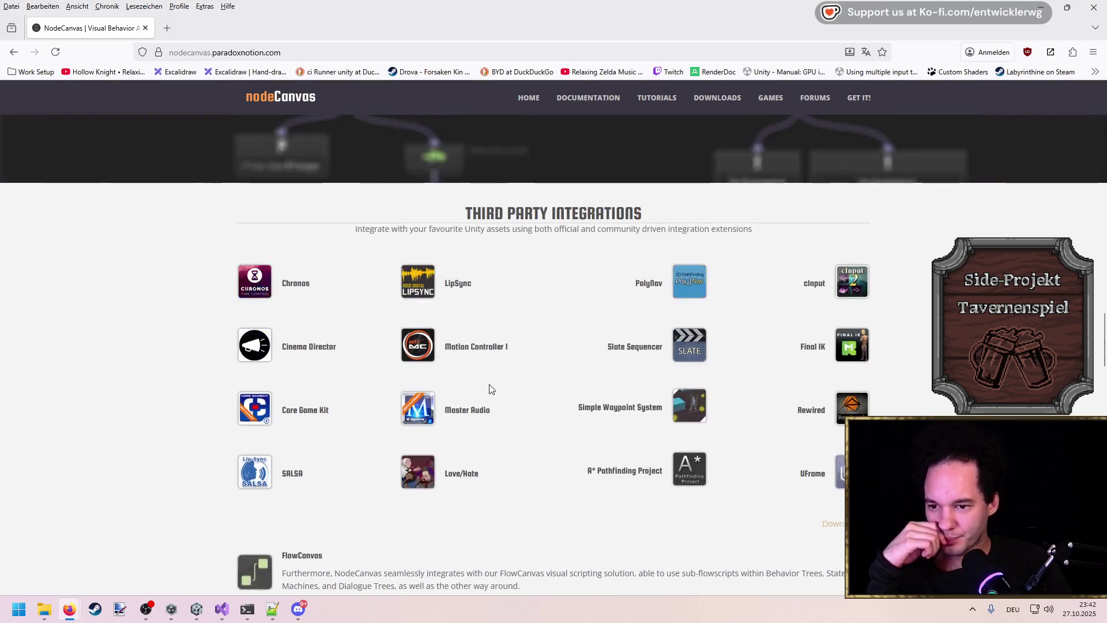
pyautogui.scroll(-20, 483, 384)
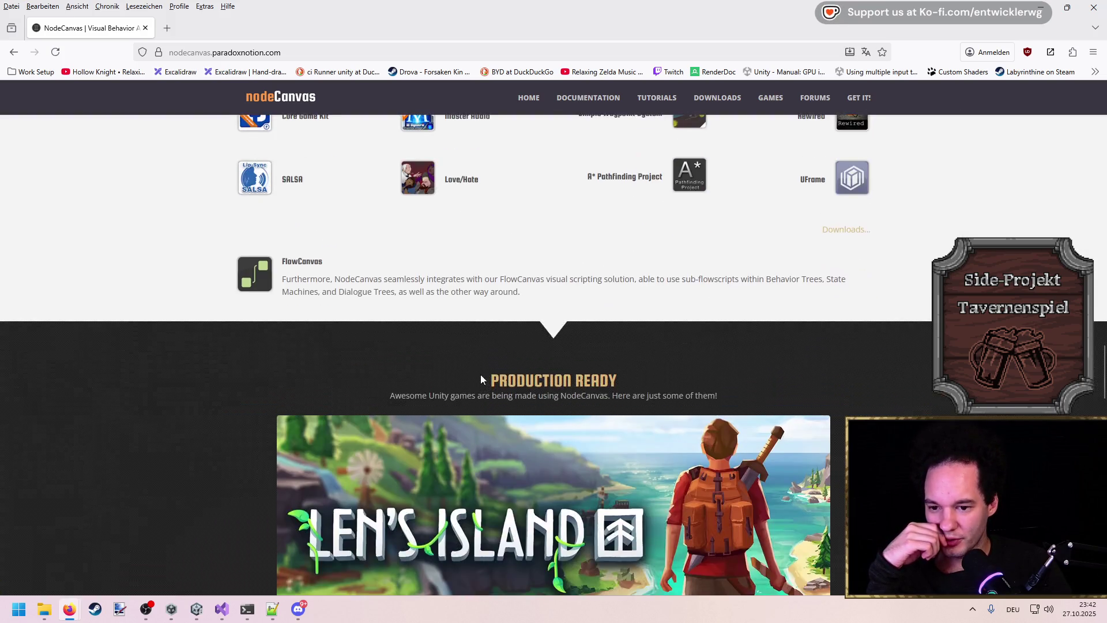
pyautogui.scroll(-10, 479, 375)
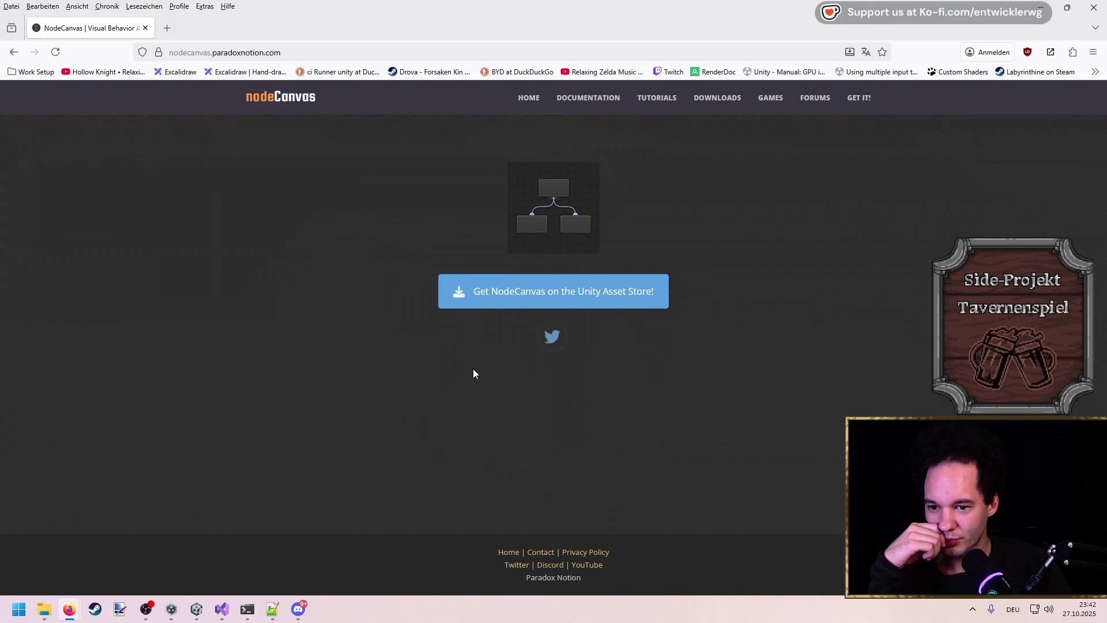
pyautogui.hotkey('alt', 'Left')
# Step: Search for and open the FlowCanvas website, scroll its showcase, then return to Unity
pyautogui.click(418, 112)
pyautogui.write('pa')
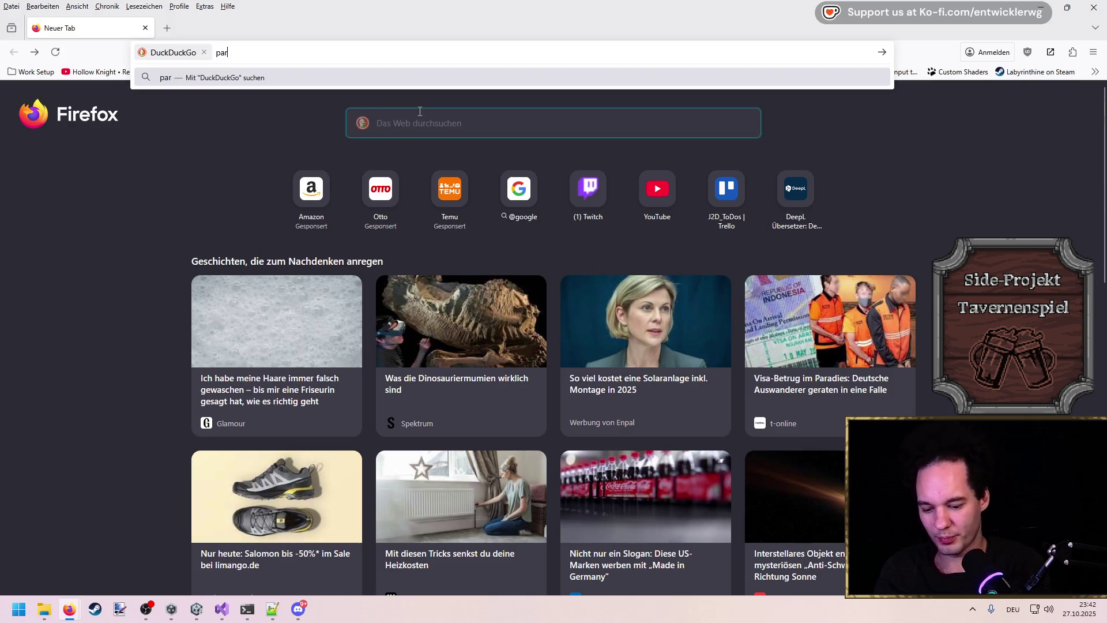
pyautogui.write('canvas')
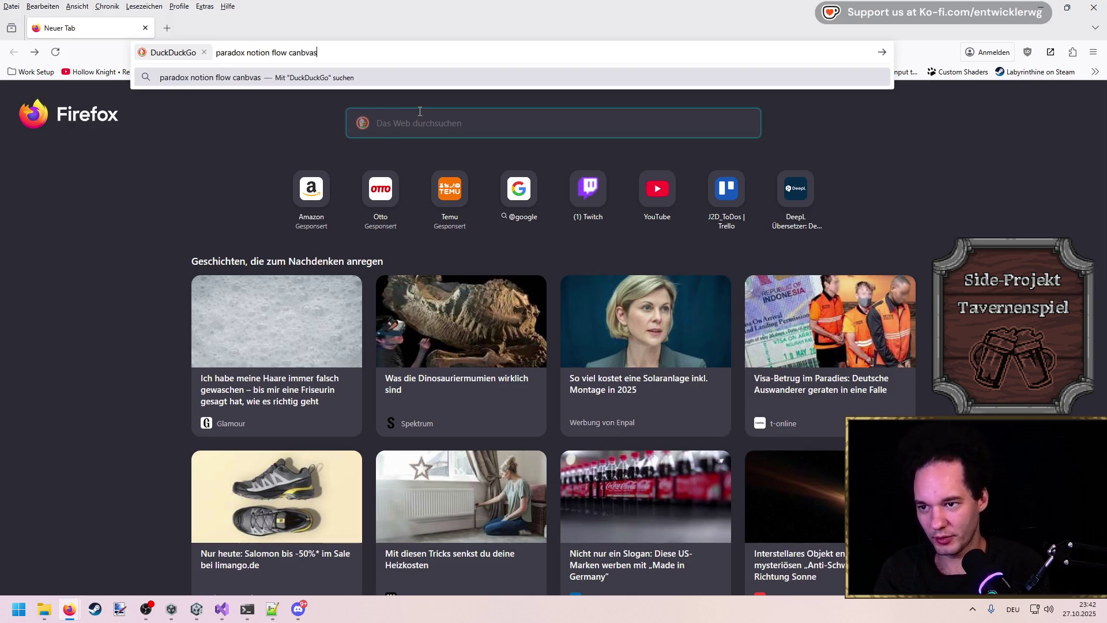
pyautogui.press('Return')
pyautogui.click(262, 234)
pyautogui.scroll(-2, 404, 351)
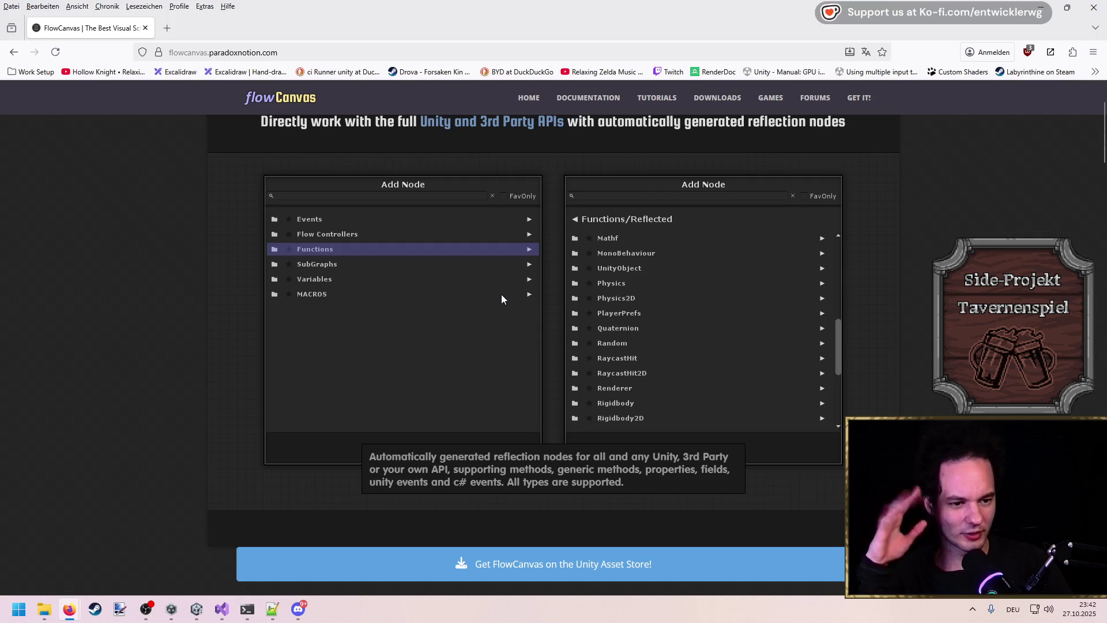
pyautogui.scroll(2, 512, 343)
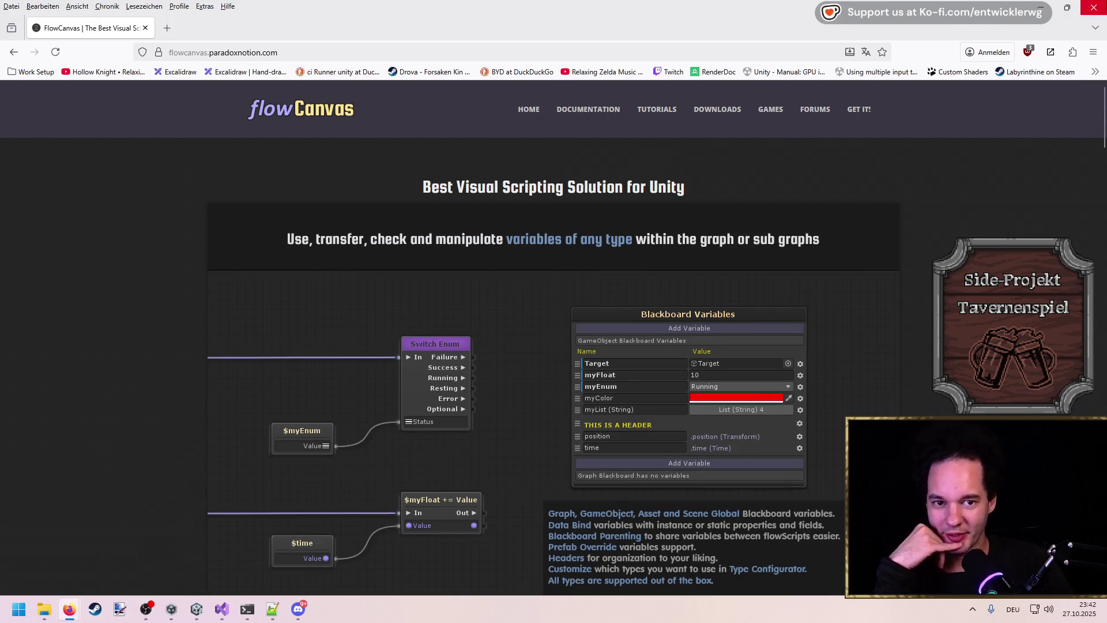
pyautogui.hotkey('alt', 'Tab')
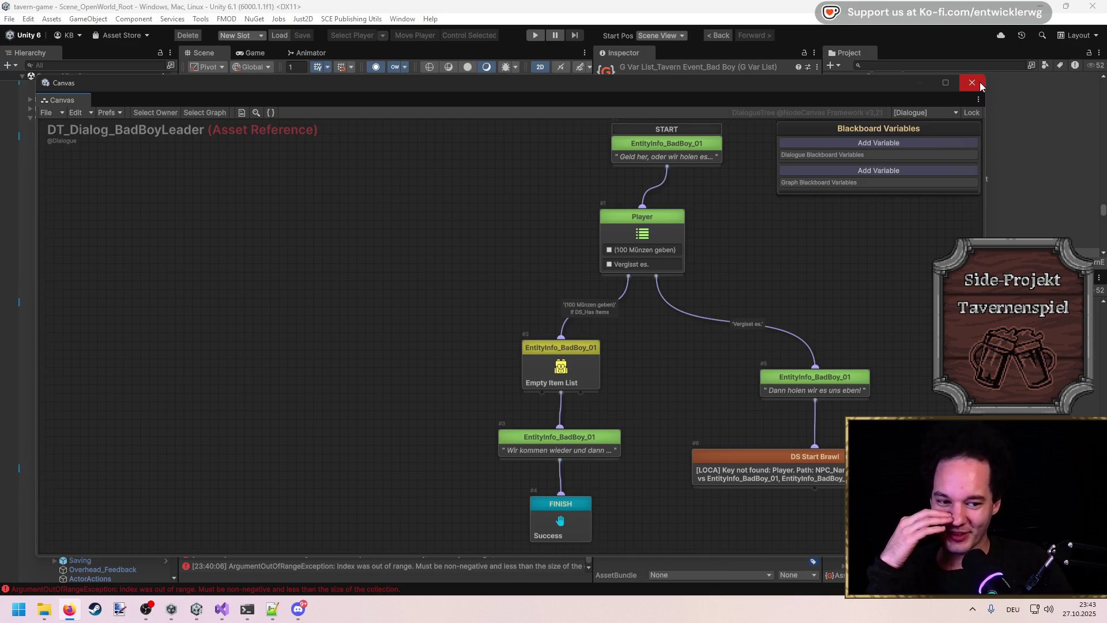
# Step: Open DT_Dialog_BadBoy_Friend in the graph editor, frame its nodes and narrow the window
pyautogui.click(980, 82)
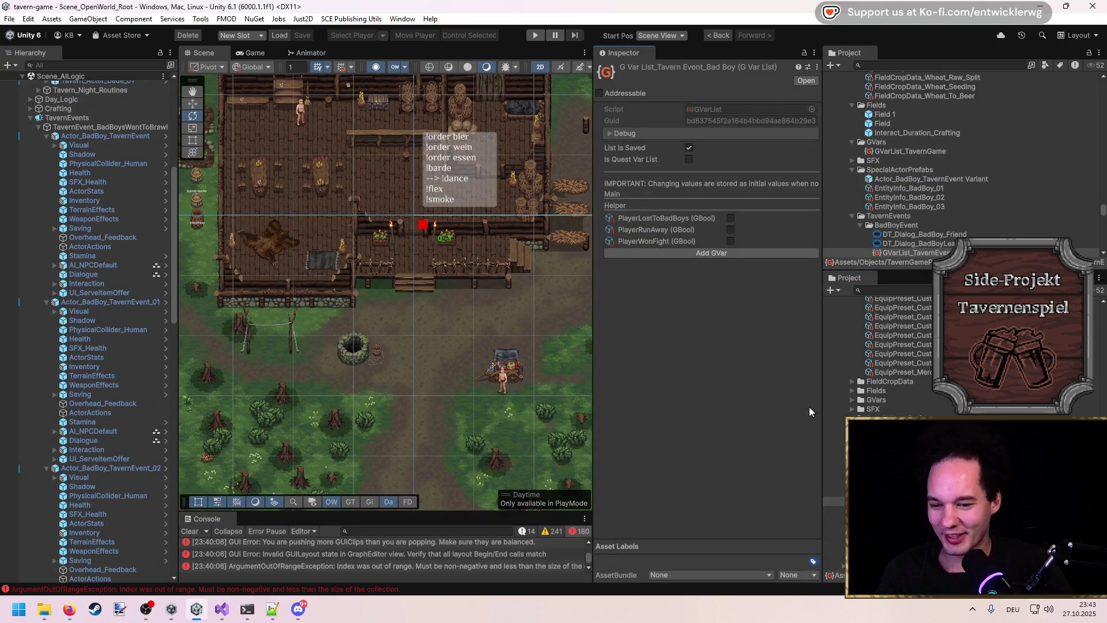
pyautogui.doubleClick(930, 234)
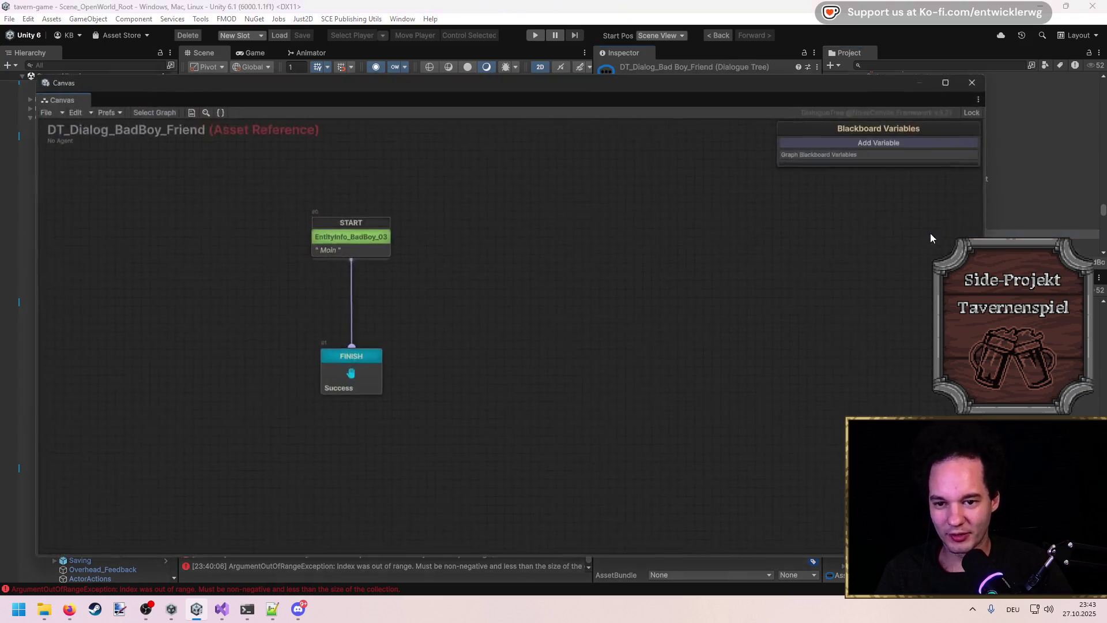
pyautogui.press('f')
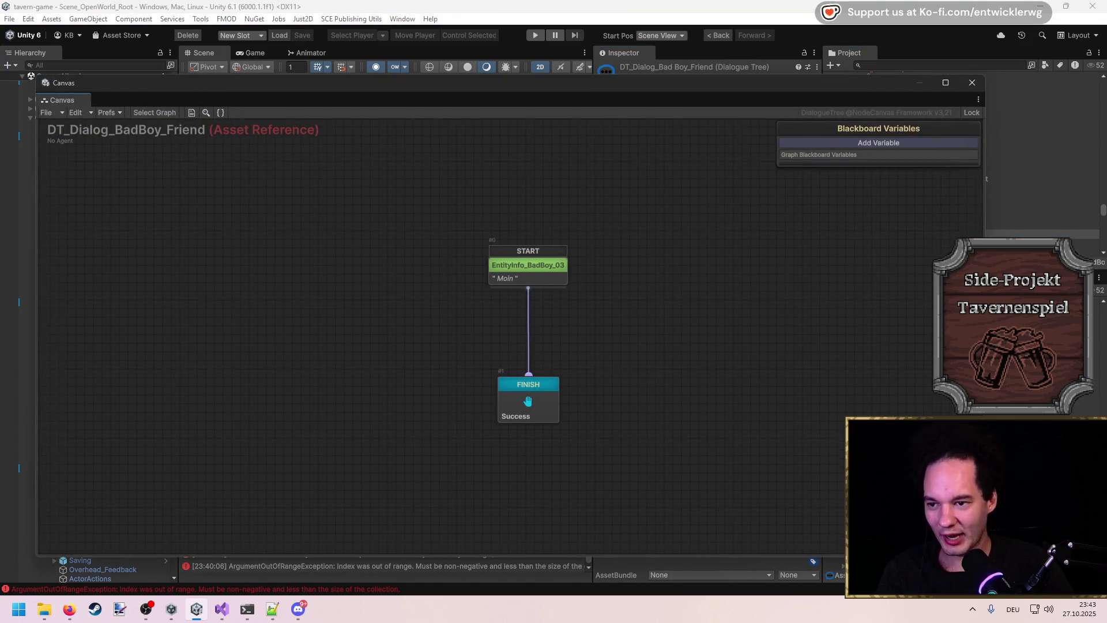
pyautogui.moveTo(989, 220)
pyautogui.mouseDown()
pyautogui.moveTo(663, 223)
pyautogui.moveTo(620, 211)
pyautogui.moveTo(617, 198)
pyautogui.moveTo(553, 197)
pyautogui.mouseUp()
pyautogui.click(899, 68)
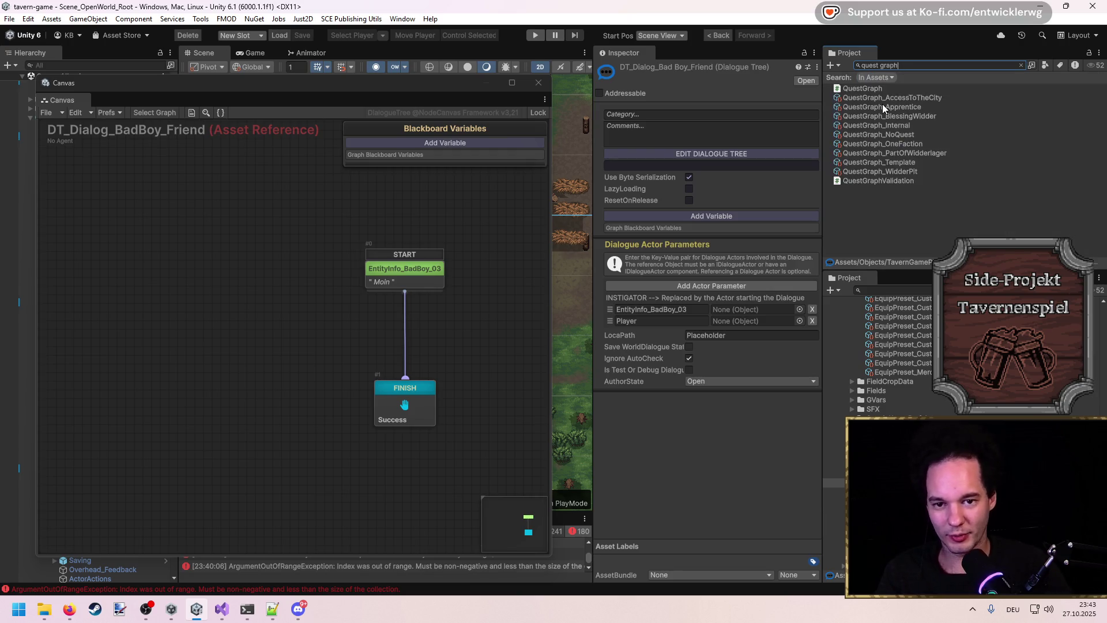
# Step: Look through the QuestGraph_Apprentice and QuestGraph_AccessToTheCity results, then clear the search
pyautogui.click(883, 108)
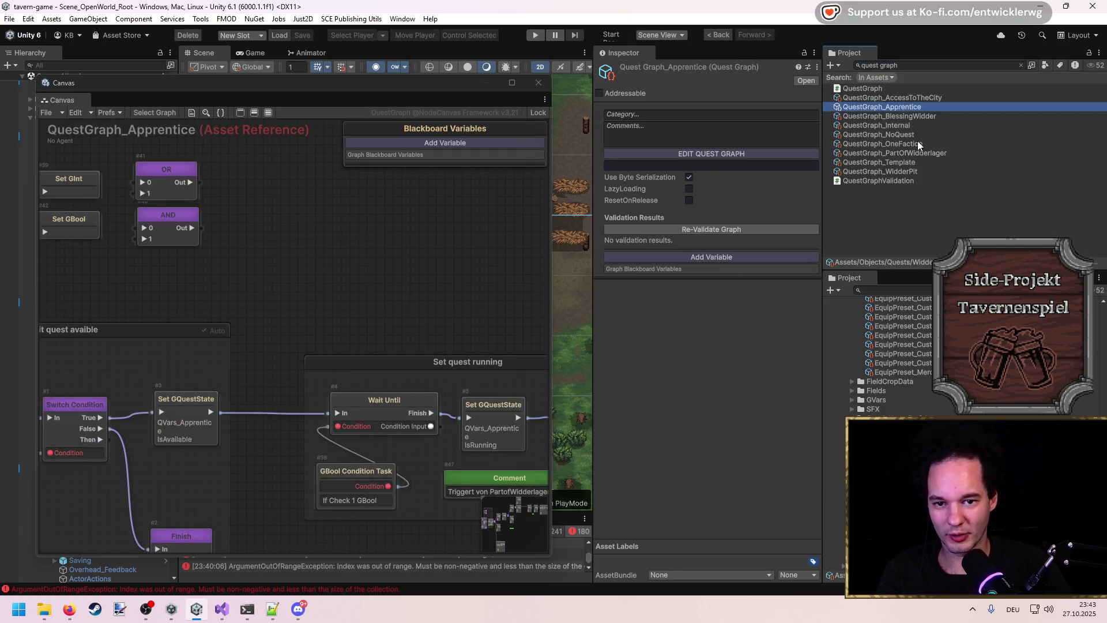
pyautogui.click(900, 135)
pyautogui.click(912, 116)
pyautogui.click(912, 98)
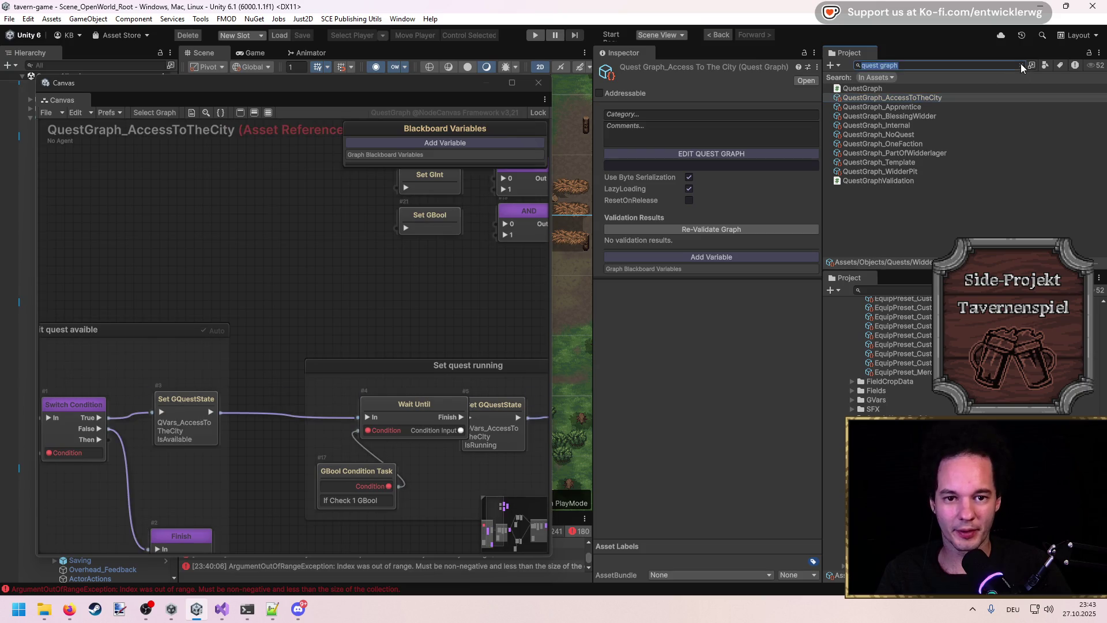
pyautogui.click(1021, 65)
# Step: Browse the AccessToTheCity quest owner, graph and Resources entries, plus Quest_Apprentice resources
pyautogui.click(539, 83)
pyautogui.click(907, 120)
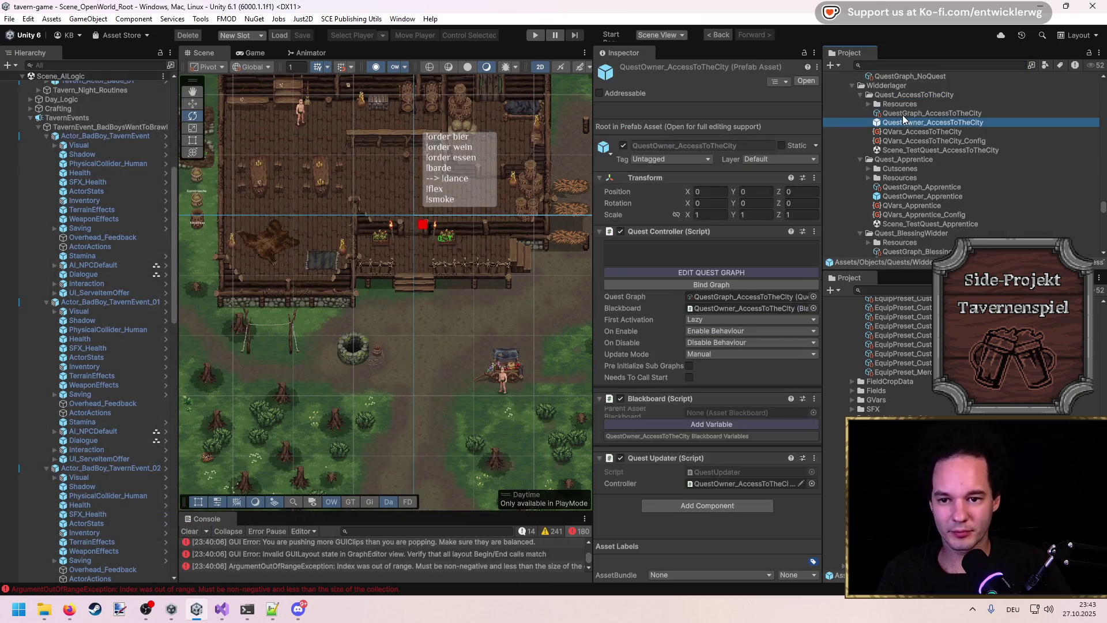
pyautogui.click(903, 115)
pyautogui.click(870, 104)
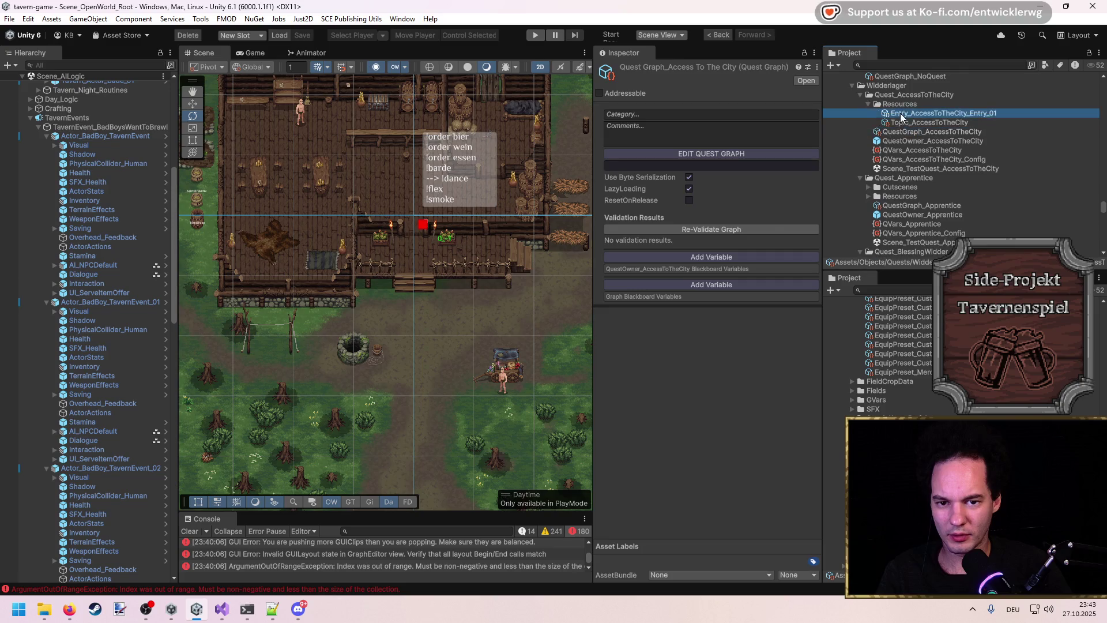
pyautogui.click(901, 113)
pyautogui.click(905, 131)
pyautogui.click(910, 114)
pyautogui.click(923, 122)
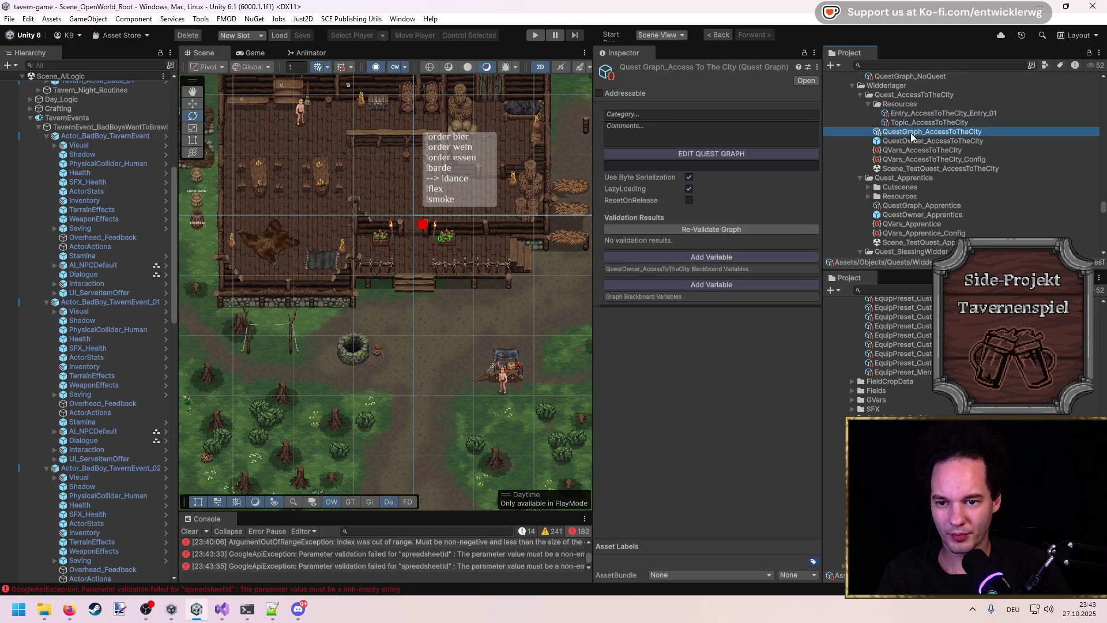
pyautogui.click(900, 196)
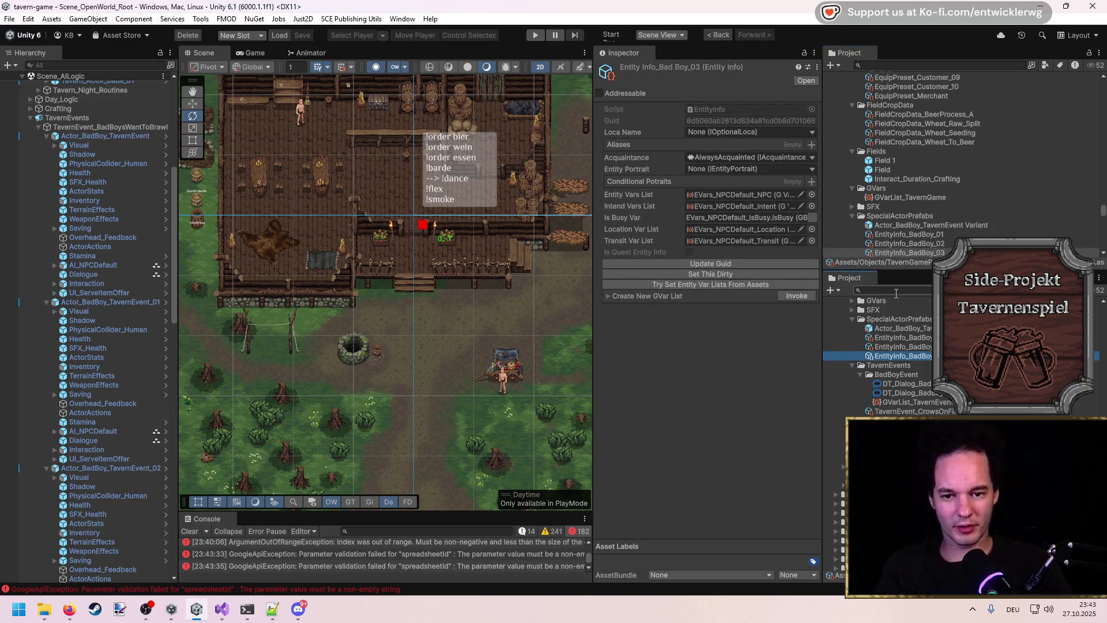
# Step: Bring the DT_Dialog_BadBoy_Friend tree back up in the graph window
pyautogui.click(323, 566)
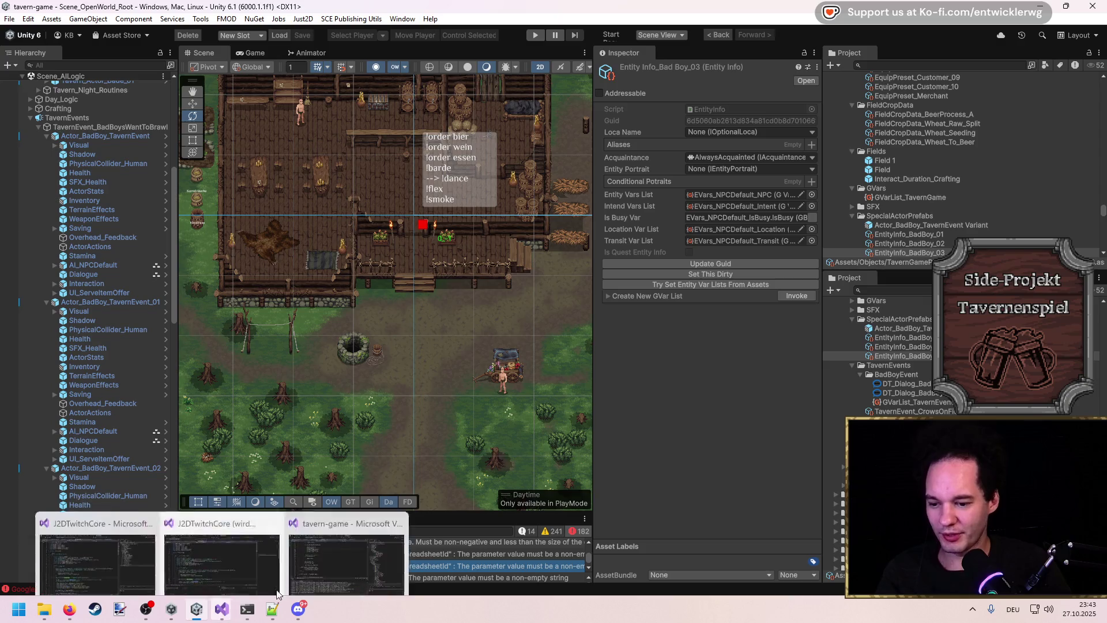
pyautogui.click(917, 384)
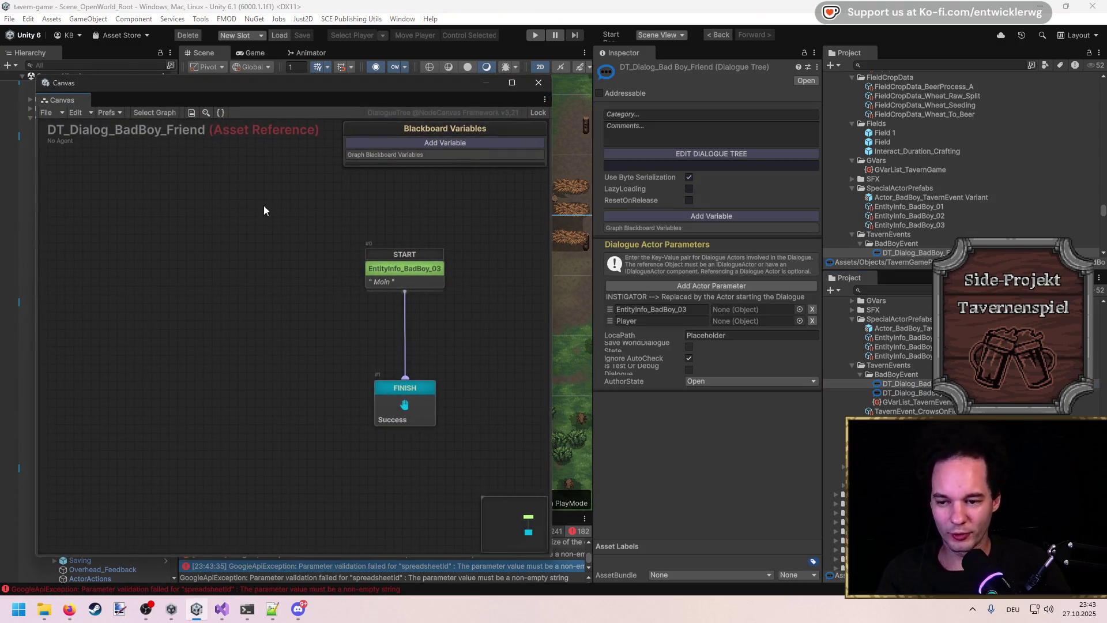
pyautogui.moveTo(389, 88); pyautogui.dragTo(474, 45)
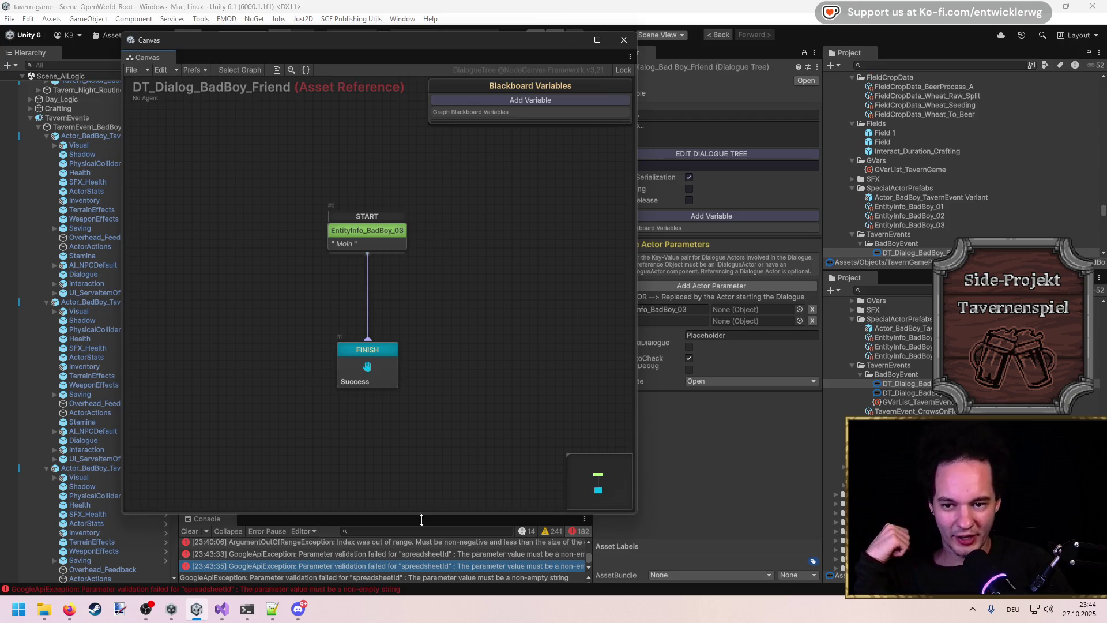
# Step: Reposition the dialogue tree graph window, then close it so the scene is visible
pyautogui.moveTo(444, 47)
pyautogui.mouseDown()
pyautogui.moveTo(349, 53)
pyautogui.moveTo(433, 59)
pyautogui.mouseUp()
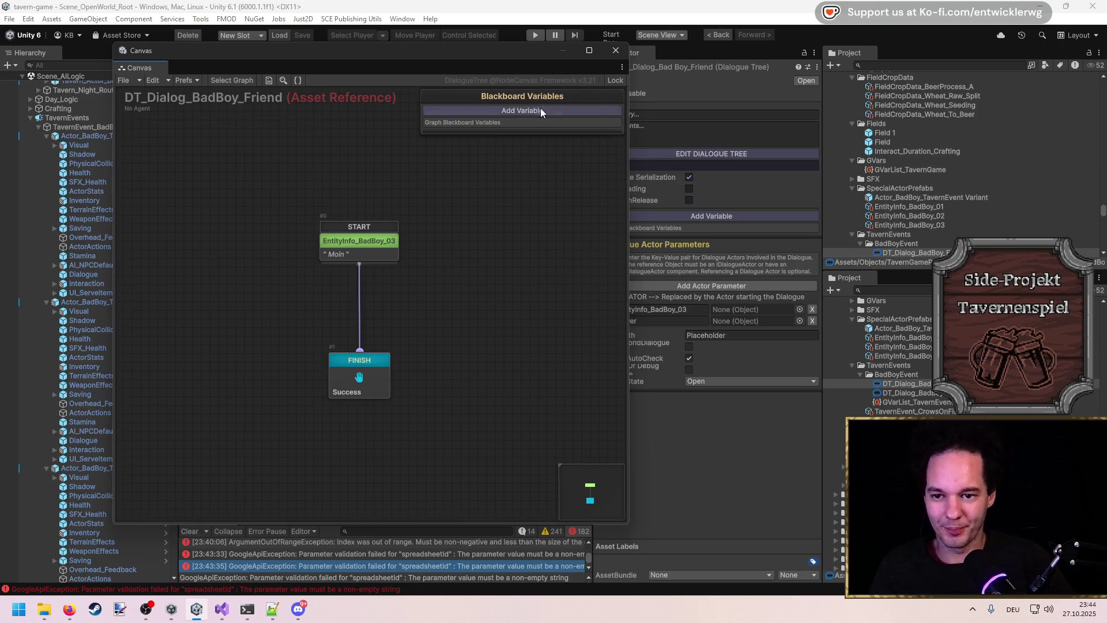
pyautogui.moveTo(504, 54)
pyautogui.mouseDown()
pyautogui.moveTo(428, 54)
pyautogui.moveTo(447, 53)
pyautogui.mouseUp()
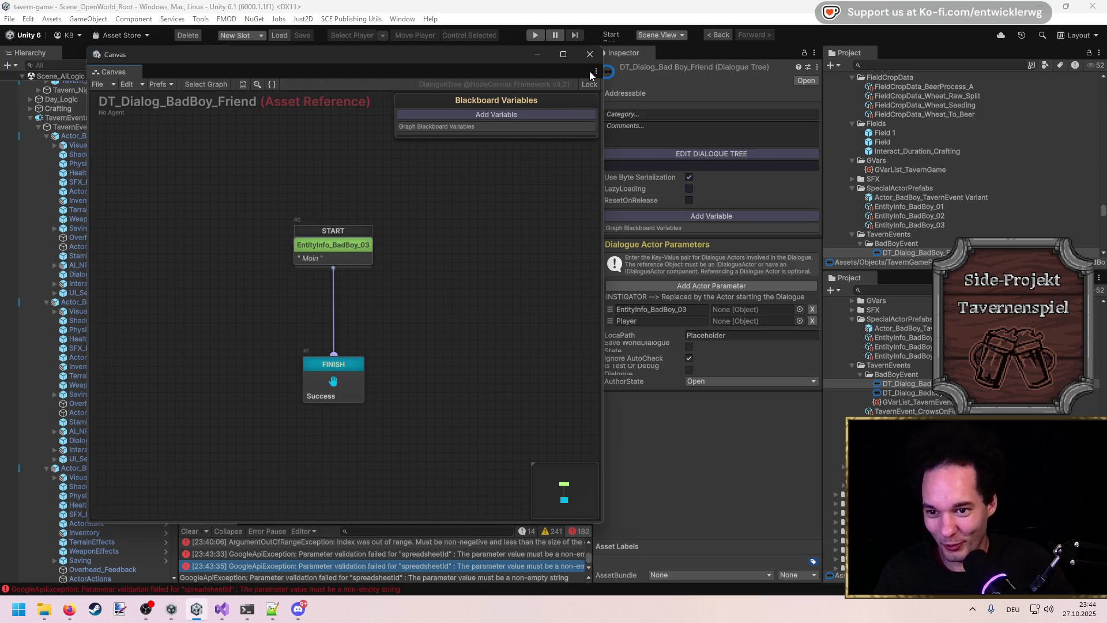
pyautogui.click(590, 55)
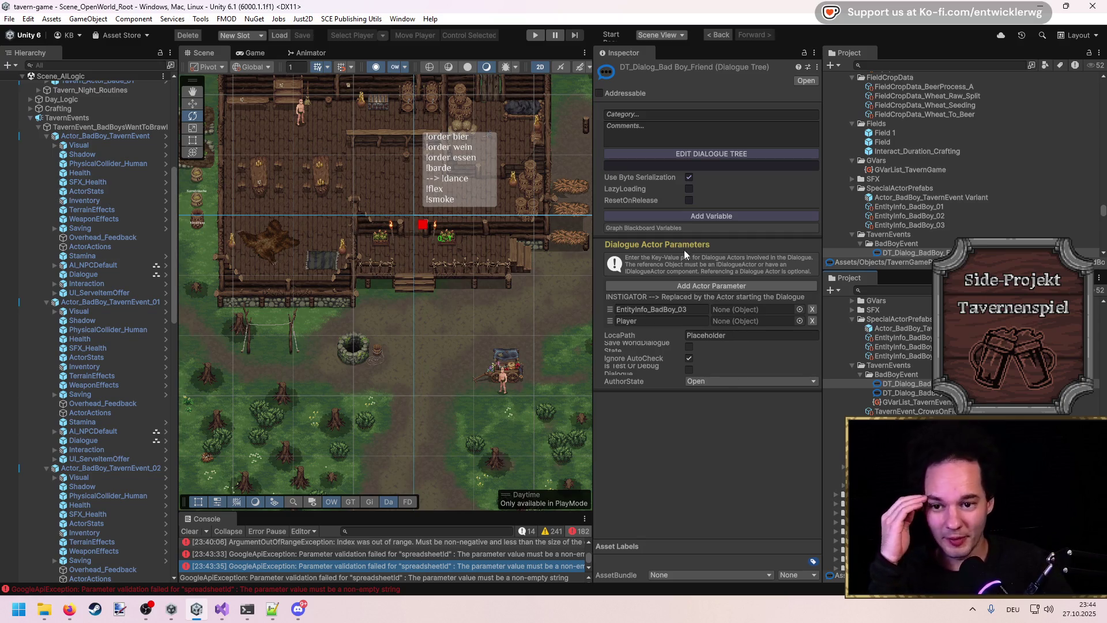
pyautogui.click(667, 151)
pyautogui.click(590, 56)
# Step: Switch to the tavern-game Visual Studio project and start a code search
pyautogui.moveTo(222, 610)
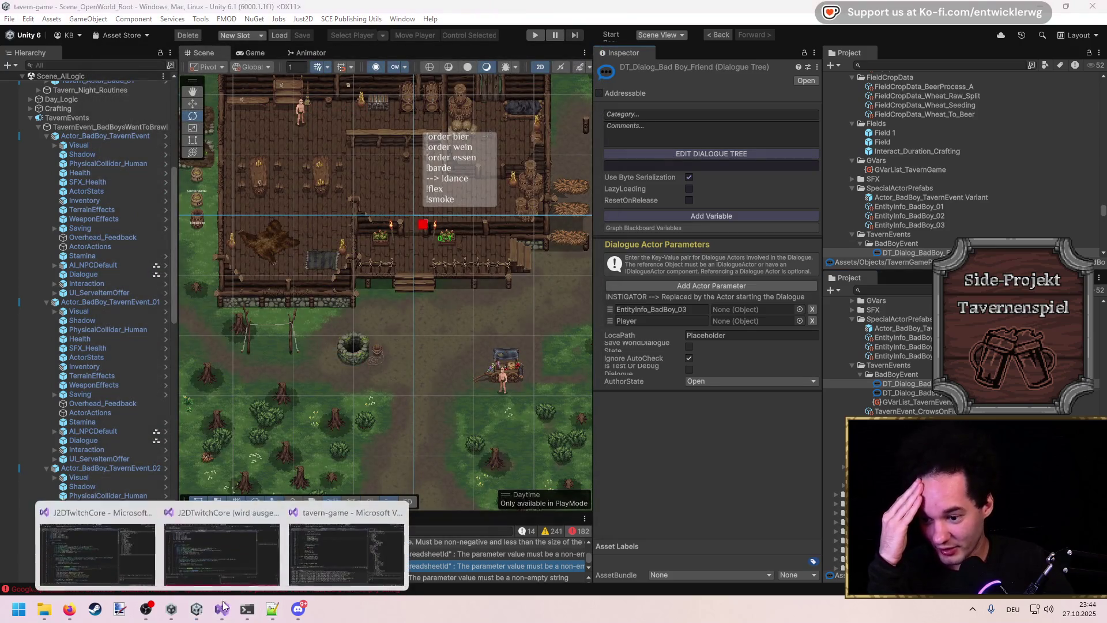
pyautogui.click(336, 545)
pyautogui.click(403, 218)
pyautogui.hotkey('ctrl', 't')
# Step: Open Graph.cs from a 'Graph' search and highlight the _serializedBytes field
pyautogui.write('Graph')
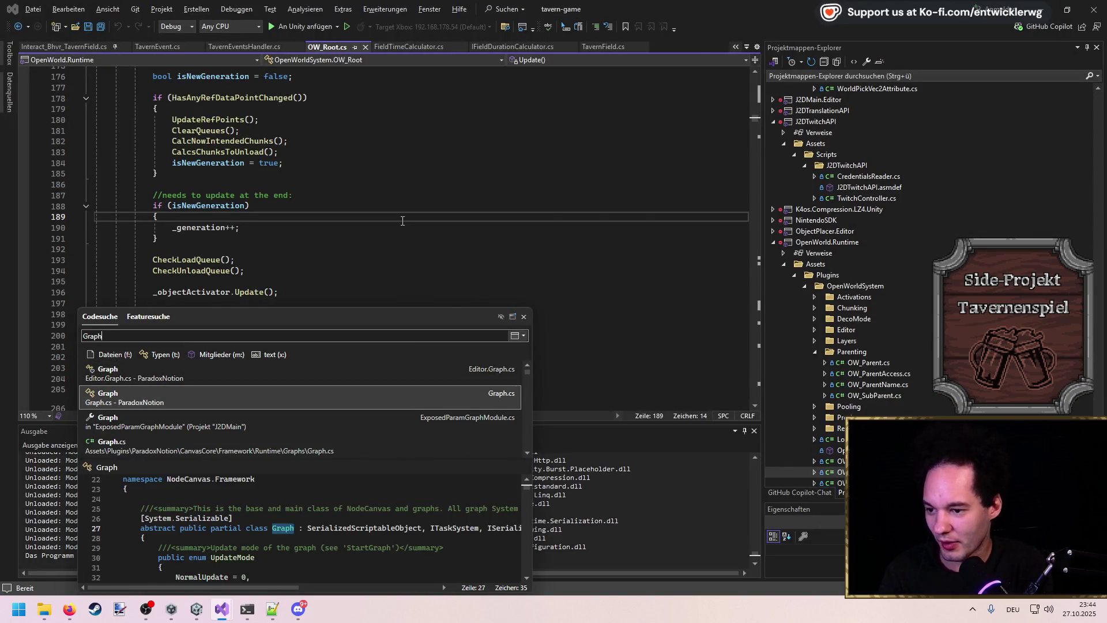
pyautogui.press('Return')
pyautogui.scroll(-15, 402, 221)
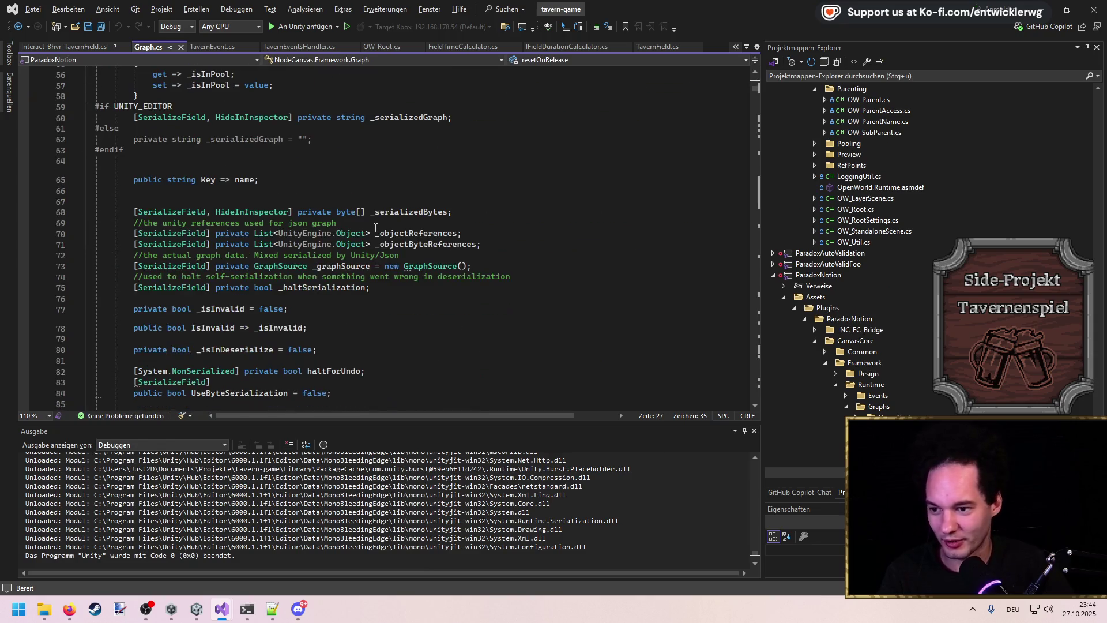
pyautogui.scroll(-1, 375, 228)
pyautogui.doubleClick(399, 178)
# Step: Scroll through Graph.cs's fields and jump to the Serialize method's definition
pyautogui.scroll(1, 458, 212)
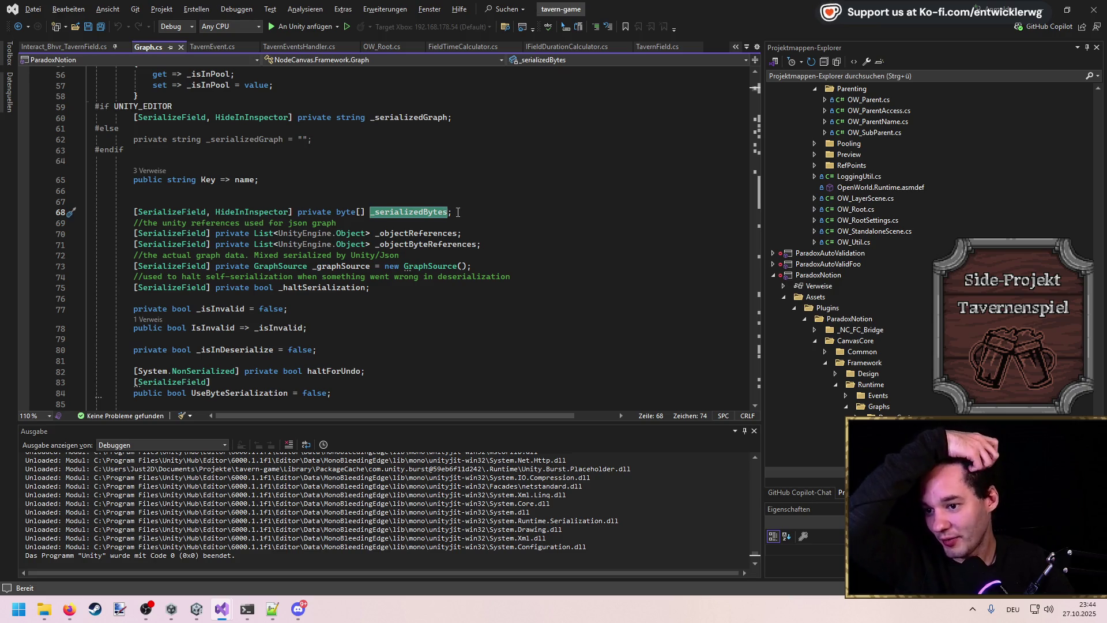
pyautogui.scroll(-3, 457, 212)
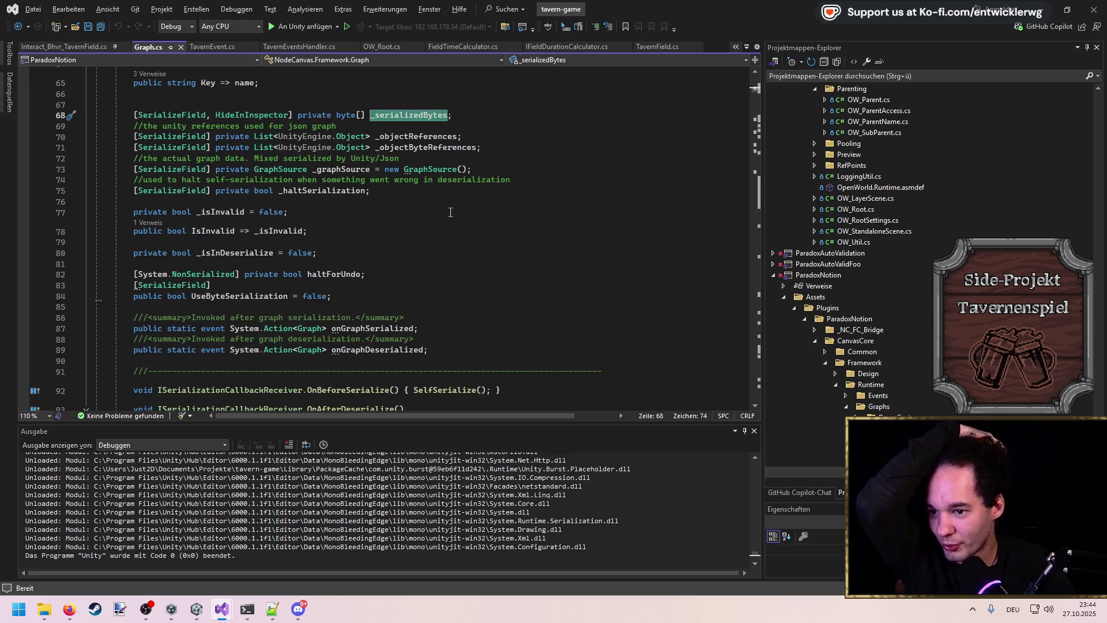
pyautogui.scroll(8, 367, 271)
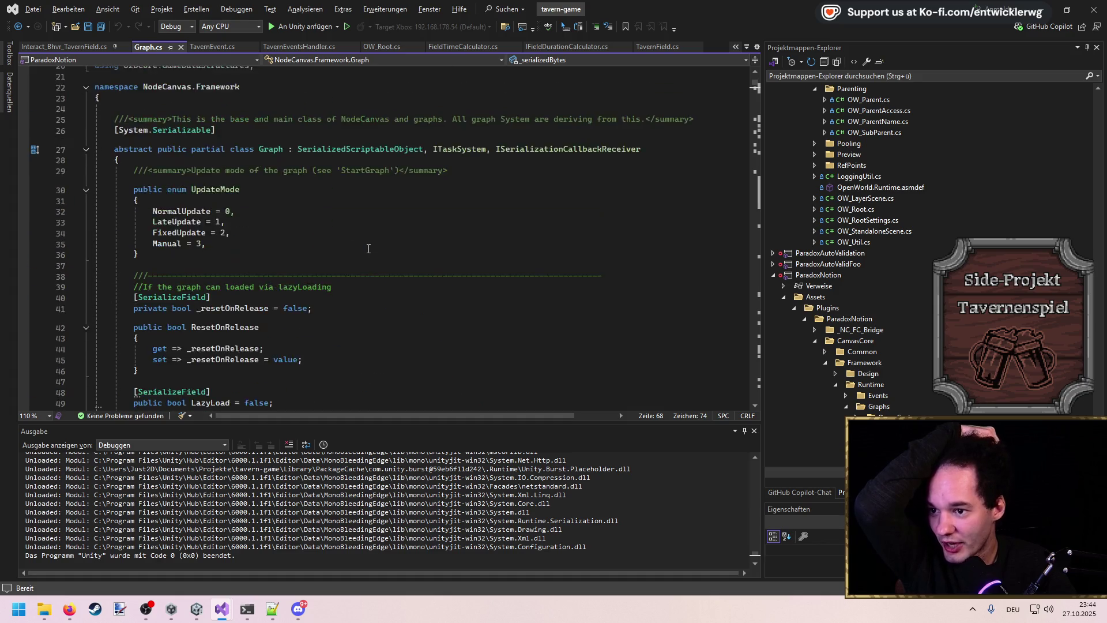
pyautogui.scroll(-4, 369, 249)
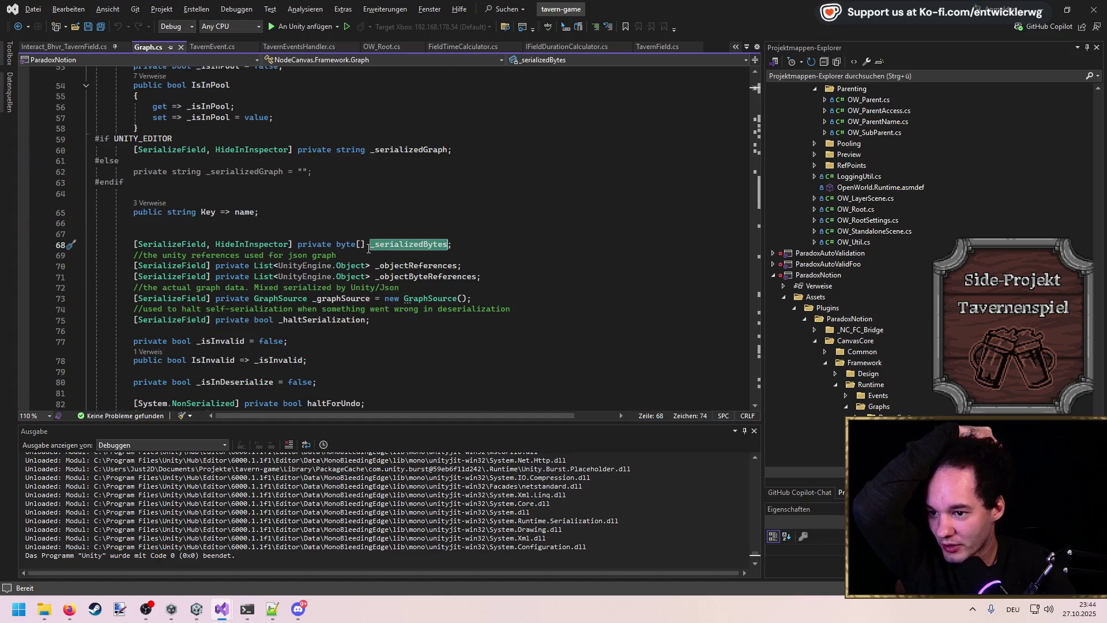
pyautogui.scroll(-20, 362, 245)
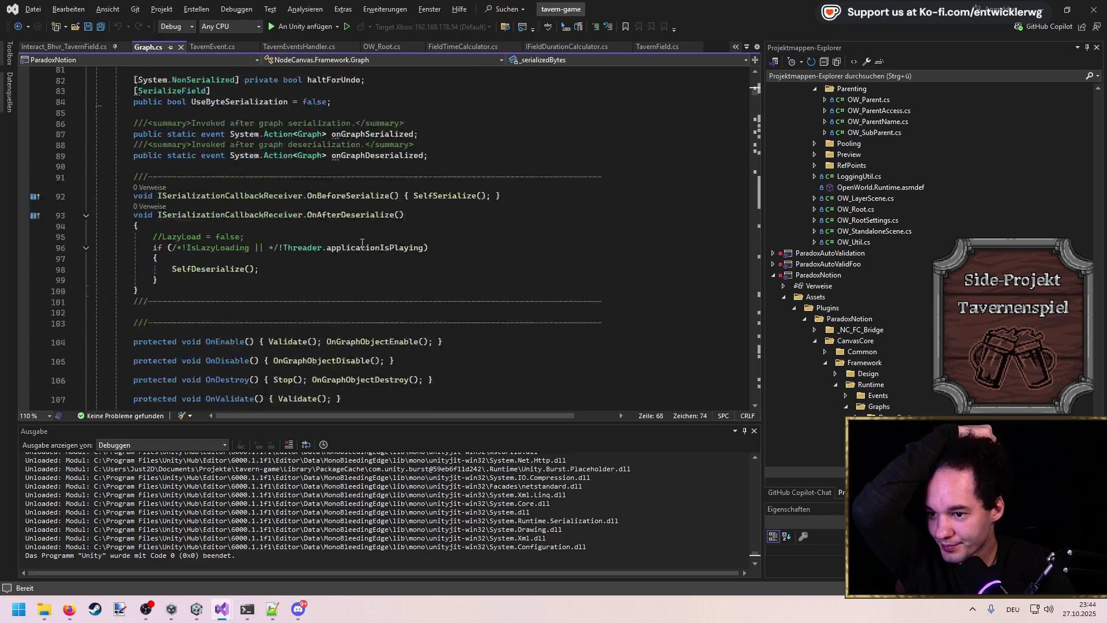
pyautogui.scroll(-20, 360, 243)
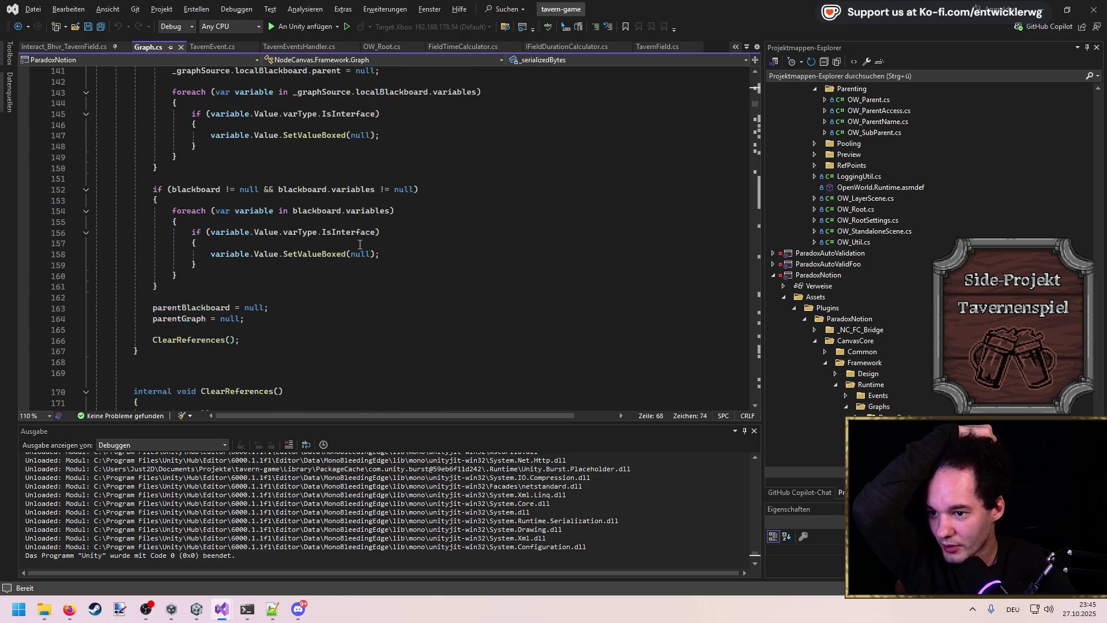
pyautogui.scroll(-5, 352, 242)
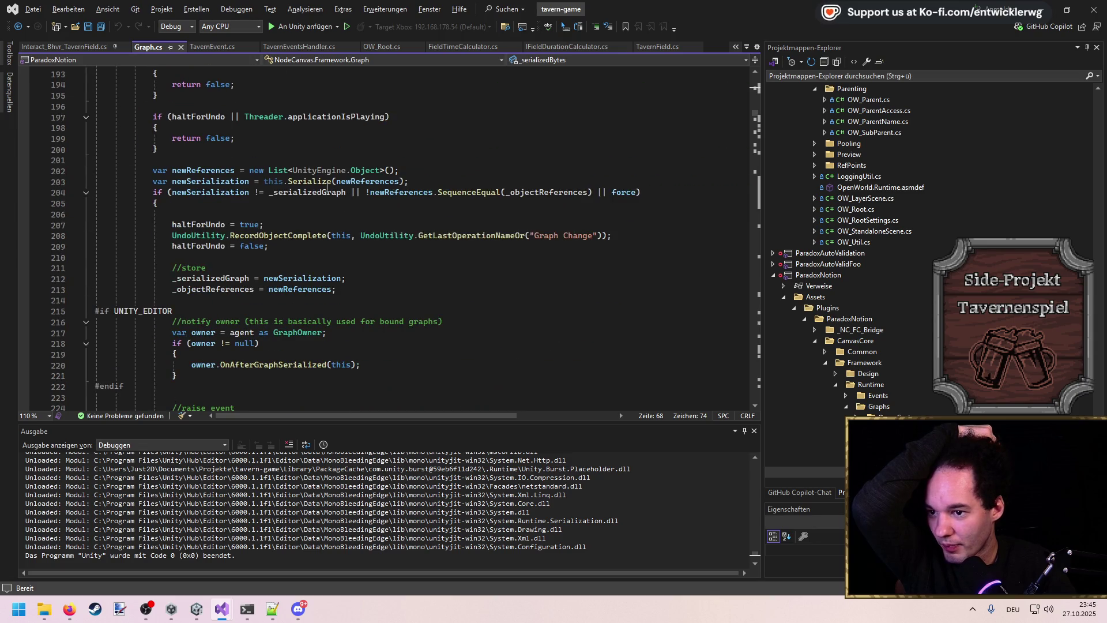
pyautogui.scroll(-4, 258, 223)
pyautogui.scroll(-4, 367, 206)
pyautogui.scroll(9, 372, 230)
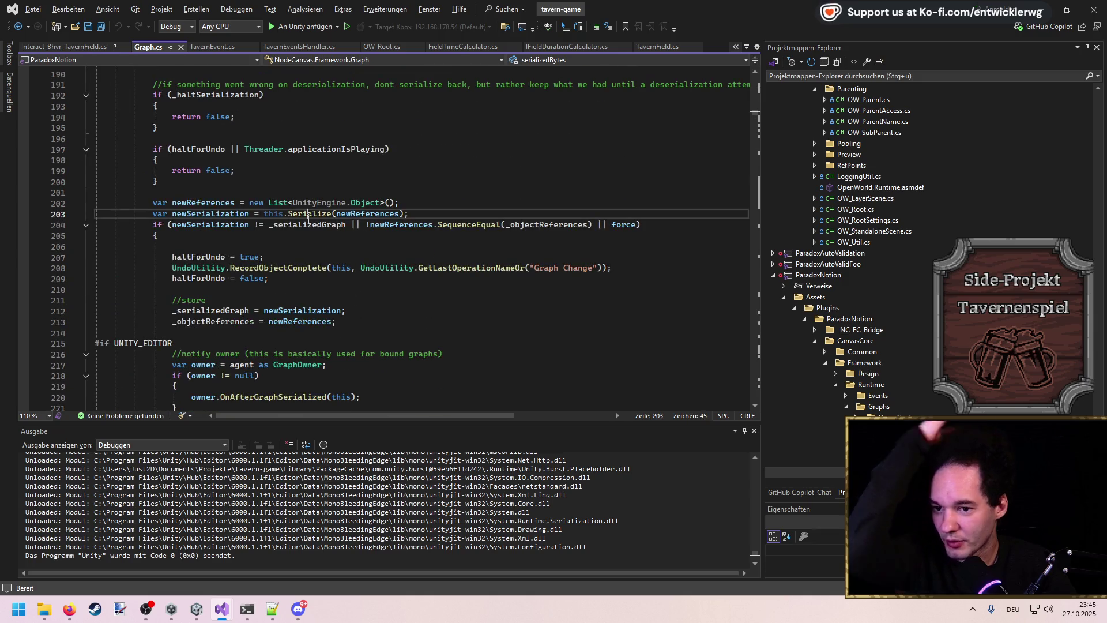
pyautogui.keyDown('ctrl'); pyautogui.click(310, 213); pyautogui.keyUp('ctrl')
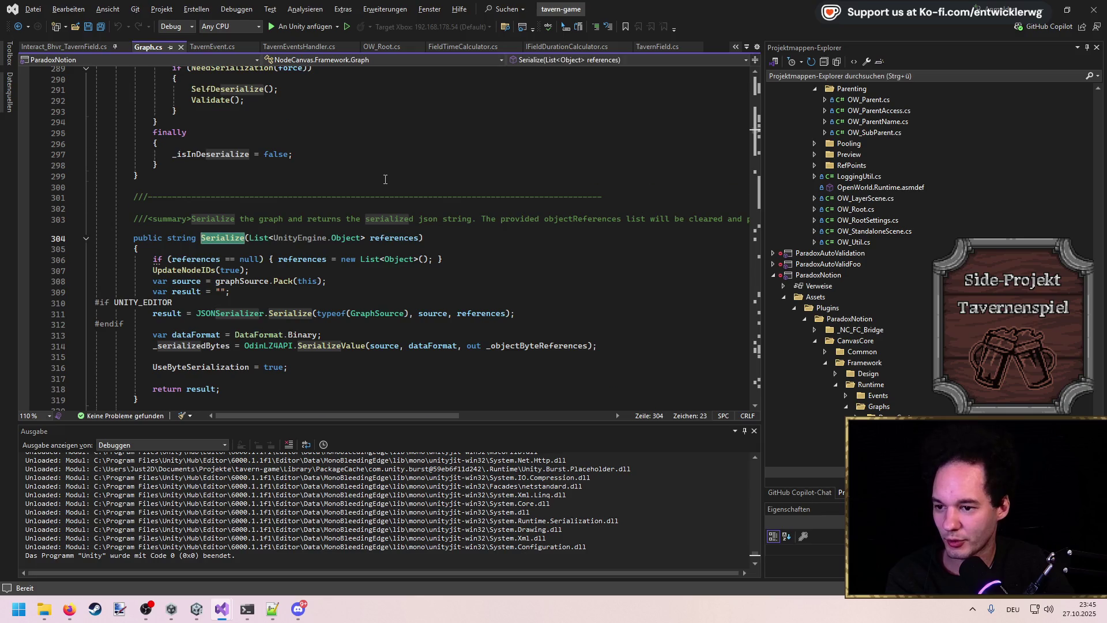
pyautogui.scroll(-3, 383, 179)
# Step: Examine Serialize's editor-only JSON block and the _serializedBytes binary serialization on line 314
pyautogui.moveTo(63, 216); pyautogui.dragTo(63, 206)
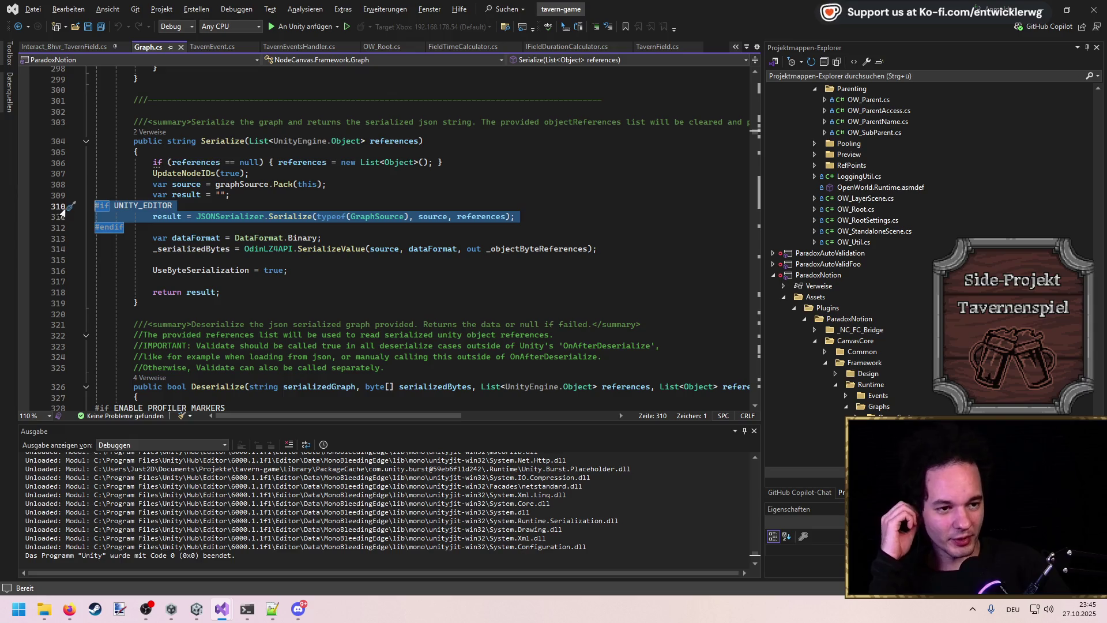
pyautogui.click(232, 196)
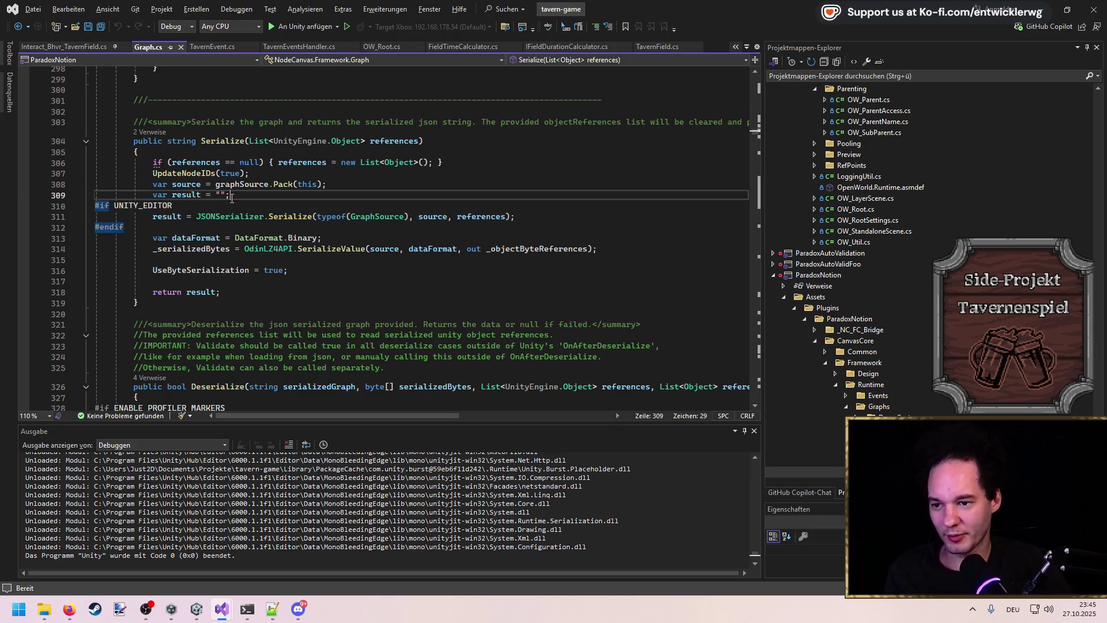
pyautogui.click(288, 216)
pyautogui.click(342, 206)
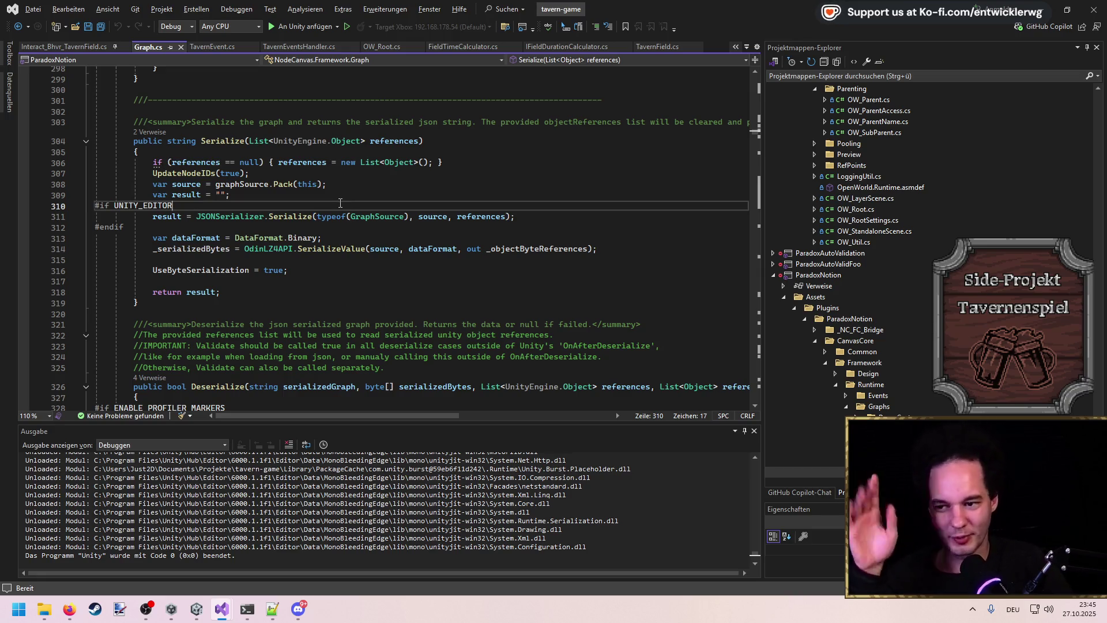
pyautogui.moveTo(591, 250)
pyautogui.mouseDown()
pyautogui.moveTo(115, 240)
pyautogui.moveTo(92, 249)
pyautogui.mouseUp()
pyautogui.click(303, 227)
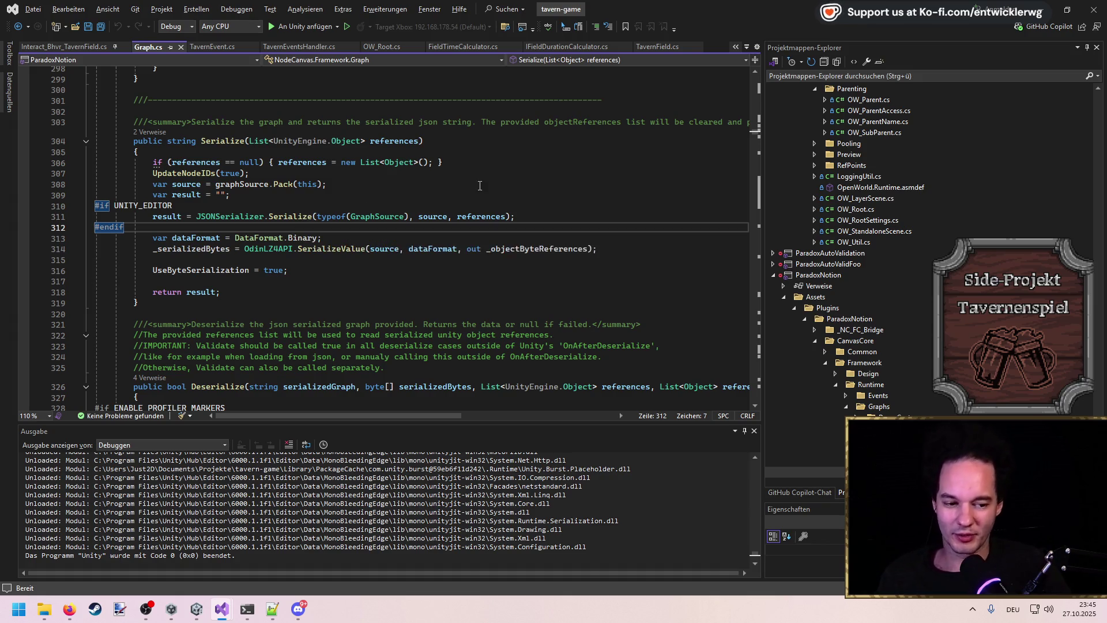
pyautogui.click(375, 262)
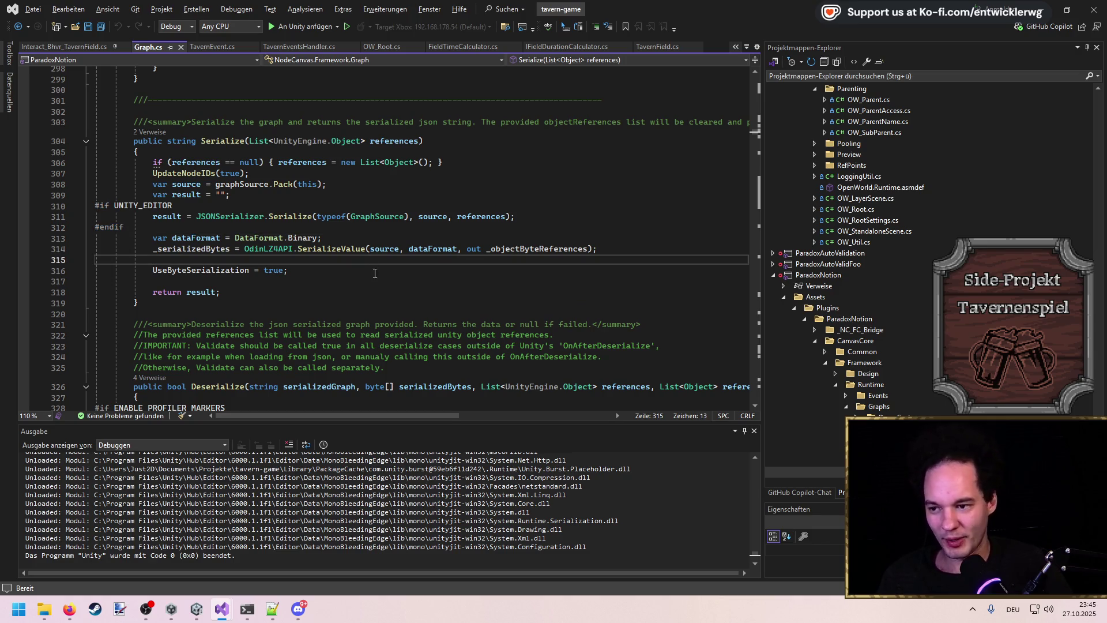
pyautogui.doubleClick(208, 250)
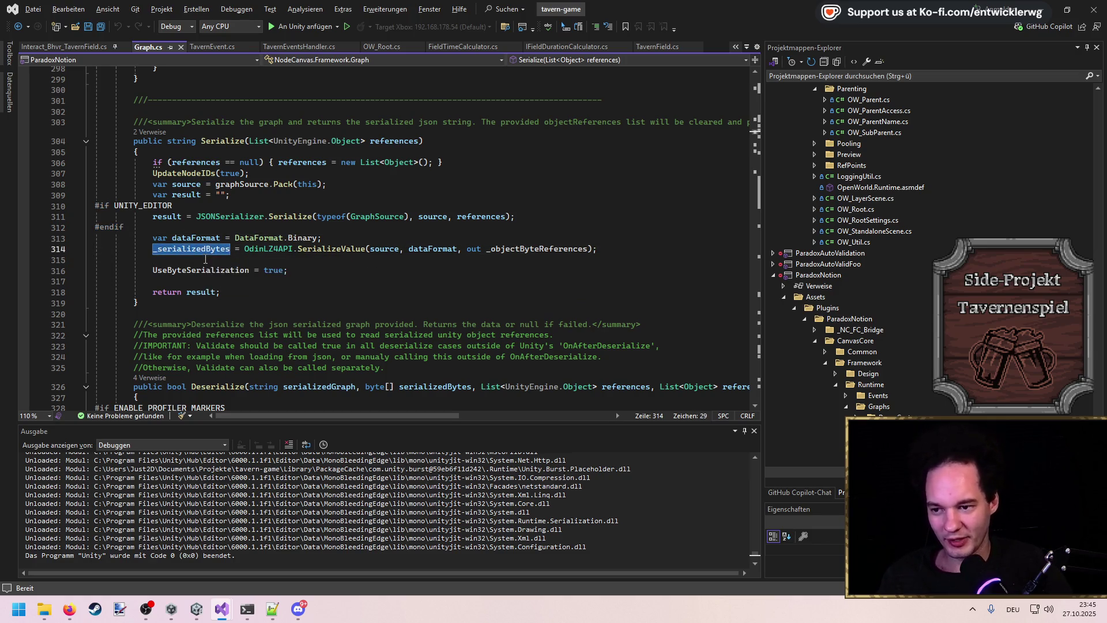
# Step: View the OdinLZ4API Quick Info, then minimize Visual Studio back to Unity
pyautogui.click(263, 249)
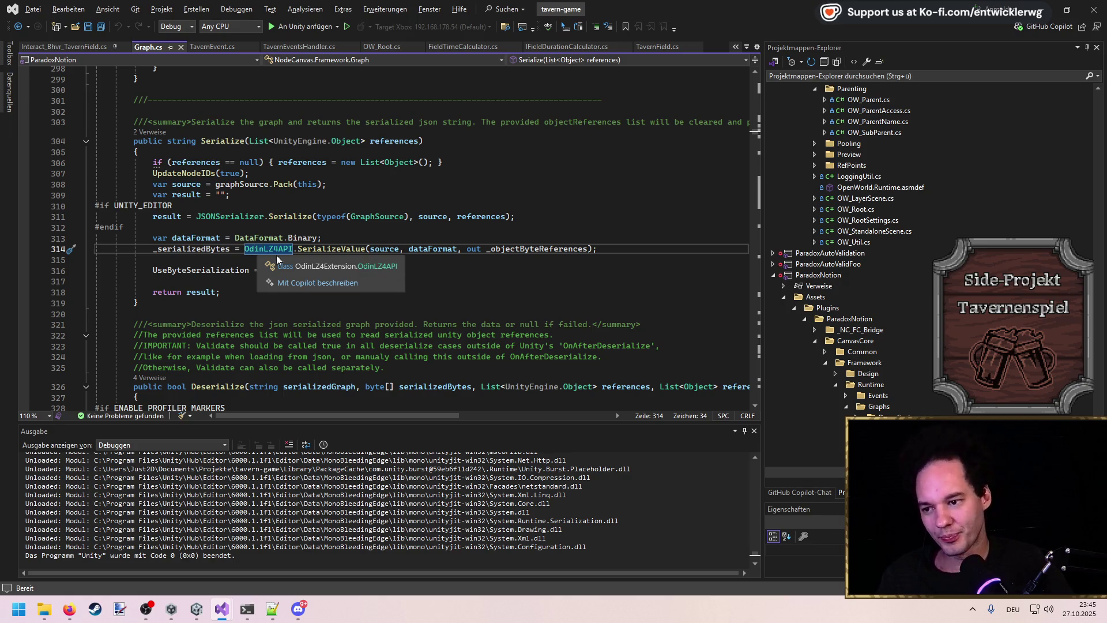
pyautogui.click(243, 258)
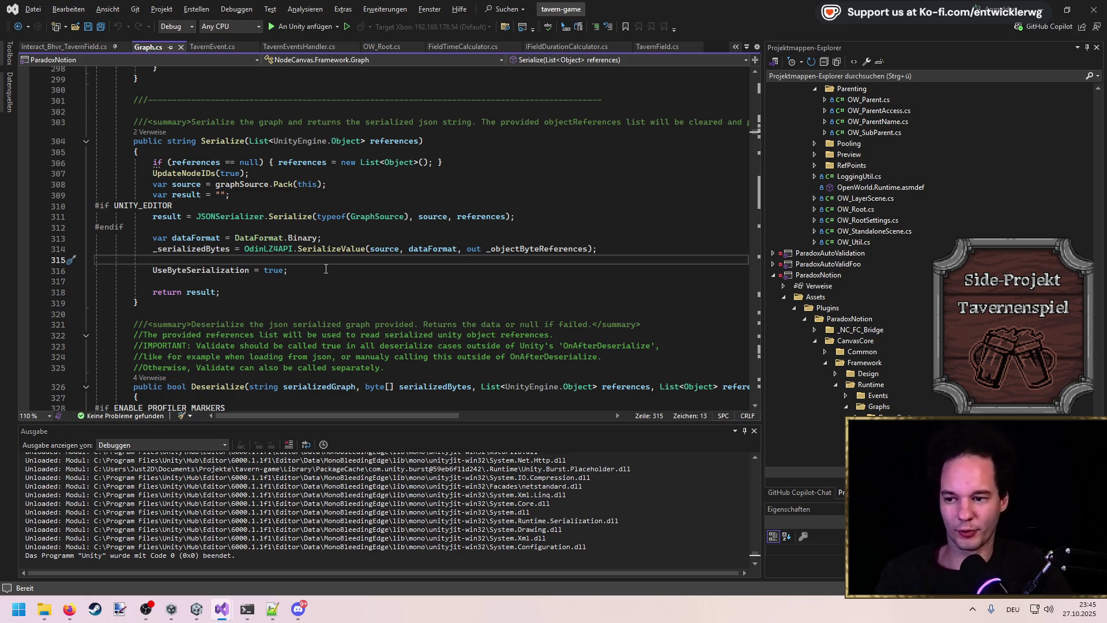
pyautogui.moveTo(281, 254)
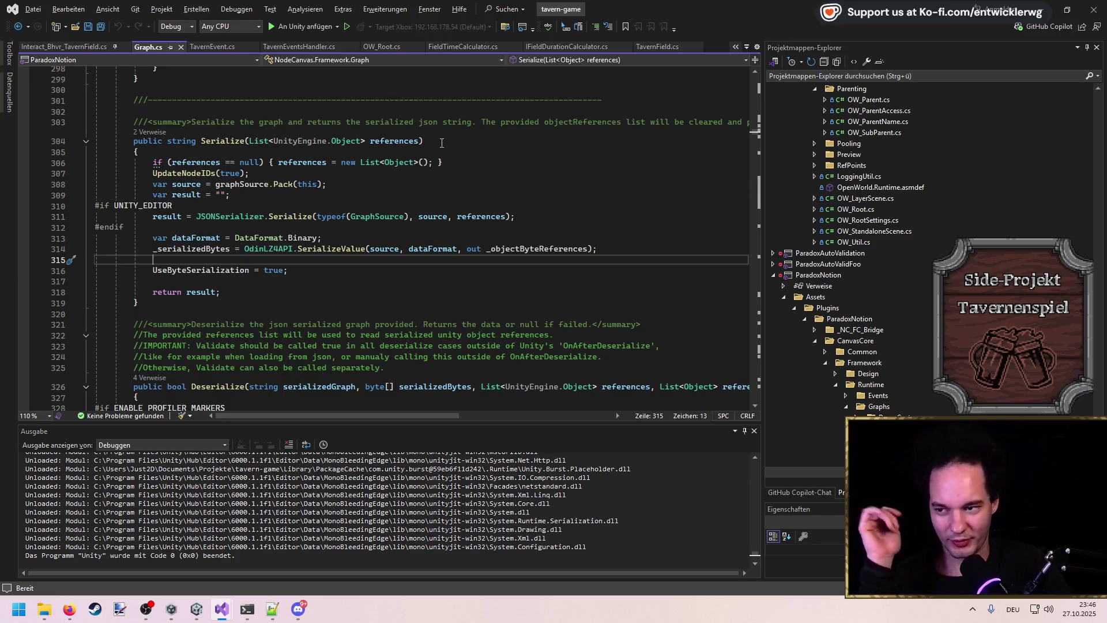
pyautogui.click(1046, 6)
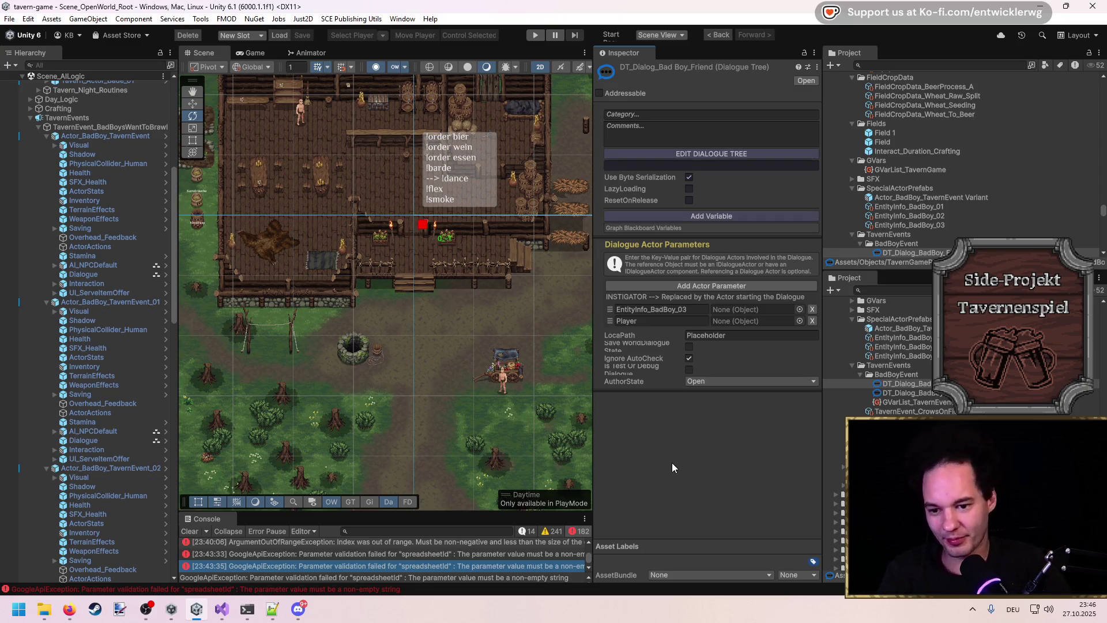
# Step: Widen the Scene view and the Hierarchy panel by resizing their splitters
pyautogui.scroll(-2, 438, 271)
pyautogui.scroll(3, 462, 346)
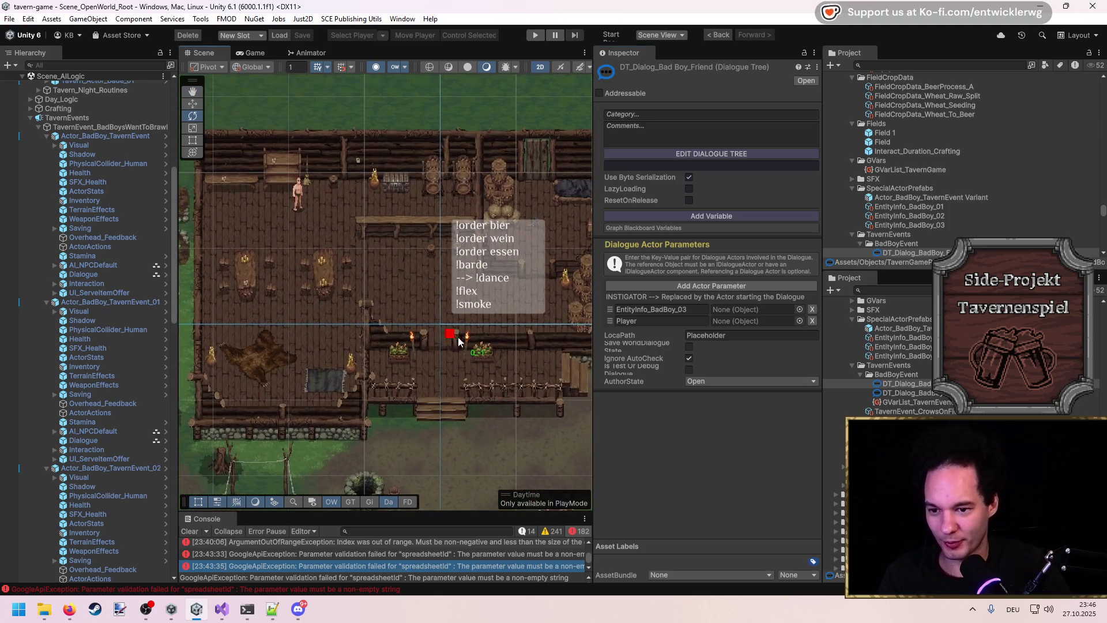
pyautogui.moveTo(594, 324)
pyautogui.mouseDown()
pyautogui.moveTo(824, 329)
pyautogui.moveTo(723, 330)
pyautogui.mouseUp()
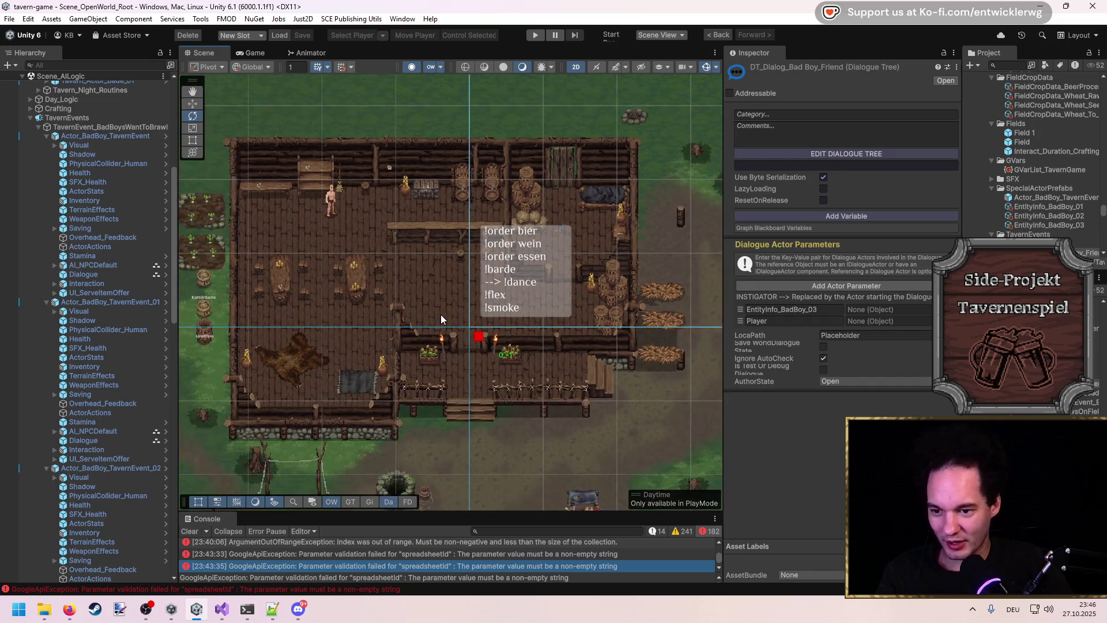
pyautogui.scroll(-3, 88, 391)
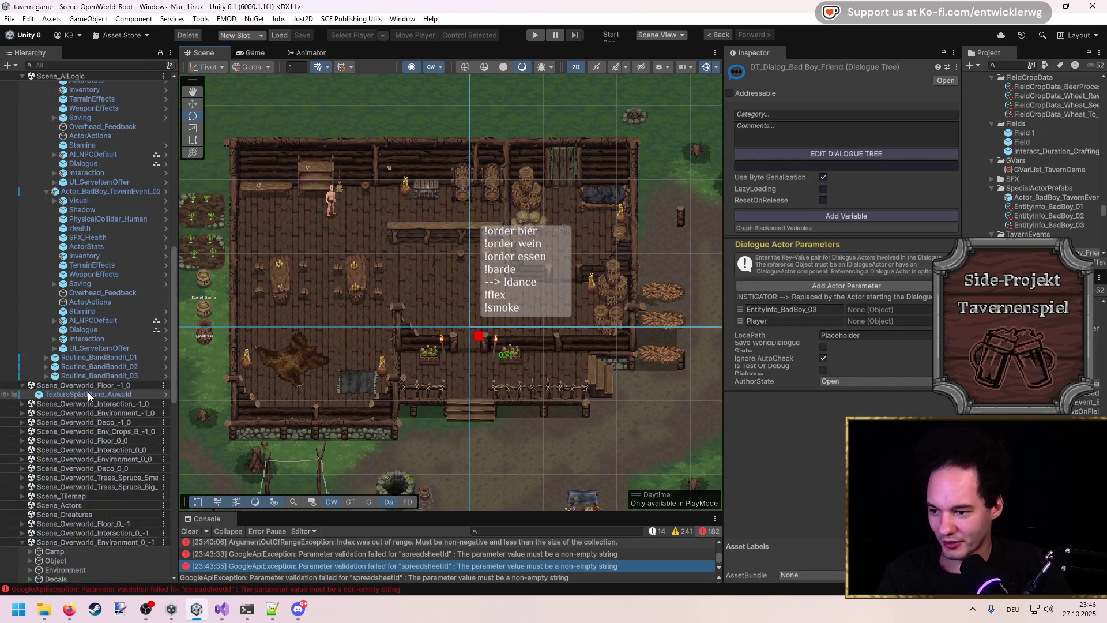
pyautogui.scroll(2, 88, 387)
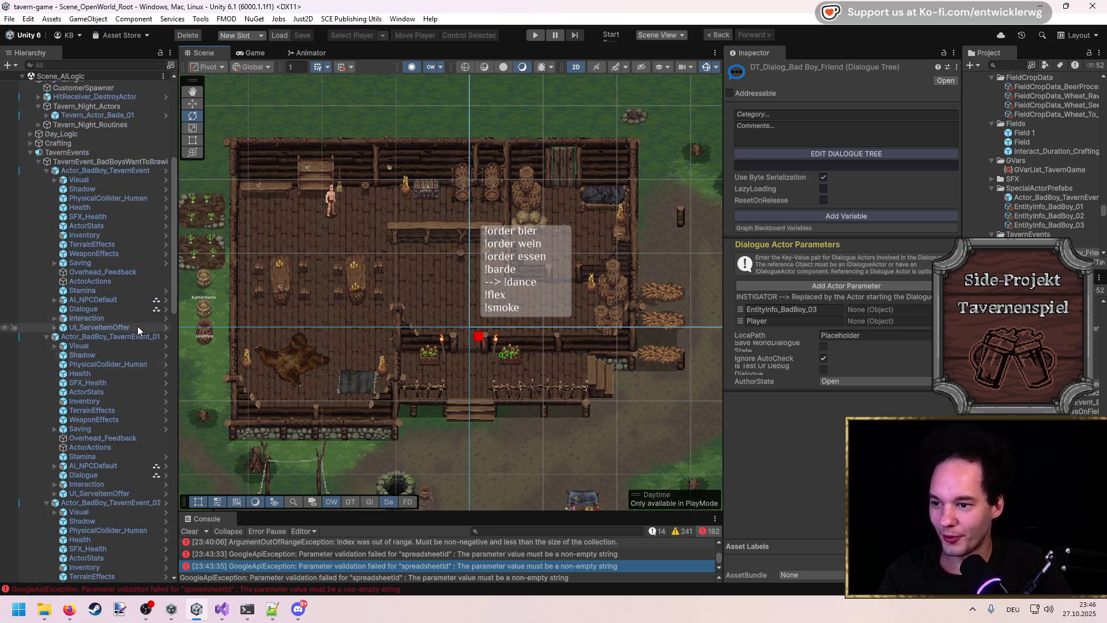
pyautogui.moveTo(172, 306); pyautogui.dragTo(171, 312)
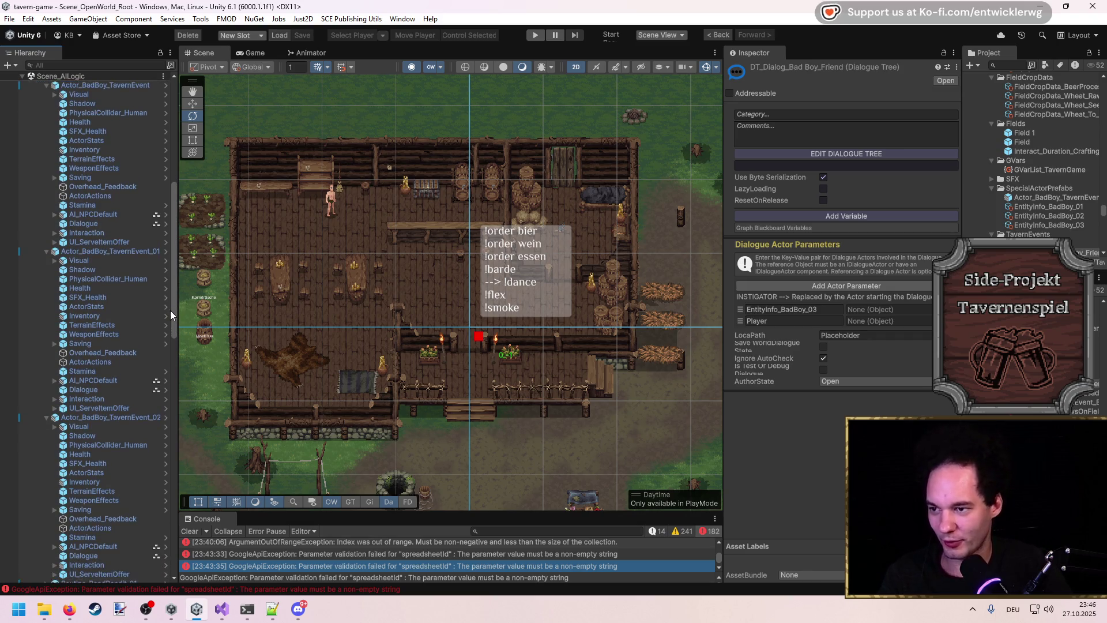
pyautogui.moveTo(433, 328); pyautogui.dragTo(442, 326)
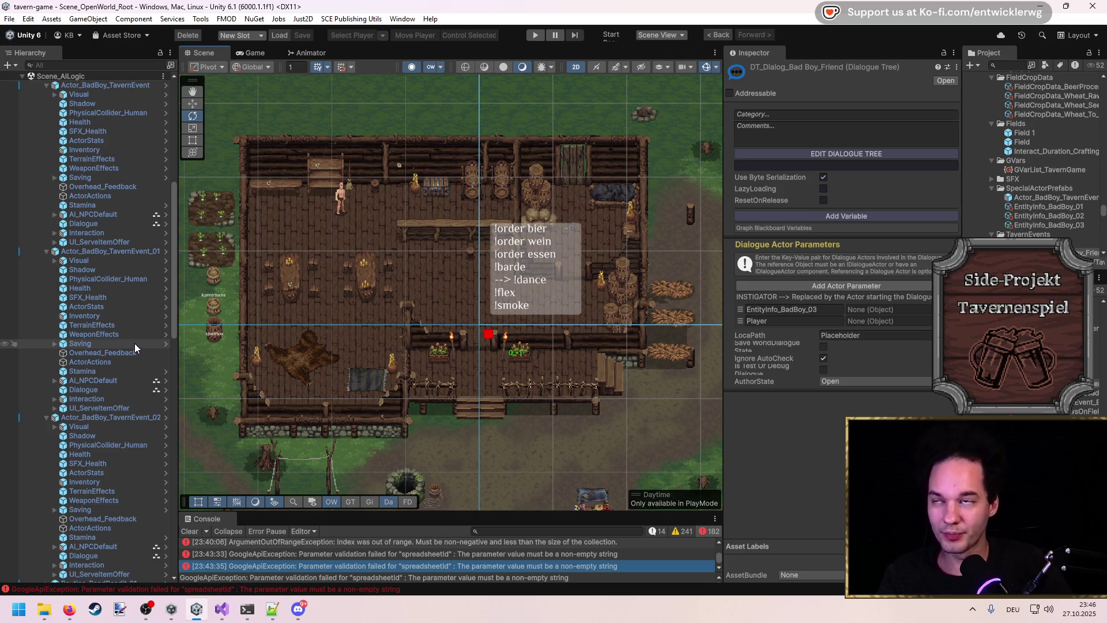
pyautogui.scroll(3, 134, 344)
pyautogui.scroll(-3, 134, 344)
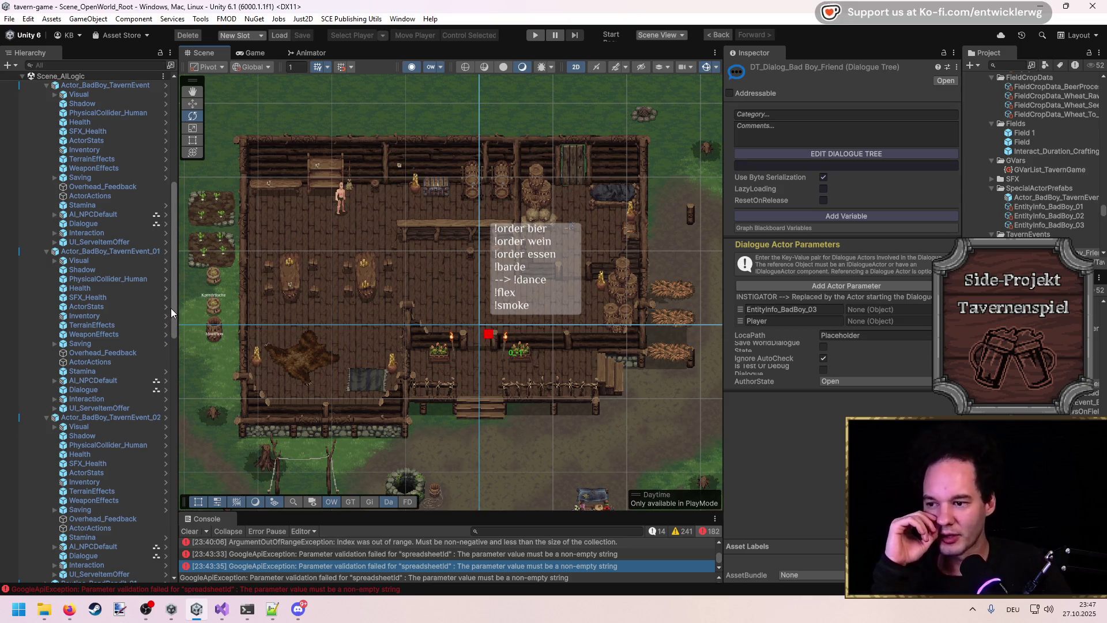
pyautogui.moveTo(177, 303); pyautogui.dragTo(180, 300)
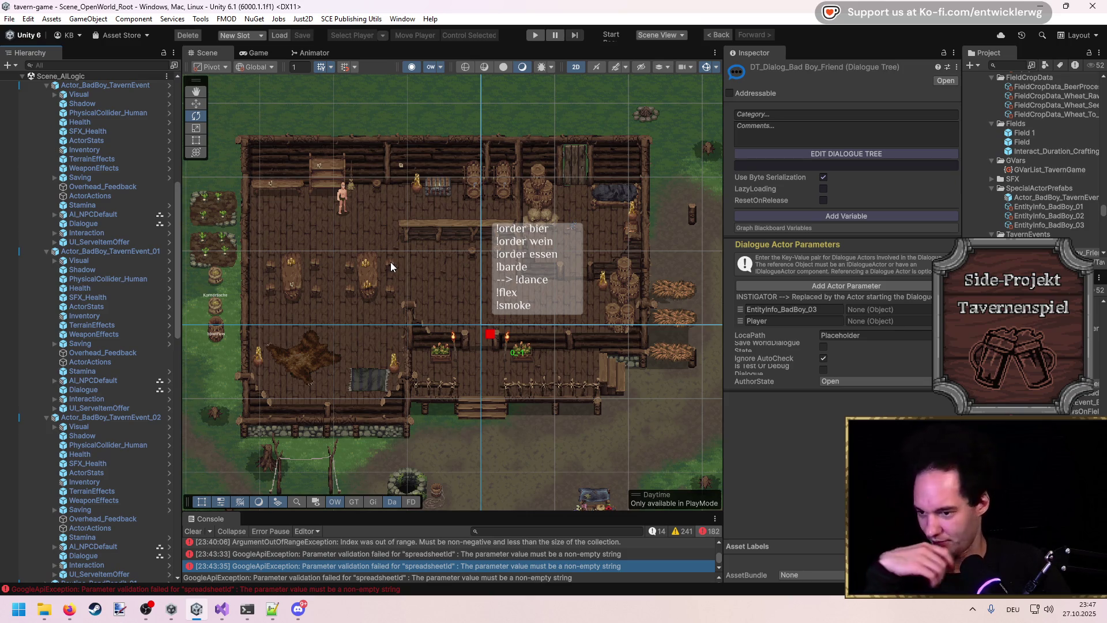
# Step: Pan the tavern map and select Dialogue under Actor_BadBoy_TavernEvent
pyautogui.moveTo(392, 266); pyautogui.dragTo(416, 246)
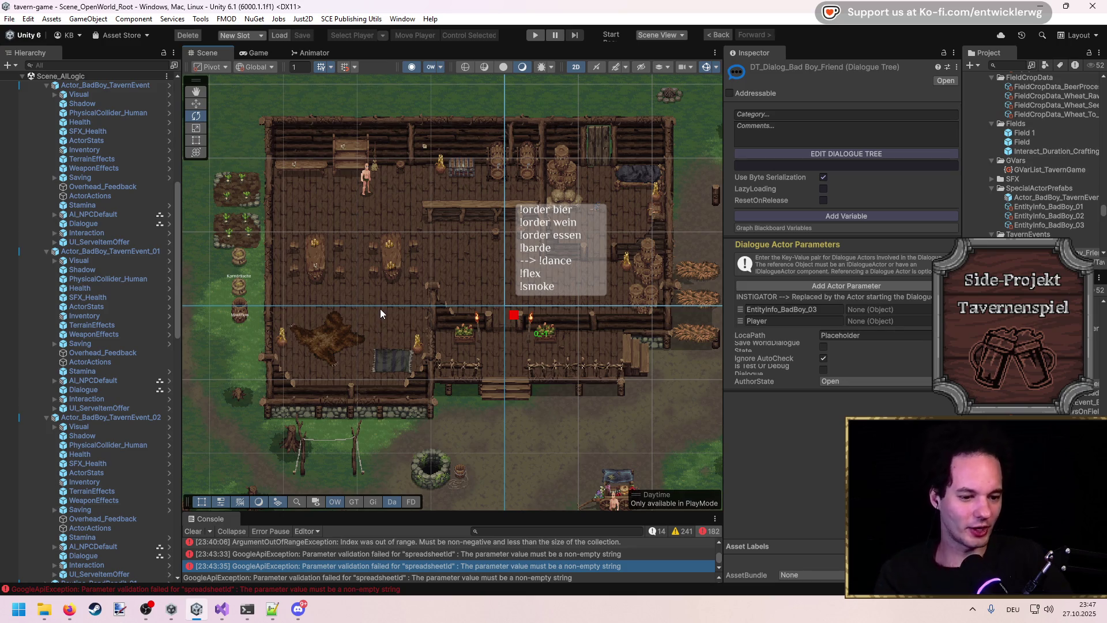
pyautogui.moveTo(394, 369); pyautogui.dragTo(433, 360)
pyautogui.scroll(2, 285, 328)
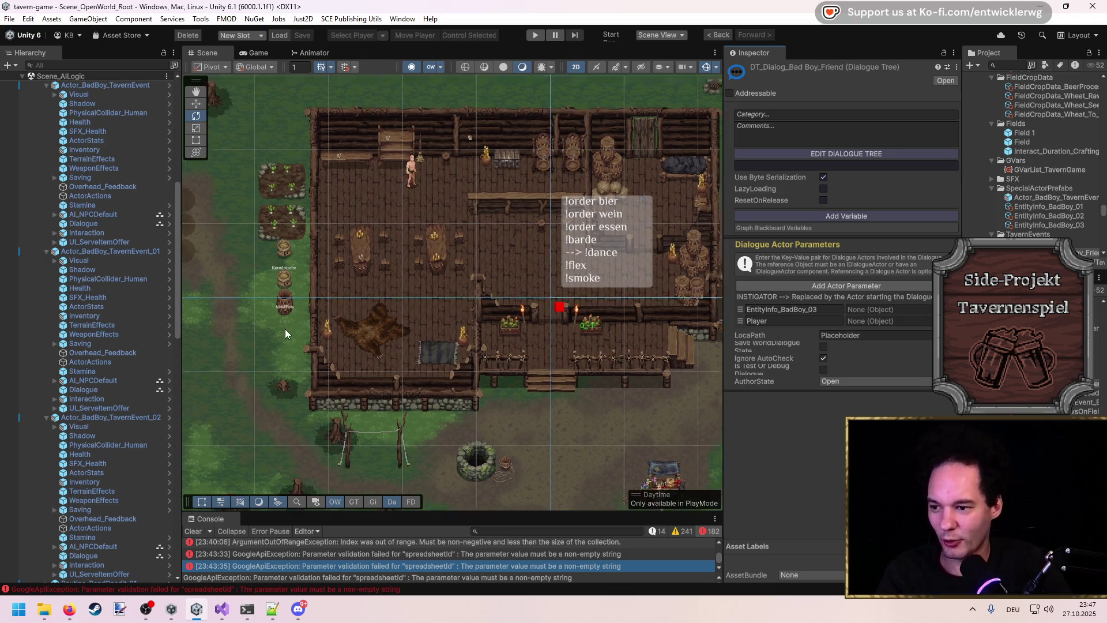
pyautogui.scroll(3, 89, 276)
pyautogui.click(87, 327)
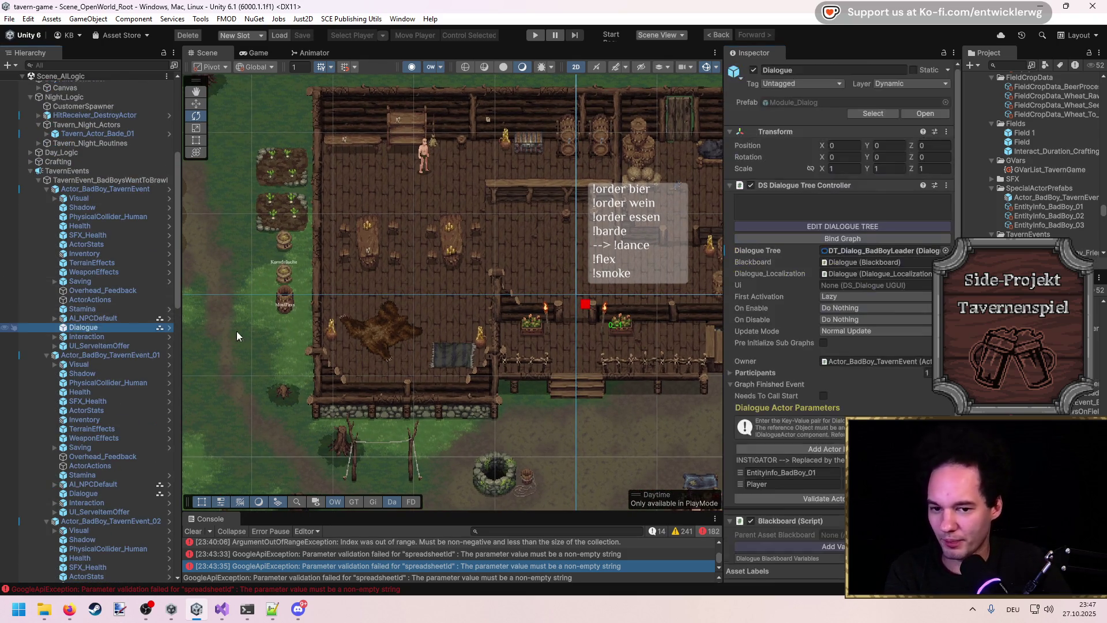
# Step: Open DT_Dialog_BadBoyLeader via EDIT DIALOGUE TREE, then pan the graph and widen its window
pyautogui.click(818, 228)
pyautogui.scroll(-2, 334, 281)
pyautogui.moveTo(441, 304)
pyautogui.mouseDown()
pyautogui.moveTo(411, 262)
pyautogui.moveTo(484, 352)
pyautogui.moveTo(467, 345)
pyautogui.mouseUp()
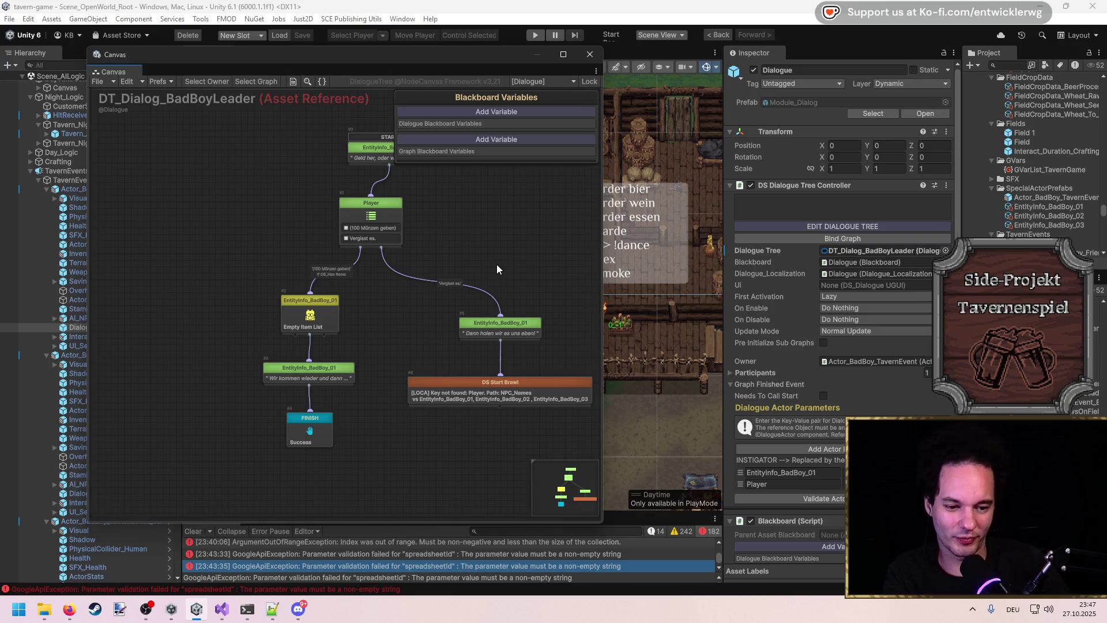
pyautogui.moveTo(459, 272); pyautogui.dragTo(445, 303)
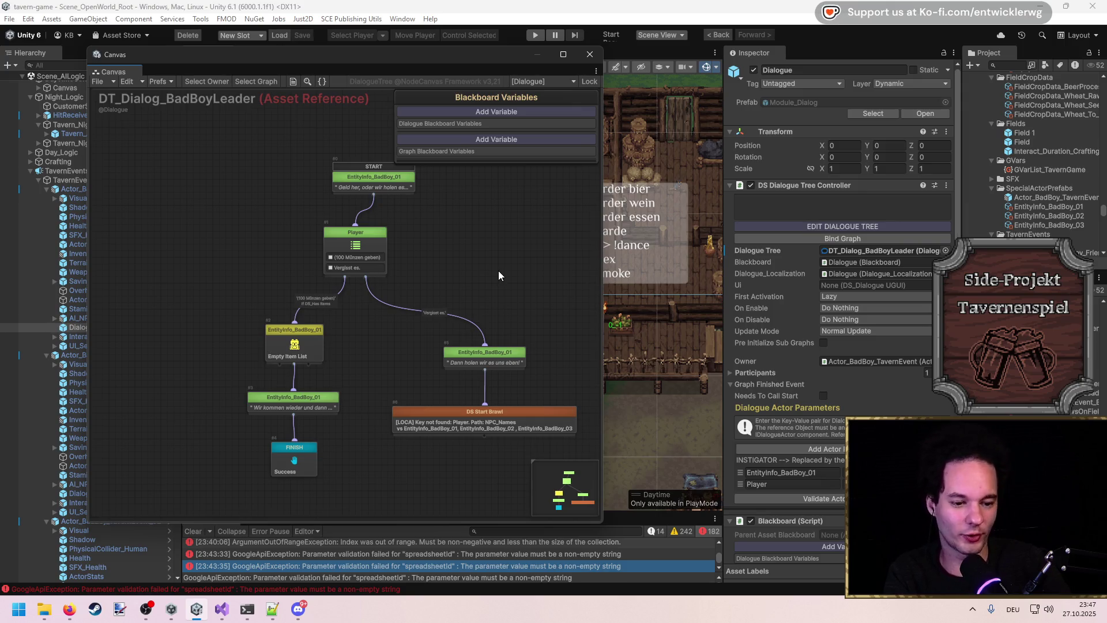
pyautogui.moveTo(440, 299); pyautogui.dragTo(462, 294)
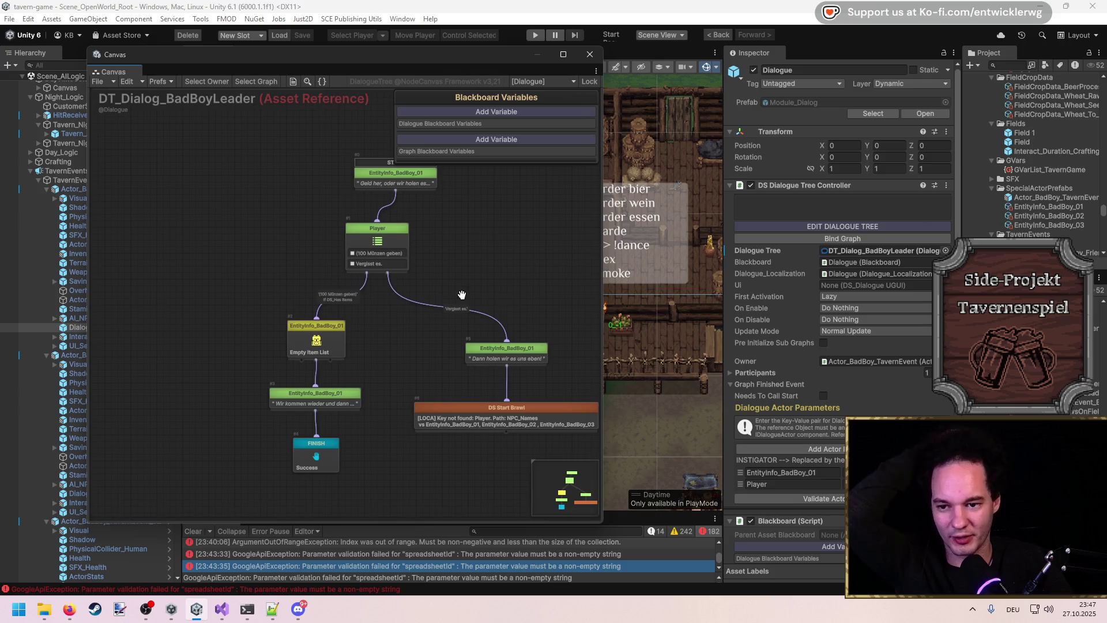
pyautogui.moveTo(602, 273); pyautogui.dragTo(721, 282)
pyautogui.moveTo(469, 279)
pyautogui.mouseDown()
pyautogui.moveTo(608, 272)
pyautogui.moveTo(553, 282)
pyautogui.mouseUp()
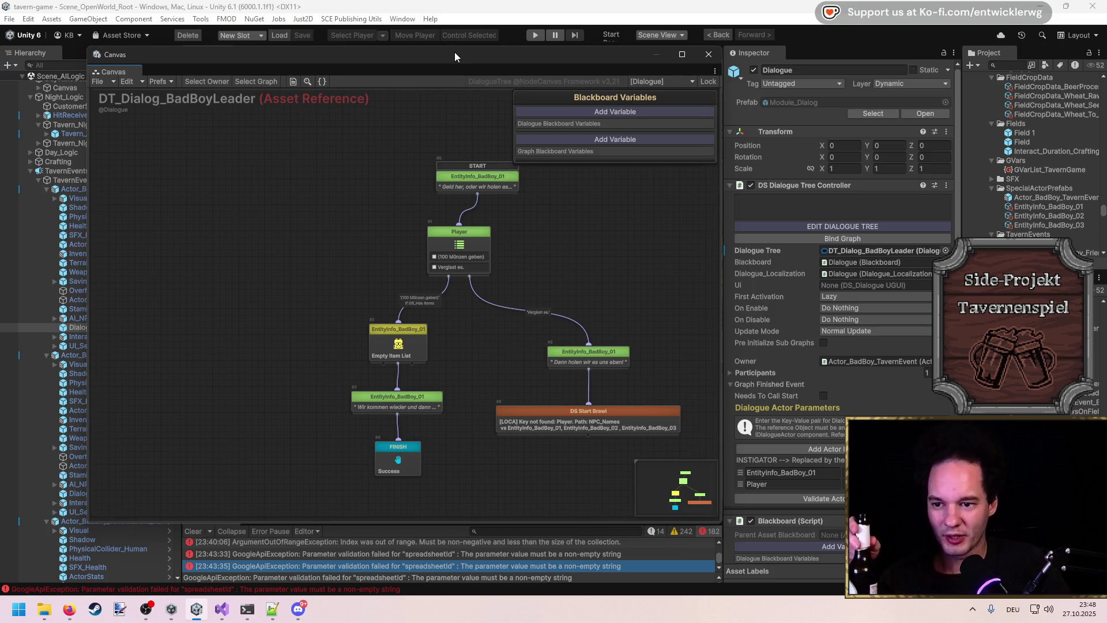
# Step: Inspect the START, Empty Item List, pre-FINISH and 'Dann holen wir es uns eben!' nodes
pyautogui.moveTo(504, 337)
pyautogui.mouseDown()
pyautogui.moveTo(528, 395)
pyautogui.moveTo(532, 338)
pyautogui.moveTo(519, 355)
pyautogui.mouseUp()
pyautogui.click(507, 192)
pyautogui.click(434, 354)
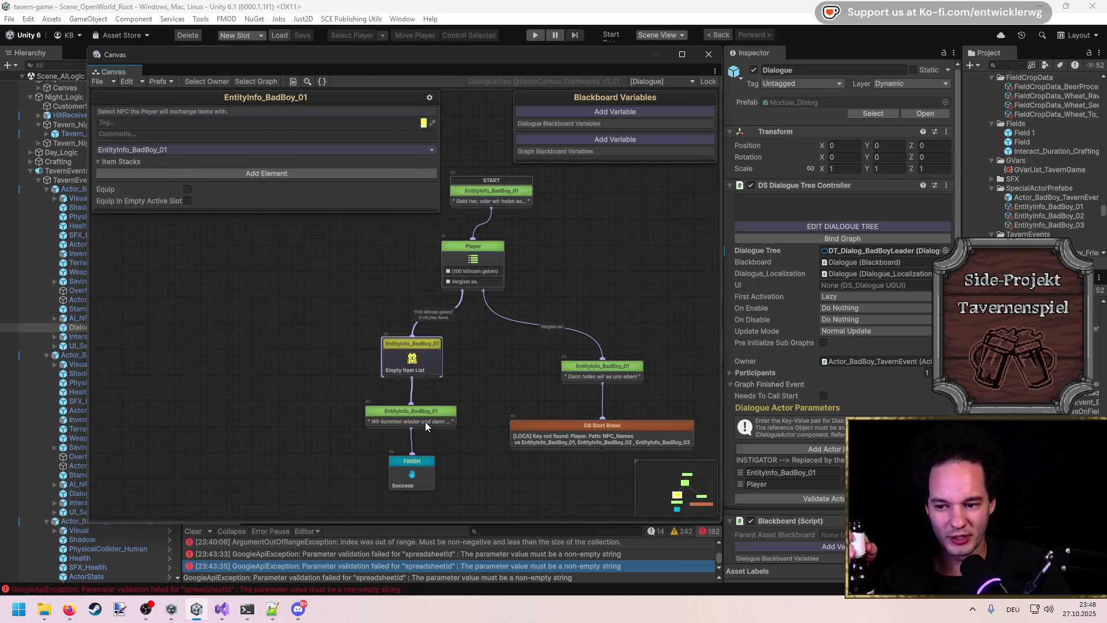
pyautogui.click(425, 427)
pyautogui.moveTo(553, 374); pyautogui.dragTo(585, 349)
pyautogui.click(586, 349)
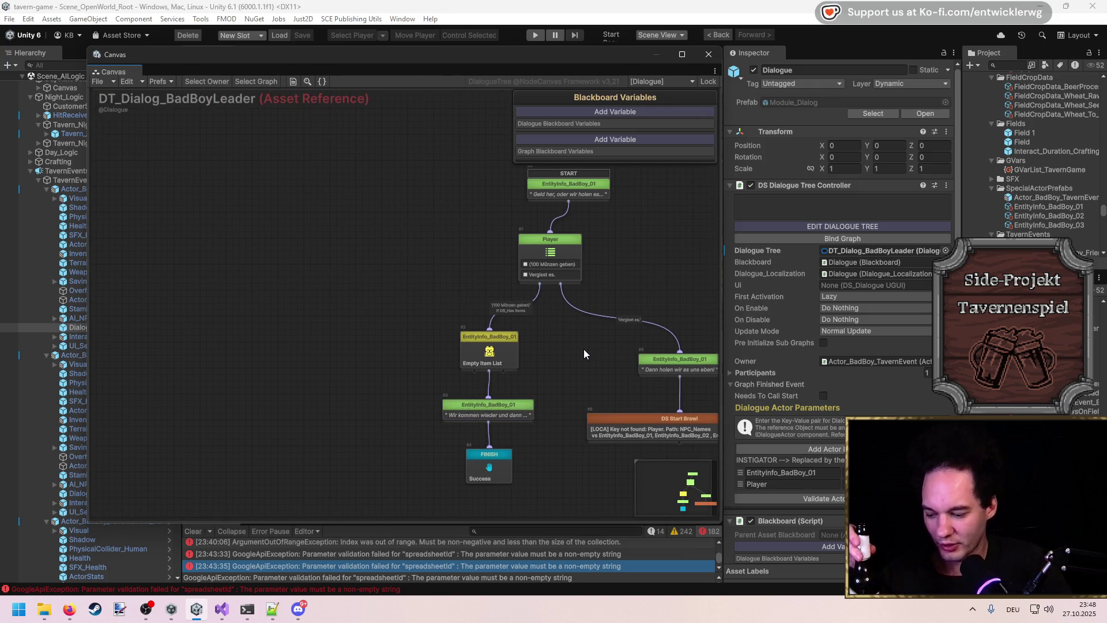
pyautogui.click(645, 364)
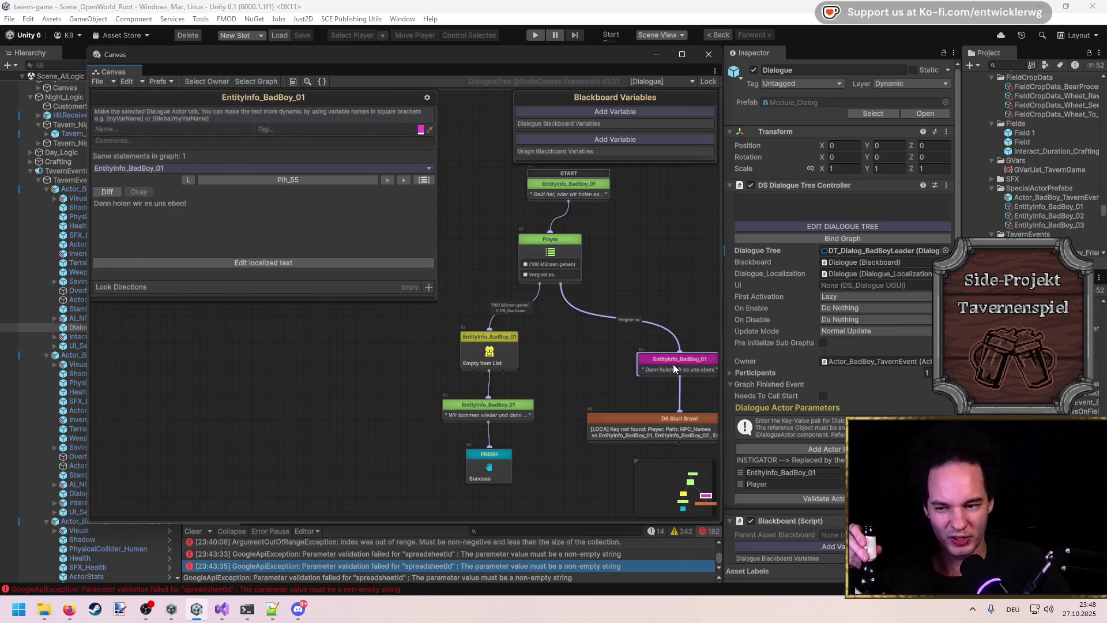
# Step: Move the 'Dann holen wir es uns eben!' branch up-left and nudge START left
pyautogui.click(654, 387)
pyautogui.moveTo(669, 360)
pyautogui.mouseDown()
pyautogui.moveTo(635, 366)
pyautogui.moveTo(638, 347)
pyautogui.moveTo(618, 339)
pyautogui.mouseUp()
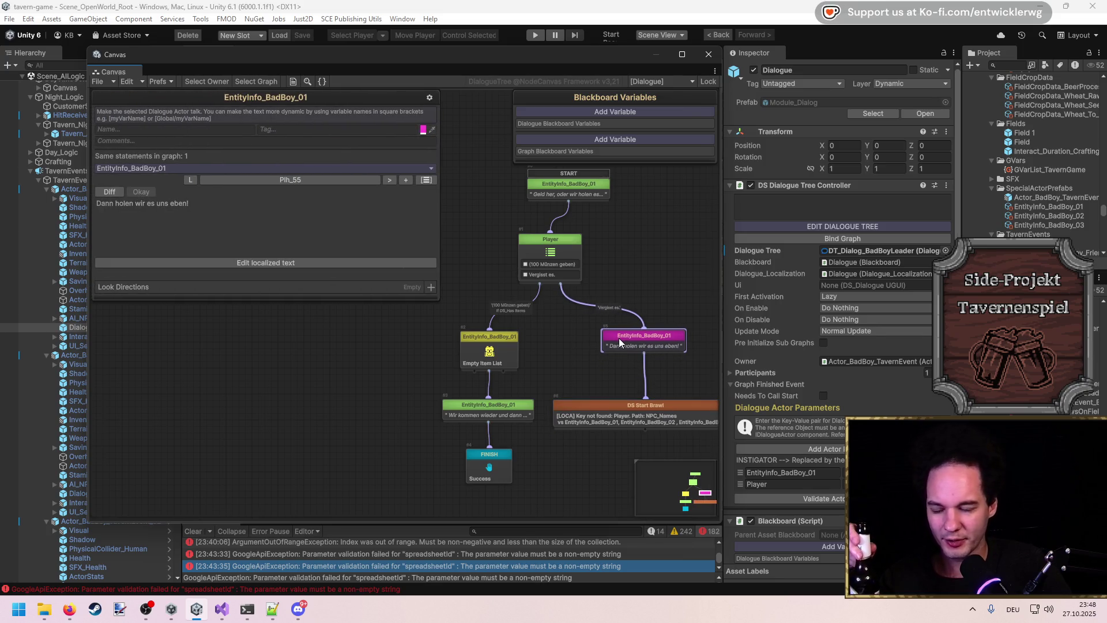
pyautogui.click(571, 328)
pyautogui.moveTo(594, 196); pyautogui.dragTo(575, 188)
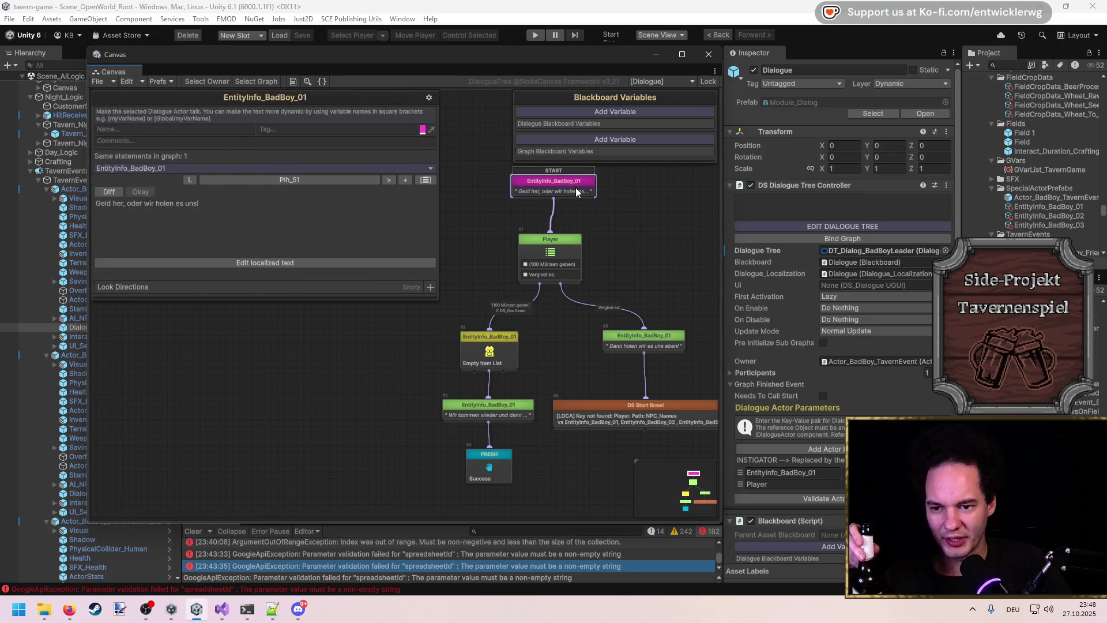
pyautogui.click(618, 220)
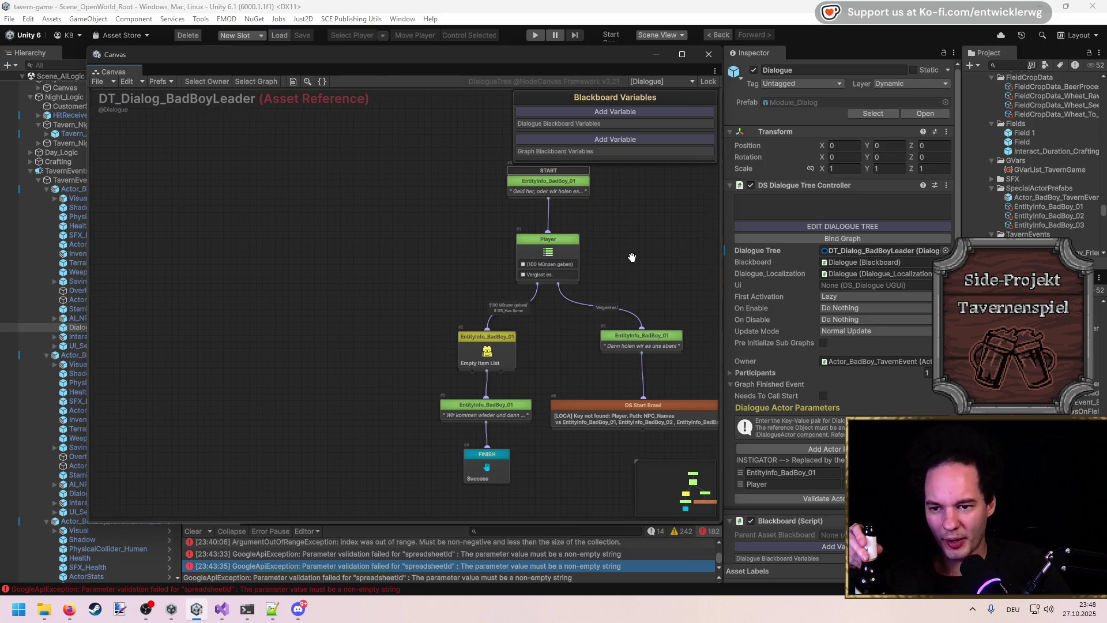
pyautogui.moveTo(637, 256); pyautogui.dragTo(535, 262)
# Step: Widen the graph window and turn on Prefs > Show Shortcut Panel
pyautogui.moveTo(724, 264); pyautogui.dragTo(916, 265)
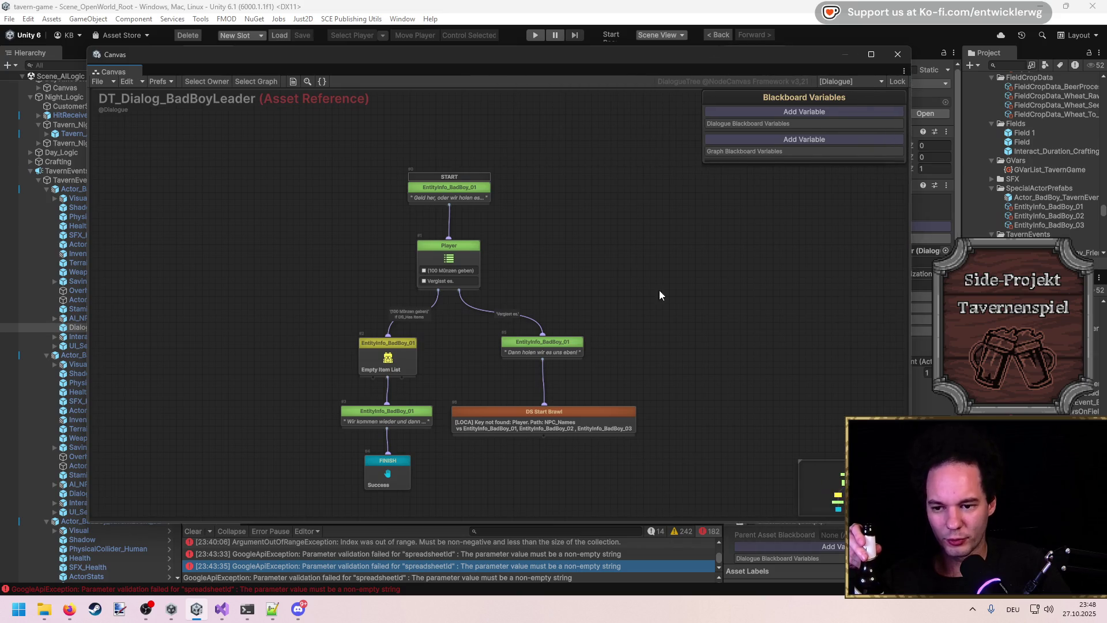
pyautogui.click(164, 80)
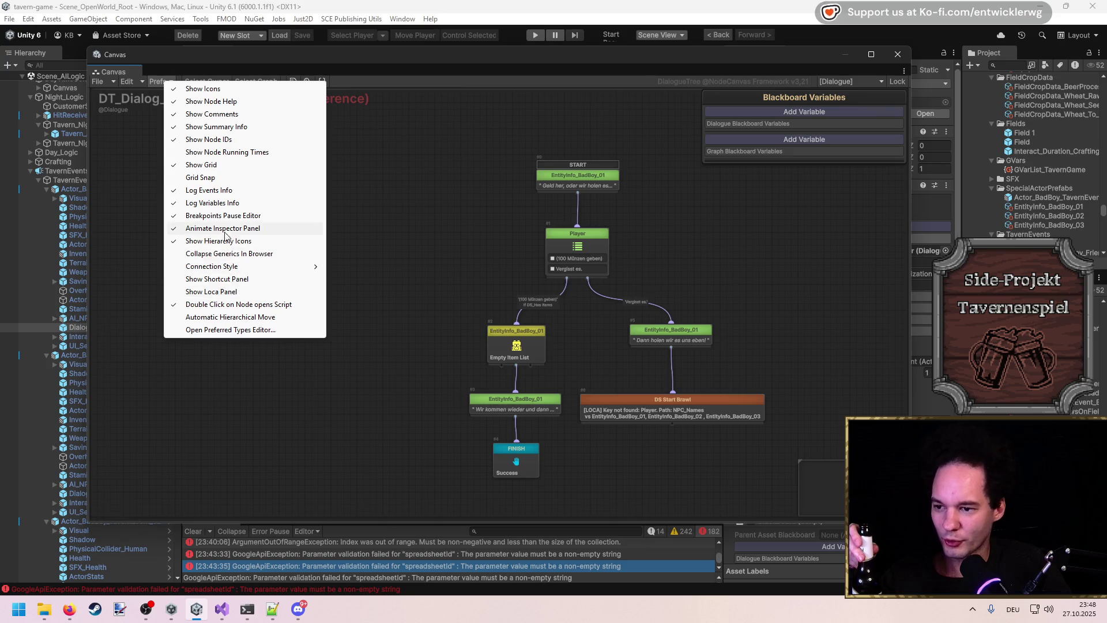
pyautogui.click(251, 278)
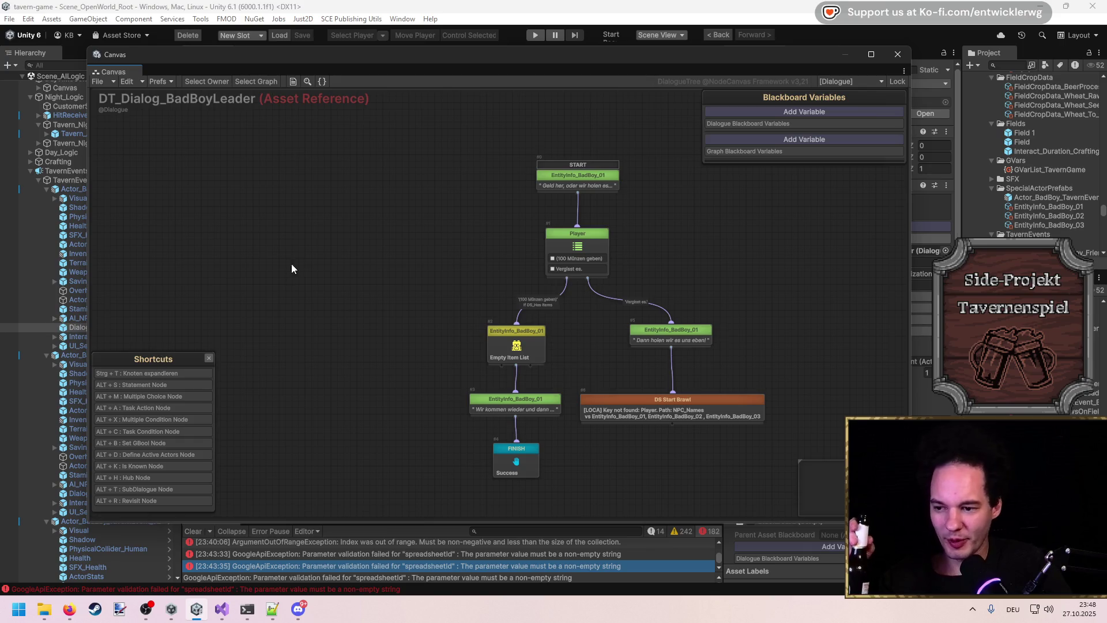
pyautogui.click(209, 358)
pyautogui.scroll(1, 534, 338)
pyautogui.click(536, 294)
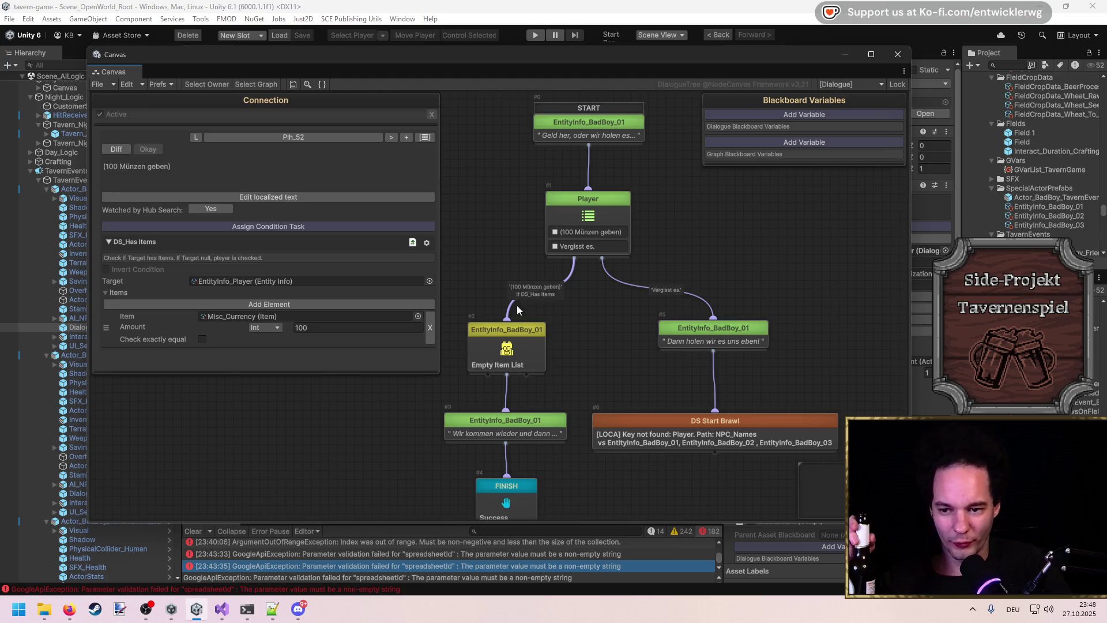
pyautogui.click(509, 361)
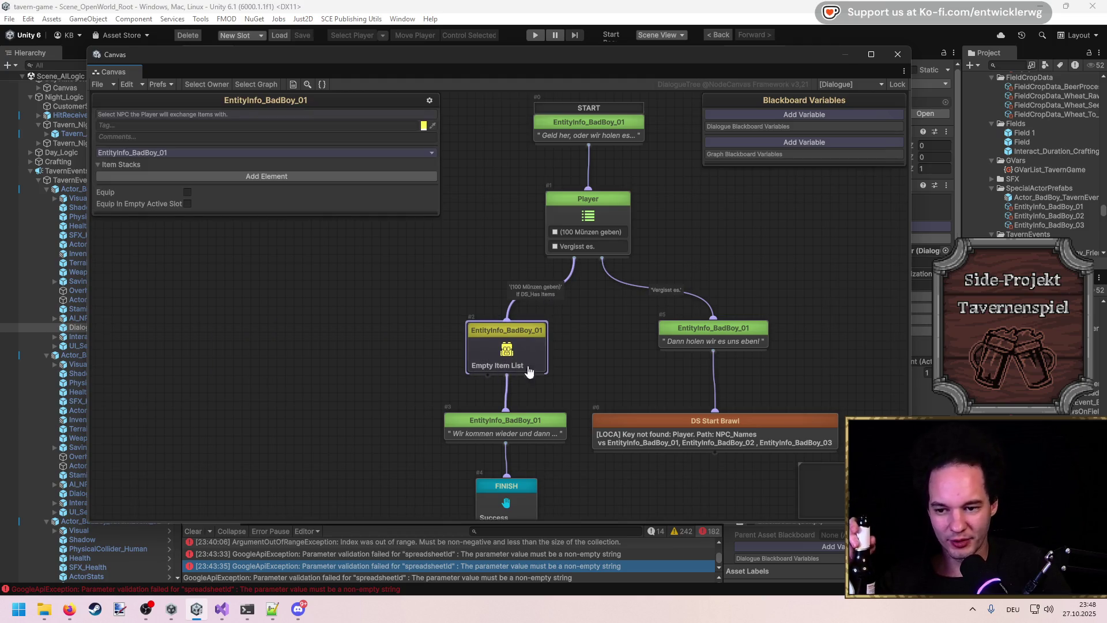
pyautogui.press('f')
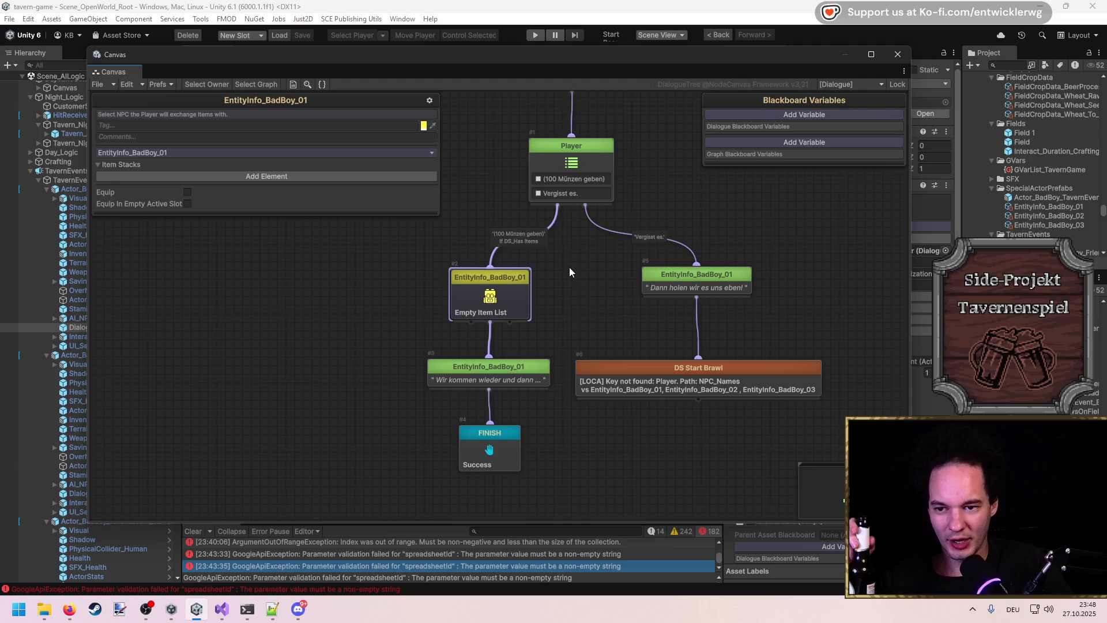
pyautogui.click(593, 315)
pyautogui.press('f')
pyautogui.scroll(-2, 583, 320)
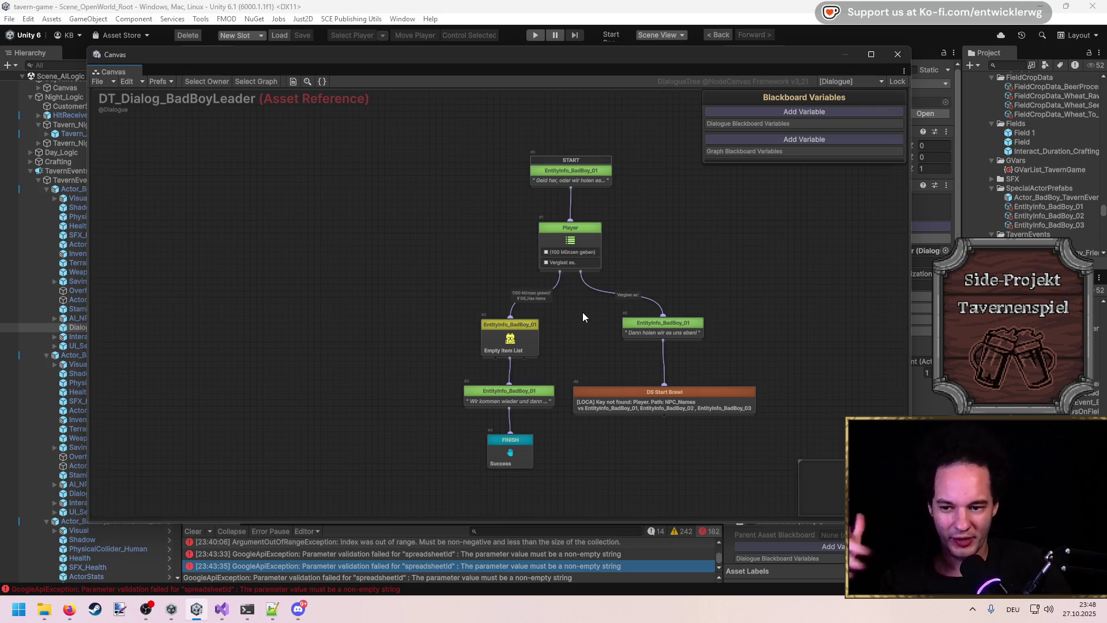
pyautogui.click(545, 297)
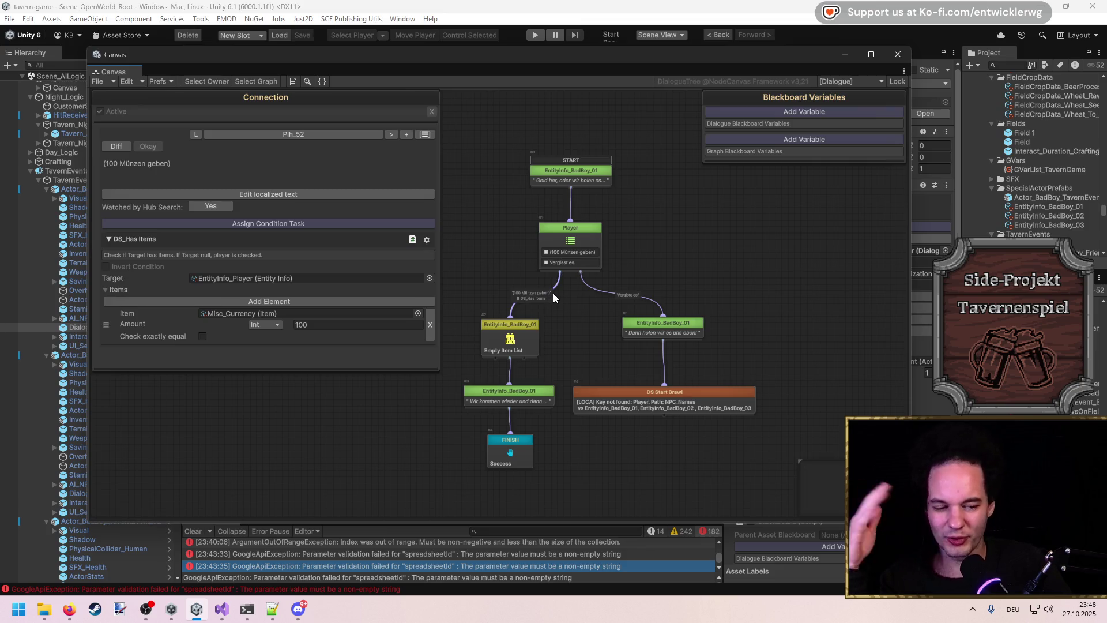
pyautogui.click(554, 298)
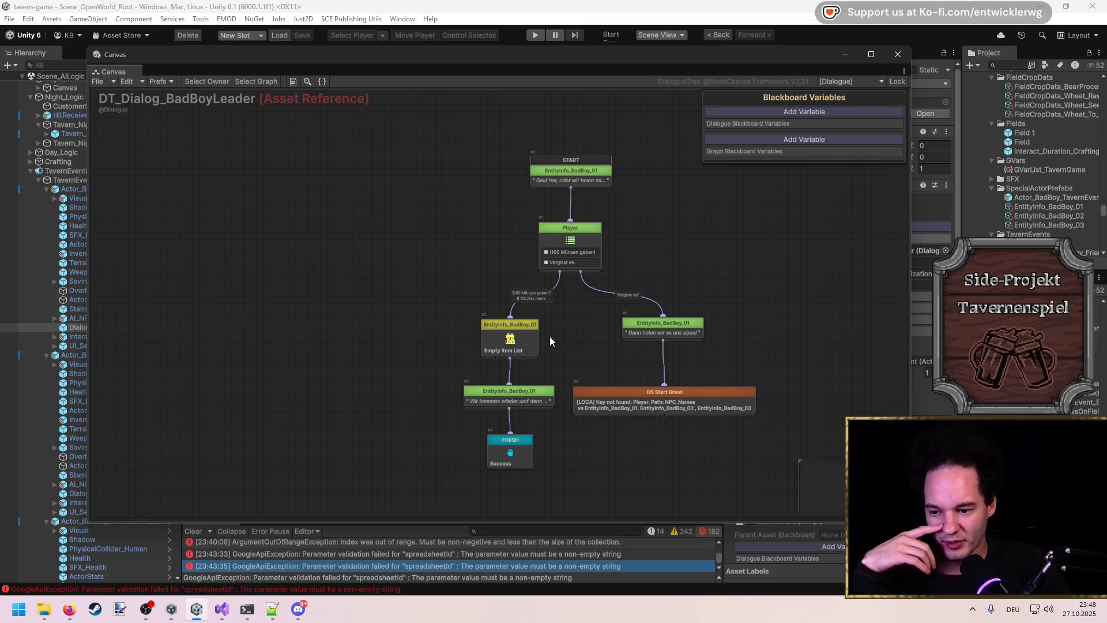
pyautogui.scroll(2, 535, 323)
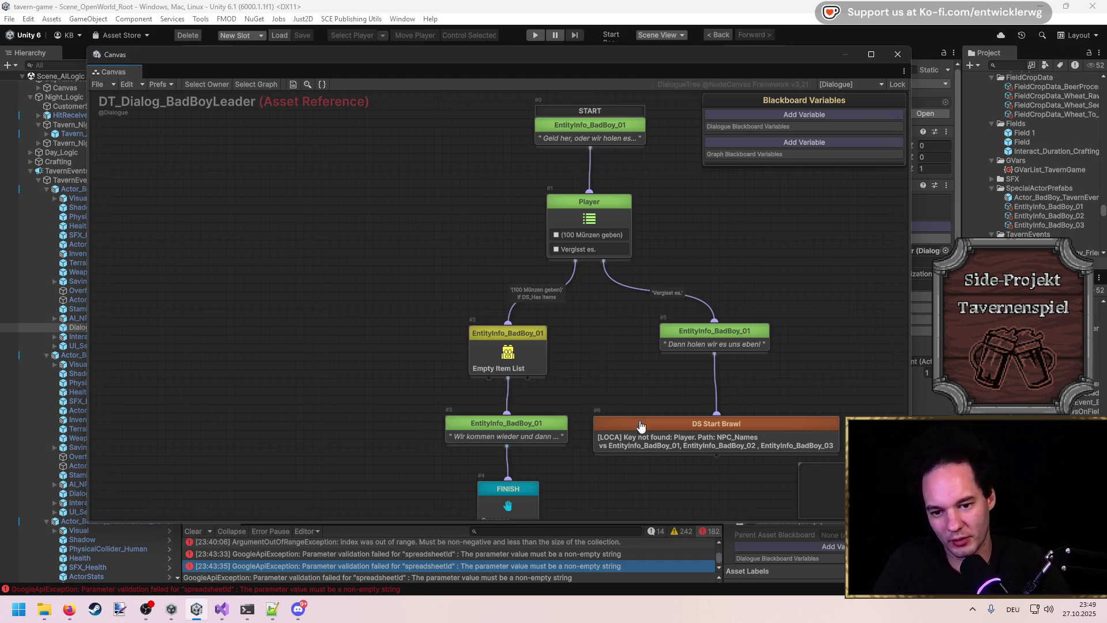
pyautogui.moveTo(663, 363); pyautogui.dragTo(730, 335)
pyautogui.click(712, 335)
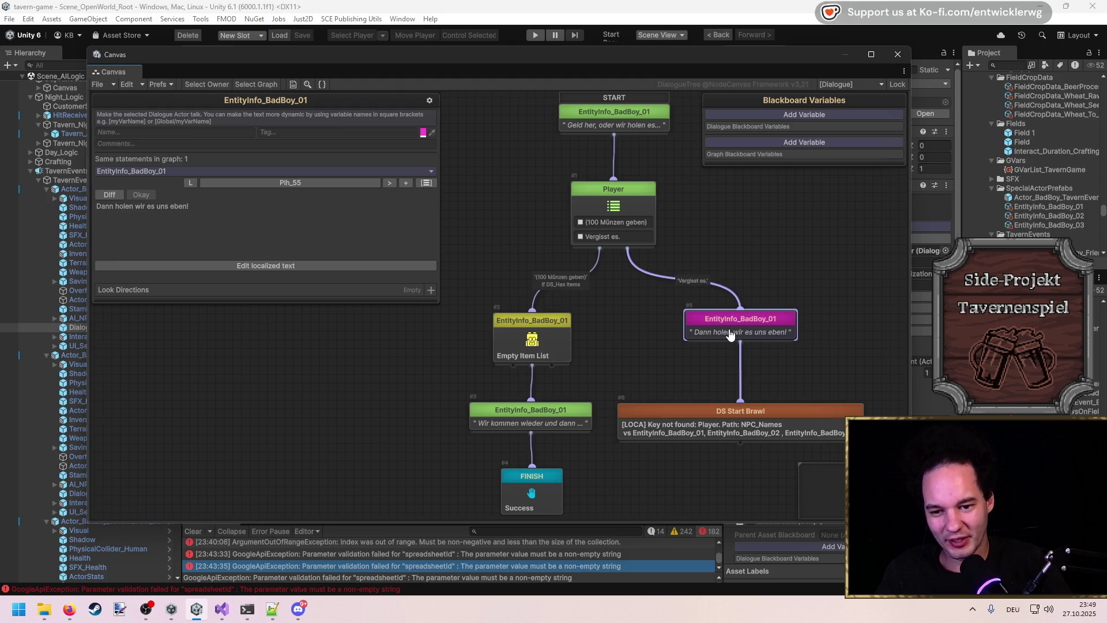
pyautogui.click(736, 279)
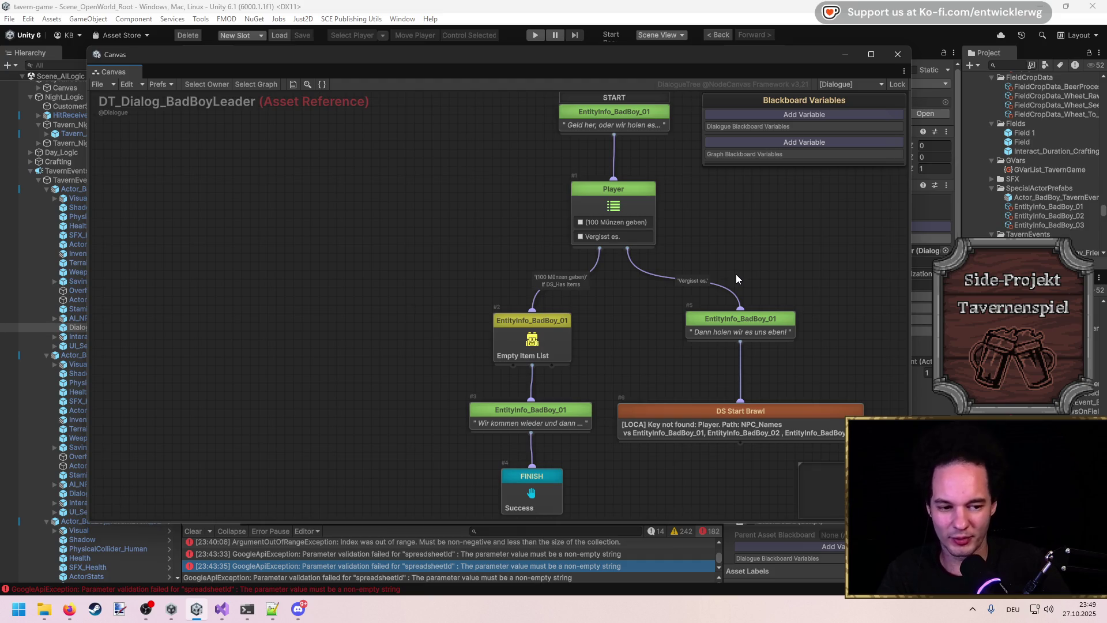
pyautogui.scroll(-2, 717, 305)
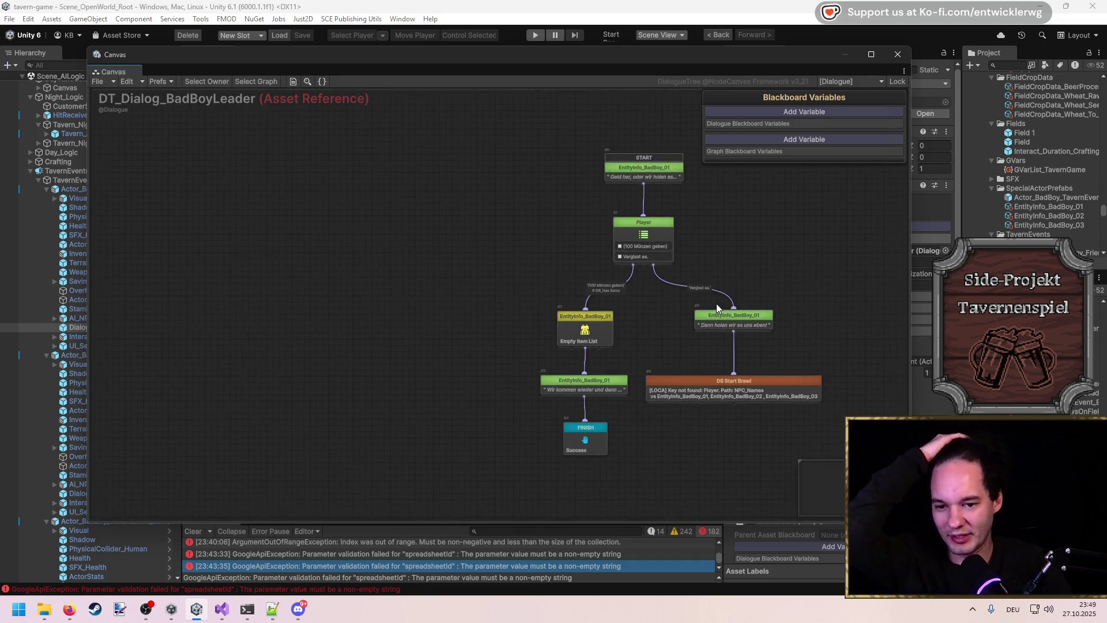
pyautogui.scroll(2, 716, 303)
pyautogui.click(715, 321)
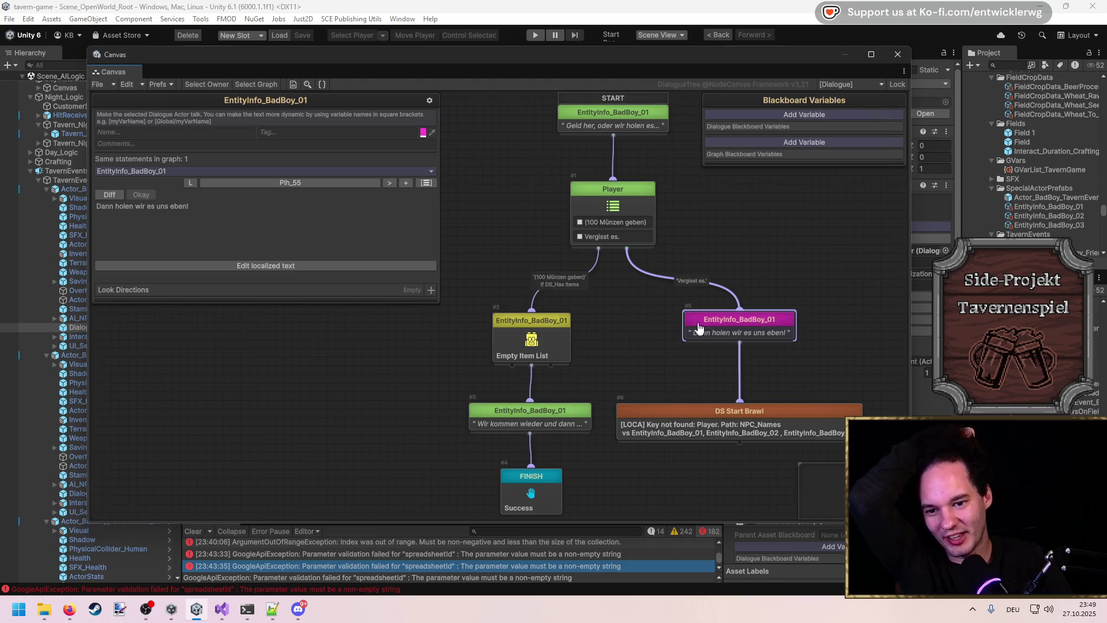
pyautogui.click(729, 262)
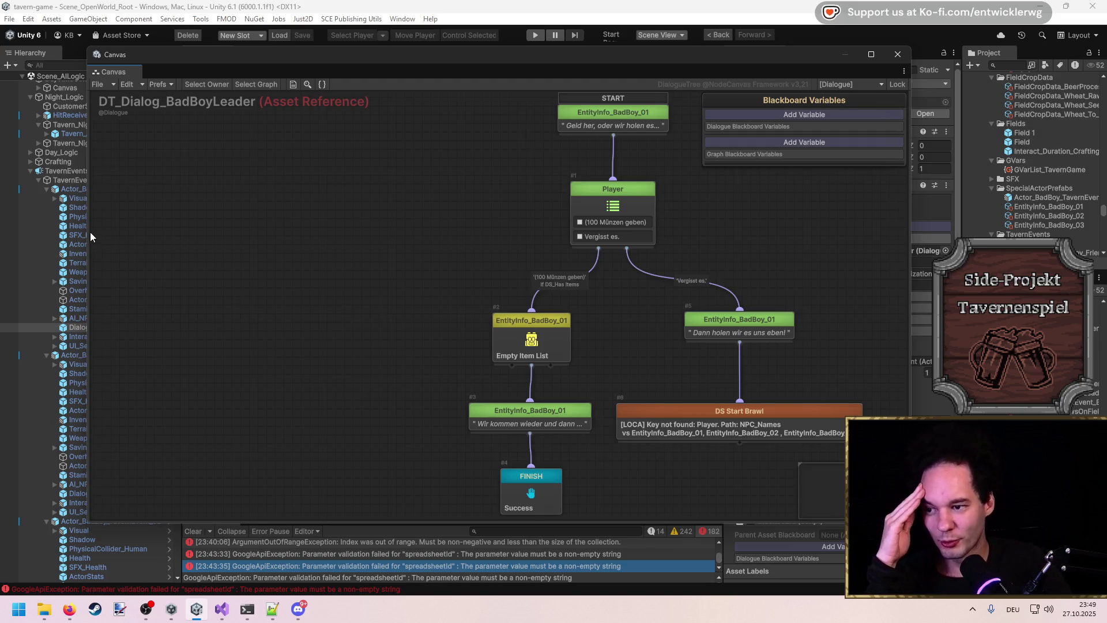
pyautogui.moveTo(88, 232)
pyautogui.mouseDown()
pyautogui.moveTo(173, 231)
pyautogui.moveTo(124, 235)
pyautogui.mouseUp()
# Step: Widen the graph window, check the blackboard list without changing it, and shift the view
pyautogui.moveTo(911, 245)
pyautogui.mouseDown()
pyautogui.moveTo(968, 245)
pyautogui.moveTo(921, 233)
pyautogui.mouseUp()
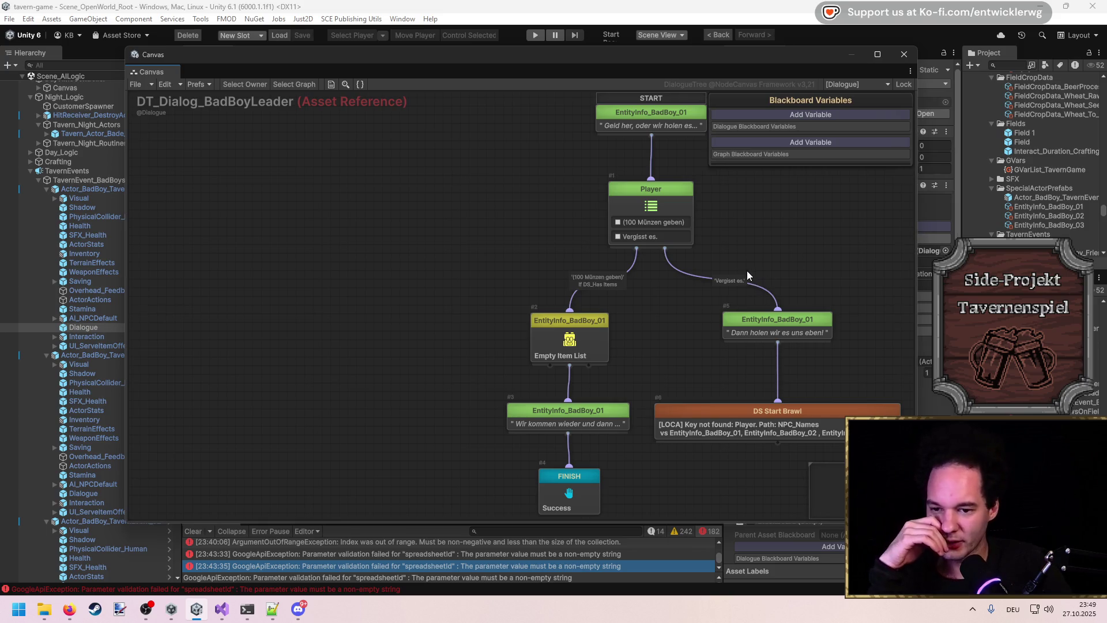
pyautogui.click(873, 86)
pyautogui.click(798, 221)
pyautogui.moveTo(791, 222)
pyautogui.mouseDown()
pyautogui.moveTo(654, 232)
pyautogui.moveTo(636, 262)
pyautogui.mouseUp()
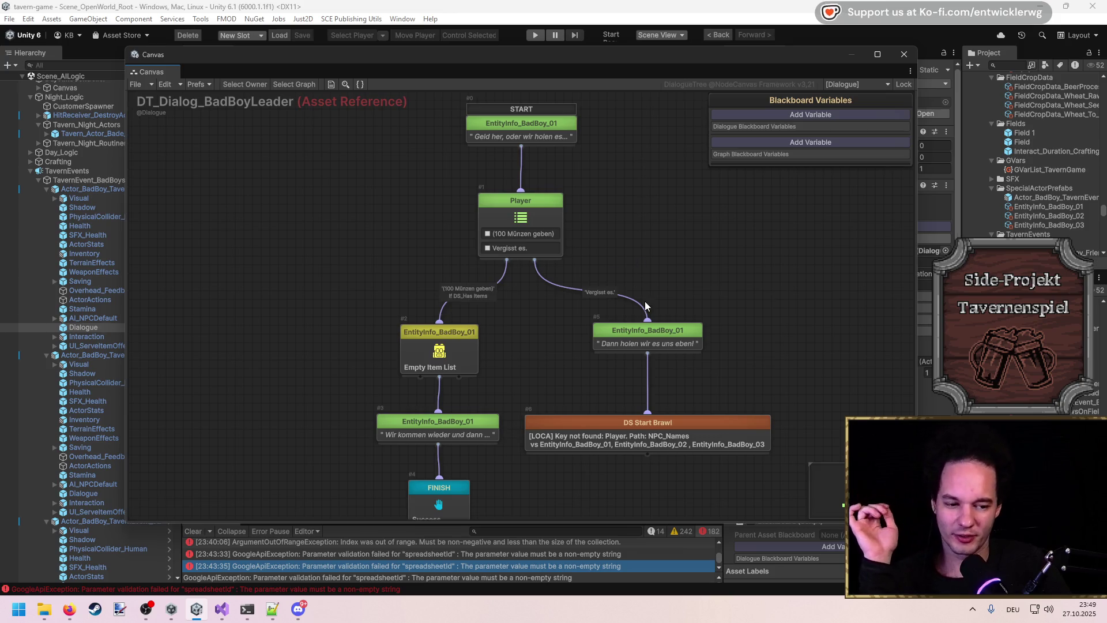
# Step: Move FINISH and the final line up under Empty Item List, then close the graph window
pyautogui.moveTo(450, 499); pyautogui.dragTo(450, 485)
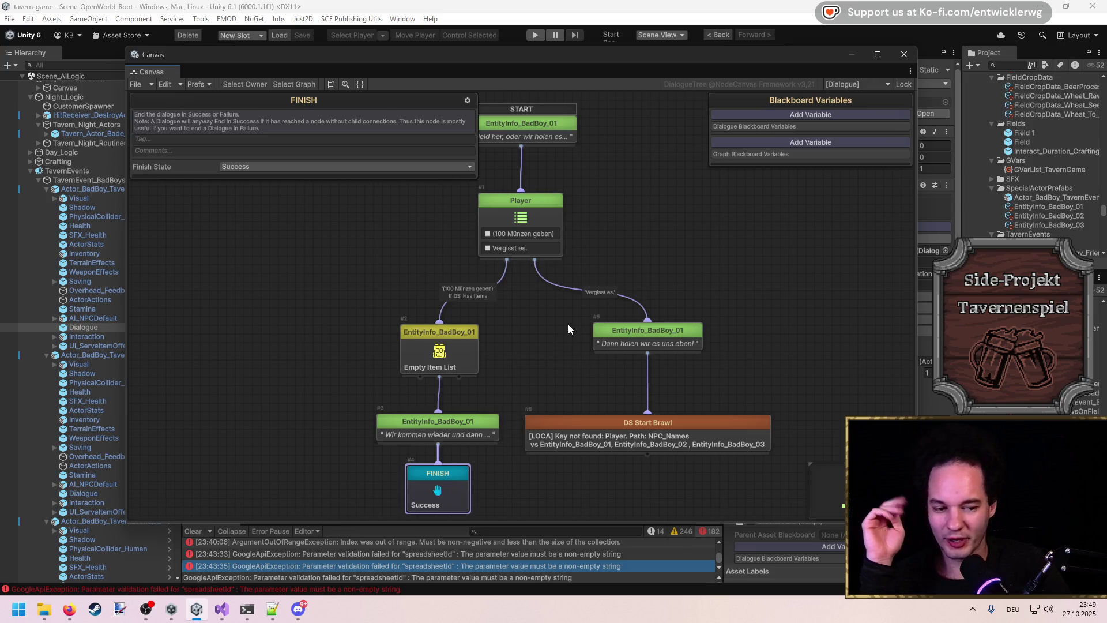
pyautogui.moveTo(500, 398); pyautogui.dragTo(397, 511)
pyautogui.moveTo(449, 482); pyautogui.dragTo(450, 465)
pyautogui.click(541, 329)
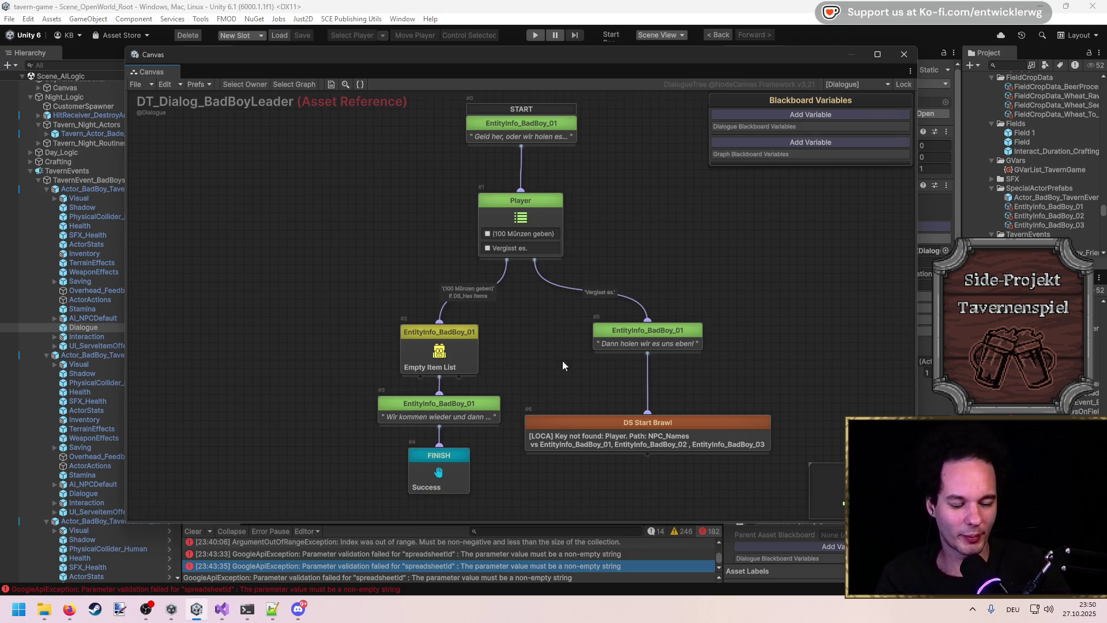
pyautogui.scroll(-3, 638, 254)
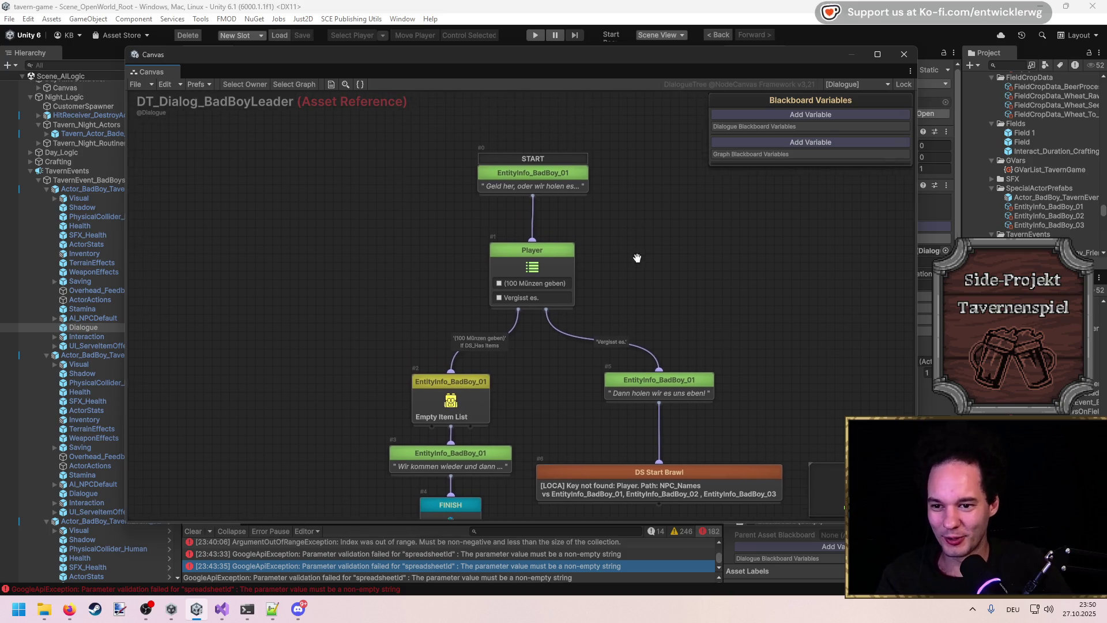
pyautogui.click(904, 54)
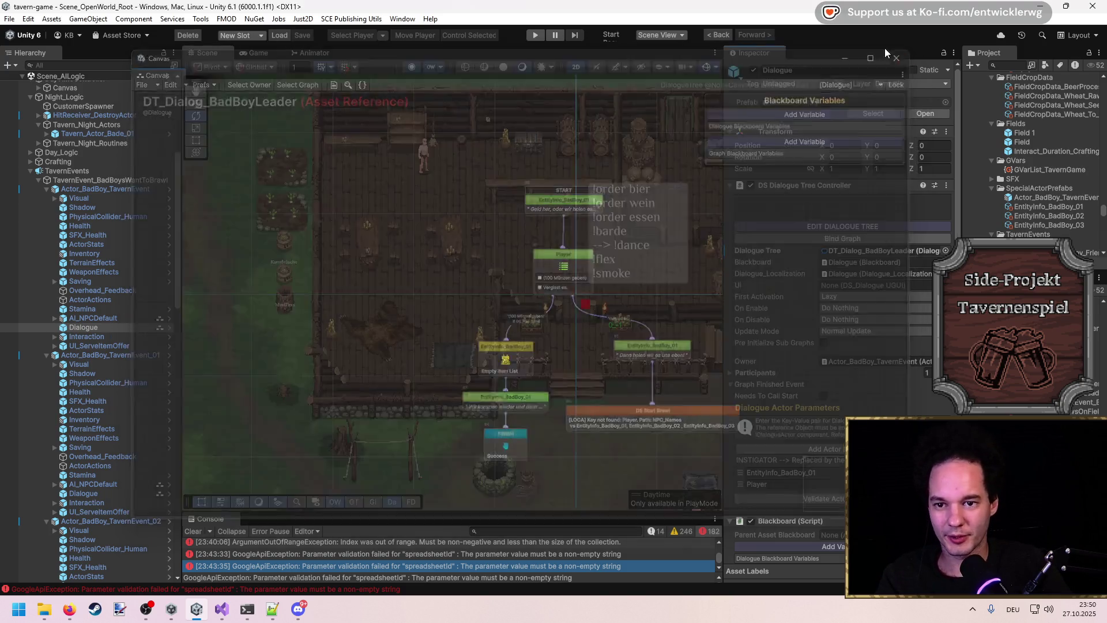
# Step: Pan the tavern Scene view, then reopen DT_Dialog_BadBoyLeader and select DS Start Brawl
pyautogui.moveTo(571, 287); pyautogui.dragTo(502, 289)
pyautogui.scroll(4, 485, 284)
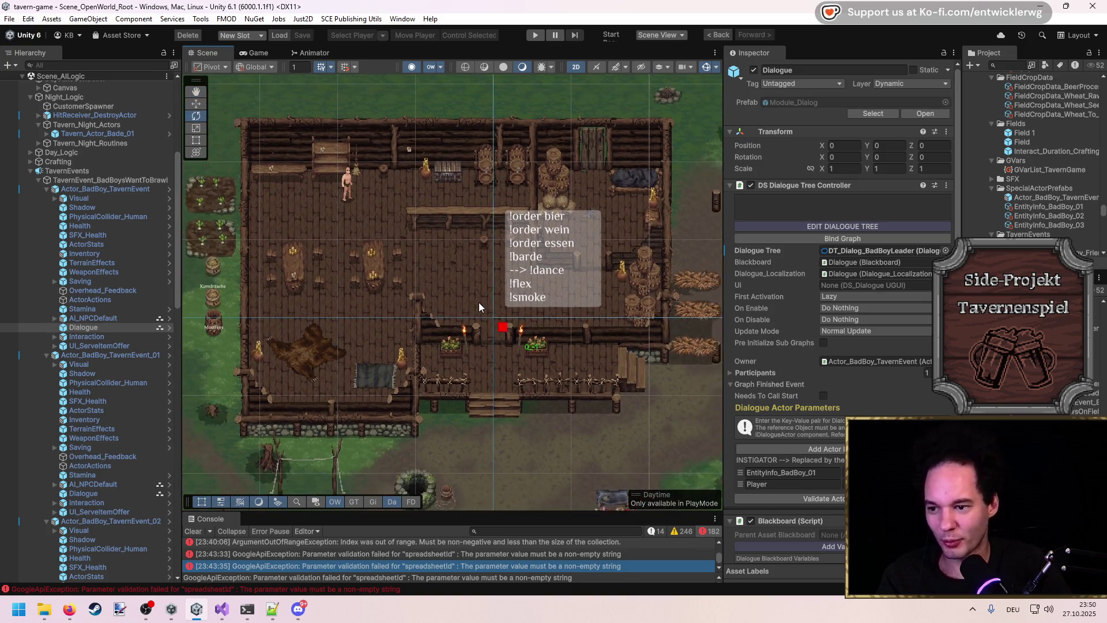
pyautogui.scroll(-3, 478, 302)
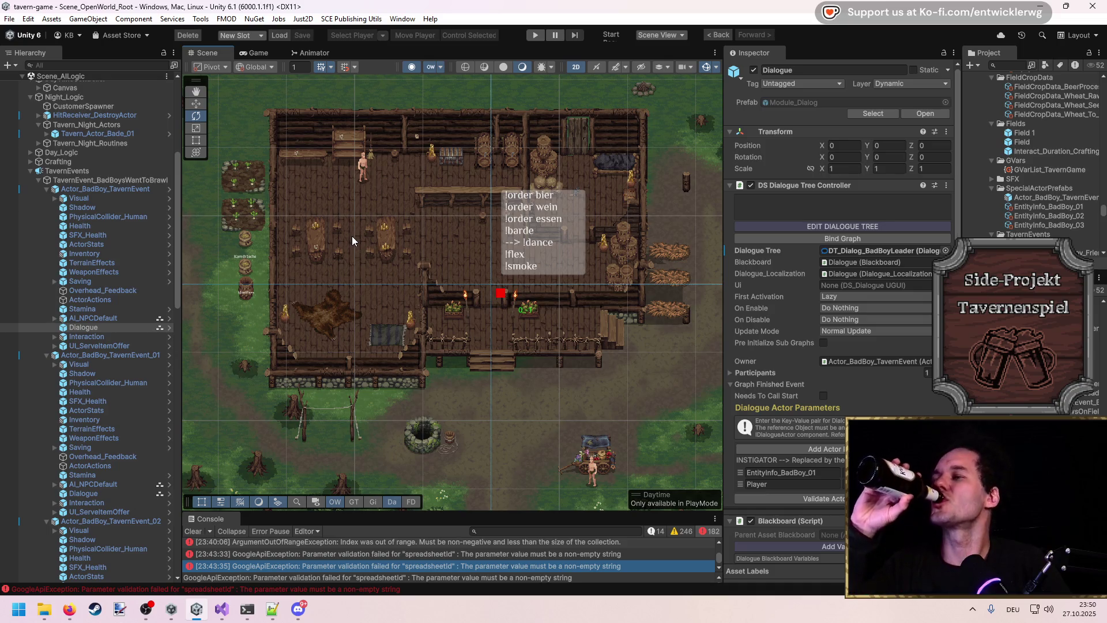
pyautogui.click(802, 224)
pyautogui.click(663, 401)
# Step: Inspect the DS Start Brawl node's settings and clear the selection
pyautogui.moveTo(665, 396); pyautogui.dragTo(670, 397)
pyautogui.click(725, 320)
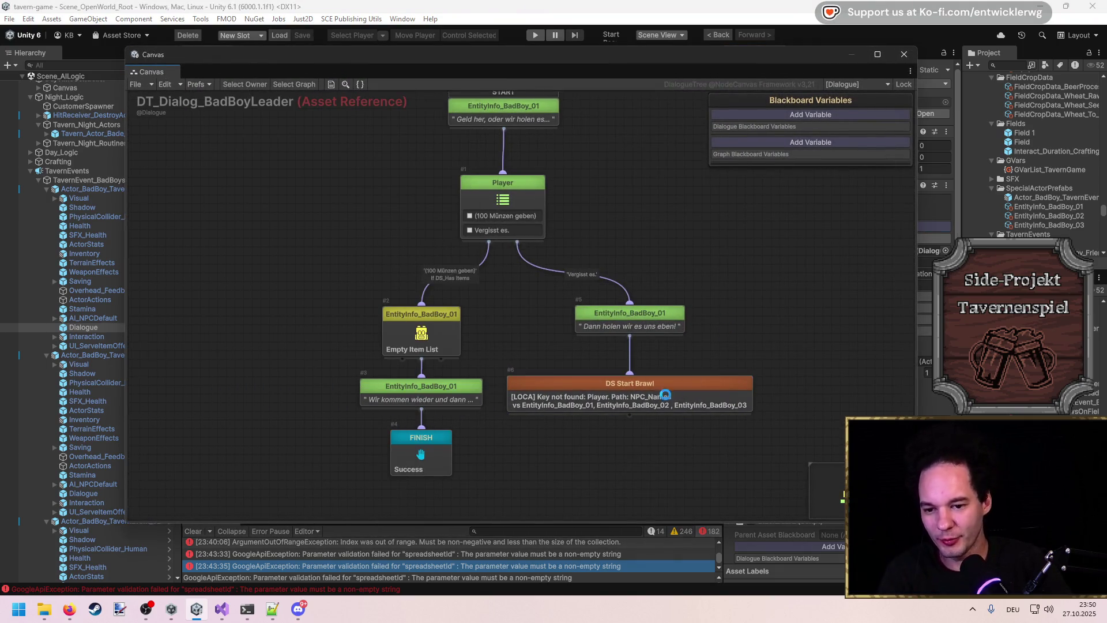
pyautogui.click(665, 395)
pyautogui.click(684, 290)
pyautogui.scroll(-3, 649, 314)
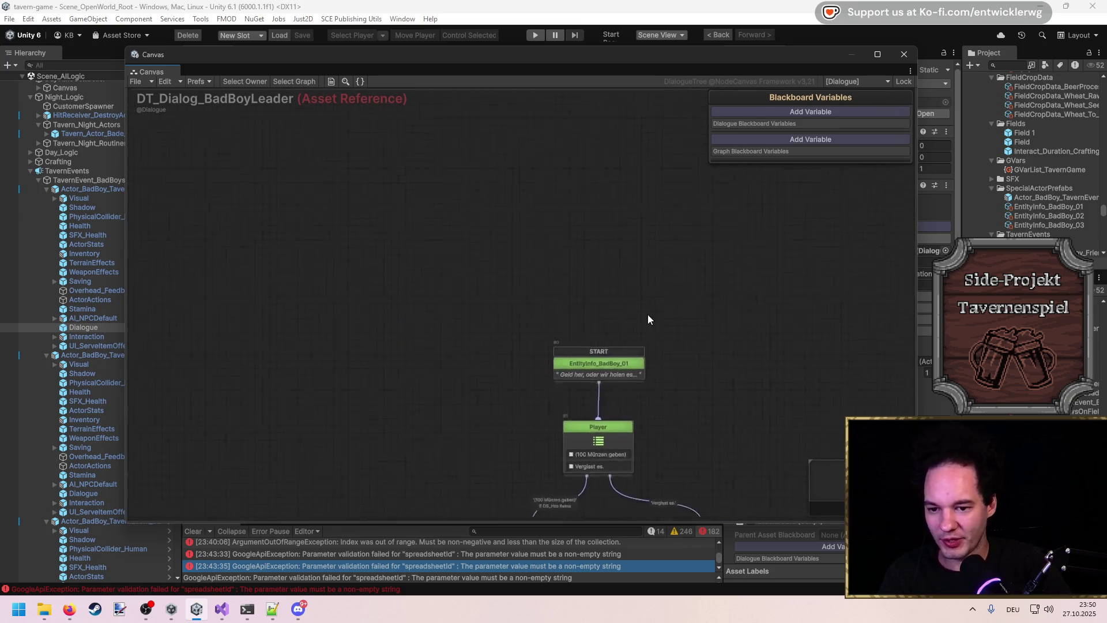
# Step: Add a Task Condition node with a GBool condition, linking Then to the opening line
pyautogui.rightClick(576, 299)
pyautogui.write('task')
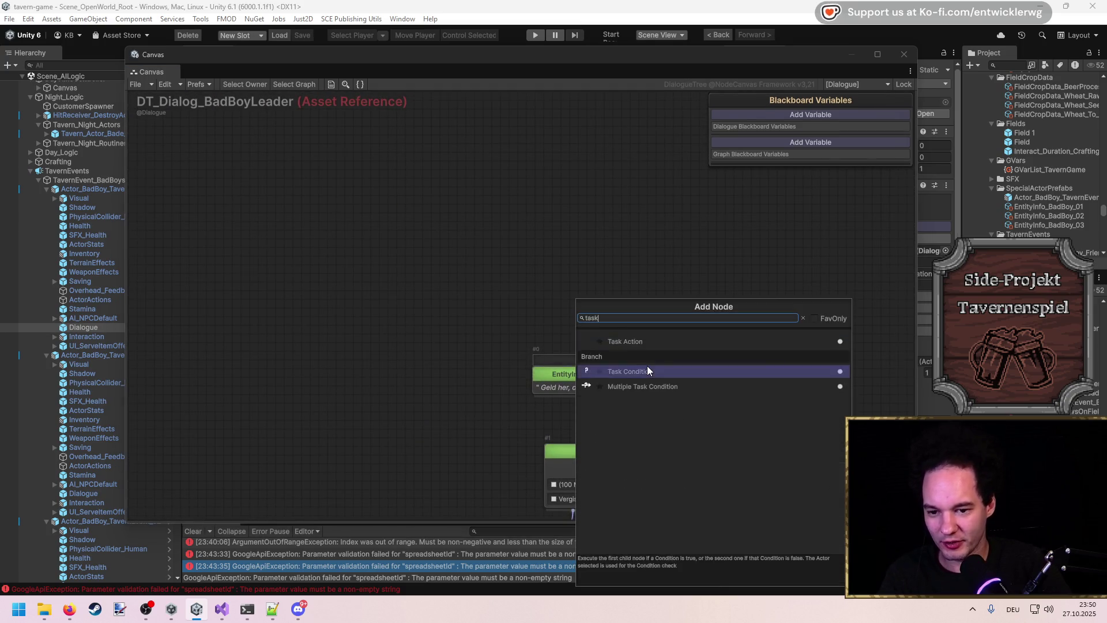
pyautogui.click(648, 371)
pyautogui.click(341, 163)
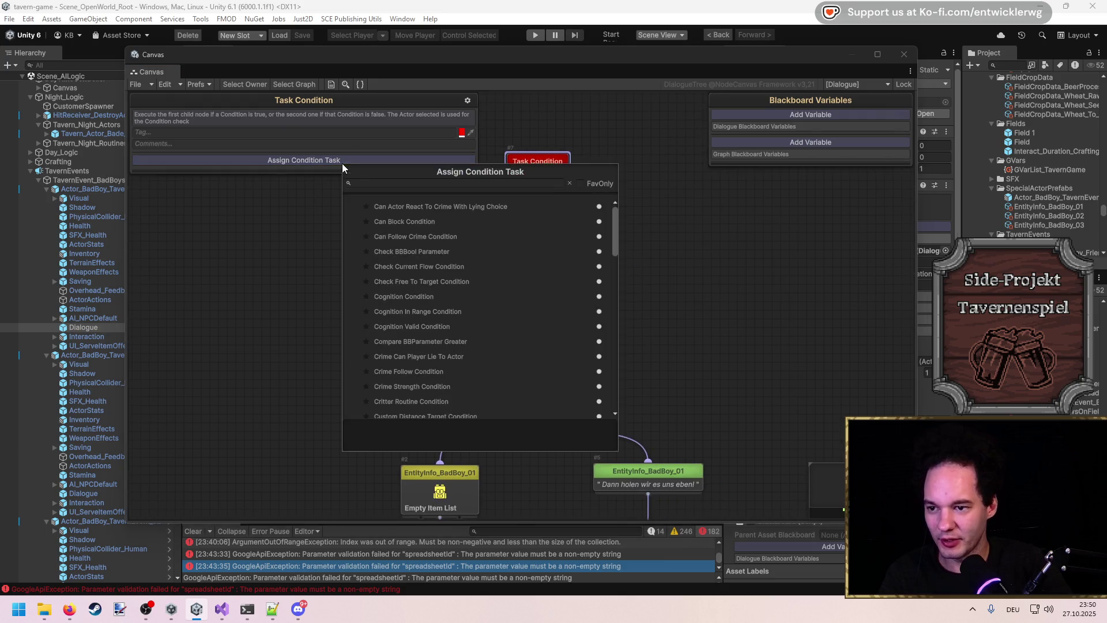
pyautogui.write('gbool')
pyautogui.click(421, 209)
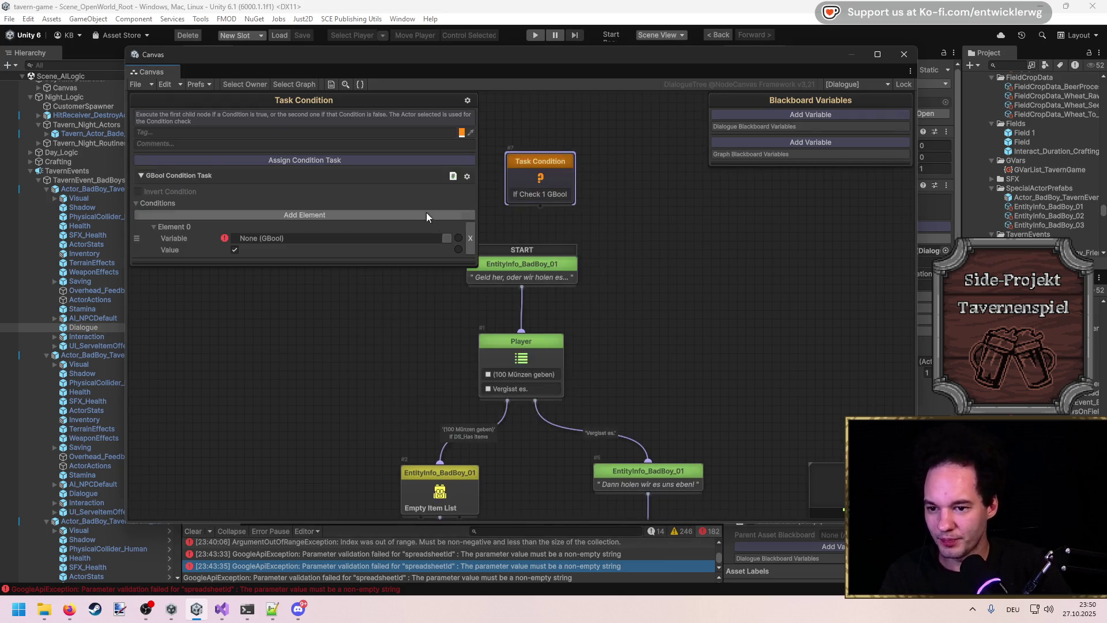
pyautogui.moveTo(539, 207); pyautogui.dragTo(519, 283)
# Step: Set the Task Condition as the dialogue start and pick PlayerRunAway as its variable
pyautogui.rightClick(534, 191)
pyautogui.click(562, 198)
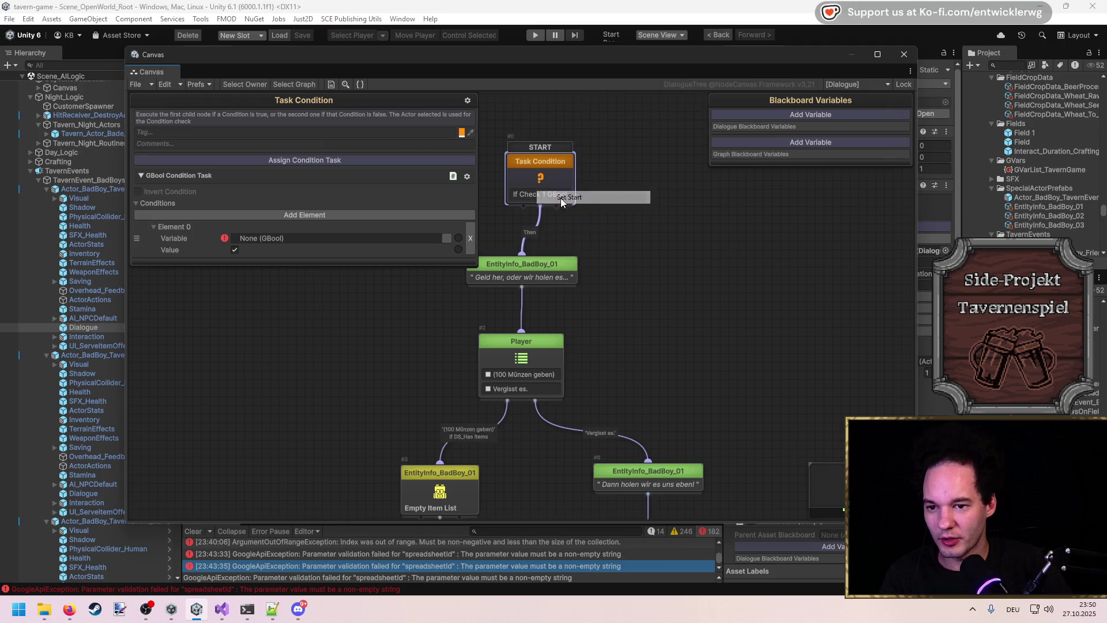
pyautogui.moveTo(542, 180); pyautogui.dragTo(605, 183)
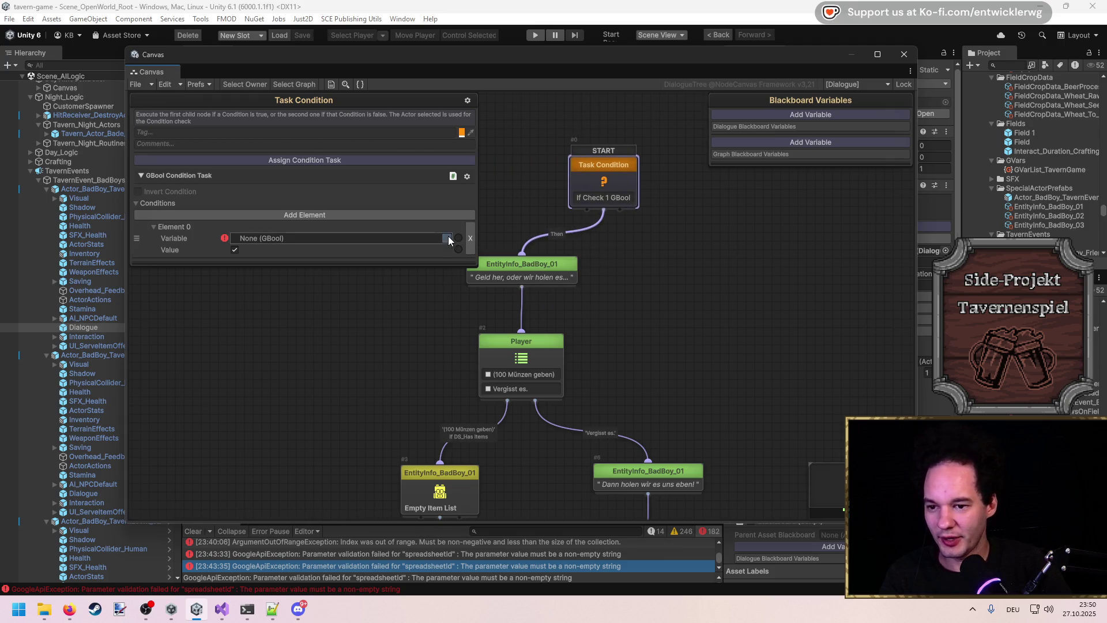
pyautogui.click(448, 238)
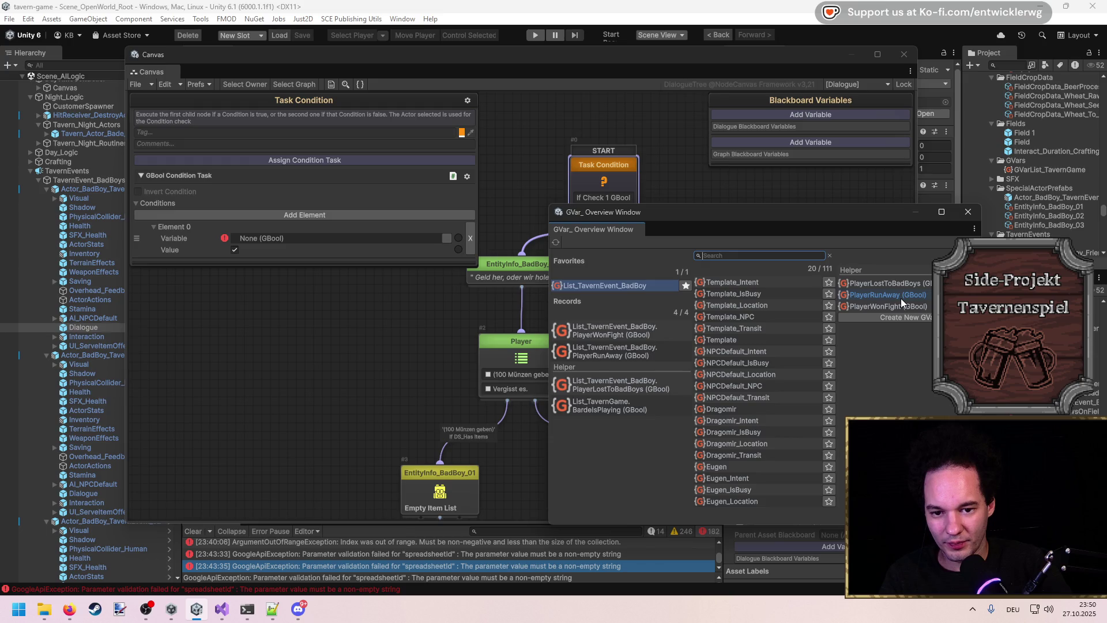
pyautogui.click(901, 299)
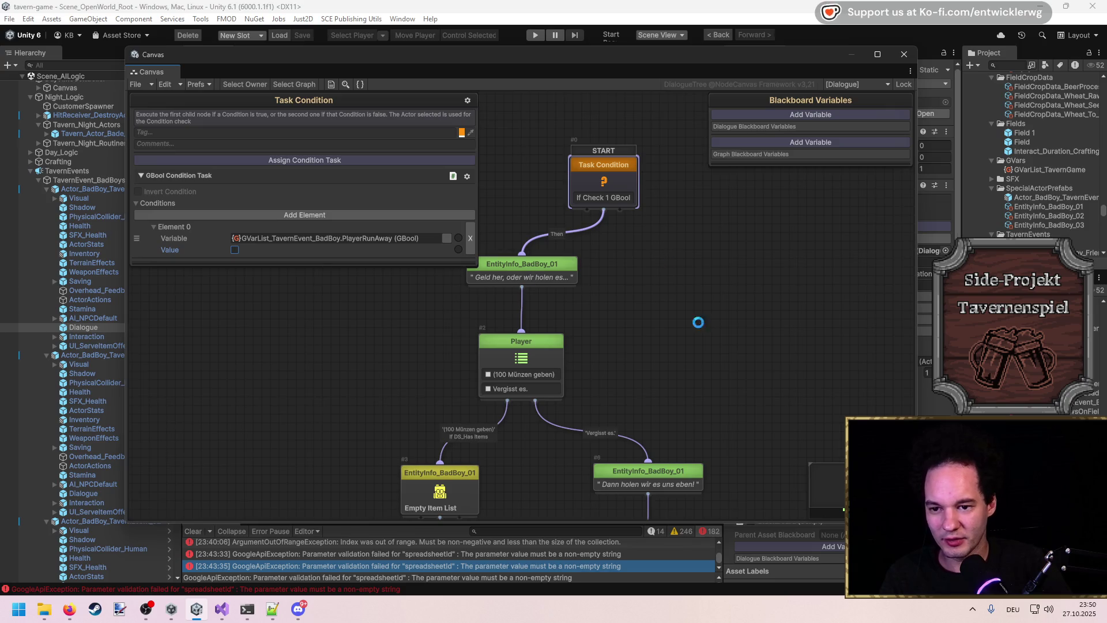
pyautogui.scroll(-2, 613, 247)
pyautogui.click(583, 205)
pyautogui.click(586, 140)
pyautogui.moveTo(582, 157)
pyautogui.mouseDown()
pyautogui.moveTo(579, 420)
pyautogui.moveTo(593, 398)
pyautogui.moveTo(615, 237)
pyautogui.mouseUp()
pyautogui.click(589, 195)
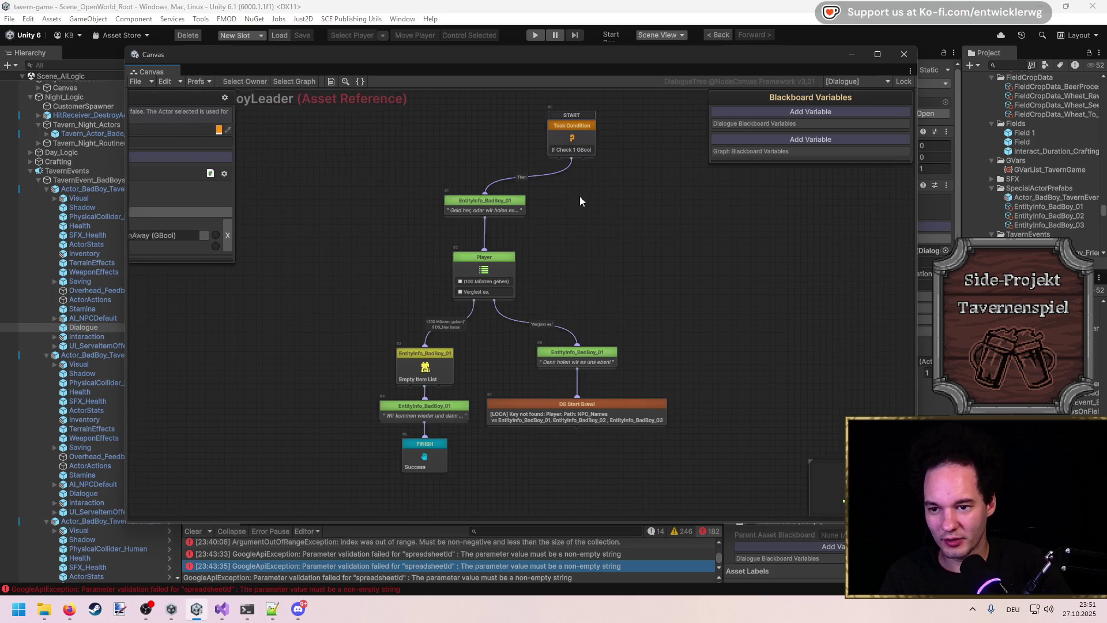
# Step: Duplicate the opening line and change its text to end with 'Schnappt ihn euch'
pyautogui.click(502, 202)
pyautogui.hotkey('ctrl', 'd')
pyautogui.moveTo(545, 245); pyautogui.dragTo(675, 336)
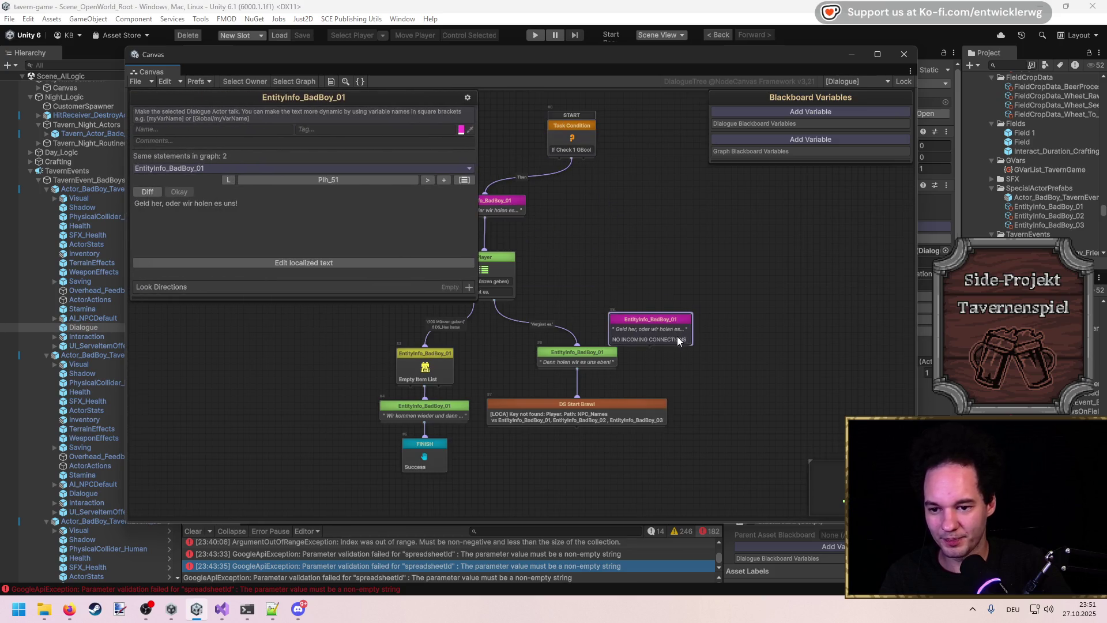
pyautogui.click(443, 180)
pyautogui.click(371, 248)
pyautogui.write('Ahh, da bist du')
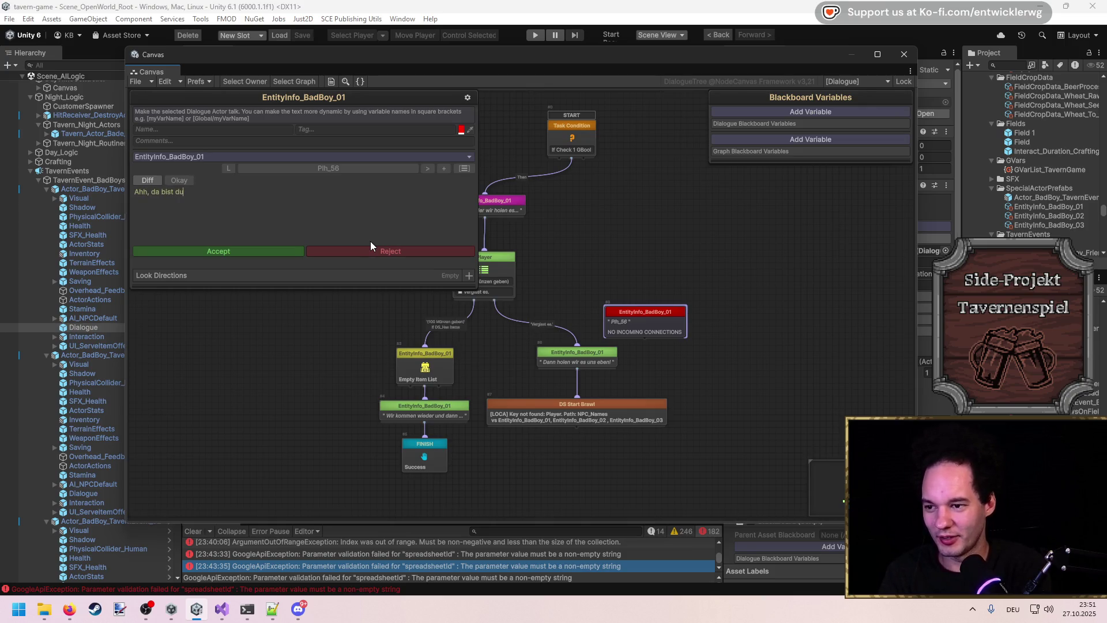
pyautogui.write(' ja!')
pyautogui.write('ja wieder!')
pyautogui.press('BackSpace')
pyautogui.write('! Schnappt ihn euch!')
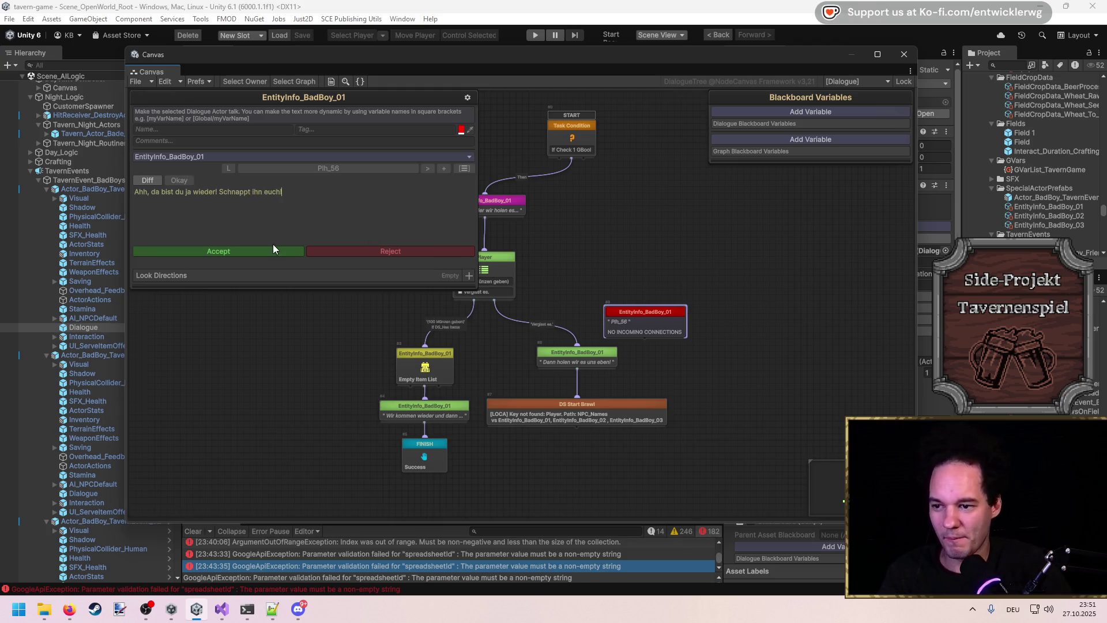
pyautogui.click(635, 234)
# Step: Route the condition's Else branch through the new line into DS Start Brawl
pyautogui.moveTo(583, 159)
pyautogui.mouseDown()
pyautogui.moveTo(638, 326)
pyautogui.moveTo(643, 317)
pyautogui.moveTo(602, 411)
pyautogui.mouseUp()
pyautogui.click(673, 334)
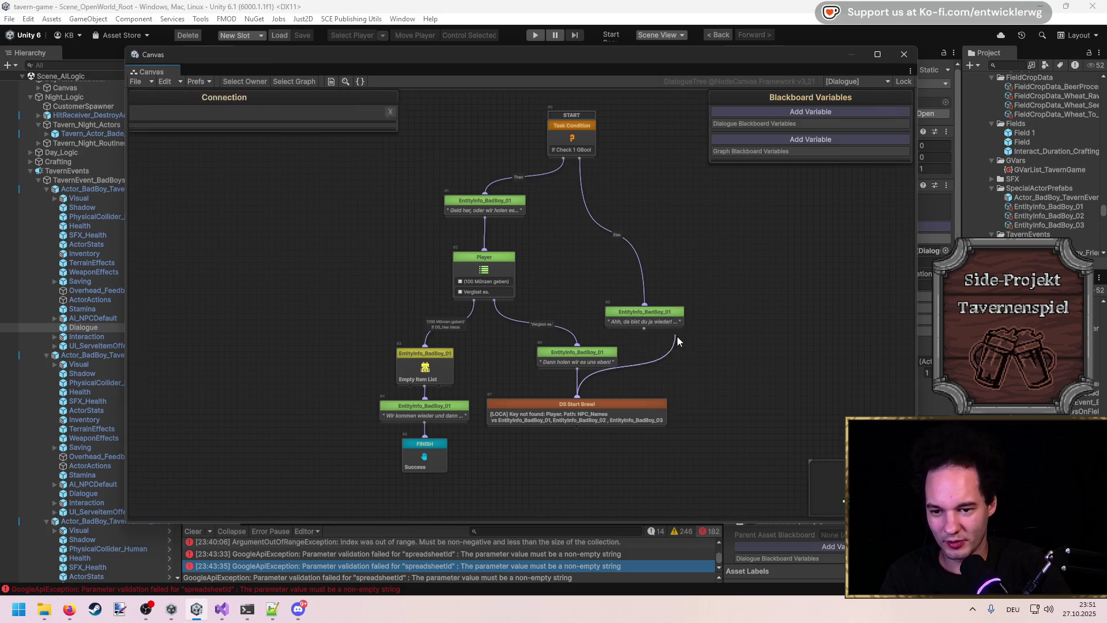
pyautogui.moveTo(641, 317); pyautogui.dragTo(670, 360)
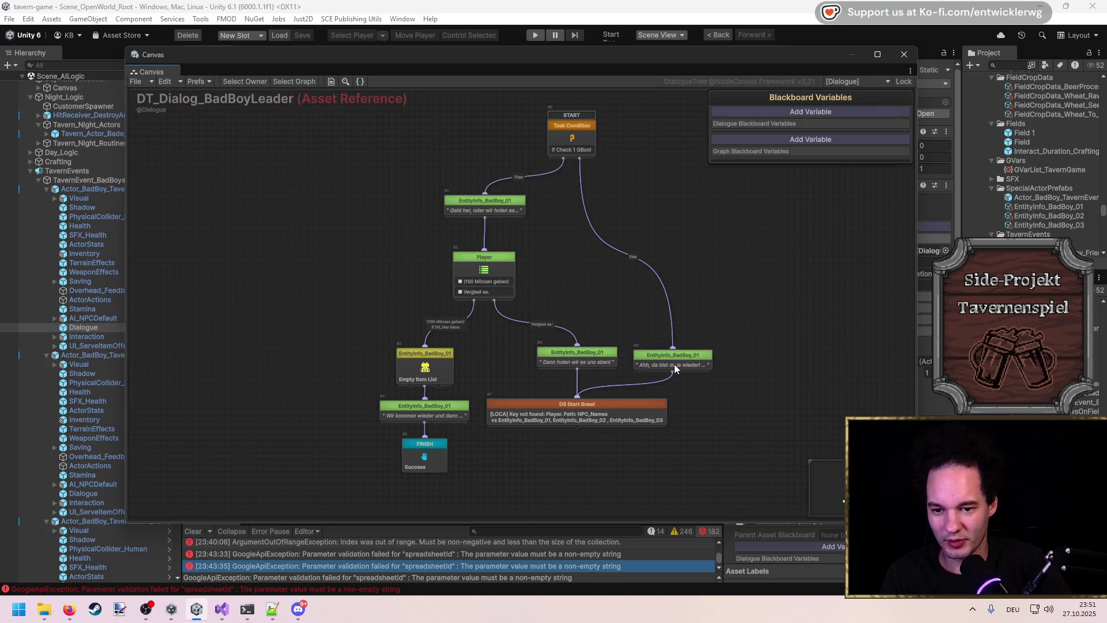
# Step: Review the start Task Condition's settings, then narrow the graph window
pyautogui.click(571, 132)
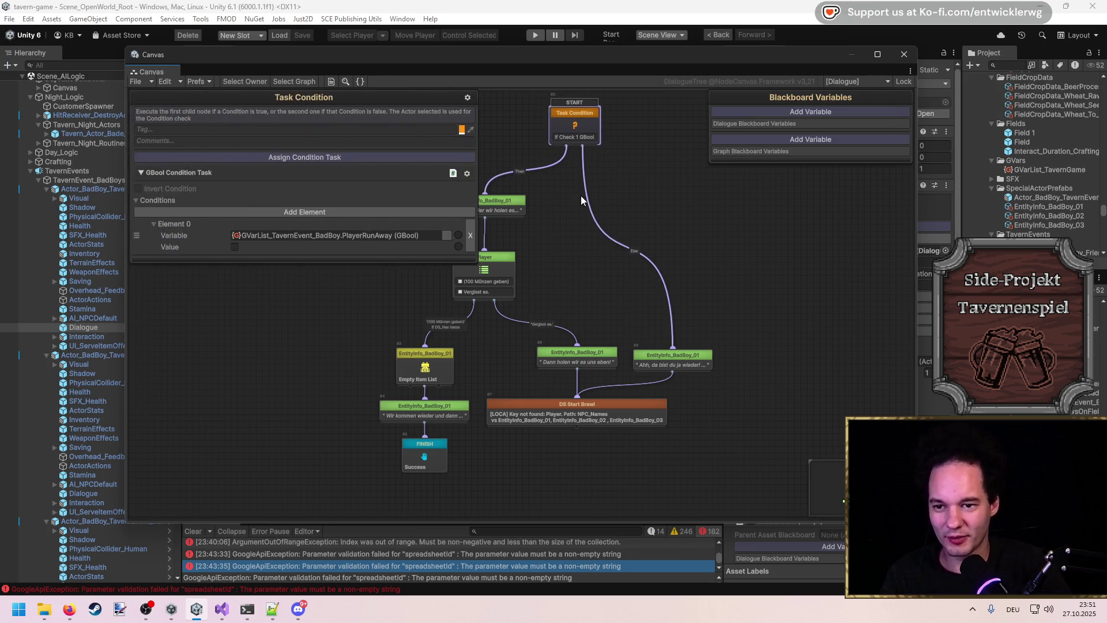
pyautogui.moveTo(580, 195); pyautogui.dragTo(624, 210)
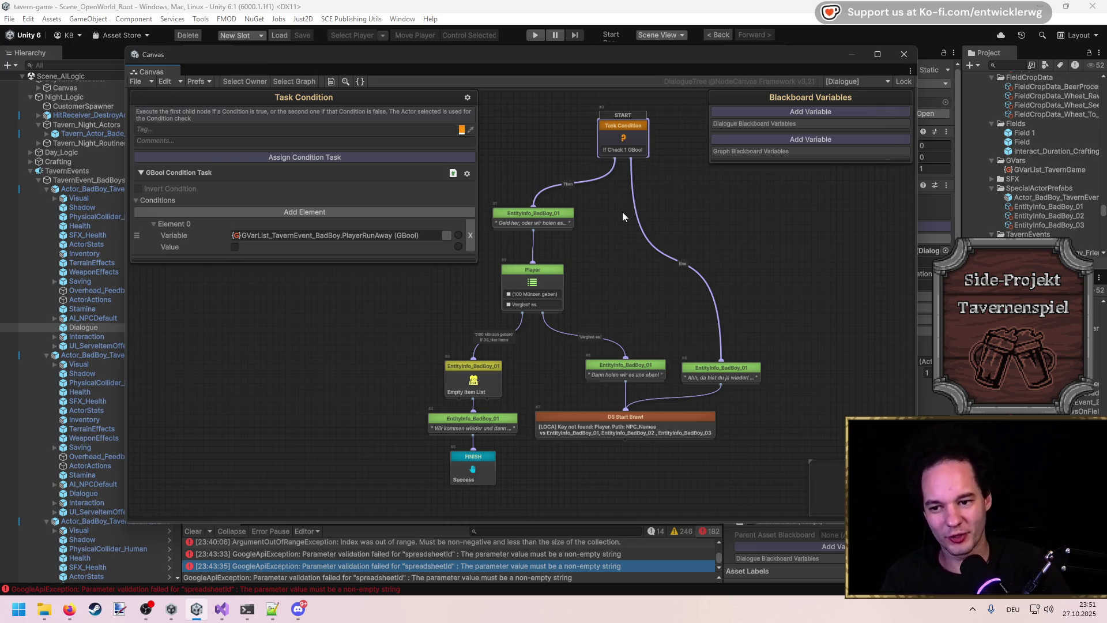
pyautogui.click(728, 264)
pyautogui.moveTo(918, 256); pyautogui.dragTo(695, 256)
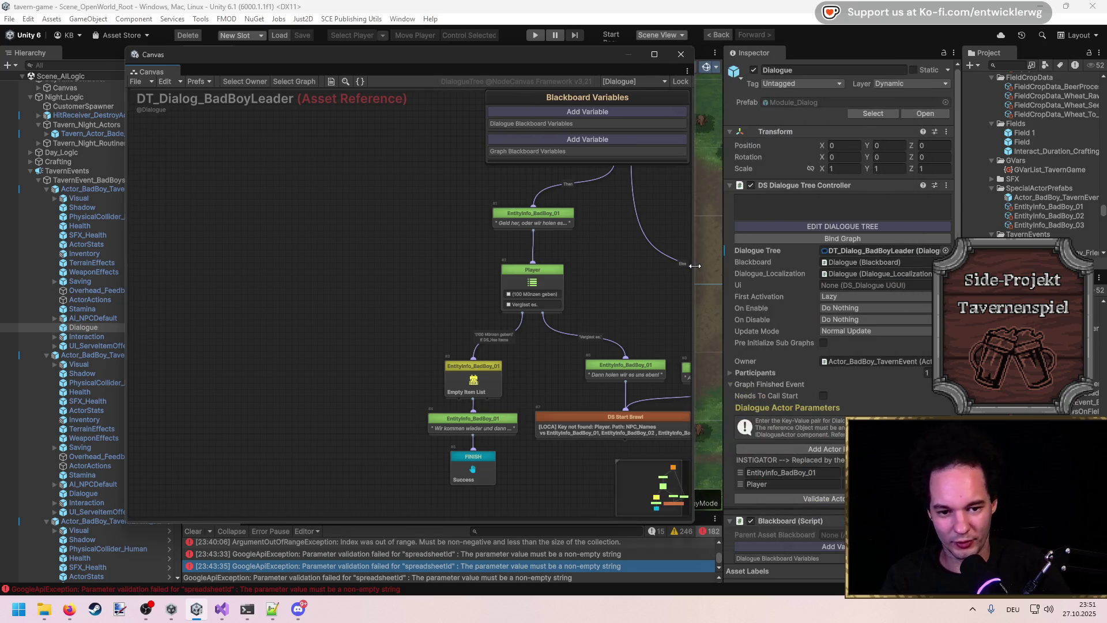
# Step: Open EntityInfo_BadBoy_01 and locate its current EVars_NPCDefault NPC and Intent lists
pyautogui.doubleClick(915, 303)
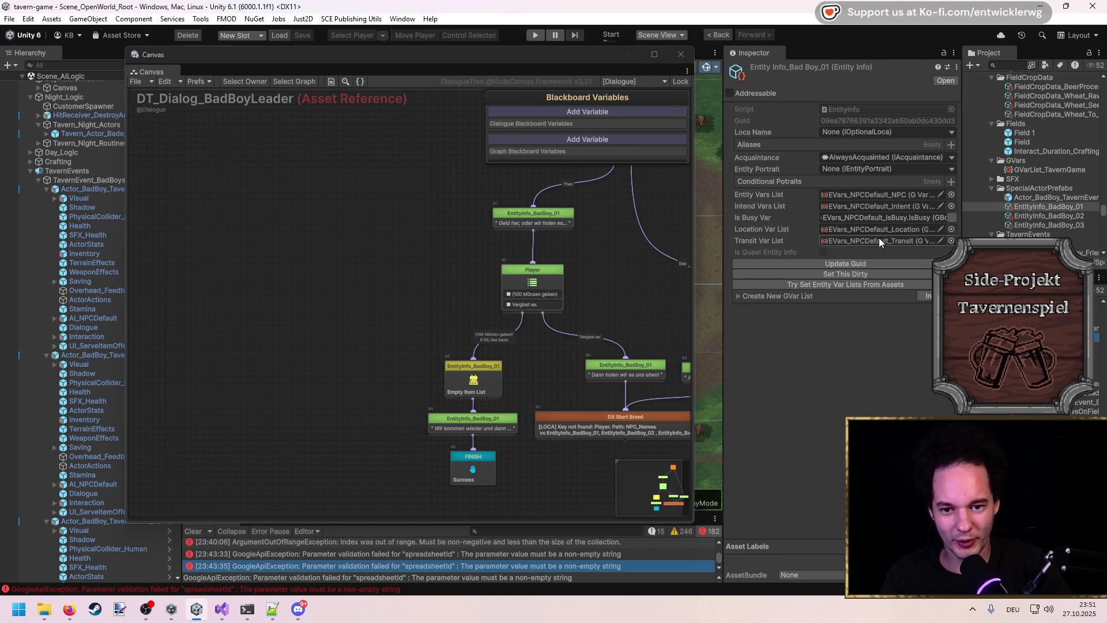
pyautogui.moveTo(962, 261)
pyautogui.mouseDown()
pyautogui.moveTo(900, 261)
pyautogui.moveTo(930, 261)
pyautogui.mouseUp()
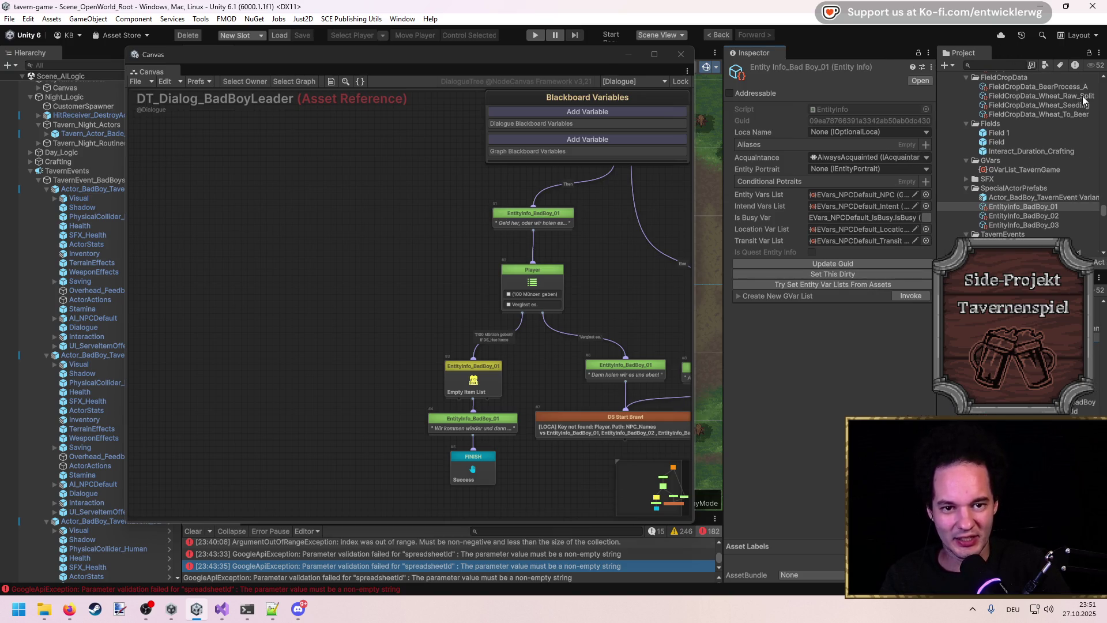
pyautogui.click(870, 196)
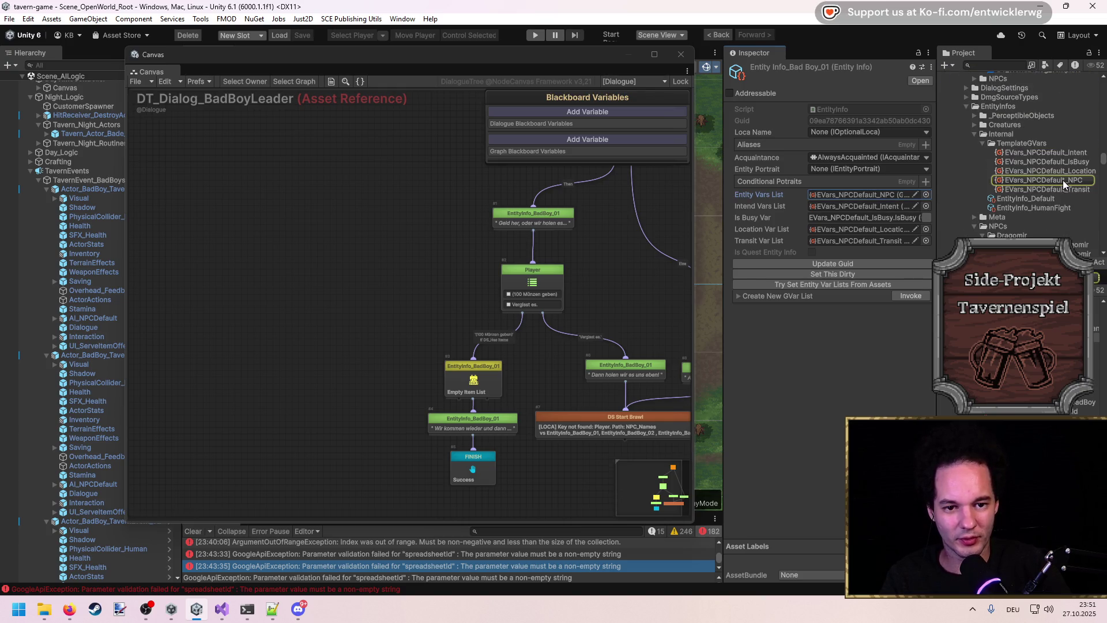
pyautogui.click(1064, 181)
pyautogui.keyDown('ctrl'); pyautogui.click(1072, 154); pyautogui.keyUp('ctrl')
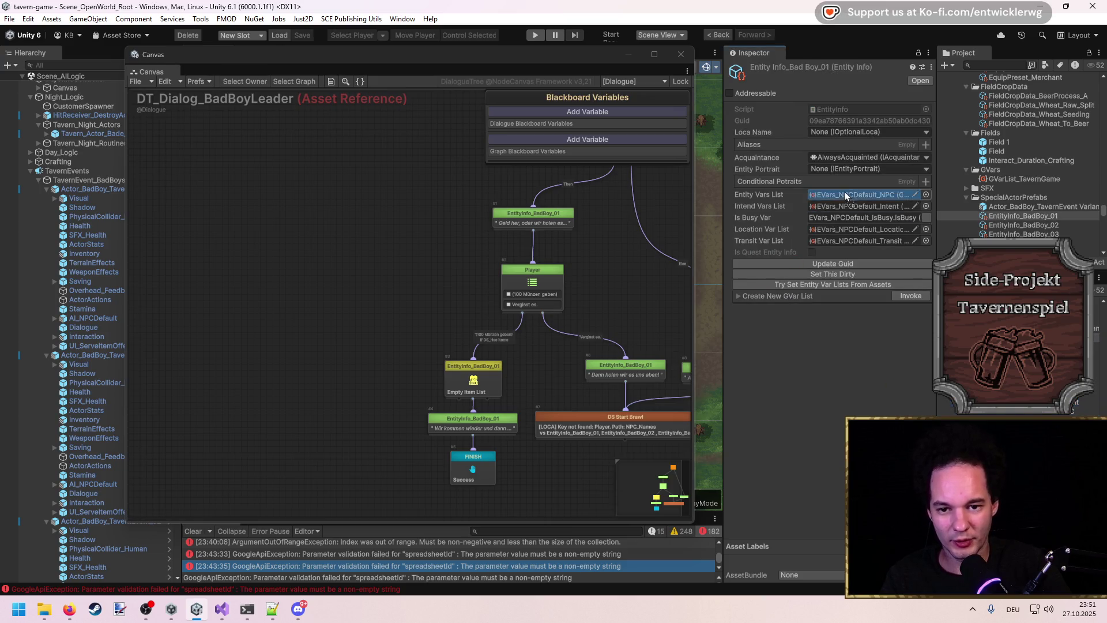
# Step: Browse the intent variable lists and assign EVars_BadBoyLeader_Intent as the Intend Vars List
pyautogui.hotkey('alt', 'Left')
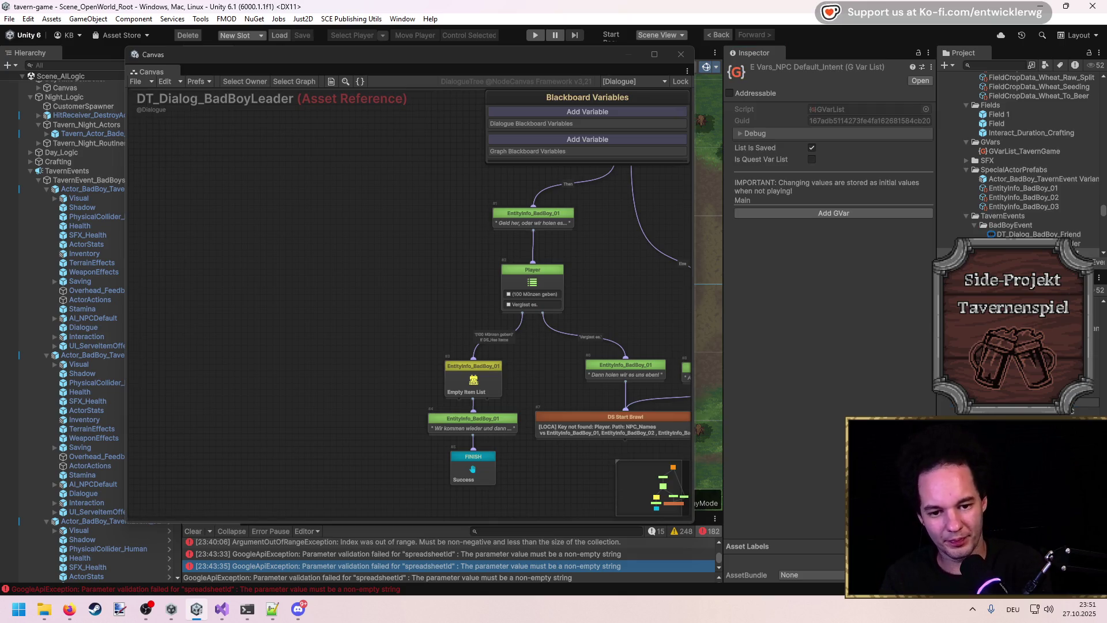
pyautogui.hotkey('alt', 'Left')
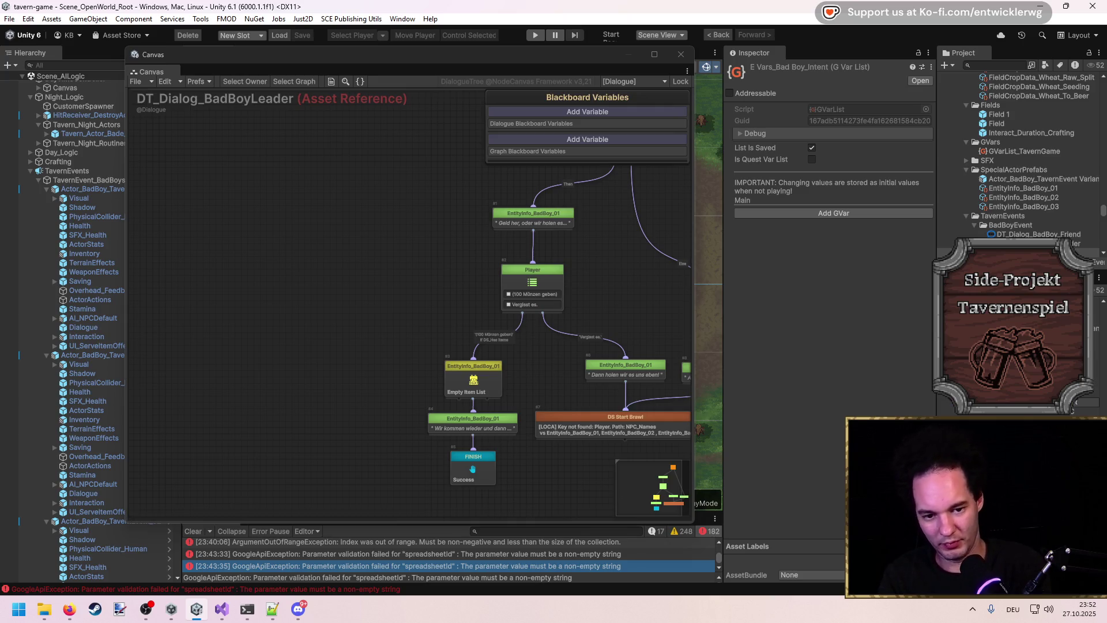
pyautogui.hotkey('alt', 'Left')
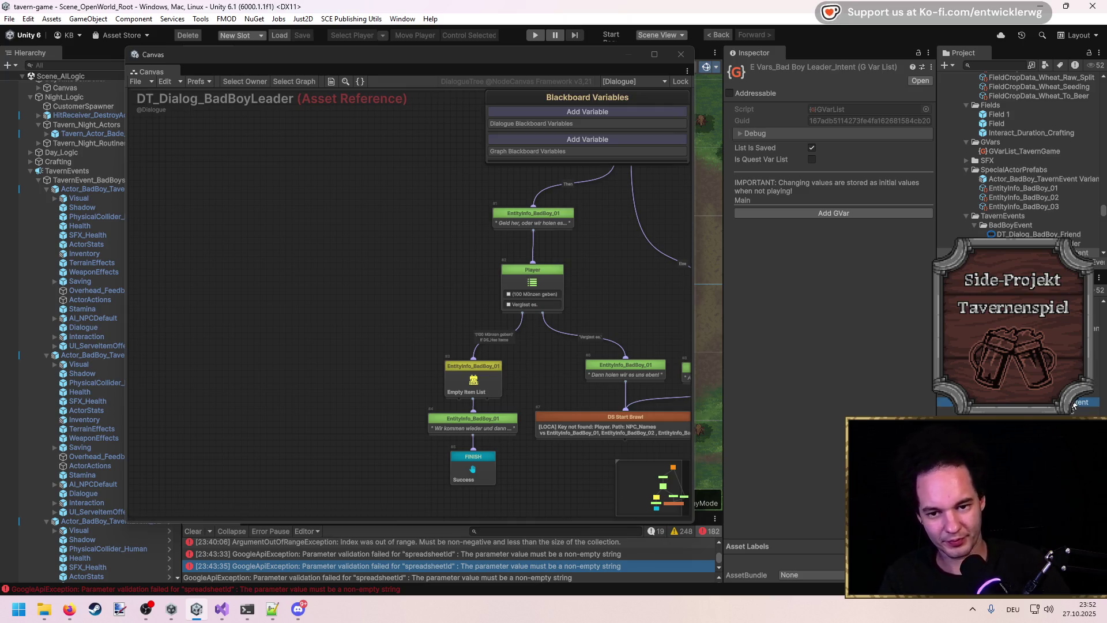
pyautogui.hotkey('alt', 'Left')
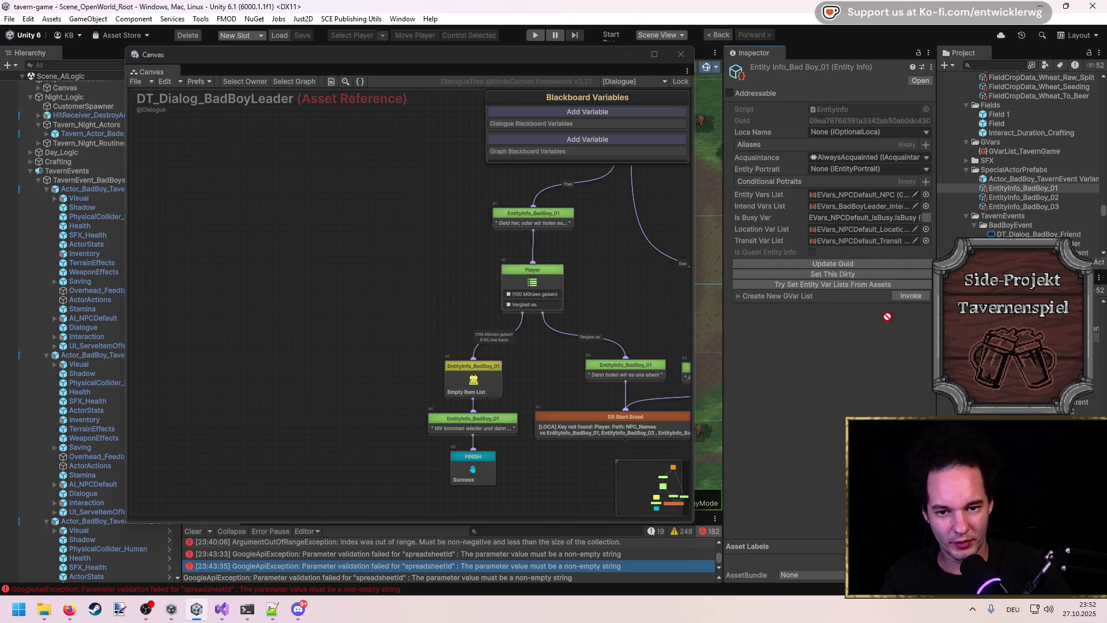
pyautogui.click(874, 210)
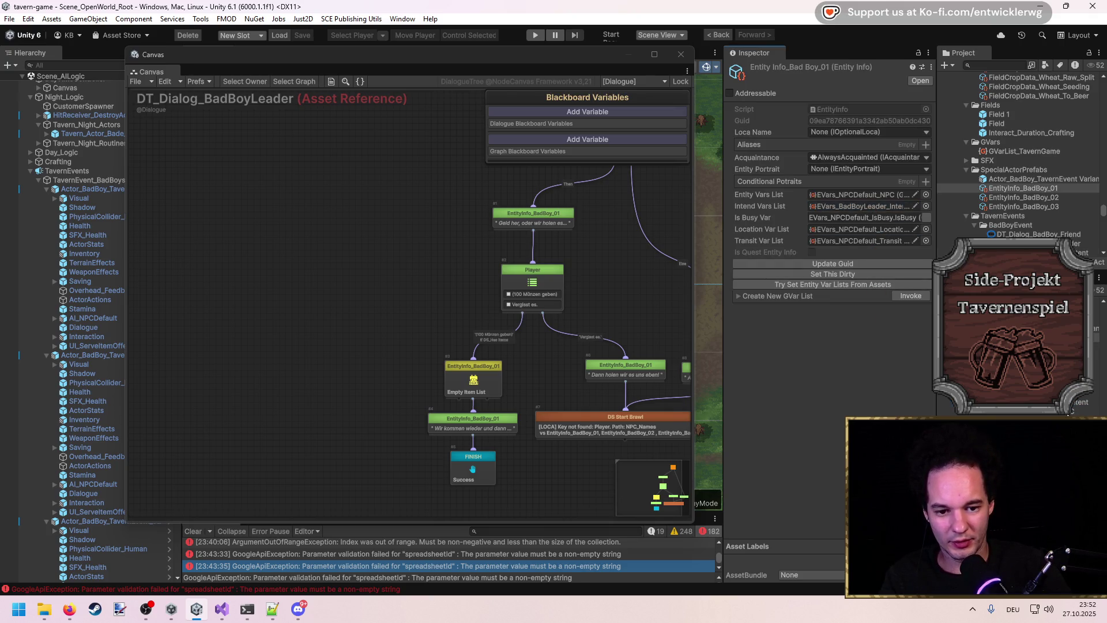
# Step: Assign EVars_BadBoyLeader_NPC as the Entity Vars List, then pan the graph back
pyautogui.hotkey('alt', 'Left')
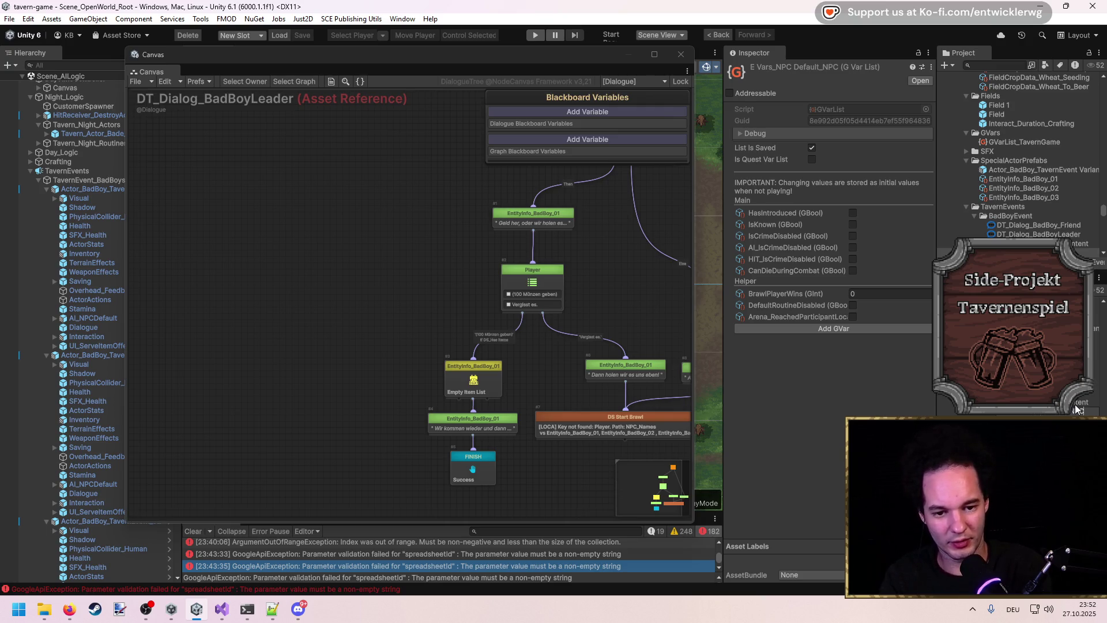
pyautogui.click(1076, 410)
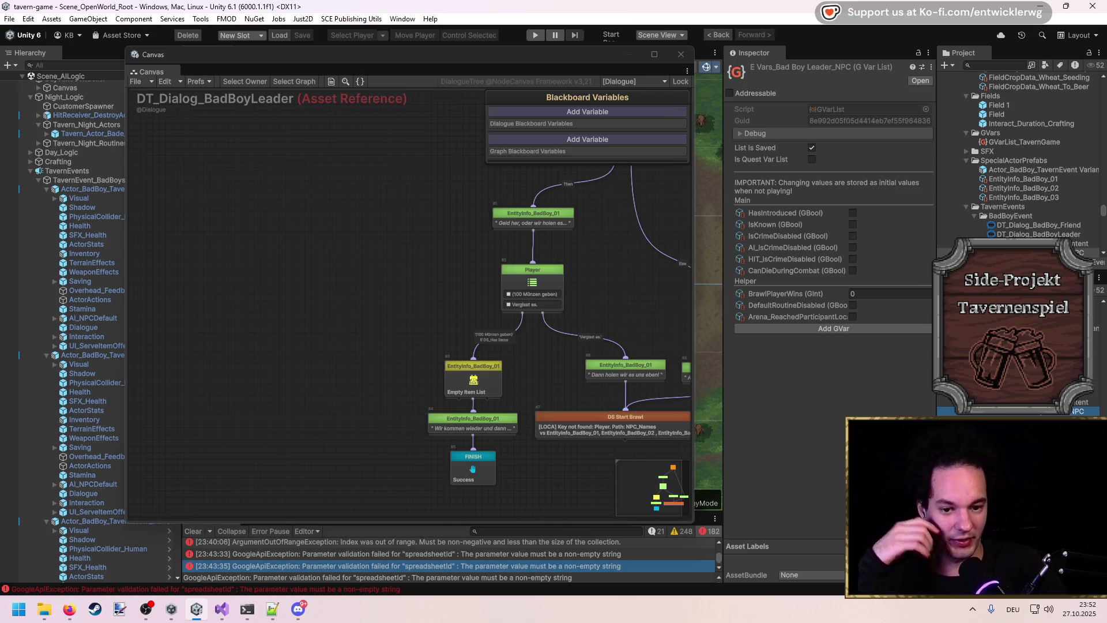
pyautogui.click(1024, 178)
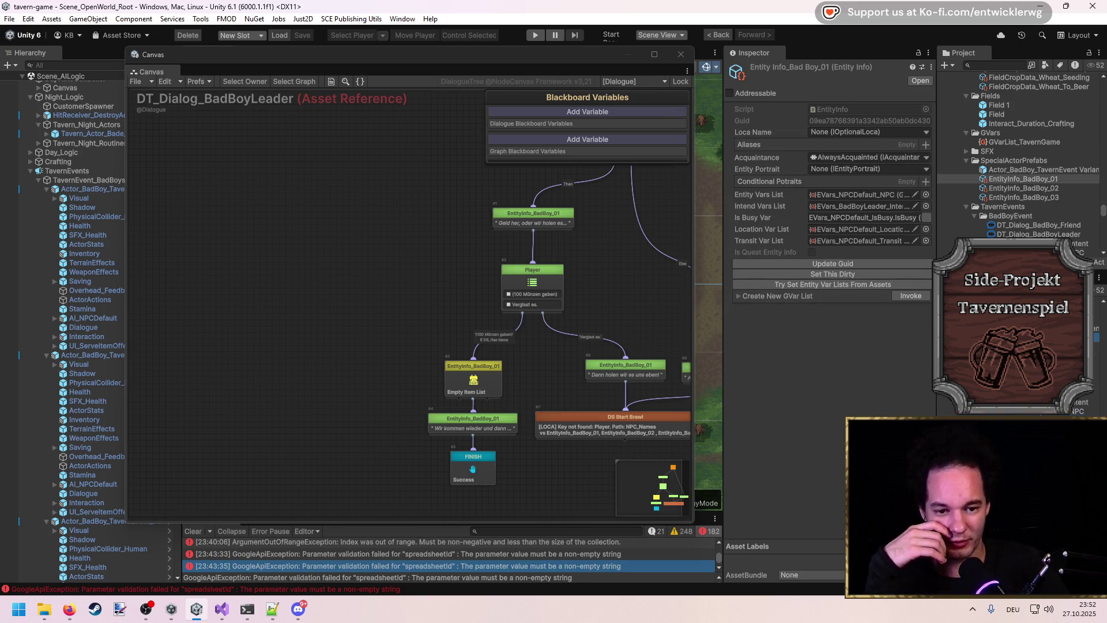
pyautogui.moveTo(1076, 413)
pyautogui.mouseDown()
pyautogui.moveTo(859, 214)
pyautogui.moveTo(859, 197)
pyautogui.mouseUp()
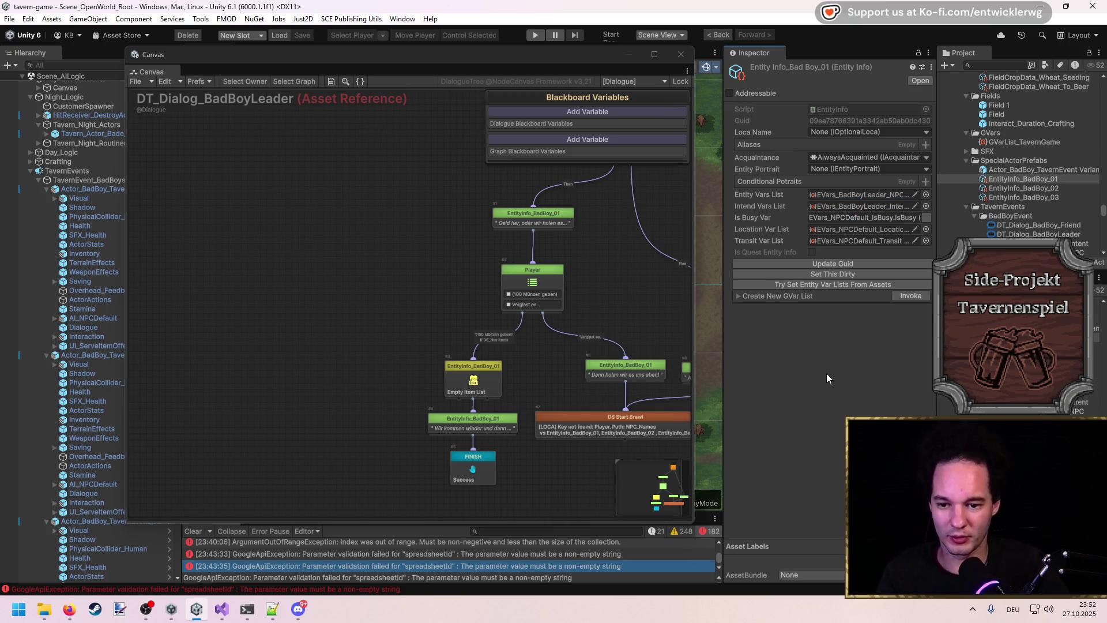
pyautogui.moveTo(600, 309); pyautogui.dragTo(425, 293)
pyautogui.scroll(2, 551, 187)
pyautogui.scroll(-3, 530, 219)
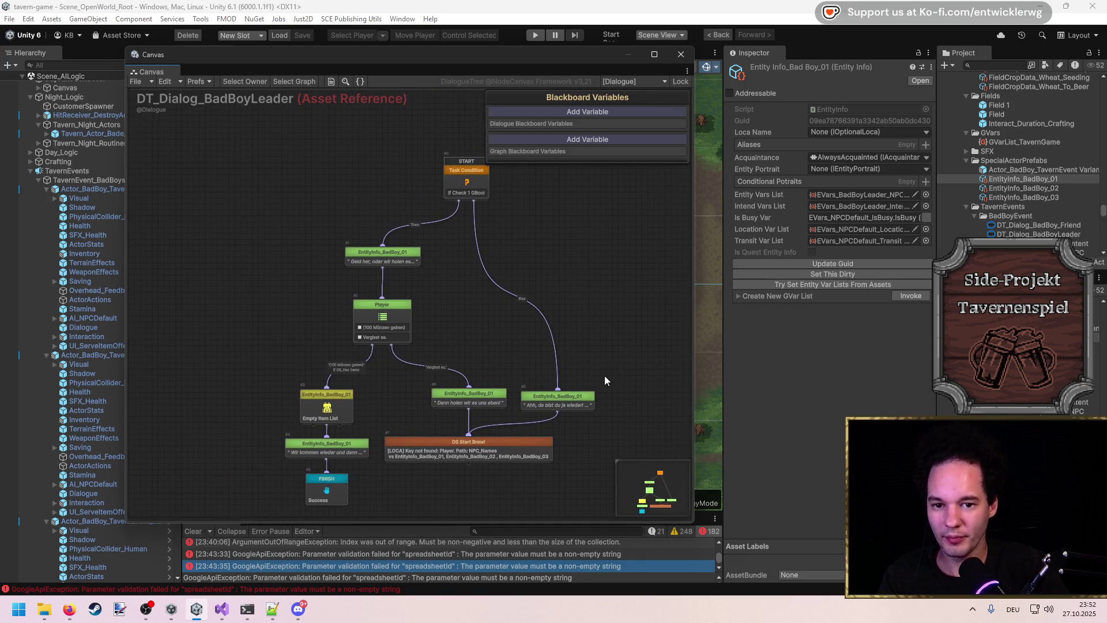
# Step: Add a Player Run Away entry to DS Start Brawl: a new BadBoyLeader_Intent GBool 'PlayerRunAway_SpeakAgain'
pyautogui.click(528, 374)
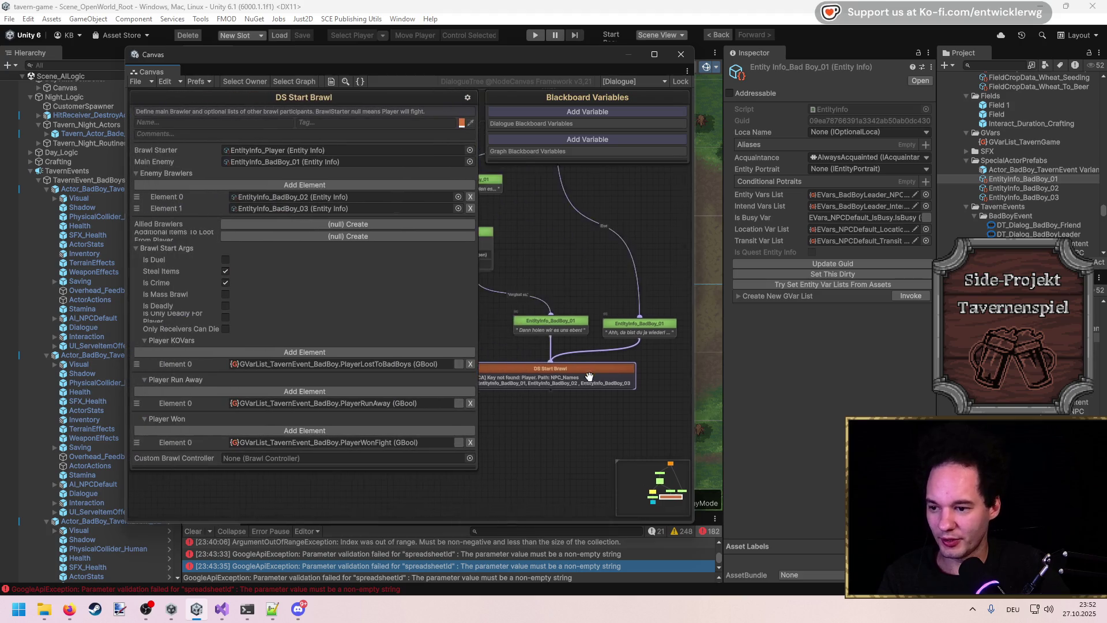
pyautogui.click(414, 395)
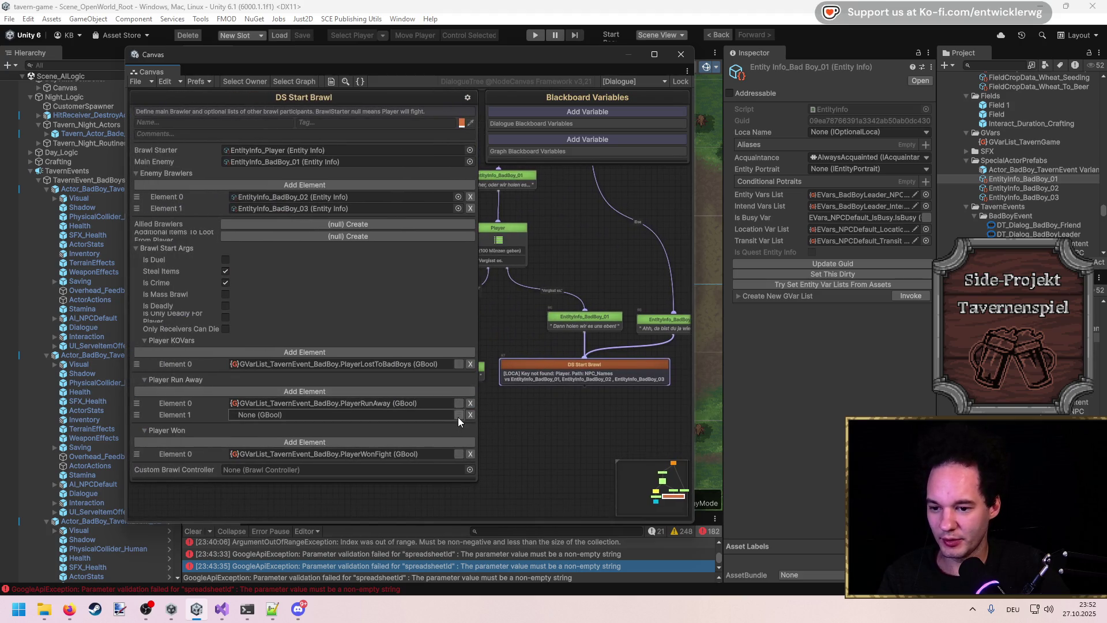
pyautogui.click(459, 416)
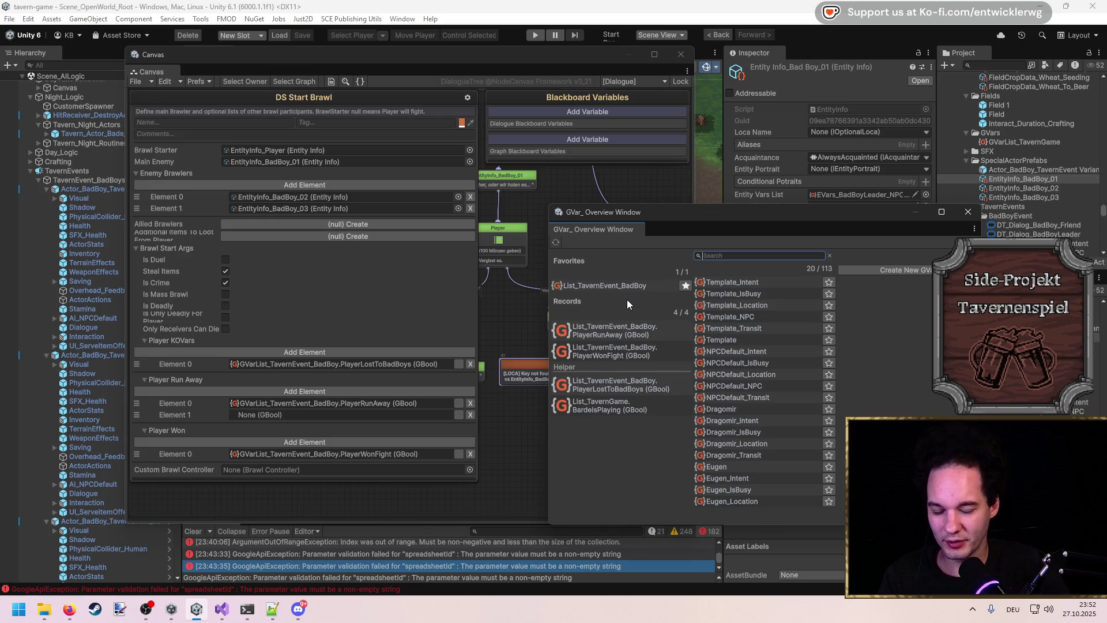
pyautogui.click(617, 289)
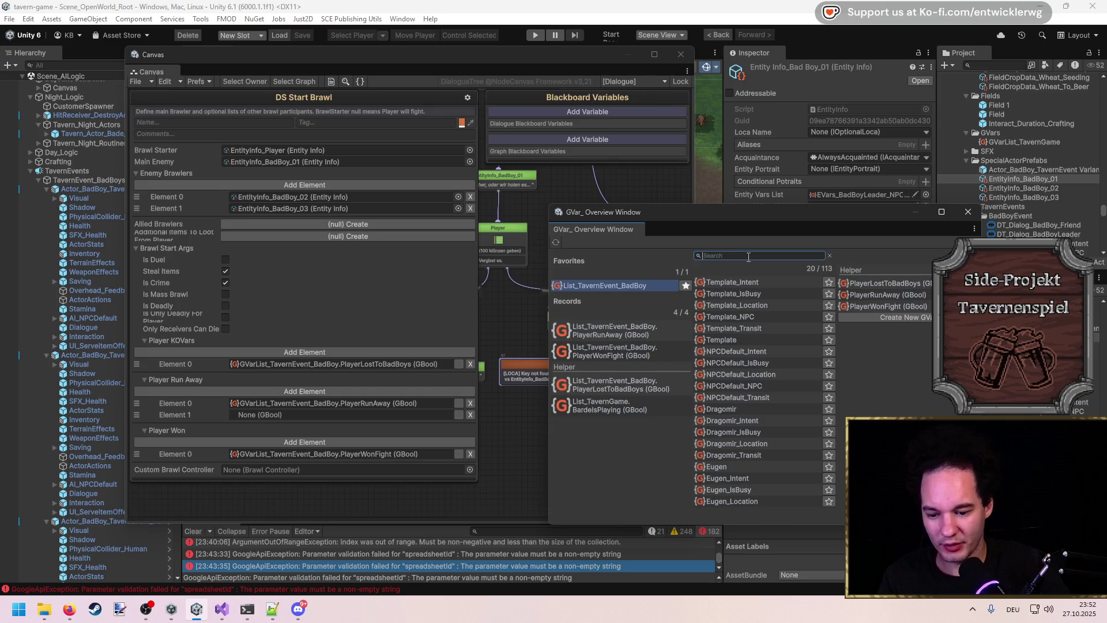
pyautogui.write('badboy')
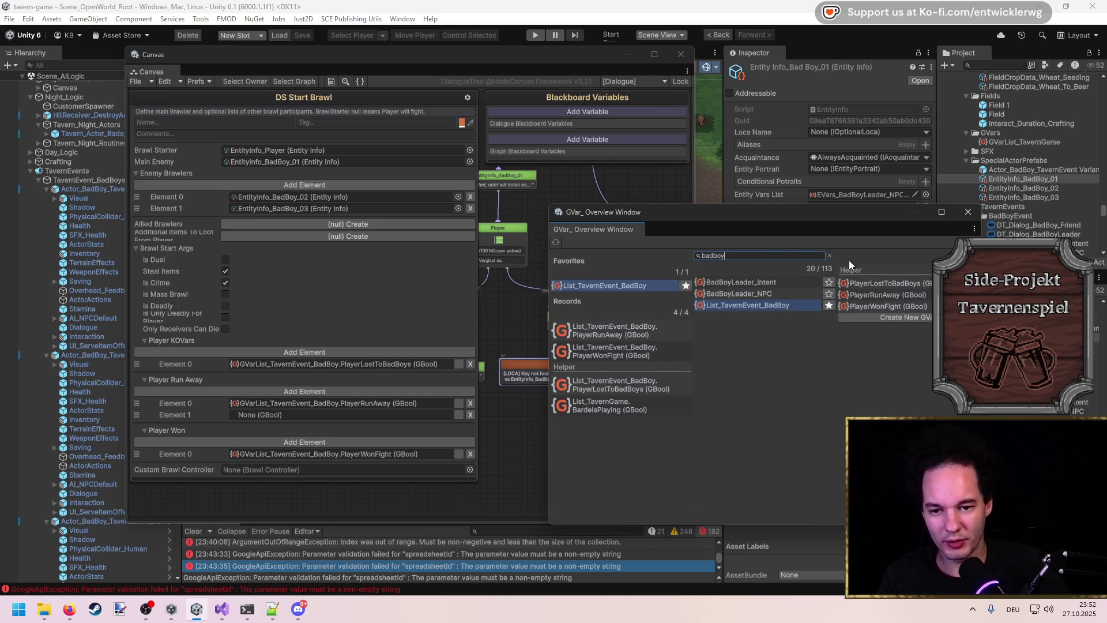
pyautogui.click(772, 286)
pyautogui.click(895, 268)
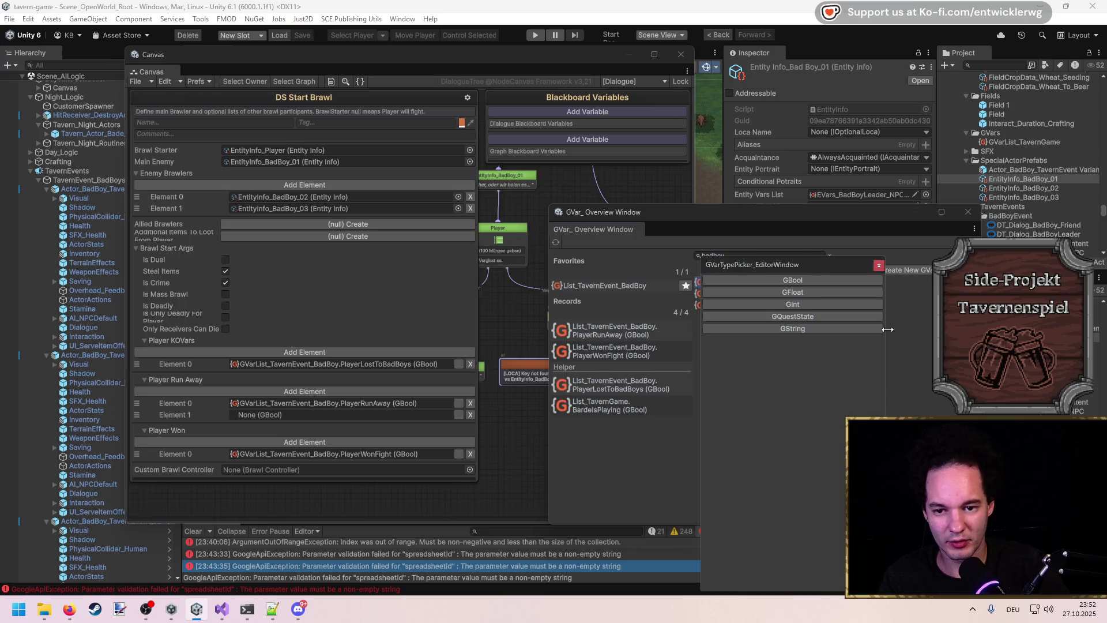
pyautogui.click(801, 279)
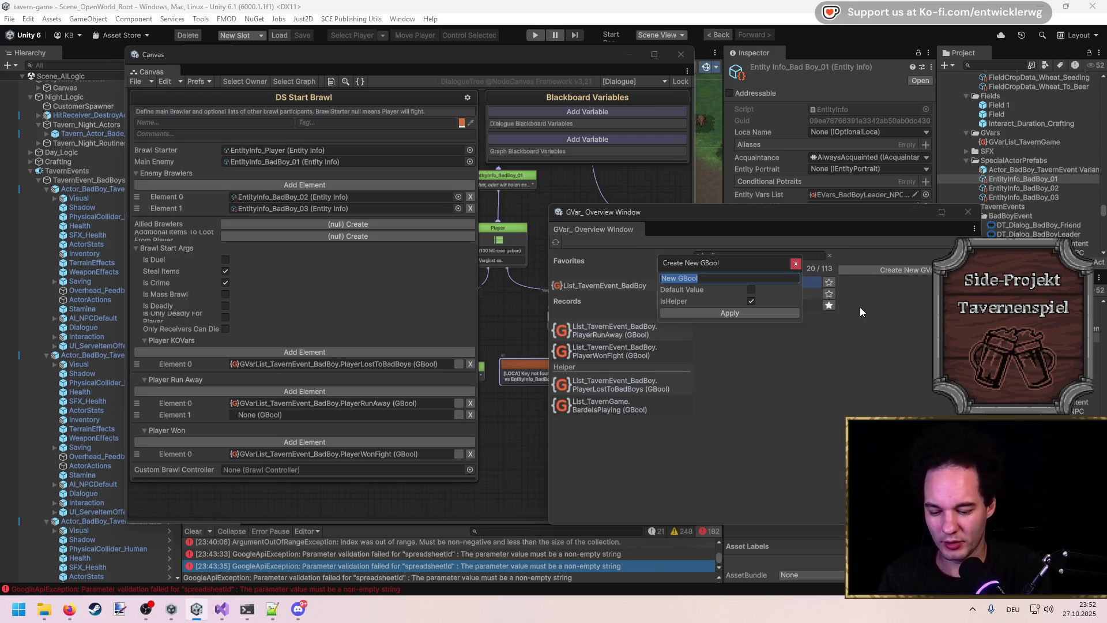
pyautogui.write('PlayerRunAway_SpeakAg')
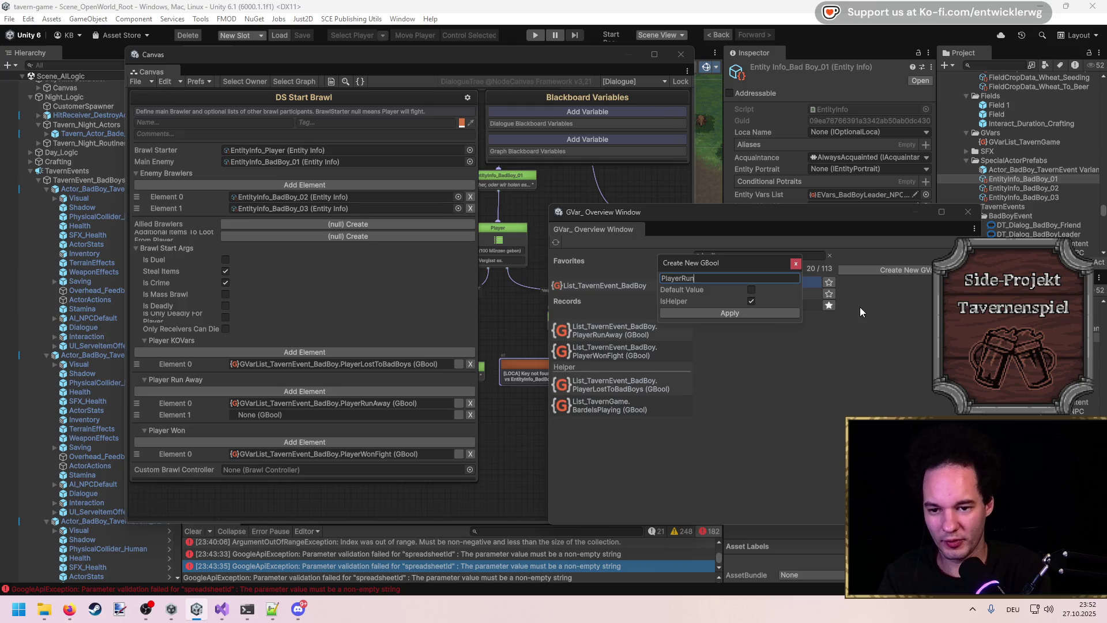
pyautogui.write('ain')
pyautogui.press('Return')
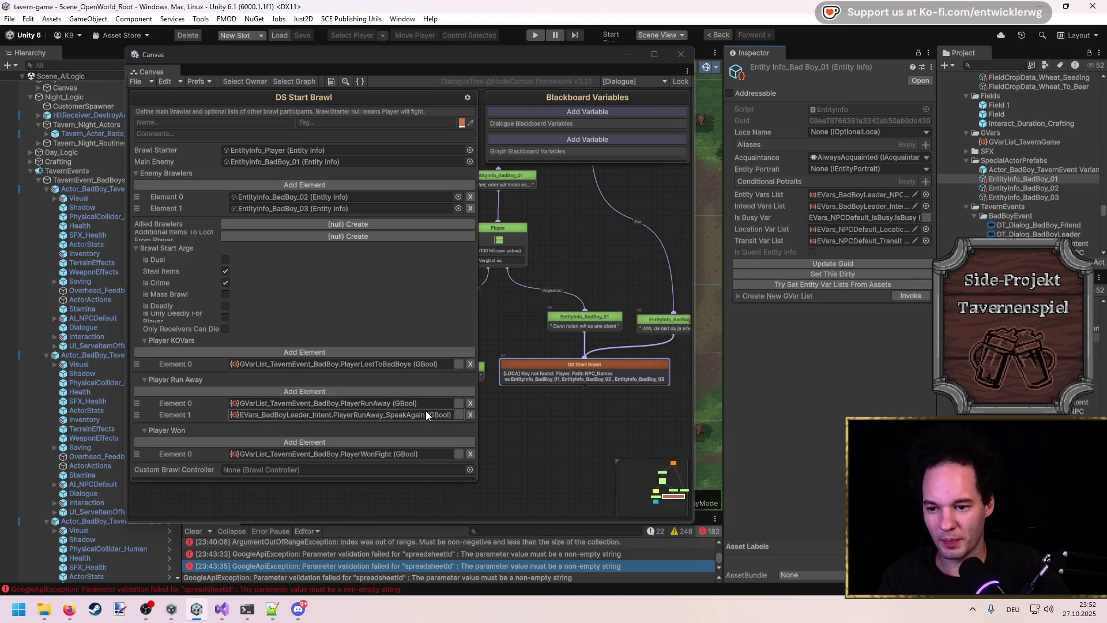
pyautogui.click(558, 192)
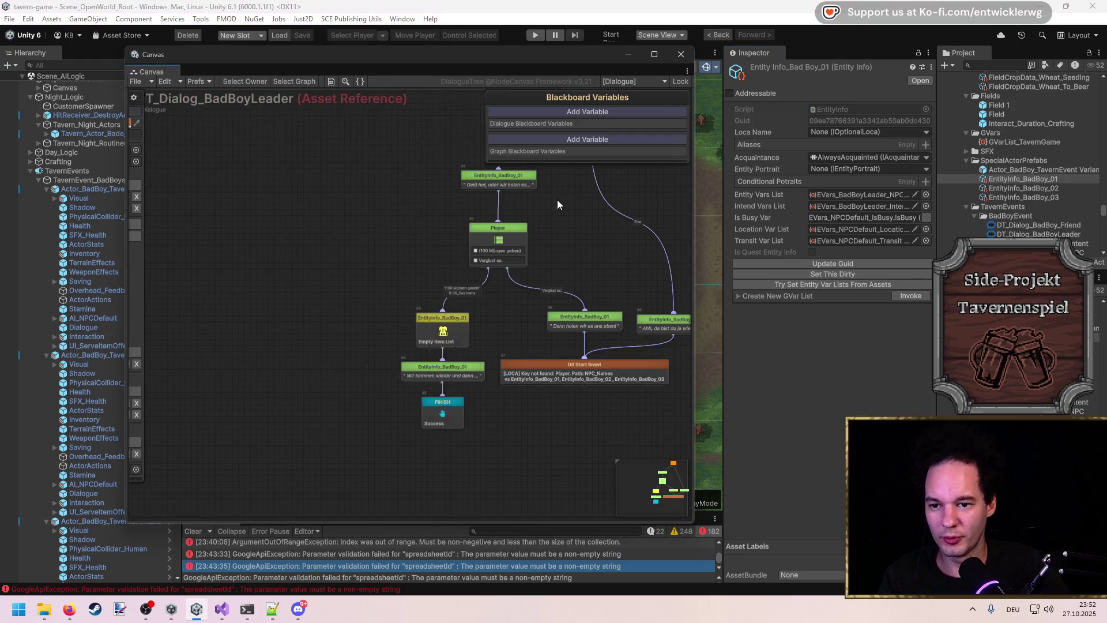
# Step: Make the start Task Condition check the PlayerRunAway_SpeakAgain variable
pyautogui.scroll(3, 530, 211)
pyautogui.click(507, 228)
pyautogui.click(446, 238)
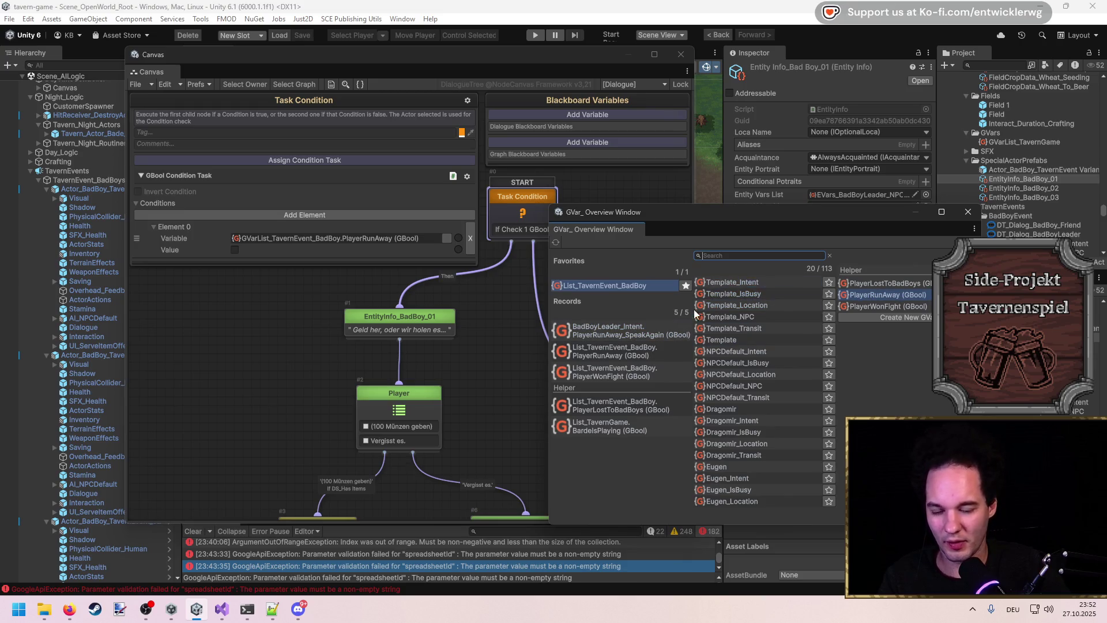
pyautogui.doubleClick(668, 331)
pyautogui.click(611, 340)
# Step: Add a DS Set Gbool node on the condition's Else branch
pyautogui.rightClick(586, 309)
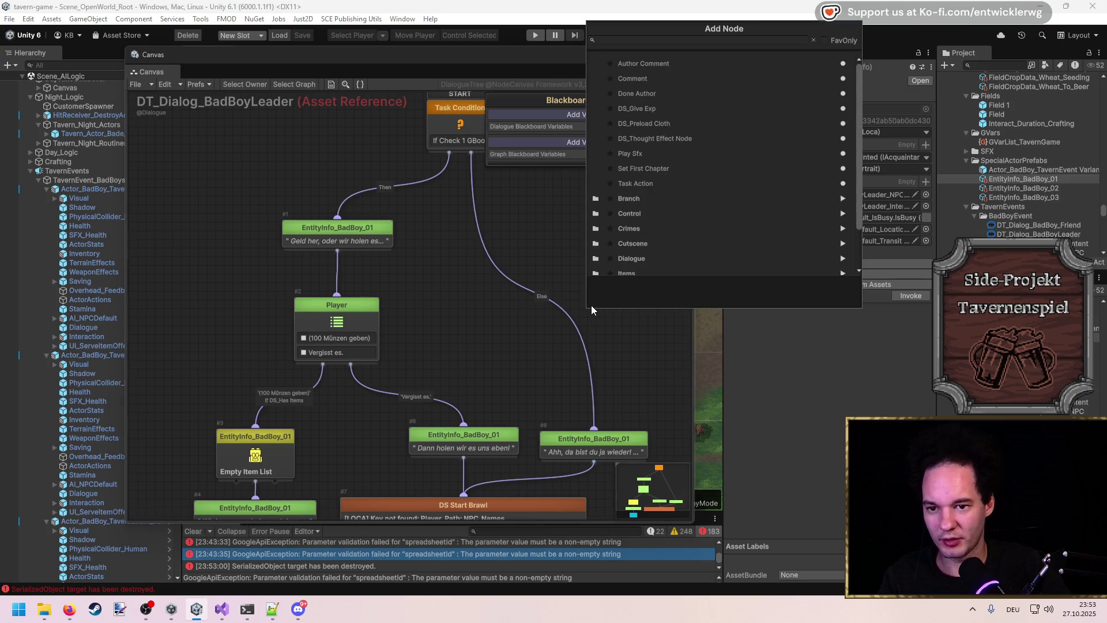
pyautogui.write('gbool')
pyautogui.press('Return')
pyautogui.moveTo(640, 343); pyautogui.dragTo(600, 304)
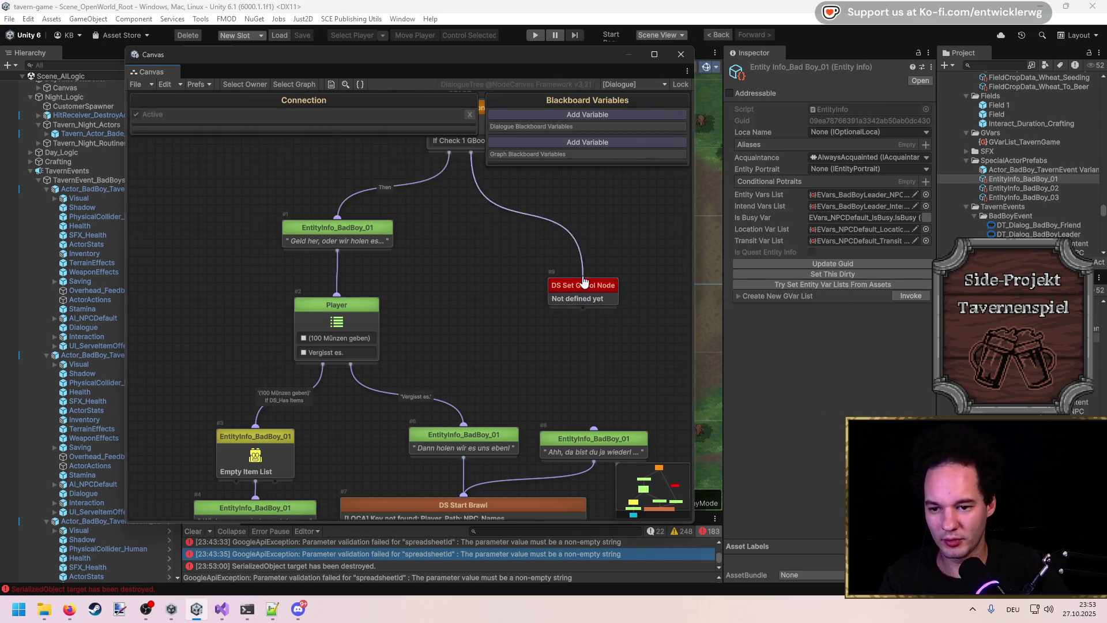
# Step: Set the DS Set Gbool node's variable to PlayerRunAway_SpeakAgain with value False
pyautogui.click(584, 293)
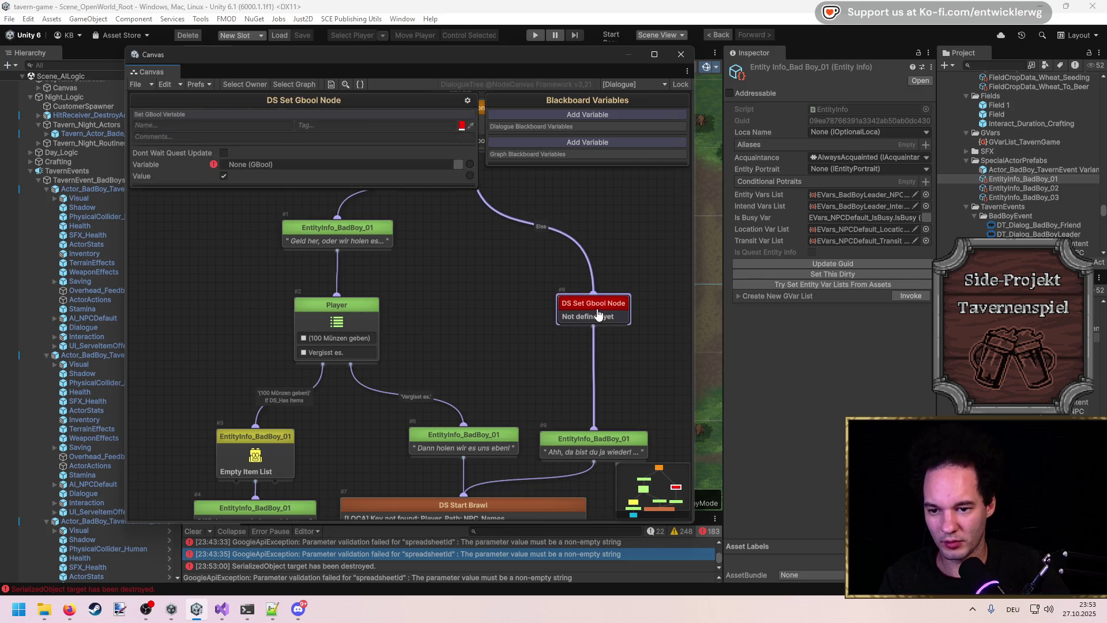
pyautogui.click(427, 166)
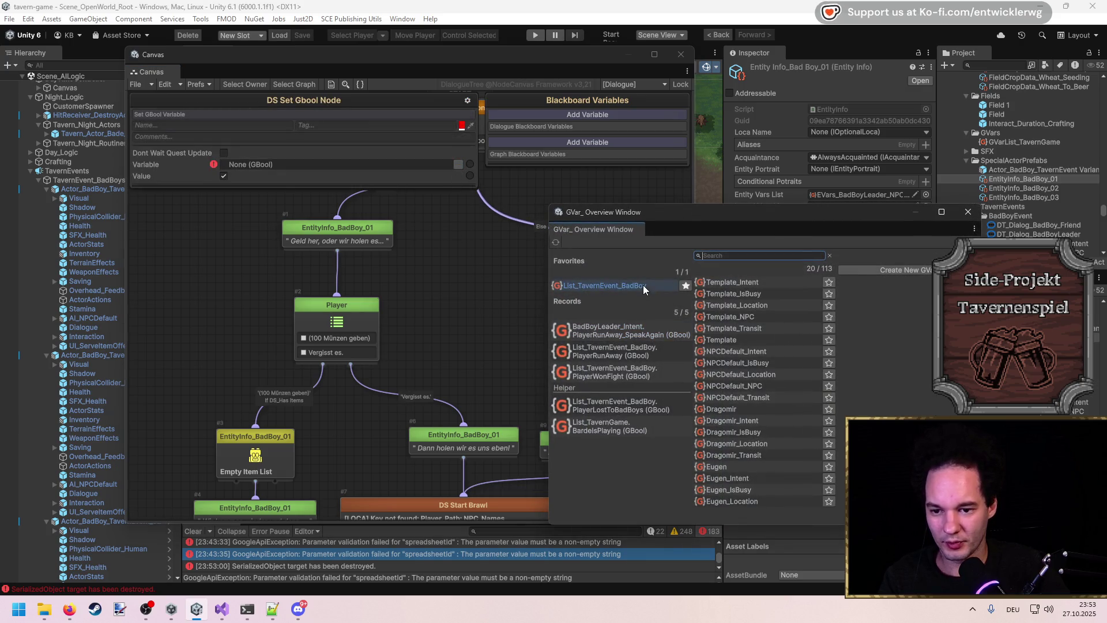
pyautogui.click(635, 330)
pyautogui.moveTo(607, 312); pyautogui.dragTo(570, 320)
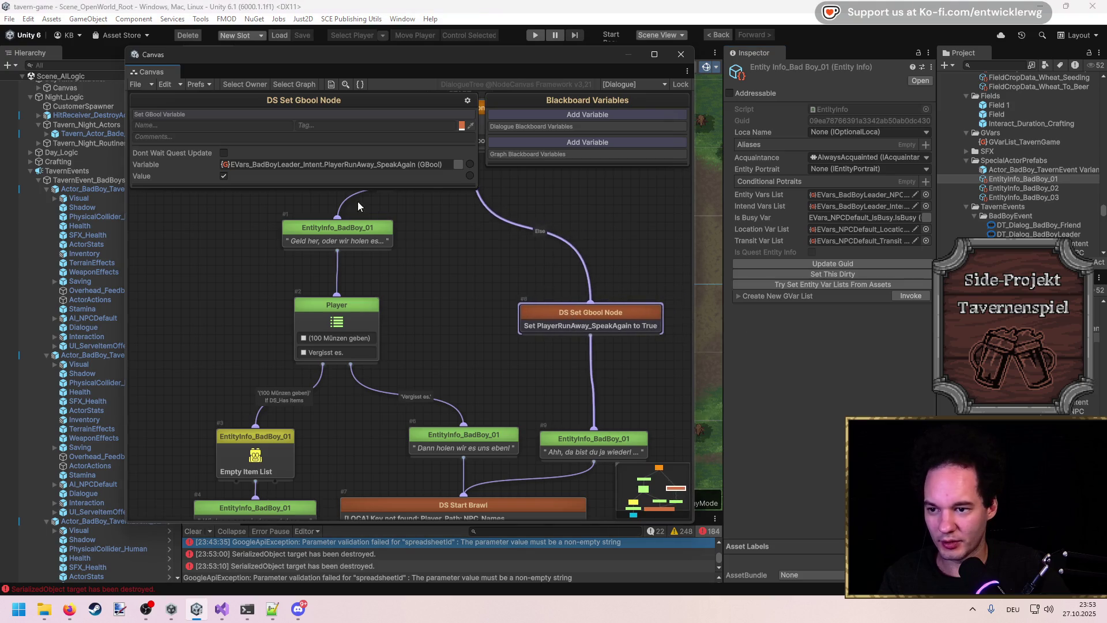
pyautogui.click(223, 176)
pyautogui.click(415, 264)
# Step: Look over the tree, briefly checking DS Start Brawl, and pan back to the START node
pyautogui.moveTo(494, 256)
pyautogui.mouseDown()
pyautogui.moveTo(491, 273)
pyautogui.moveTo(548, 275)
pyautogui.mouseUp()
pyautogui.scroll(-3, 564, 323)
pyautogui.scroll(3, 519, 375)
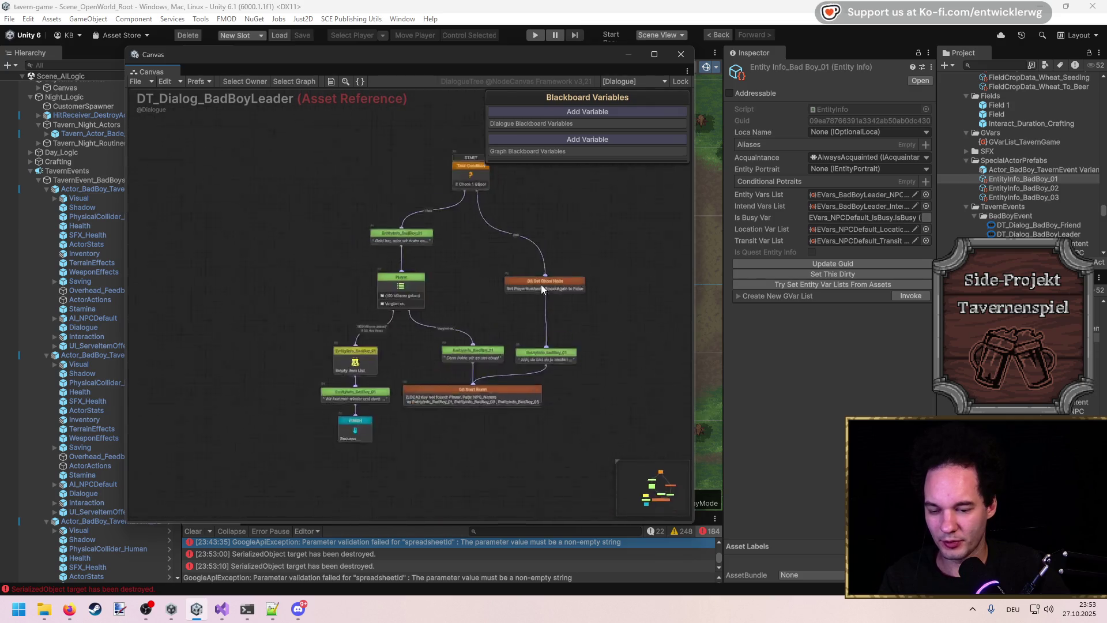
pyautogui.click(472, 467)
pyautogui.moveTo(441, 396)
pyautogui.mouseDown()
pyautogui.moveTo(601, 276)
pyautogui.moveTo(539, 341)
pyautogui.mouseUp()
pyautogui.click(601, 275)
pyautogui.moveTo(485, 292); pyautogui.dragTo(489, 454)
# Step: Add a Task Condition node, deleting an action node added by mistake
pyautogui.rightClick(482, 247)
pyautogui.write('task')
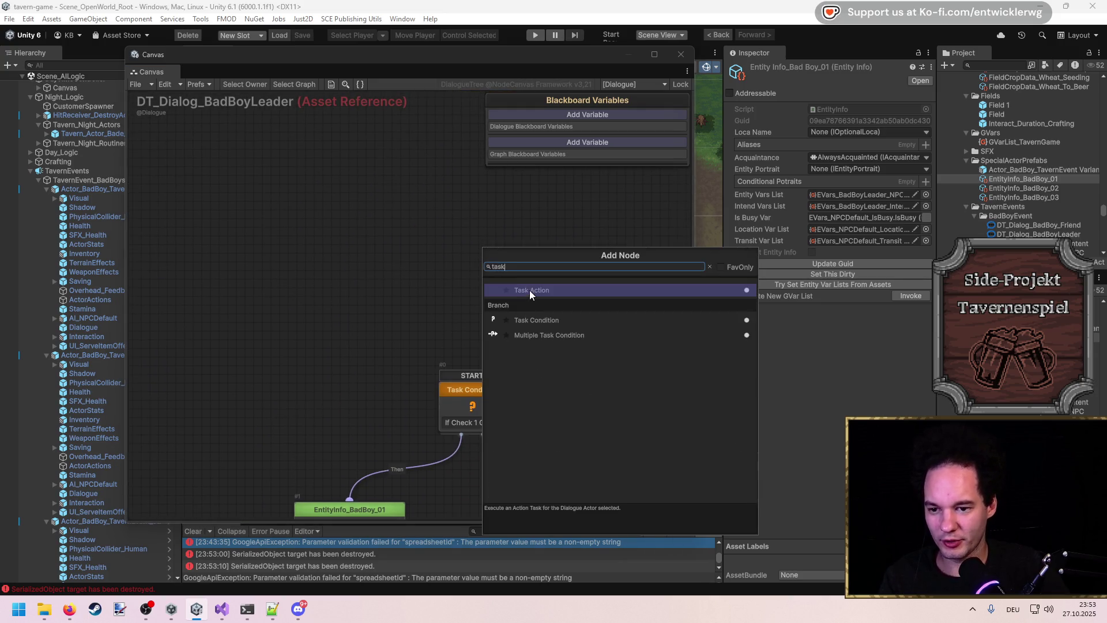
pyautogui.click(529, 289)
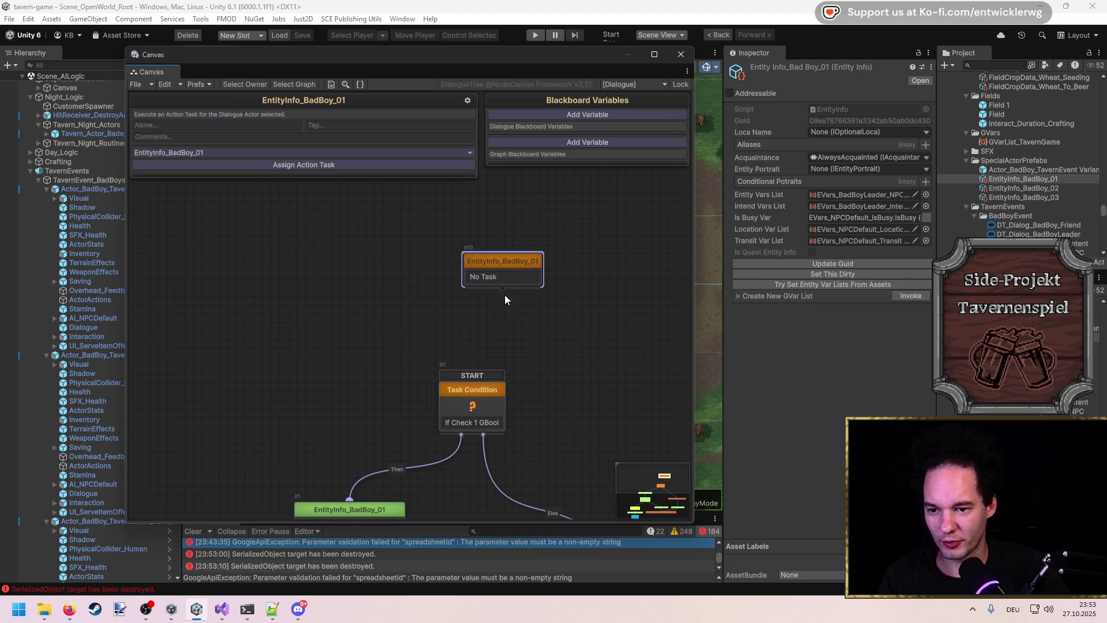
pyautogui.press('Delete')
pyautogui.rightClick(491, 259)
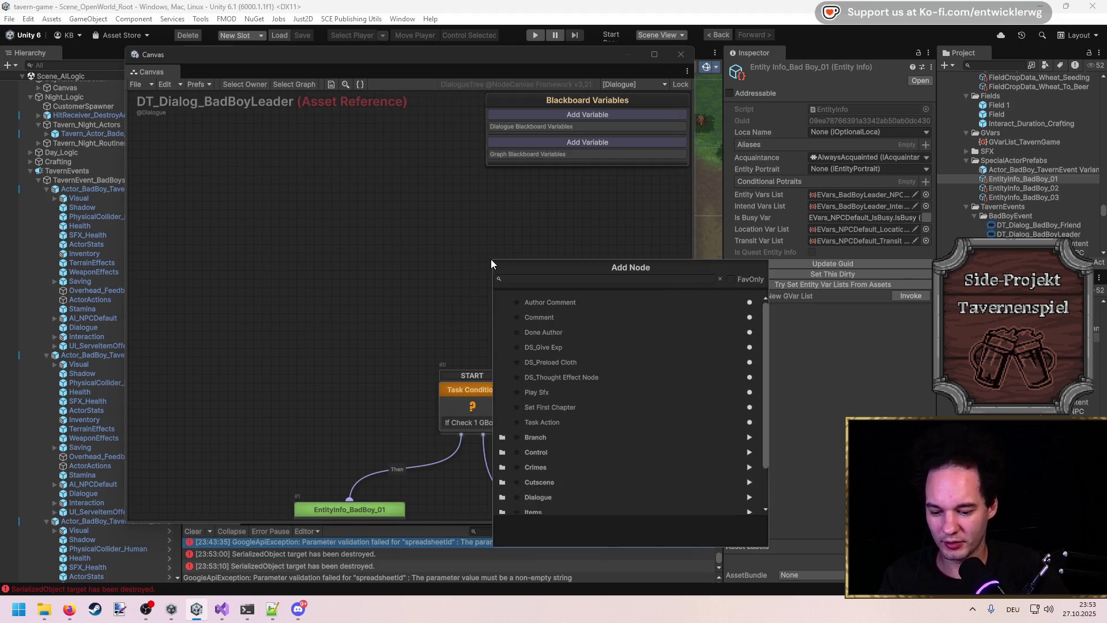
pyautogui.write('task')
pyautogui.click(548, 332)
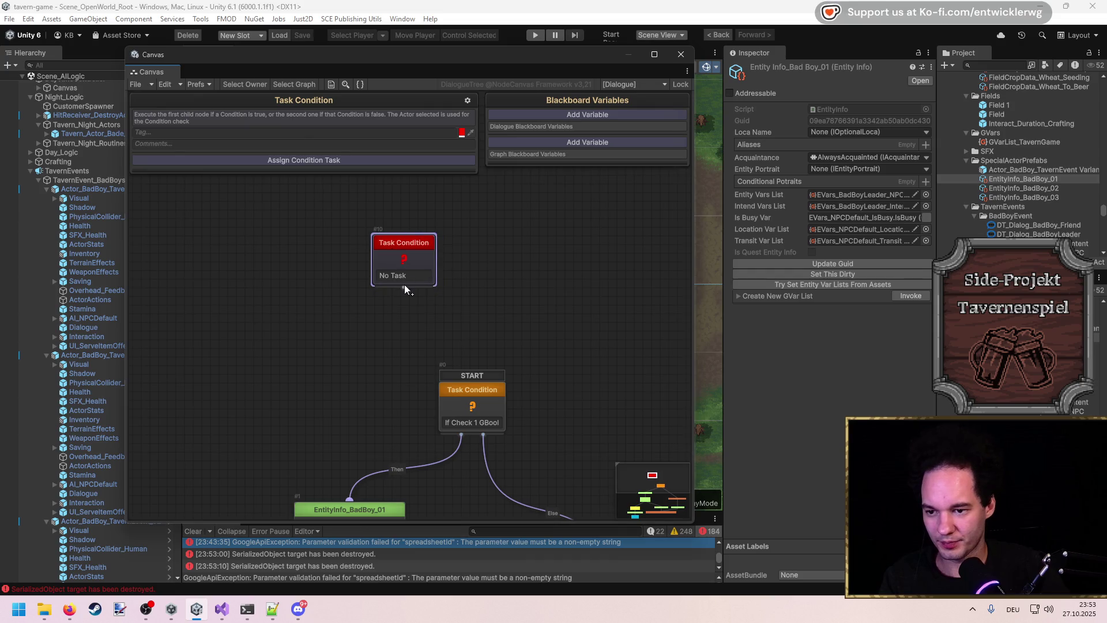
# Step: Duplicate the EntityInfo_BadBoy_01 line and change its text to 'Ist schon gut, wir lassen dich in Ruhe'
pyautogui.moveTo(403, 284); pyautogui.dragTo(596, 271)
pyautogui.click(596, 276)
pyautogui.moveTo(577, 481)
pyautogui.mouseDown()
pyautogui.moveTo(449, 353)
pyautogui.moveTo(584, 471)
pyautogui.moveTo(471, 323)
pyautogui.moveTo(392, 323)
pyautogui.mouseUp()
pyautogui.hotkey('ctrl', 'd')
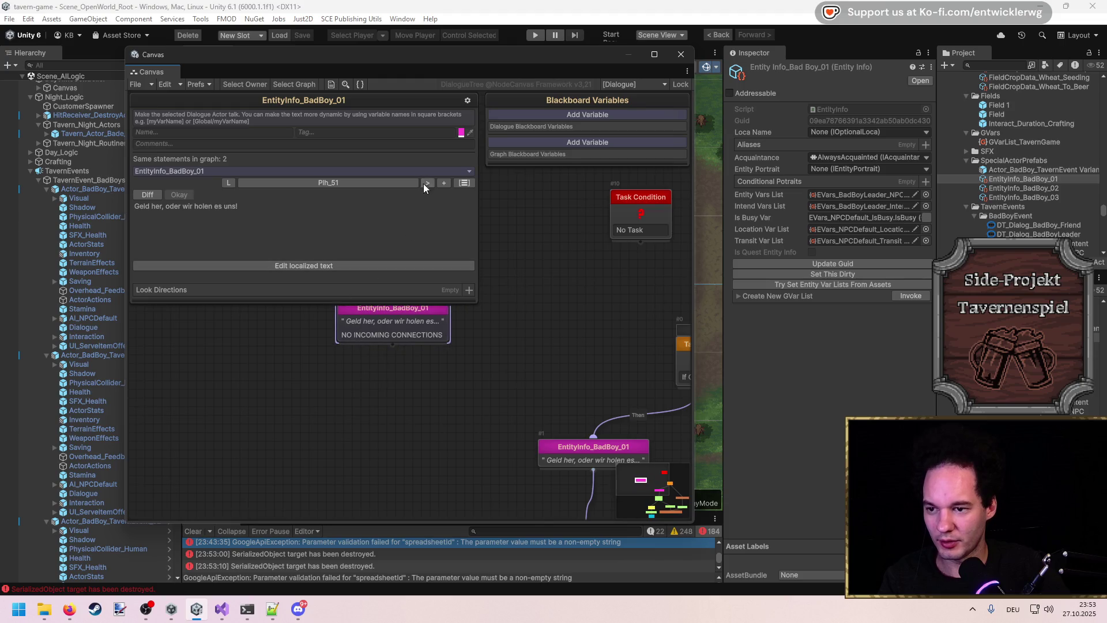
pyautogui.click(313, 254)
pyautogui.write('Ist schon gut, wir lassen dich in Ruhe.')
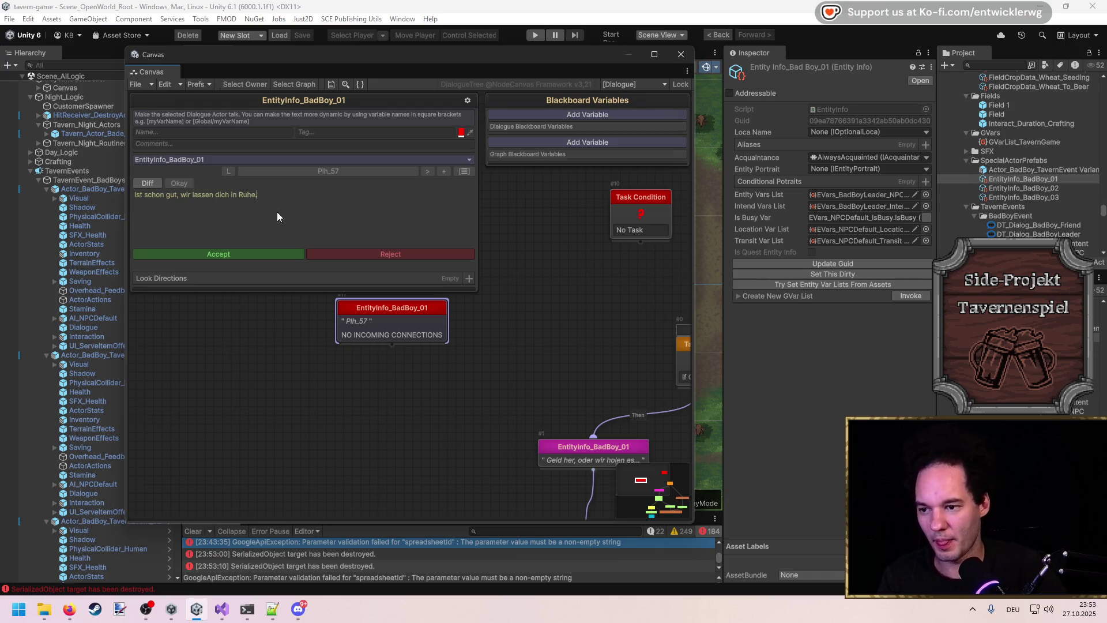
pyautogui.click(283, 254)
# Step: Connect the Task Condition to the new line and make room for another node
pyautogui.moveTo(639, 241); pyautogui.dragTo(398, 307)
pyautogui.moveTo(555, 204); pyautogui.dragTo(437, 268)
pyautogui.rightClick(438, 267)
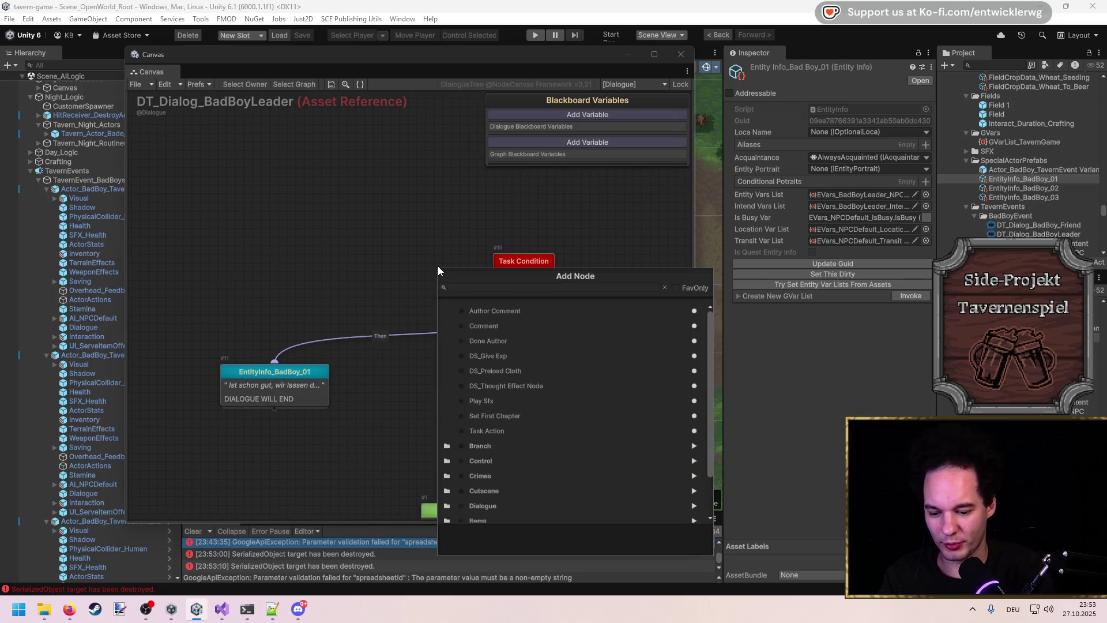
# Step: Add a Multiple Task Condition node above the Task Condition
pyautogui.write('multi')
pyautogui.press('Down')
pyautogui.press('Return')
pyautogui.moveTo(469, 309); pyautogui.dragTo(526, 249)
# Step: Move the farewell line under the Multiple Task Condition, delete the red Task Condition, and link it to START
pyautogui.click(530, 306)
pyautogui.click(527, 309)
pyautogui.moveTo(524, 291); pyautogui.dragTo(598, 294)
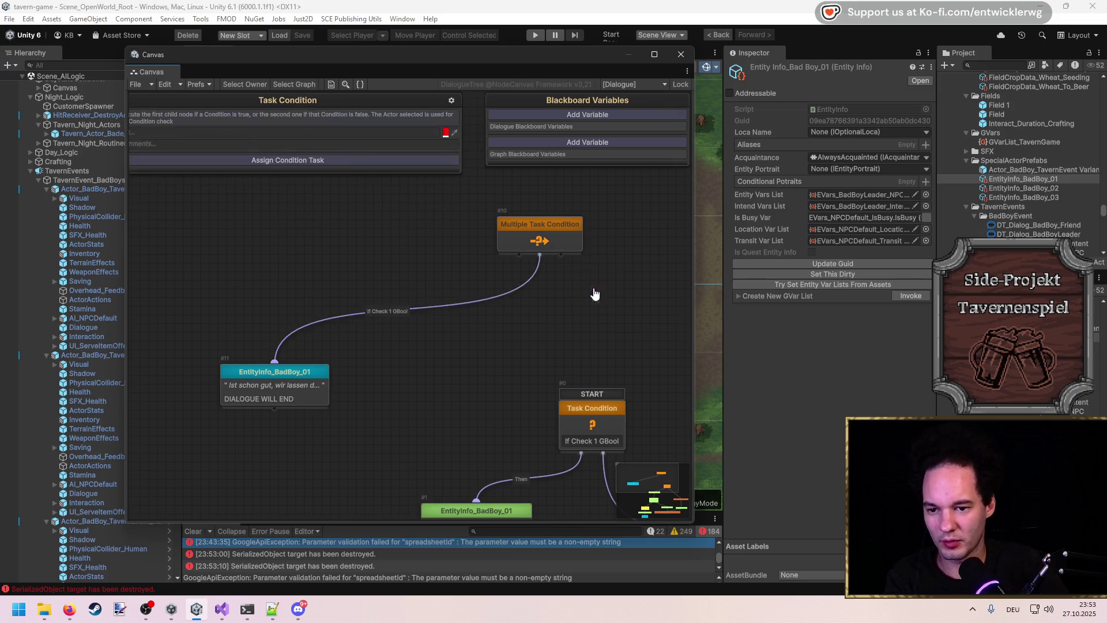
pyautogui.press('Delete')
pyautogui.moveTo(563, 255); pyautogui.dragTo(593, 403)
# Step: Delete the START Task Condition node
pyautogui.scroll(-2, 516, 286)
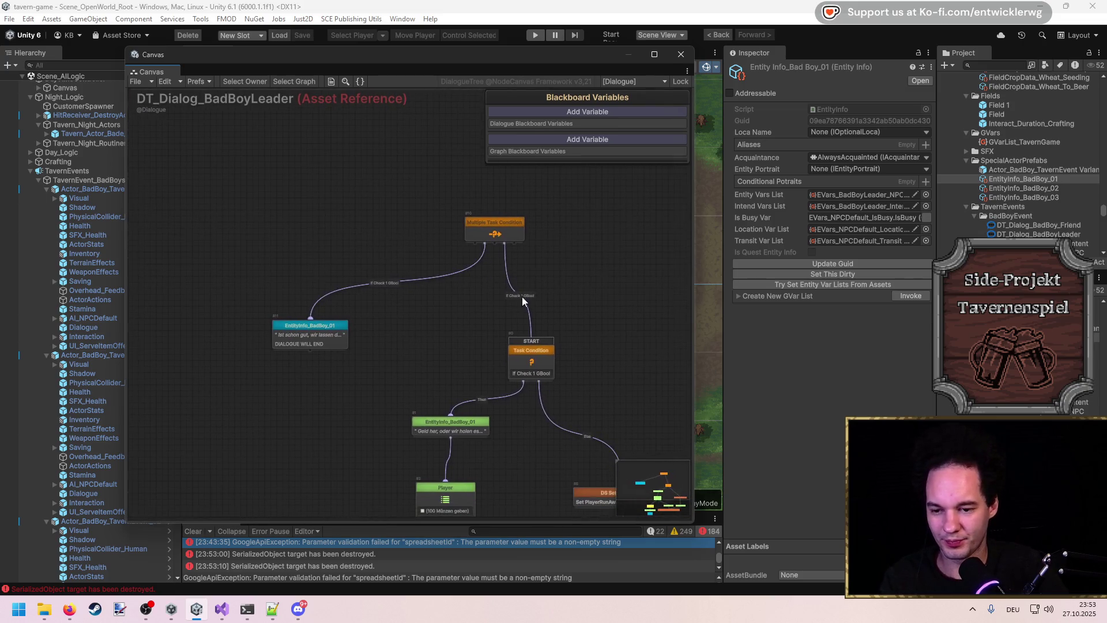
pyautogui.click(538, 365)
pyautogui.moveTo(542, 381)
pyautogui.mouseDown()
pyautogui.moveTo(524, 398)
pyautogui.moveTo(567, 398)
pyautogui.mouseUp()
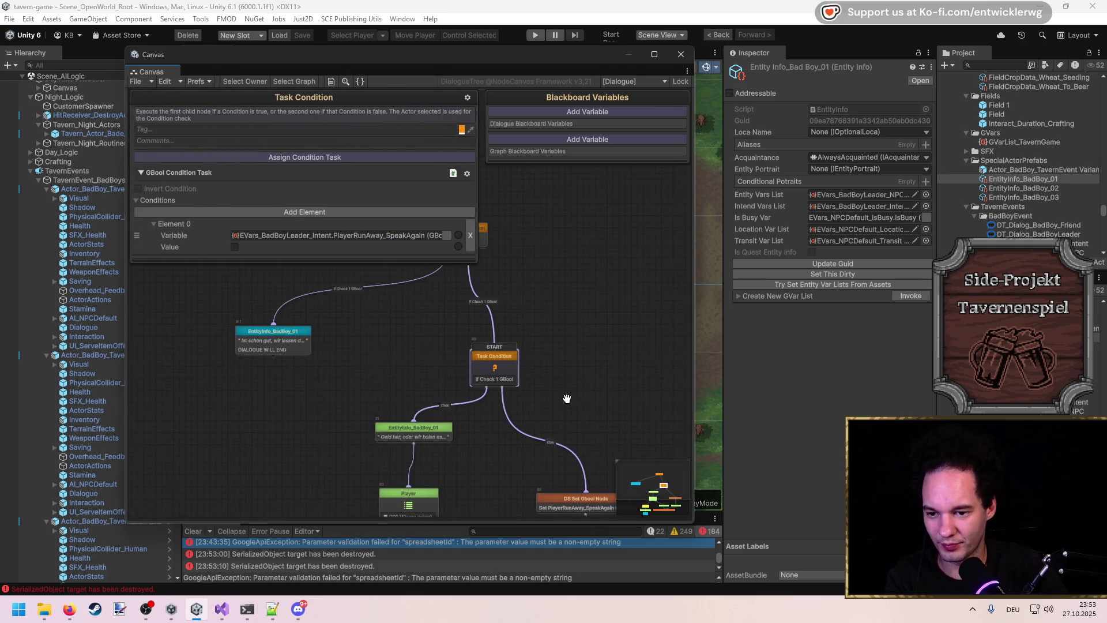
pyautogui.click(567, 398)
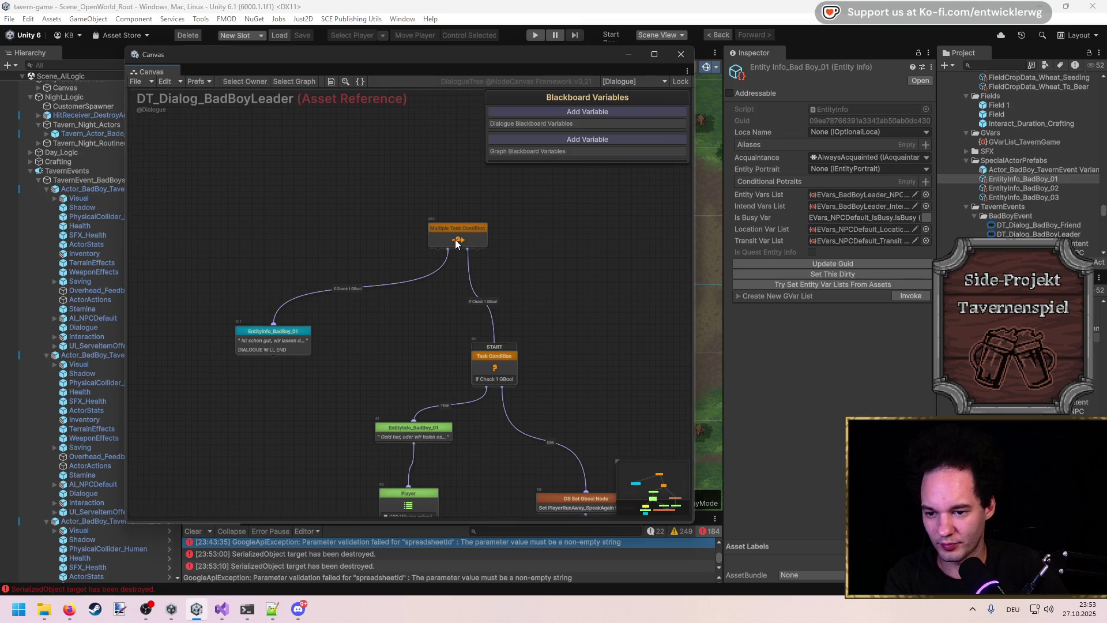
pyautogui.moveTo(443, 335)
pyautogui.mouseDown()
pyautogui.moveTo(483, 215)
pyautogui.moveTo(481, 265)
pyautogui.mouseUp()
pyautogui.scroll(-2, 484, 216)
pyautogui.scroll(2, 483, 216)
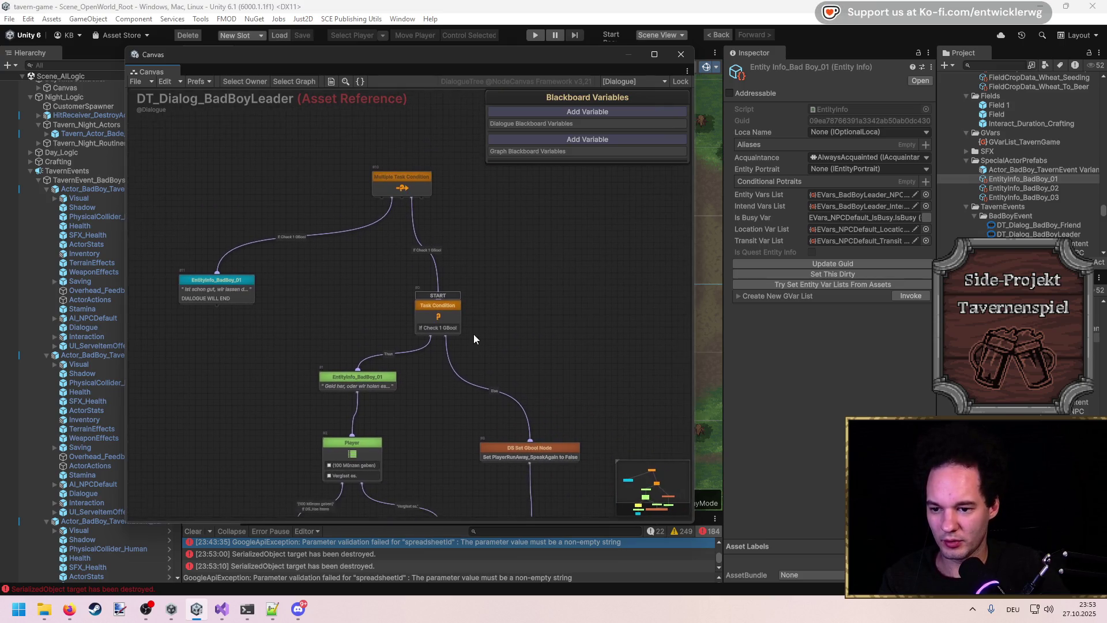
pyautogui.click(451, 319)
pyautogui.press('Delete')
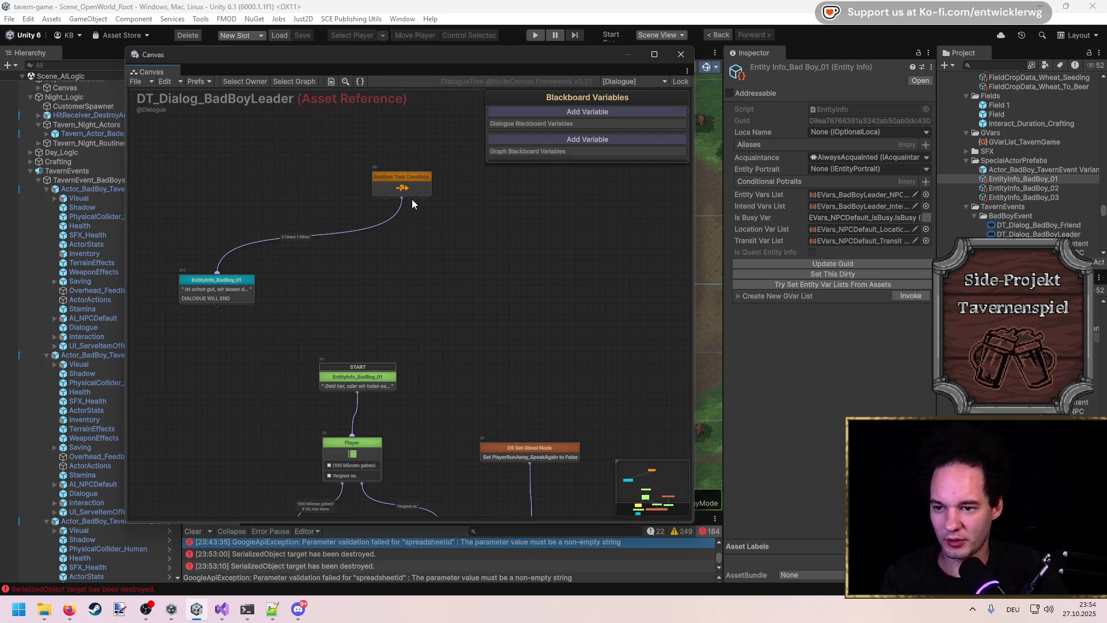
# Step: Box-select the main dialogue node cluster and move it to the right
pyautogui.moveTo(407, 293); pyautogui.dragTo(576, 278)
pyautogui.rightClick(576, 305)
pyautogui.click(539, 240)
pyautogui.scroll(-3, 539, 240)
pyautogui.moveTo(646, 240); pyautogui.dragTo(376, 462)
pyautogui.moveTo(457, 277)
pyautogui.mouseDown()
pyautogui.moveTo(670, 277)
pyautogui.moveTo(510, 240)
pyautogui.mouseUp()
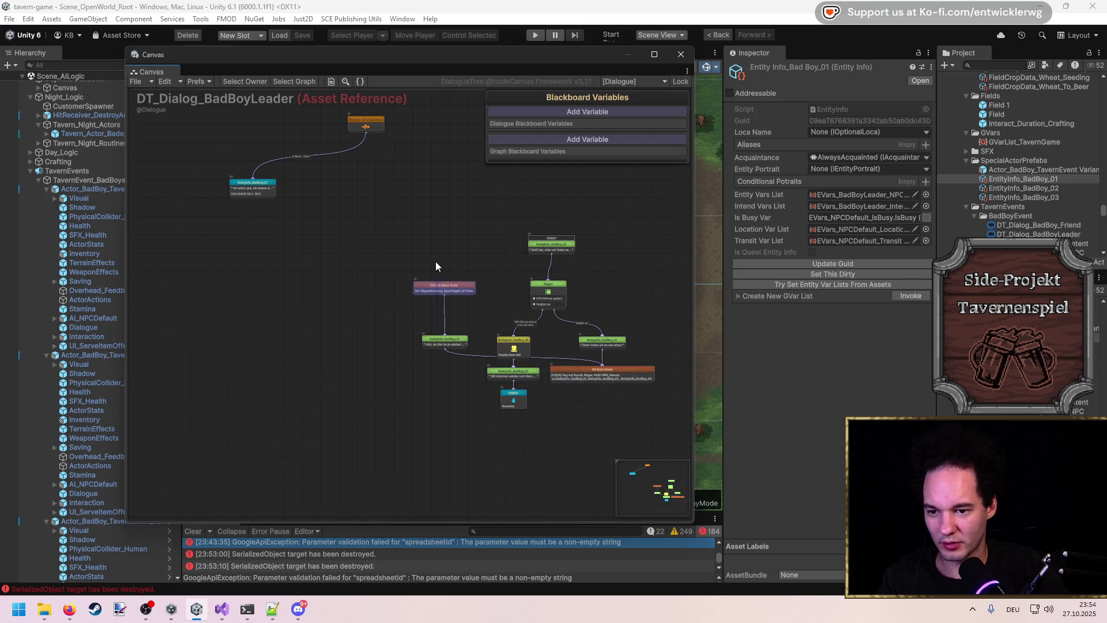
# Step: Move the DS Set Gbool node and its line up and fit the whole graph in view
pyautogui.moveTo(442, 345)
pyautogui.mouseDown()
pyautogui.moveTo(442, 269)
pyautogui.moveTo(465, 268)
pyautogui.moveTo(451, 282)
pyautogui.mouseUp()
pyautogui.scroll(3, 452, 187)
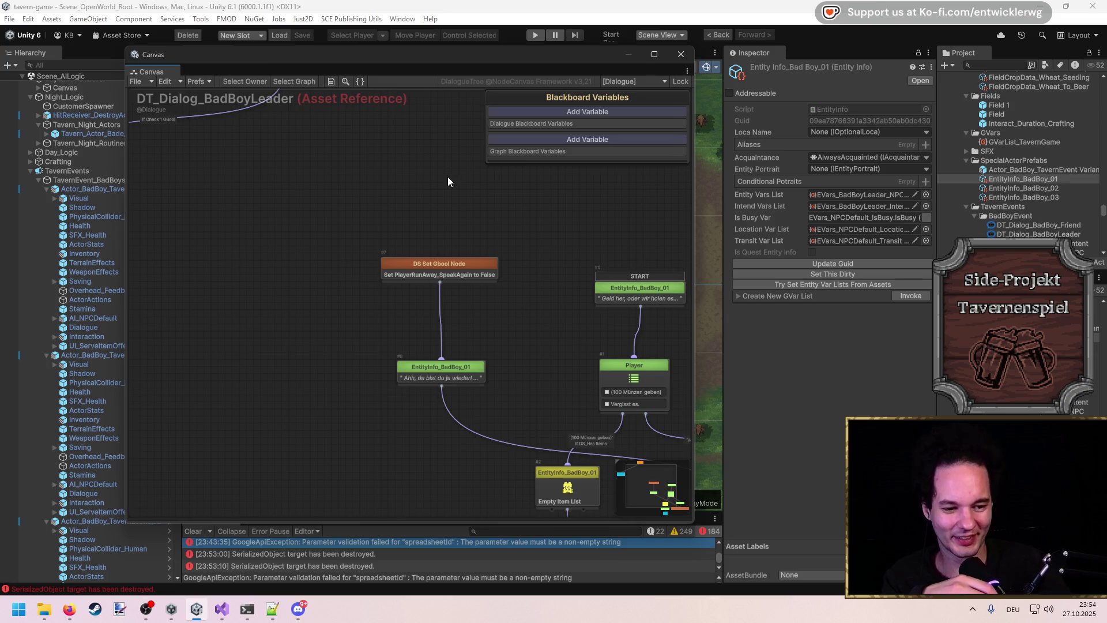
pyautogui.press('f')
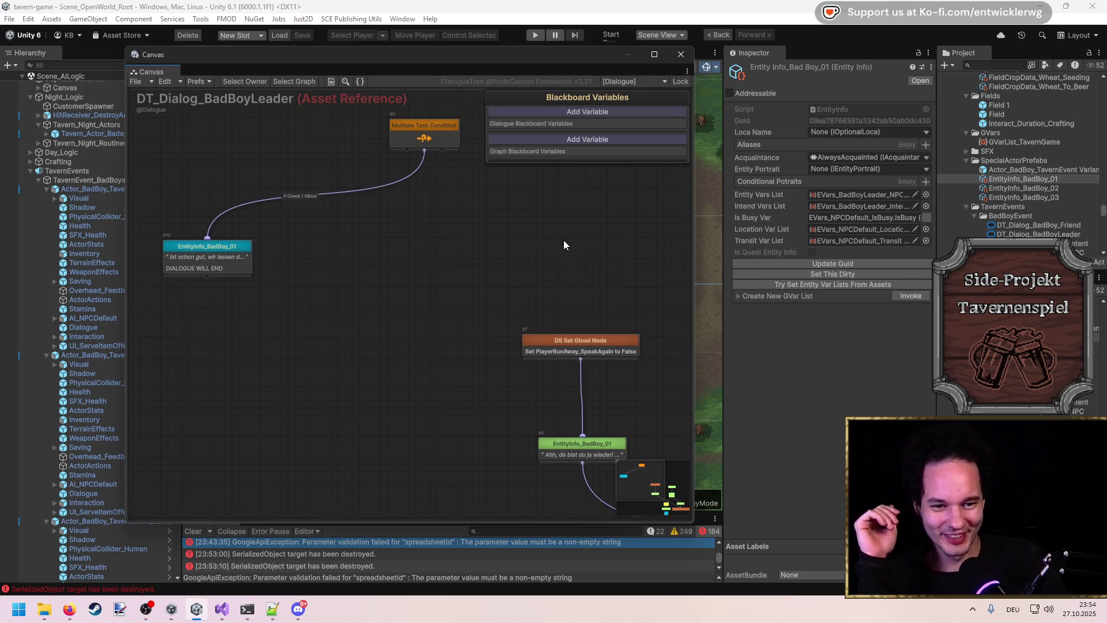
pyautogui.scroll(-3, 545, 248)
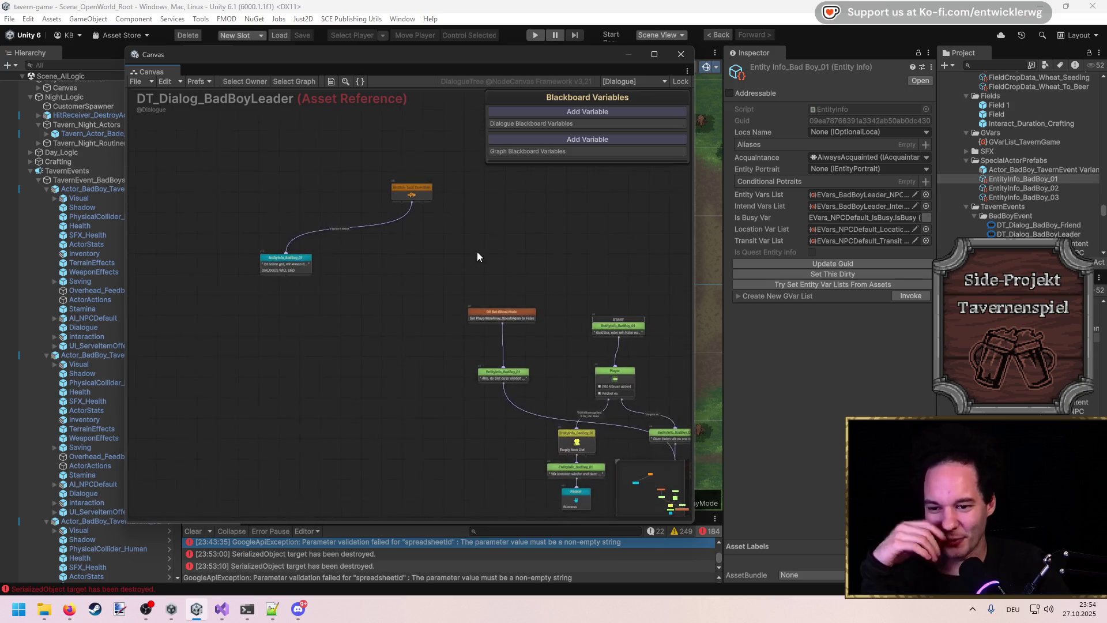
# Step: Connect Multiple Task Condition to DS Set Gbool Node and the opening line, and set it as start
pyautogui.moveTo(423, 202); pyautogui.dragTo(479, 306)
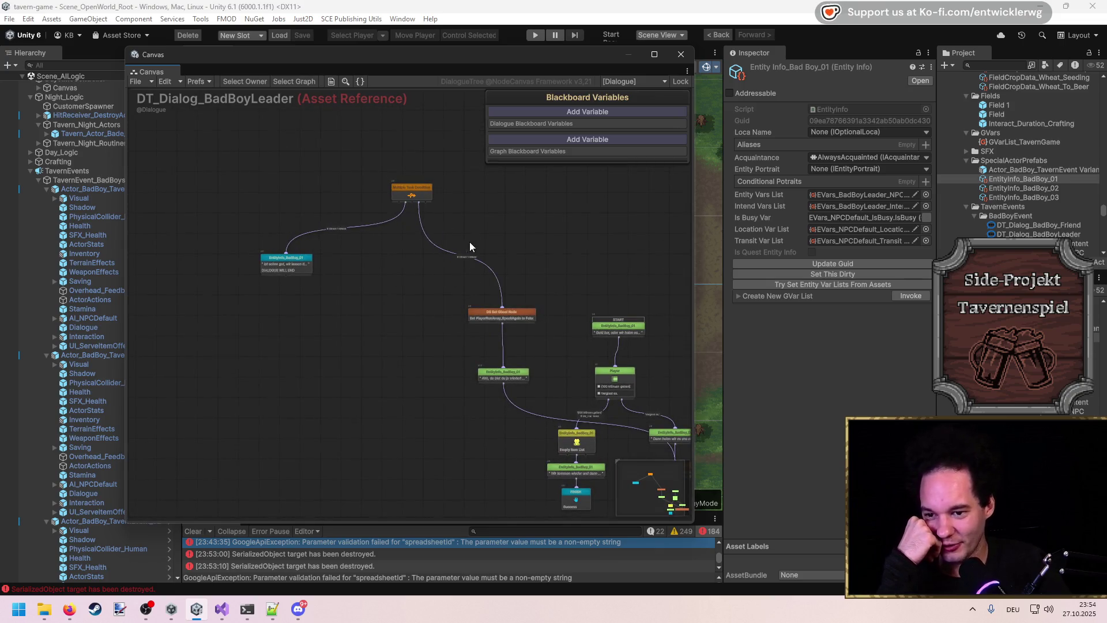
pyautogui.moveTo(421, 202); pyautogui.dragTo(618, 326)
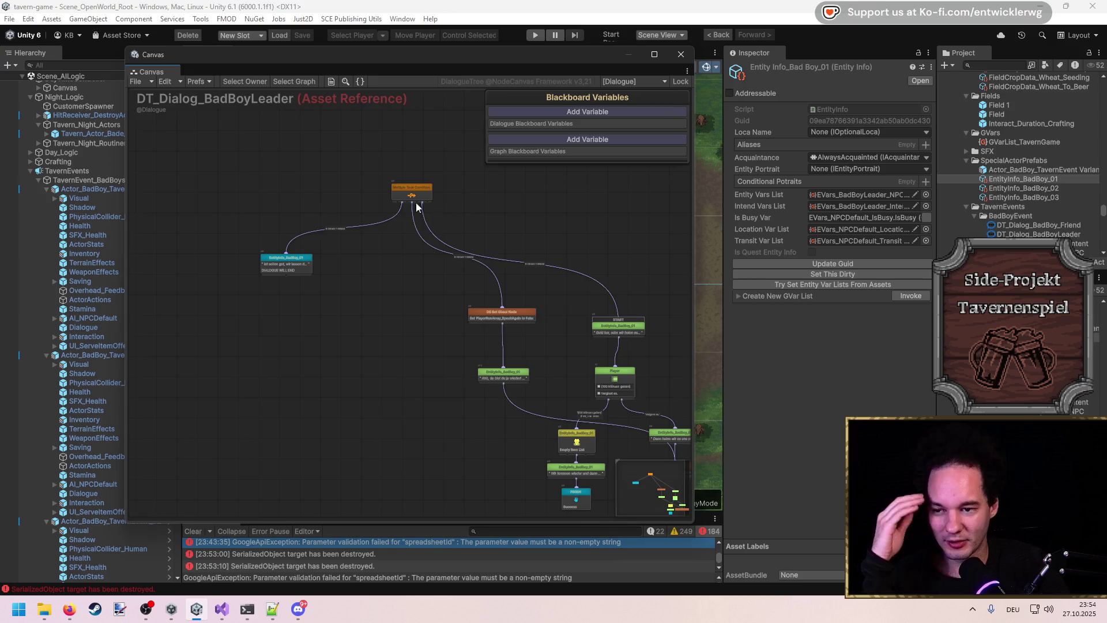
pyautogui.rightClick(407, 194)
pyautogui.click(439, 198)
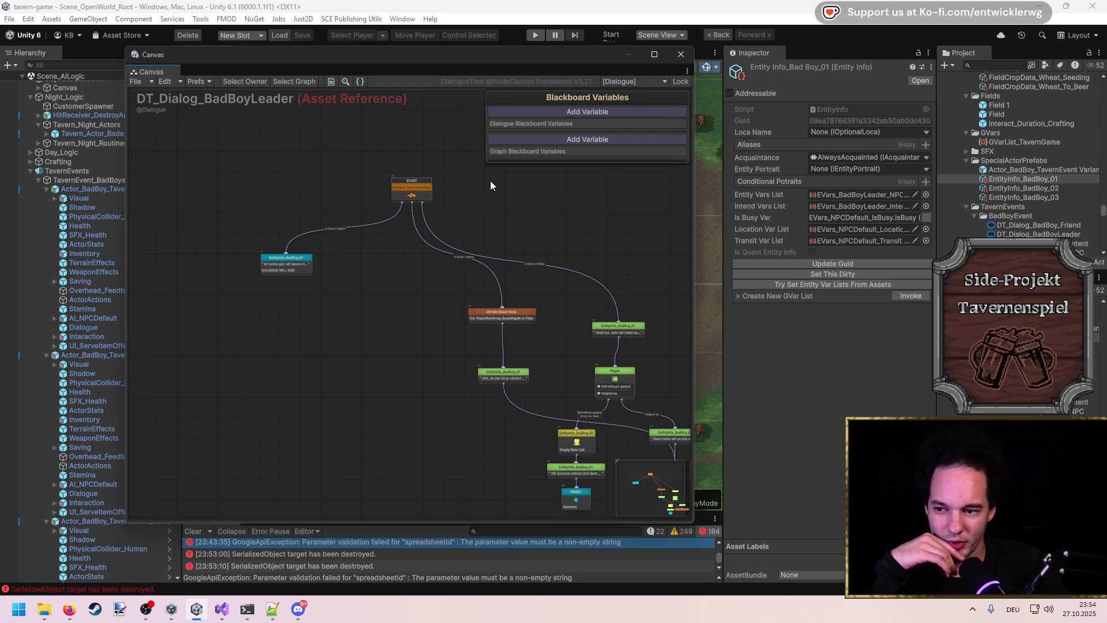
pyautogui.moveTo(295, 267)
pyautogui.mouseDown()
pyautogui.moveTo(298, 345)
pyautogui.moveTo(303, 324)
pyautogui.mouseUp()
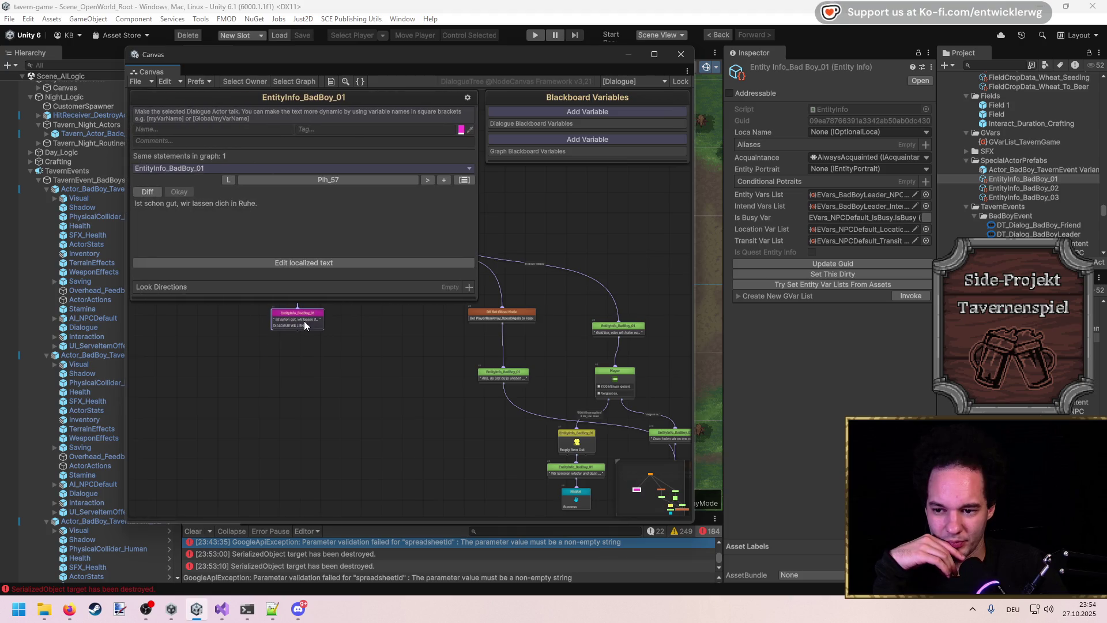
# Step: Move the Multiple Task Condition start node to the right
pyautogui.click(331, 337)
pyautogui.moveTo(462, 196)
pyautogui.mouseDown()
pyautogui.moveTo(565, 199)
pyautogui.moveTo(542, 202)
pyautogui.mouseUp()
pyautogui.click(359, 303)
pyautogui.scroll(5, 359, 304)
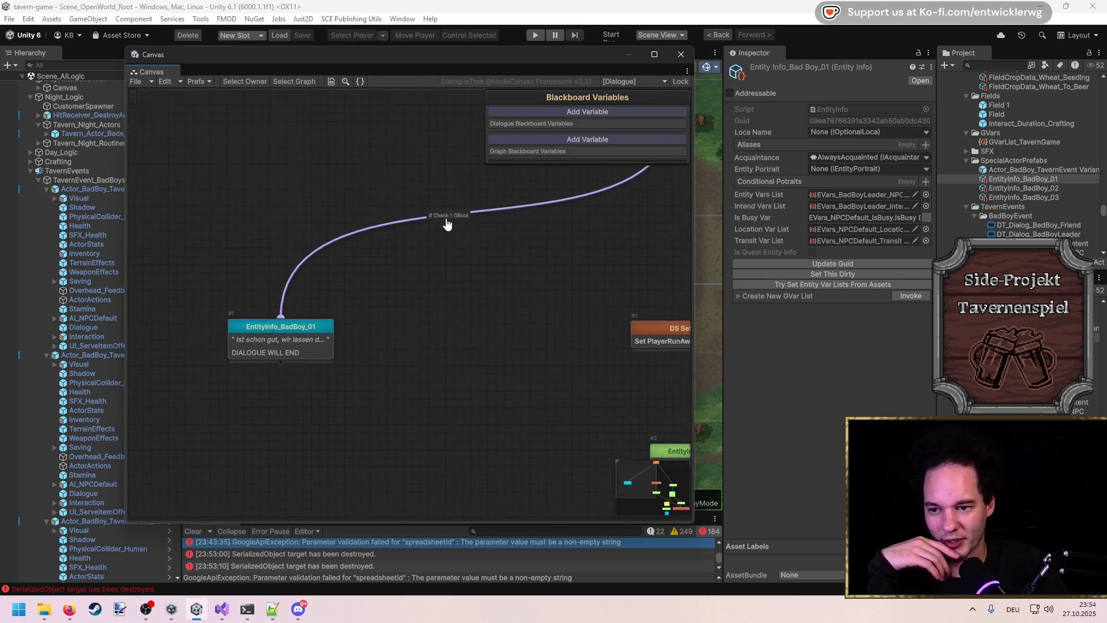
# Step: Set the farewell link's condition to PlayerWonFight and another link's to PlayerRunAway_SpeakAgain
pyautogui.click(447, 224)
pyautogui.click(446, 211)
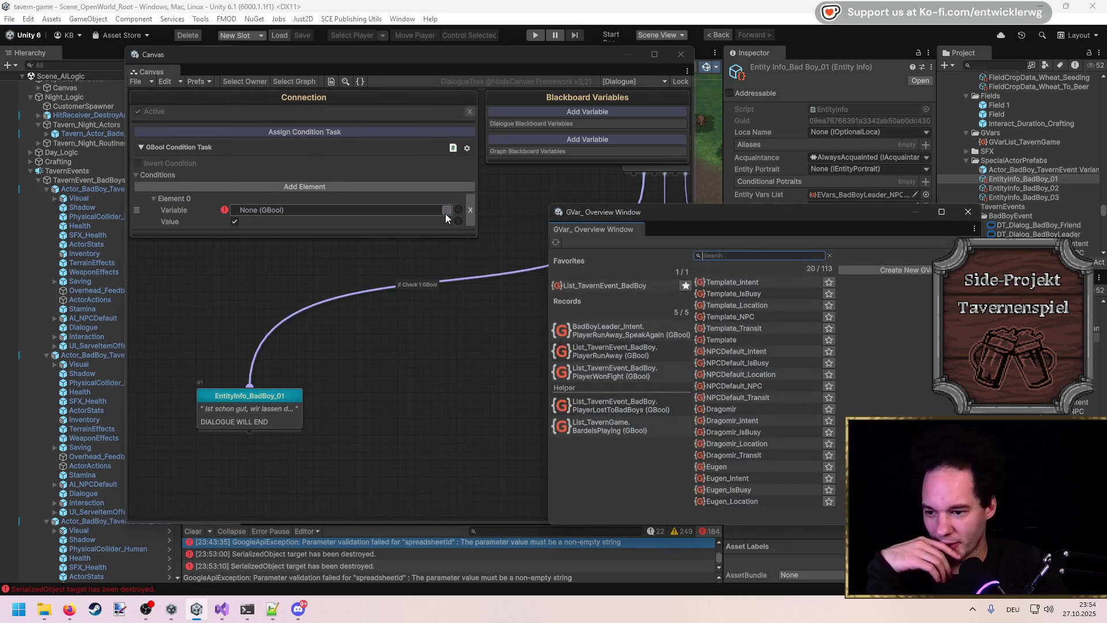
pyautogui.click(635, 287)
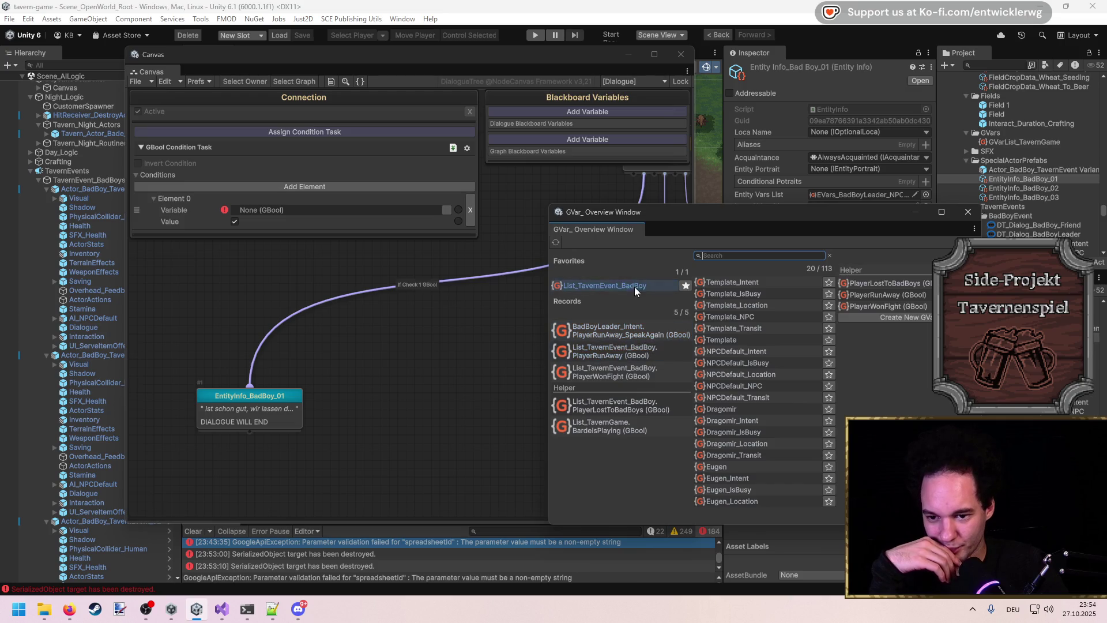
pyautogui.click(891, 304)
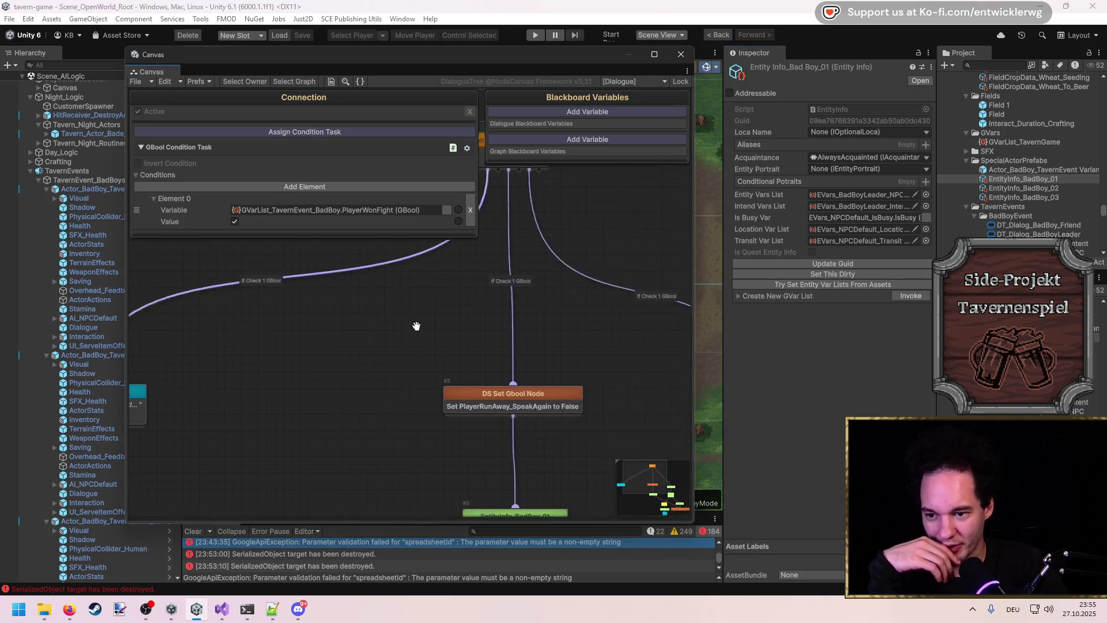
pyautogui.click(457, 210)
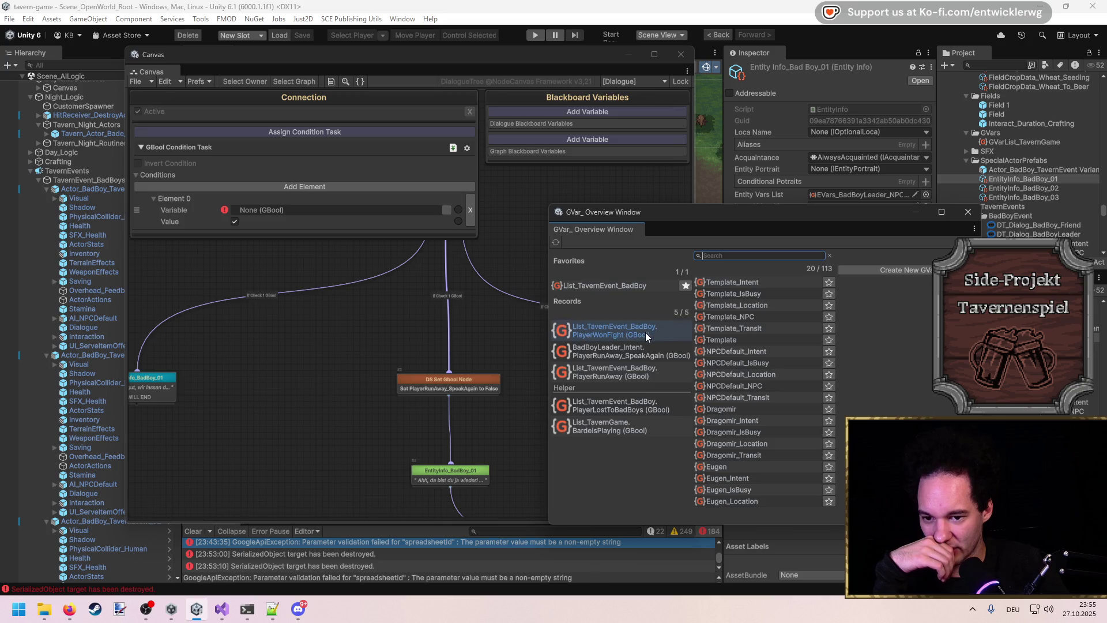
pyautogui.click(638, 354)
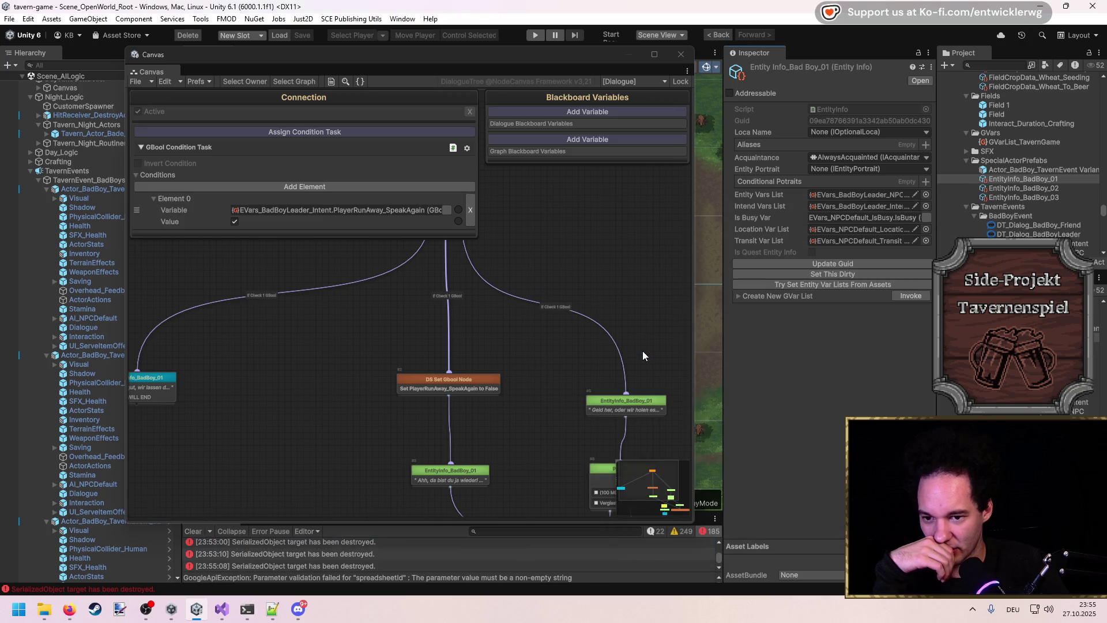
pyautogui.click(246, 236)
# Step: Move the EntityInfo_BadBoy_01 node to the right and check the farewell line node
pyautogui.moveTo(230, 400); pyautogui.dragTo(625, 378)
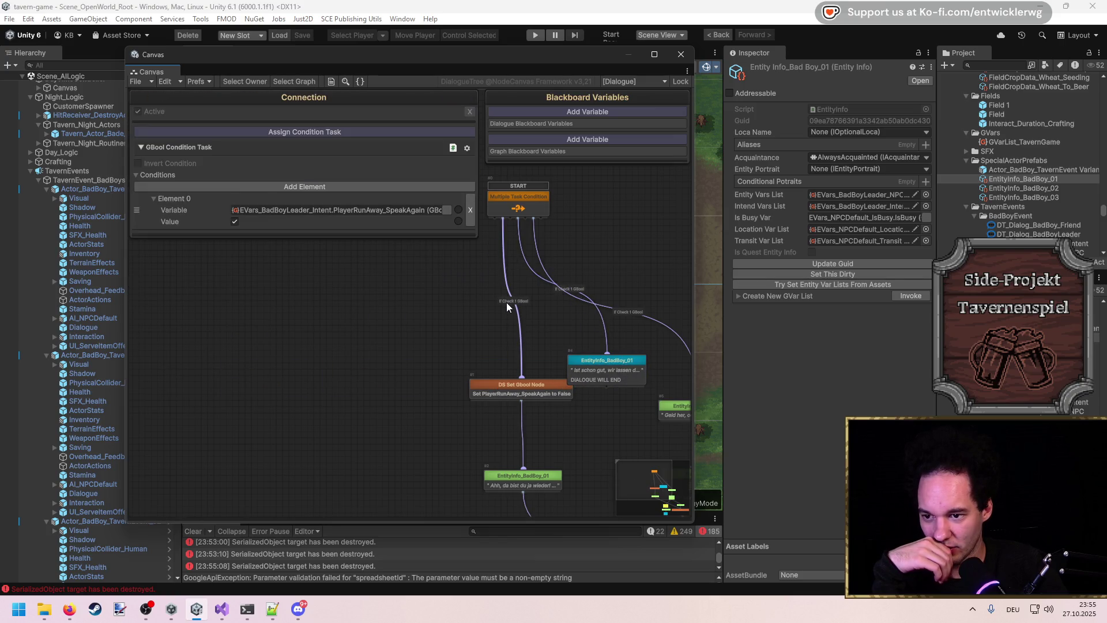
pyautogui.scroll(-4, 538, 345)
pyautogui.click(467, 383)
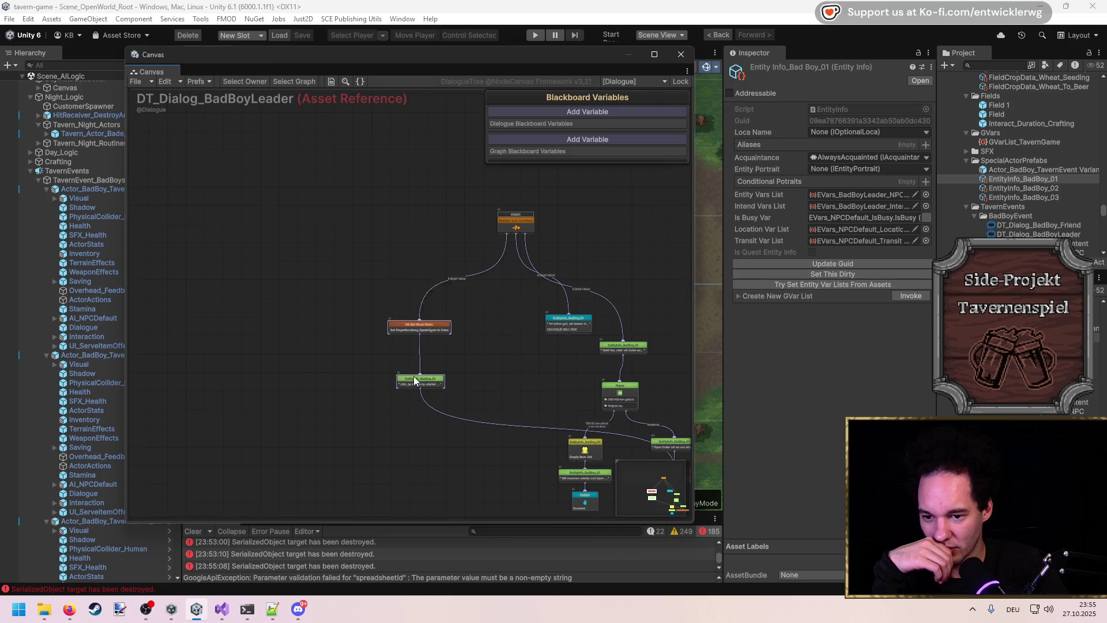
pyautogui.click(564, 329)
pyautogui.click(499, 324)
pyautogui.scroll(4, 496, 323)
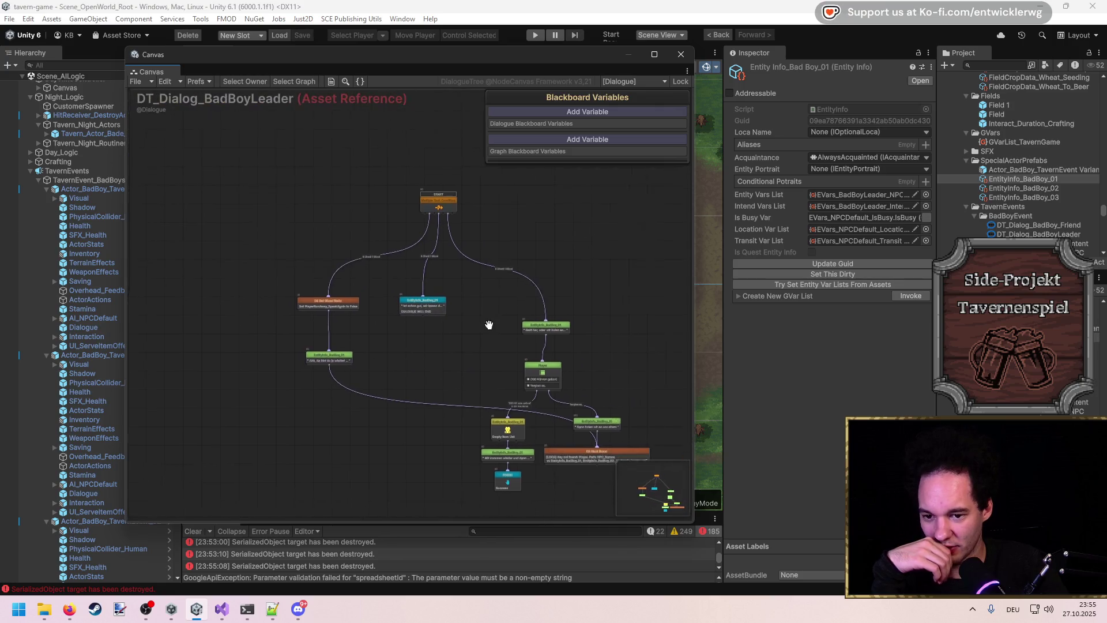
pyautogui.scroll(-5, 465, 294)
pyautogui.scroll(4, 339, 284)
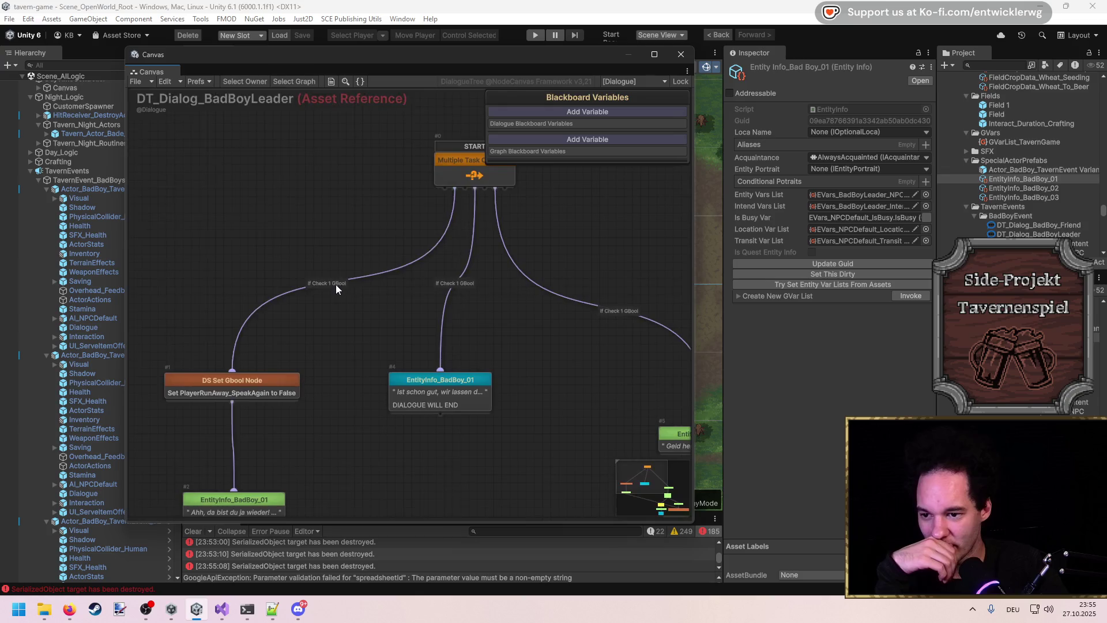
# Step: Inspect the left and right branch conditions and bring up the right branch's GBool condition options
pyautogui.click(346, 283)
pyautogui.click(534, 318)
pyautogui.scroll(-3, 508, 273)
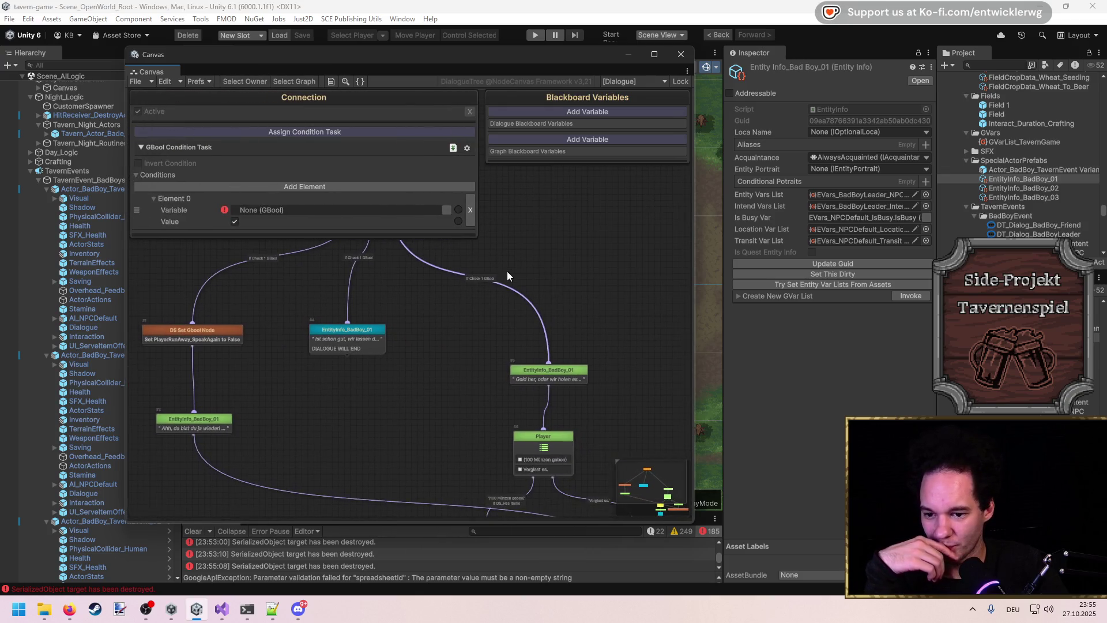
pyautogui.scroll(1, 527, 260)
pyautogui.scroll(-3, 530, 261)
pyautogui.scroll(3, 531, 262)
pyautogui.click(467, 149)
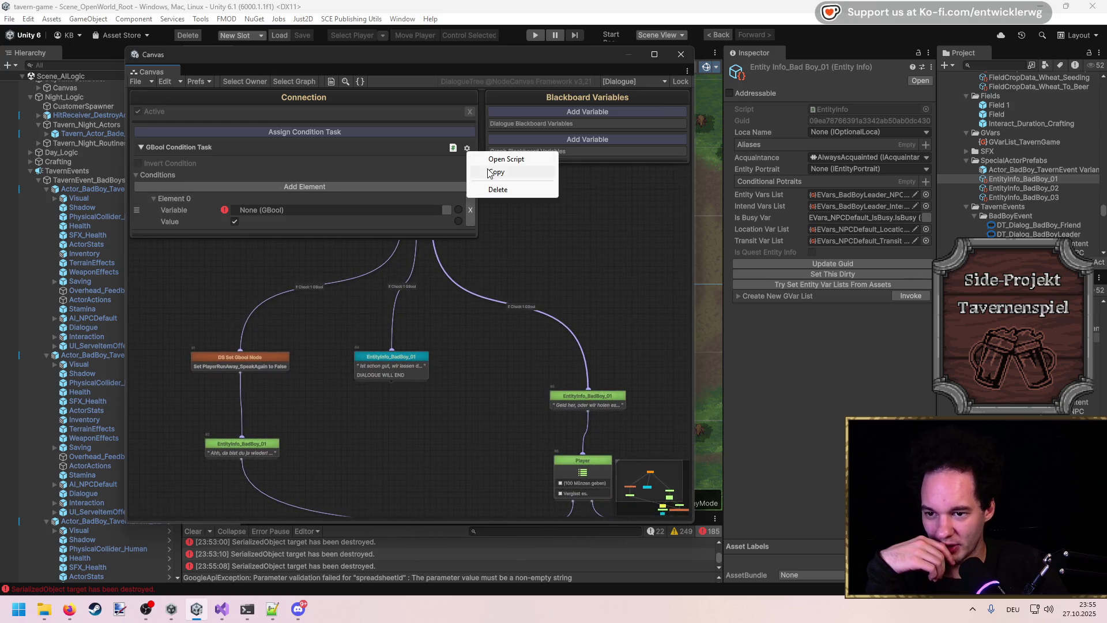
# Step: Remove the GBool condition and duplicate the dialogue line node beside the original
pyautogui.click(511, 189)
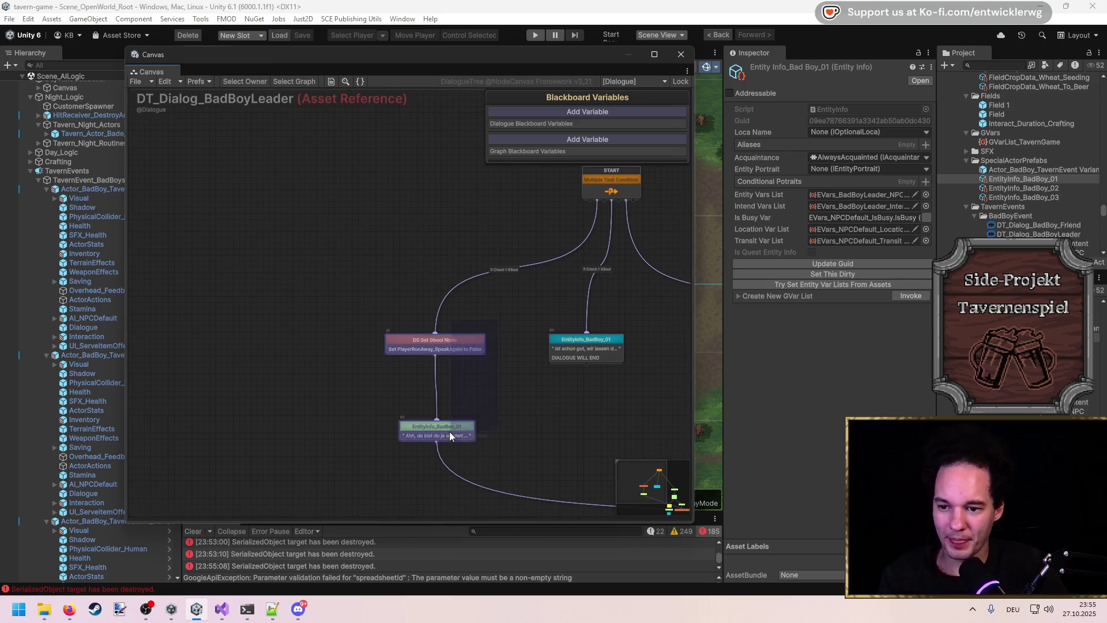
pyautogui.click(561, 340)
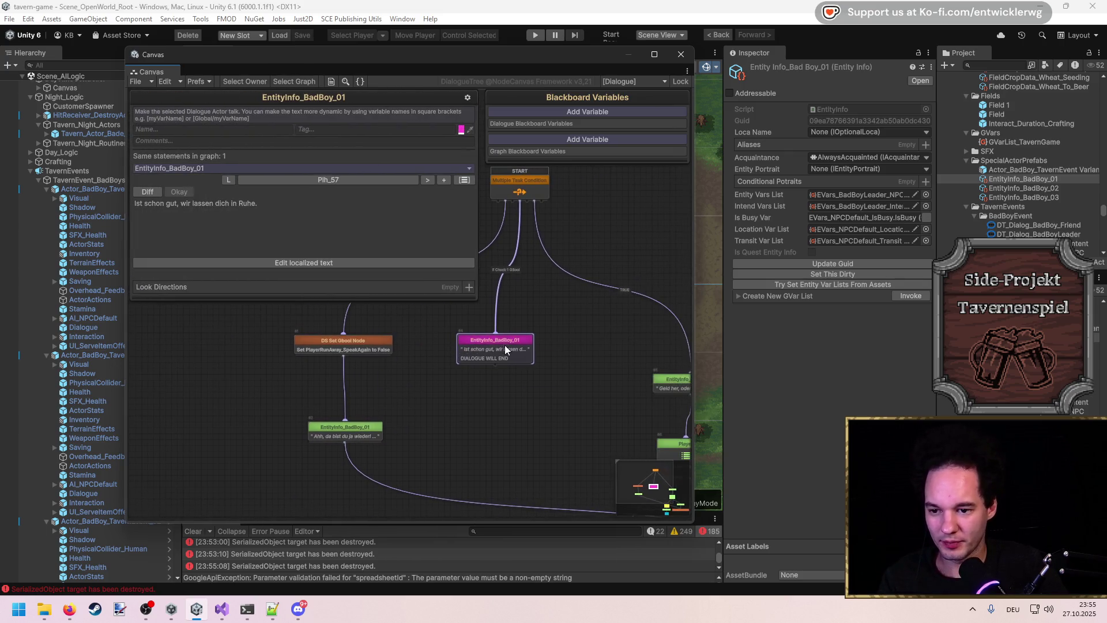
pyautogui.hotkey('ctrl', 'd')
pyautogui.moveTo(555, 346)
pyautogui.mouseDown()
pyautogui.moveTo(533, 356)
pyautogui.moveTo(503, 345)
pyautogui.mouseUp()
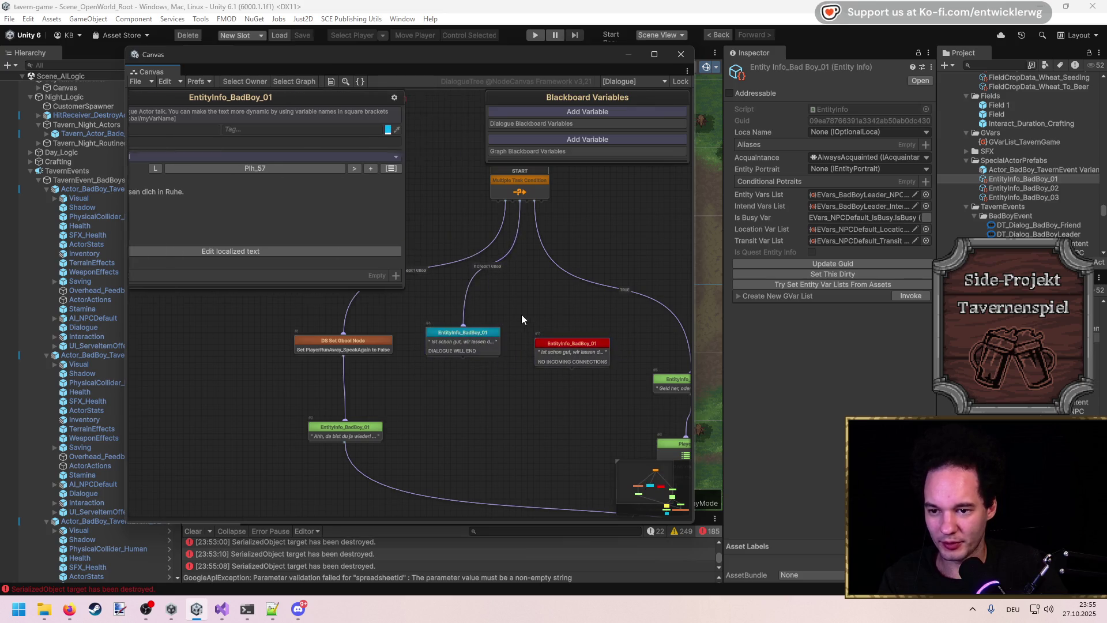
pyautogui.click(518, 319)
pyautogui.click(574, 347)
# Step: Gate the new link with PlayerLostToBadBoys and set the duplicate's line to 'Wir haben was wir brauchen!'
pyautogui.click(542, 267)
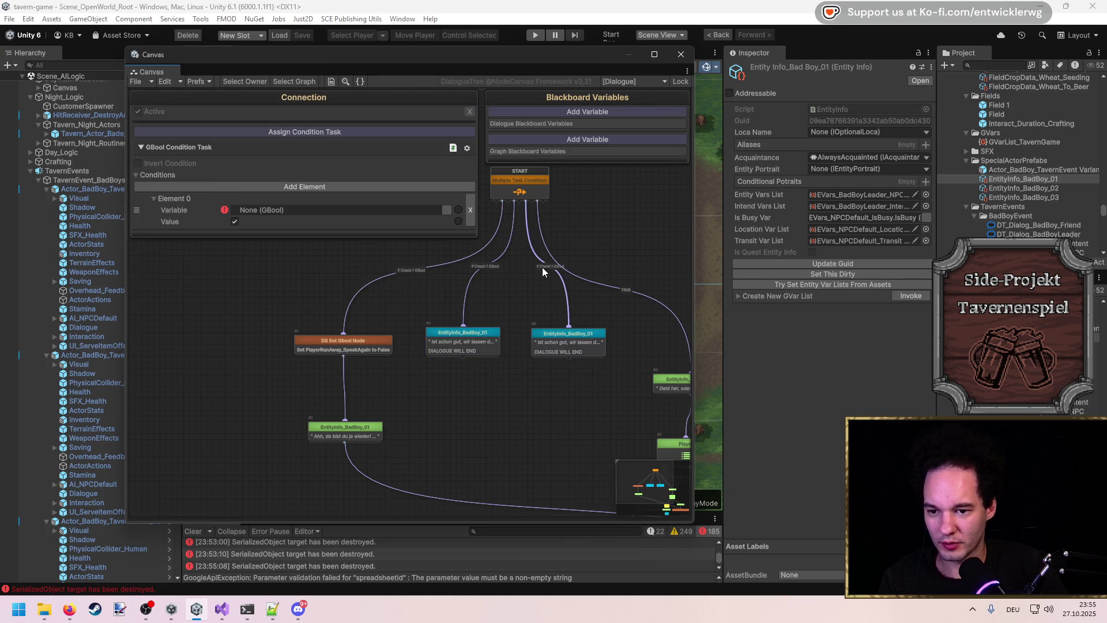
pyautogui.click(448, 211)
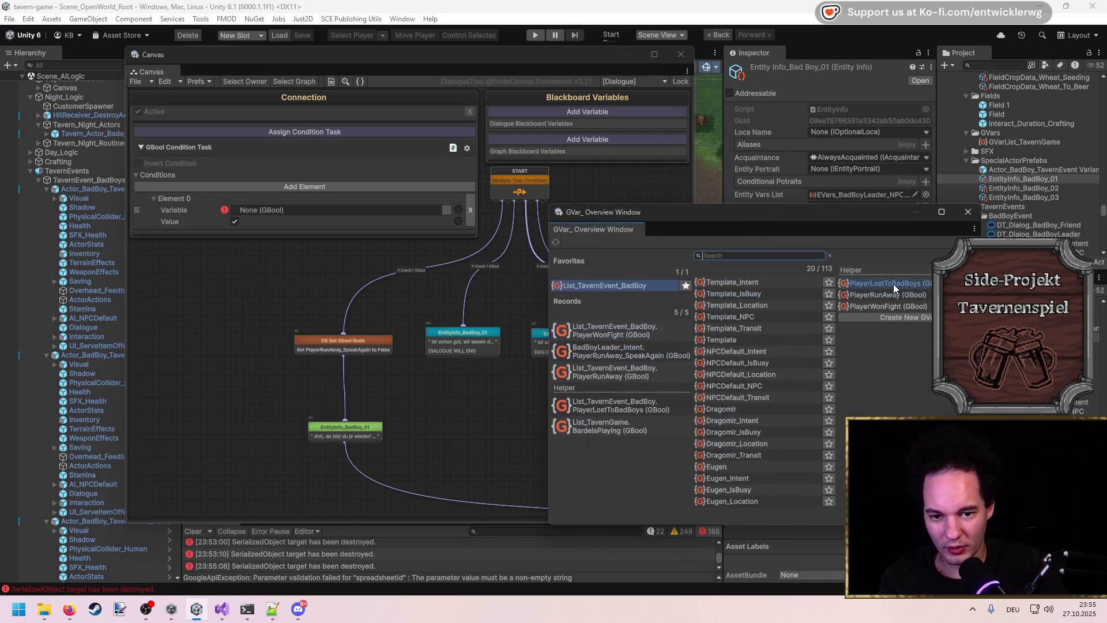
pyautogui.click(894, 284)
pyautogui.click(575, 347)
pyautogui.click(423, 180)
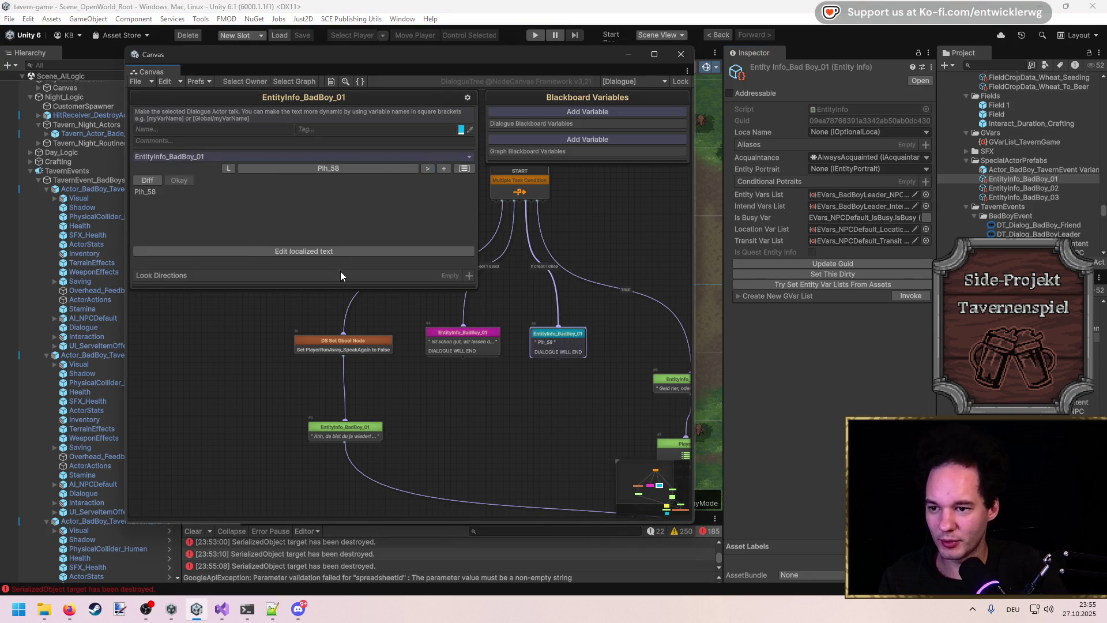
pyautogui.write('ir haben was wir brauchen!')
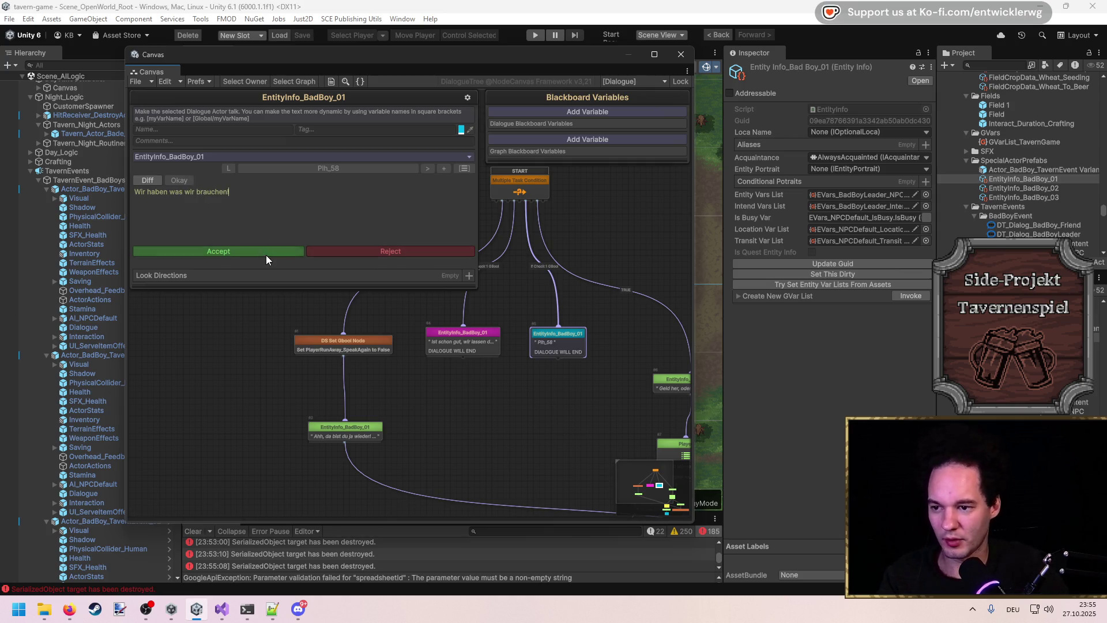
pyautogui.click(267, 256)
# Step: Look over the lower graph, then close the dialogue graph editor
pyautogui.moveTo(534, 368); pyautogui.dragTo(364, 274)
pyautogui.scroll(-3, 398, 300)
pyautogui.scroll(5, 514, 292)
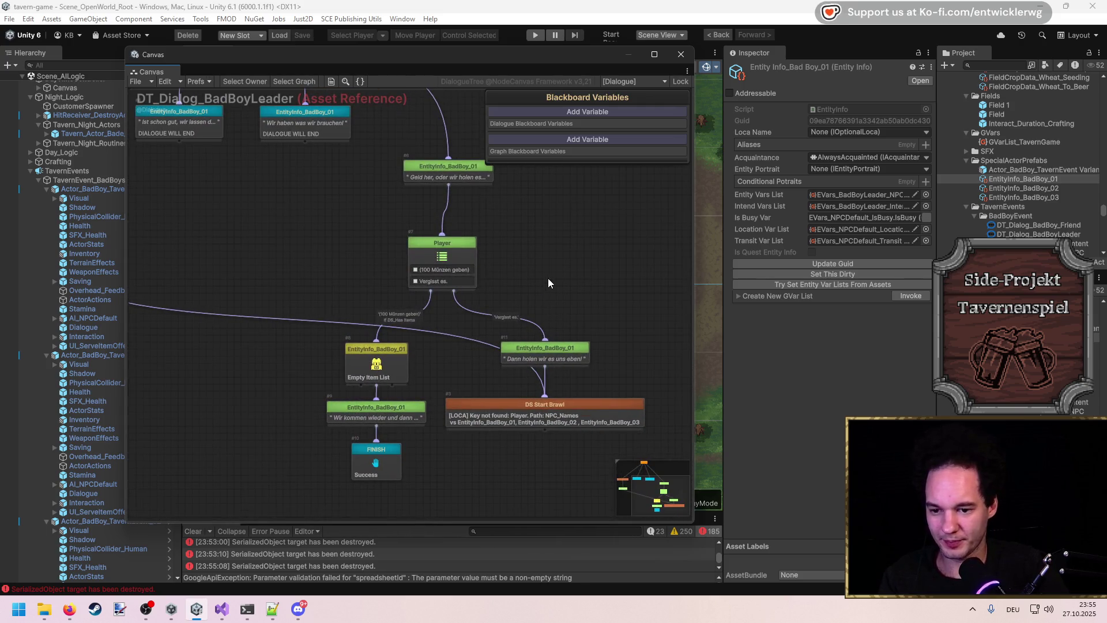
pyautogui.click(681, 54)
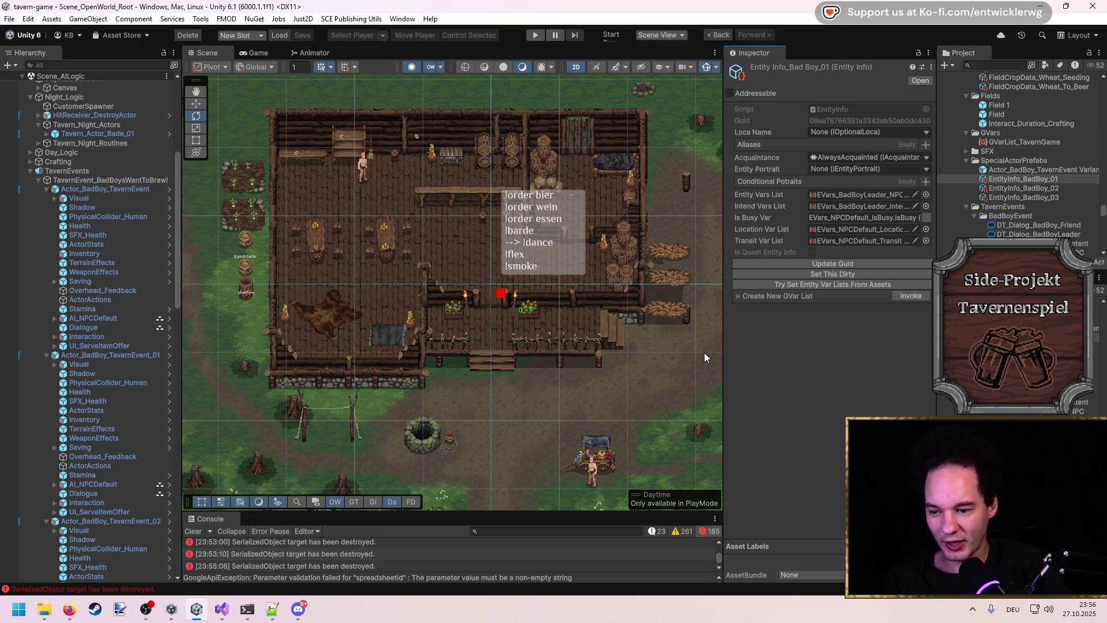
# Step: Pan and zoom the Scene view around the tavern
pyautogui.scroll(1, 510, 190)
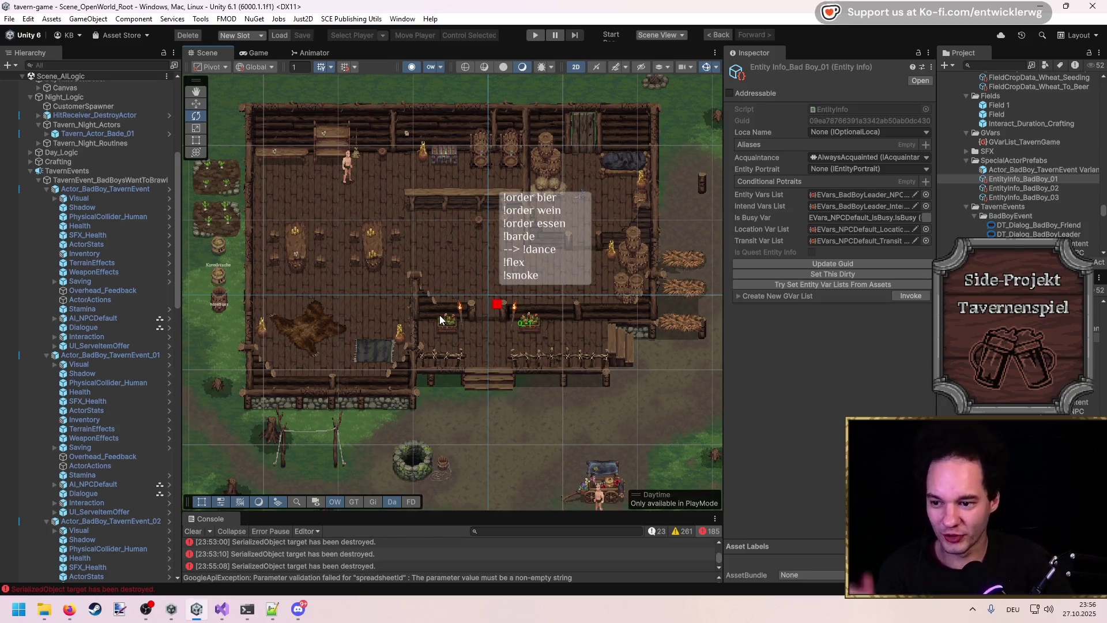
pyautogui.scroll(-1, 438, 321)
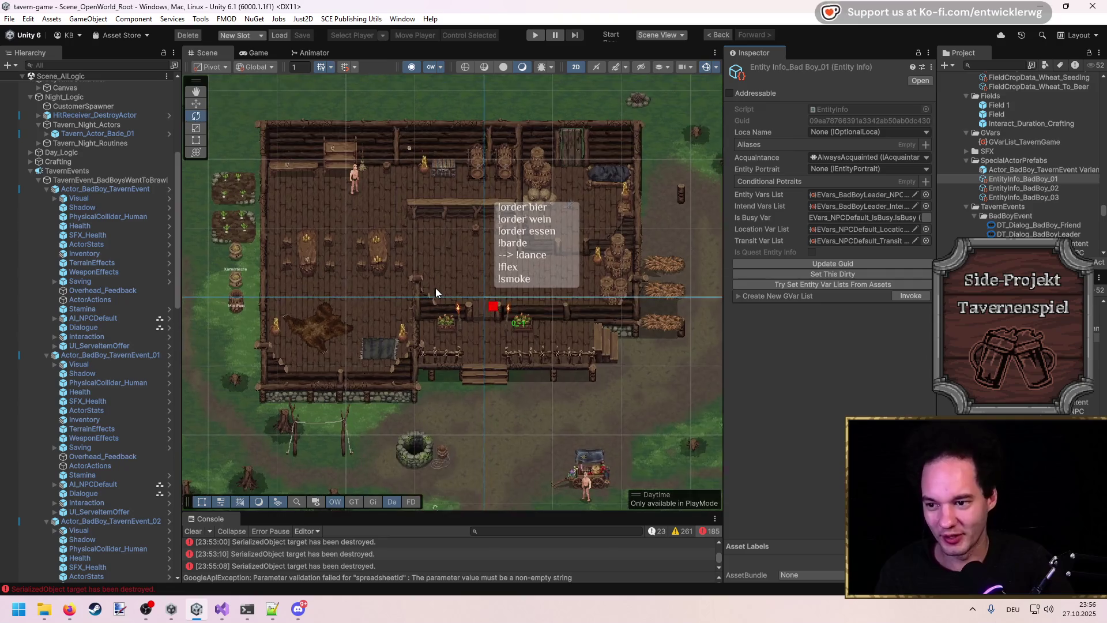
pyautogui.scroll(1, 435, 289)
pyautogui.moveTo(435, 289)
pyautogui.mouseDown()
pyautogui.moveTo(446, 344)
pyautogui.moveTo(433, 348)
pyautogui.mouseUp()
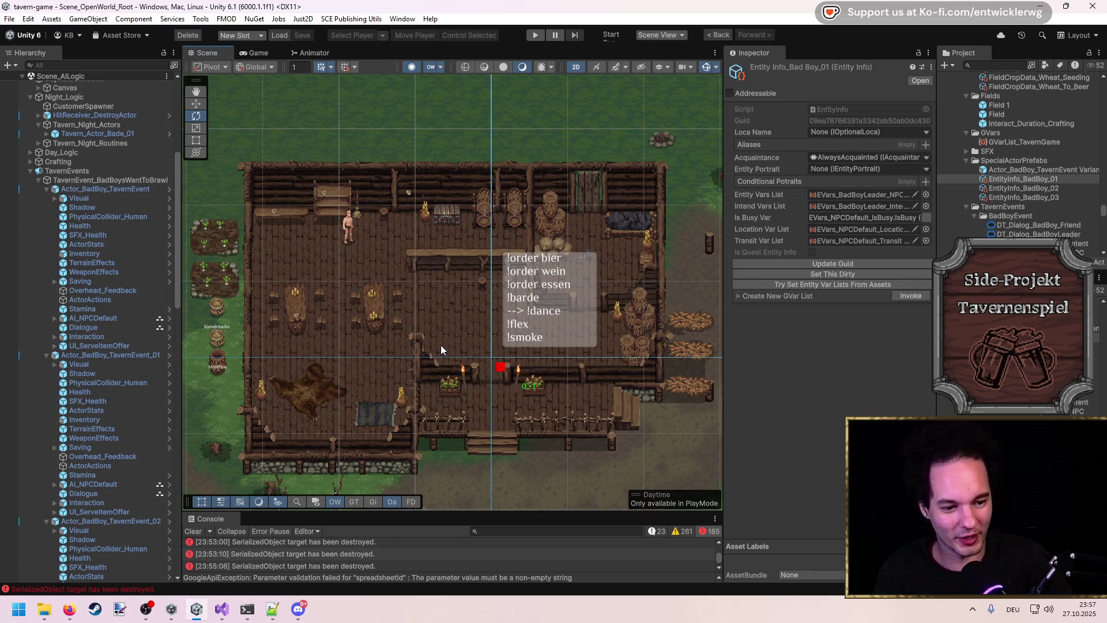
pyautogui.moveTo(427, 358); pyautogui.dragTo(425, 347)
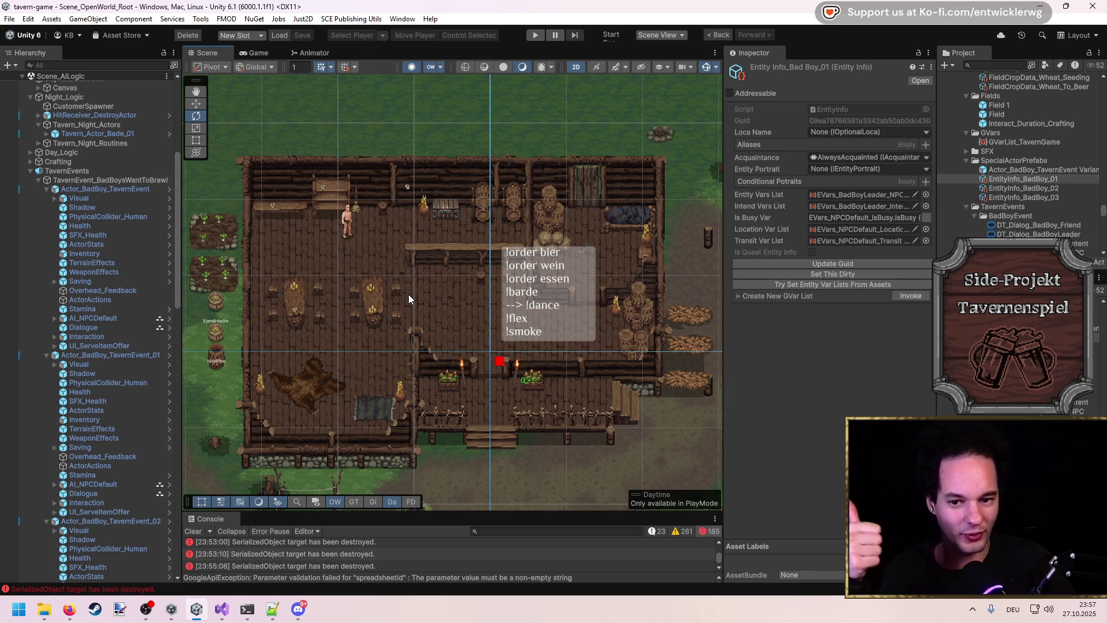
# Step: Bring Visual Studio forward and open Node.cs through a Go to All search for 'Node'
pyautogui.moveTo(222, 609)
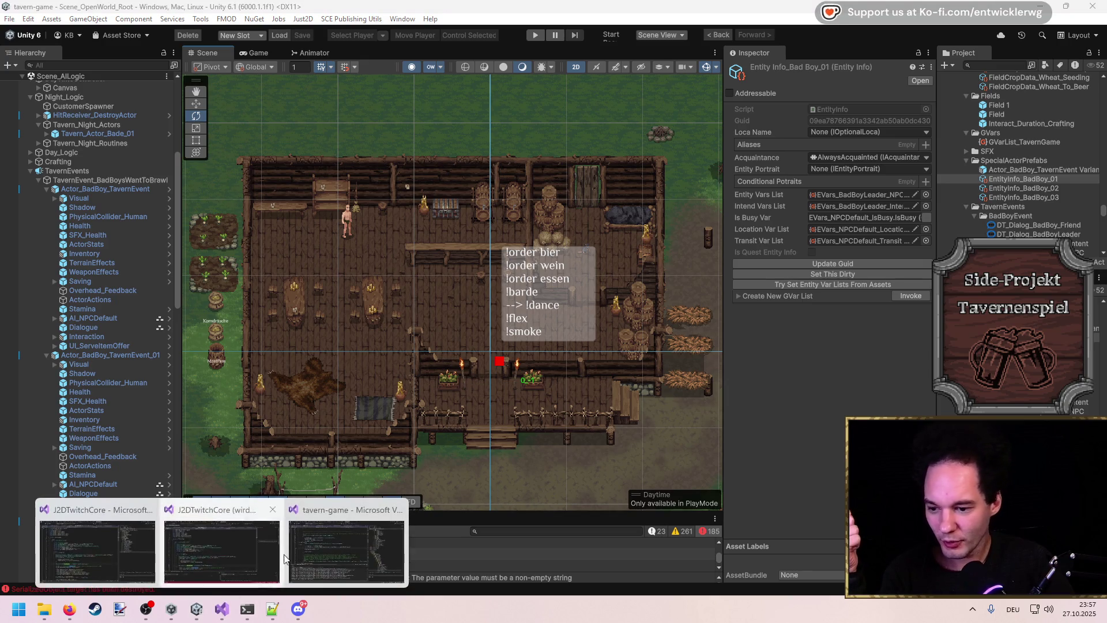
pyautogui.click(346, 554)
pyautogui.hotkey('ctrl', 't')
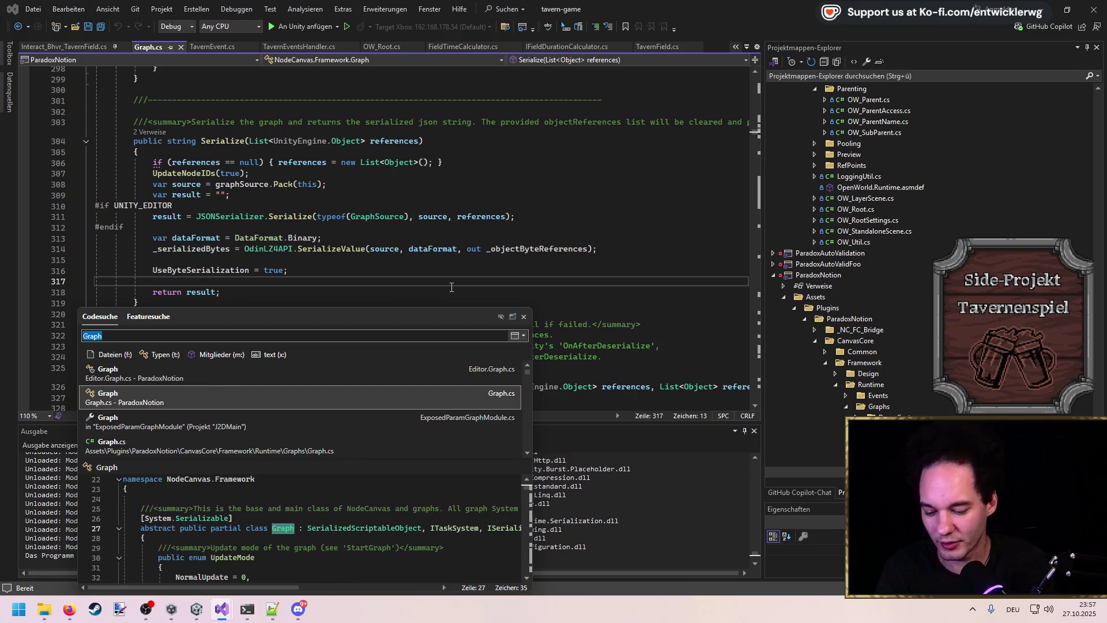
pyautogui.write('Node')
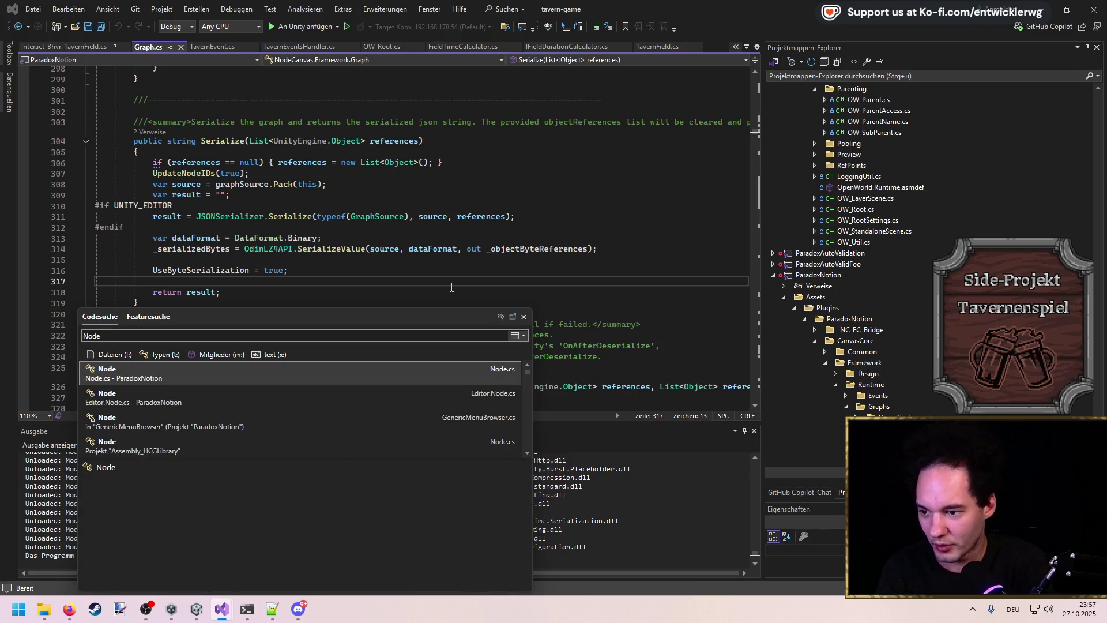
pyautogui.click(165, 369)
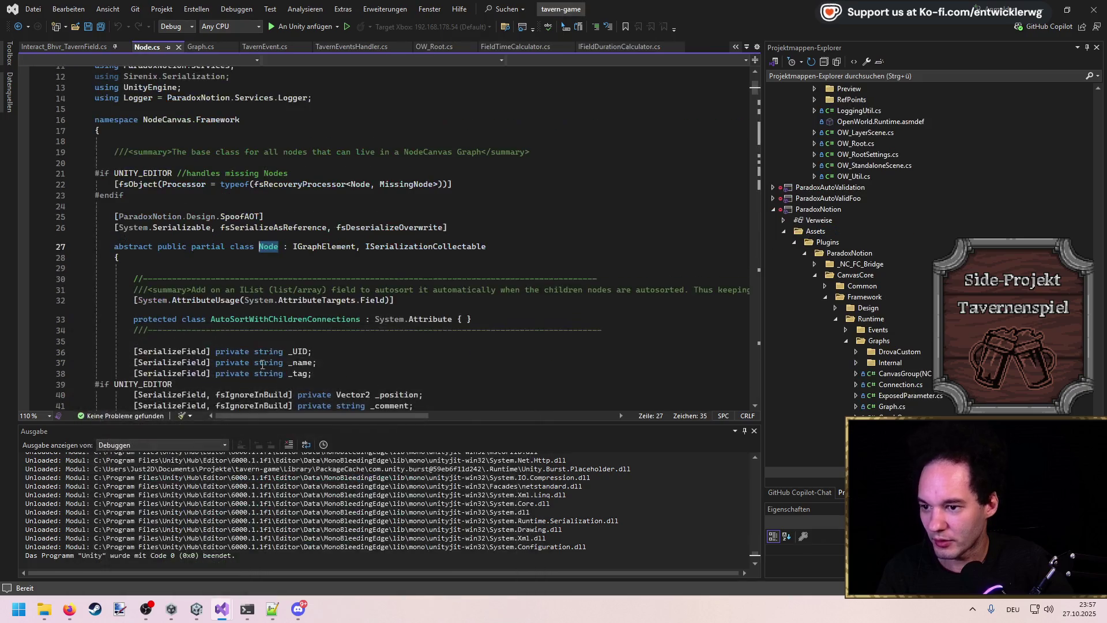
# Step: Scroll down Node.cs and select the _status field declaration on line 61
pyautogui.hotkey('ctrl', 't')
pyautogui.press('Escape')
pyautogui.scroll(-9, 404, 350)
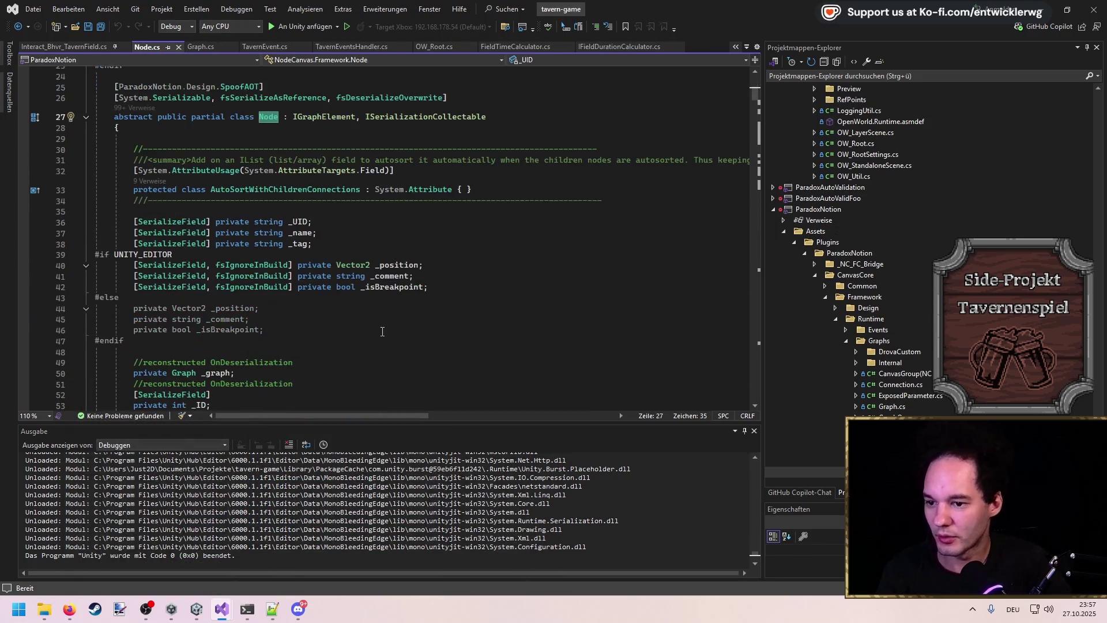
pyautogui.scroll(-2, 370, 330)
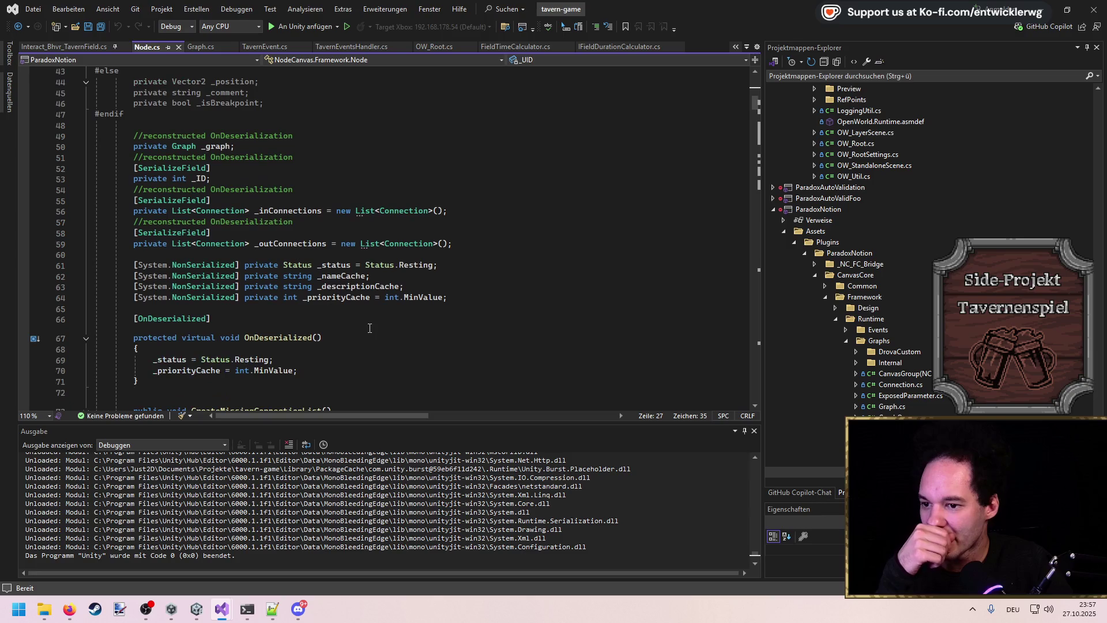
pyautogui.scroll(-2, 370, 328)
pyautogui.doubleClick(335, 200)
pyautogui.moveTo(438, 200); pyautogui.dragTo(244, 201)
# Step: Jump to the Status.Resting definition, check its Resting = 3 entry, and return to Node.cs
pyautogui.keyDown('ctrl'); pyautogui.click(406, 200); pyautogui.keyUp('ctrl')
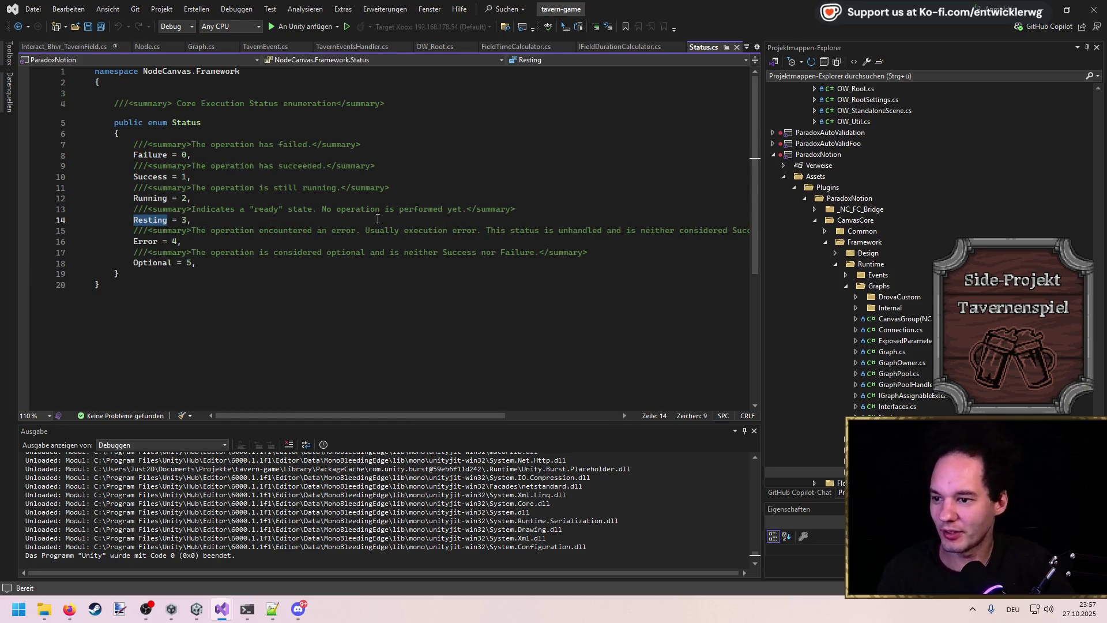
pyautogui.click(69, 218)
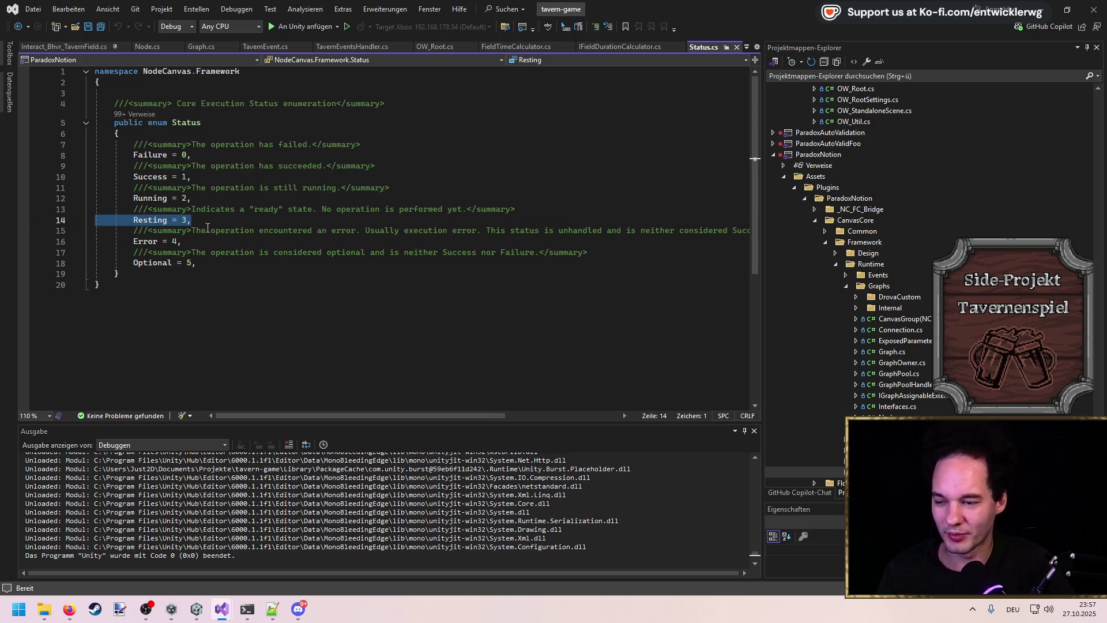
pyautogui.hotkey('ctrl', '-')
pyautogui.scroll(1, 428, 224)
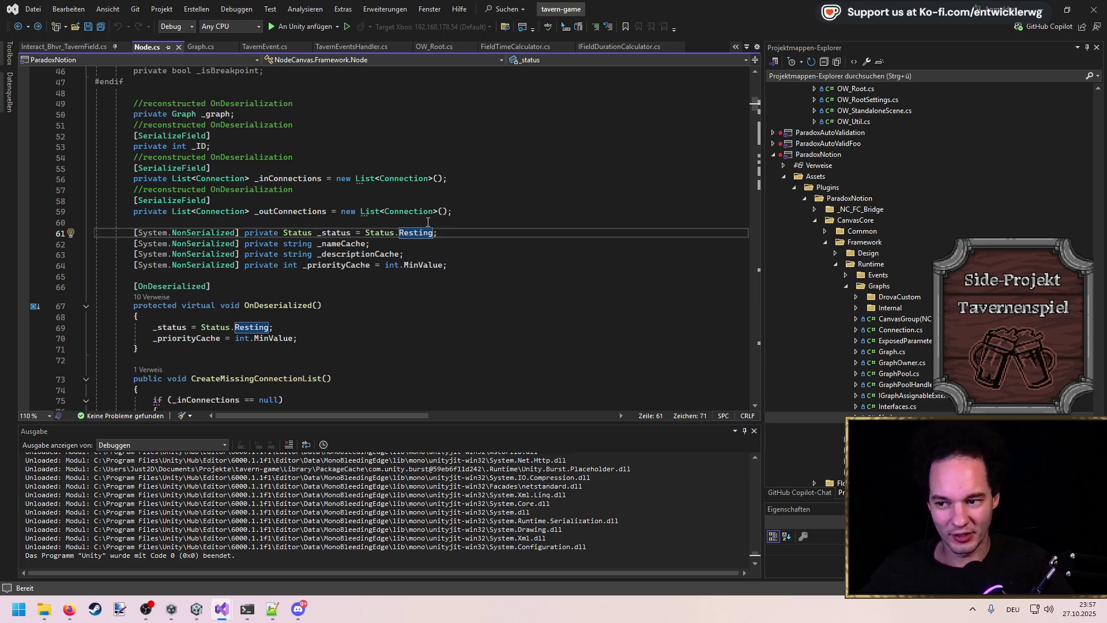
# Step: Select the _status declaration line and check the Status.Resting description
pyautogui.moveTo(430, 216)
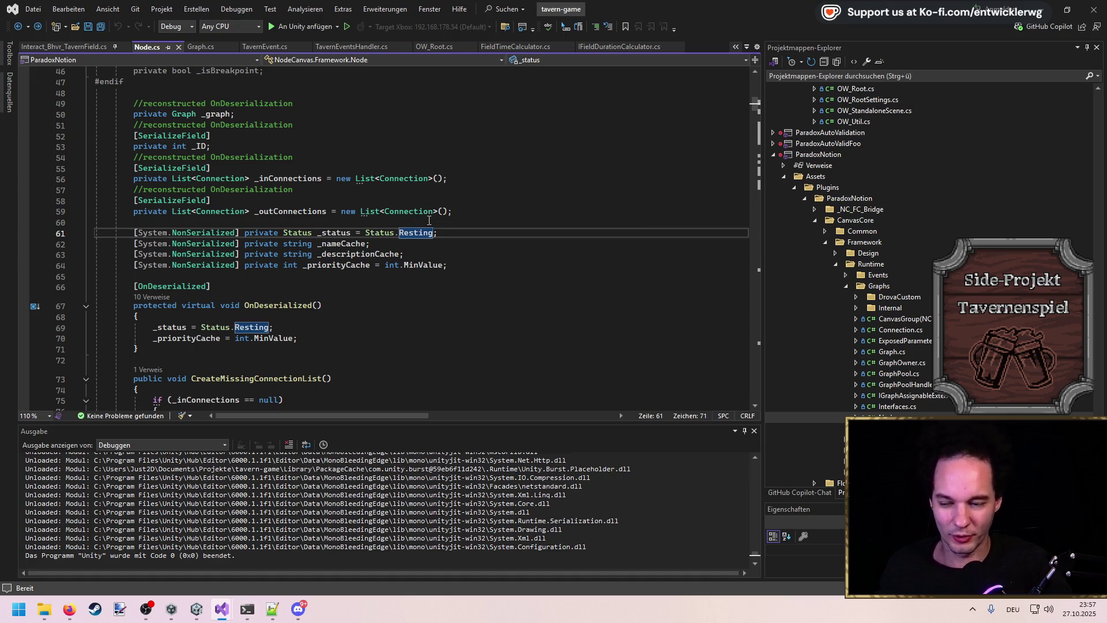
pyautogui.moveTo(438, 233); pyautogui.dragTo(293, 239)
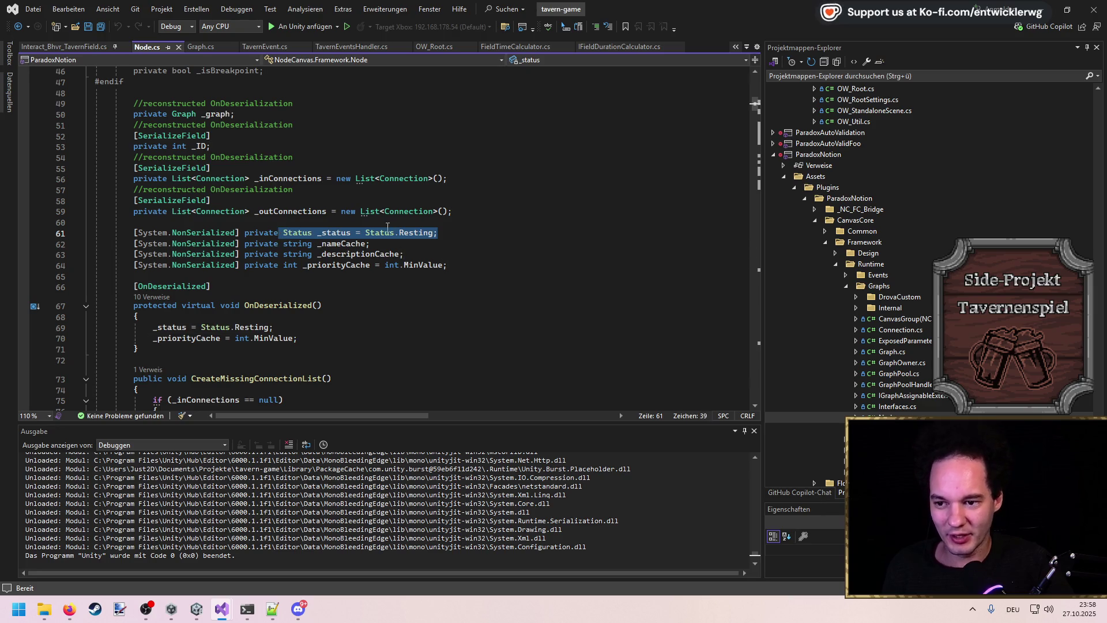
pyautogui.click(454, 231)
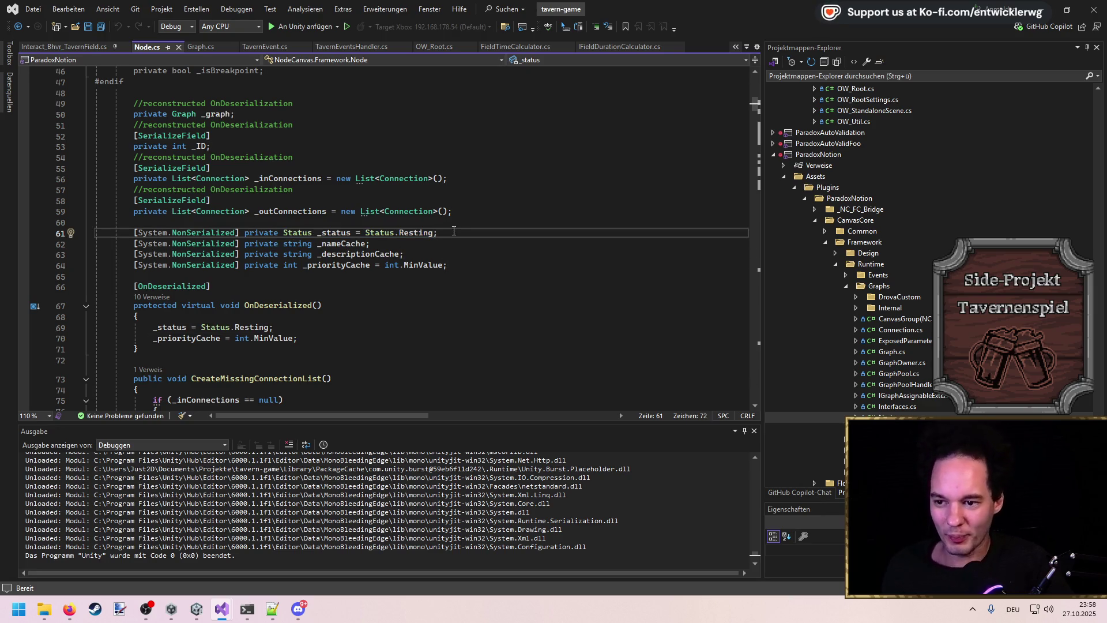
pyautogui.moveTo(452, 230); pyautogui.dragTo(68, 230)
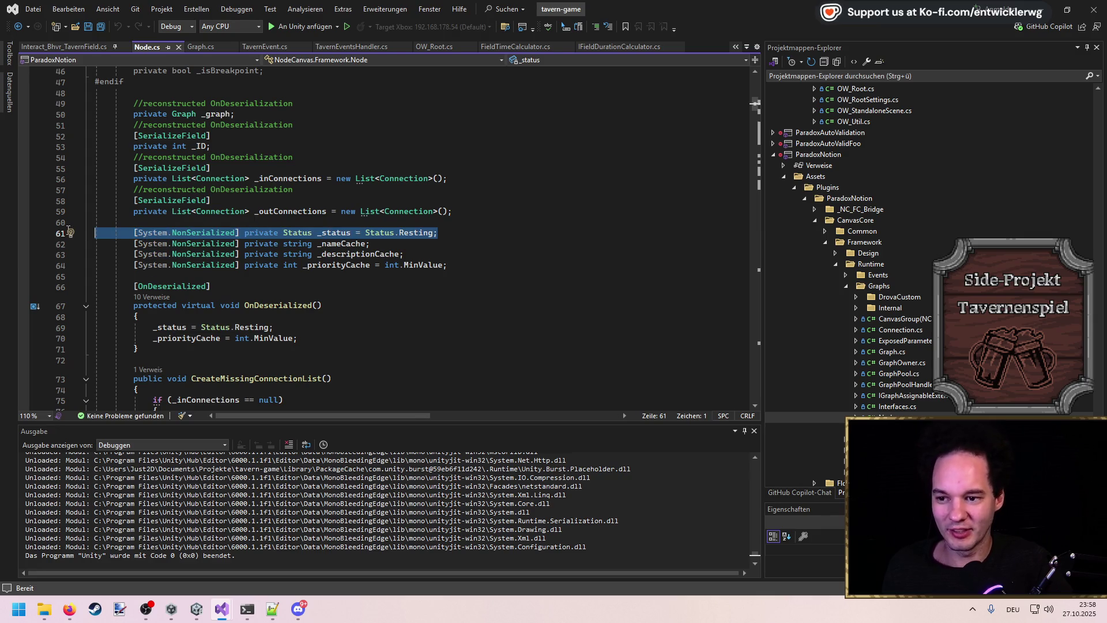
pyautogui.click(417, 248)
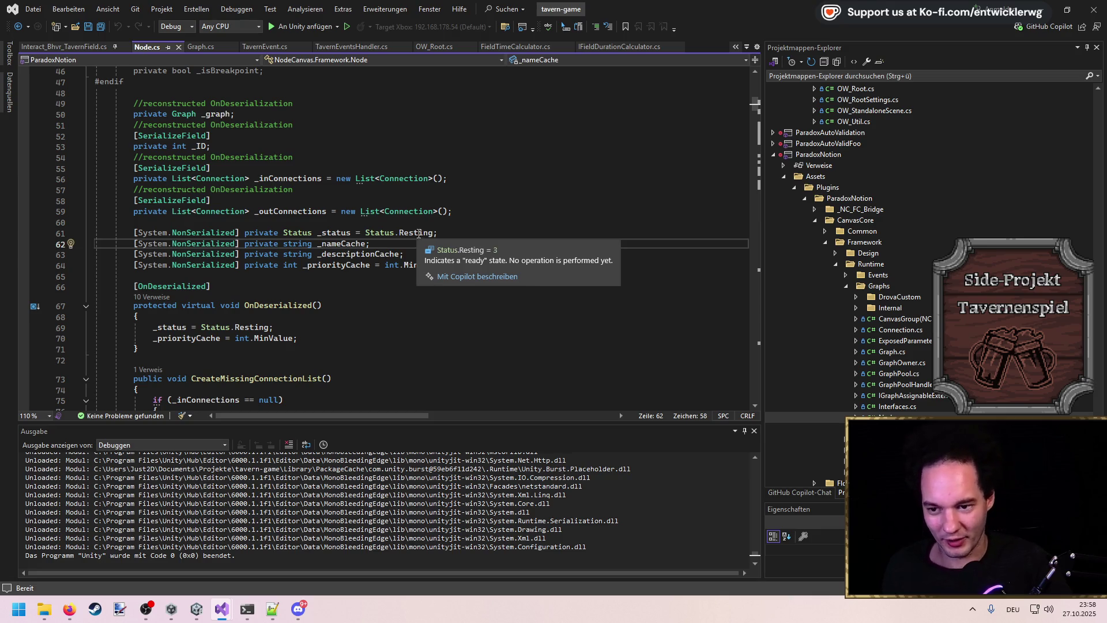
pyautogui.moveTo(439, 233); pyautogui.dragTo(58, 233)
# Step: Review OnDeserialized, highlighting the Resting status and the _priorityCache reset to MinValue
pyautogui.scroll(-2, 241, 269)
pyautogui.moveTo(153, 288); pyautogui.dragTo(97, 223)
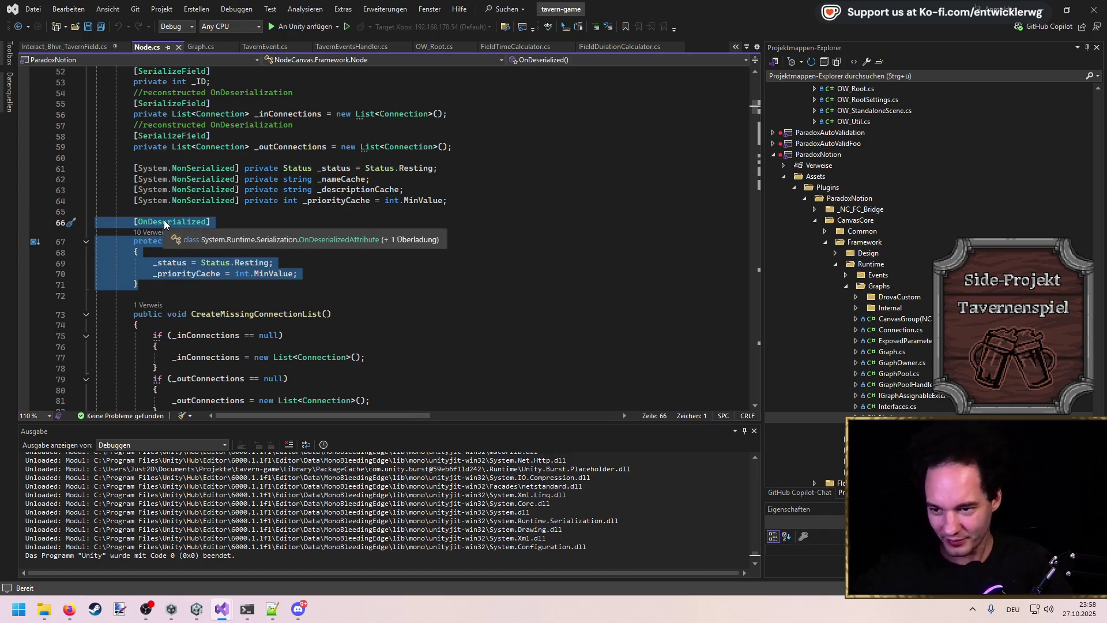
pyautogui.click(229, 225)
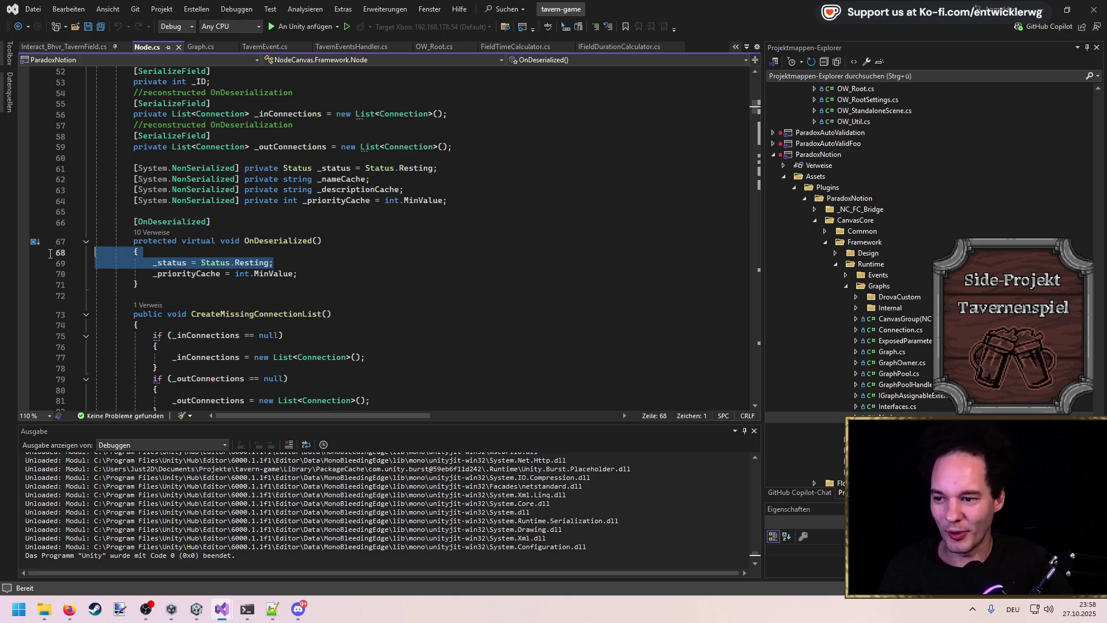
pyautogui.doubleClick(245, 263)
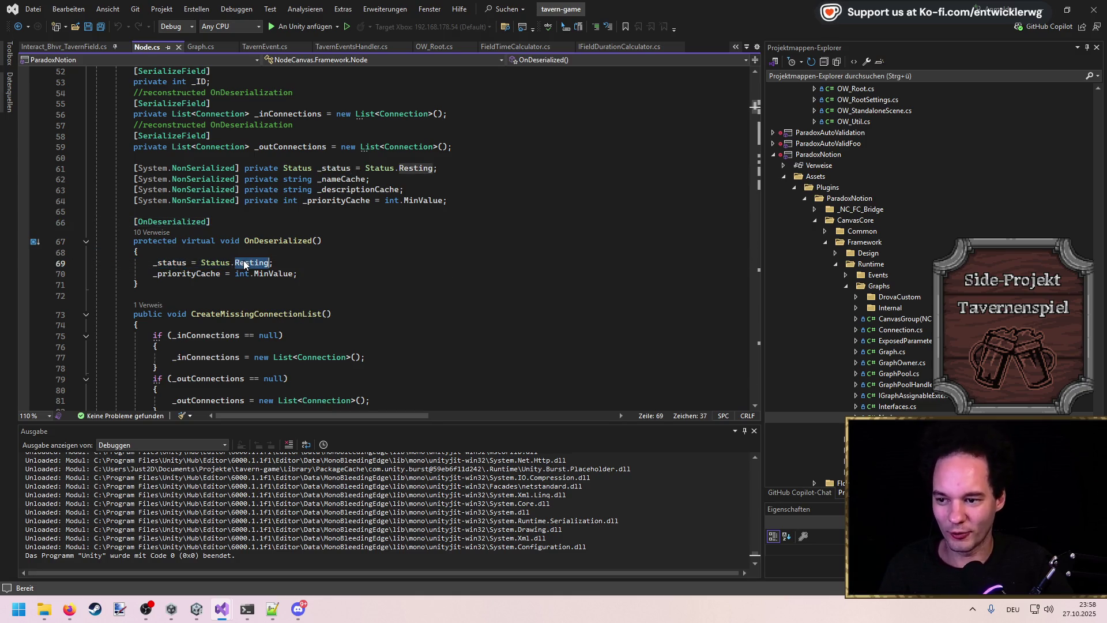
pyautogui.doubleClick(191, 274)
pyautogui.doubleClick(274, 274)
pyautogui.click(365, 283)
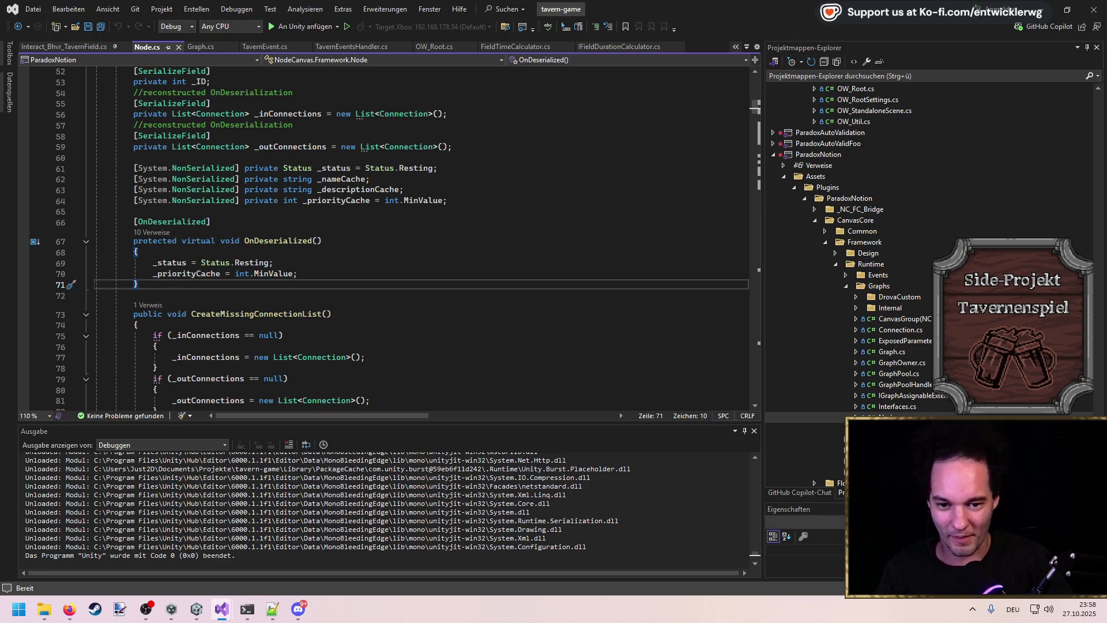
# Step: Open GraphPool.cs from Solution Explorer, navigate back to Node.cs, and switch to Unity
pyautogui.click(856, 310)
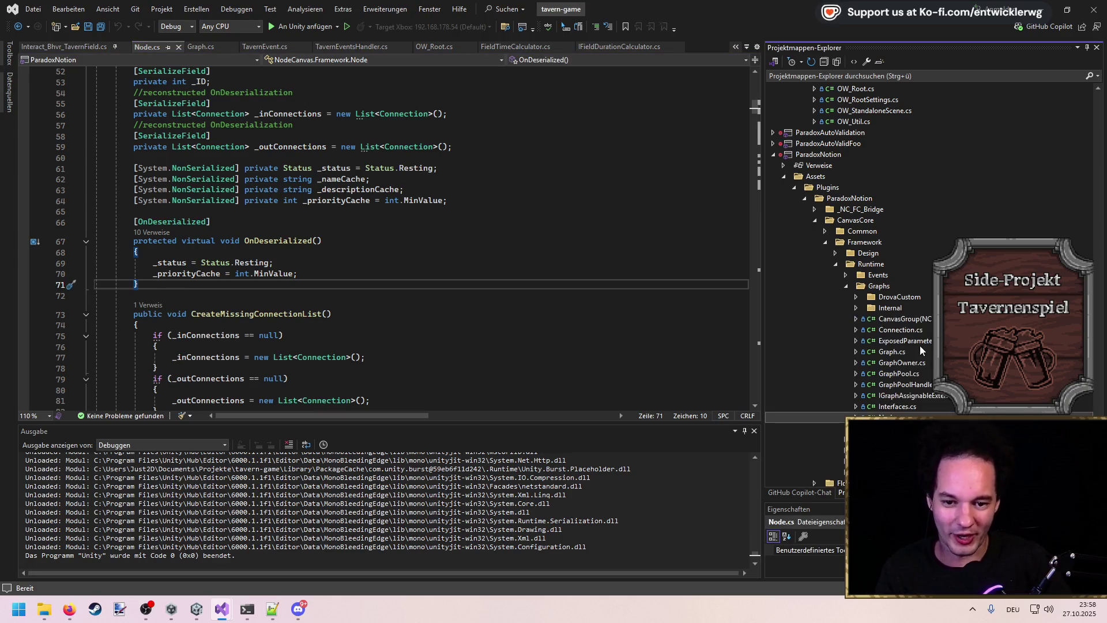
pyautogui.doubleClick(912, 370)
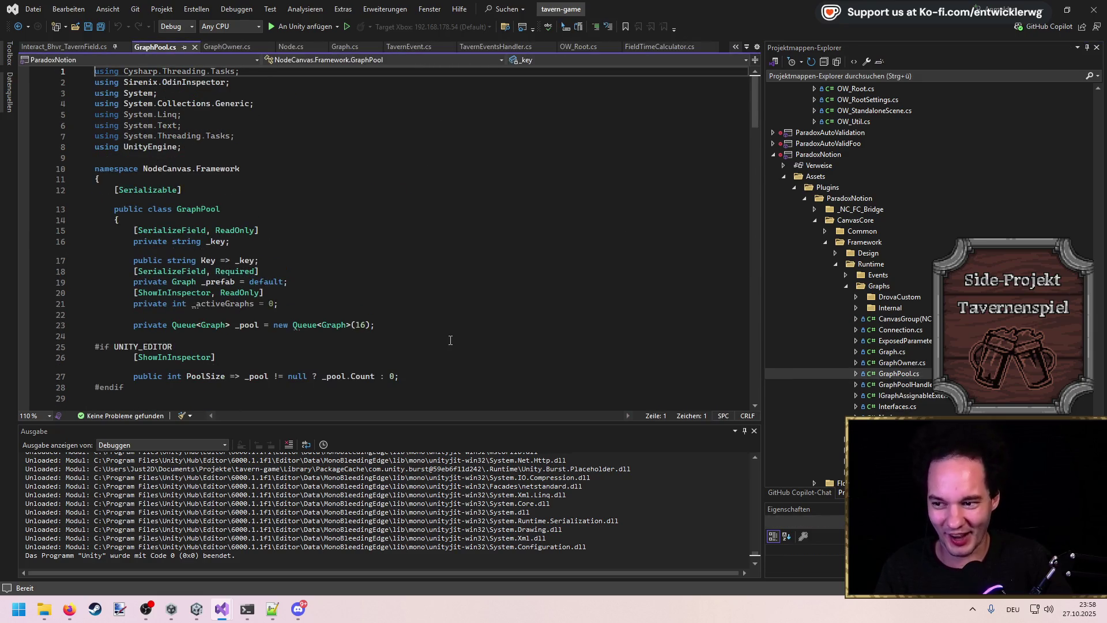
pyautogui.hotkey('ctrl', '-')
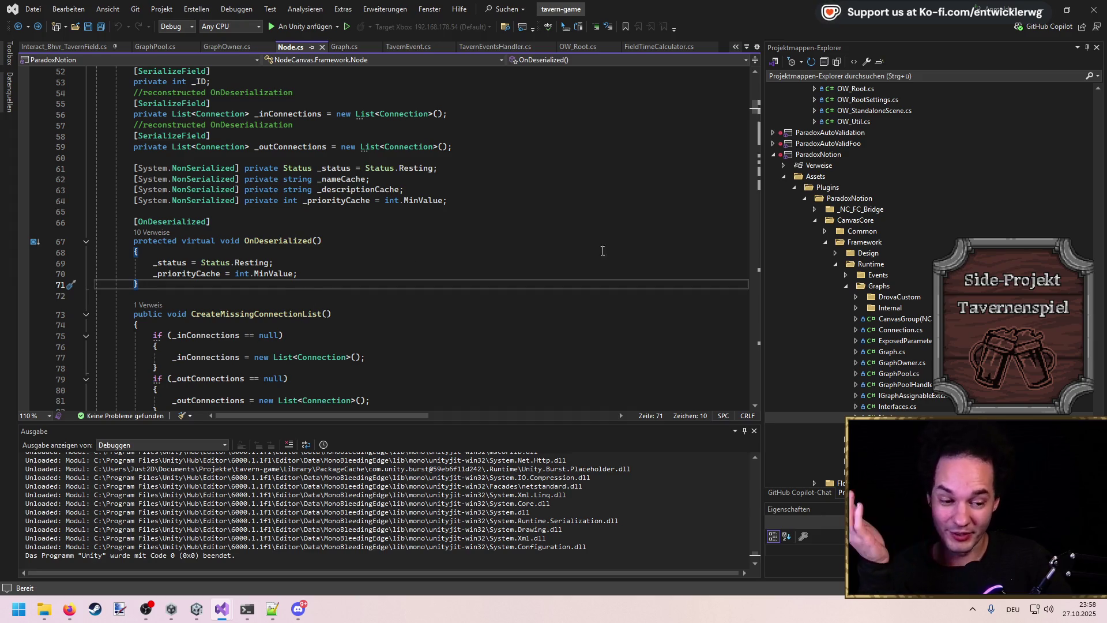
pyautogui.hotkey('alt', 'Tab')
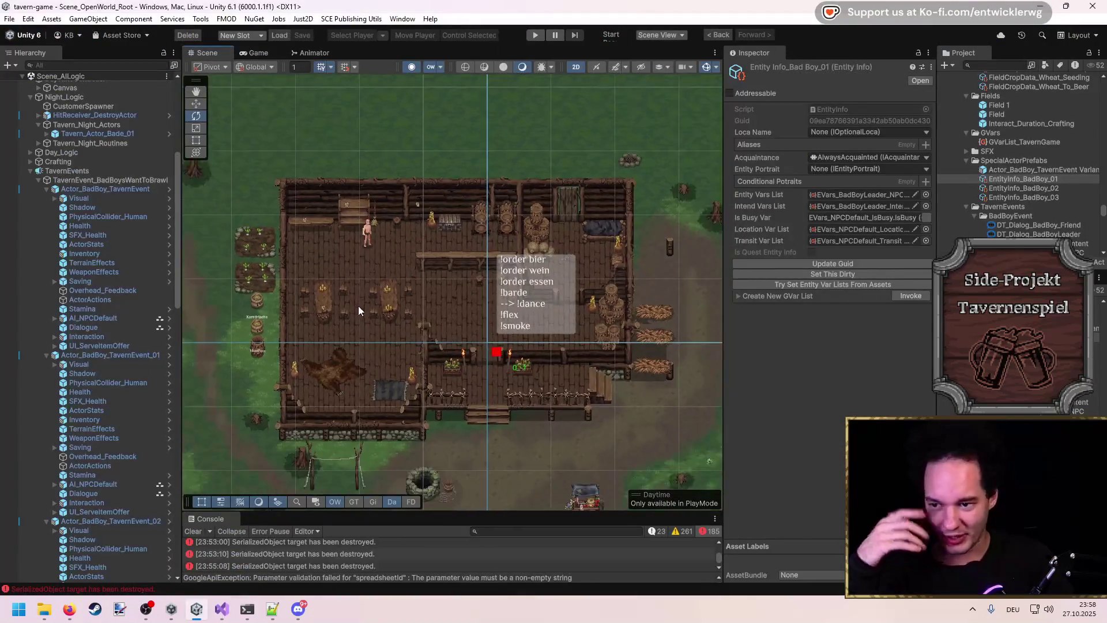
# Step: Zoom the tavern interior Scene view in and out, then return to the tavern-game Visual Studio window
pyautogui.scroll(5, 362, 306)
pyautogui.scroll(-5, 500, 222)
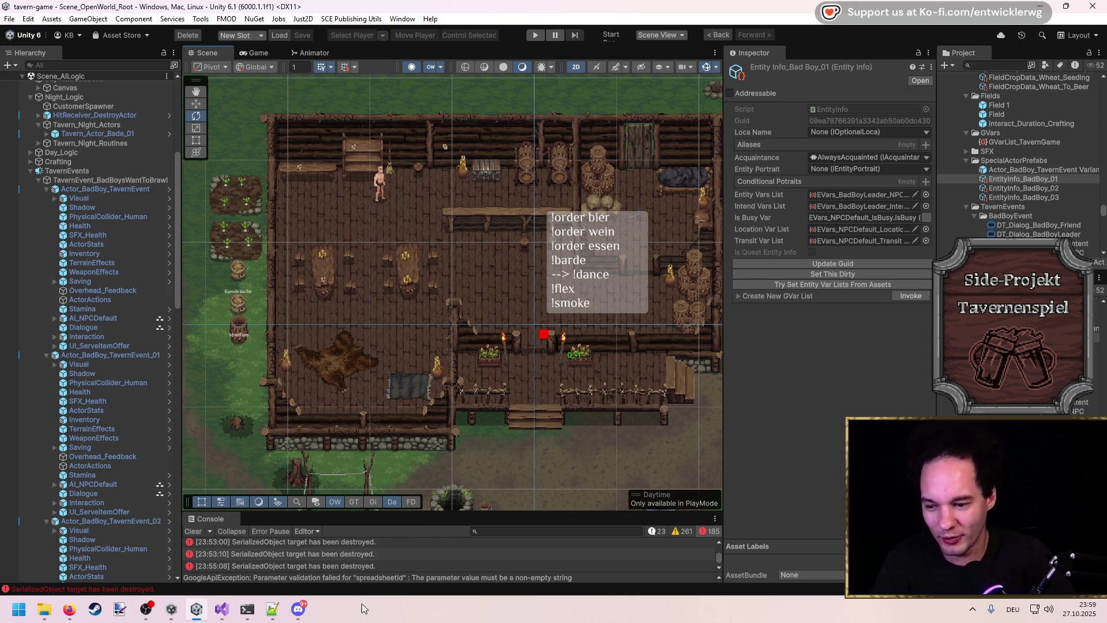
pyautogui.moveTo(222, 610)
pyautogui.click(322, 566)
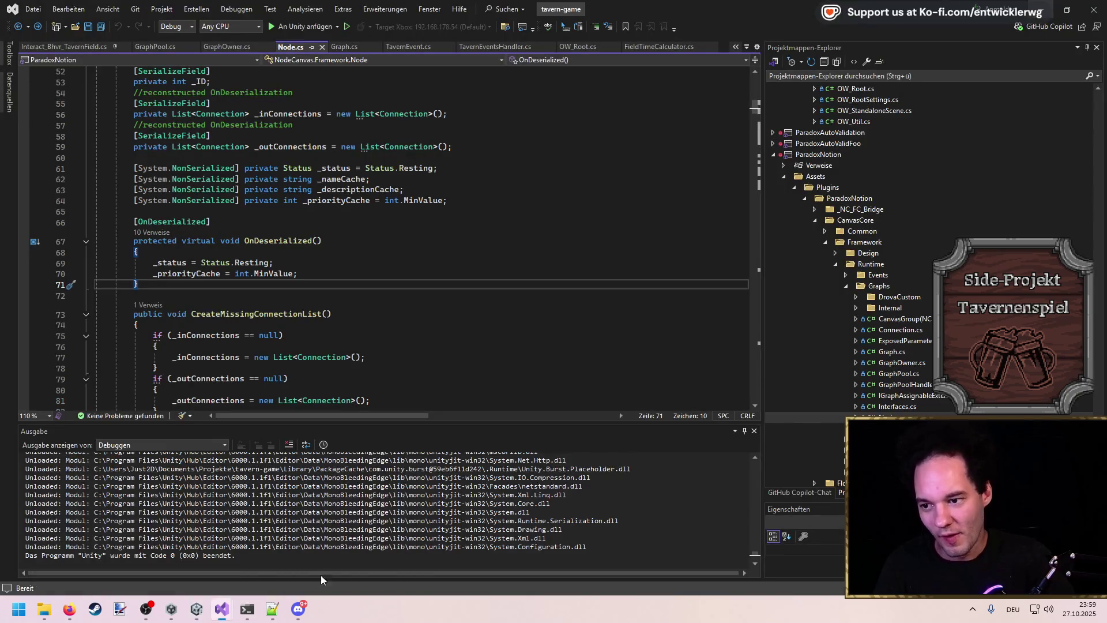
# Step: Scroll through Node.cs, then open the Task class with a Ctrl+T search for 'Task'
pyautogui.scroll(-13, 357, 259)
pyautogui.scroll(-16, 357, 259)
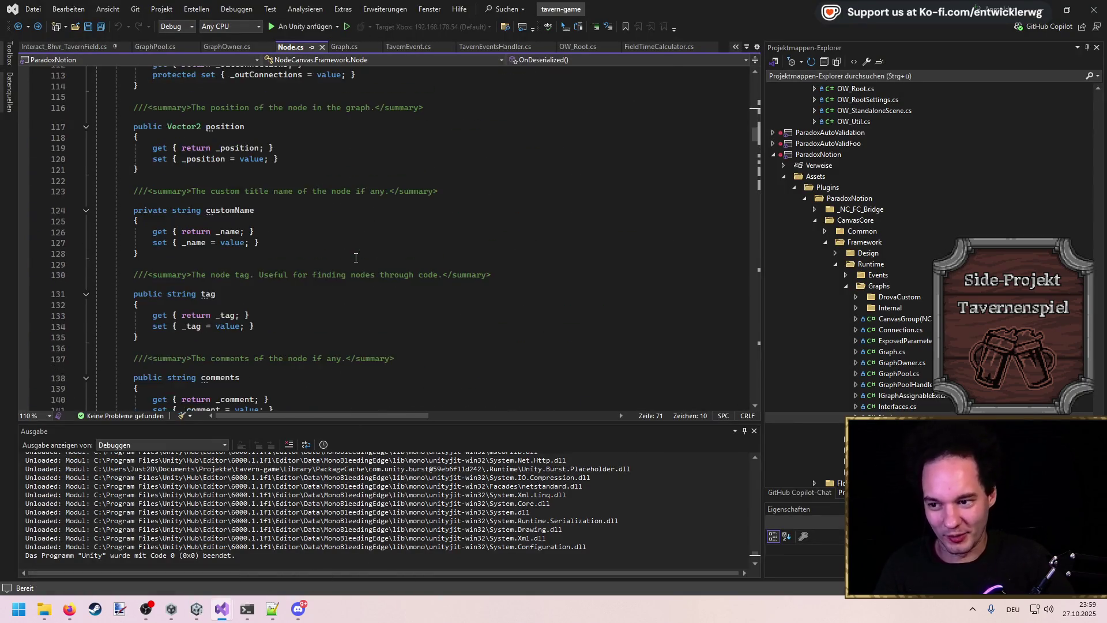
pyautogui.scroll(8, 355, 252)
pyautogui.scroll(20, 355, 252)
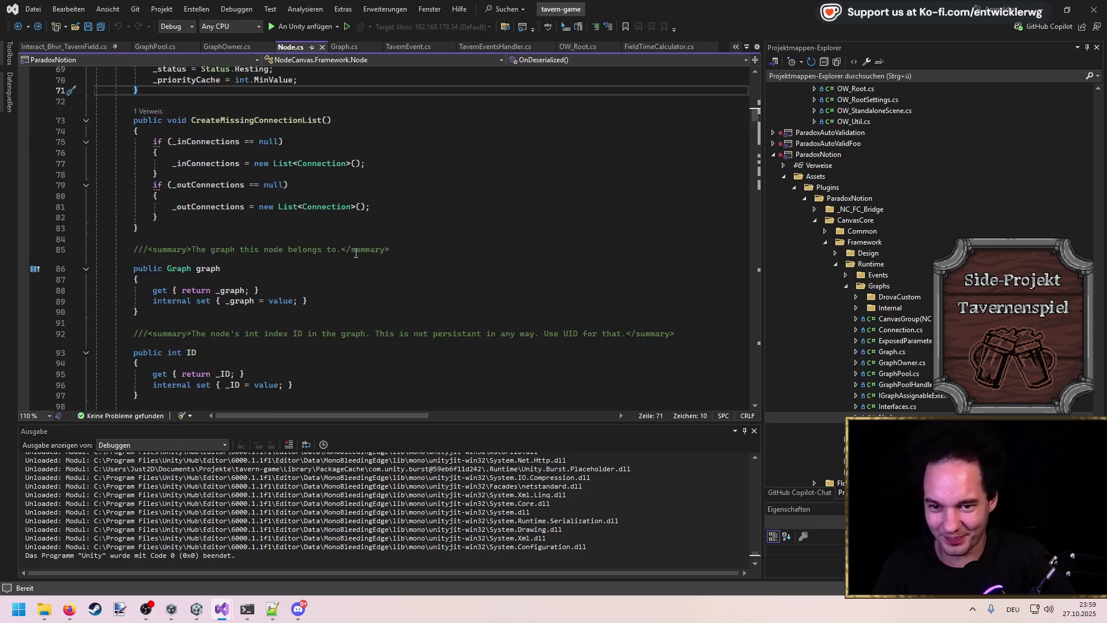
pyautogui.click(356, 253)
pyautogui.hotkey('ctrl', 't')
pyautogui.write('Task')
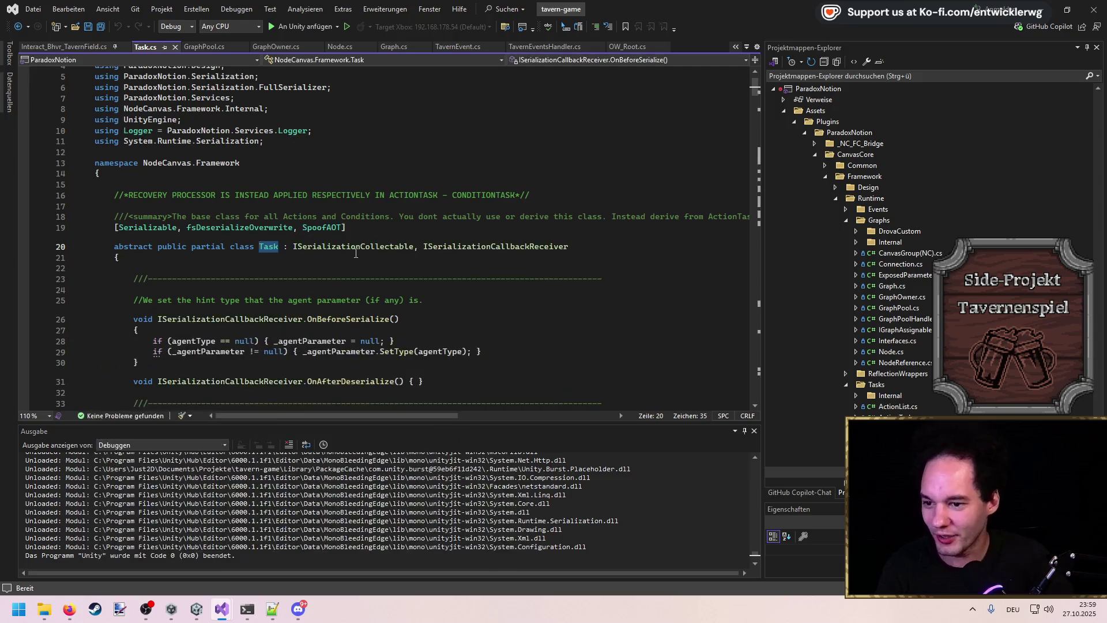
# Step: Scroll Task.cs past the _ownerSystem field down to the Create method's OnCreate call
pyautogui.scroll(-9, 346, 263)
pyautogui.scroll(-2, 328, 259)
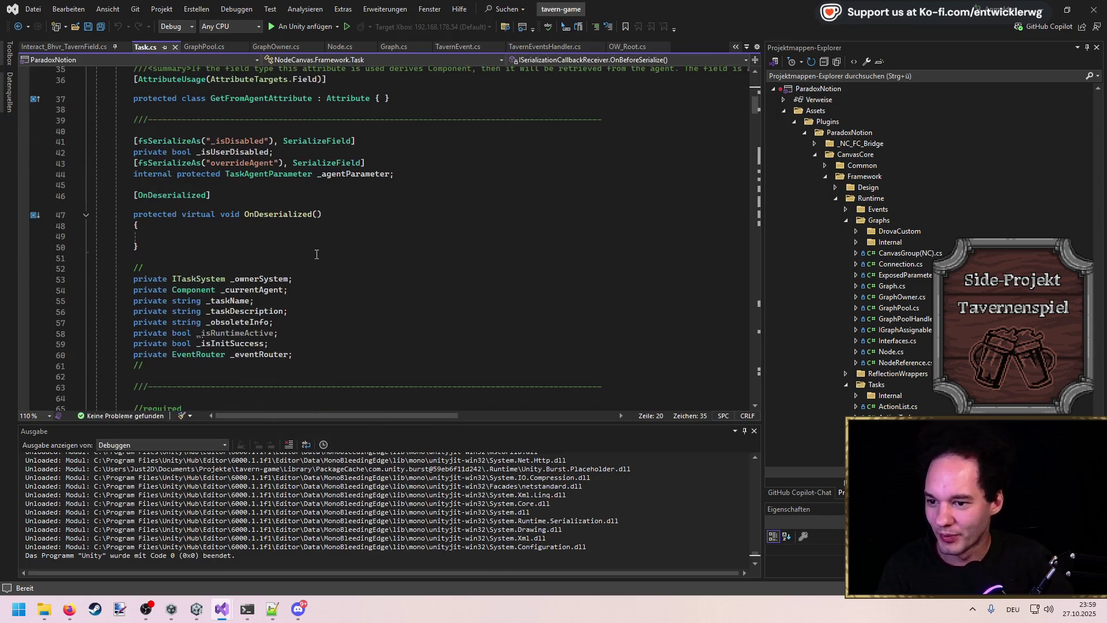
pyautogui.click(256, 278)
pyautogui.scroll(-3, 346, 286)
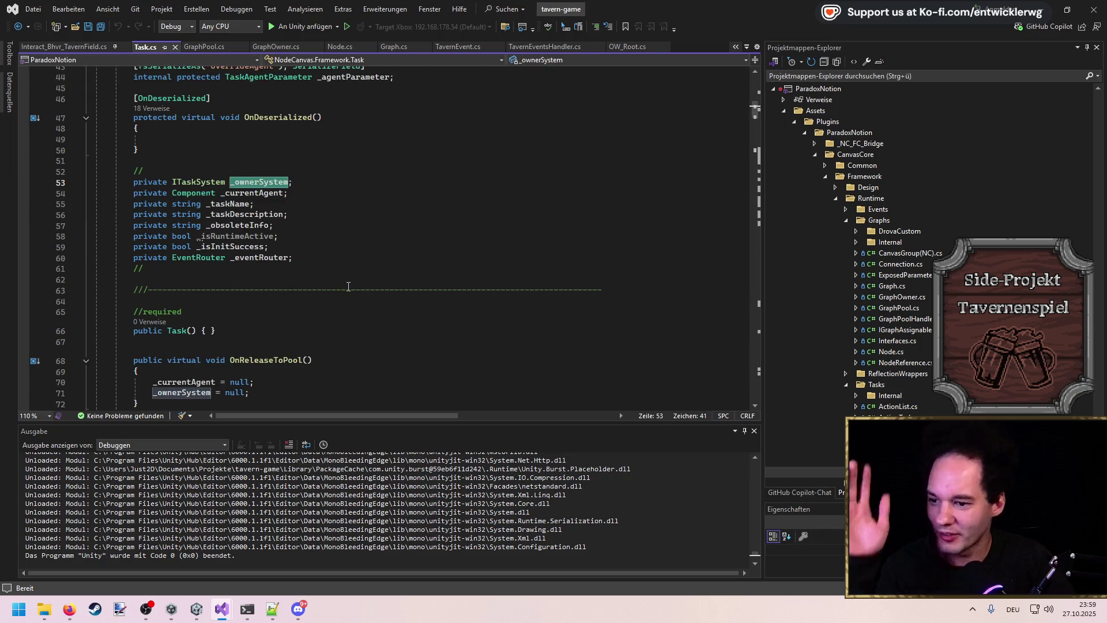
pyautogui.scroll(-7, 349, 287)
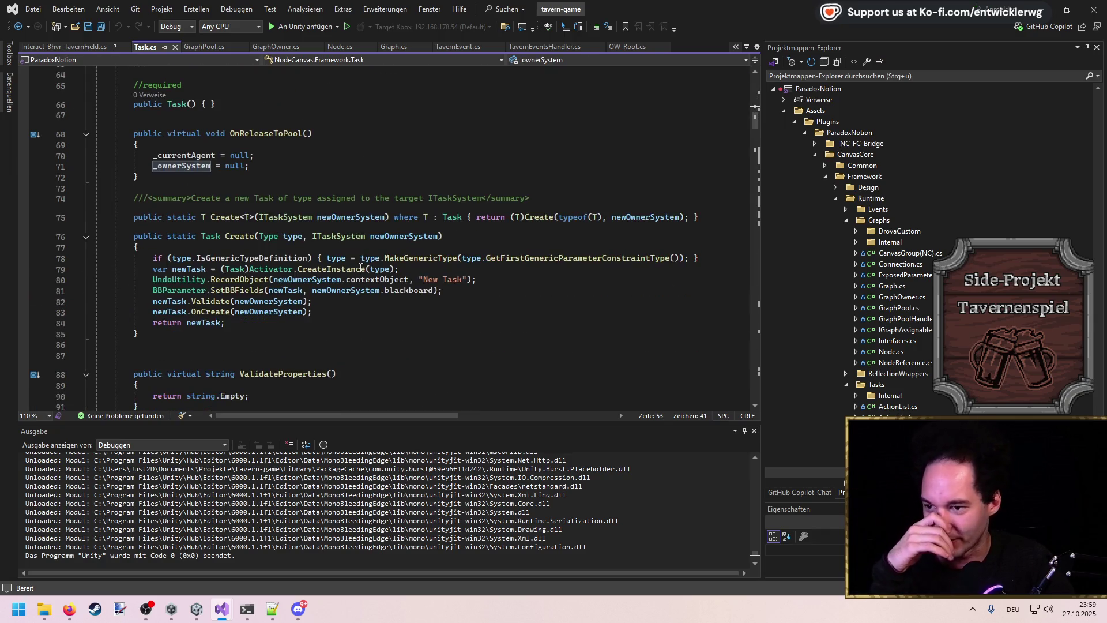
pyautogui.scroll(-3, 359, 267)
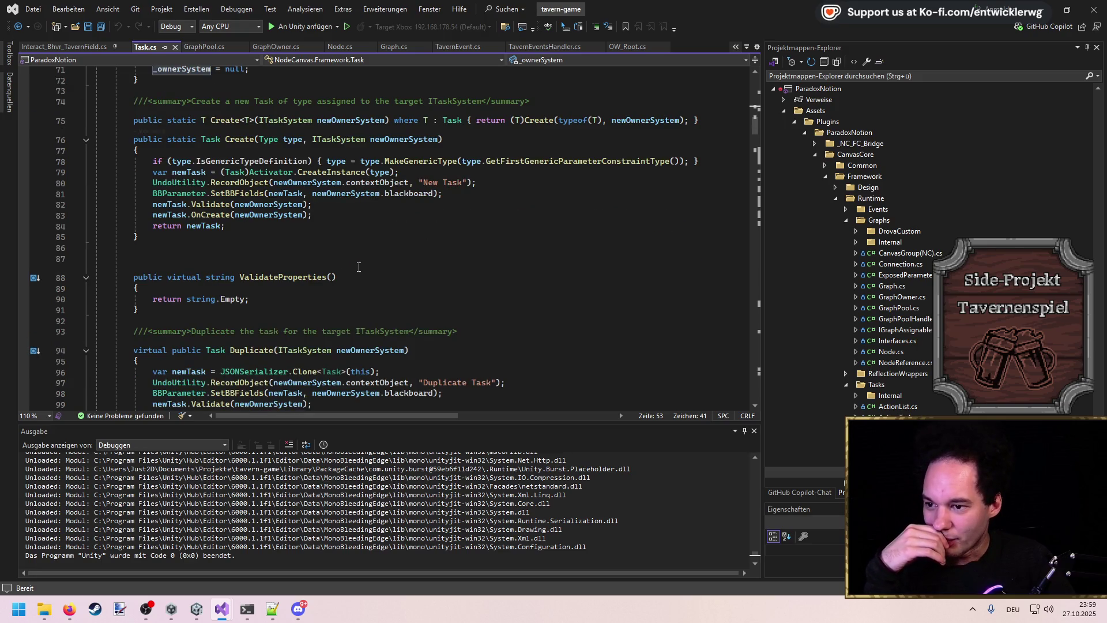
pyautogui.scroll(2, 359, 267)
pyautogui.moveTo(152, 225); pyautogui.dragTo(430, 260)
pyautogui.click(346, 279)
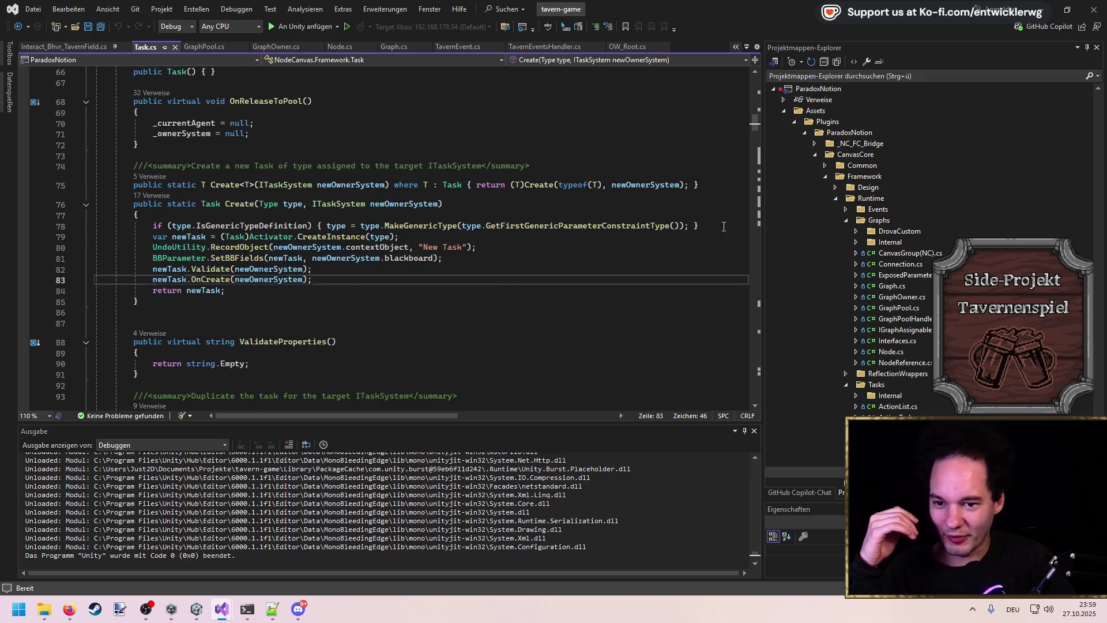
# Step: Inspect Create's MakeGenericType call and generic type definition check, then save Task.cs
pyautogui.doubleClick(396, 226)
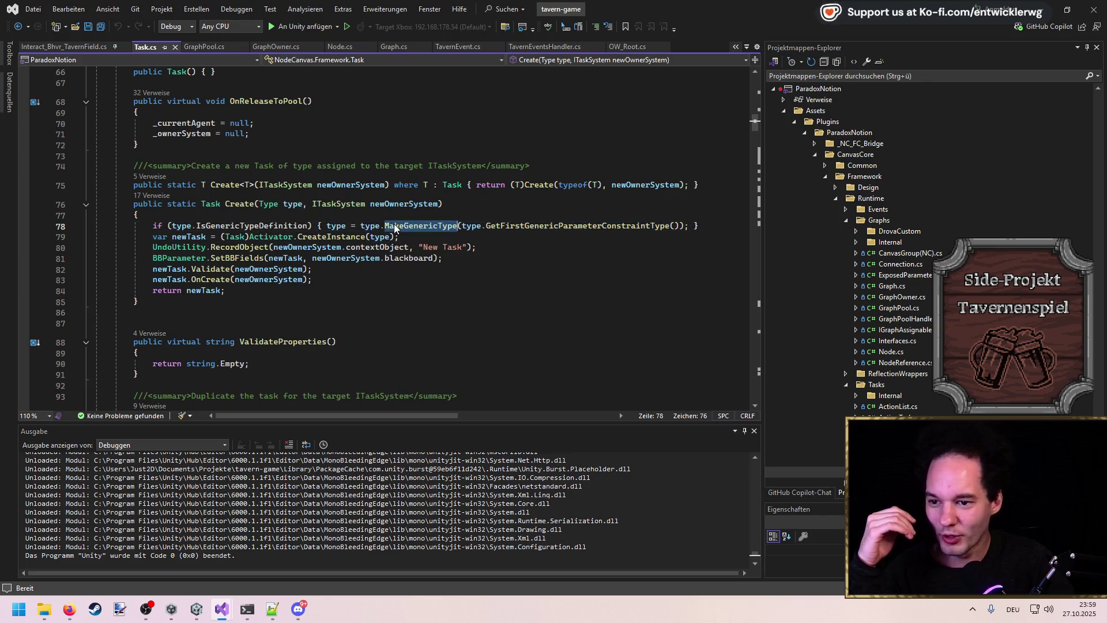
pyautogui.click(560, 216)
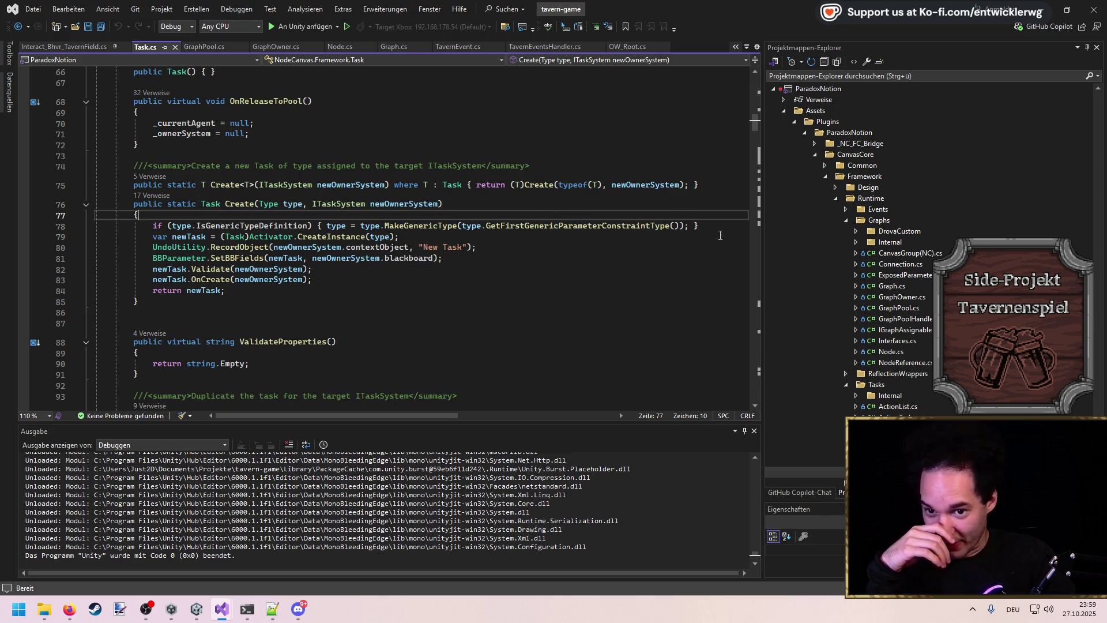
pyautogui.moveTo(724, 228); pyautogui.dragTo(634, 215)
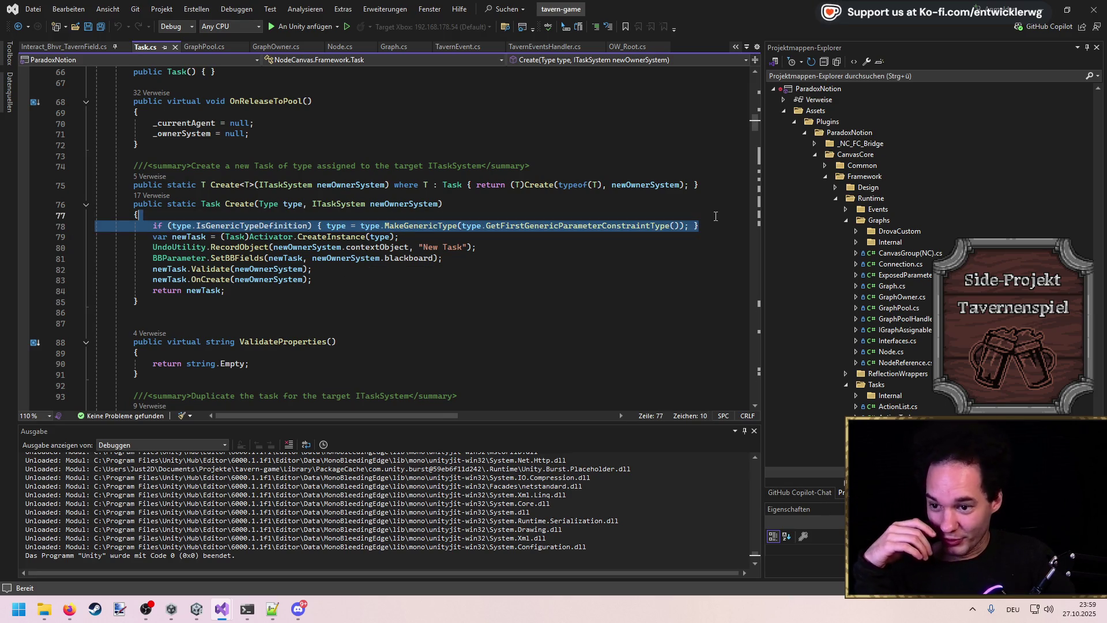
pyautogui.click(619, 166)
pyautogui.hotkey('ctrl', 's')
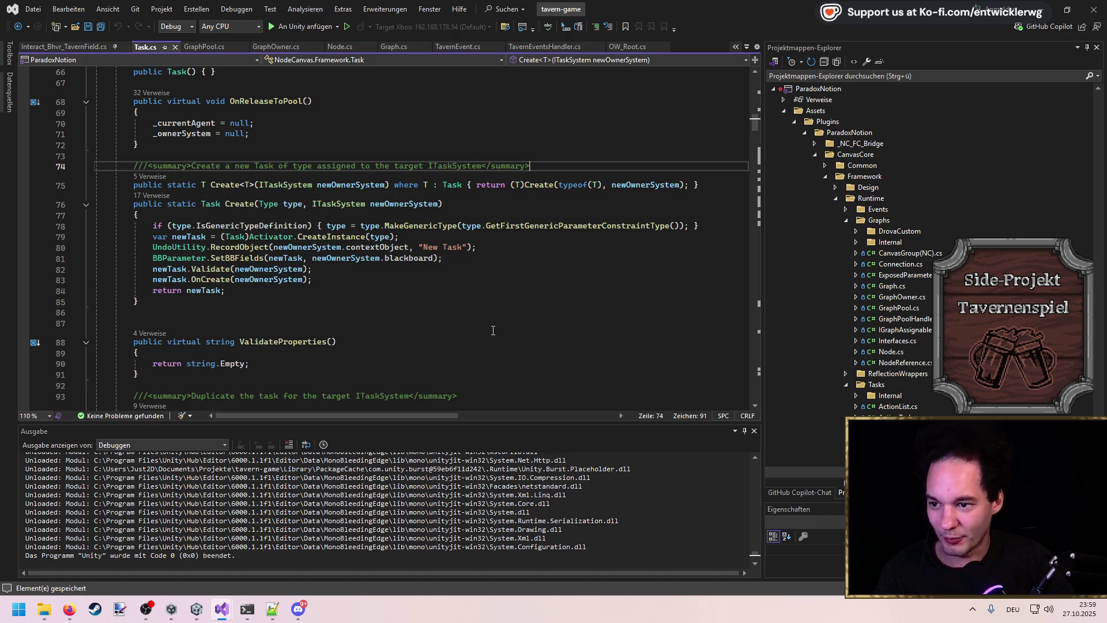
pyautogui.hotkey('ctrl', 't')
# Step: Open ReflectionUtil.cs, then search 'Reflection' and open ParadoxNotion's ReflectionTools.cs
pyautogui.write('Reflectionutil')
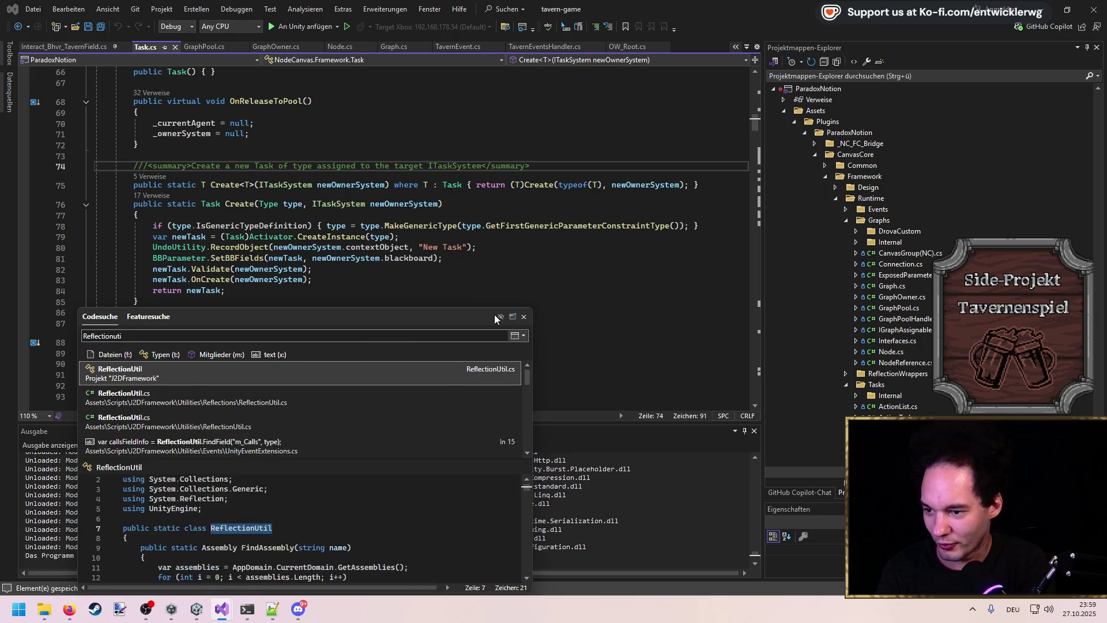
pyautogui.press('Return')
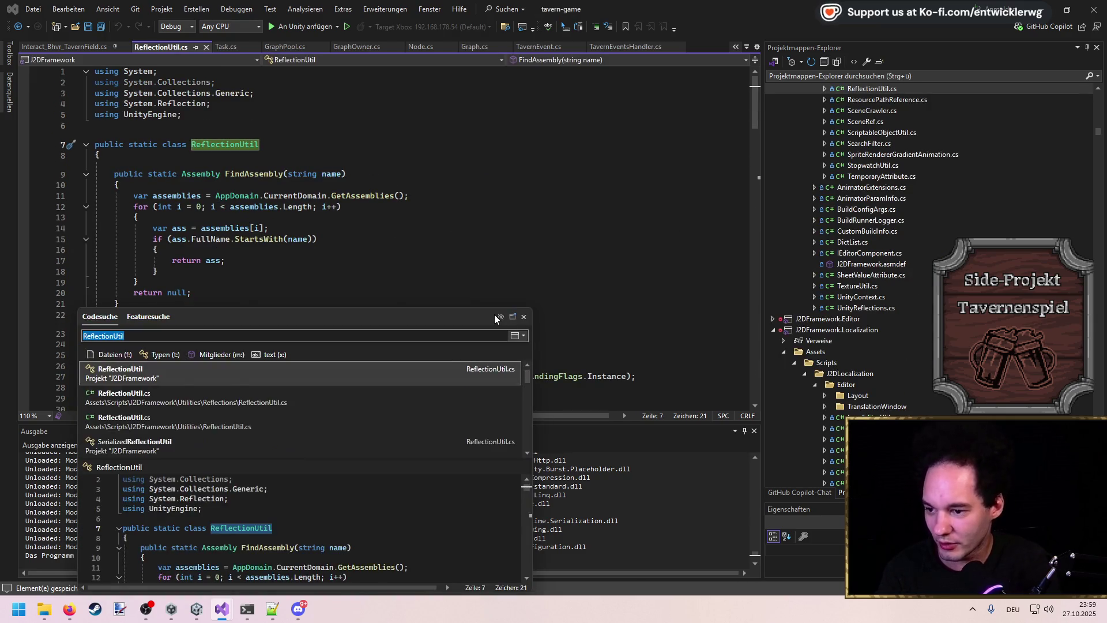
pyautogui.write('Reflection')
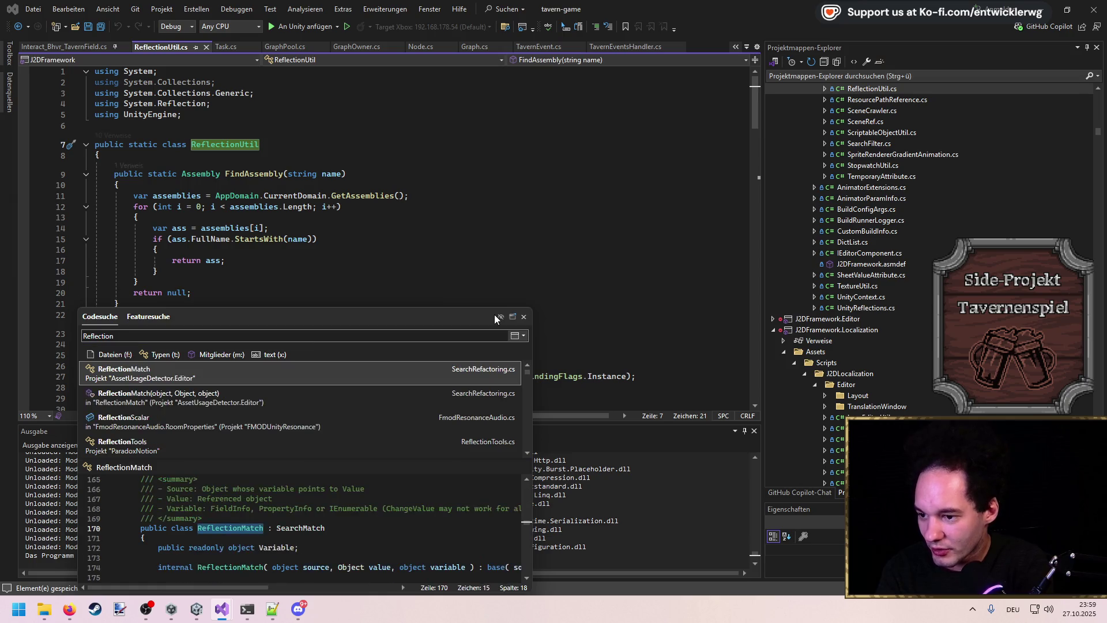
pyautogui.press('Down')
pyautogui.press('Down')
pyautogui.press('Return')
# Step: Scroll ReflectionTools.cs to the TryResolveGenericType method rewriting 'Drova.' names to 'J2DMain.'
pyautogui.scroll(-10, 490, 316)
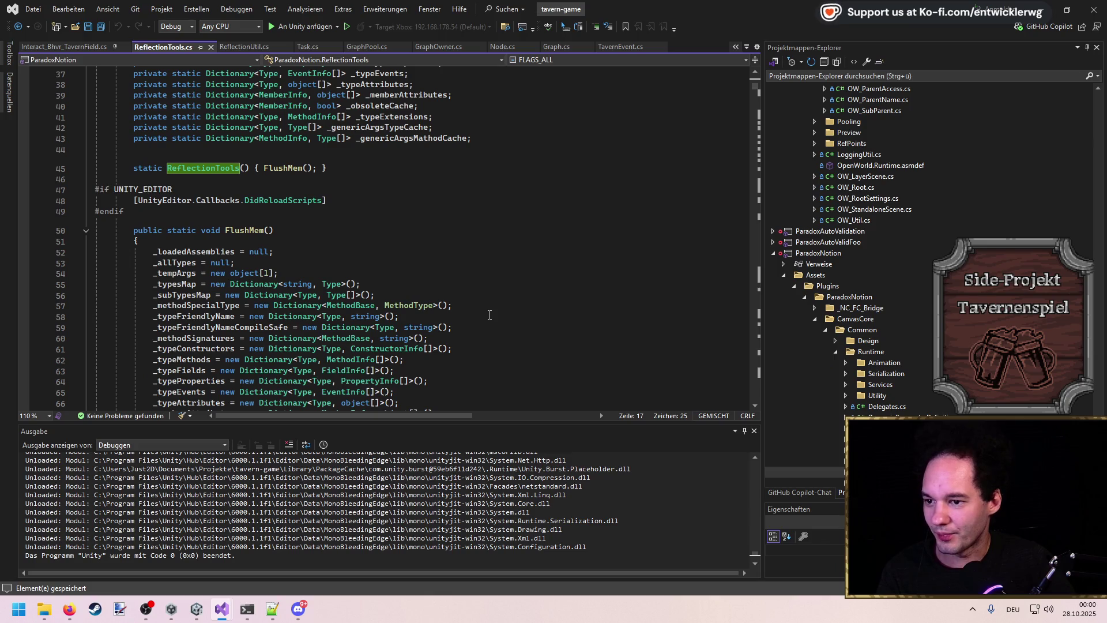
pyautogui.scroll(-5, 490, 315)
pyautogui.scroll(5, 485, 311)
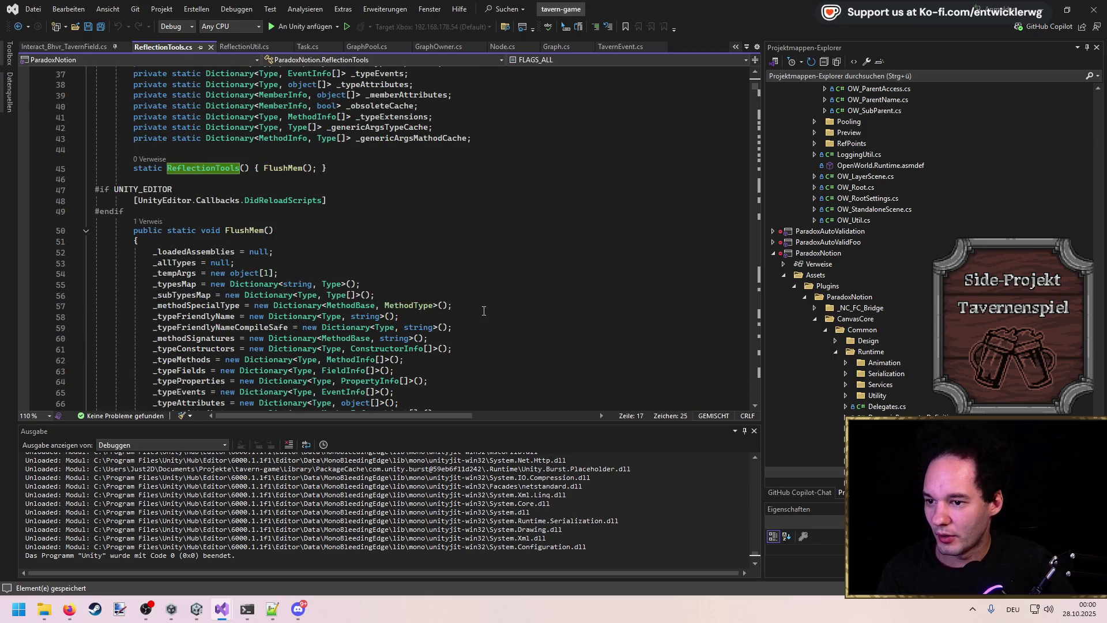
pyautogui.scroll(-6, 484, 311)
pyautogui.scroll(-17, 484, 309)
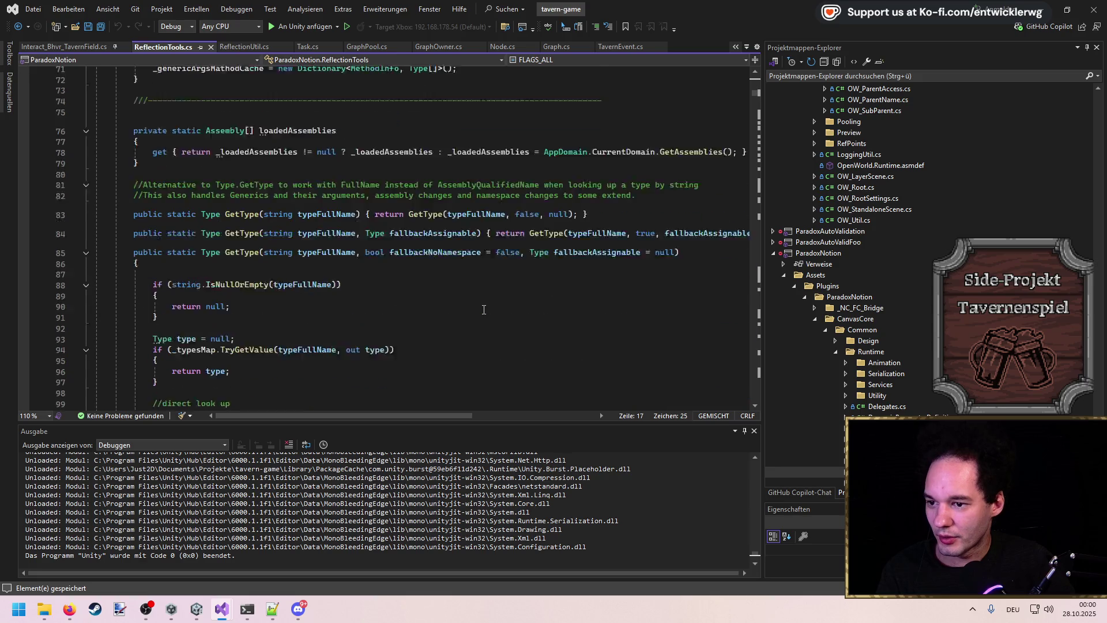
pyautogui.scroll(-20, 484, 309)
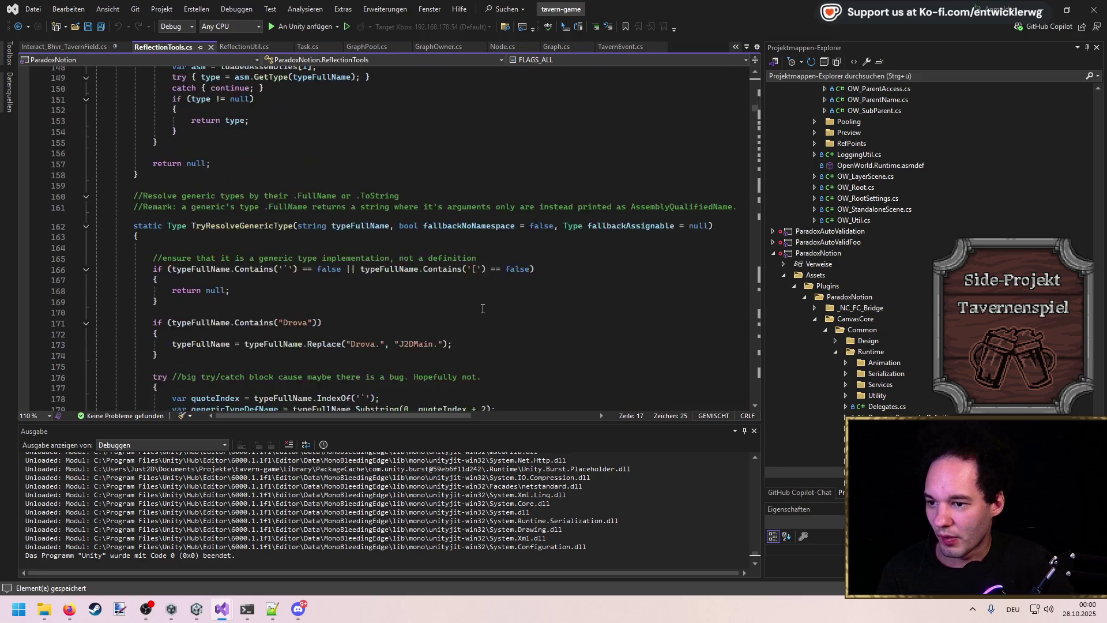
pyautogui.scroll(19, 484, 309)
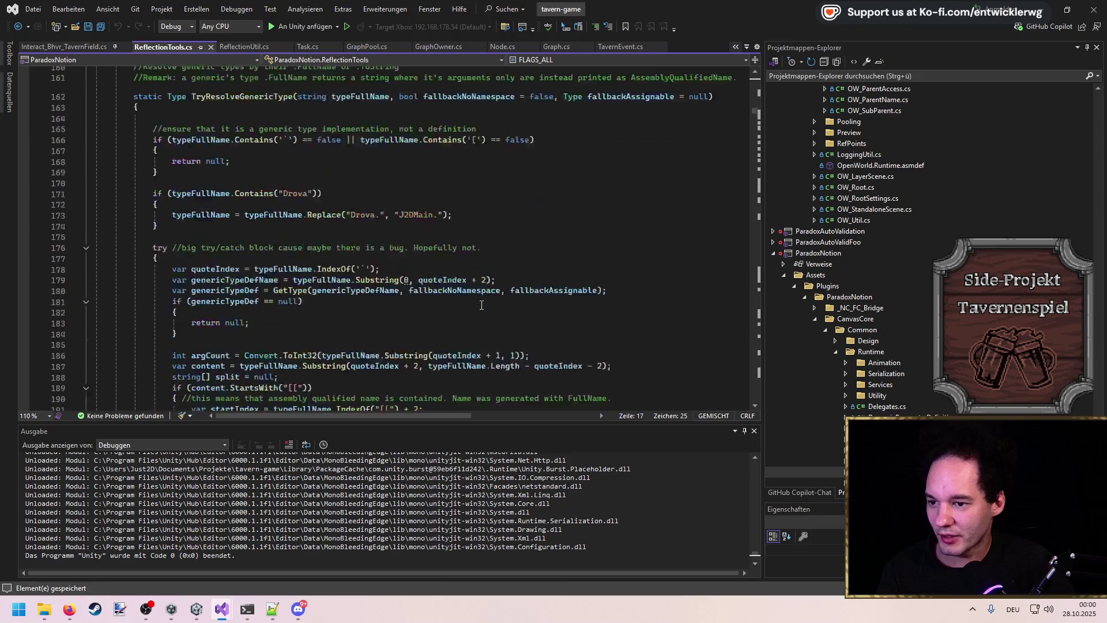
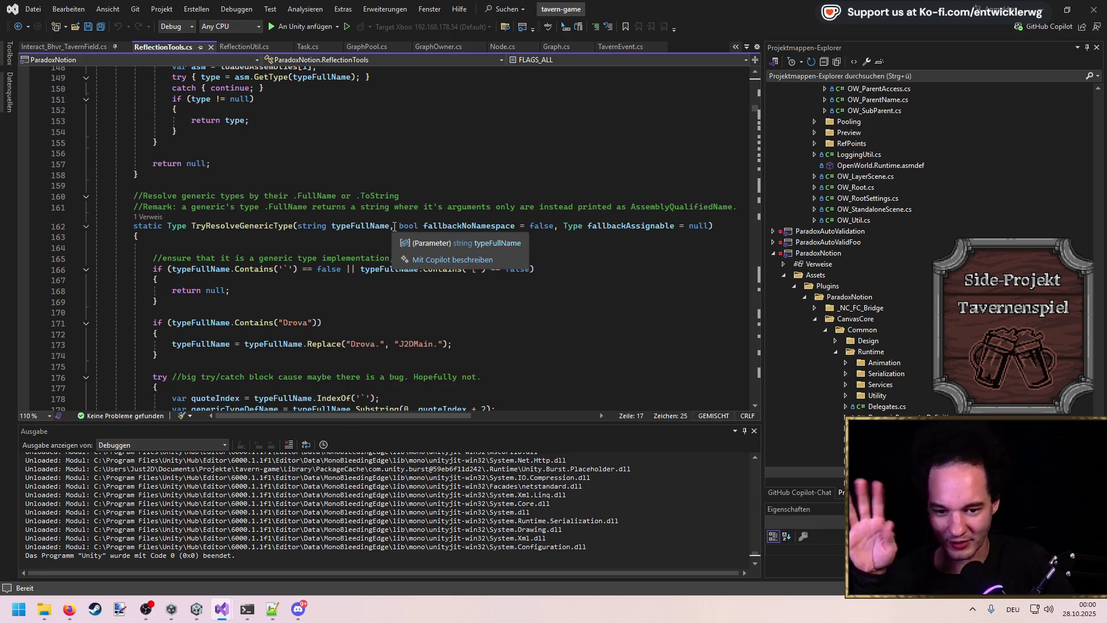
# Step: Follow a GetType reference in ReflectionTools.cs to its call in fsSerializer.cs line 502
pyautogui.scroll(-20, 394, 228)
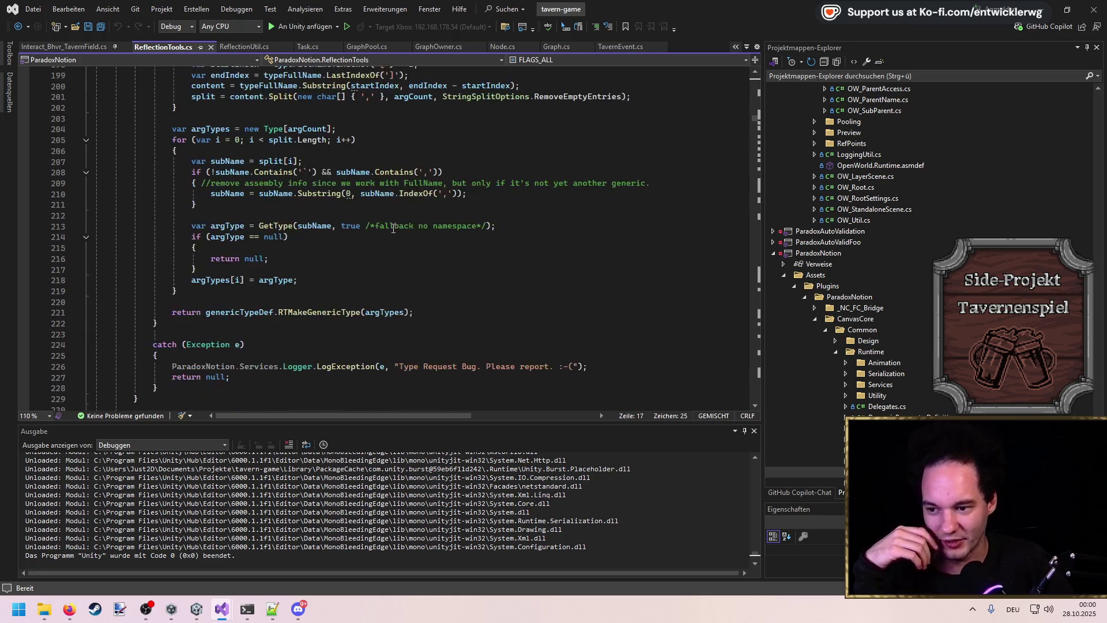
pyautogui.scroll(-20, 393, 230)
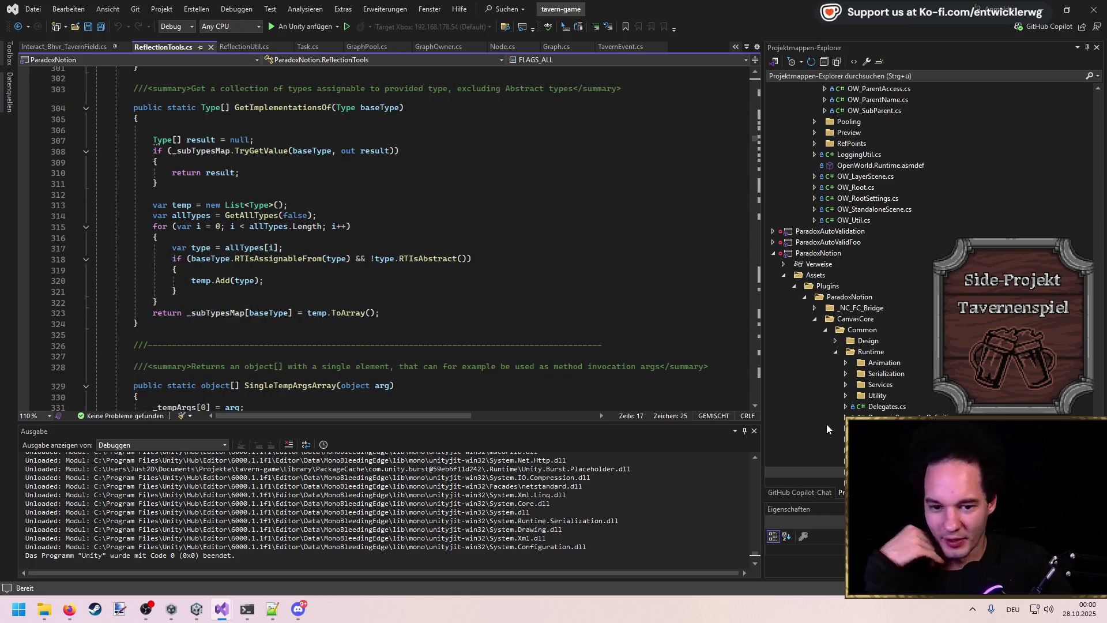
pyautogui.scroll(-16, 643, 344)
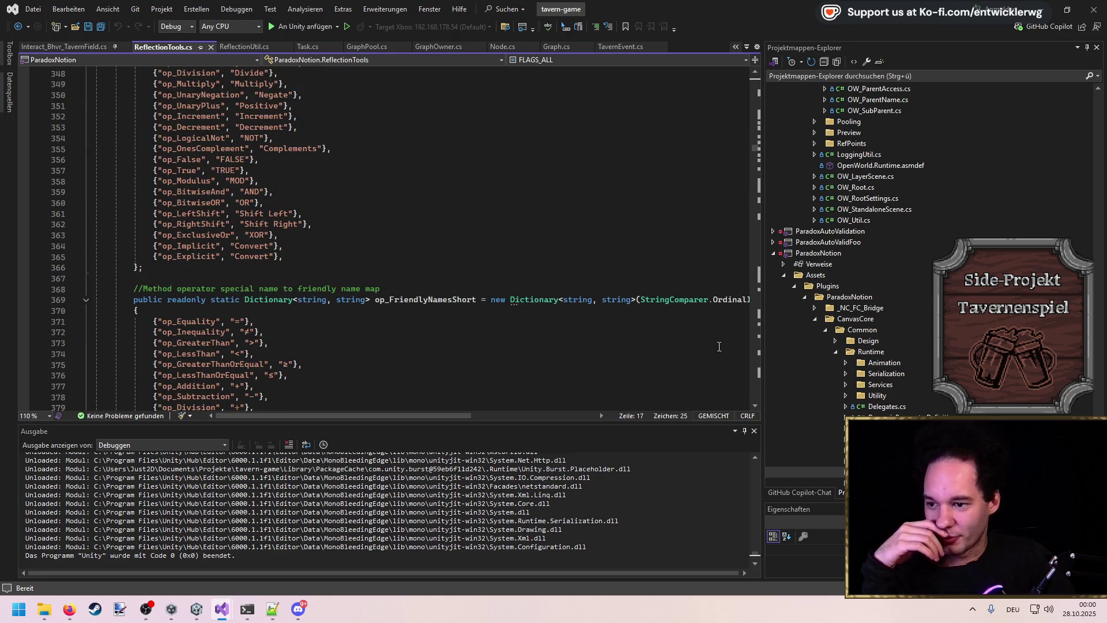
pyautogui.moveTo(752, 158); pyautogui.dragTo(752, 92)
pyautogui.doubleClick(220, 298)
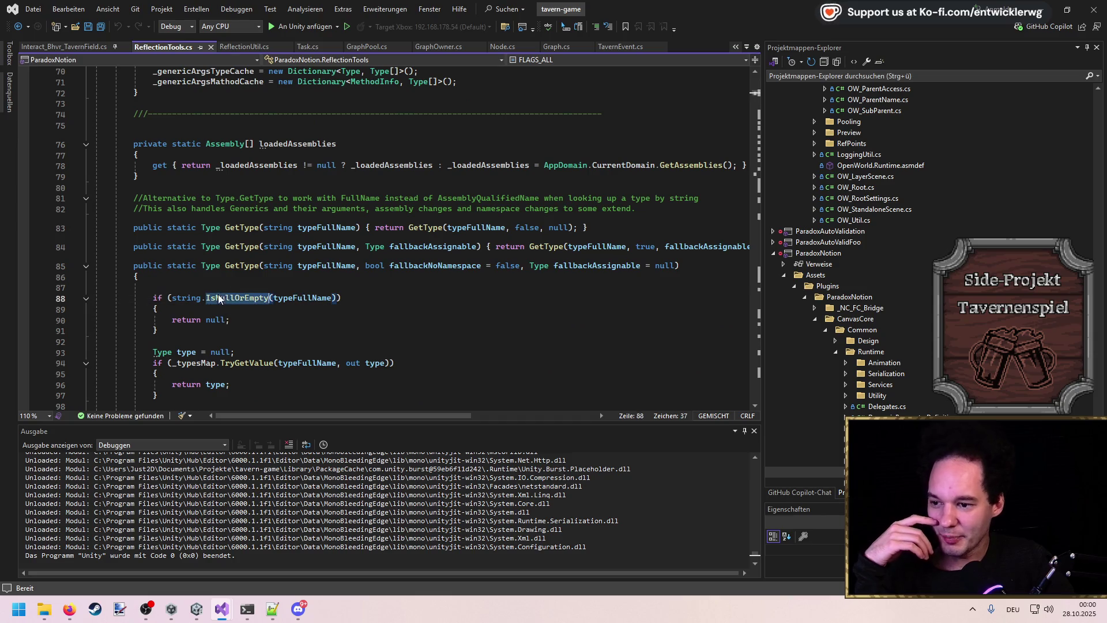
pyautogui.click(153, 240)
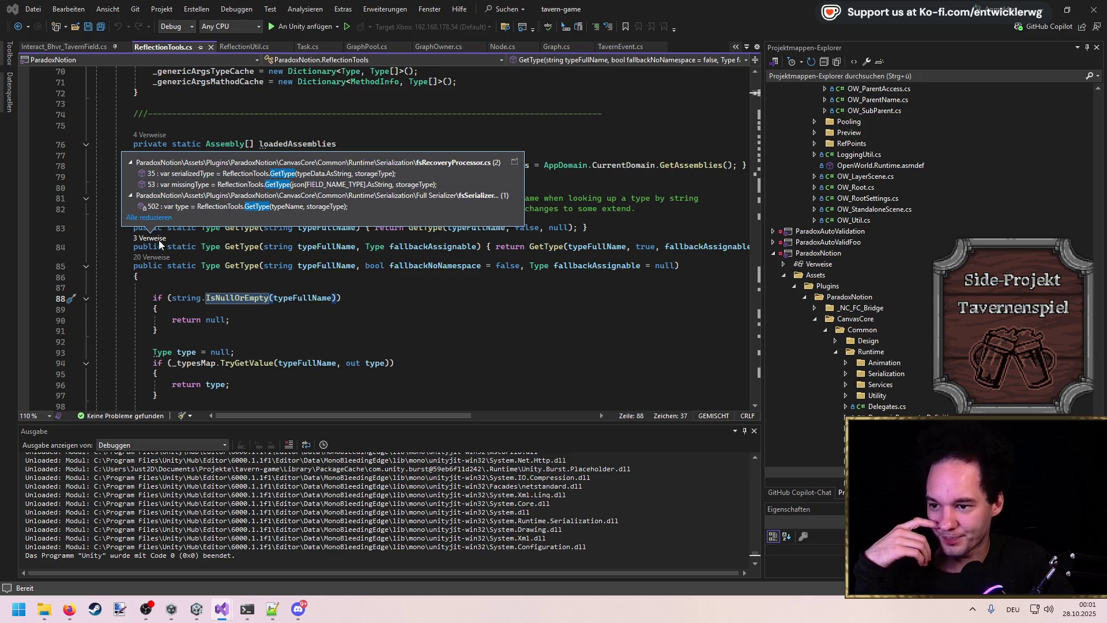
pyautogui.doubleClick(417, 210)
pyautogui.moveTo(754, 294); pyautogui.dragTo(753, 281)
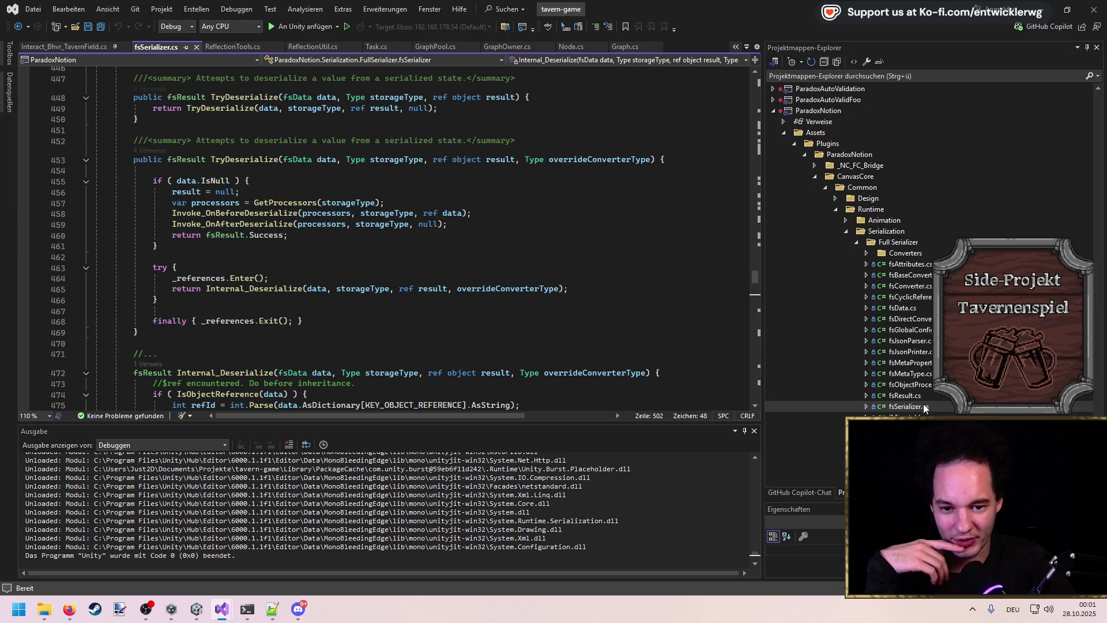
# Step: Open fsObjectProcessor.cs and fsJsonParser.cs from Solution Explorer
pyautogui.scroll(3, 418, 288)
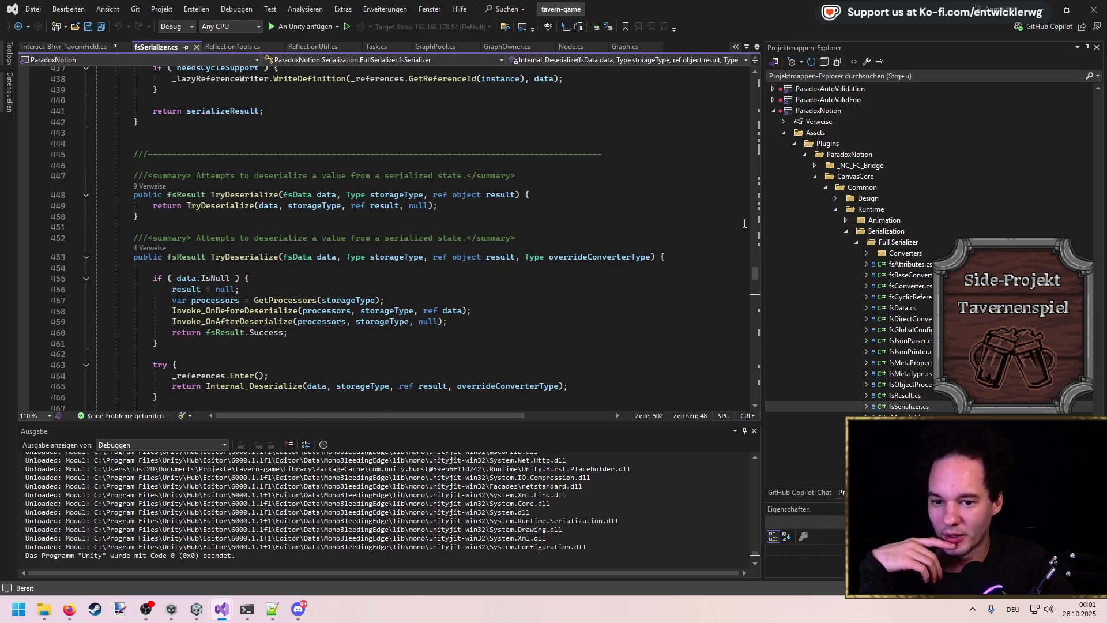
pyautogui.moveTo(755, 283)
pyautogui.mouseDown()
pyautogui.moveTo(752, 86)
pyautogui.moveTo(757, 173)
pyautogui.mouseUp()
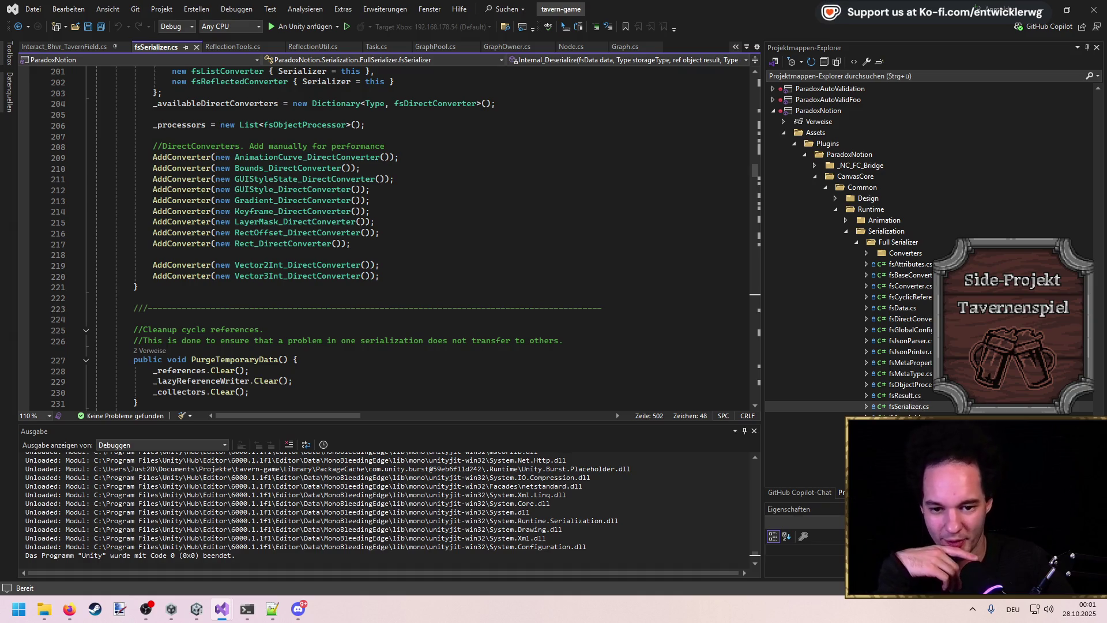
pyautogui.doubleClick(912, 385)
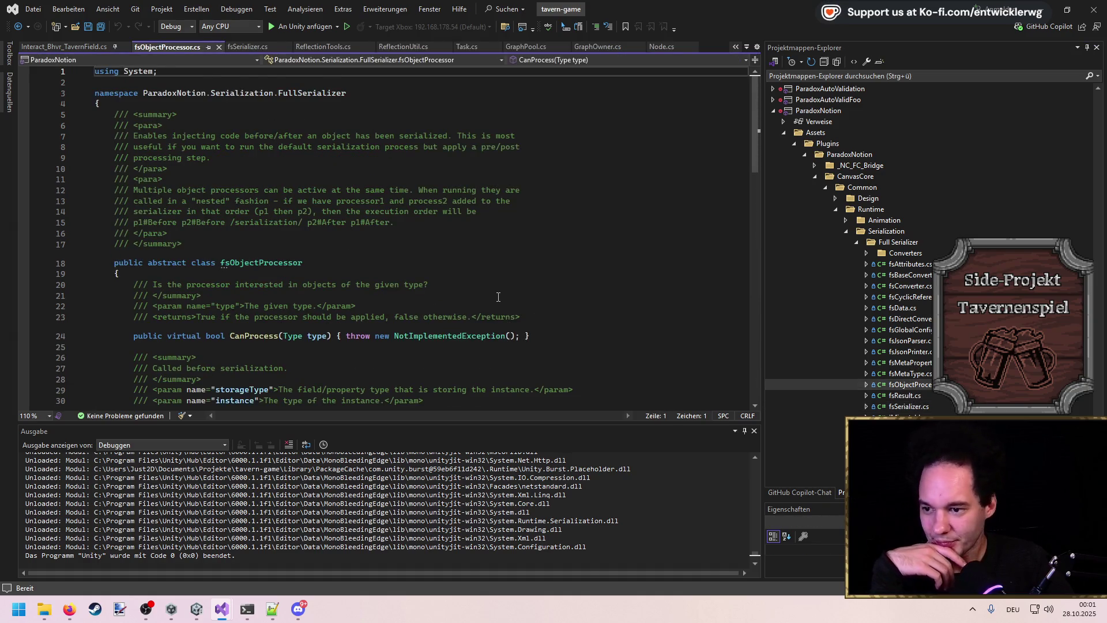
pyautogui.scroll(-8, 387, 236)
pyautogui.doubleClick(908, 341)
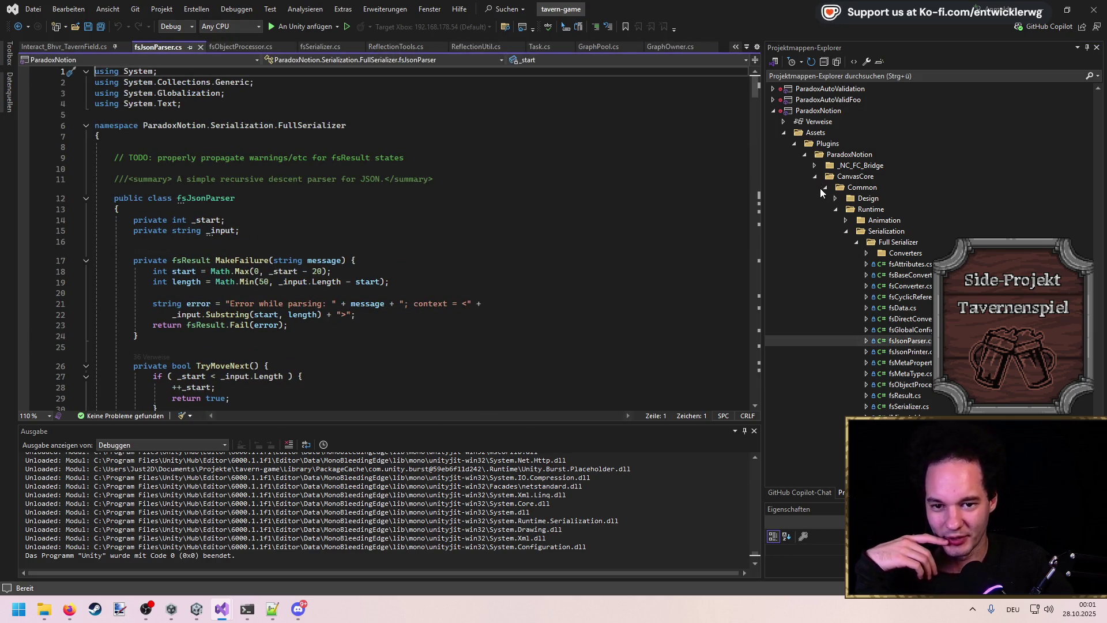
# Step: Collapse the Serialization and Tasks folders, expand the Graphs Internal folder, and return to Unity
pyautogui.click(845, 228)
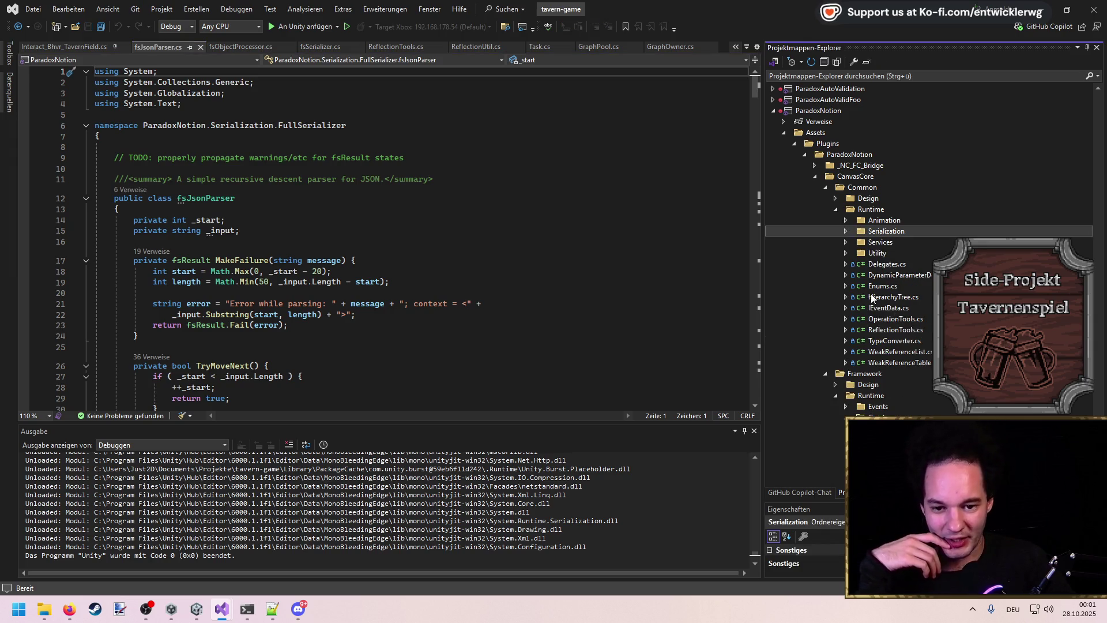
pyautogui.scroll(-5, 862, 408)
pyautogui.scroll(-2, 906, 323)
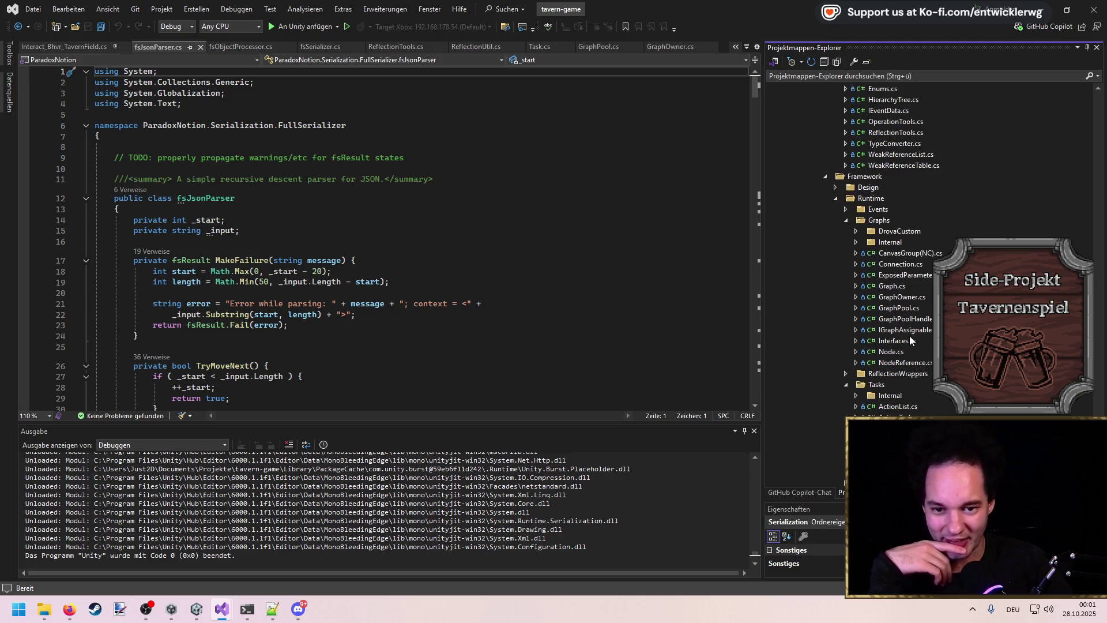
pyautogui.click(856, 209)
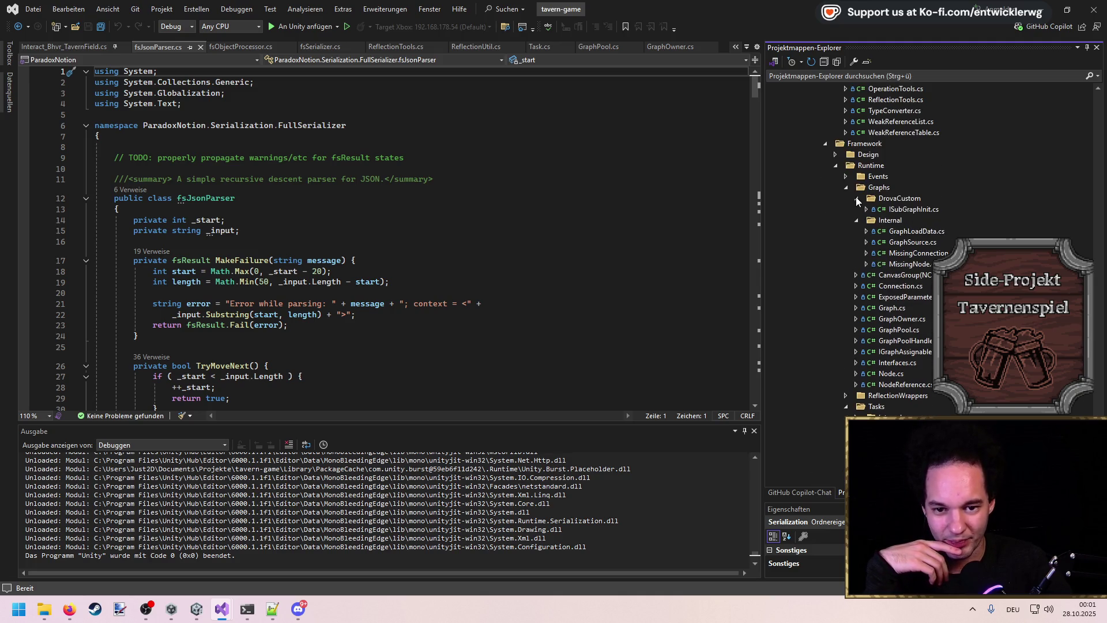
pyautogui.scroll(-4, 855, 210)
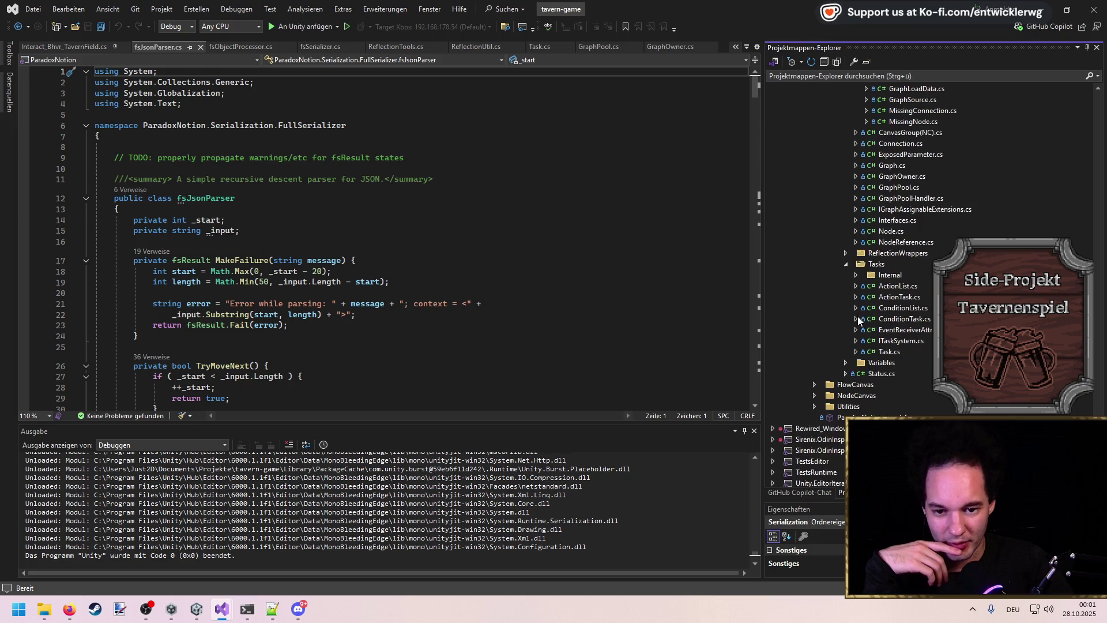
pyautogui.click(846, 264)
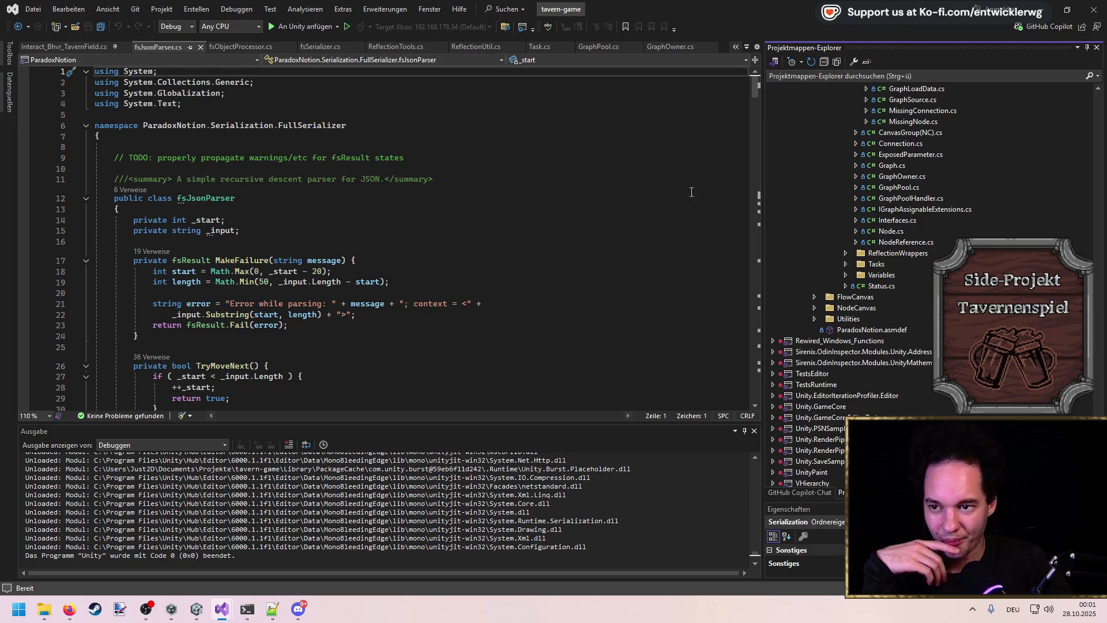
pyautogui.hotkey('alt', 'Tab')
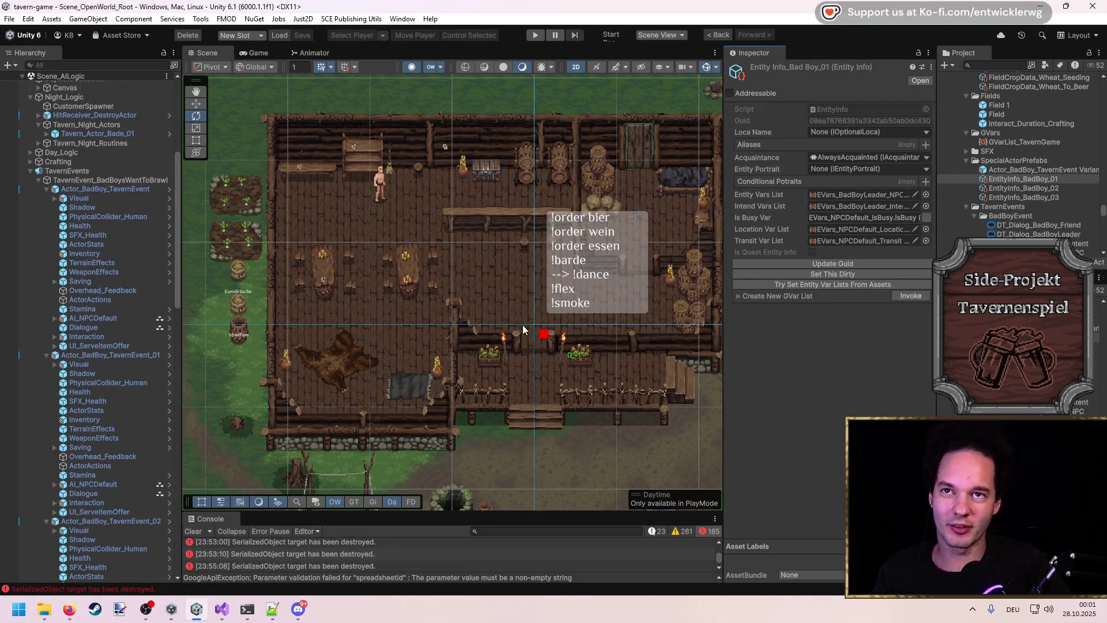
# Step: Pan the Scene view across the map below the tavern and back to the tavern
pyautogui.moveTo(524, 330); pyautogui.dragTo(412, 233)
pyautogui.moveTo(463, 340); pyautogui.dragTo(443, 306)
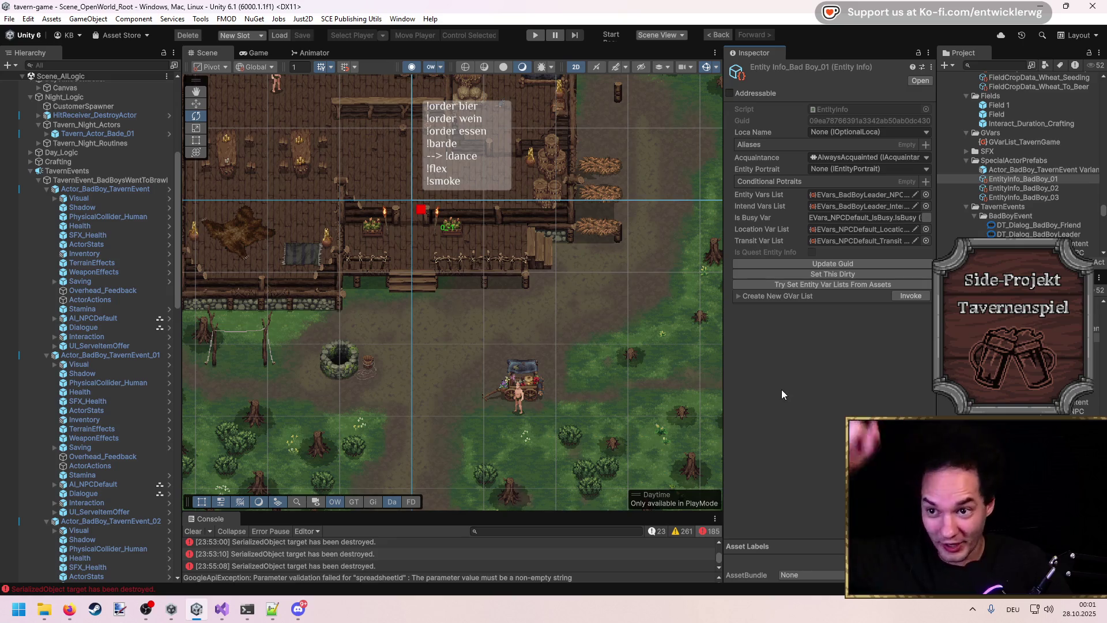
pyautogui.moveTo(271, 320); pyautogui.dragTo(402, 328)
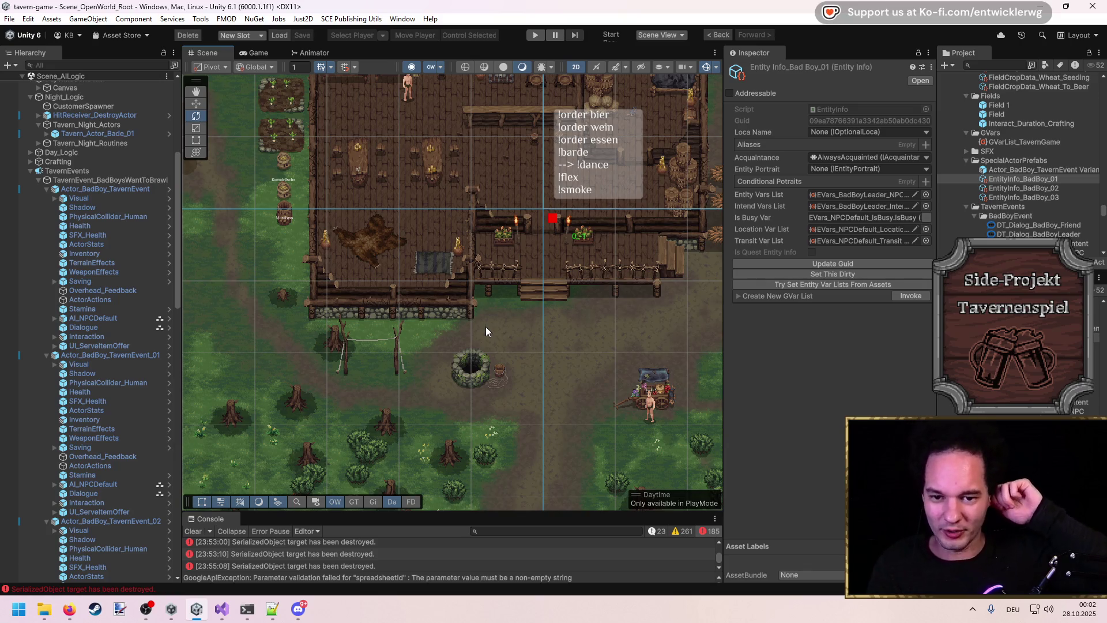
pyautogui.moveTo(512, 230)
pyautogui.mouseDown()
pyautogui.moveTo(437, 296)
pyautogui.moveTo(476, 318)
pyautogui.moveTo(443, 371)
pyautogui.moveTo(451, 363)
pyautogui.mouseUp()
pyautogui.scroll(1, 476, 320)
pyautogui.scroll(-1, 443, 371)
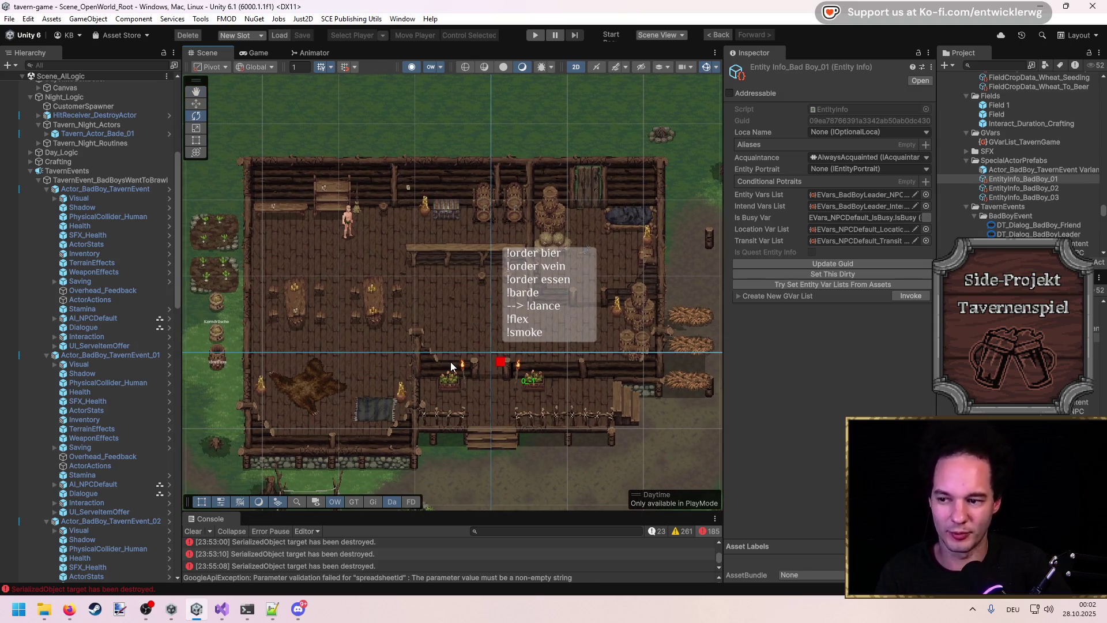
# Step: Clear all Console log entries and drag the splitter up to make the Console taller
pyautogui.click(194, 531)
pyautogui.moveTo(422, 528); pyautogui.dragTo(420, 518)
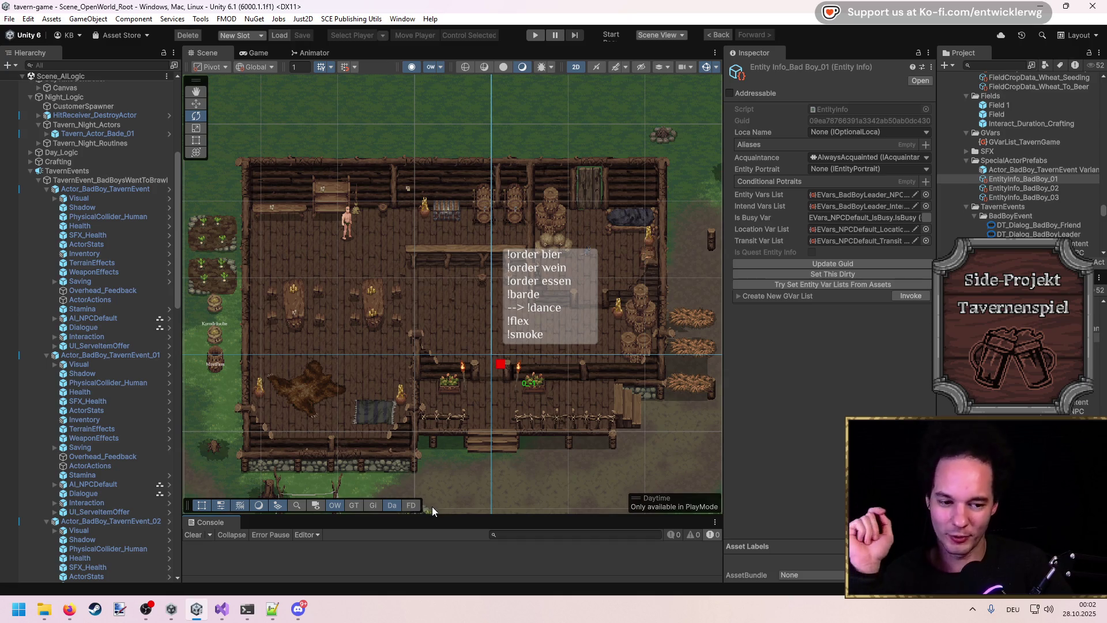
pyautogui.moveTo(424, 512); pyautogui.dragTo(430, 480)
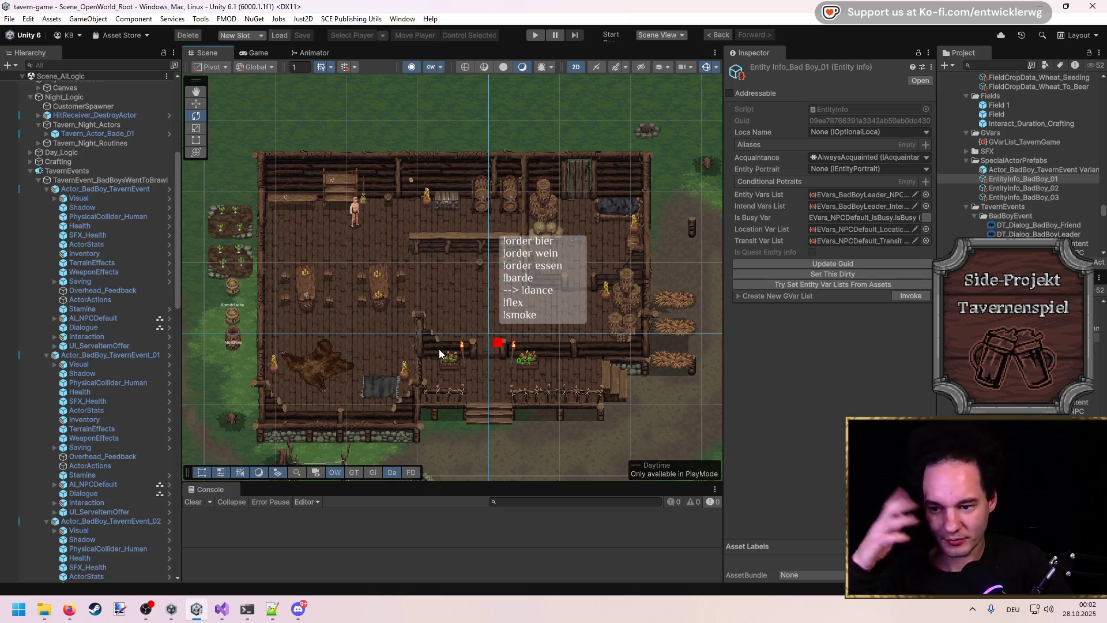
pyautogui.moveTo(442, 351)
pyautogui.mouseDown()
pyautogui.moveTo(441, 326)
pyautogui.moveTo(477, 317)
pyautogui.mouseUp()
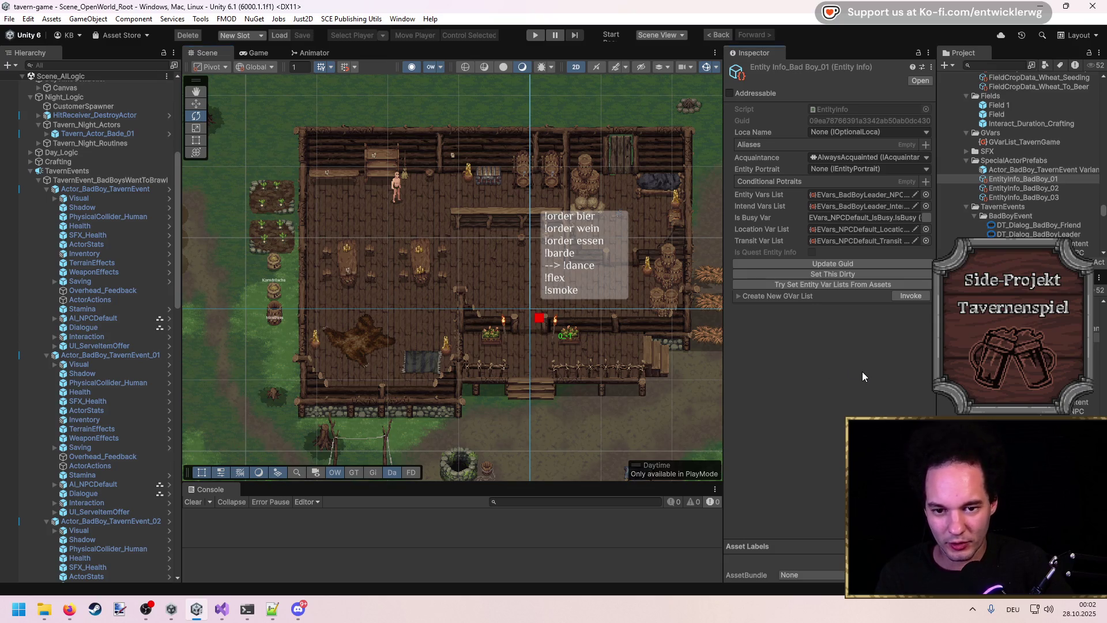
pyautogui.moveTo(715, 331); pyautogui.dragTo(638, 283)
# Step: Inspect the START node of the DT_Dialog_BadBoyLeader graph, then close the graph editor
pyautogui.click(1038, 234)
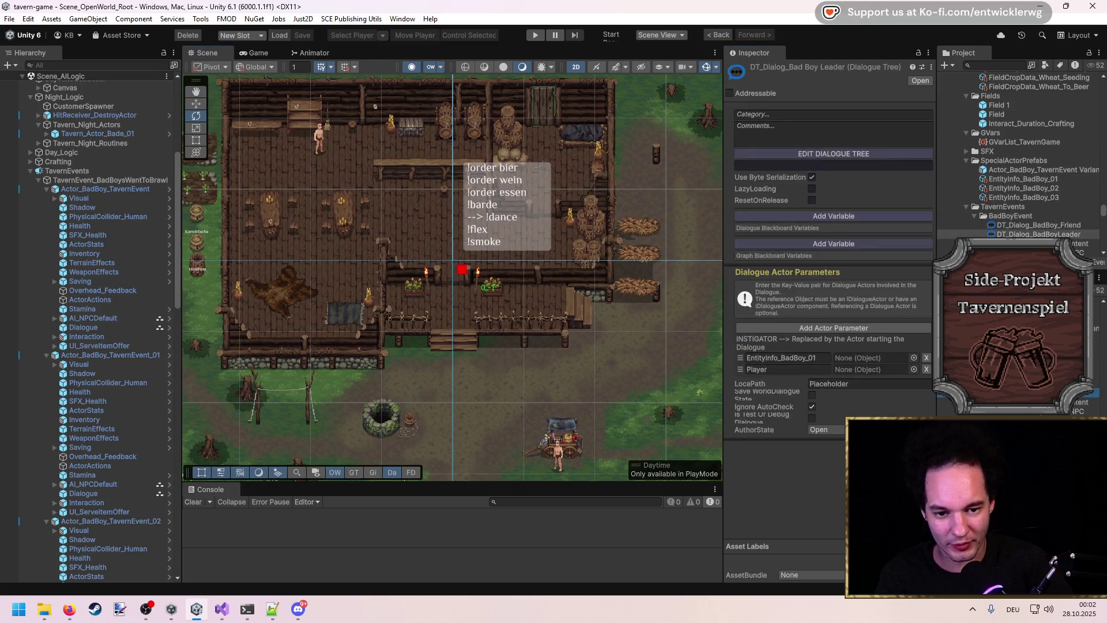
pyautogui.click(834, 153)
pyautogui.scroll(-3, 518, 323)
pyautogui.scroll(3, 483, 270)
pyautogui.scroll(-2, 327, 330)
pyautogui.scroll(1, 452, 331)
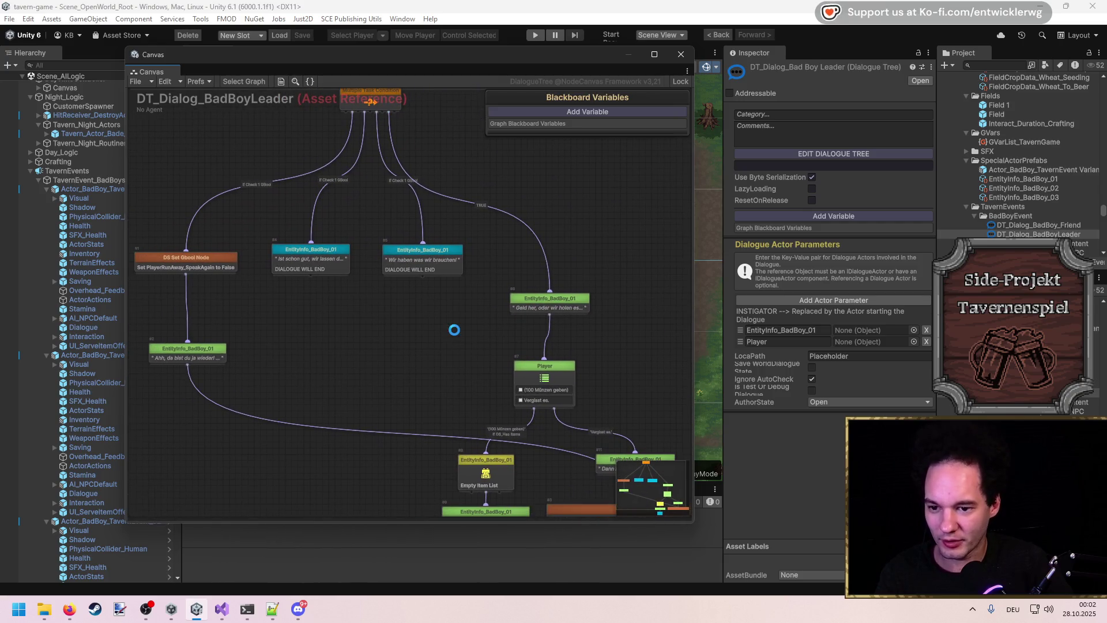
pyautogui.scroll(-3, 448, 323)
pyautogui.scroll(2, 370, 254)
pyautogui.moveTo(370, 254); pyautogui.dragTo(460, 368)
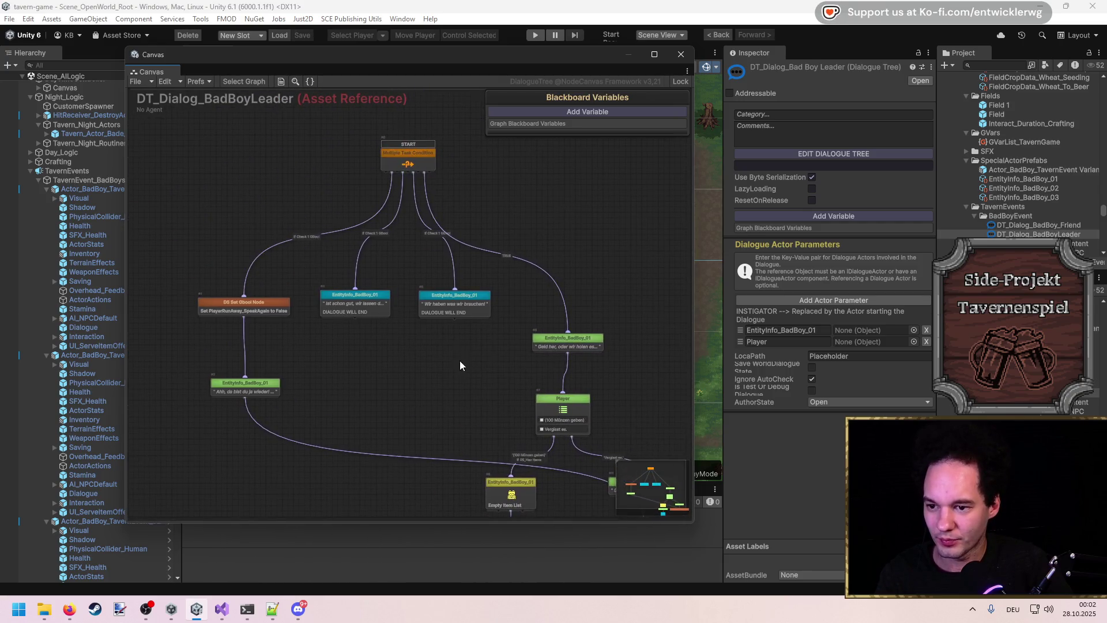
pyautogui.click(682, 55)
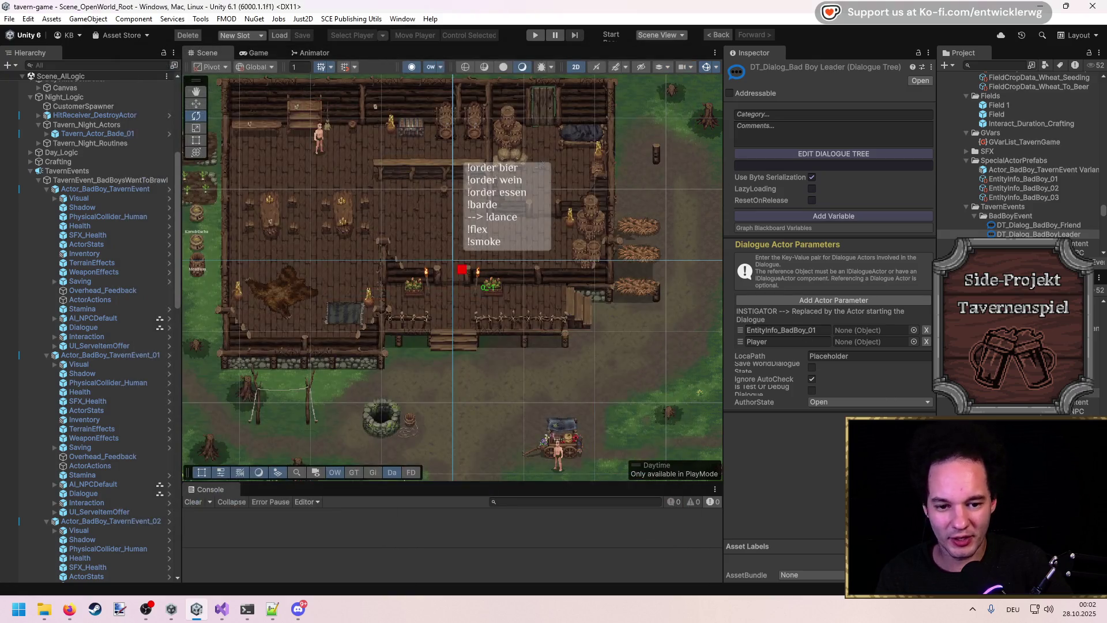
# Step: Add a SpeakWithPlayerInit GBool to the Bad Boy Leader intent variables and reopen DT_Dialog_BadBoyLeader
pyautogui.click(946, 402)
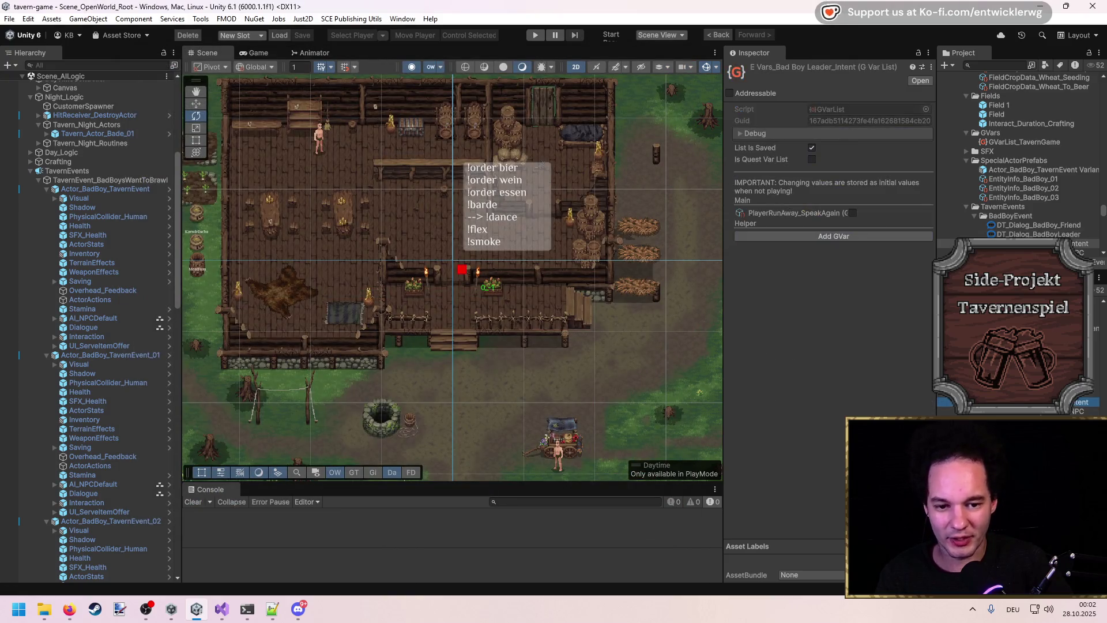
pyautogui.click(835, 237)
pyautogui.click(769, 243)
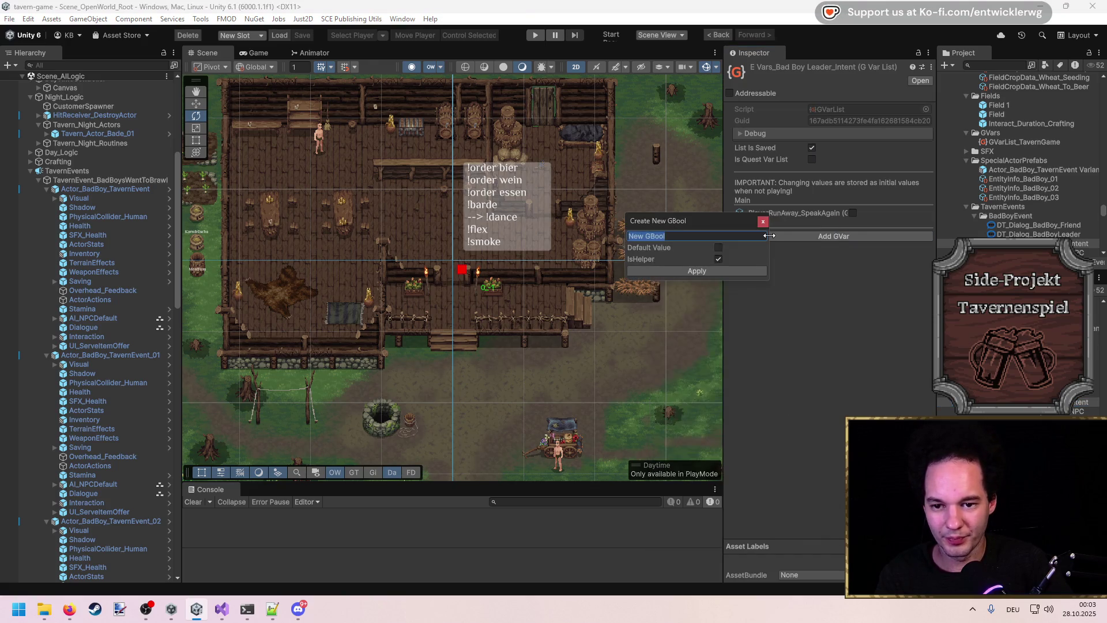
pyautogui.write('S')
pyautogui.press('BackSpace')
pyautogui.press('BackSpace')
pyautogui.press('BackSpace')
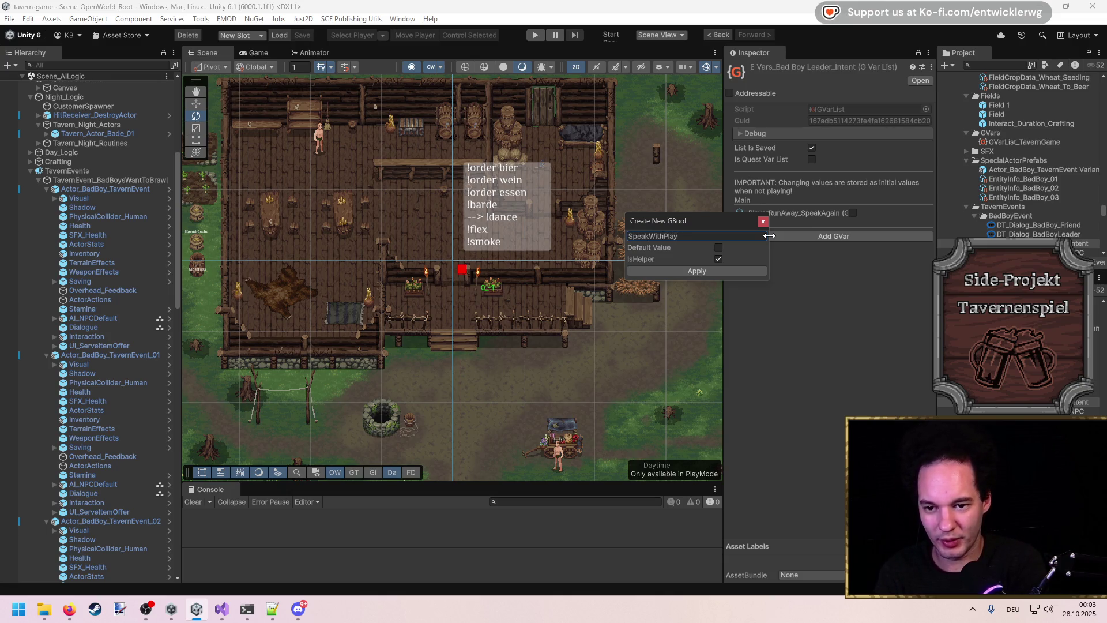
pyautogui.click(736, 271)
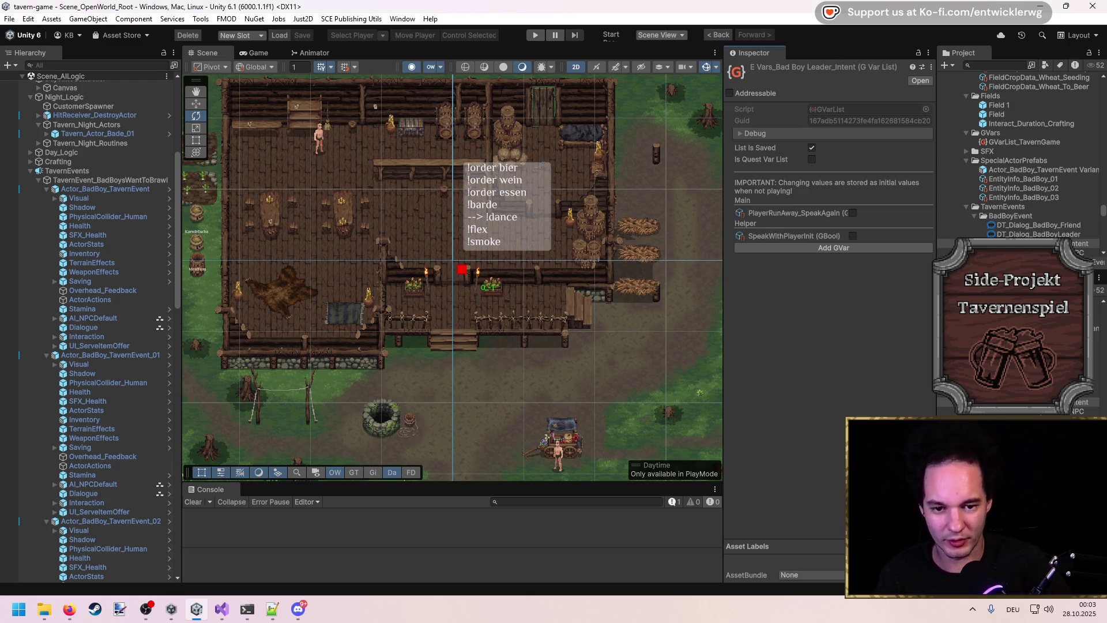
pyautogui.doubleClick(1032, 234)
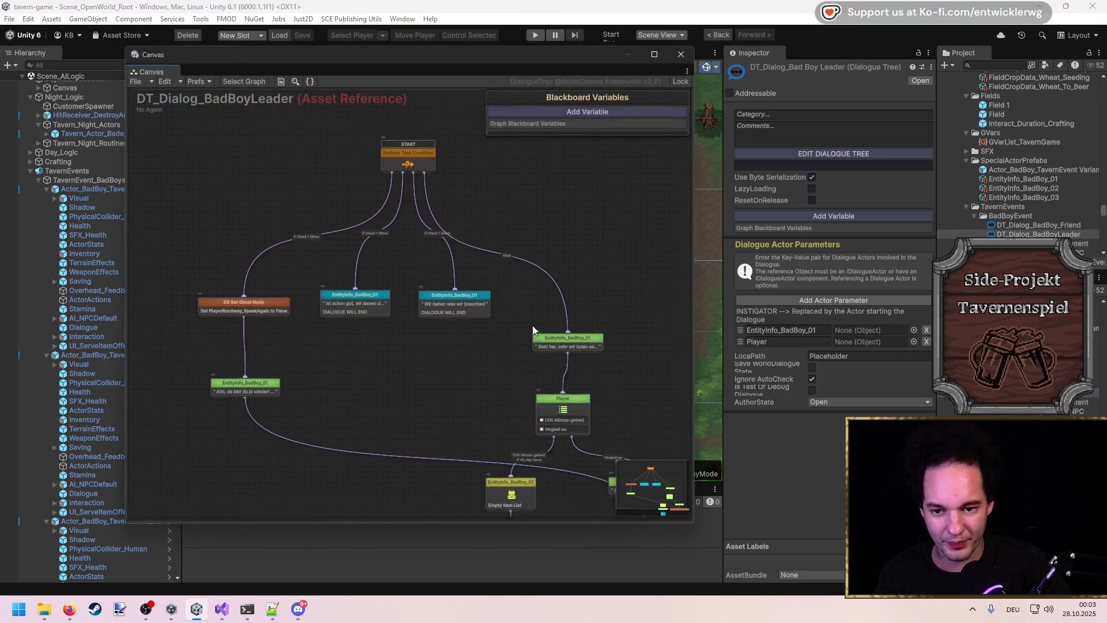
# Step: Give a branch leaving START a GBool Condition Task checking BadBoyLeader_Intent.SpeakWithPlayerInit
pyautogui.click(520, 263)
pyautogui.click(283, 133)
pyautogui.write('gb')
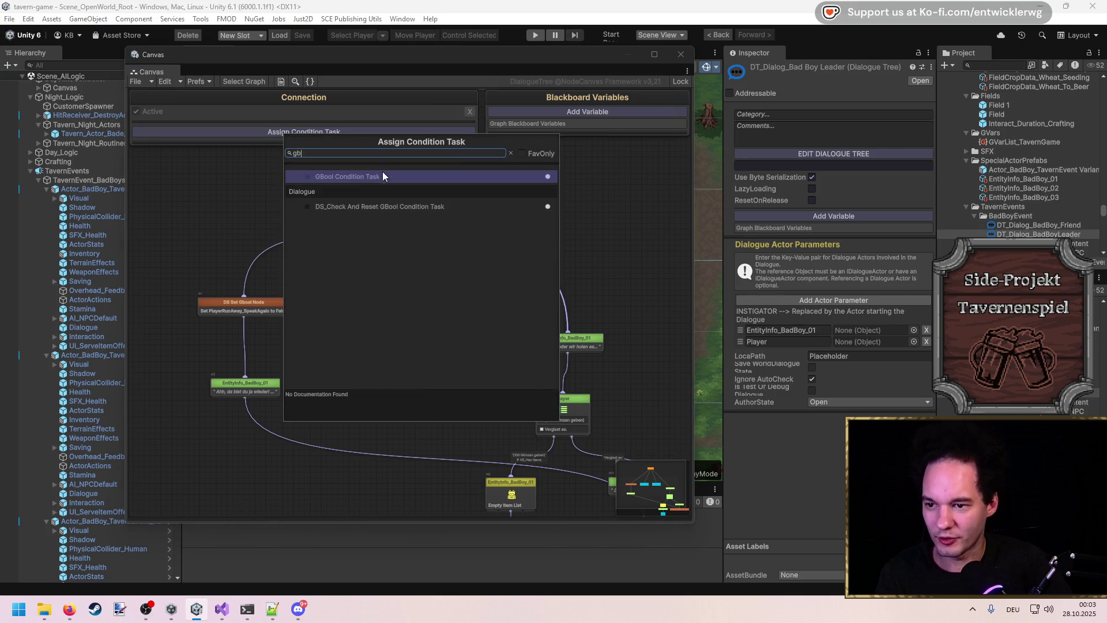
pyautogui.click(353, 179)
pyautogui.click(447, 210)
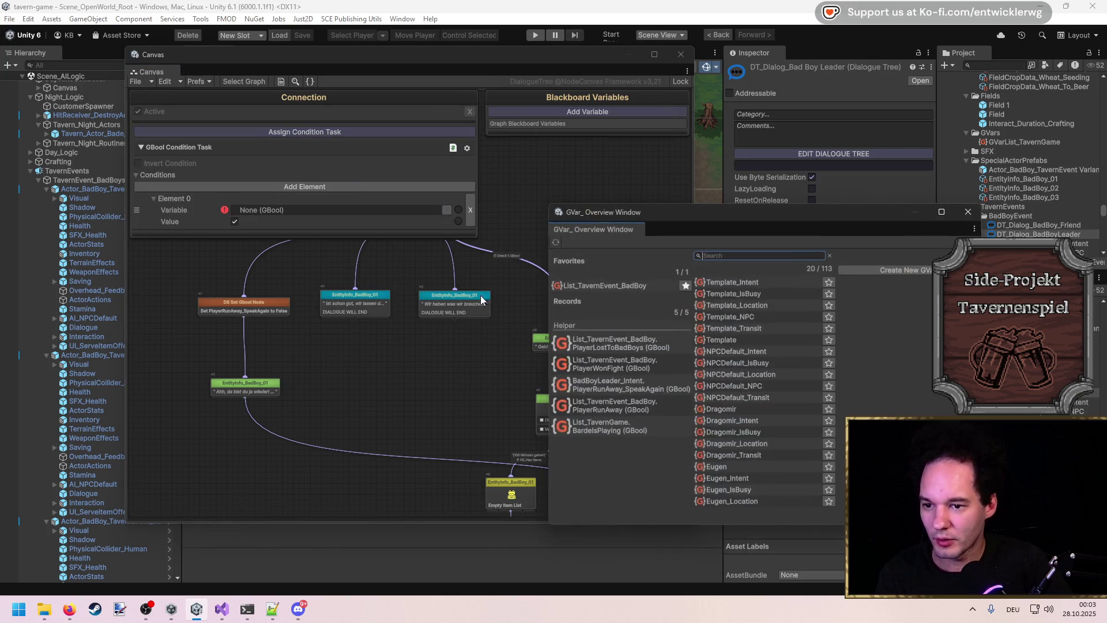
pyautogui.click(617, 285)
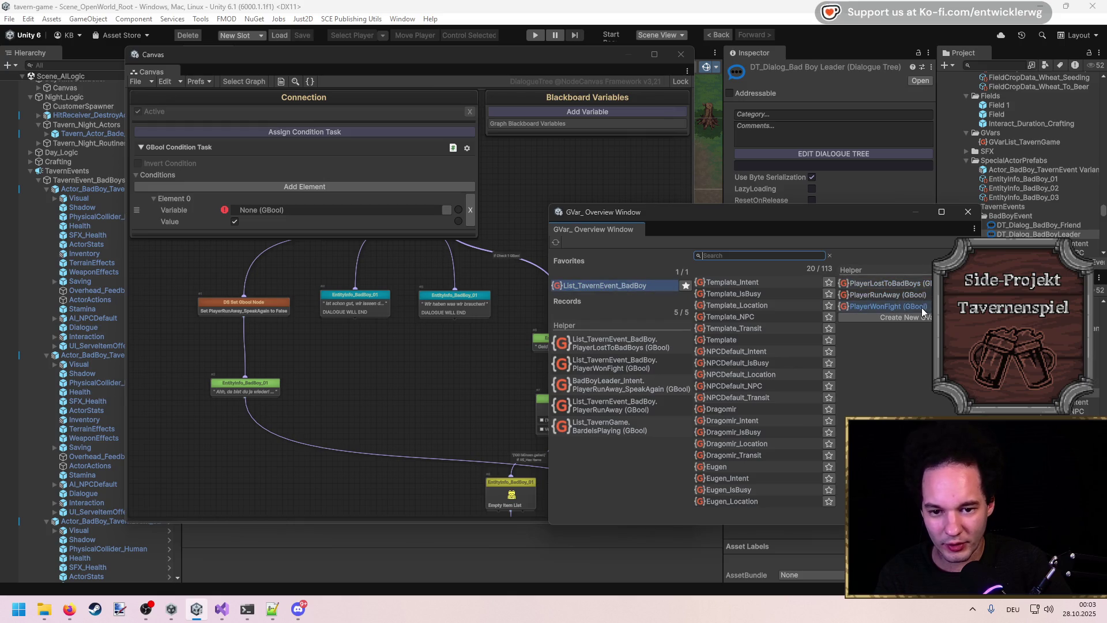
pyautogui.click(885, 283)
pyautogui.click(447, 210)
pyautogui.write('bad boy')
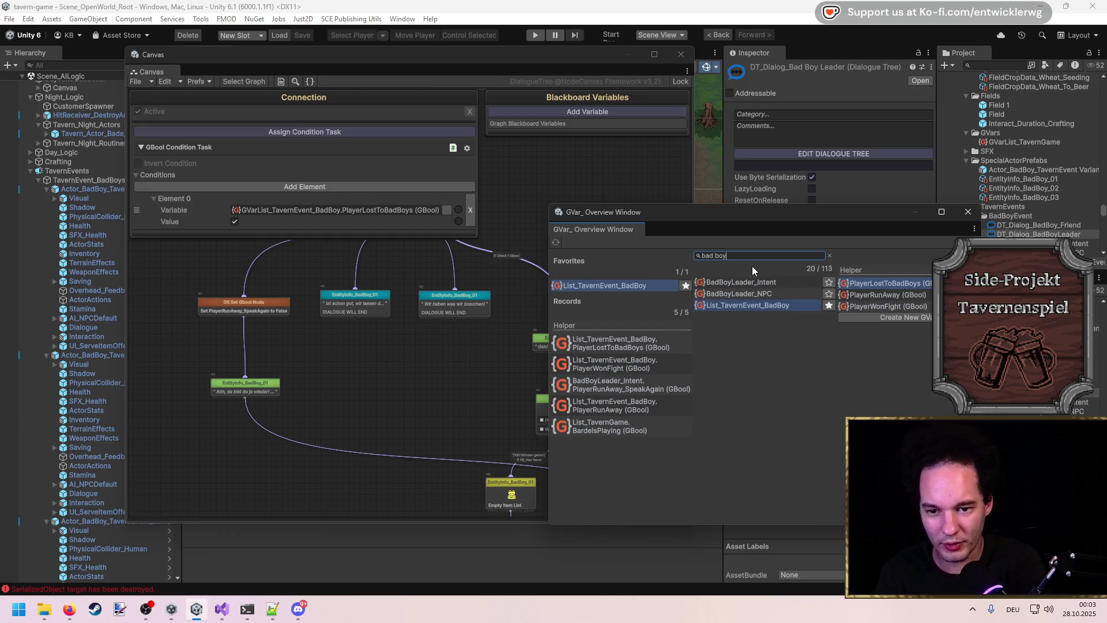
pyautogui.click(755, 283)
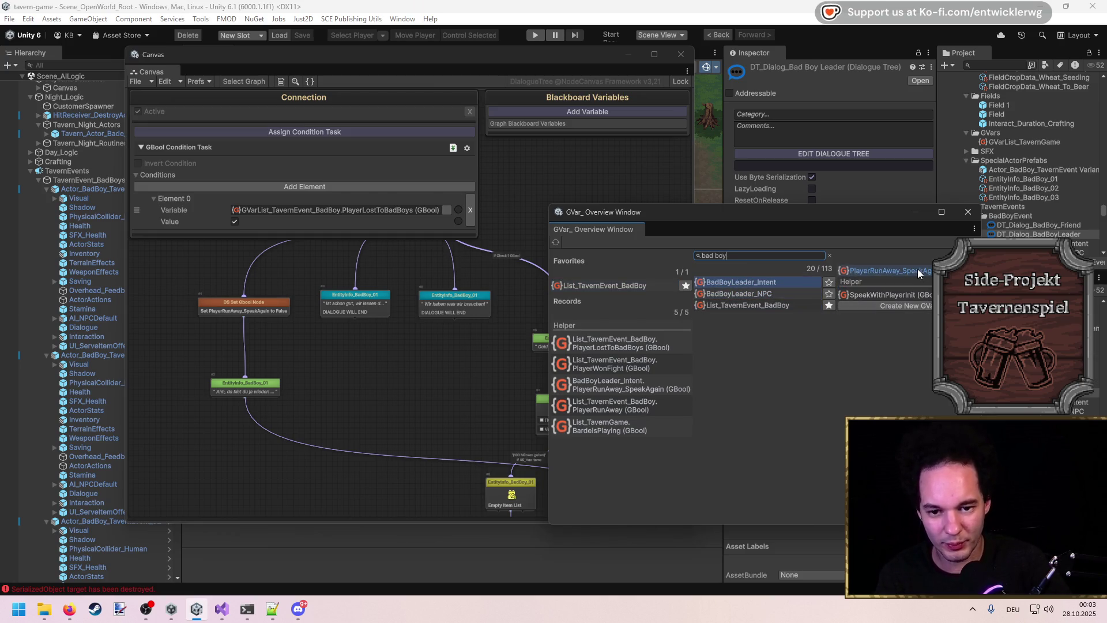
pyautogui.click(912, 295)
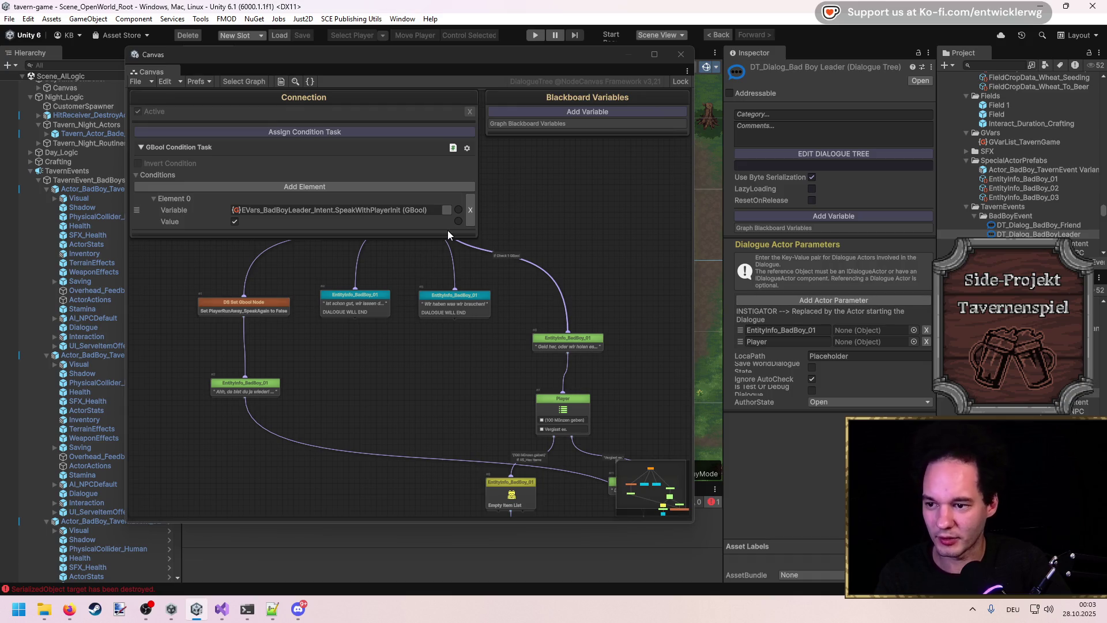
pyautogui.click(569, 292)
pyautogui.scroll(-5, 565, 279)
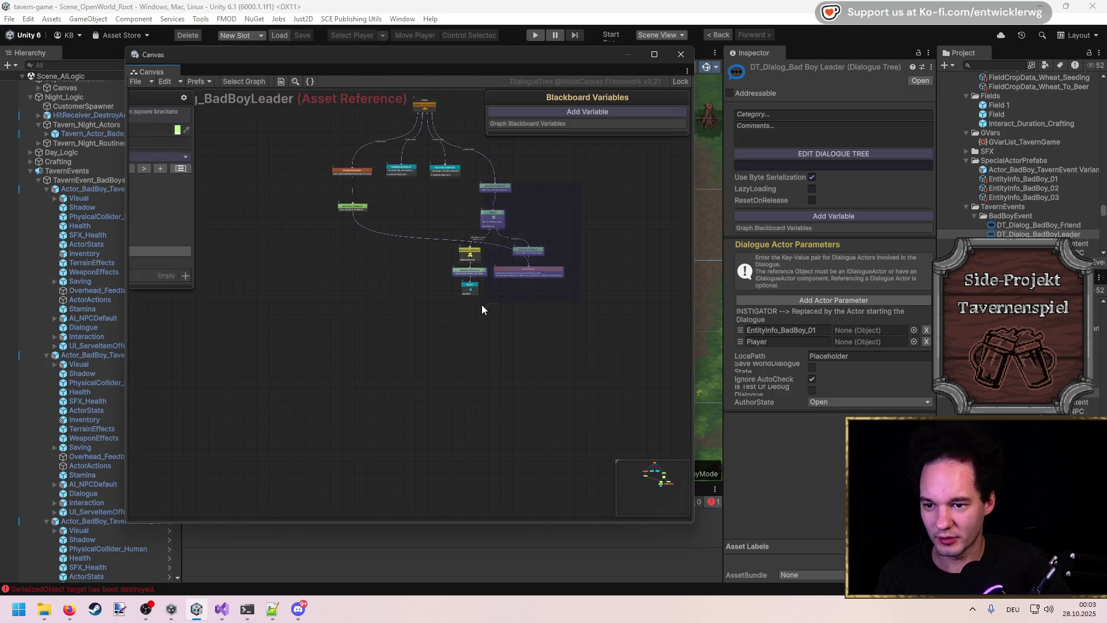
# Step: Duplicate dialogue node #11 and connect the START node to the copy
pyautogui.moveTo(507, 190)
pyautogui.mouseDown()
pyautogui.moveTo(282, 198)
pyautogui.moveTo(294, 173)
pyautogui.mouseUp()
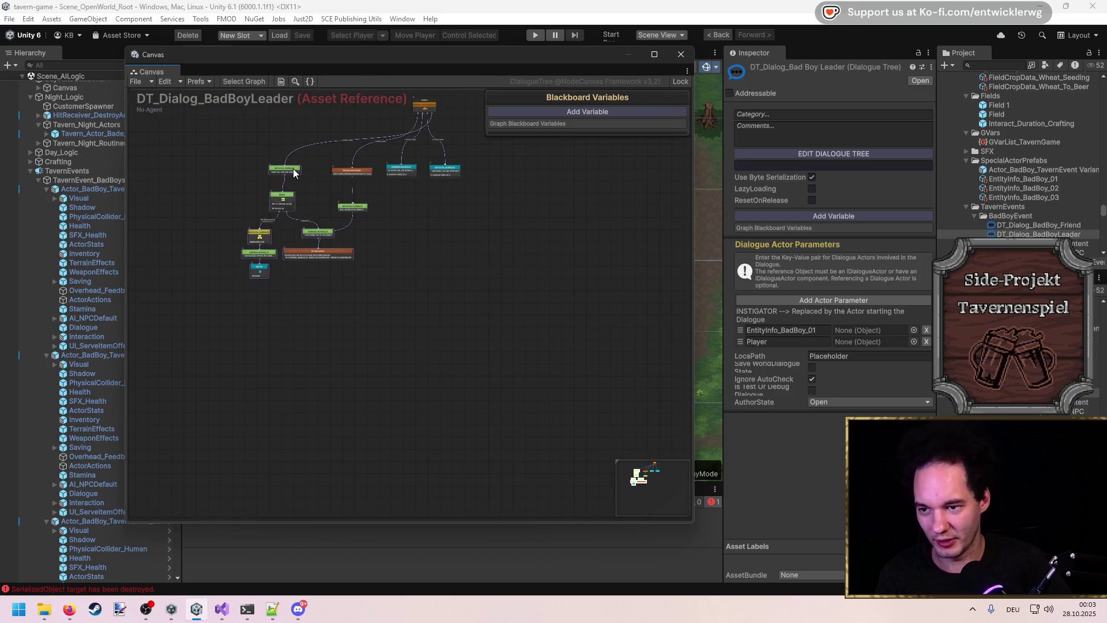
pyautogui.scroll(3, 348, 165)
pyautogui.scroll(-2, 551, 272)
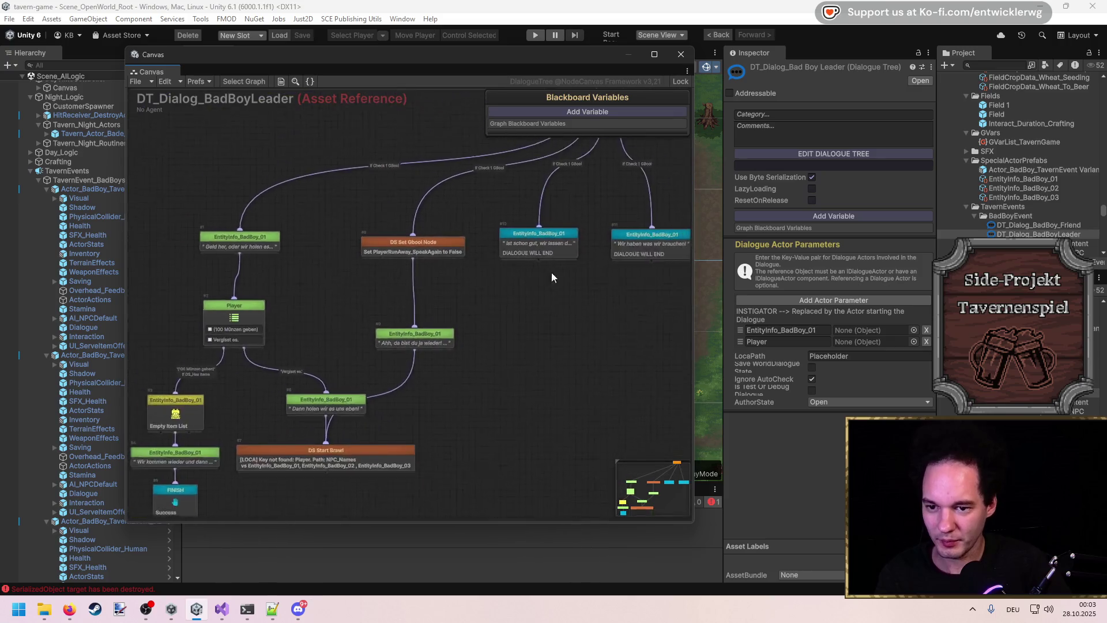
pyautogui.scroll(4, 380, 155)
pyautogui.click(450, 327)
pyautogui.hotkey('ctrl', 'd')
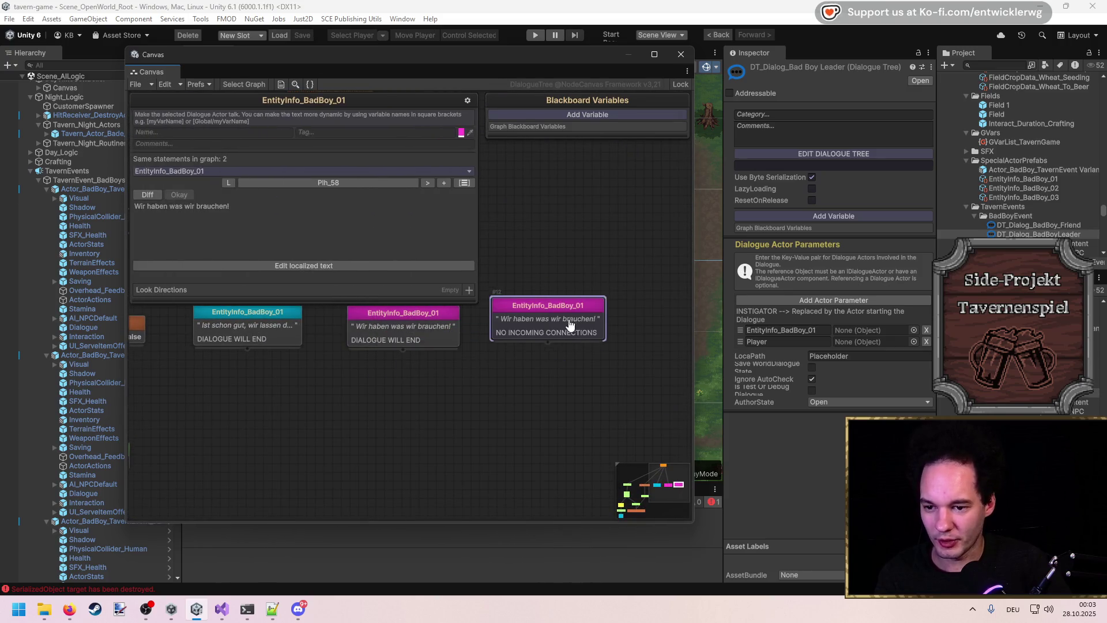
pyautogui.click(486, 230)
pyautogui.scroll(-2, 486, 230)
pyautogui.moveTo(392, 148); pyautogui.dragTo(524, 300)
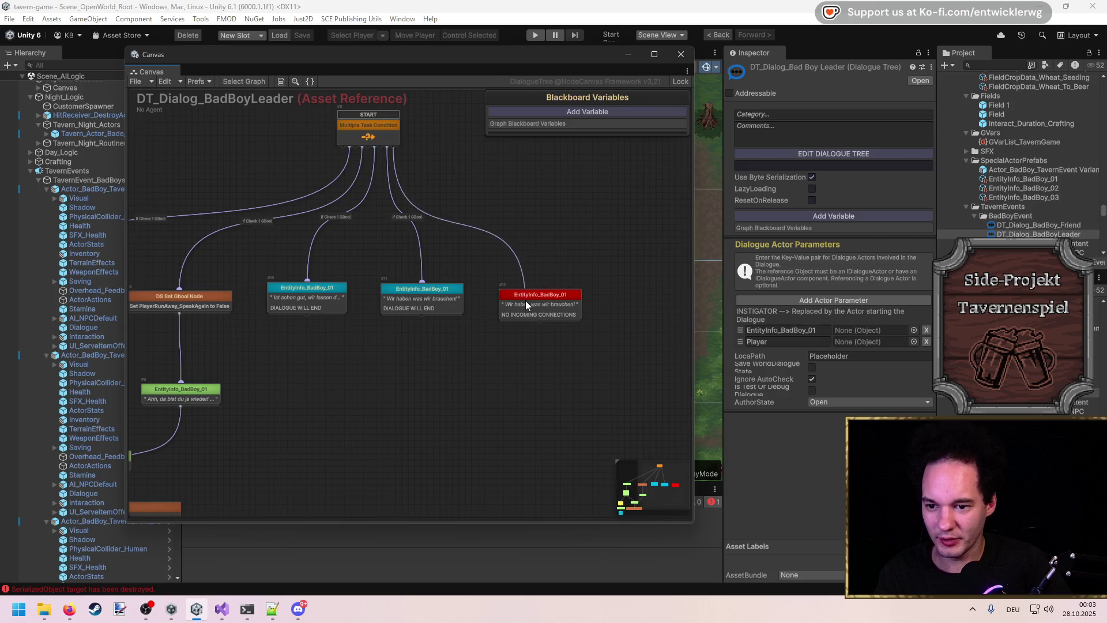
# Step: Give the new node text key Plh_59 and the line 'Grmpf'
pyautogui.click(538, 297)
pyautogui.click(427, 180)
pyautogui.click(324, 251)
pyautogui.write('Grmph')
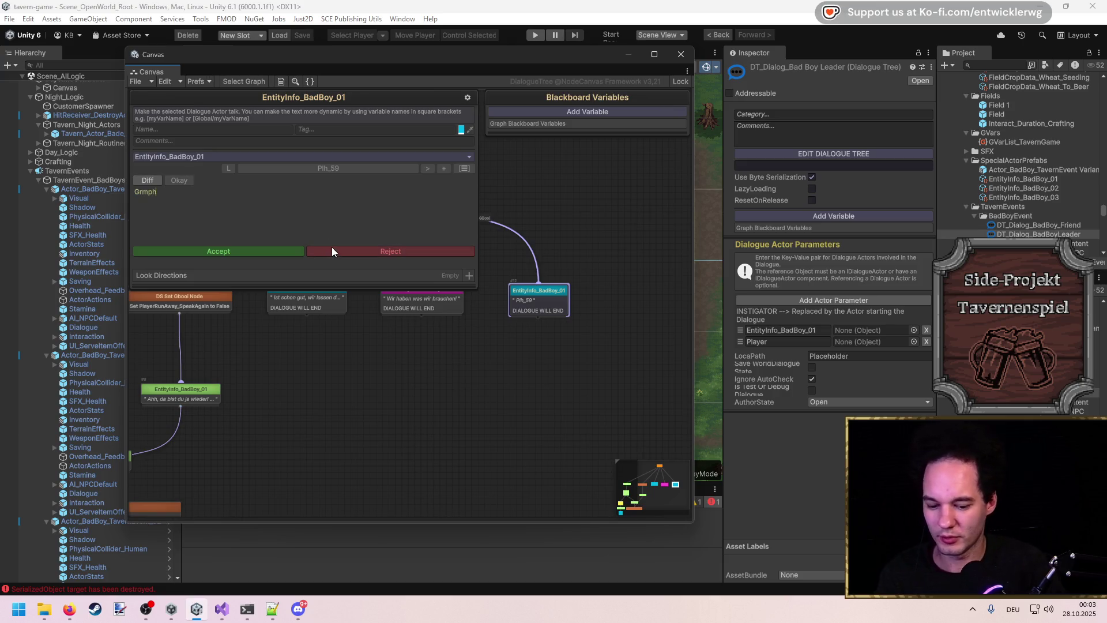
pyautogui.write('f')
pyautogui.click(297, 251)
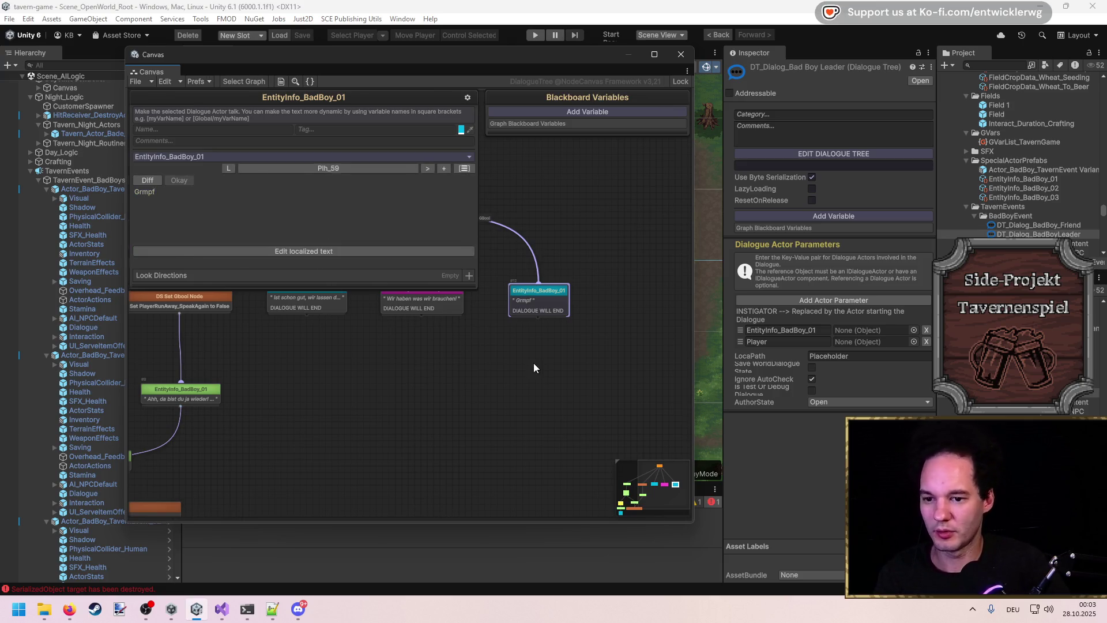
pyautogui.click(536, 362)
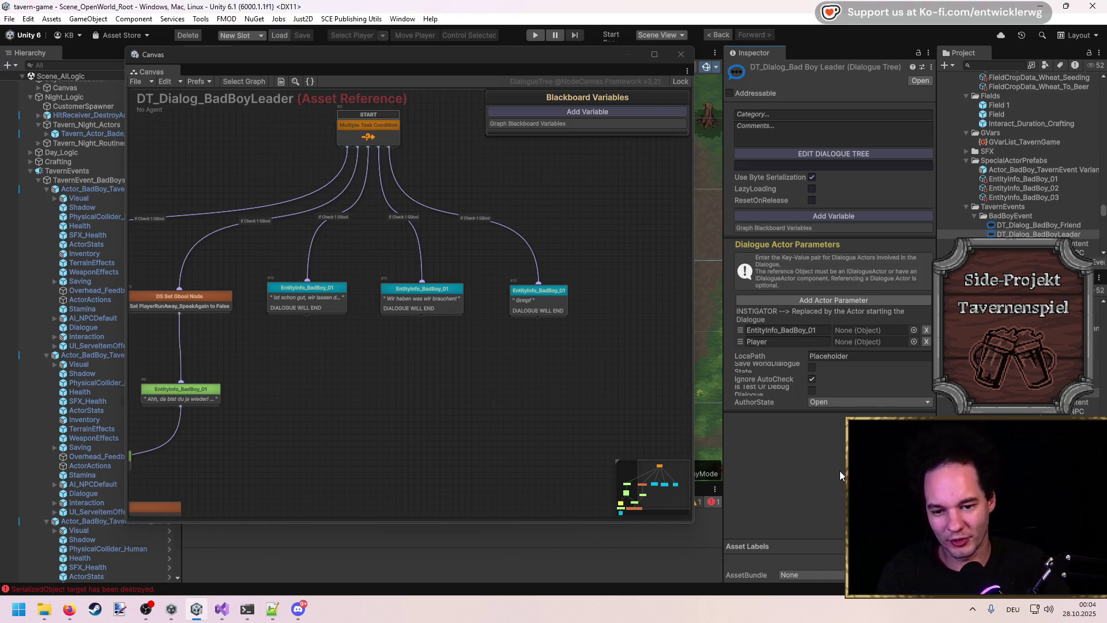
# Step: Clear the Console messages and restore the graph window's size and position
pyautogui.moveTo(564, 523); pyautogui.dragTo(562, 470)
pyautogui.click(196, 502)
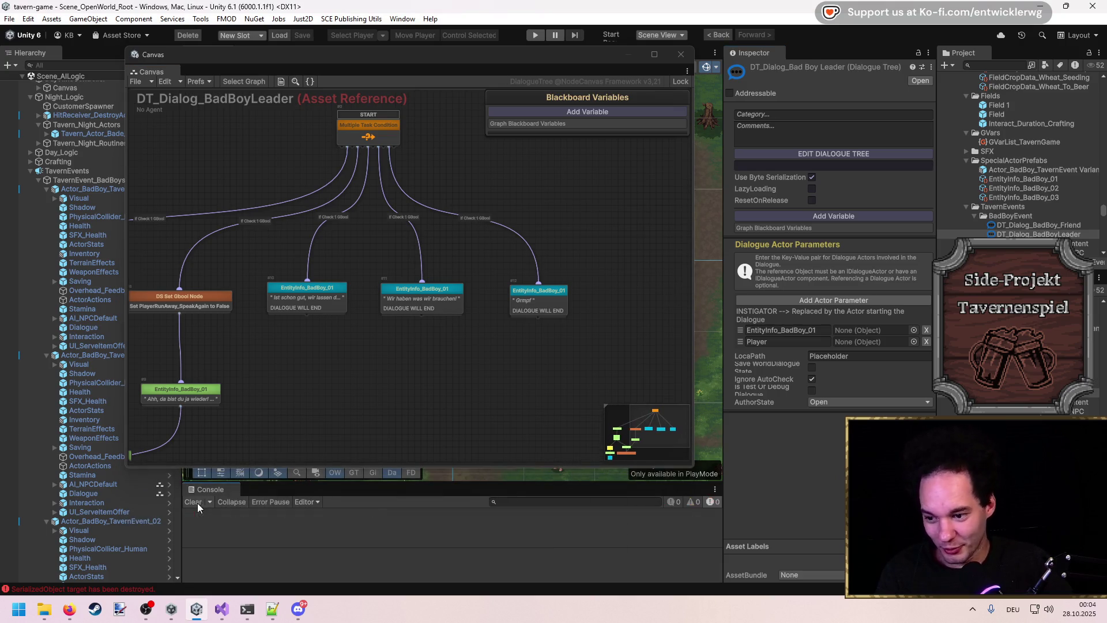
pyautogui.moveTo(358, 466); pyautogui.dragTo(349, 524)
pyautogui.moveTo(437, 51)
pyautogui.mouseDown()
pyautogui.moveTo(487, 54)
pyautogui.moveTo(470, 49)
pyautogui.mouseUp()
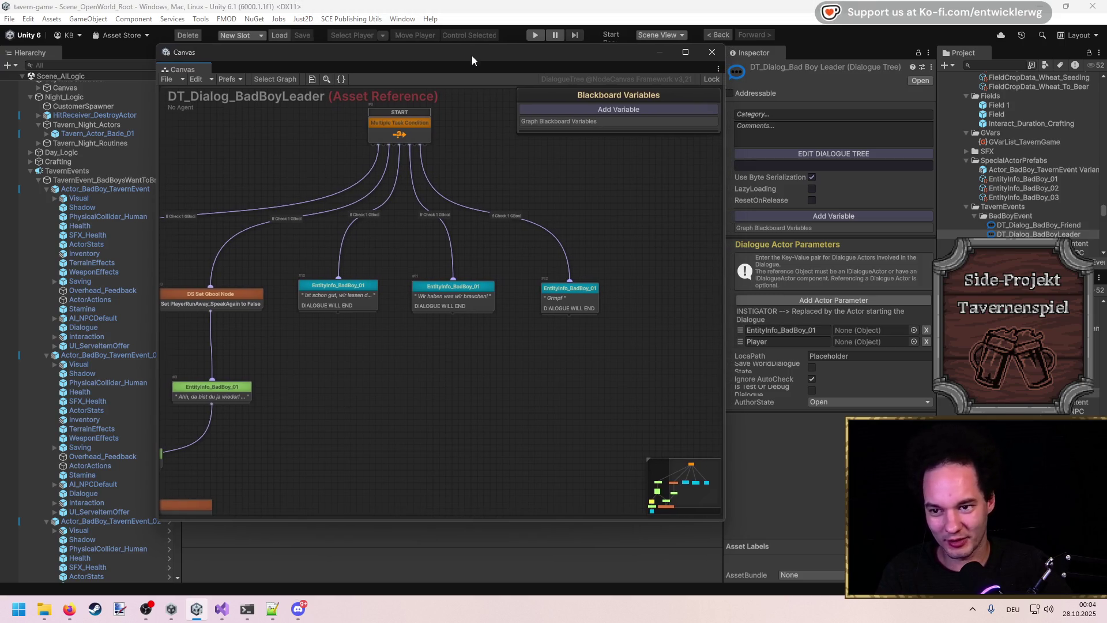
pyautogui.moveTo(410, 340); pyautogui.dragTo(448, 371)
pyautogui.scroll(3, 633, 306)
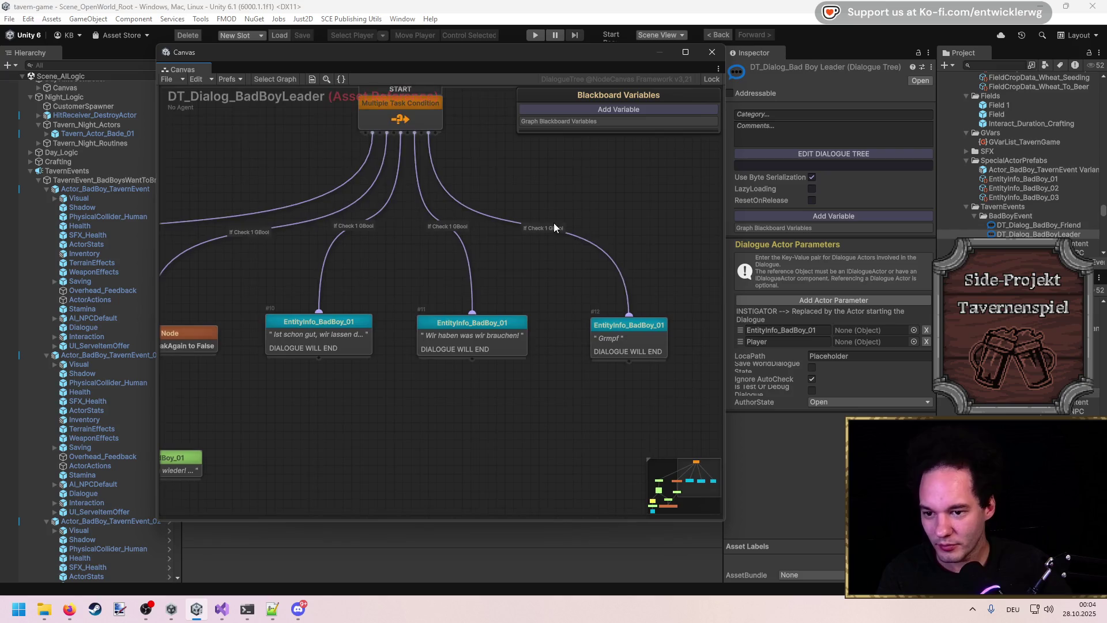
# Step: Remove the new branch's condition, close the graph, and select DT_Dialog_BadBoy_Friend
pyautogui.click(554, 228)
pyautogui.click(502, 149)
pyautogui.click(534, 186)
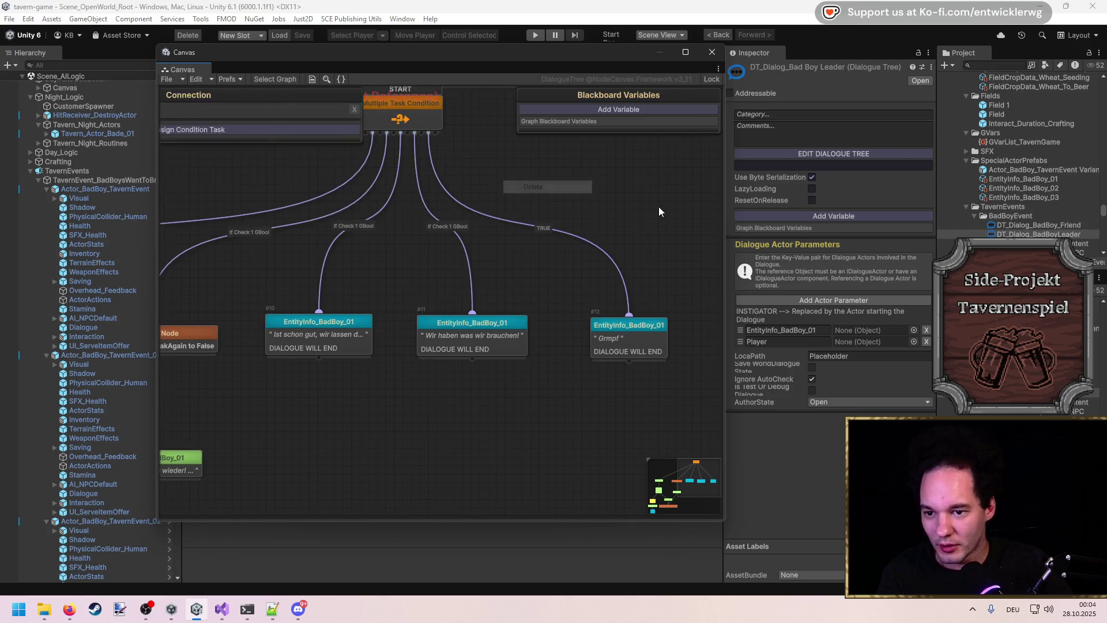
pyautogui.click(641, 355)
pyautogui.click(643, 250)
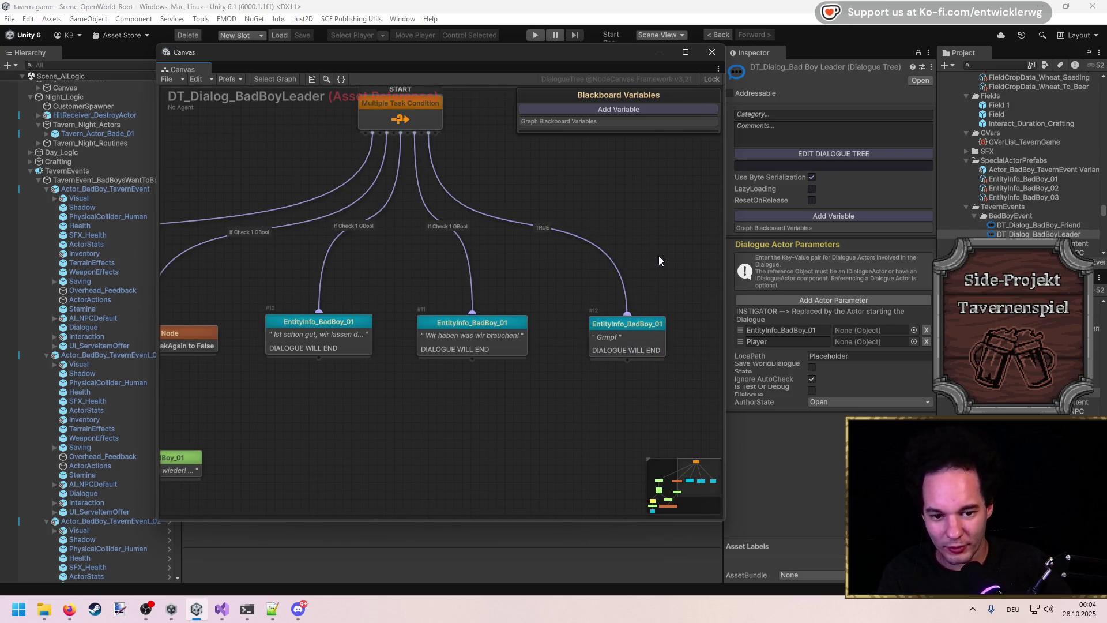
pyautogui.click(712, 51)
pyautogui.click(1039, 225)
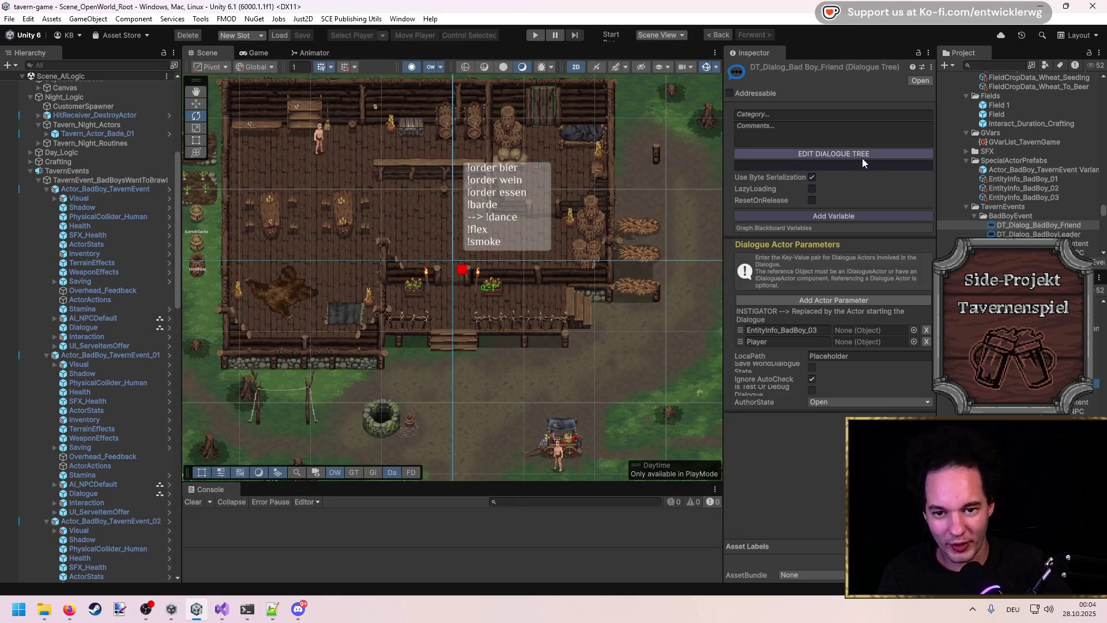
# Step: Give the BadBoy_Friend START node new key Plh_60 reading 'Sprich mit Leader.' and close the editor
pyautogui.click(861, 156)
pyautogui.click(420, 239)
pyautogui.click(475, 181)
pyautogui.click(313, 251)
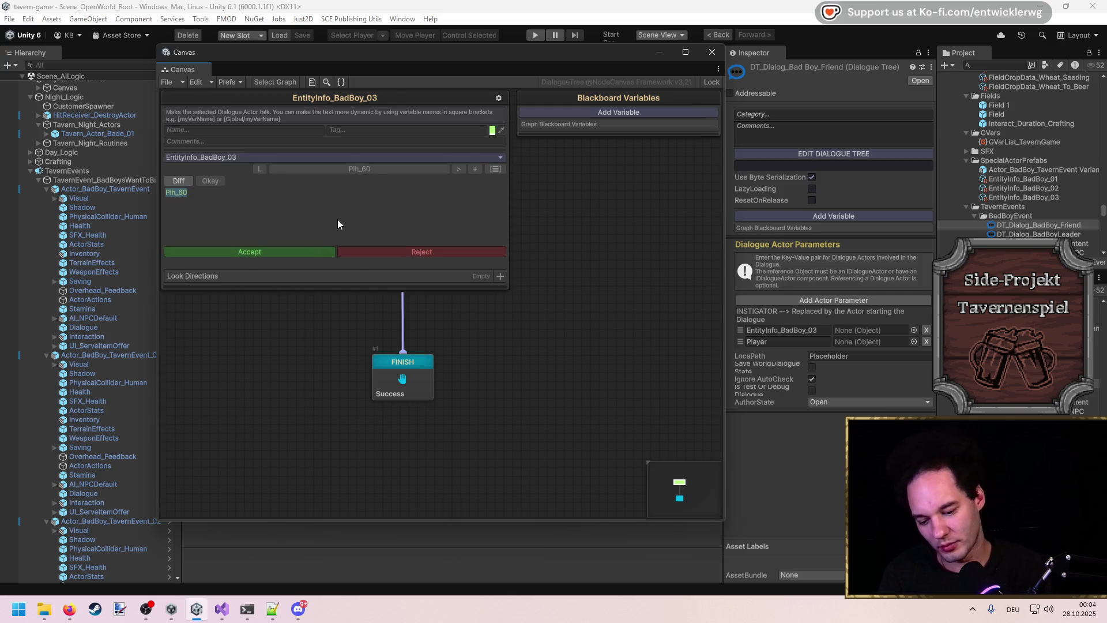
pyautogui.write('Was wil')
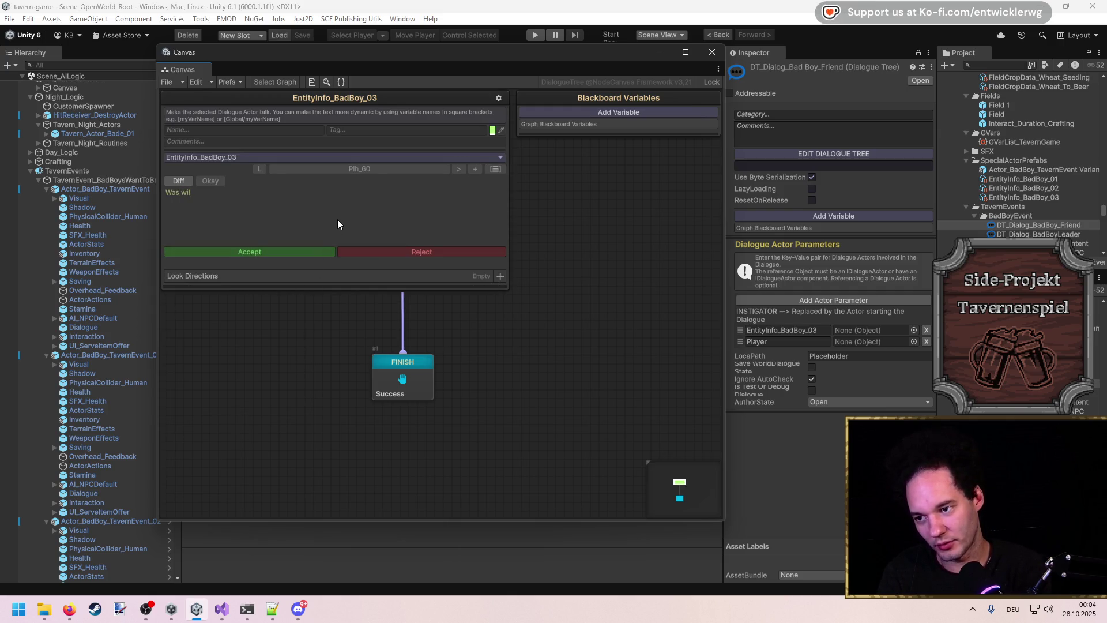
pyautogui.write('Sprich')
pyautogui.write(' mit')
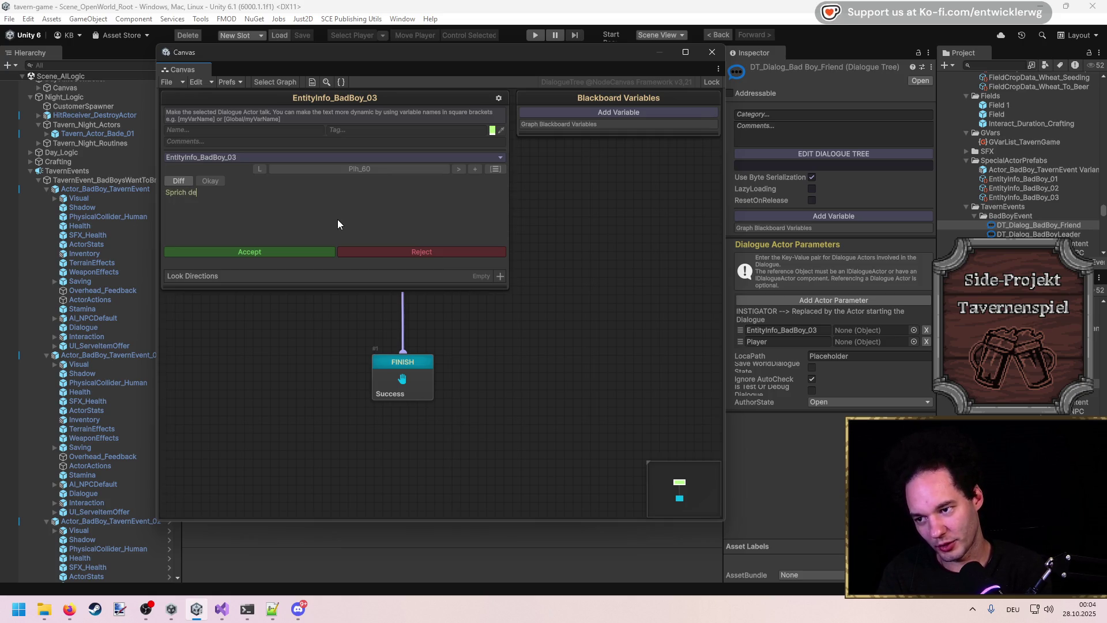
pyautogui.write(' Leader.')
pyautogui.click(309, 252)
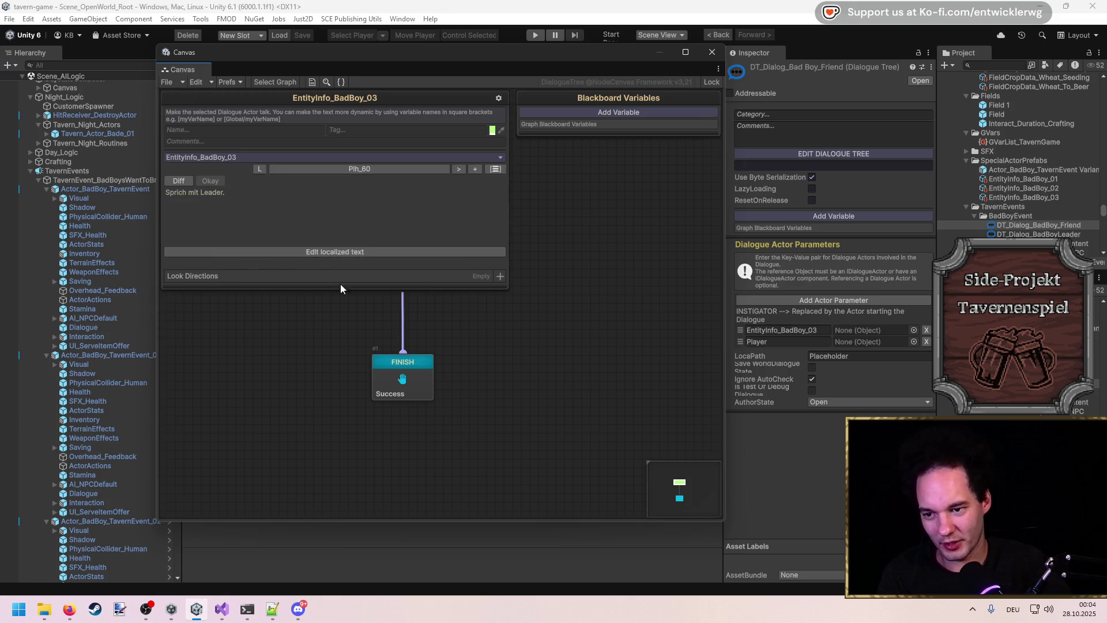
pyautogui.click(500, 342)
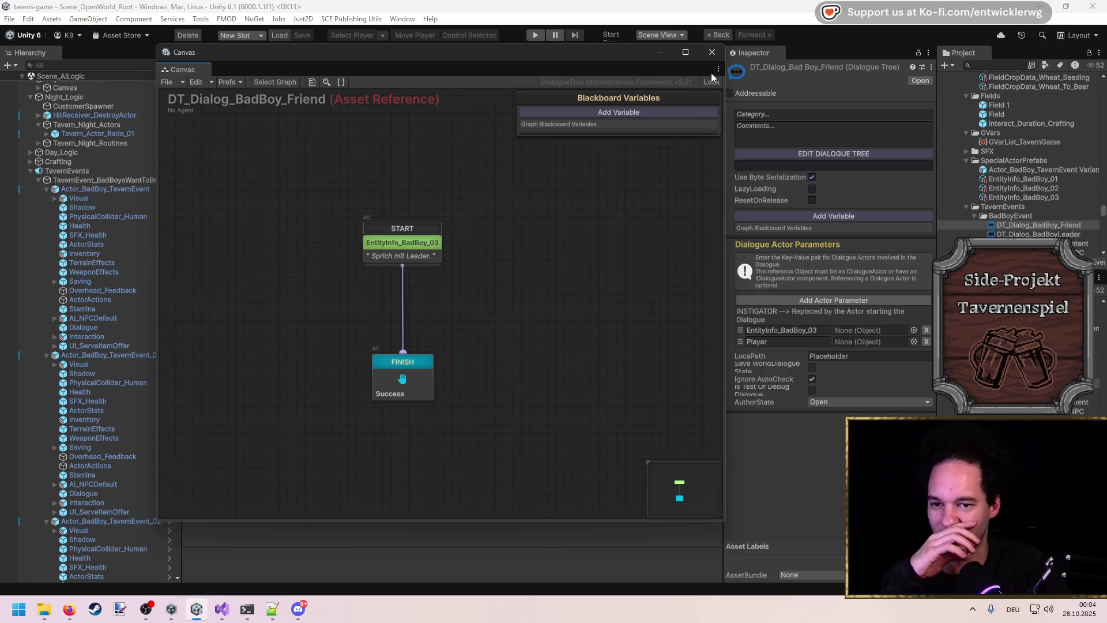
pyautogui.click(709, 54)
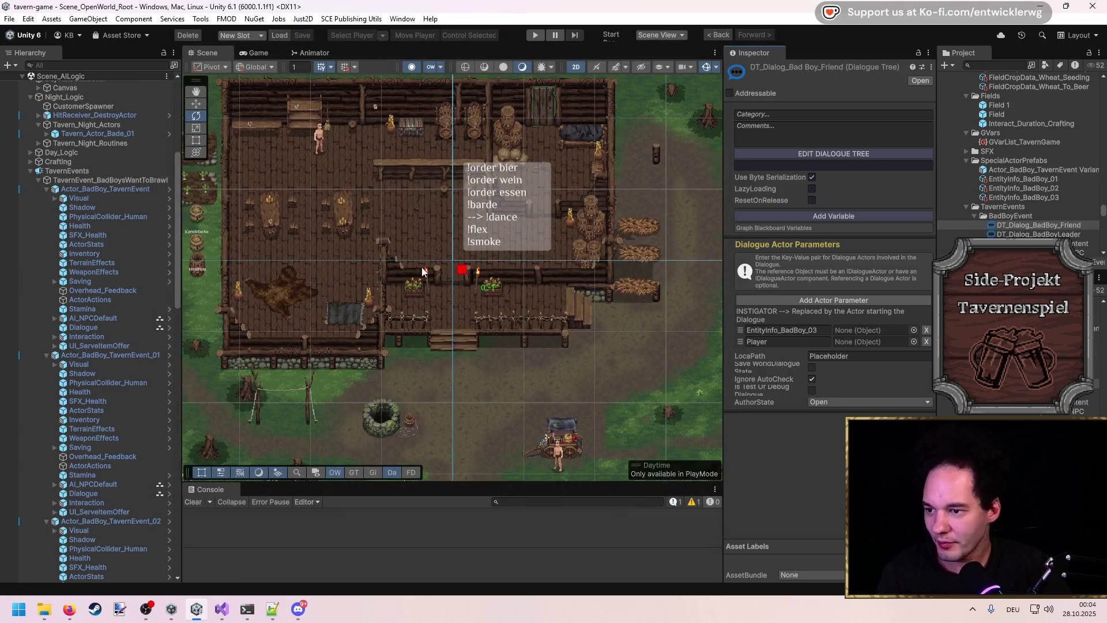
# Step: Collapse the bad boy actor objects and create an empty GVarStartTrigger child under TavernEvent_BadBoysWantToBrawl
pyautogui.scroll(-5, 123, 300)
pyautogui.scroll(-3, 121, 296)
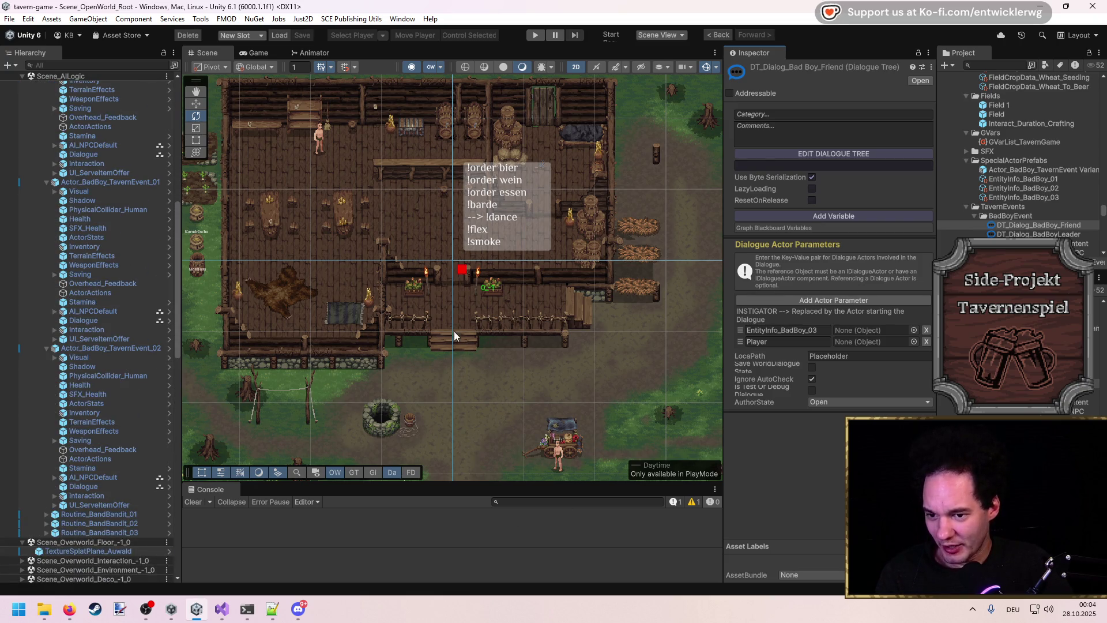
pyautogui.scroll(6, 146, 345)
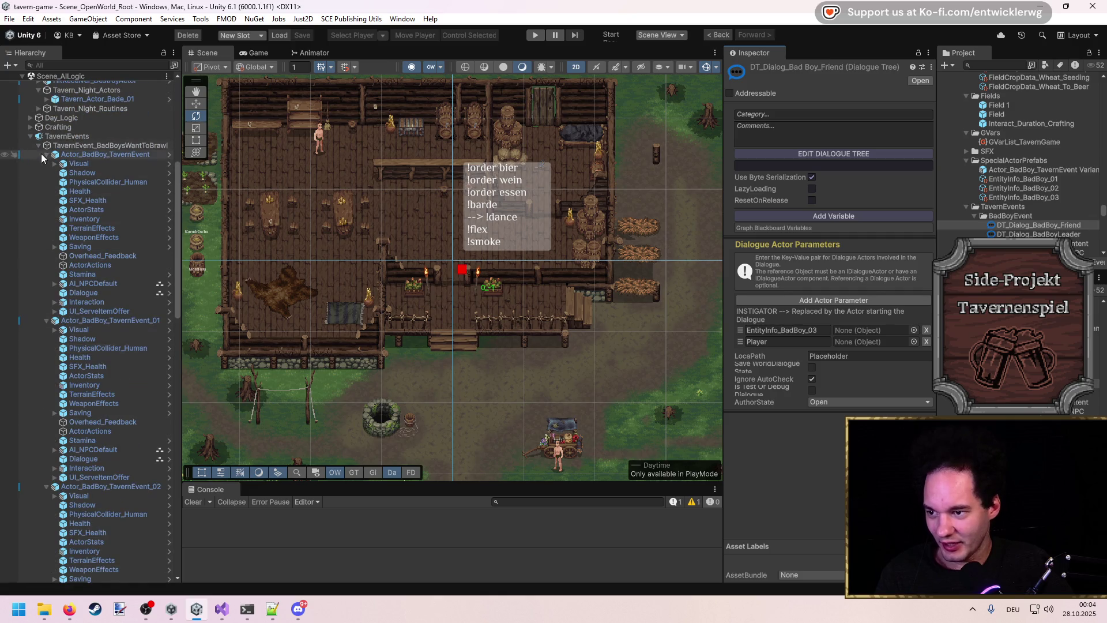
pyautogui.click(44, 153)
pyautogui.click(46, 154)
pyautogui.click(47, 163)
pyautogui.click(46, 173)
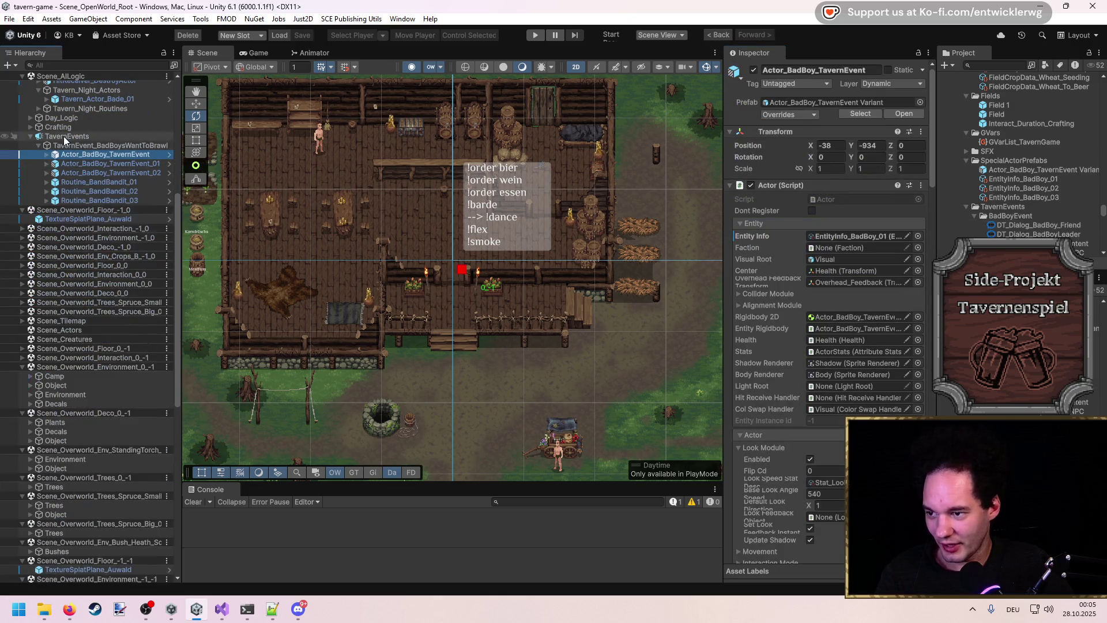
pyautogui.rightClick(61, 146)
pyautogui.click(115, 290)
pyautogui.write('G')
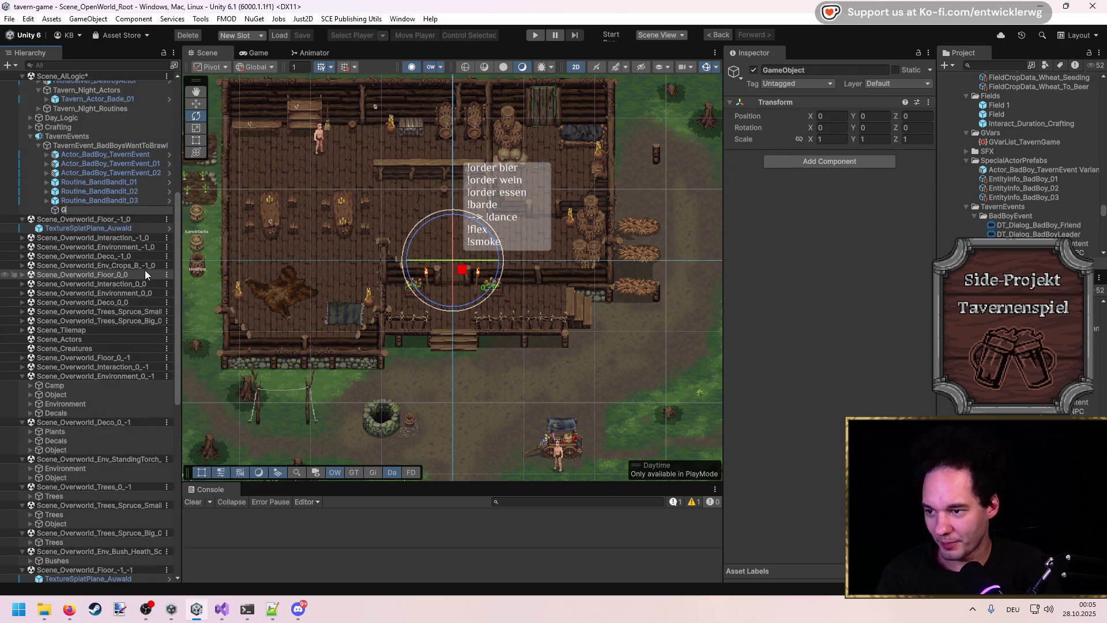
pyautogui.write('VarStartTrigger')
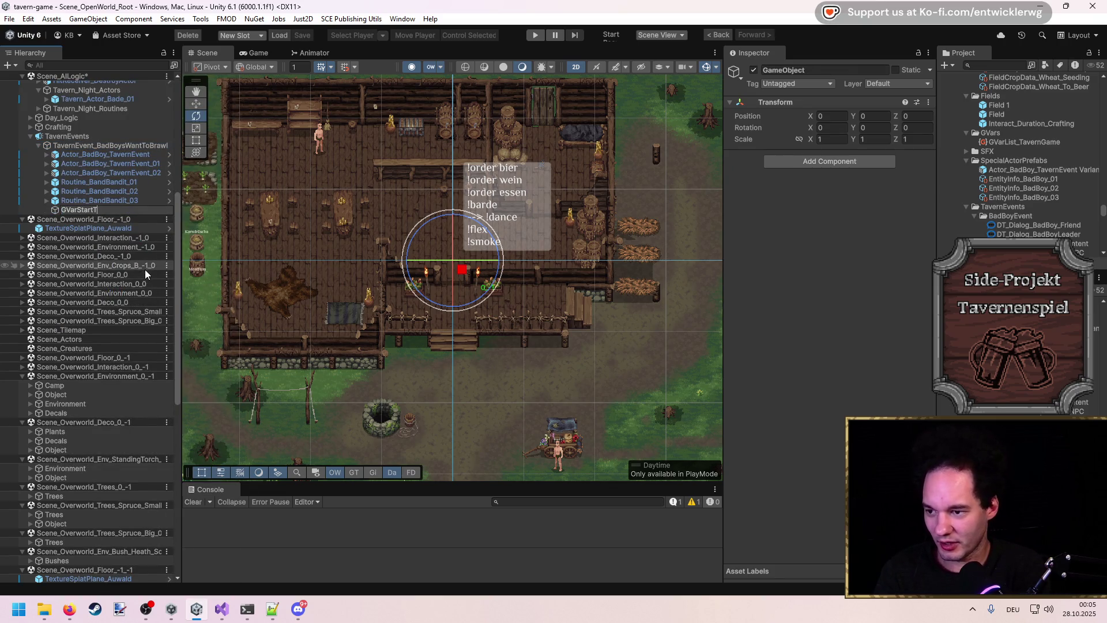
pyautogui.press('Return')
# Step: Search the Add Component list for gvar, bool and start scripts
pyautogui.click(815, 161)
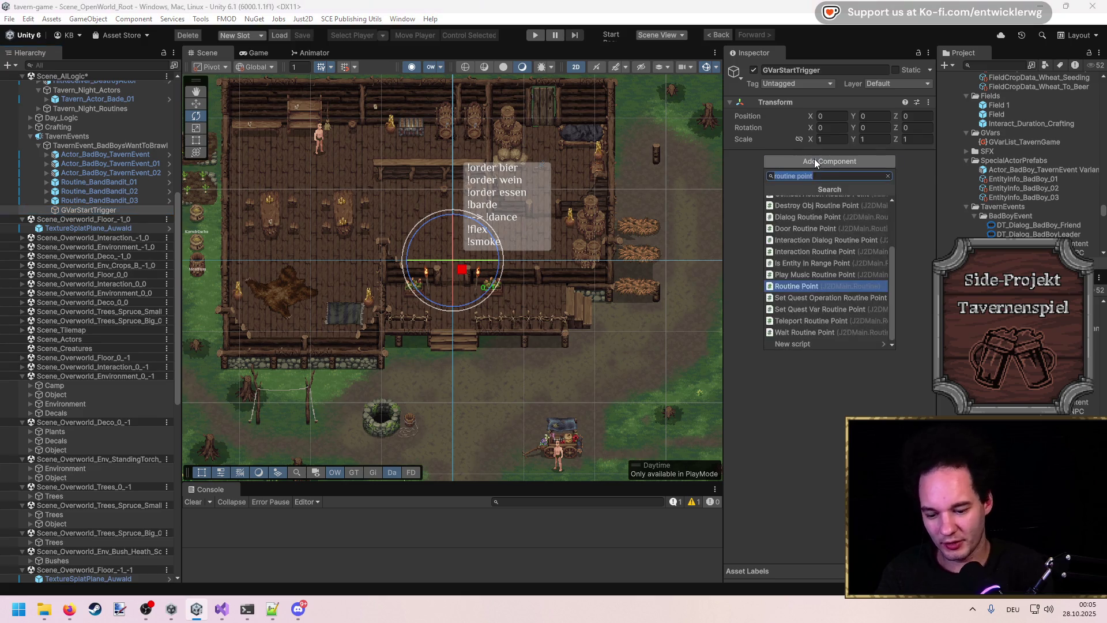
pyautogui.write('on start gvar')
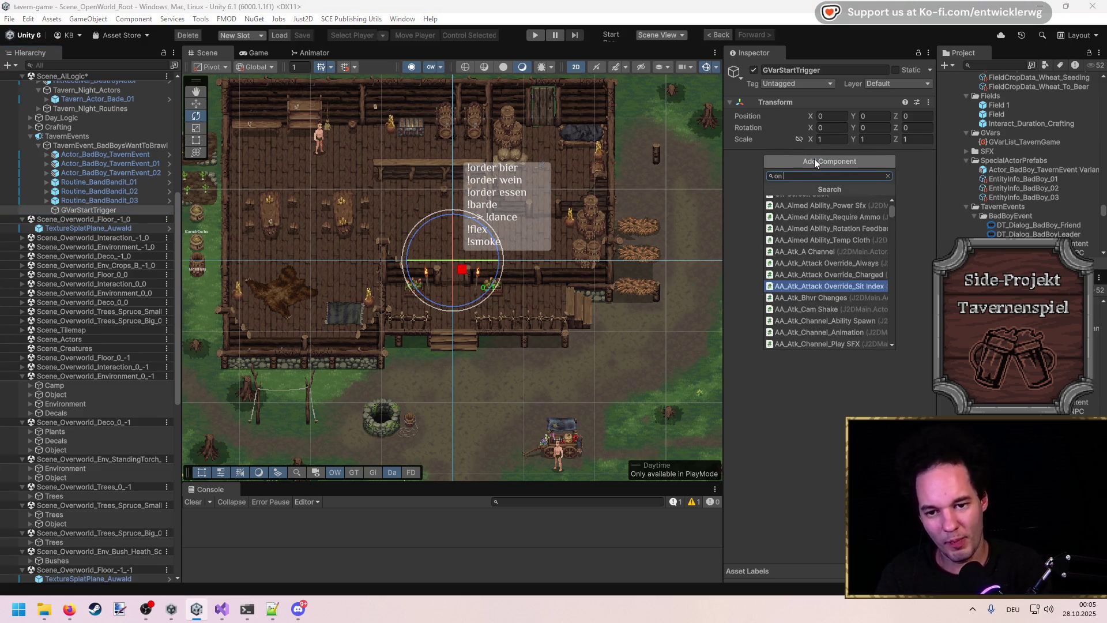
pyautogui.press('Home')
pyautogui.press('Delete')
pyautogui.press('Delete')
pyautogui.press('Delete')
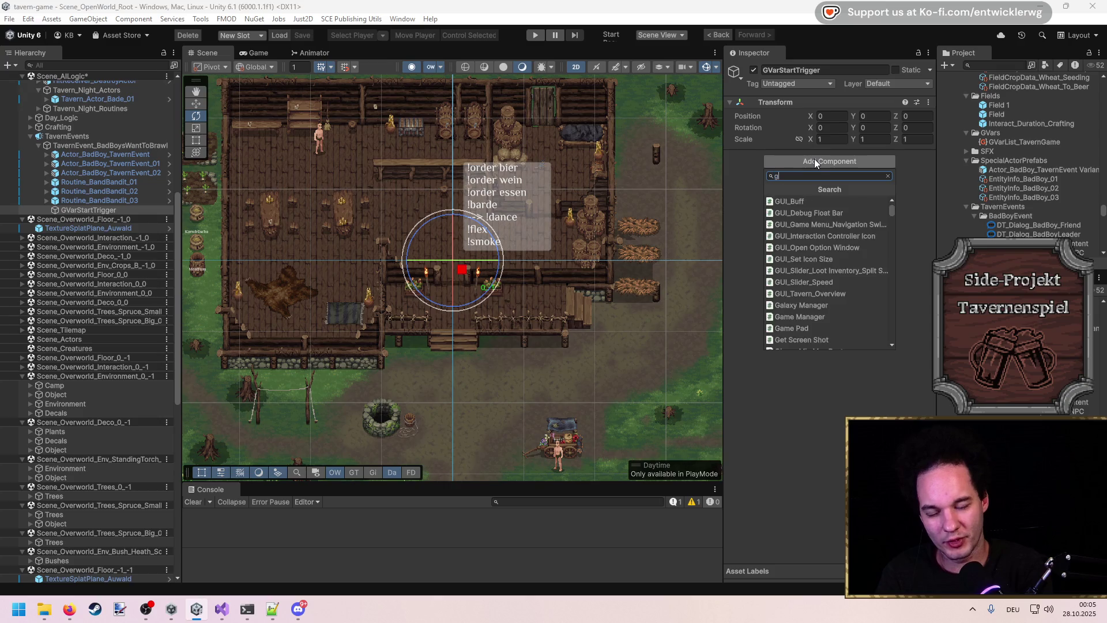
pyautogui.write('bool')
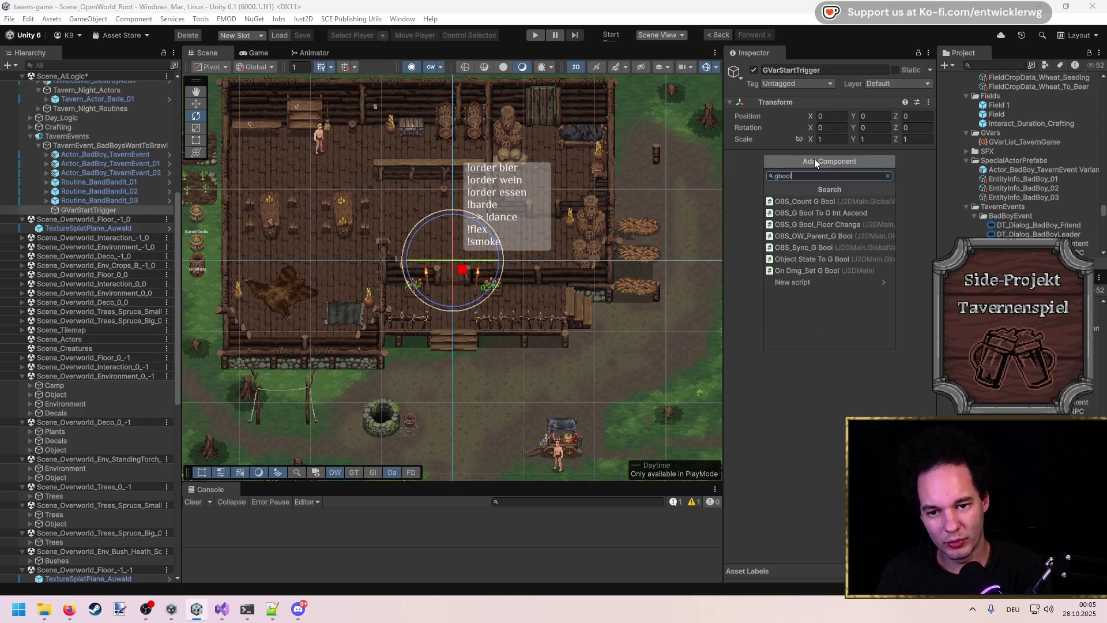
pyautogui.hotkey('ctrl', 'a')
pyautogui.write('start')
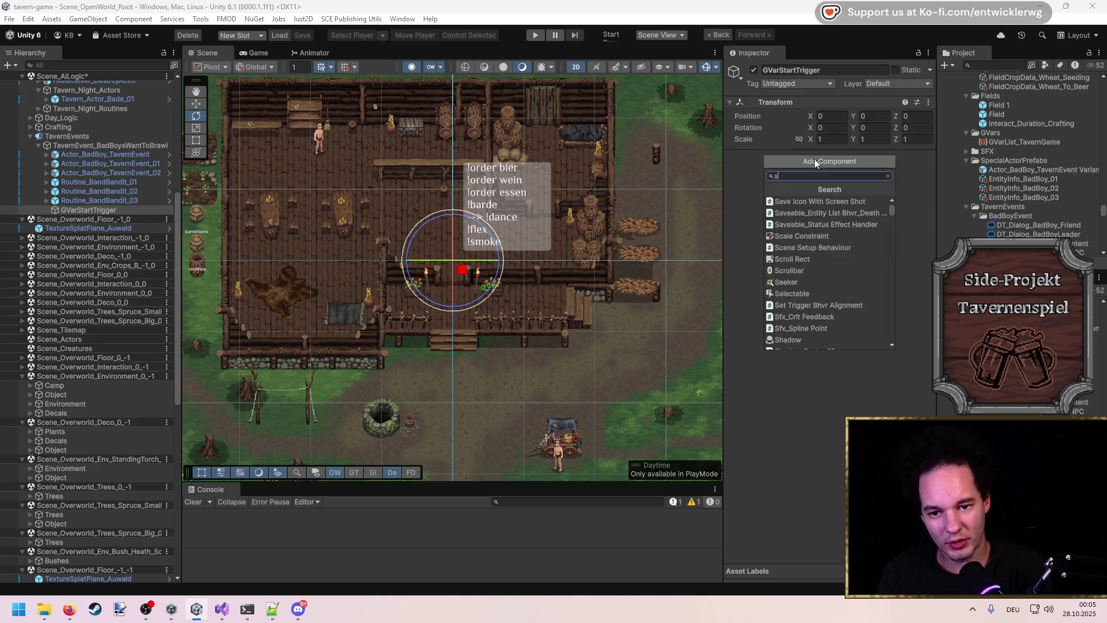
pyautogui.scroll(-5, 852, 278)
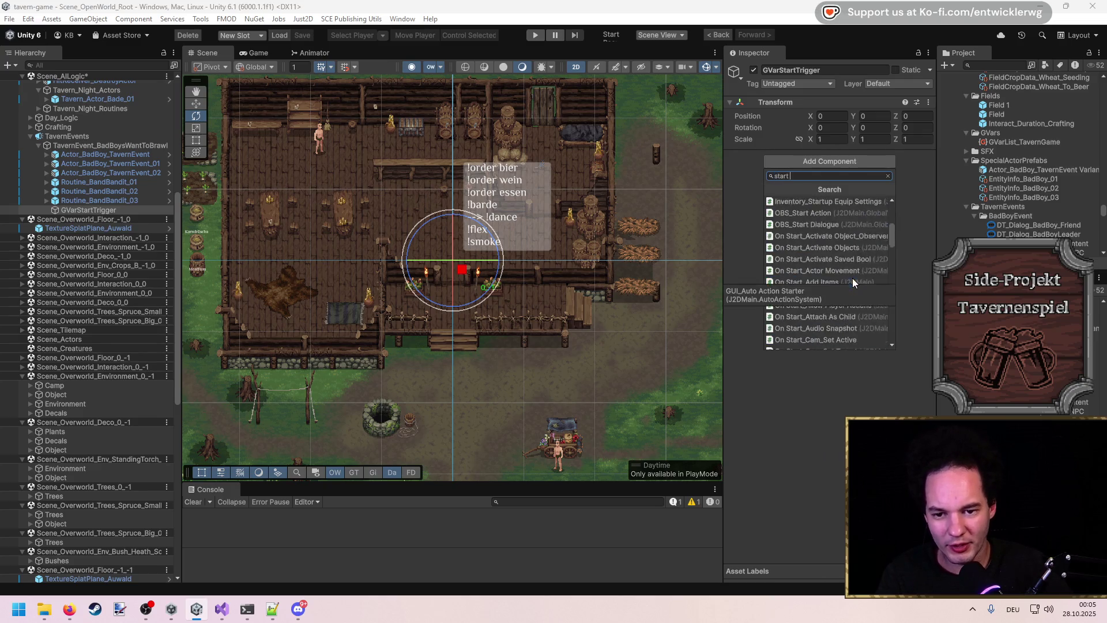
pyautogui.moveTo(894, 237)
pyautogui.mouseDown()
pyautogui.moveTo(905, 329)
pyautogui.moveTo(908, 229)
pyautogui.mouseUp()
# Step: Add the OBS_G Var Trigger component to GVarStartTrigger and add an operation entry
pyautogui.click(822, 163)
pyautogui.click(823, 162)
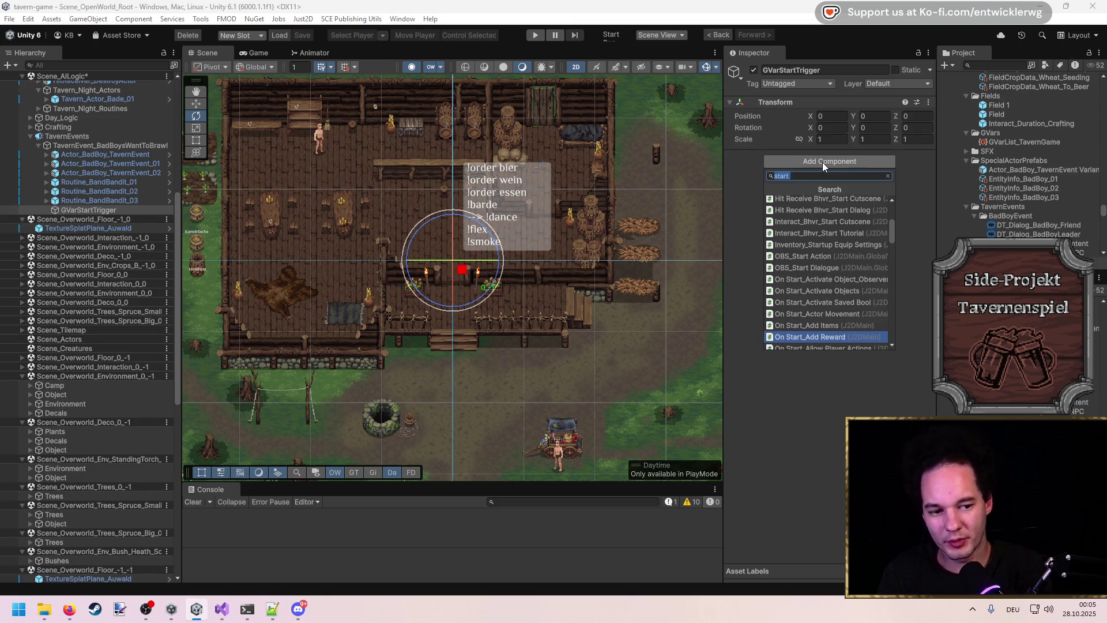
pyautogui.write('obs set gvar')
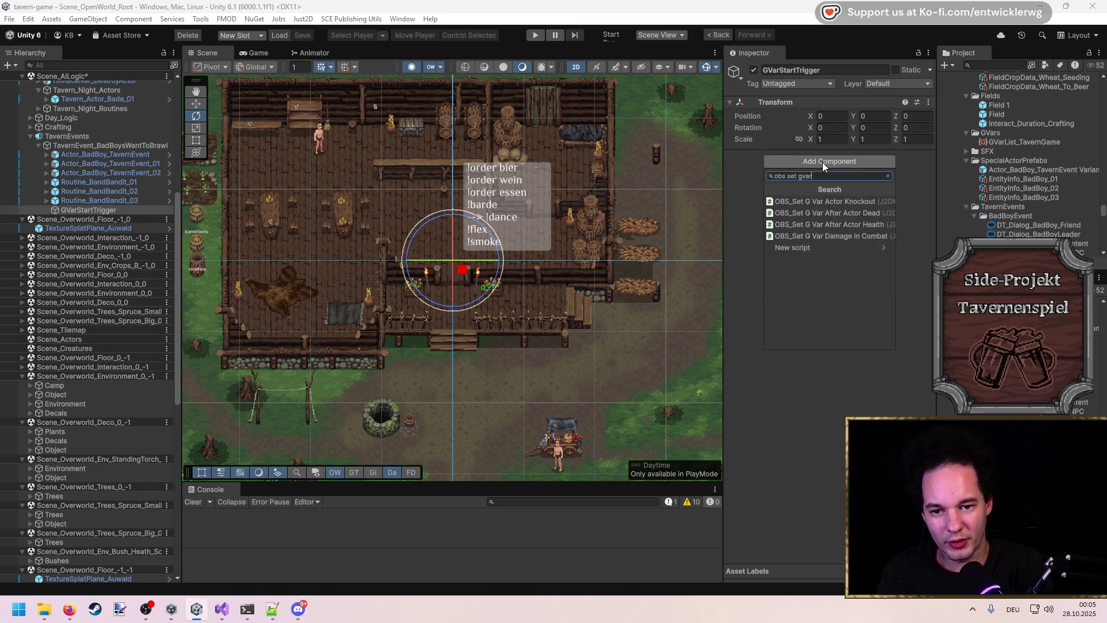
pyautogui.press('BackSpace')
pyautogui.press('BackSpace')
pyautogui.press('BackSpace')
pyautogui.press('BackSpace')
pyautogui.press('BackSpace')
pyautogui.press('BackSpace')
pyautogui.write('gvar')
pyautogui.press('Down')
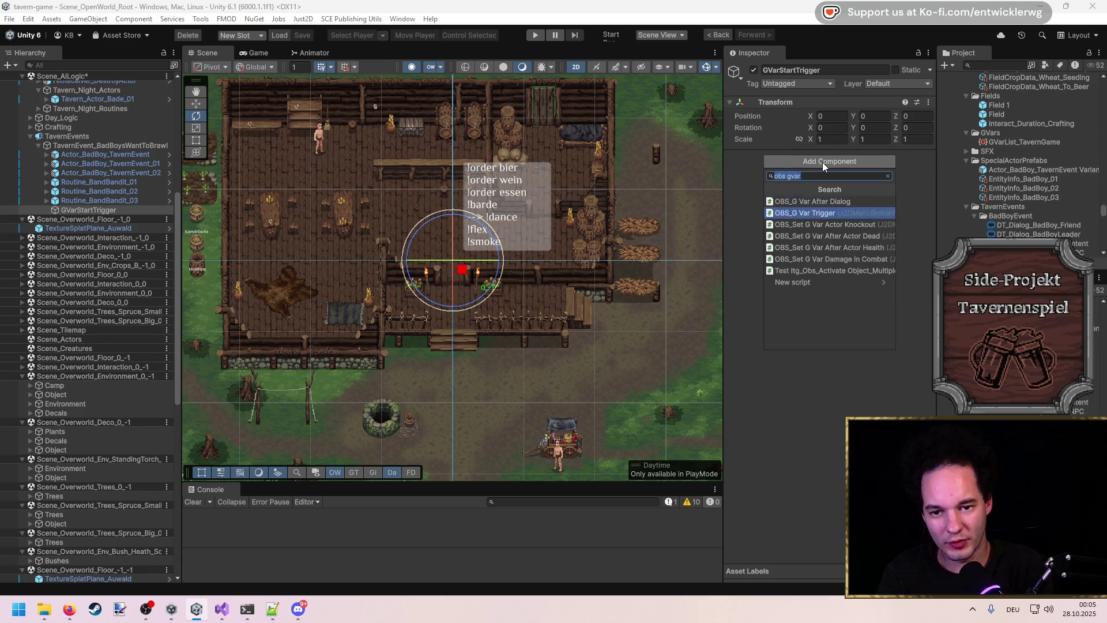
pyautogui.press('Return')
pyautogui.click(901, 250)
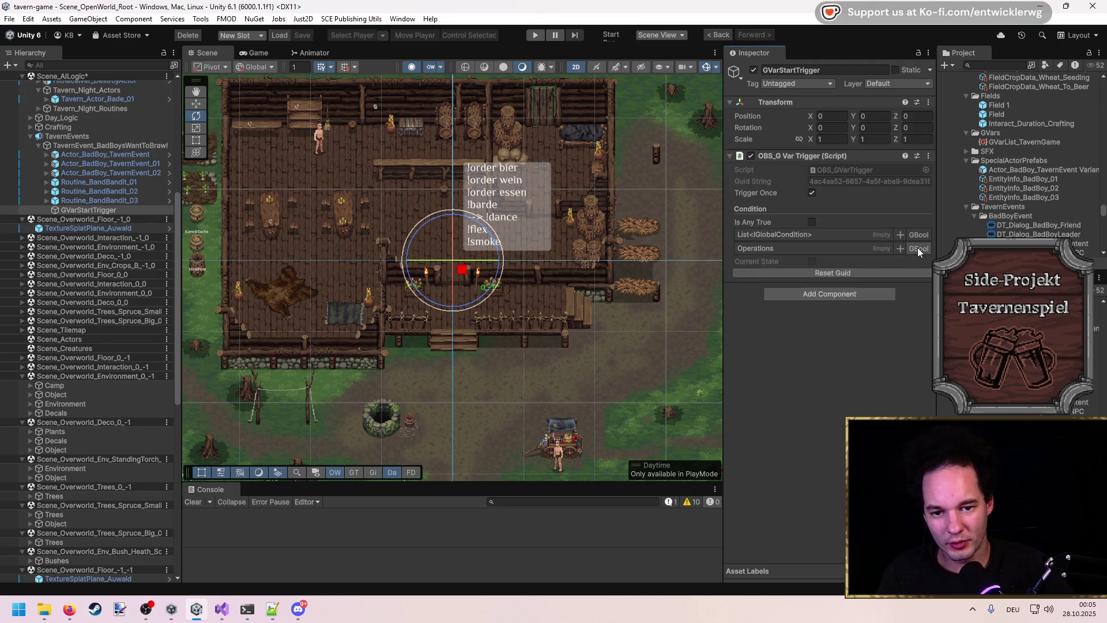
# Step: Set the trigger operation's GBool to BadBoyLeader_Intent.SpeakWithPlayerInit
pyautogui.click(887, 294)
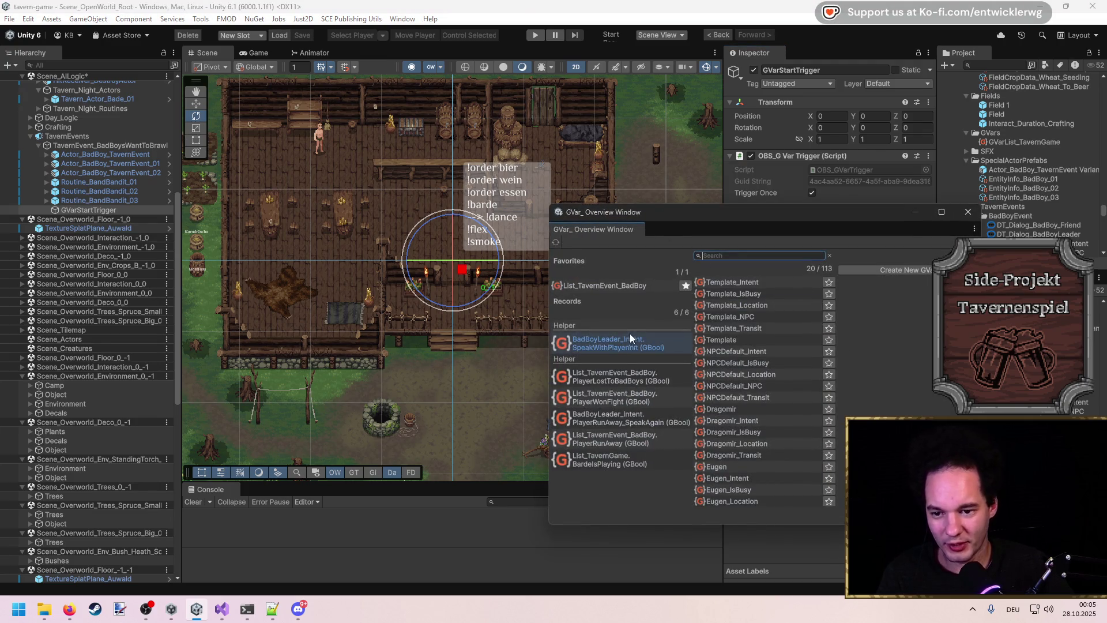
pyautogui.doubleClick(638, 348)
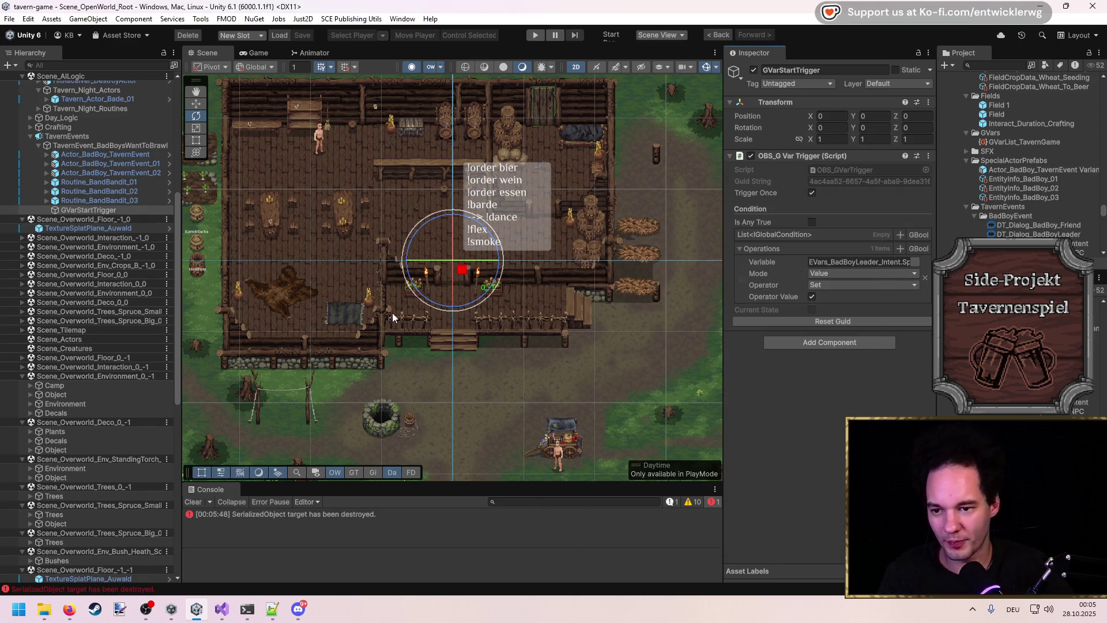
pyautogui.moveTo(500, 314); pyautogui.dragTo(486, 201)
pyautogui.scroll(-5, 447, 311)
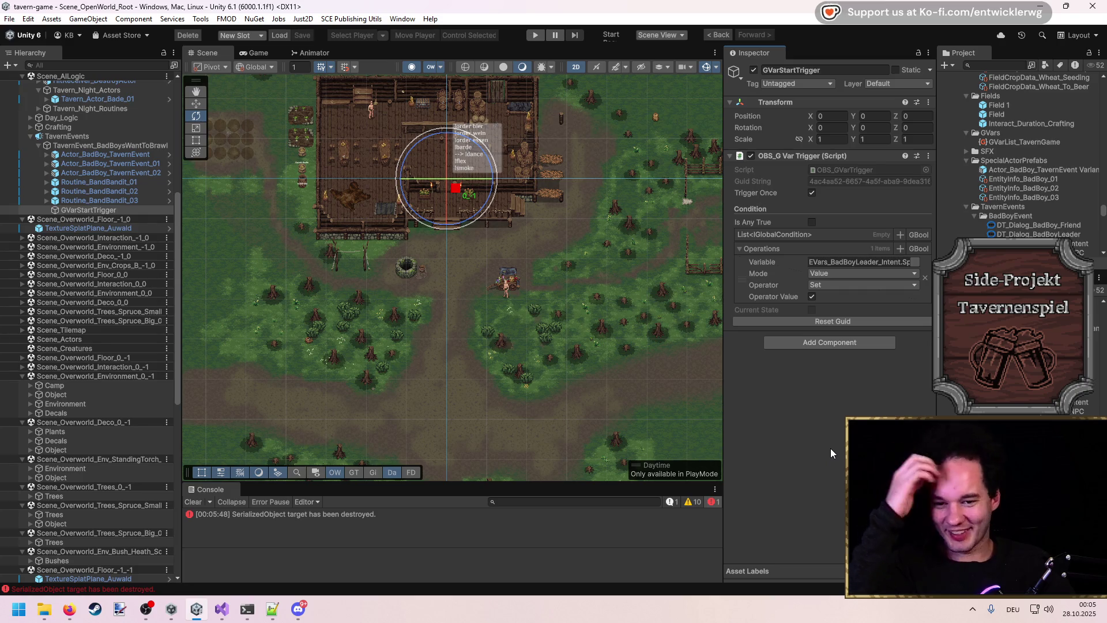
pyautogui.click(826, 340)
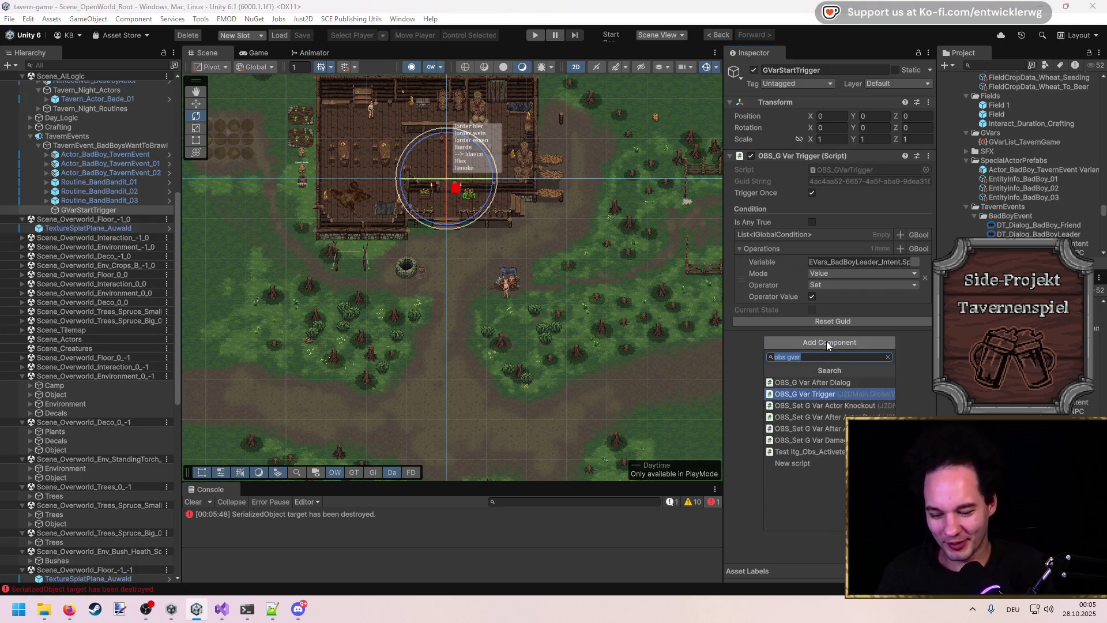
# Step: Add the On Start_Check Player Move component via an 'on start' search
pyautogui.write('on start')
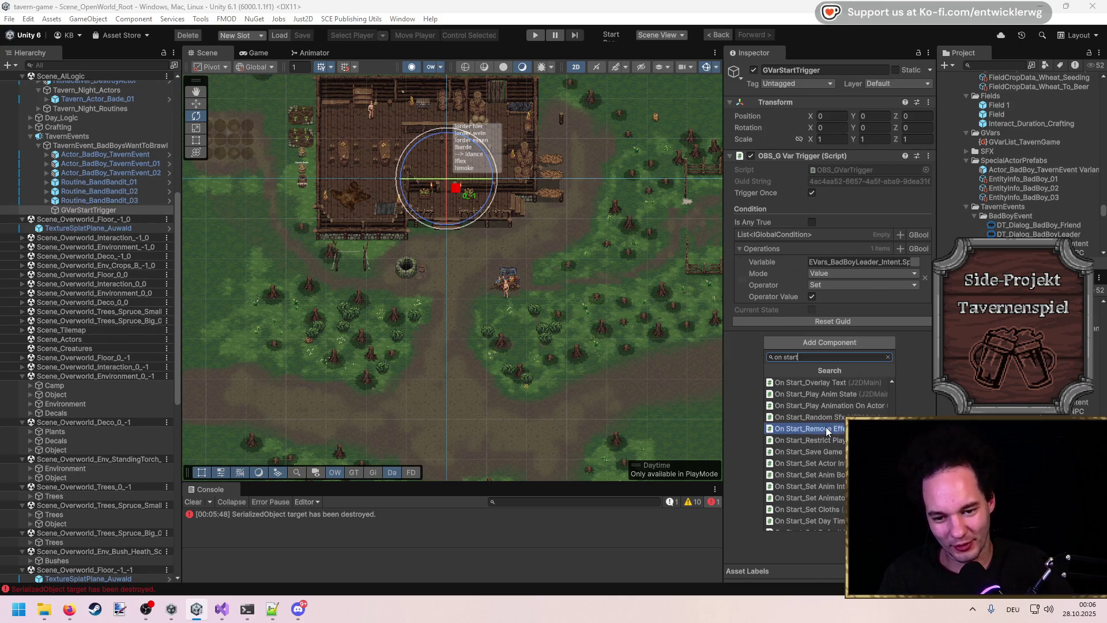
pyautogui.scroll(5, 825, 428)
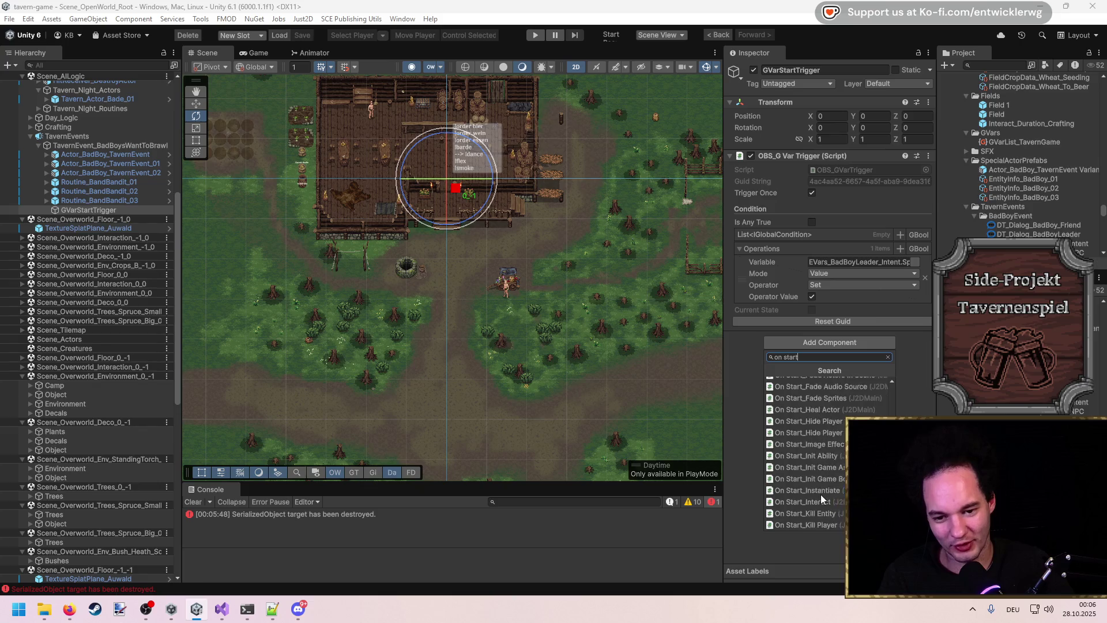
pyautogui.scroll(5, 830, 456)
pyautogui.scroll(-3, 856, 410)
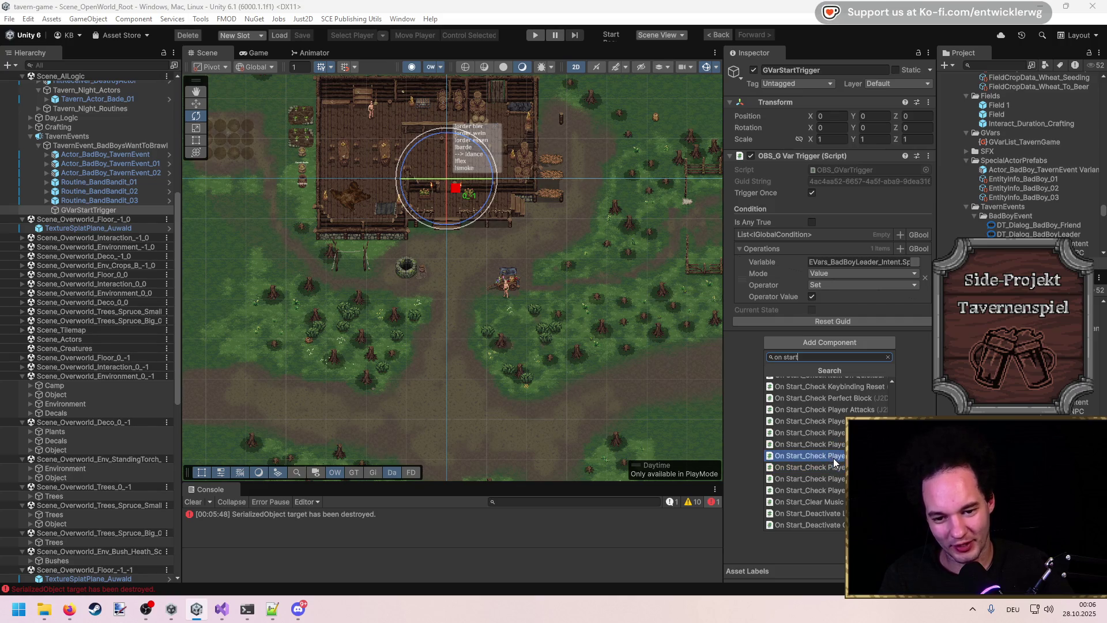
pyautogui.click(836, 479)
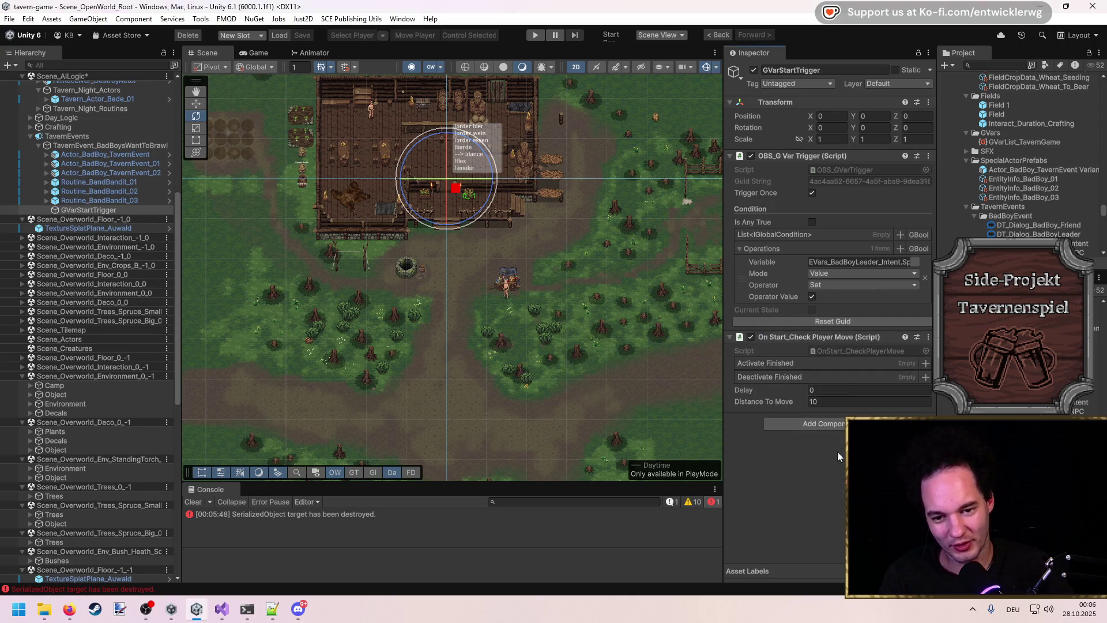
# Step: Review the On Start_Check Player Move script in Visual Studio, then return to Unity
pyautogui.click(850, 352)
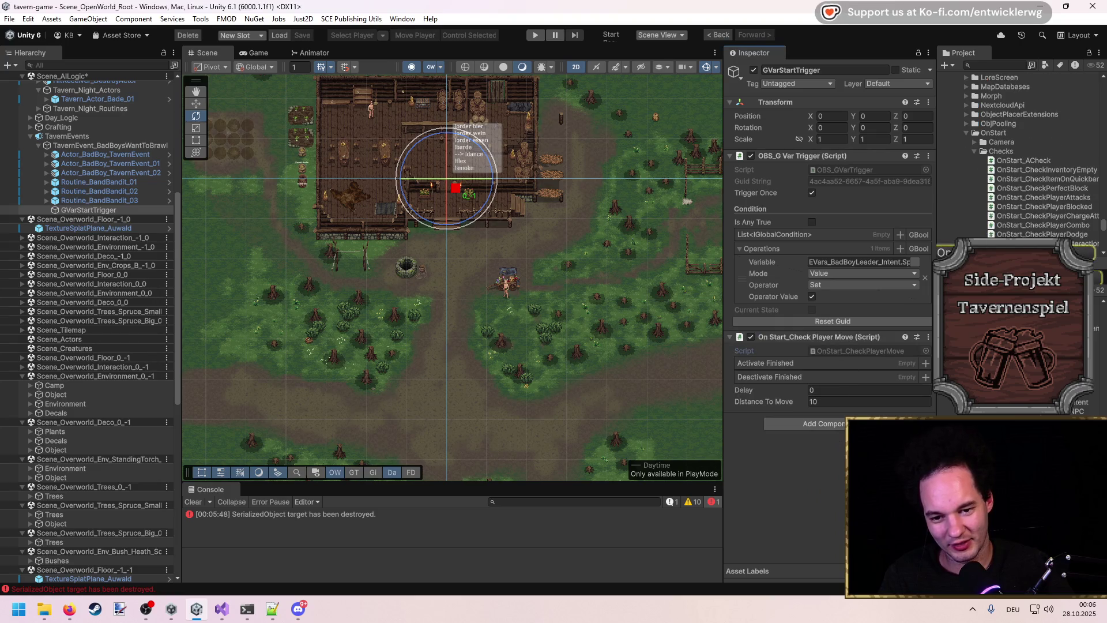
pyautogui.doubleClick(850, 352)
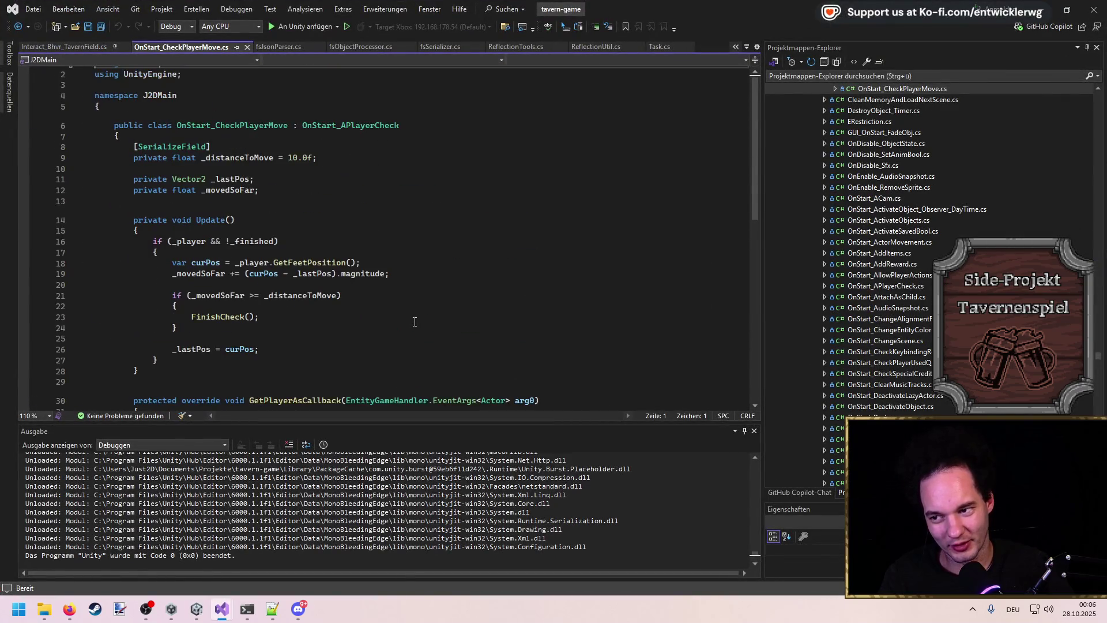
pyautogui.scroll(-2, 414, 321)
pyautogui.scroll(2, 415, 322)
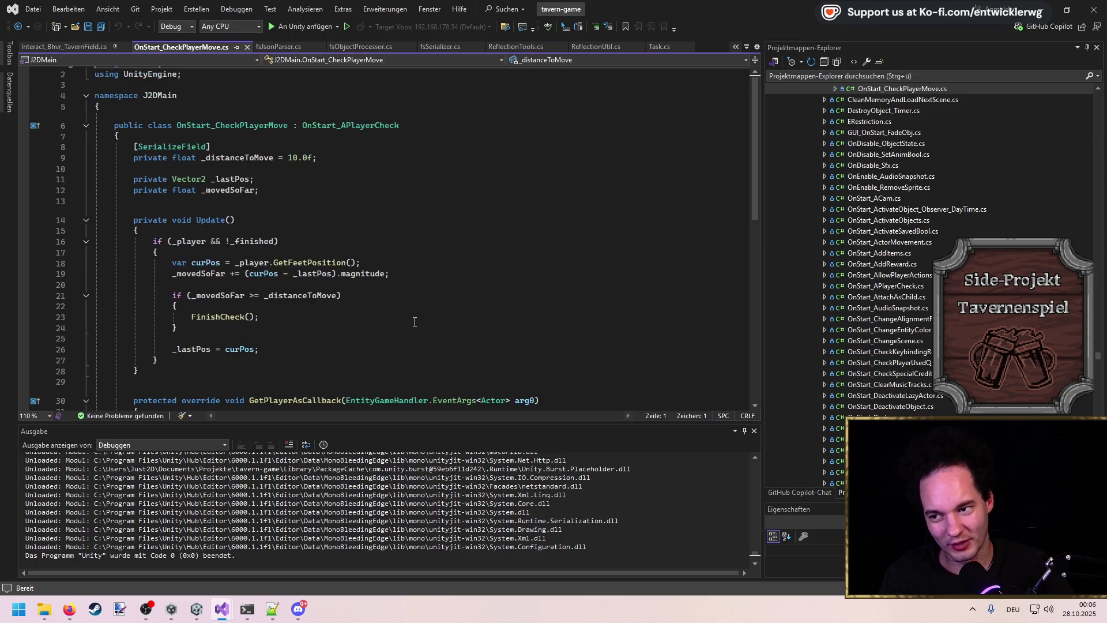
pyautogui.hotkey('alt', 'Tab')
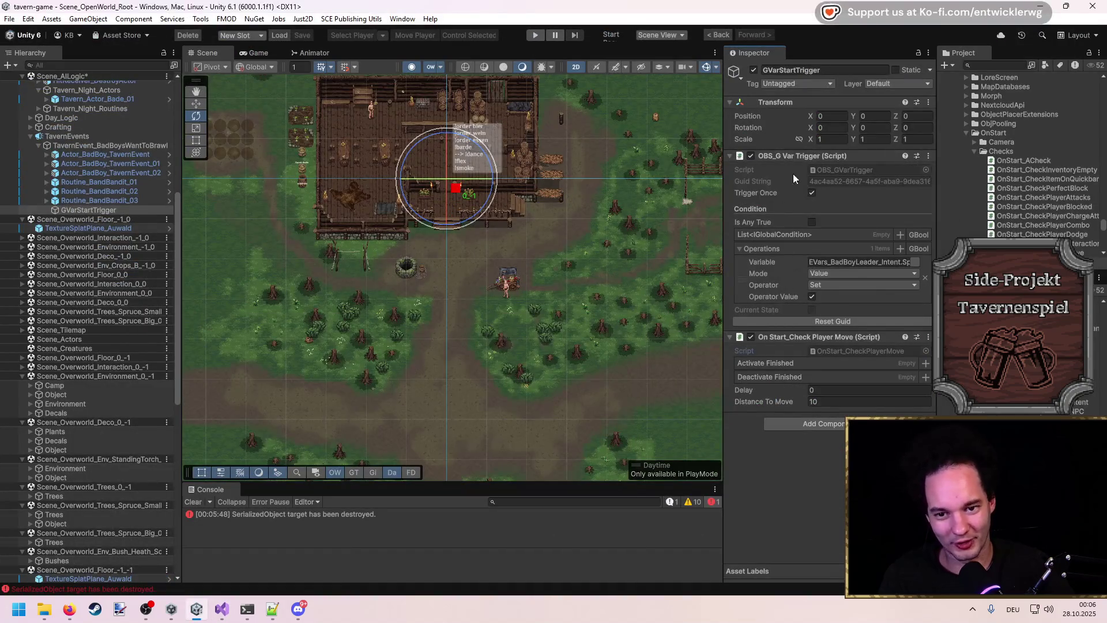
# Step: Remove the On Start_Check Player Move component and inspect the three bandit routines
pyautogui.rightClick(784, 343)
pyautogui.click(825, 390)
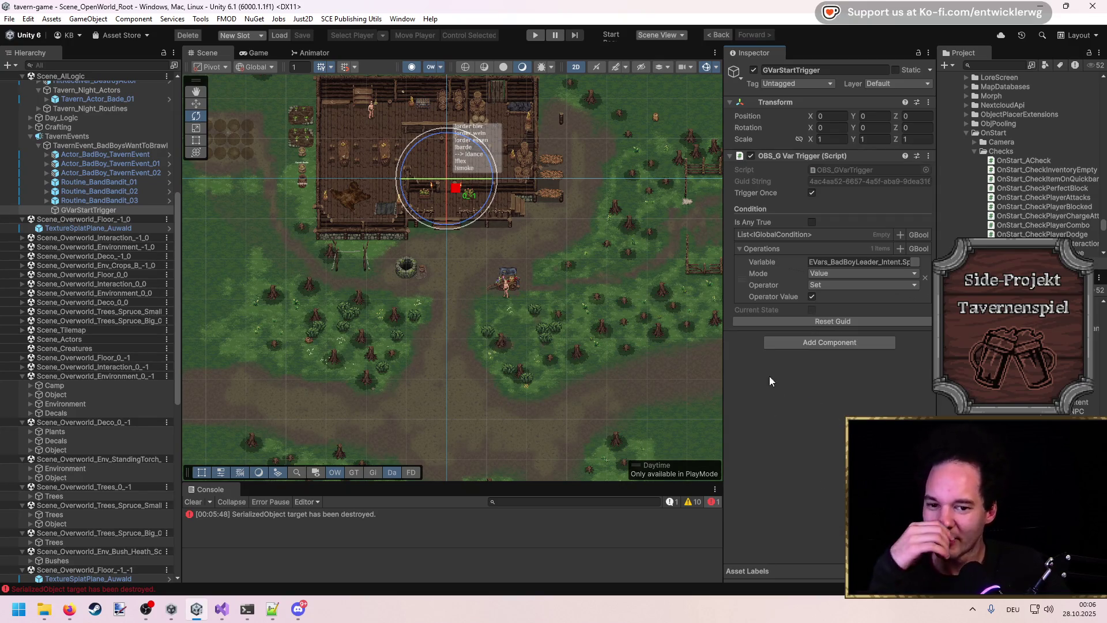
pyautogui.moveTo(428, 273)
pyautogui.mouseDown()
pyautogui.moveTo(441, 309)
pyautogui.moveTo(460, 213)
pyautogui.mouseUp()
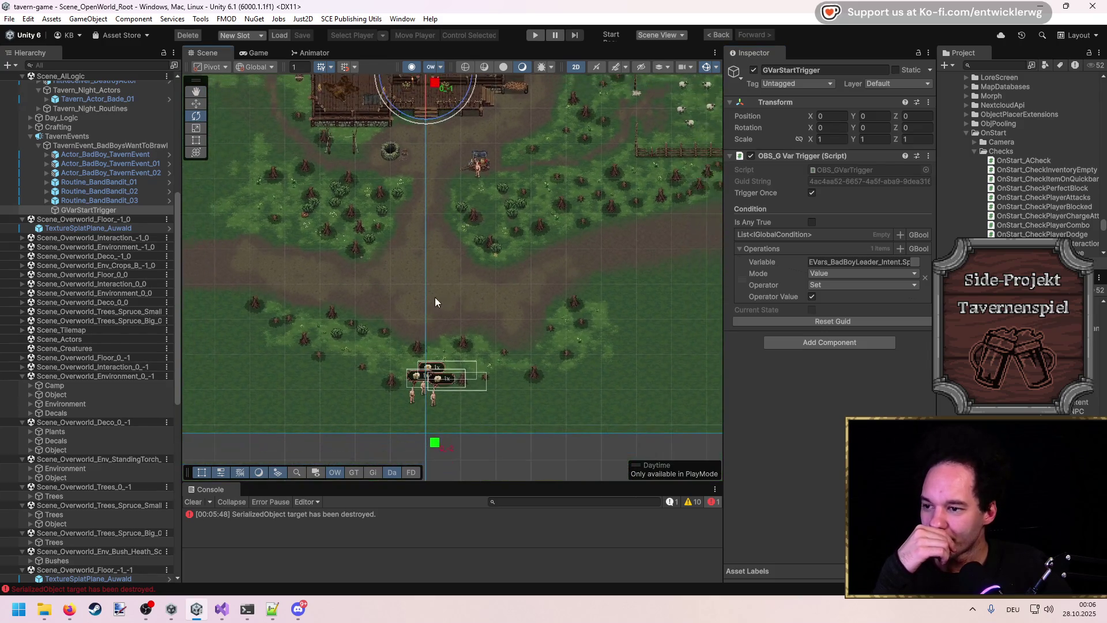
pyautogui.click(47, 200)
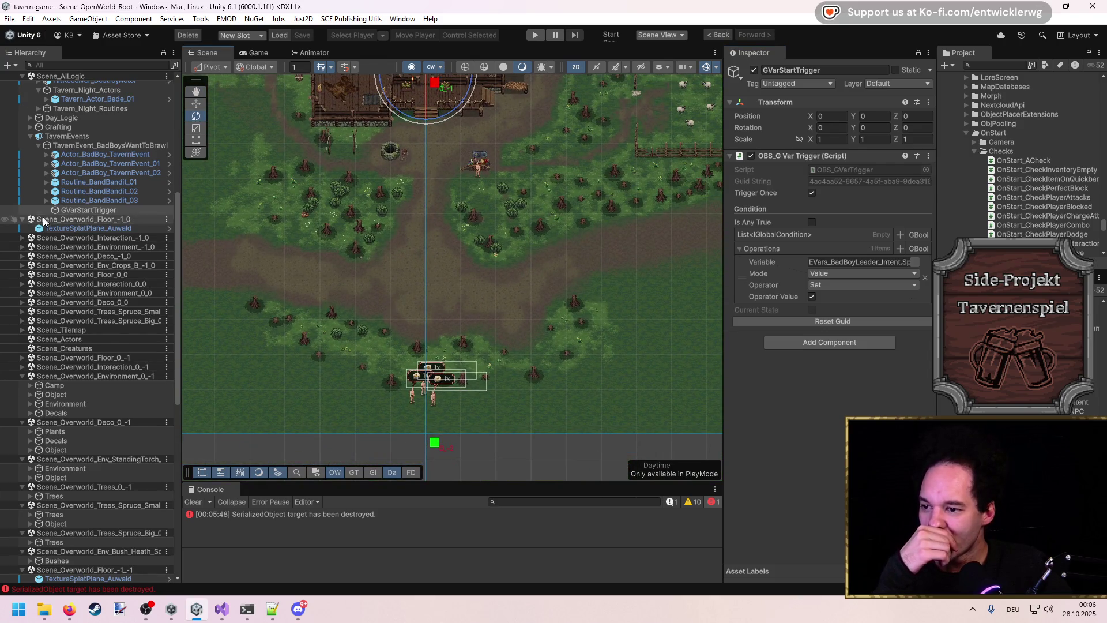
pyautogui.click(46, 191)
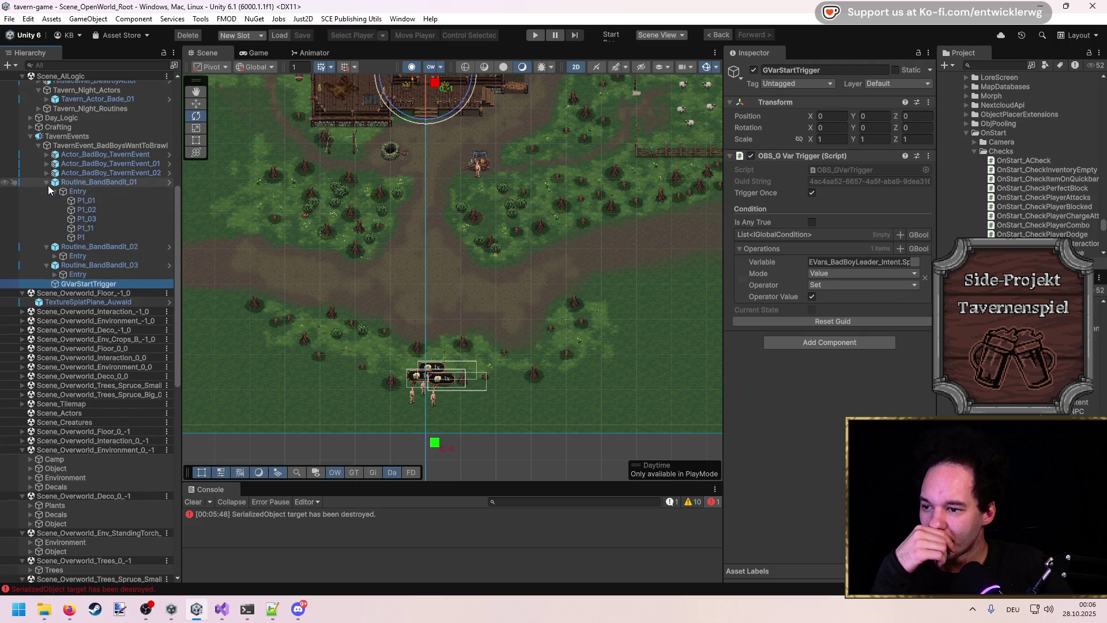
pyautogui.click(48, 183)
pyautogui.click(76, 188)
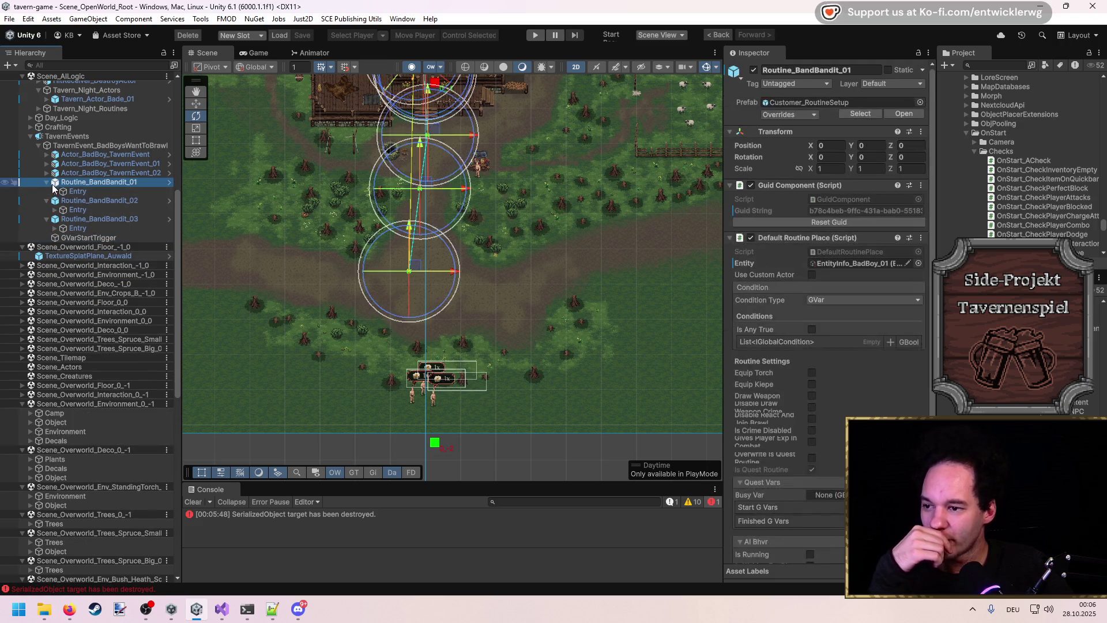
pyautogui.click(45, 182)
pyautogui.click(45, 191)
pyautogui.click(48, 200)
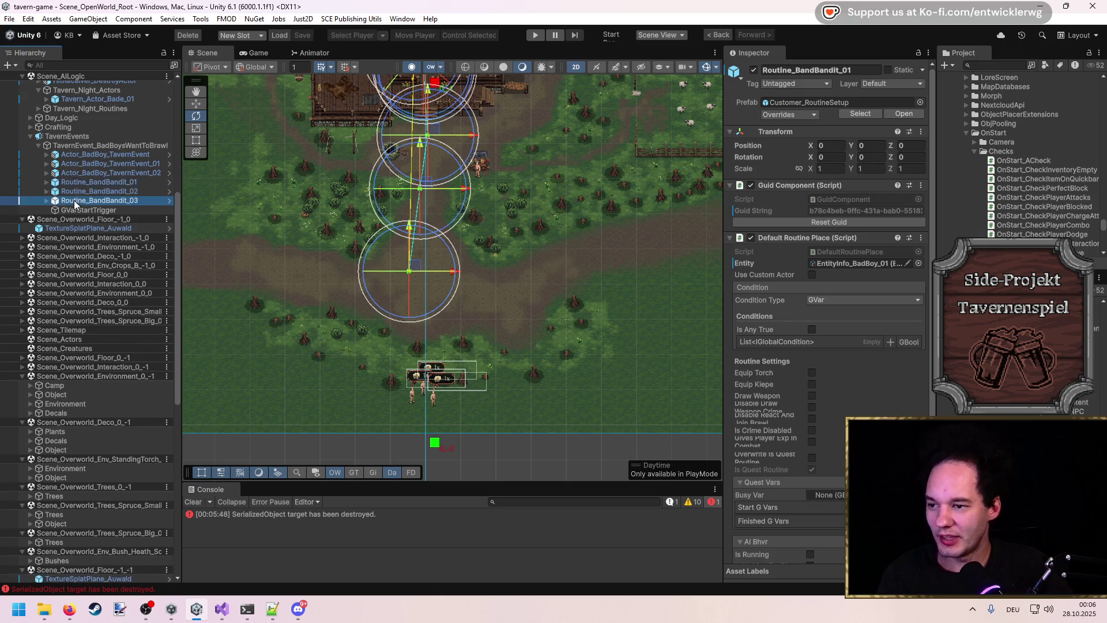
# Step: Group the three bandit routines under a new 'Routines' parent and duplicate them
pyautogui.keyDown('shift'); pyautogui.click(74, 200); pyautogui.keyUp('shift')
pyautogui.rightClick(110, 202)
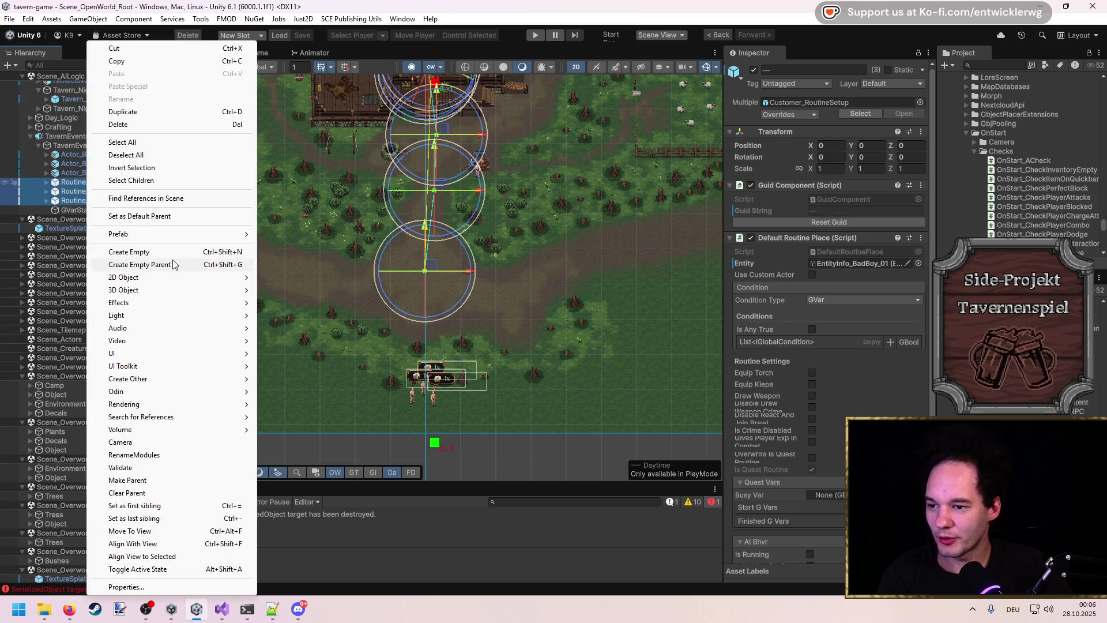
pyautogui.click(190, 261)
pyautogui.write('Routines')
pyautogui.press('Return')
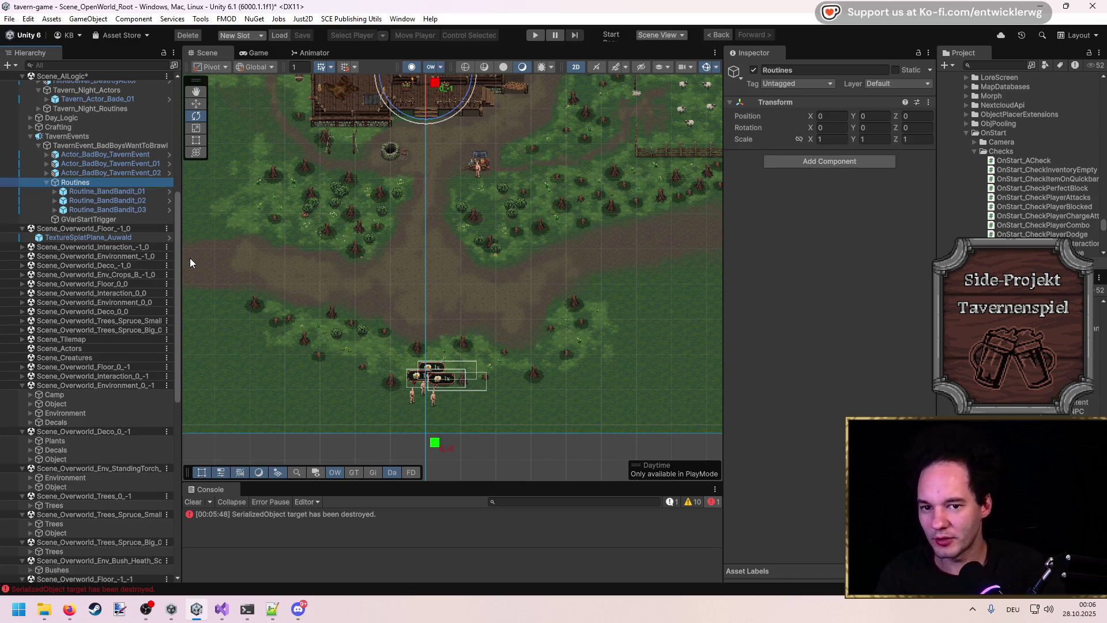
pyautogui.click(151, 193)
pyautogui.keyDown('shift'); pyautogui.click(149, 210); pyautogui.keyUp('shift')
pyautogui.hotkey('ctrl', 'd')
# Step: Rename the original three bandit routines with the Enter suffix
pyautogui.click(129, 192)
pyautogui.press('F2')
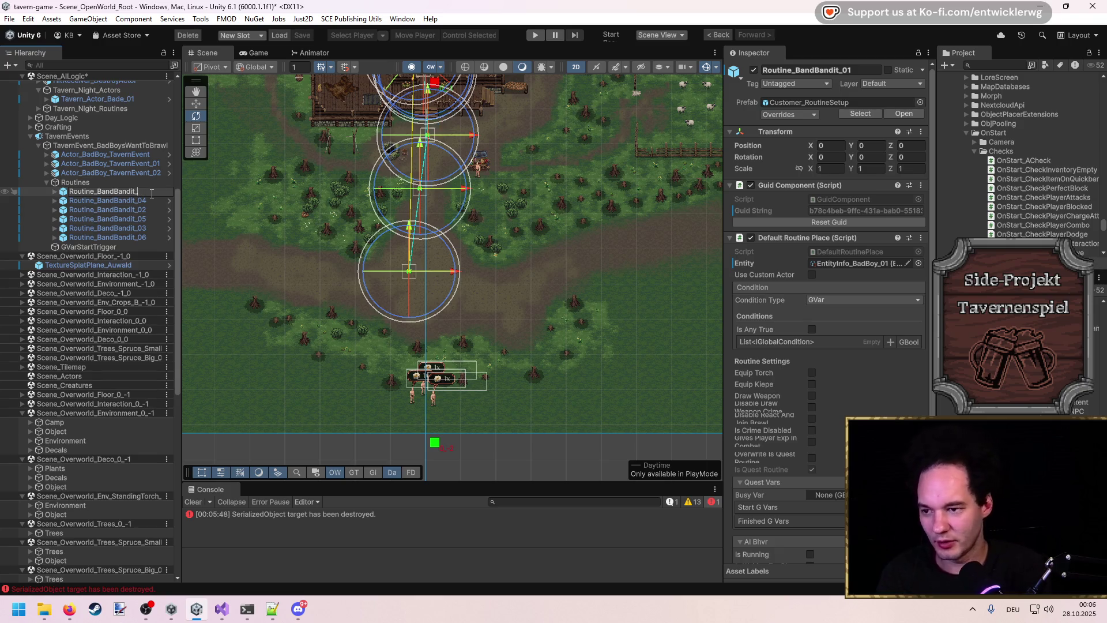
pyautogui.write('Enter')
pyautogui.press('Return')
pyautogui.press('Down')
pyautogui.press('Down')
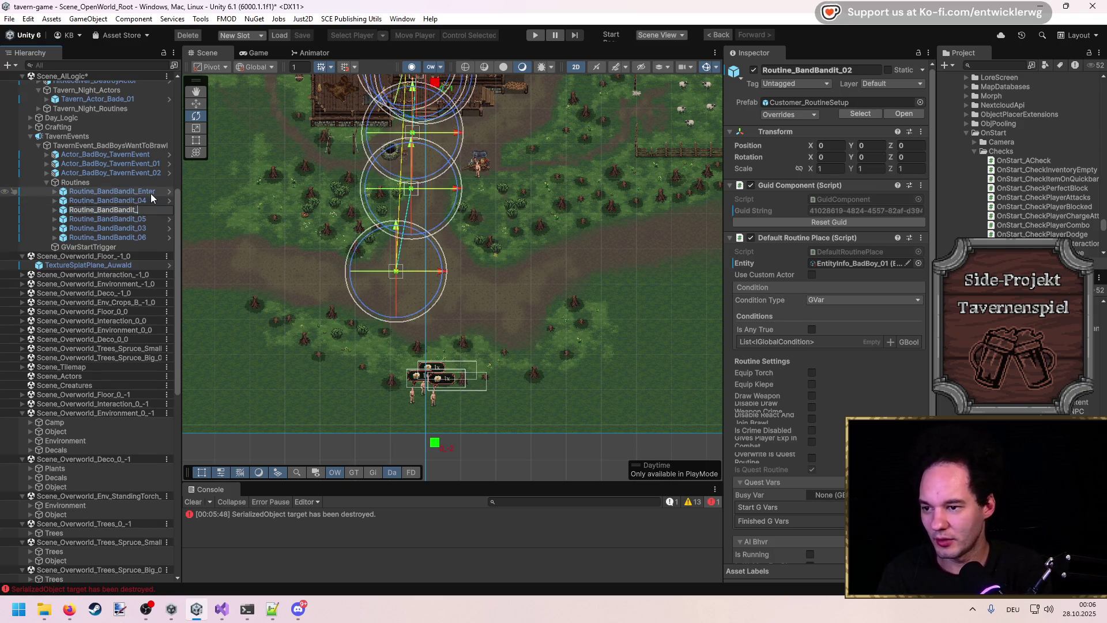
pyautogui.write('Enter')
pyautogui.press('Return')
pyautogui.press('Down')
pyautogui.press('Down')
pyautogui.press('F2')
pyautogui.press('BackSpace')
pyautogui.press('BackSpace')
pyautogui.write('Enter')
pyautogui.press('Return')
pyautogui.press('Up')
pyautogui.press('Up')
pyautogui.press('Up')
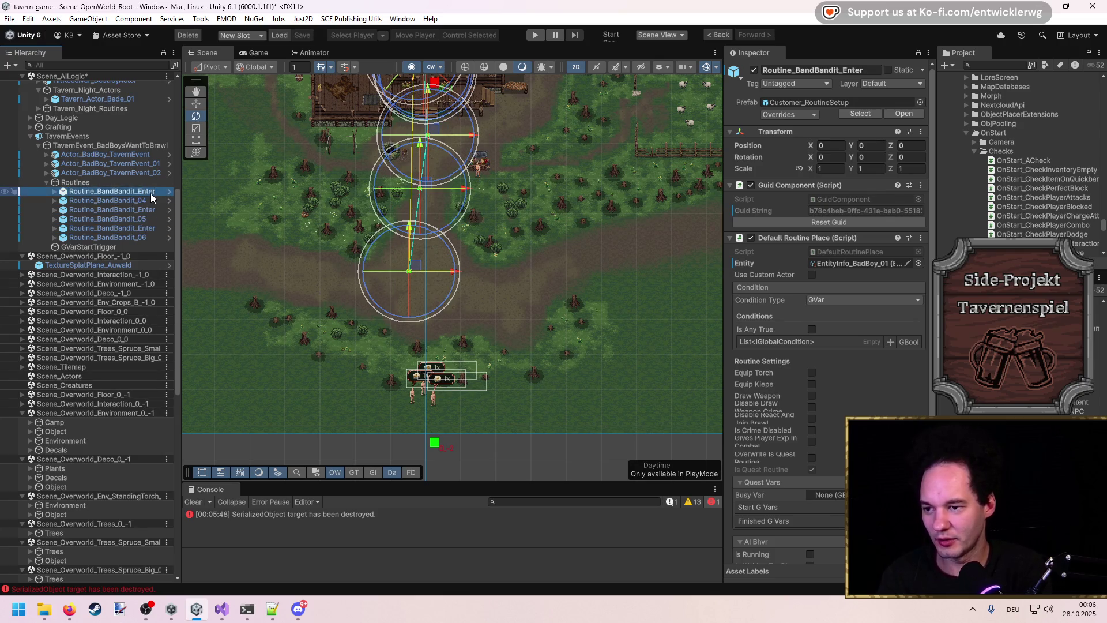
pyautogui.press('End')
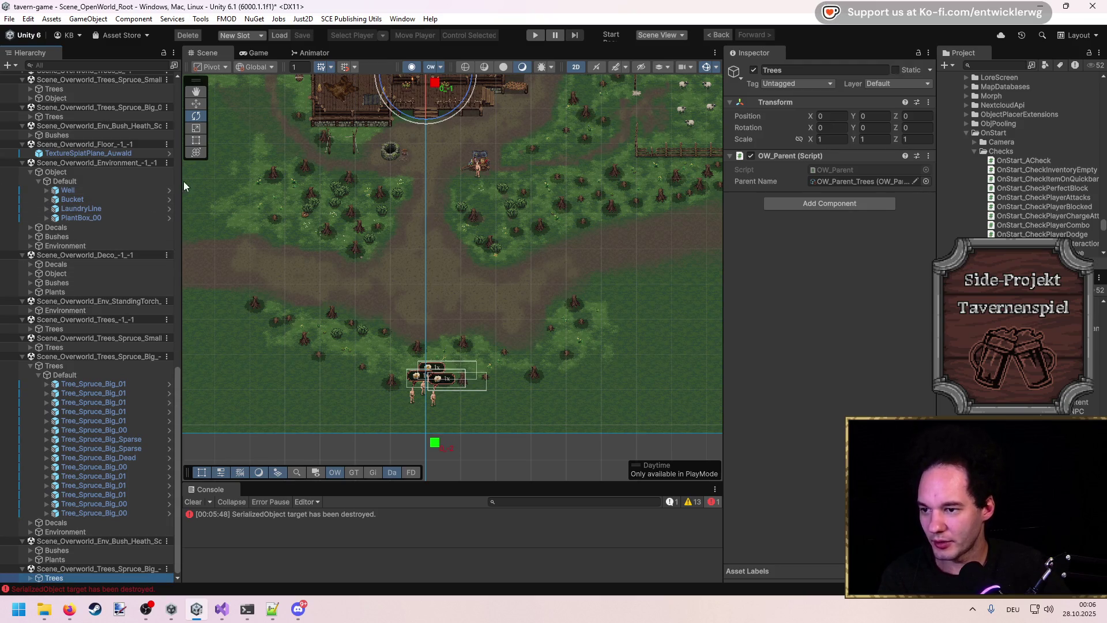
# Step: Rename the three duplicated routines as Routine_BandBandit_Exit and frame an Exit route
pyautogui.moveTo(176, 397); pyautogui.dragTo(175, 86)
pyautogui.scroll(-3, 137, 321)
pyautogui.click(164, 368)
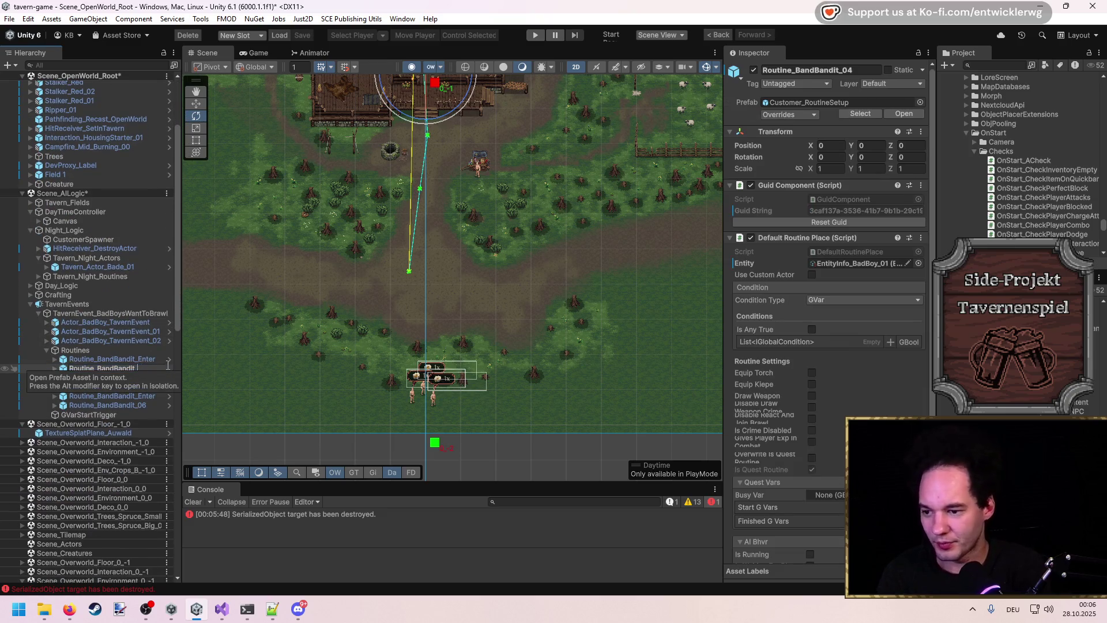
pyautogui.press('Down')
pyautogui.press('Down')
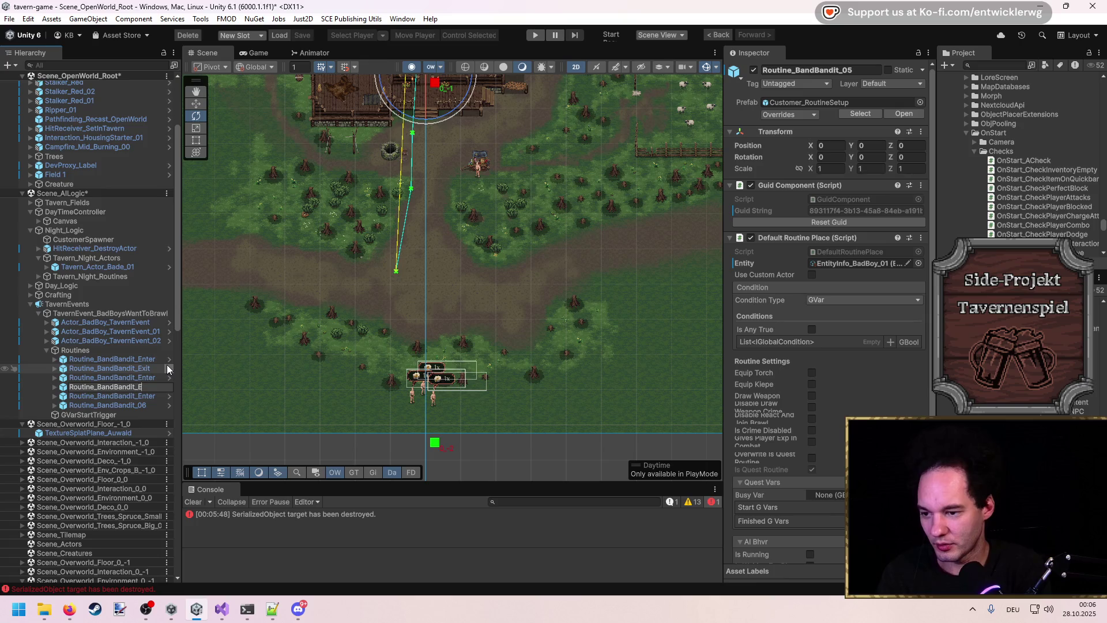
pyautogui.press('Down')
pyautogui.press('F2')
pyautogui.press('BackSpace')
pyautogui.press('BackSpace')
pyautogui.write('Exi')
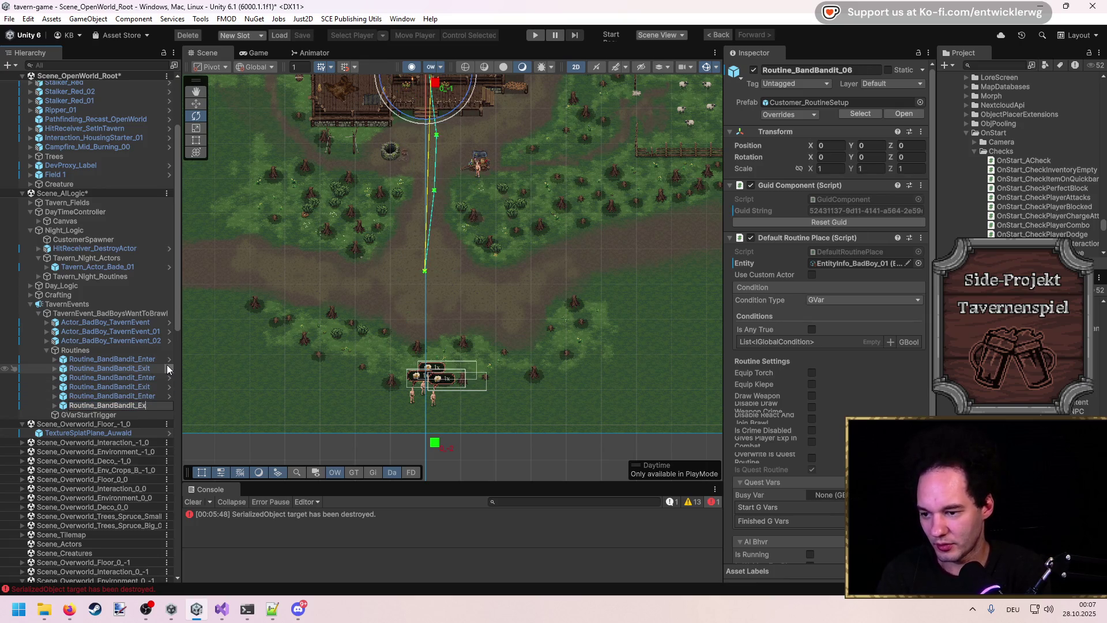
pyautogui.write('t')
pyautogui.press('Return')
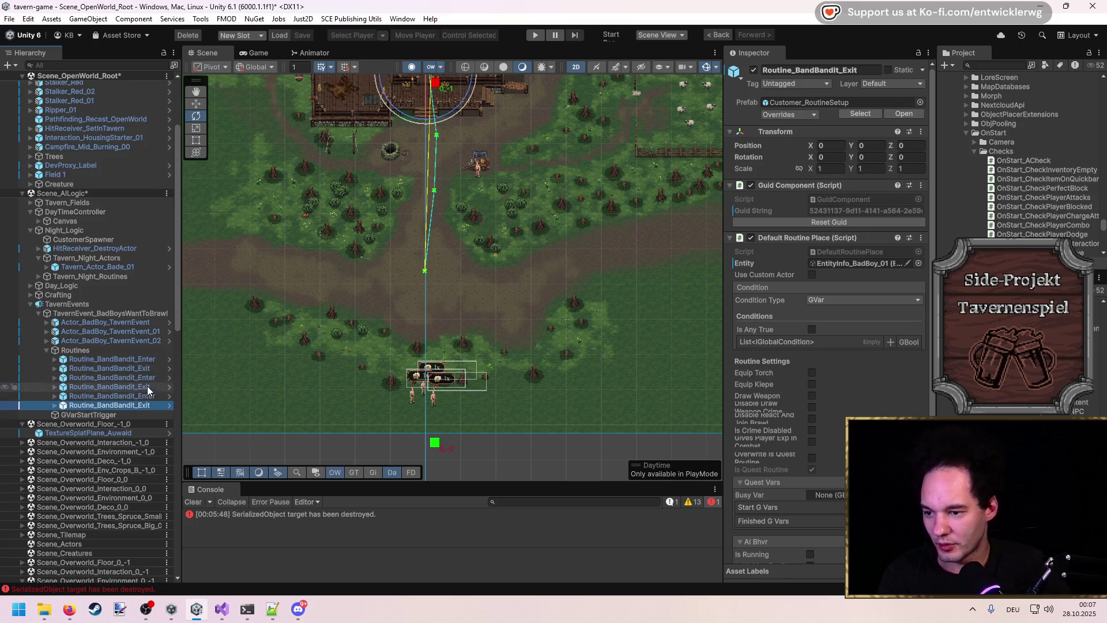
pyautogui.keyDown('ctrl'); pyautogui.click(133, 386); pyautogui.keyUp('ctrl')
pyautogui.keyDown('ctrl'); pyautogui.click(149, 369); pyautogui.keyUp('ctrl')
pyautogui.doubleClick(149, 369)
pyautogui.moveTo(450, 292); pyautogui.dragTo(398, 261)
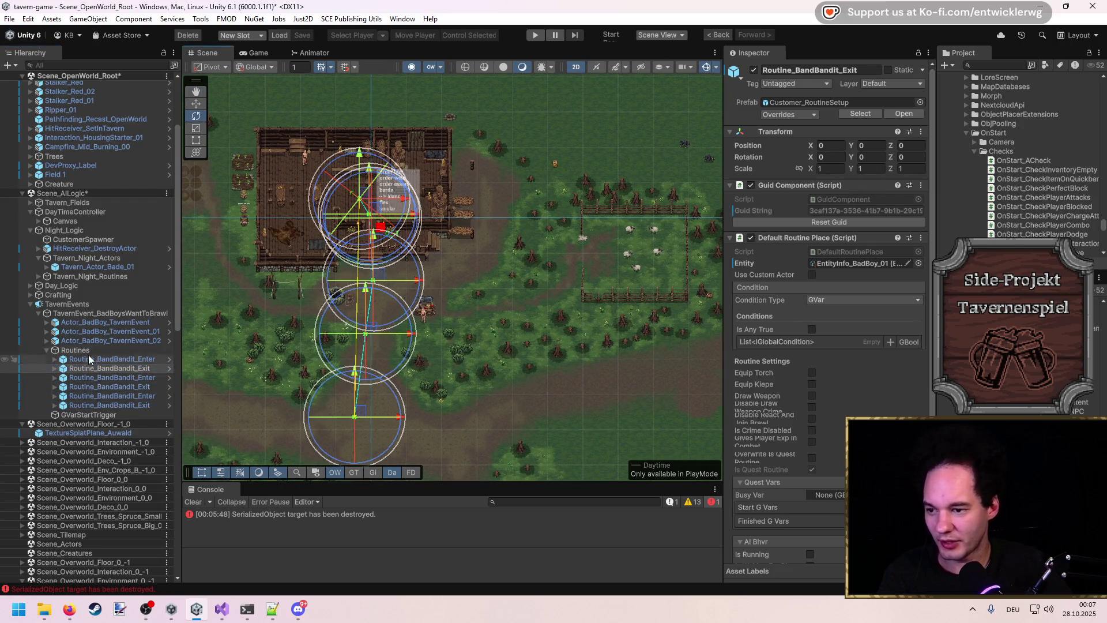
# Step: Delete the extra route points from an Exit routine, keeping only P1 under Entry
pyautogui.click(56, 368)
pyautogui.click(64, 377)
pyautogui.scroll(-3, 87, 358)
pyautogui.click(92, 354)
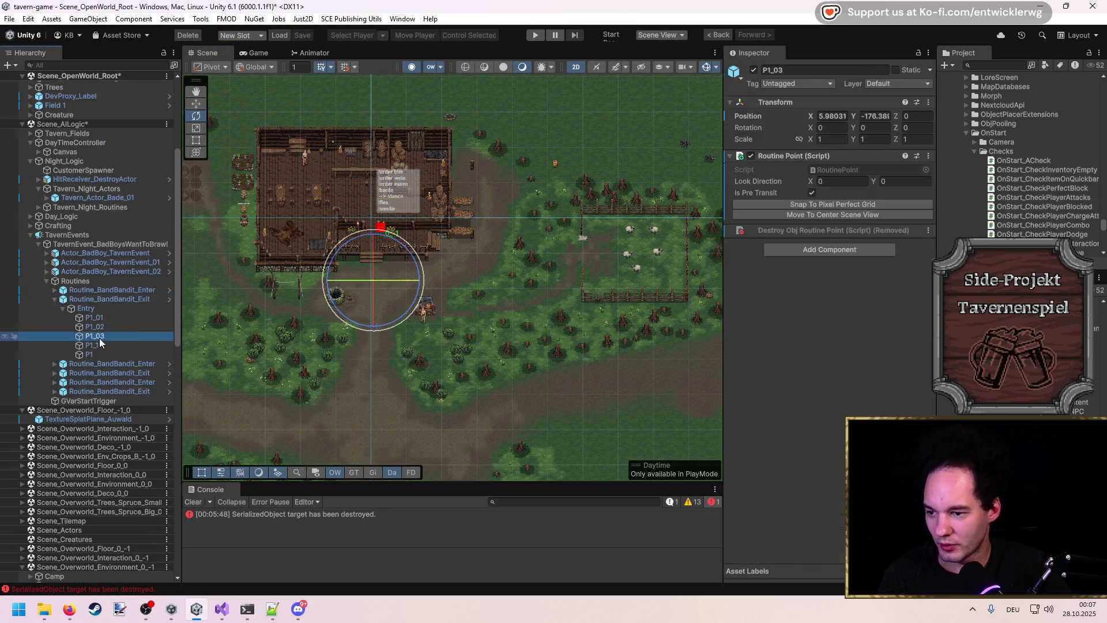
pyautogui.click(99, 344)
pyautogui.keyDown('shift'); pyautogui.click(101, 318); pyautogui.keyUp('shift')
pyautogui.press('Delete')
pyautogui.moveTo(91, 321); pyautogui.dragTo(95, 309)
pyautogui.click(635, 332)
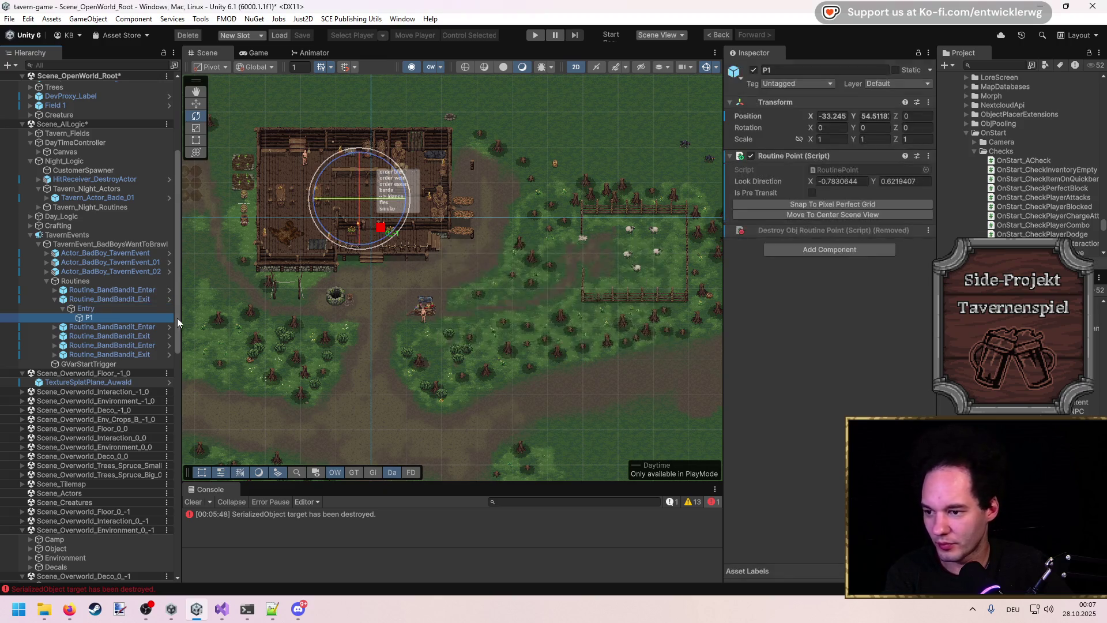
# Step: Select all six routines and unpack their prefabs completely
pyautogui.click(110, 299)
pyautogui.keyDown('ctrl'); pyautogui.click(139, 336); pyautogui.keyUp('ctrl')
pyautogui.keyDown('ctrl'); pyautogui.click(140, 345); pyautogui.keyUp('ctrl')
pyautogui.keyDown('ctrl'); pyautogui.click(140, 353); pyautogui.keyUp('ctrl')
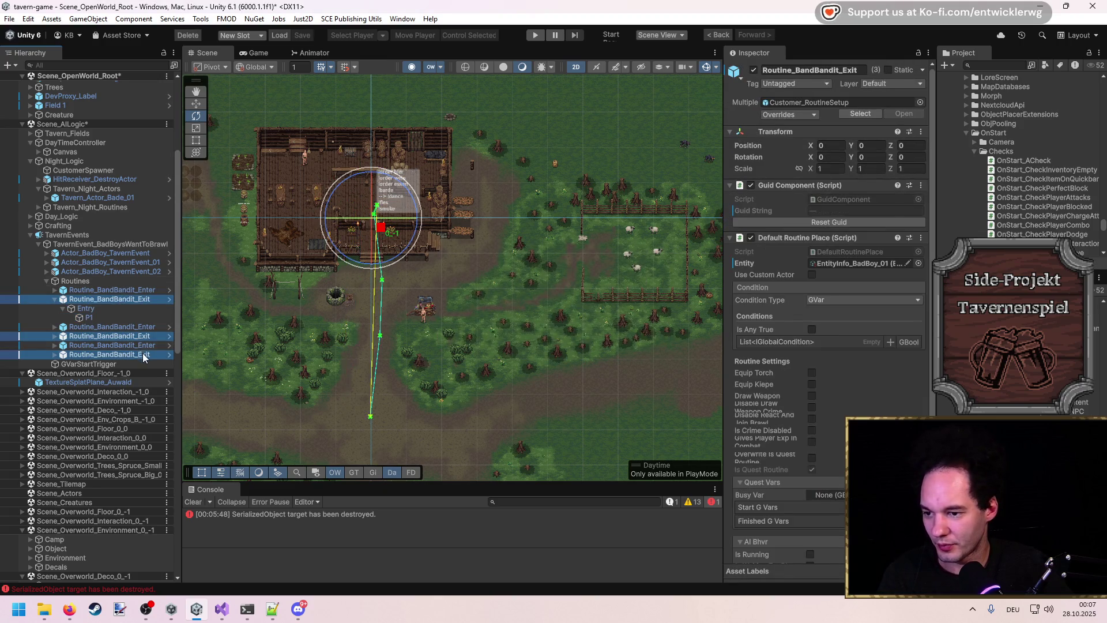
pyautogui.keyDown('shift'); pyautogui.click(133, 327); pyautogui.keyUp('shift')
pyautogui.click(54, 299)
pyautogui.keyDown('shift'); pyautogui.click(85, 290); pyautogui.keyUp('shift')
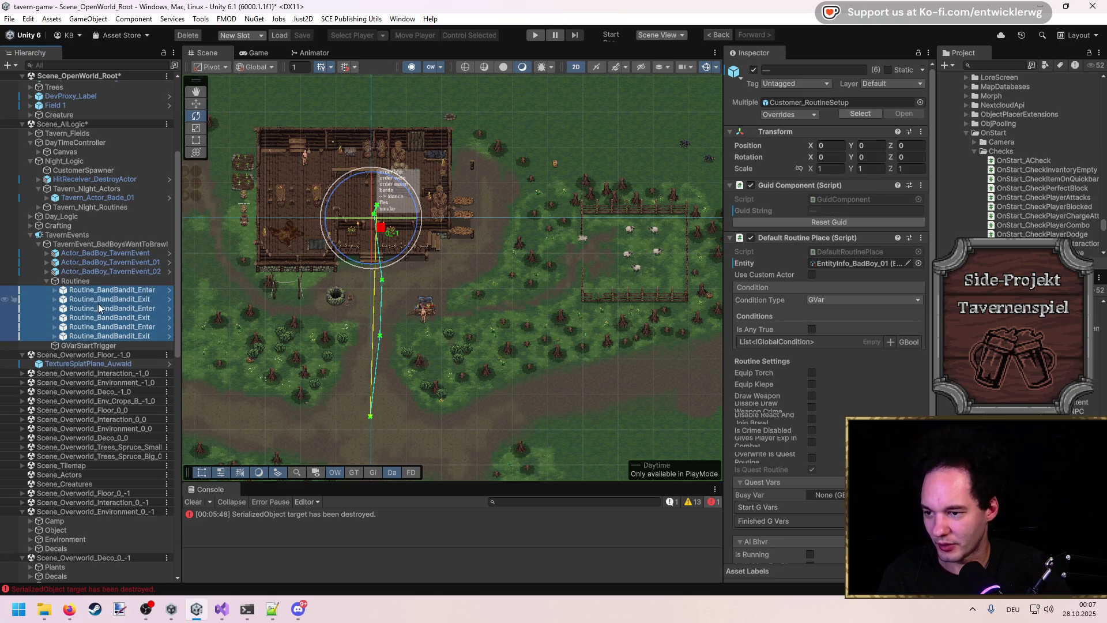
pyautogui.rightClick(99, 301)
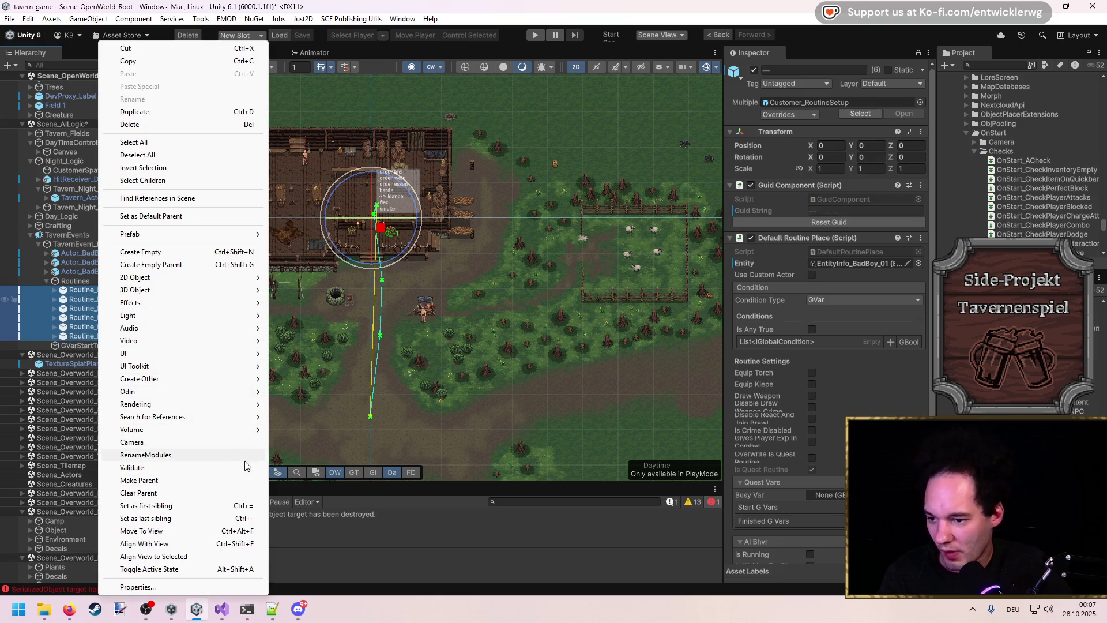
pyautogui.moveTo(247, 234)
pyautogui.click(330, 295)
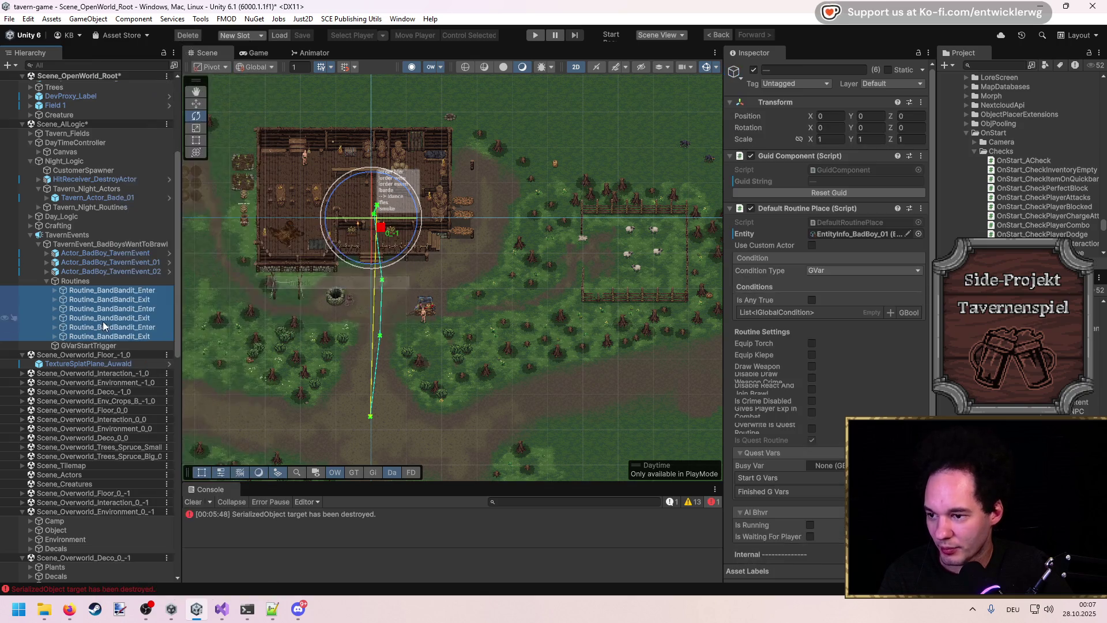
# Step: Order the Exit routines after the Enter routines and assign EntityInfo_BadBoy_03 to the third Exit
pyautogui.click(103, 318)
pyautogui.moveTo(79, 333); pyautogui.dragTo(85, 314)
pyautogui.click(89, 319)
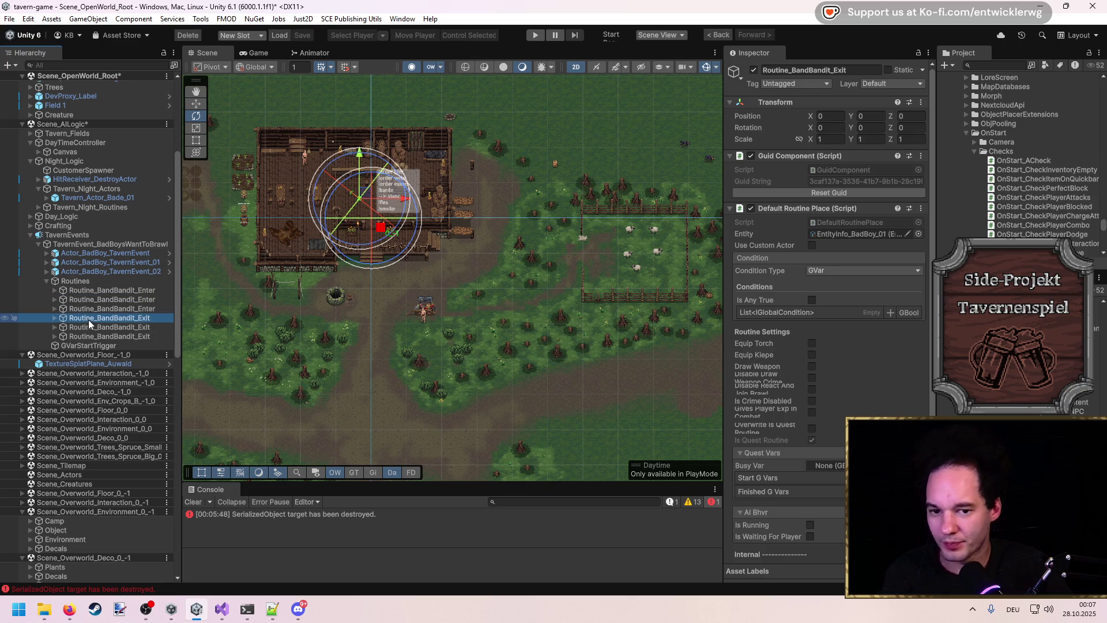
pyautogui.click(856, 233)
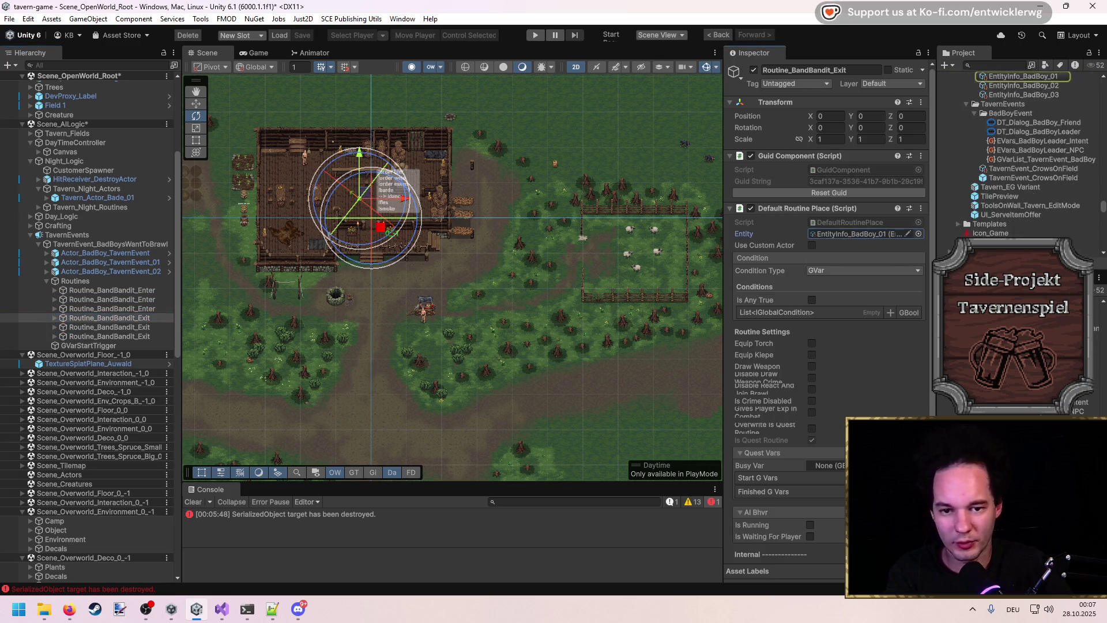
pyautogui.moveTo(109, 327)
pyautogui.mouseDown()
pyautogui.moveTo(462, 288)
pyautogui.moveTo(893, 264)
pyautogui.mouseUp()
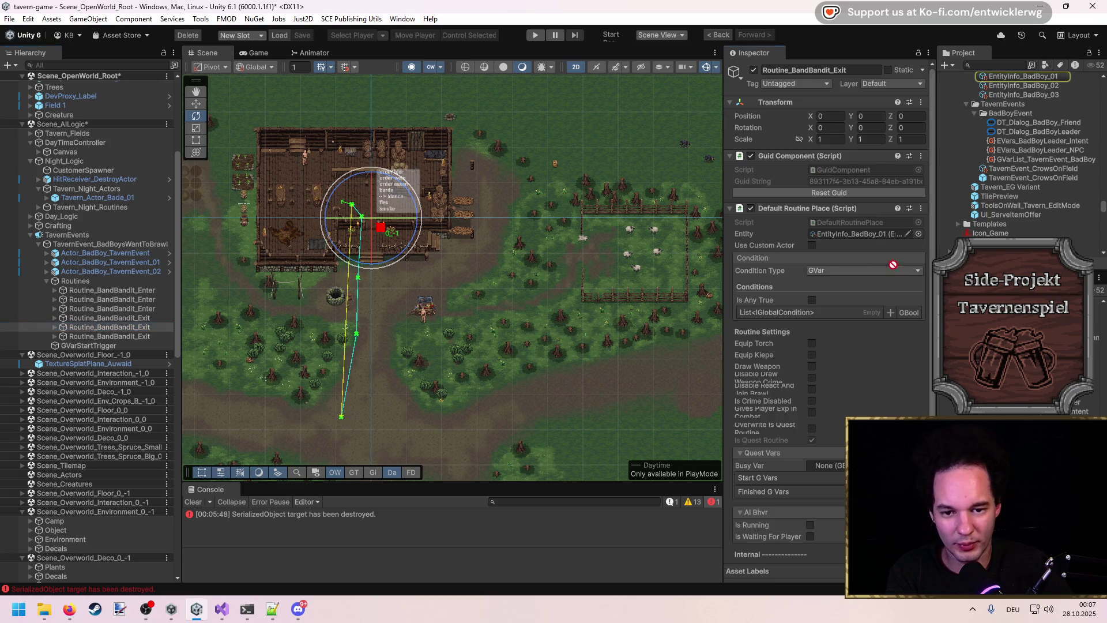
pyautogui.click(138, 336)
pyautogui.moveTo(1023, 94); pyautogui.dragTo(867, 236)
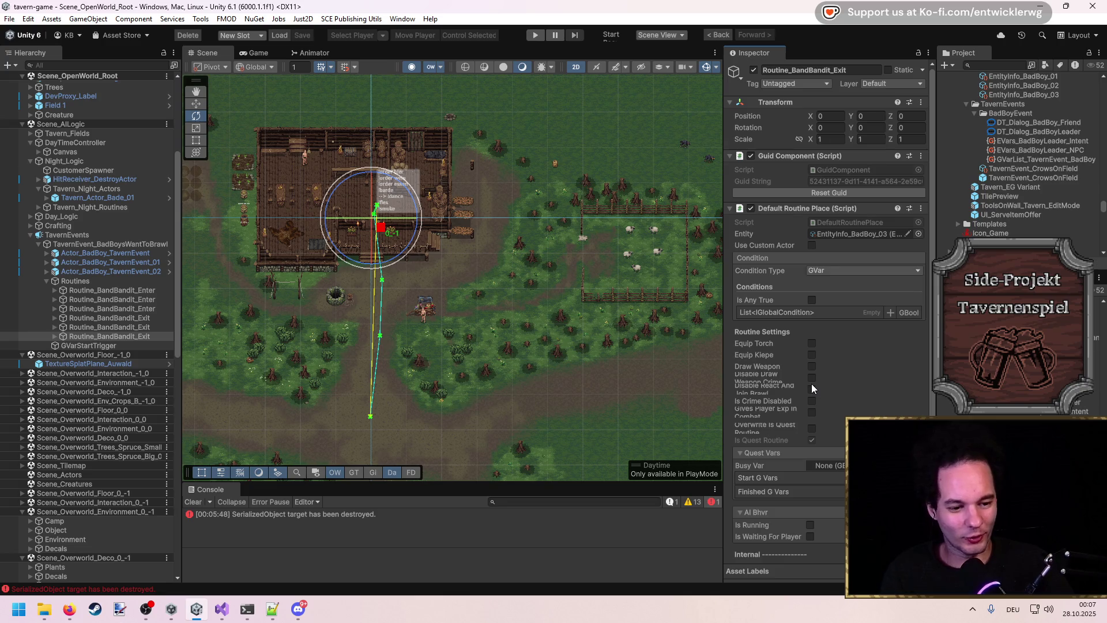
pyautogui.click(131, 317)
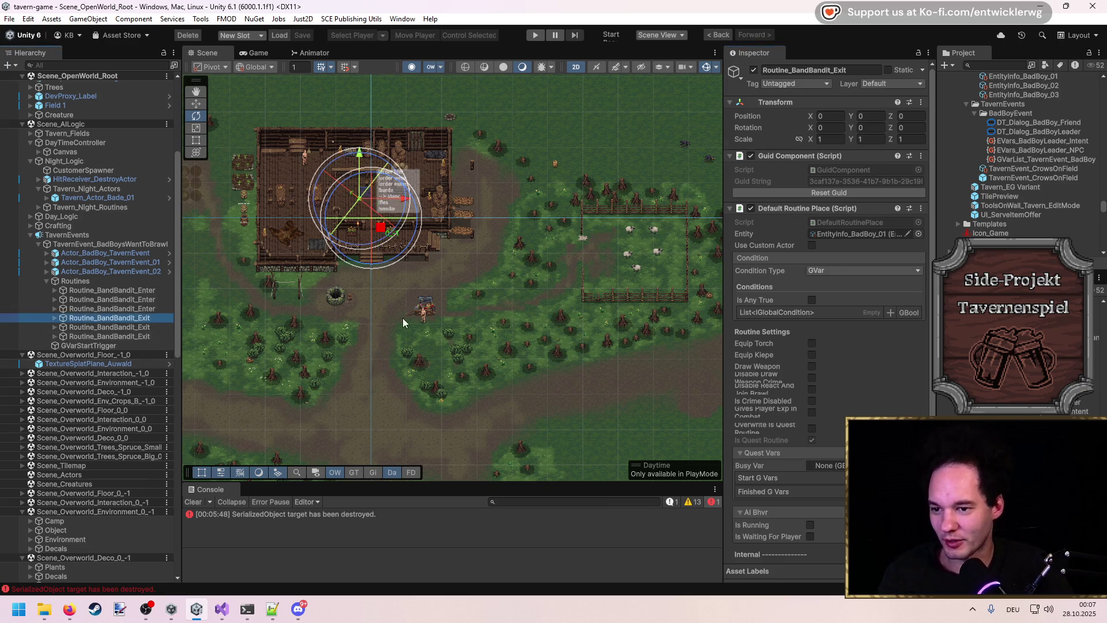
# Step: Check which entity each Exit routine targets
pyautogui.click(115, 327)
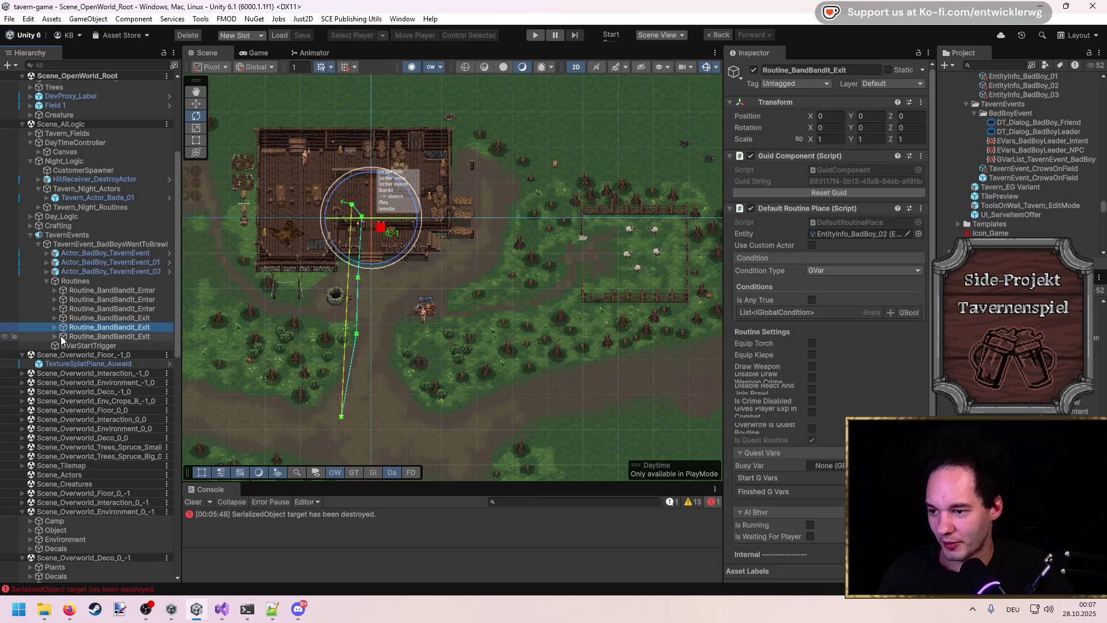
pyautogui.click(85, 336)
pyautogui.click(86, 327)
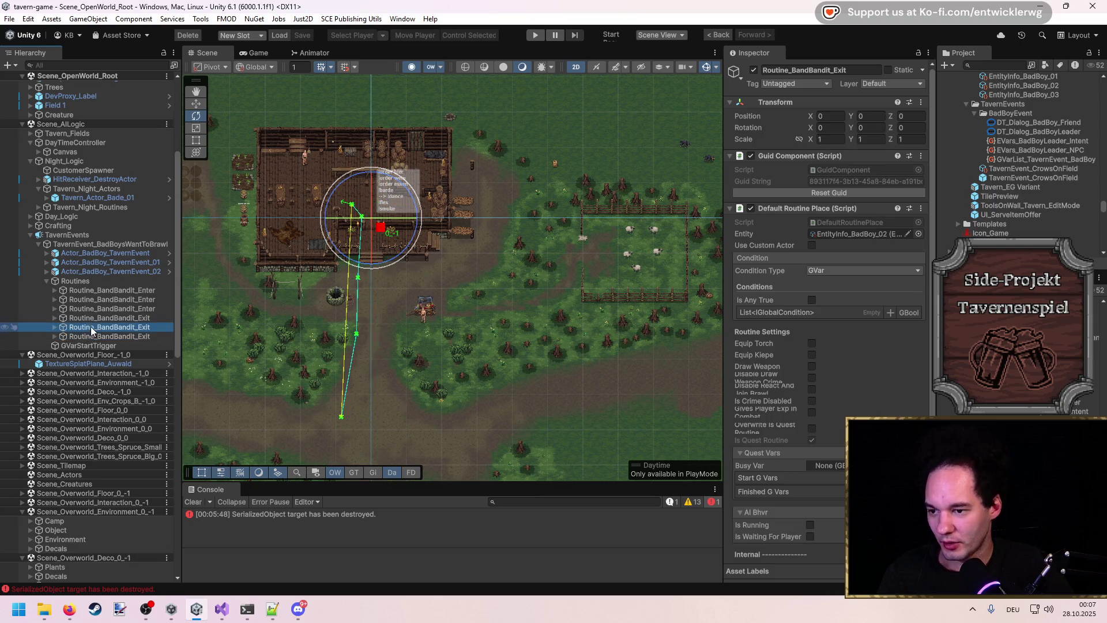
pyautogui.press('Up')
pyautogui.click(65, 329)
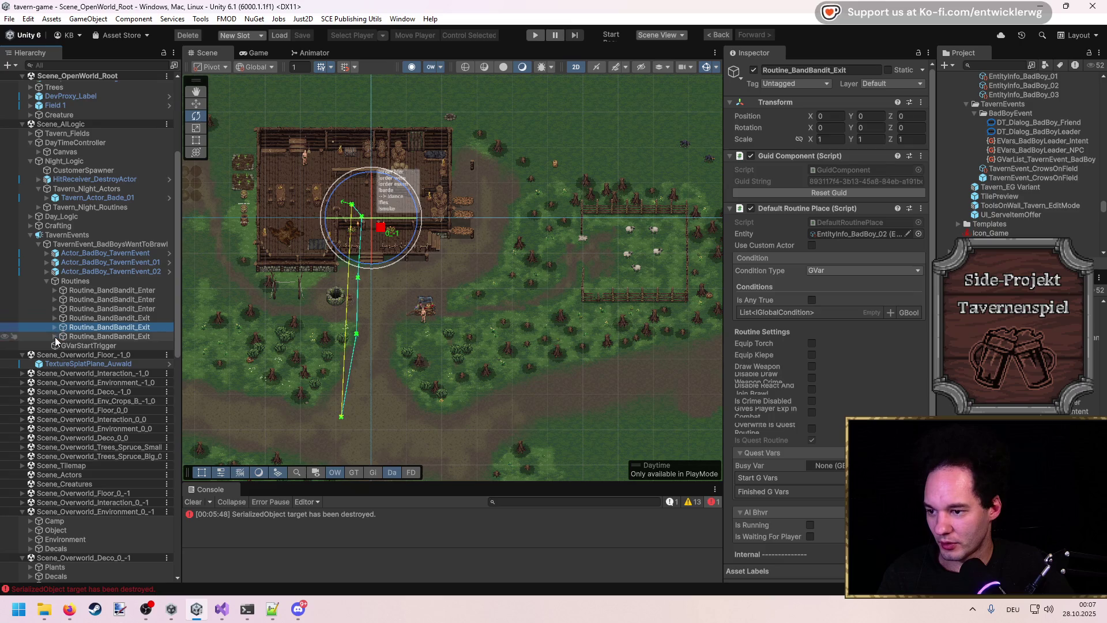
# Step: Pull P1 out of the second Exit routine's Entry and delete P1_01–P1_11 and the Entry
pyautogui.click(62, 335)
pyautogui.click(63, 336)
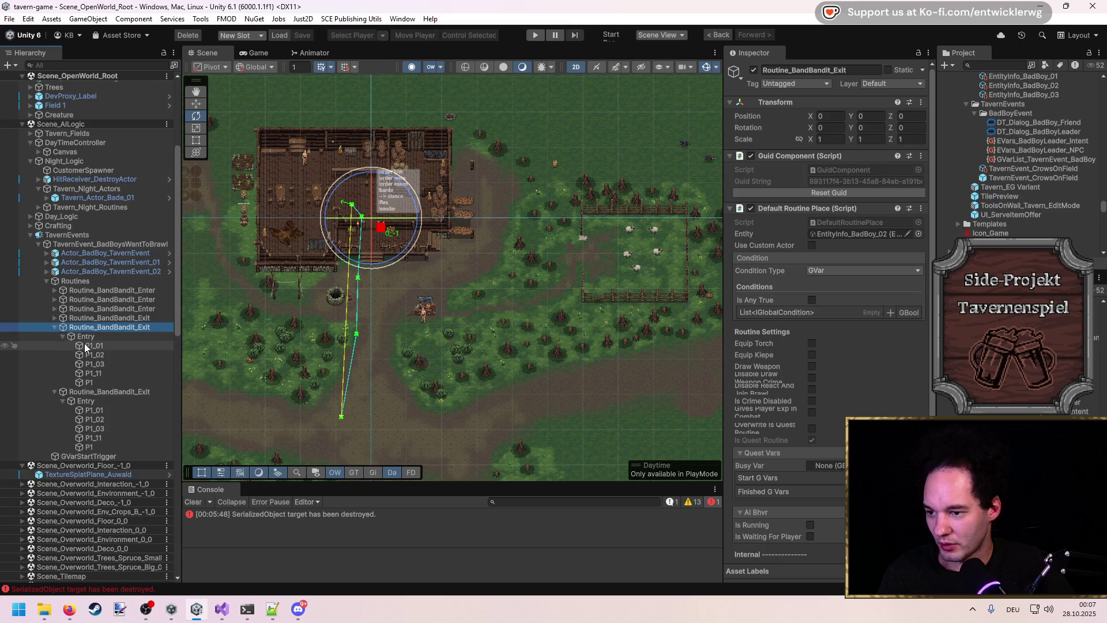
pyautogui.click(89, 345)
pyautogui.moveTo(92, 347); pyautogui.dragTo(92, 333)
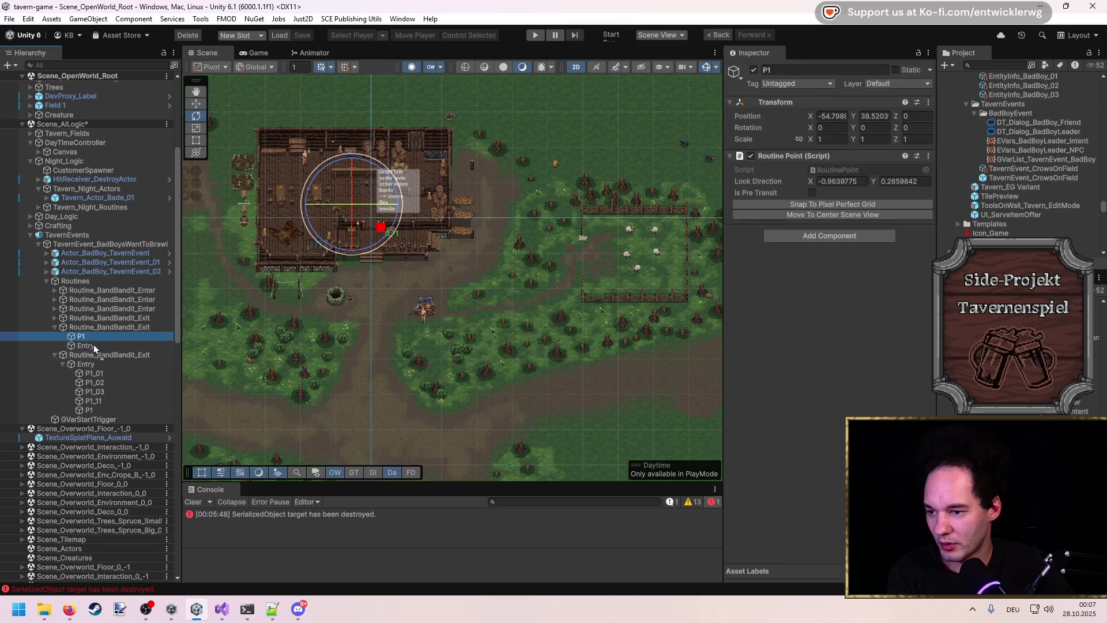
pyautogui.click(99, 398)
pyautogui.keyDown('shift'); pyautogui.click(101, 375); pyautogui.keyUp('shift')
pyautogui.press('Delete')
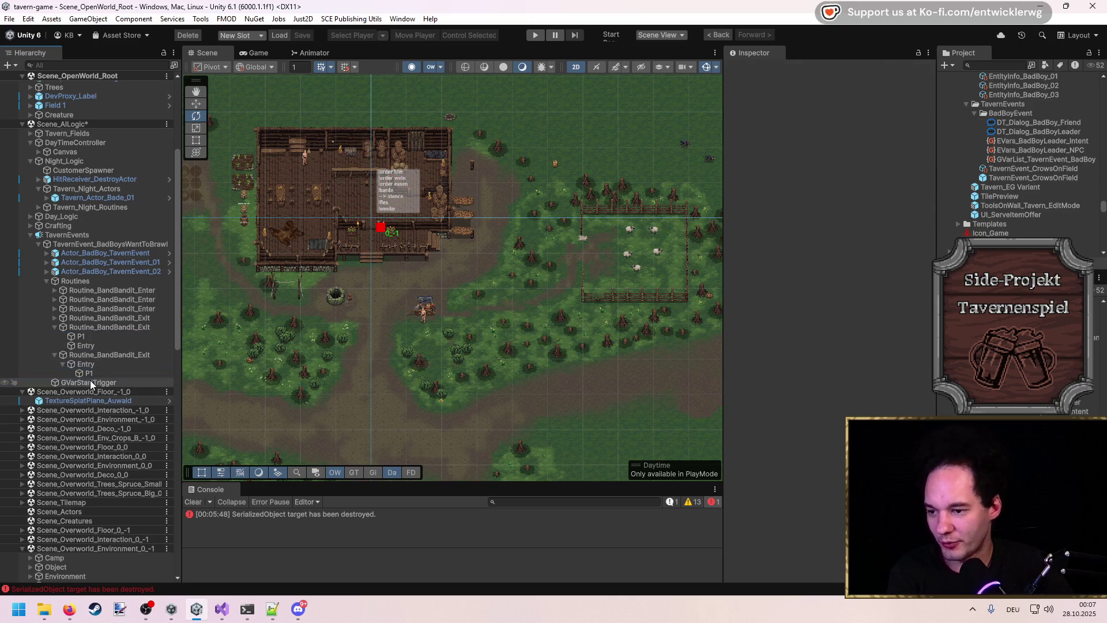
pyautogui.click(85, 364)
pyautogui.press('Delete')
# Step: Delete the remaining Entry containers so each Exit routine holds only P1
pyautogui.click(80, 319)
pyautogui.press('Right')
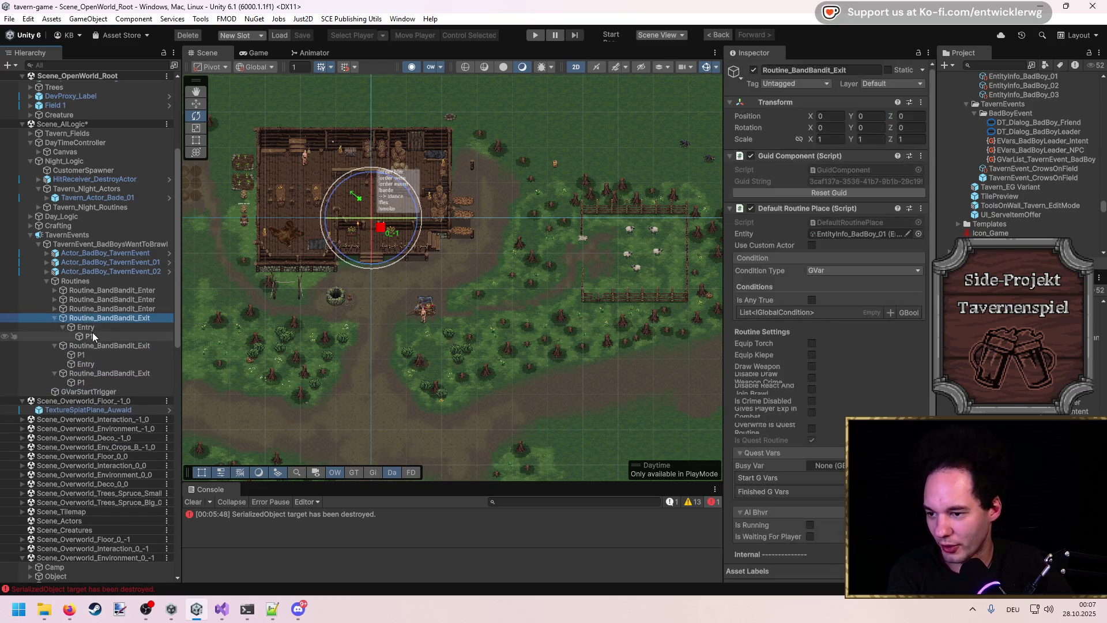
pyautogui.click(92, 334)
pyautogui.press('Delete')
pyautogui.click(93, 336)
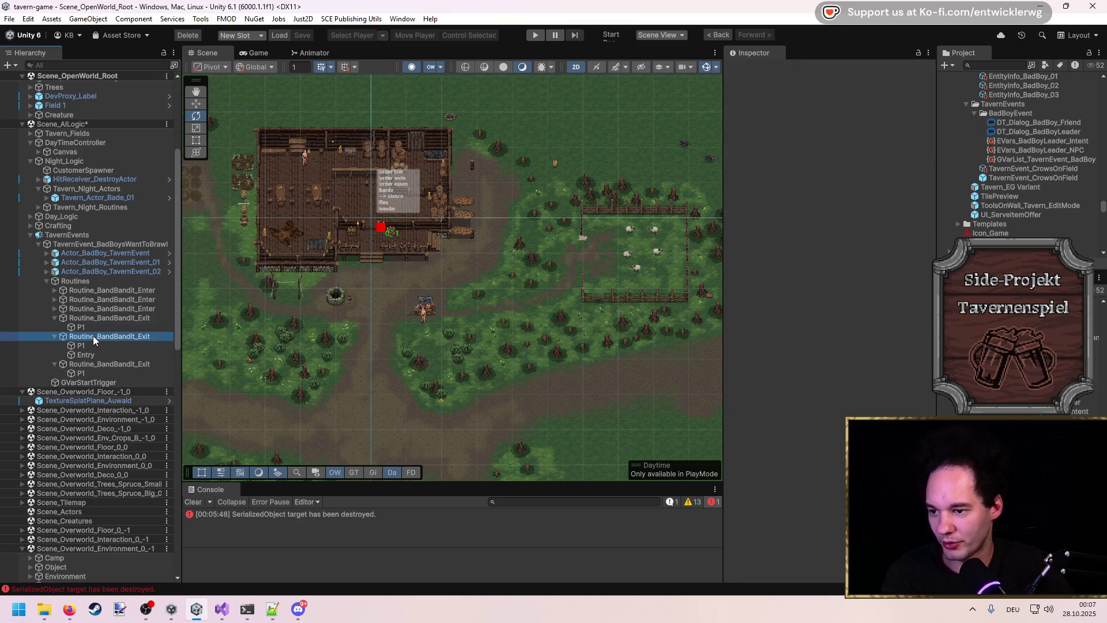
pyautogui.click(86, 354)
pyautogui.press('Delete')
pyautogui.click(86, 344)
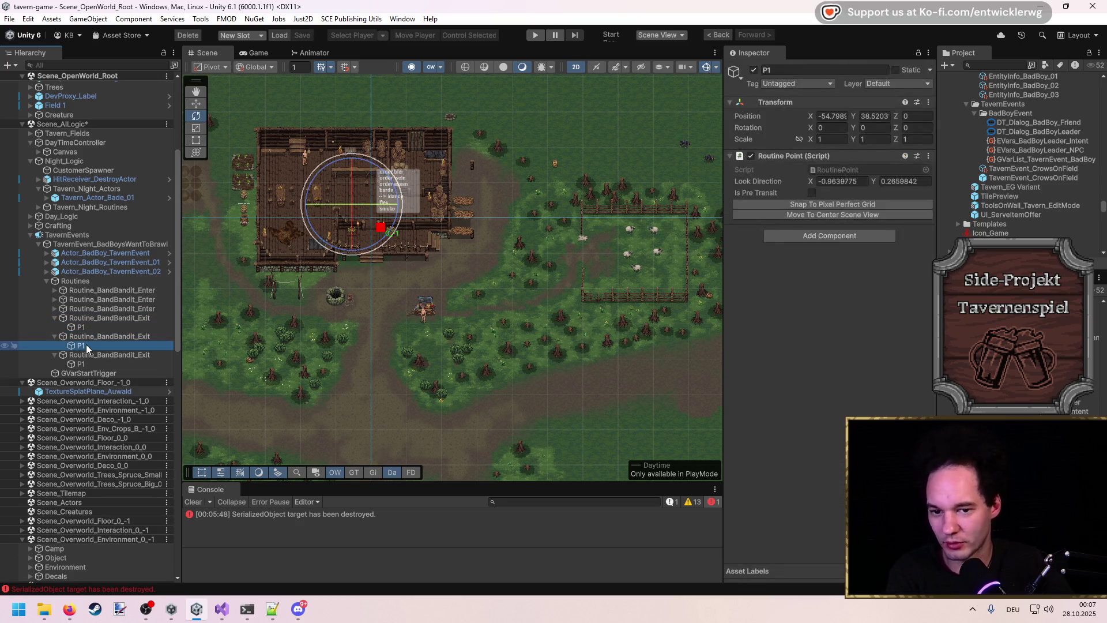
pyautogui.press('Down')
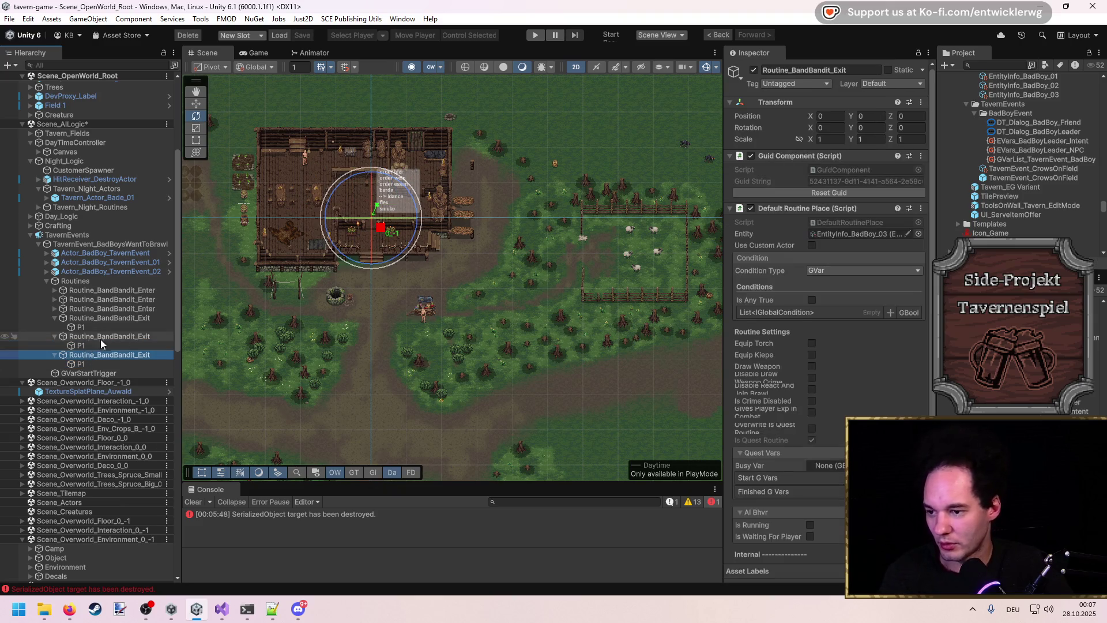
# Step: Move the Exit routines' P1 points to just below the sheep pen
pyautogui.moveTo(375, 213)
pyautogui.mouseDown()
pyautogui.moveTo(628, 312)
pyautogui.moveTo(394, 304)
pyautogui.mouseUp()
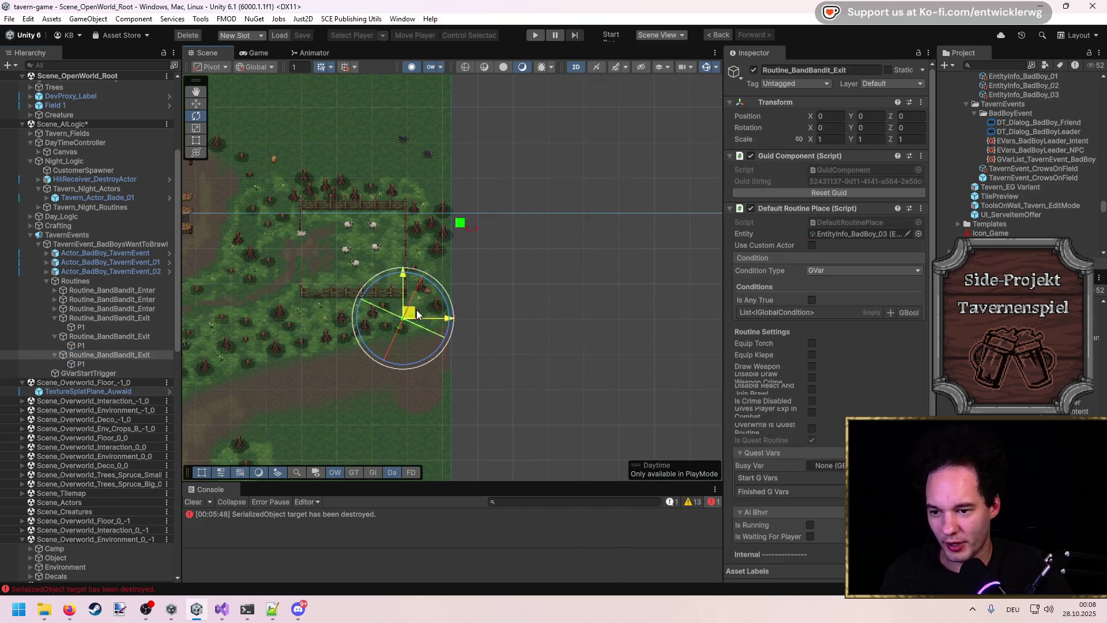
pyautogui.click(123, 343)
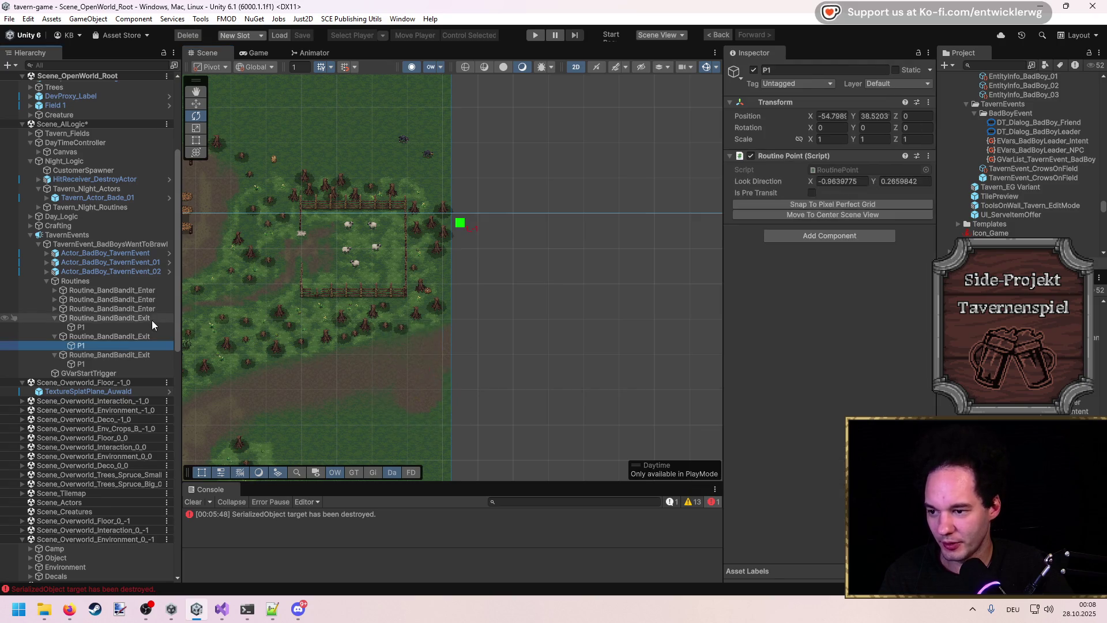
pyautogui.rightClick(779, 120)
pyautogui.click(744, 214)
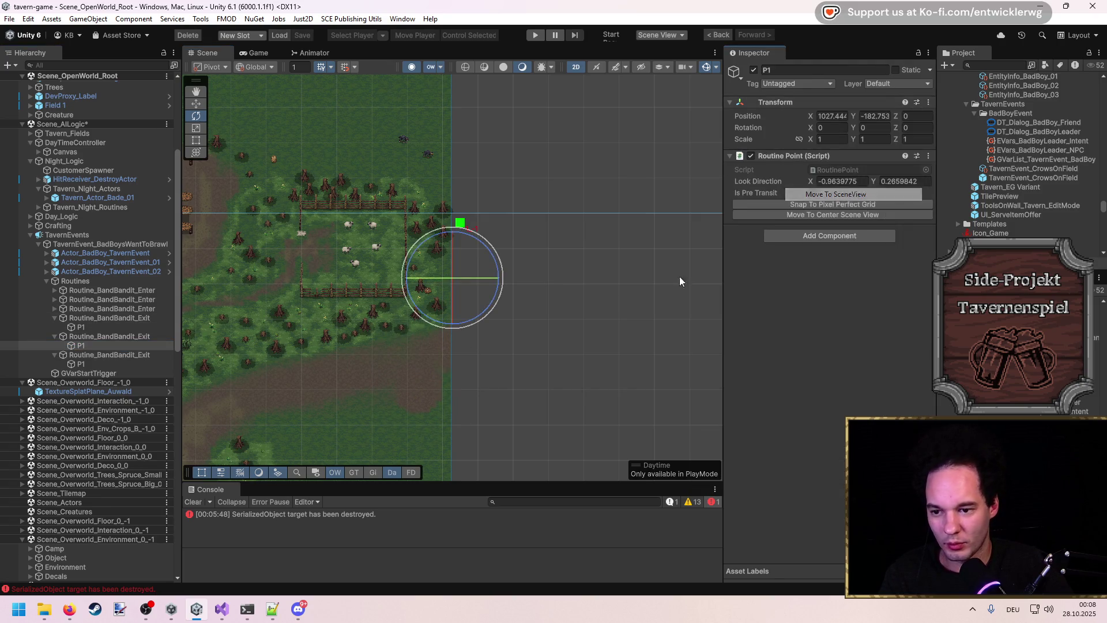
pyautogui.press('w')
pyautogui.moveTo(457, 271); pyautogui.dragTo(431, 324)
pyautogui.click(138, 327)
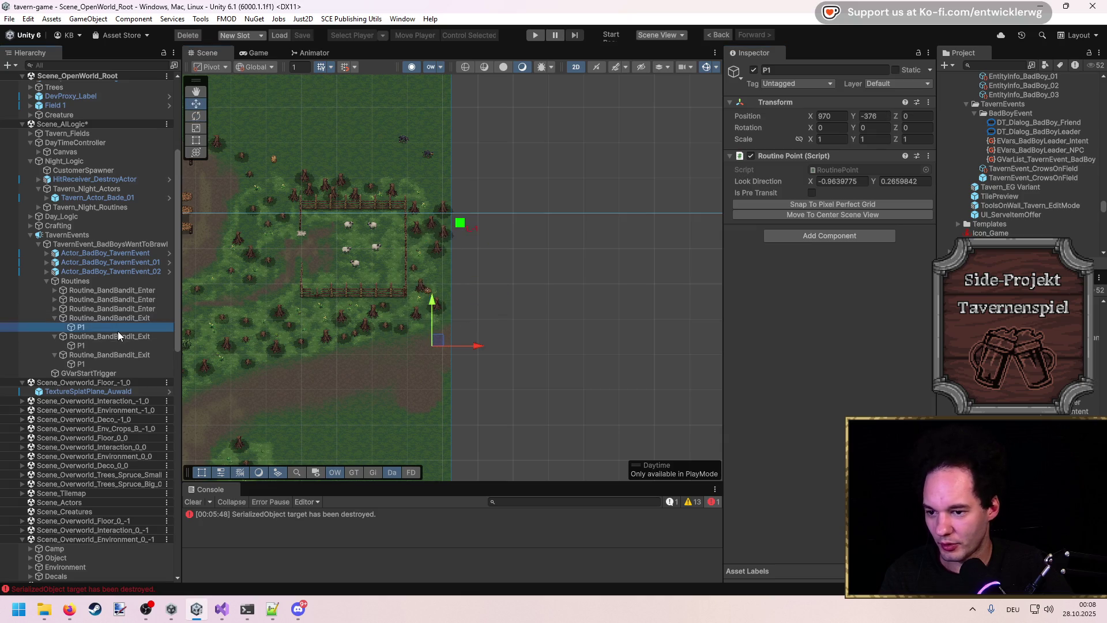
pyautogui.rightClick(787, 105)
pyautogui.click(817, 192)
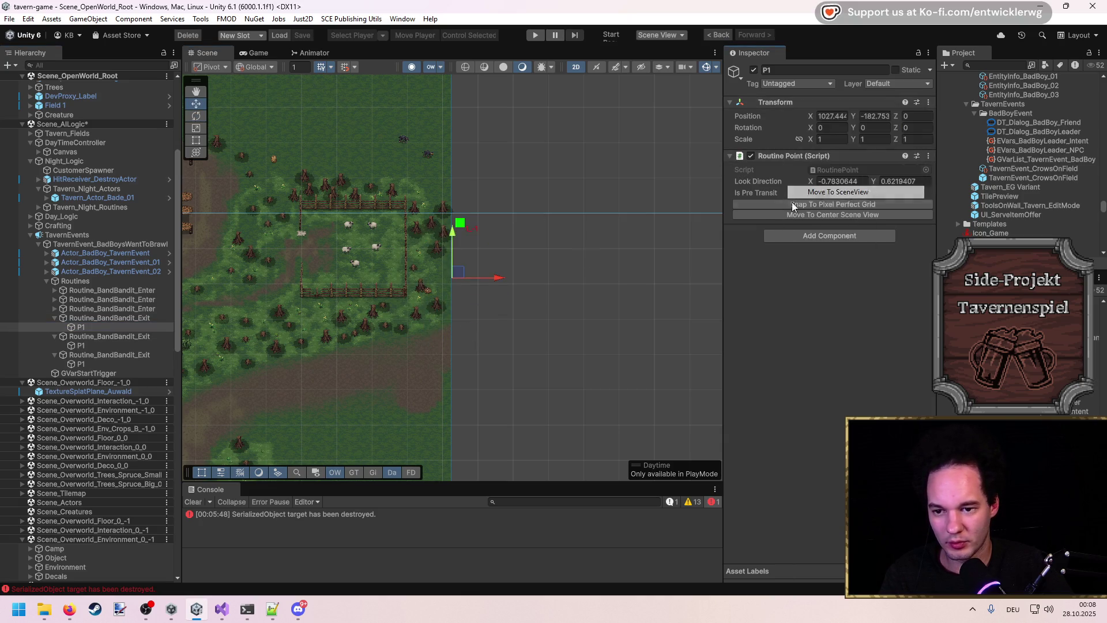
pyautogui.moveTo(460, 274); pyautogui.dragTo(423, 353)
# Step: Collapse the Exit routines and the Routines group in the Hierarchy
pyautogui.moveTo(338, 383); pyautogui.dragTo(533, 294)
pyautogui.click(55, 318)
pyautogui.click(54, 327)
pyautogui.click(55, 336)
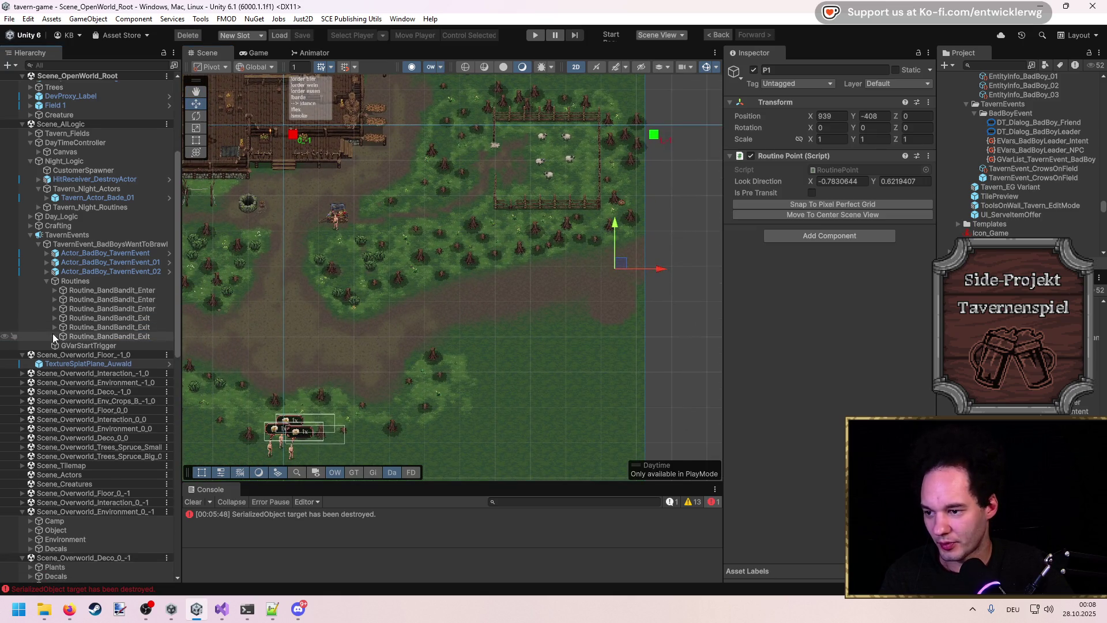
pyautogui.click(68, 281)
pyautogui.click(46, 281)
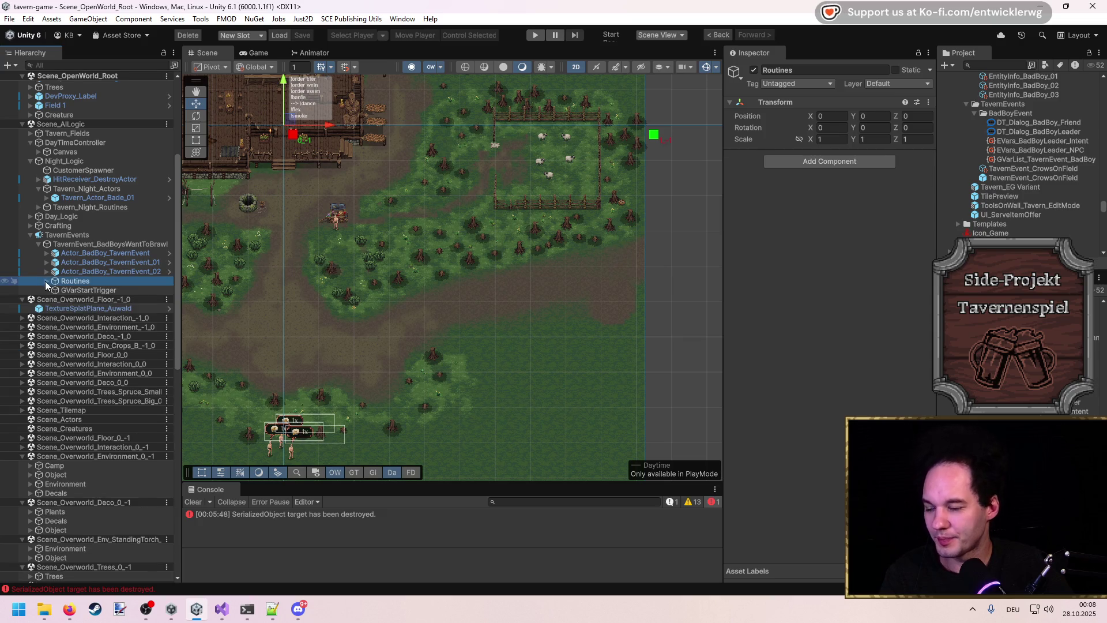
# Step: Frame TavernEvent_BadBoysWantToBrawl and pan the Scene view up to the tavern
pyautogui.click(81, 245)
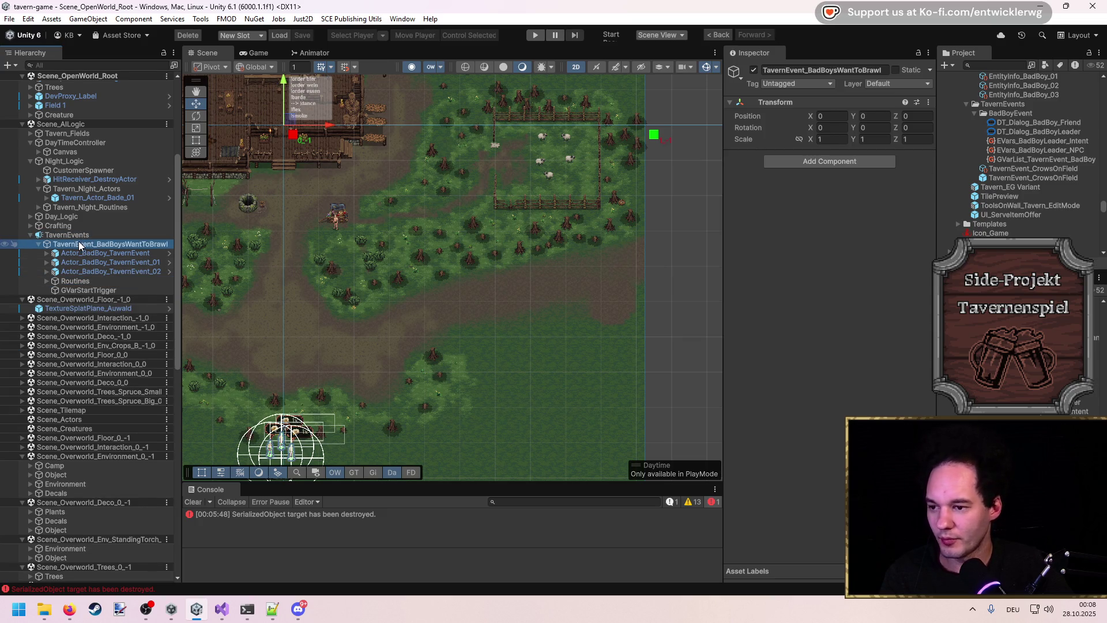
pyautogui.press('f')
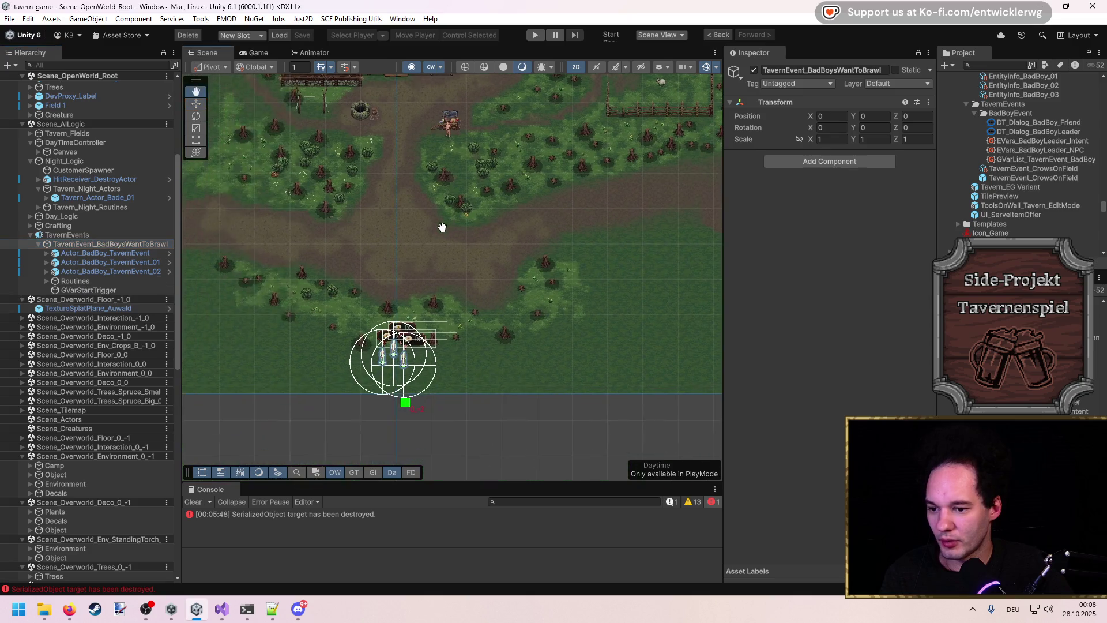
pyautogui.moveTo(322, 215); pyautogui.dragTo(343, 316)
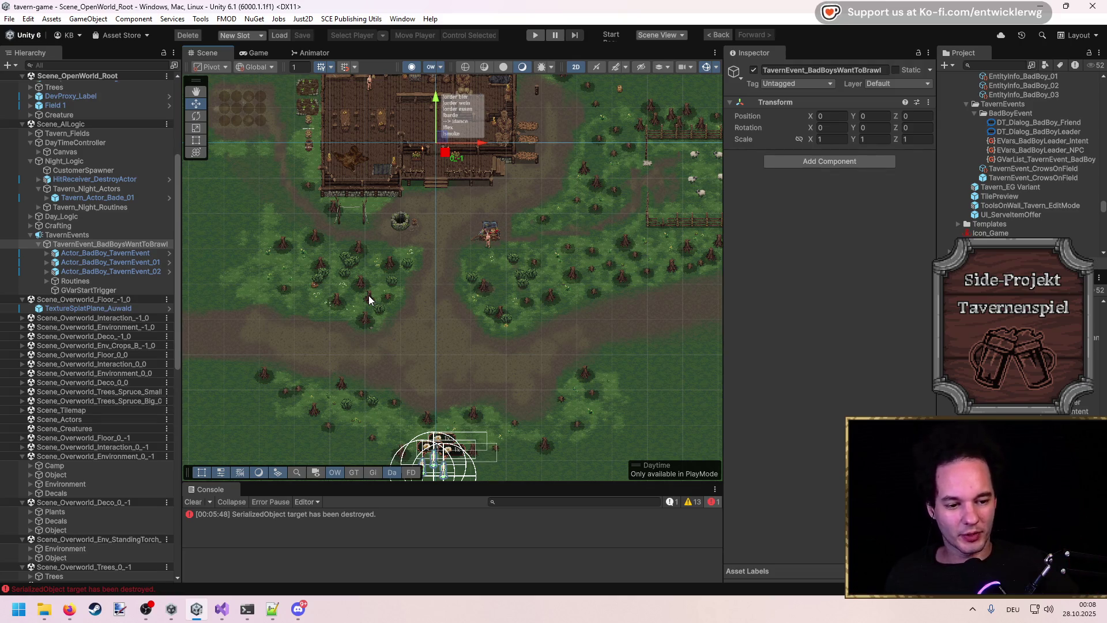
# Step: Expand the Routines group and select the third Routine_BandBandit_Enter routine
pyautogui.click(106, 282)
pyautogui.press('Right')
pyautogui.scroll(-3, 113, 264)
pyautogui.click(146, 188)
pyautogui.press('Down')
pyautogui.press('Down')
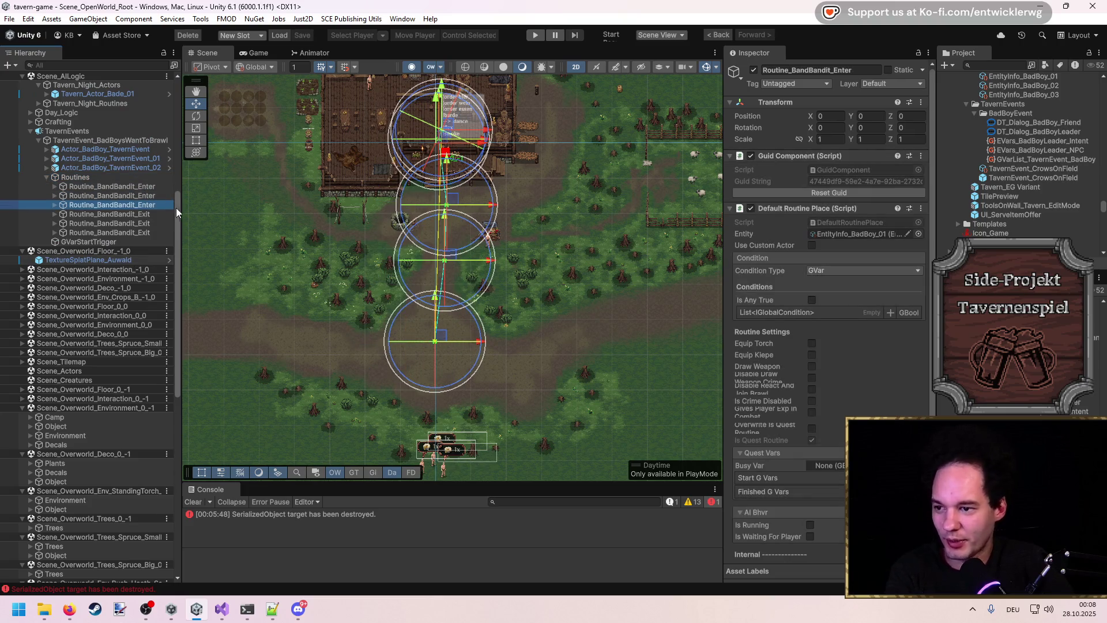
pyautogui.keyDown('shift'); pyautogui.click(110, 187); pyautogui.keyUp('shift')
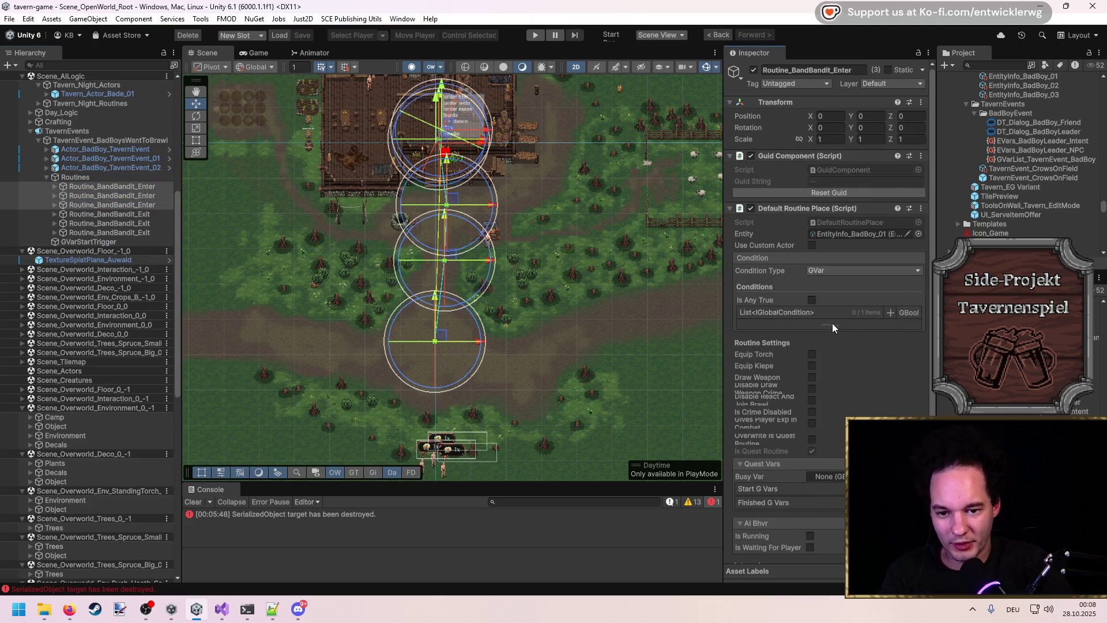
pyautogui.click(153, 204)
pyautogui.keyDown('shift'); pyautogui.click(151, 199); pyautogui.keyUp('shift')
pyautogui.keyDown('shift'); pyautogui.click(144, 183); pyautogui.keyUp('shift')
pyautogui.click(148, 189)
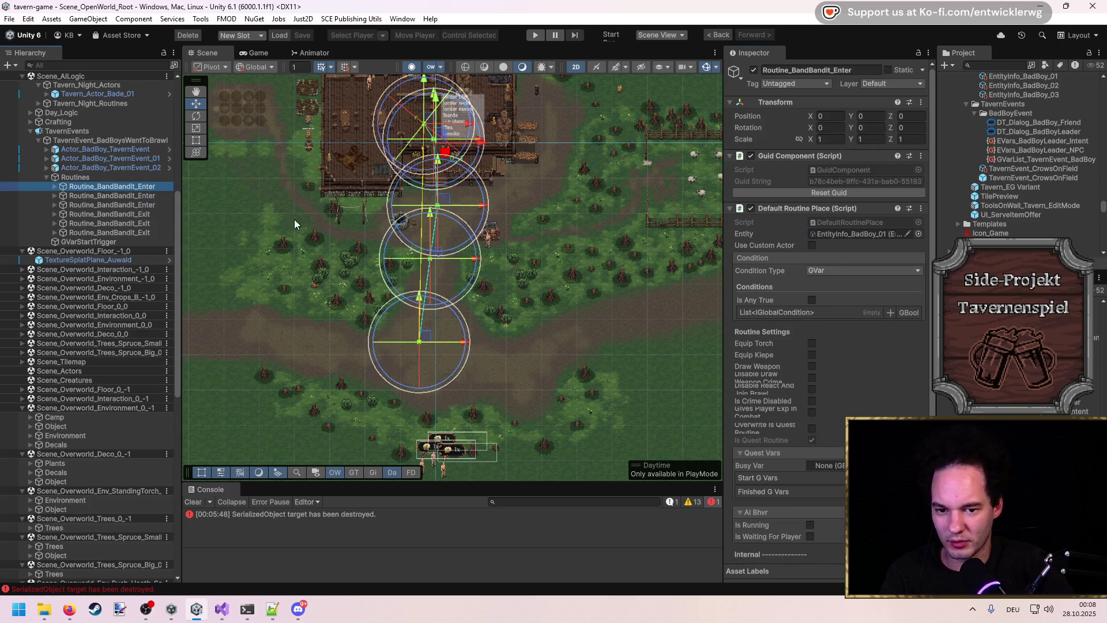
pyautogui.click(171, 198)
# Step: Add two GBool conditions to the third enter routine, both set to GVarList_TavernEvent_BadBoy
pyautogui.click(160, 205)
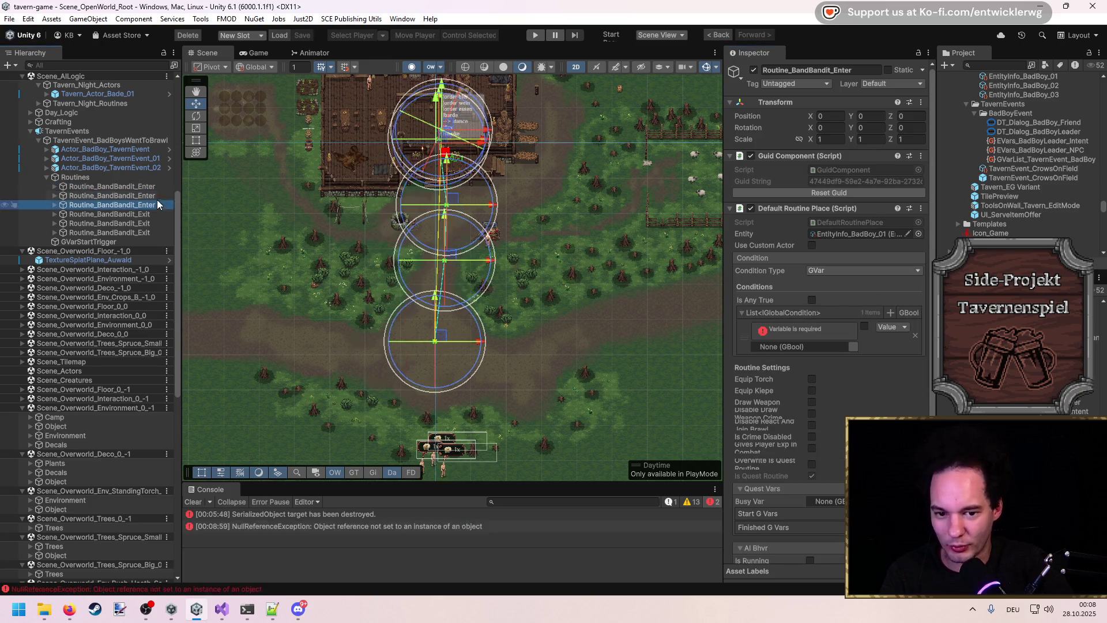
pyautogui.click(856, 345)
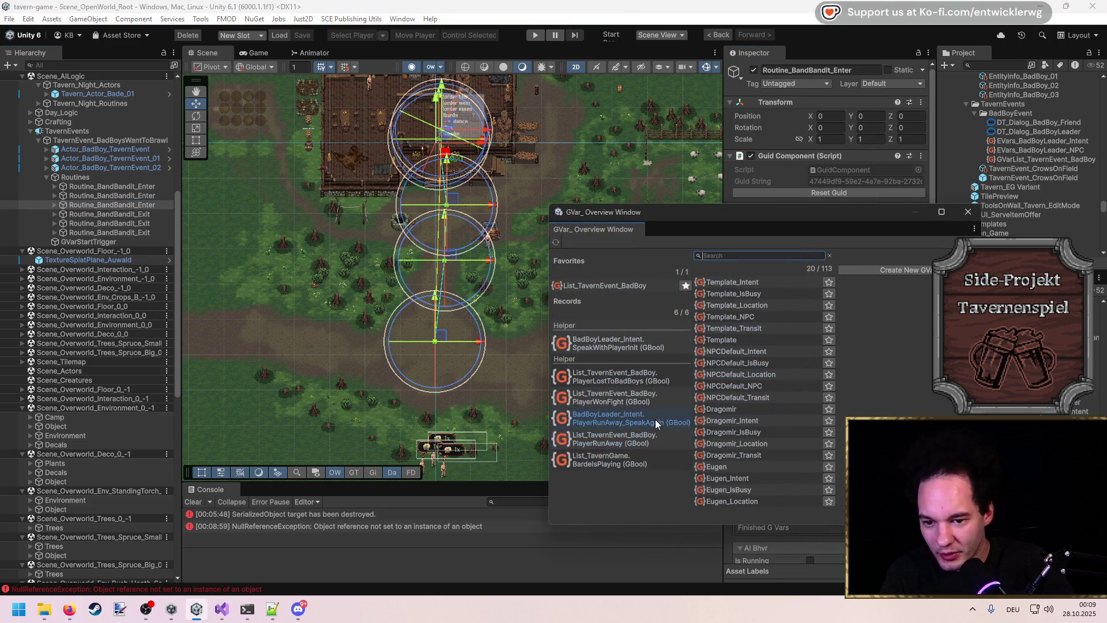
pyautogui.click(644, 285)
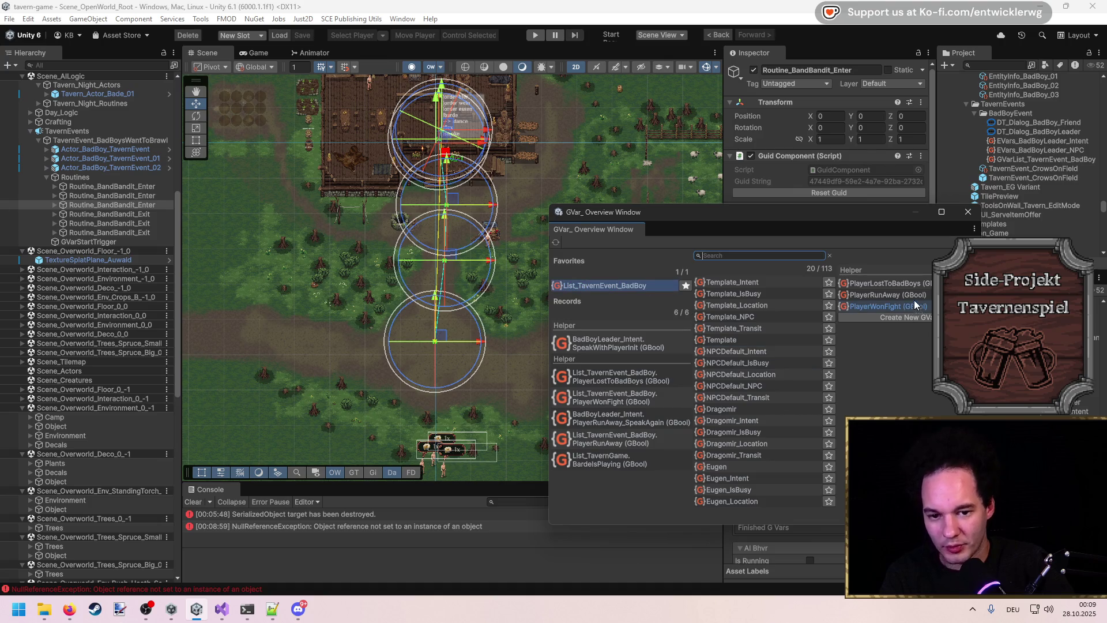
pyautogui.moveTo(830, 211)
pyautogui.mouseDown()
pyautogui.moveTo(527, 257)
pyautogui.moveTo(521, 195)
pyautogui.moveTo(532, 211)
pyautogui.mouseUp()
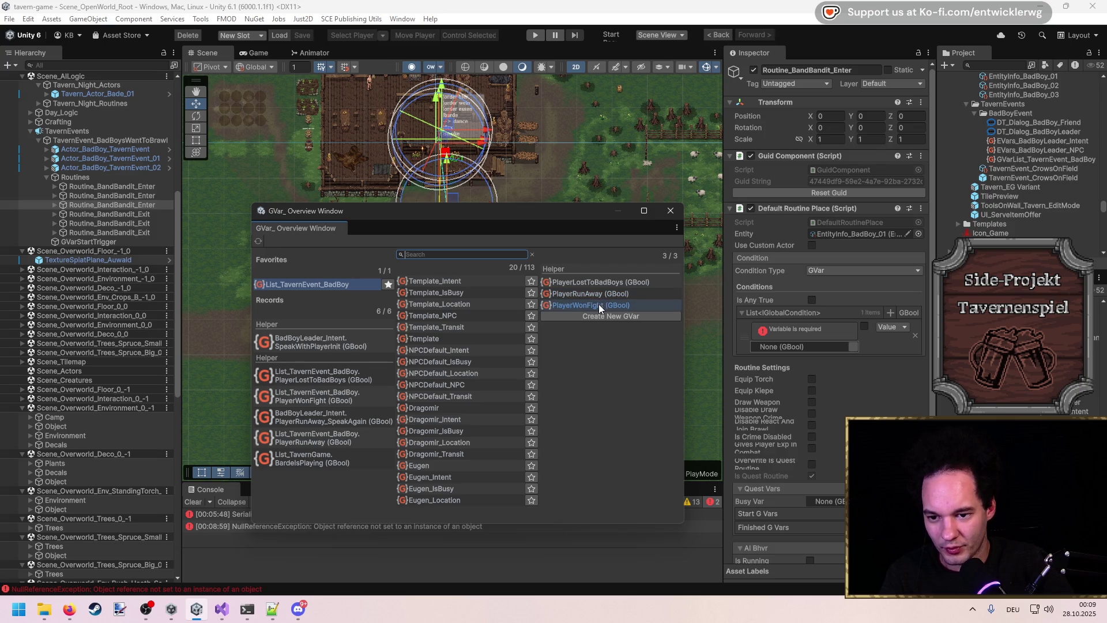
pyautogui.click(598, 303)
pyautogui.click(908, 312)
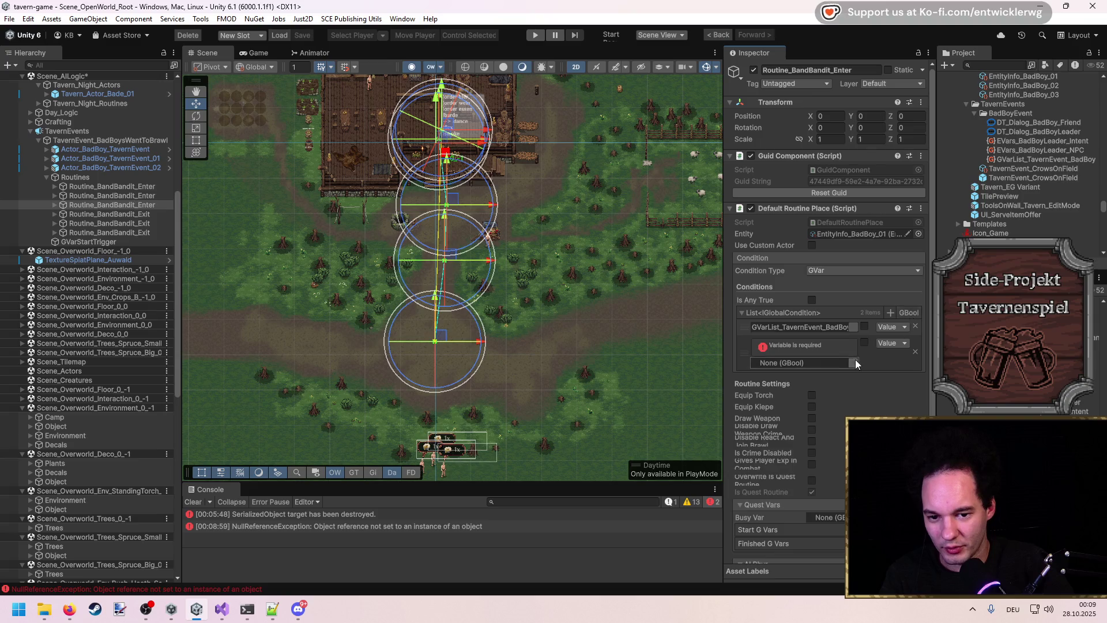
pyautogui.click(853, 362)
pyautogui.click(337, 286)
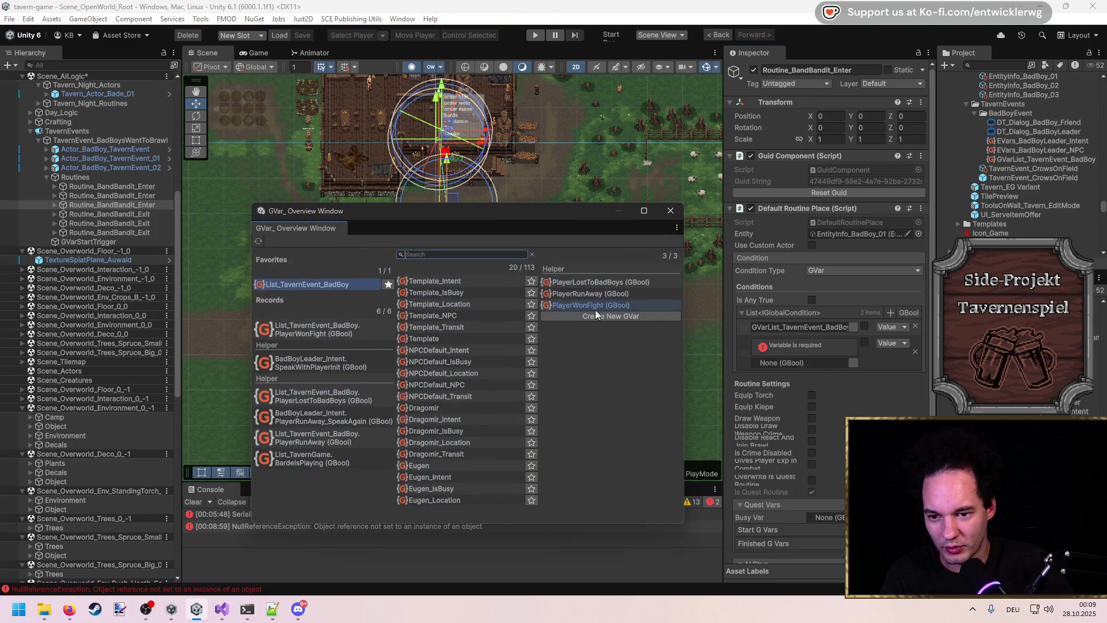
pyautogui.click(612, 286)
# Step: Copy the two-condition list and paste it into the other two bandit enter routines
pyautogui.rightClick(771, 313)
pyautogui.click(148, 196)
pyautogui.rightClick(784, 318)
pyautogui.click(806, 326)
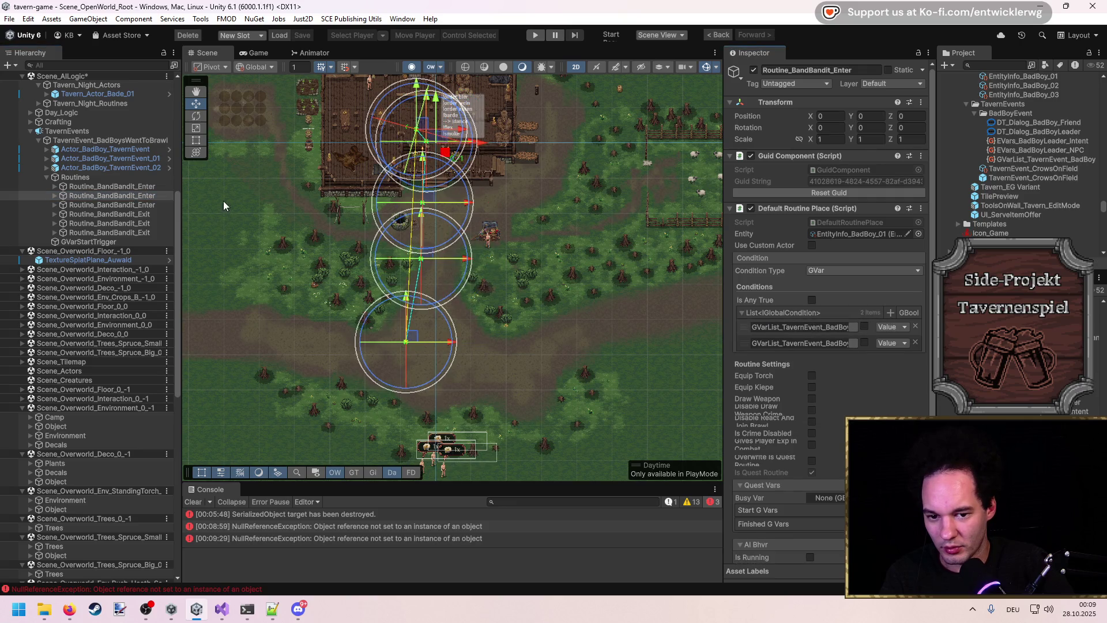
pyautogui.click(139, 186)
pyautogui.rightClick(784, 313)
pyautogui.click(805, 385)
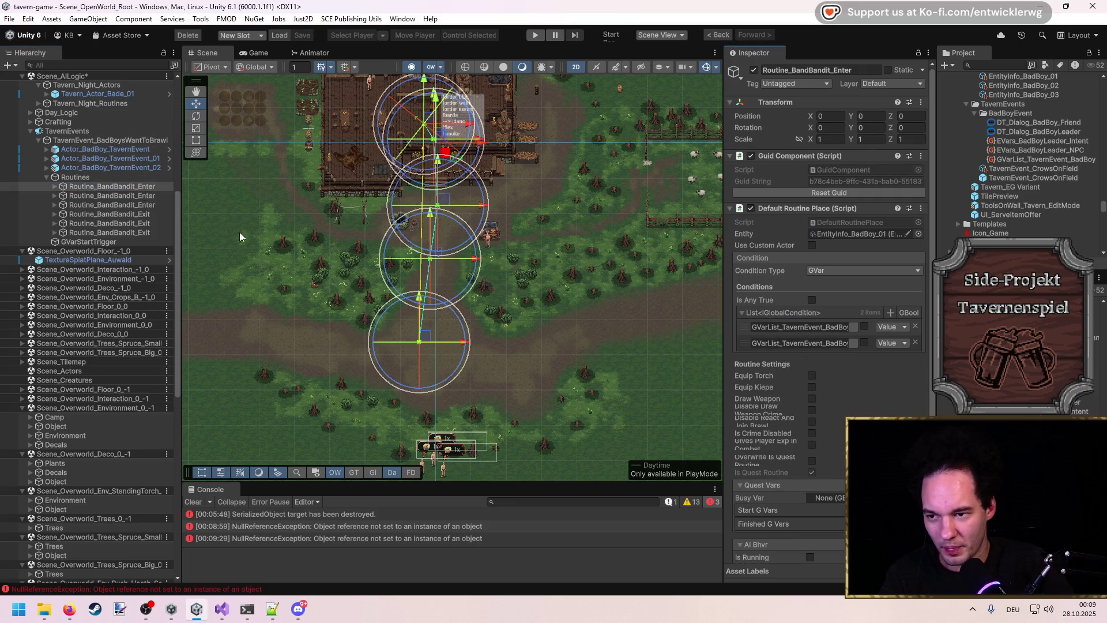
pyautogui.click(152, 214)
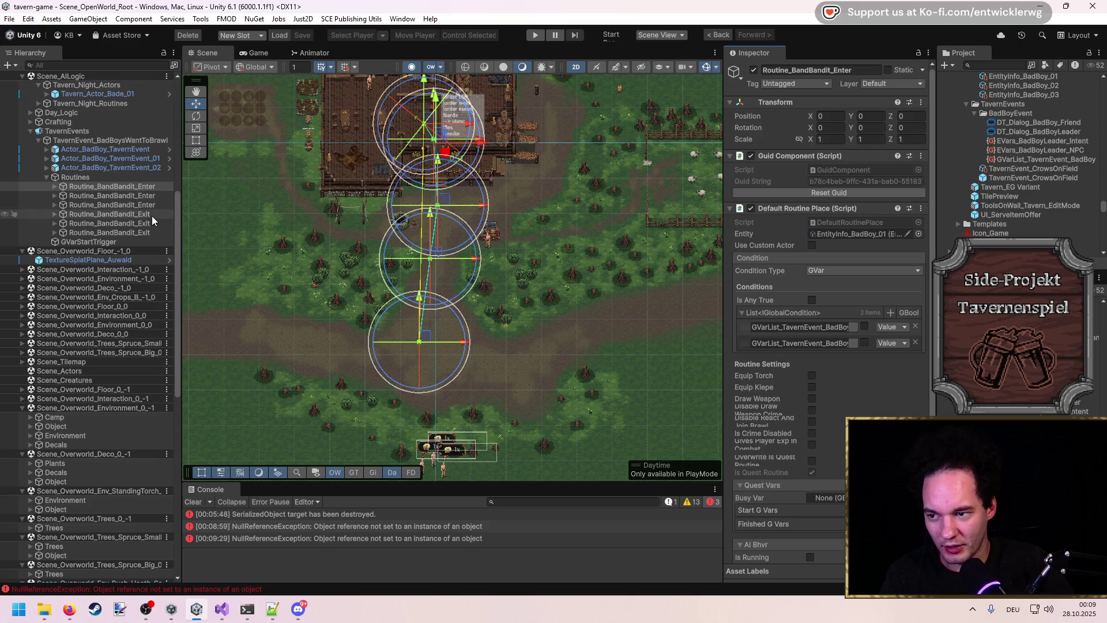
# Step: Give the first exit routine two BadBoy tavern-event GBool conditions with both Value boxes ticked
pyautogui.click(906, 313)
pyautogui.click(854, 347)
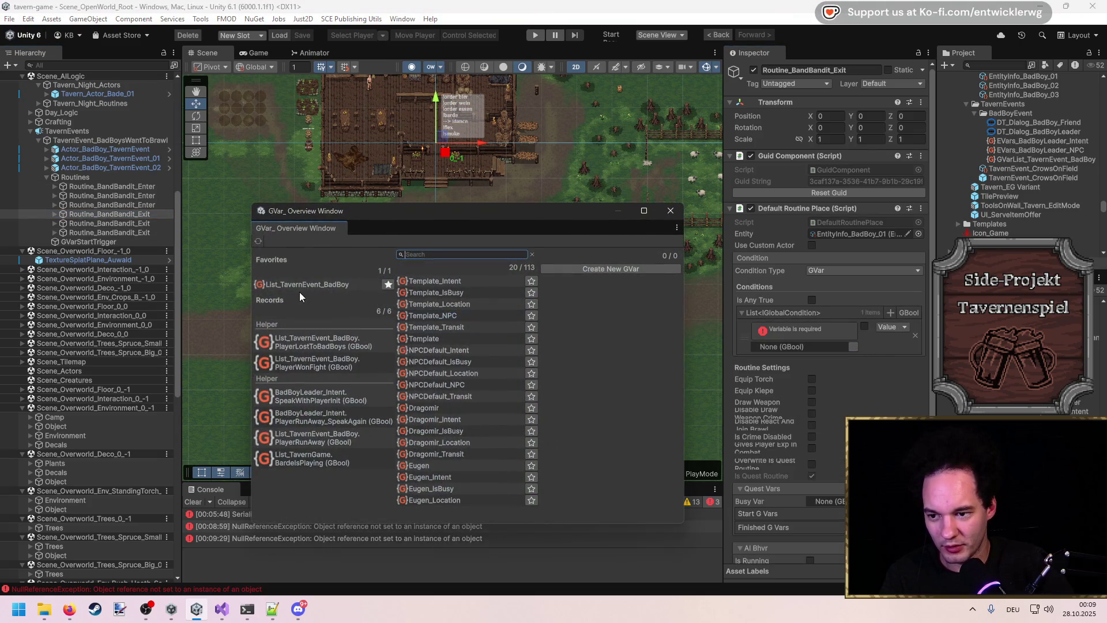
pyautogui.click(621, 303)
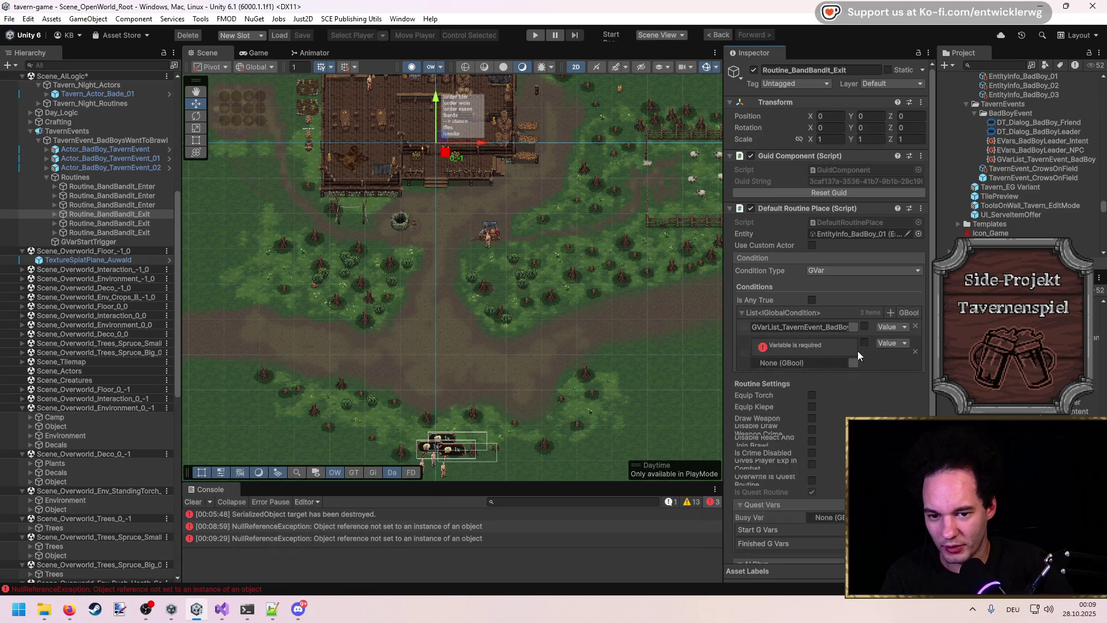
pyautogui.click(854, 363)
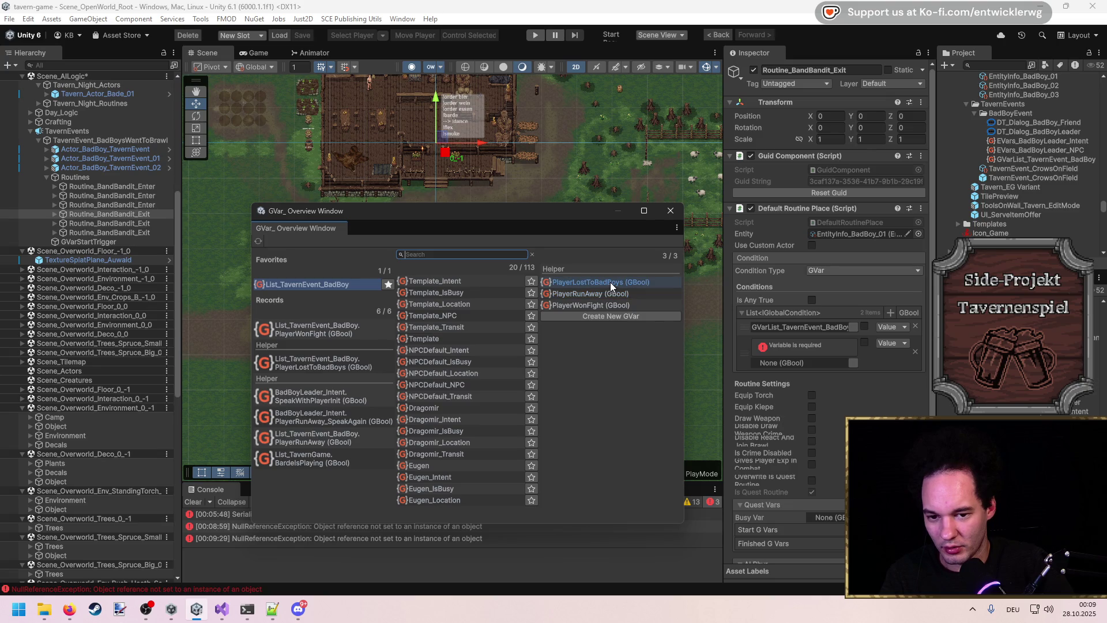
pyautogui.click(610, 282)
pyautogui.click(864, 342)
pyautogui.click(864, 326)
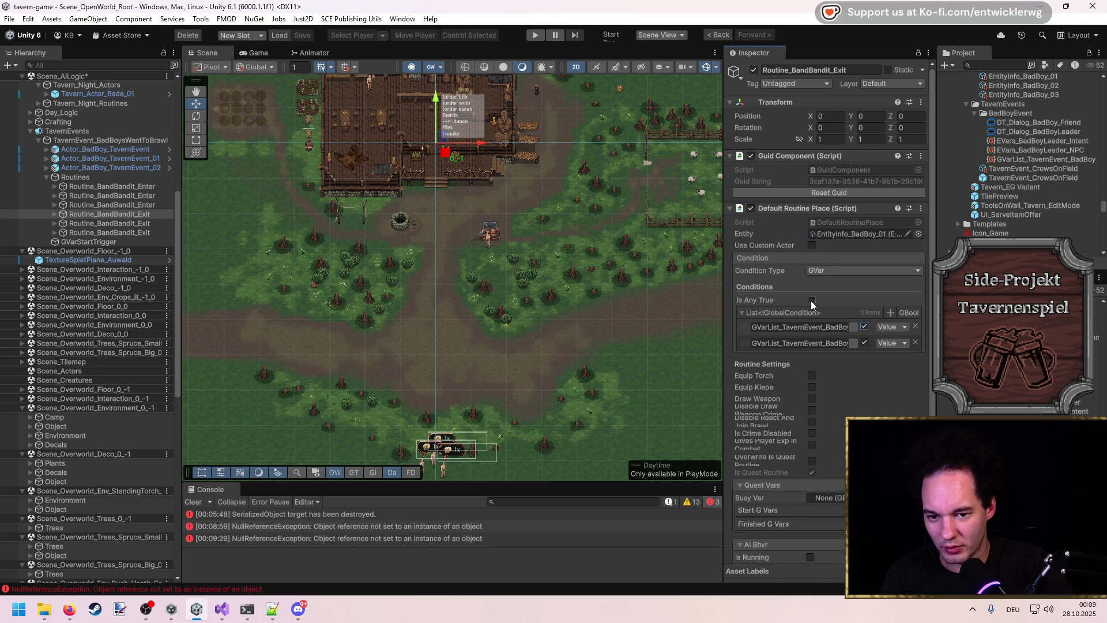
# Step: Copy the conditions list and paste it into the second and third bandit exit routines
pyautogui.rightClick(810, 313)
pyautogui.click(830, 329)
pyautogui.click(115, 223)
pyautogui.rightClick(780, 313)
pyautogui.click(800, 324)
pyautogui.click(144, 233)
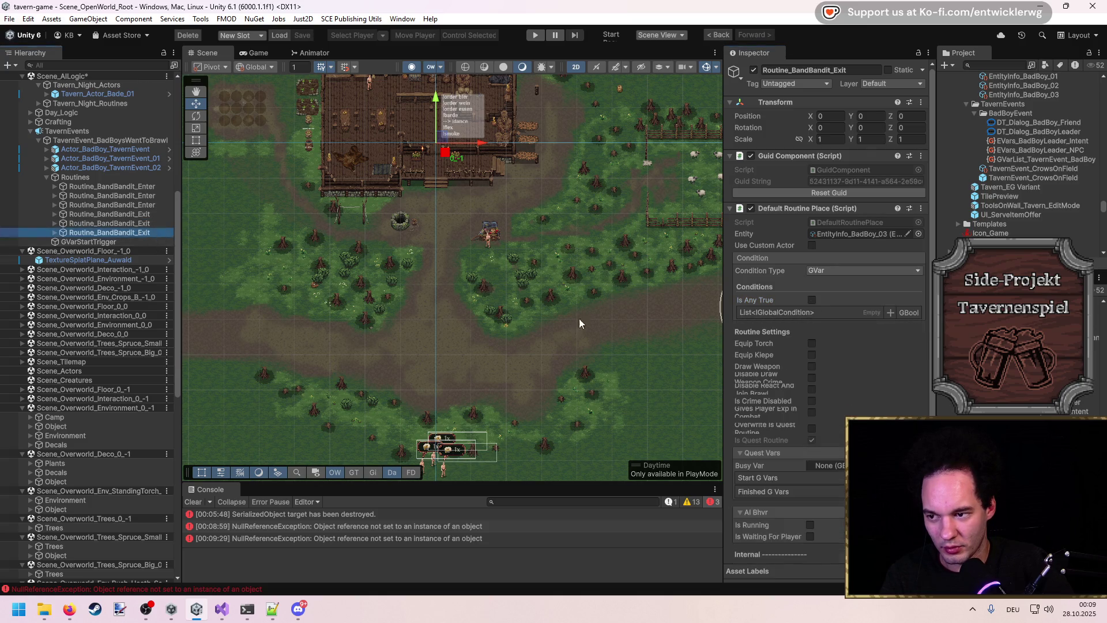
pyautogui.rightClick(767, 317)
pyautogui.click(785, 327)
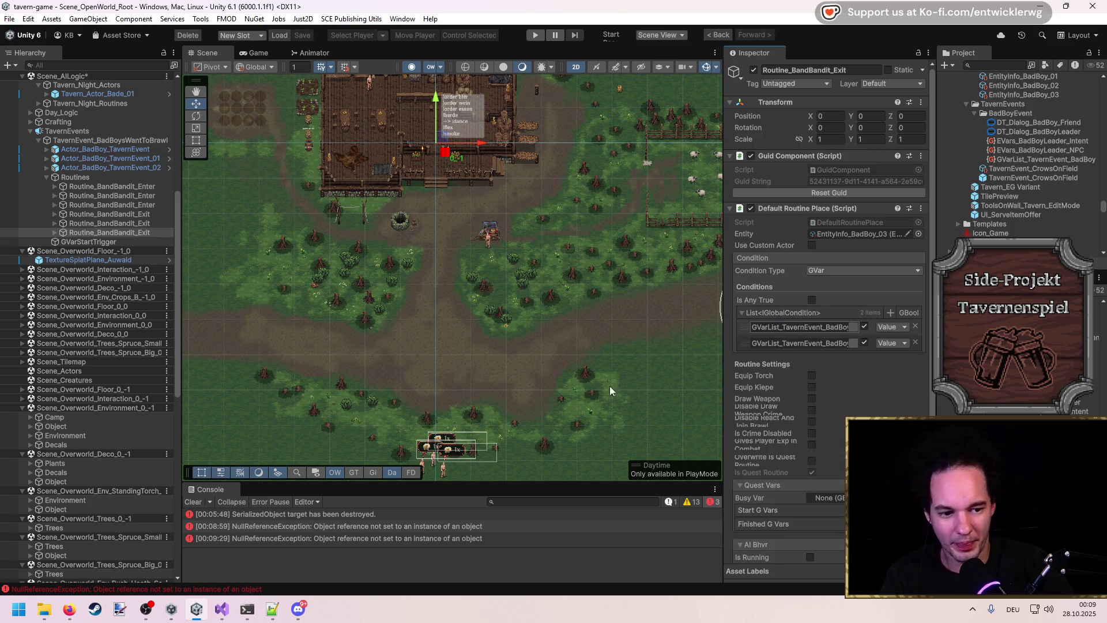
pyautogui.scroll(-3, 427, 338)
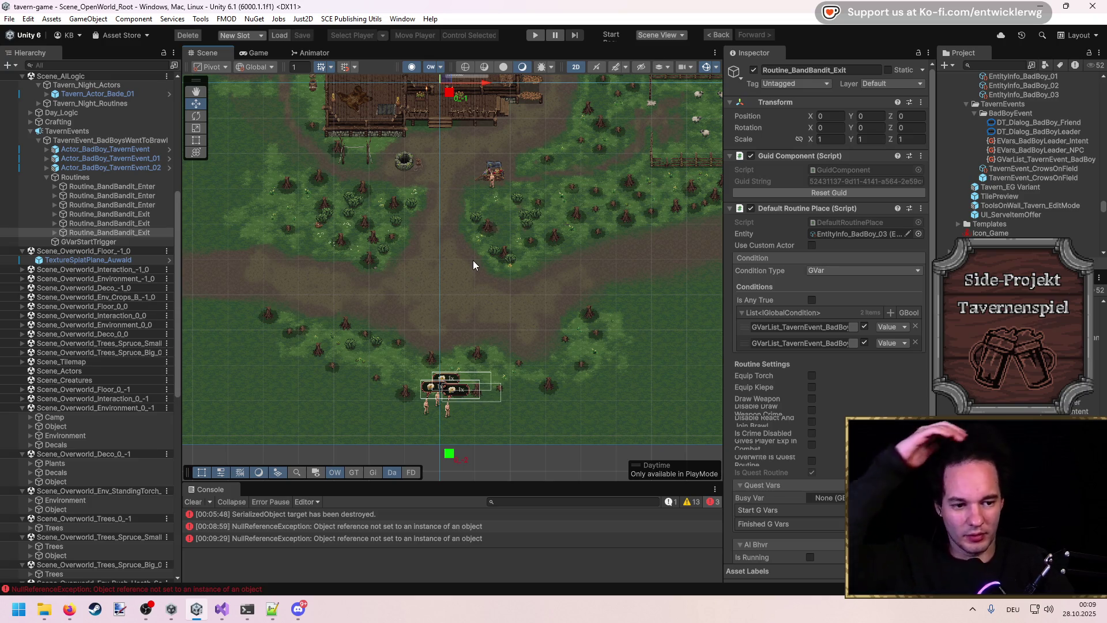
pyautogui.moveTo(440, 262); pyautogui.dragTo(477, 340)
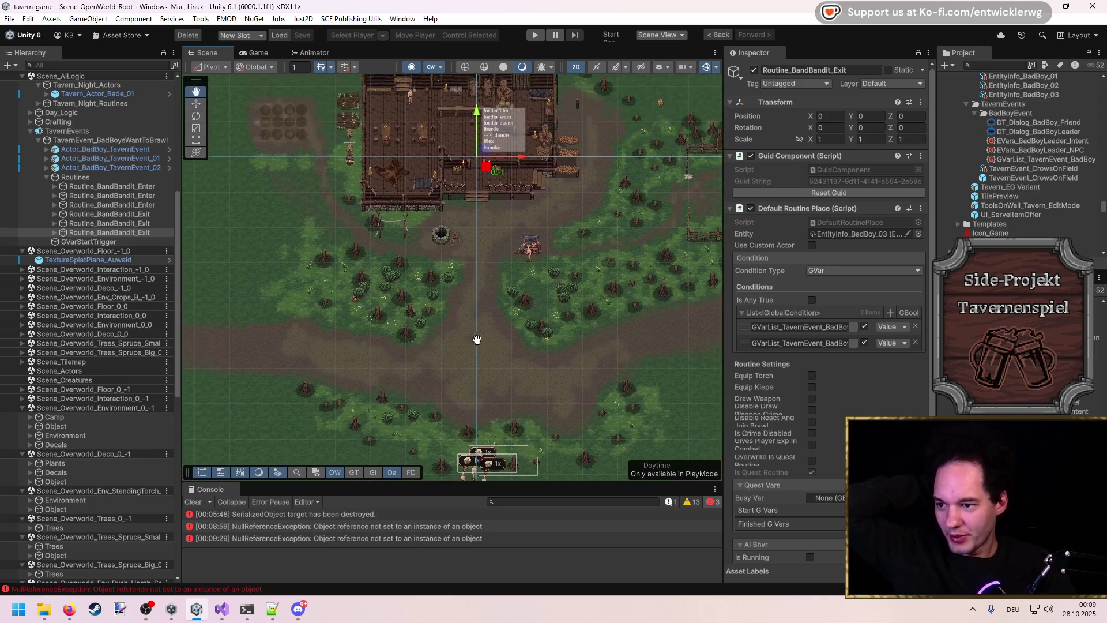
# Step: Select GVarStartTrigger, collapse the Routines group, and frame the trigger in the Scene view
pyautogui.click(101, 242)
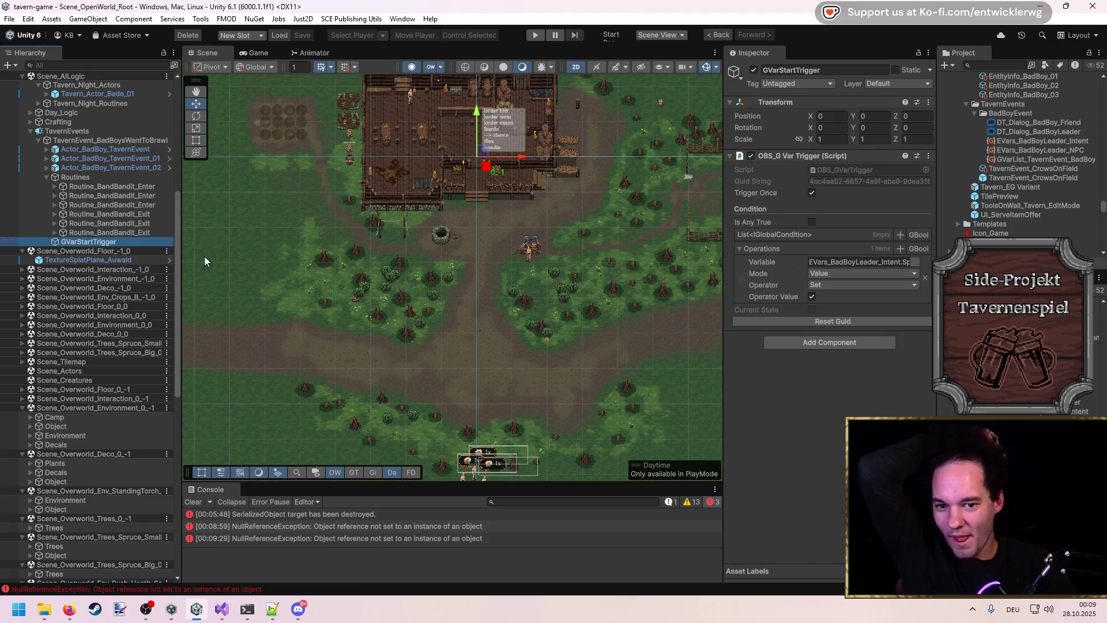
pyautogui.scroll(5, 537, 337)
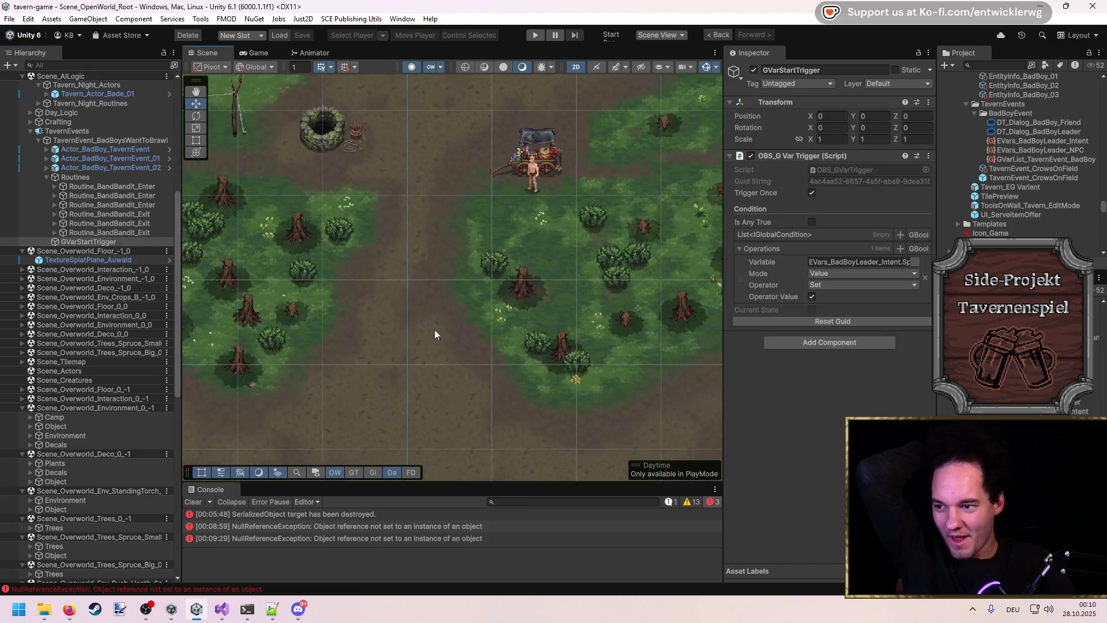
pyautogui.click(48, 177)
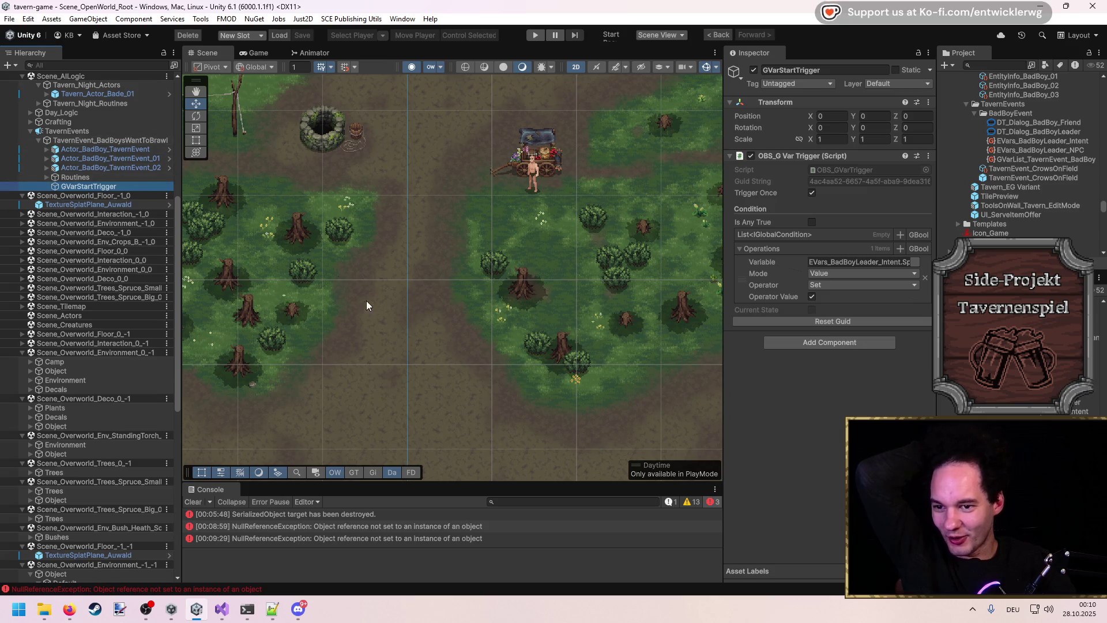
pyautogui.scroll(1, 369, 271)
pyautogui.press('Up')
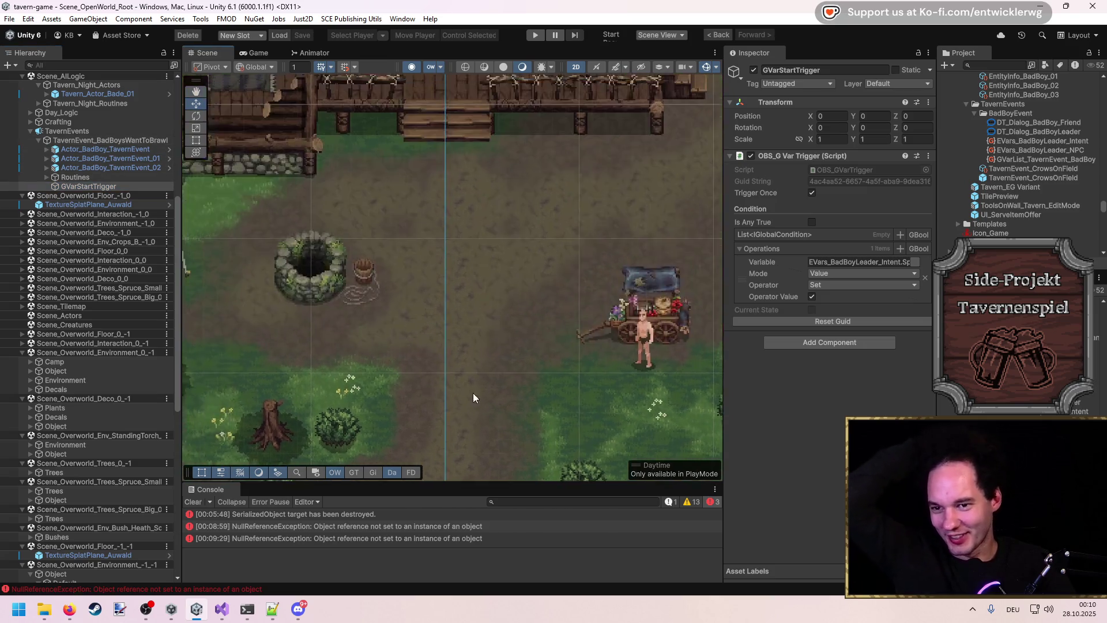
pyautogui.scroll(2, 439, 147)
pyautogui.scroll(3, 427, 231)
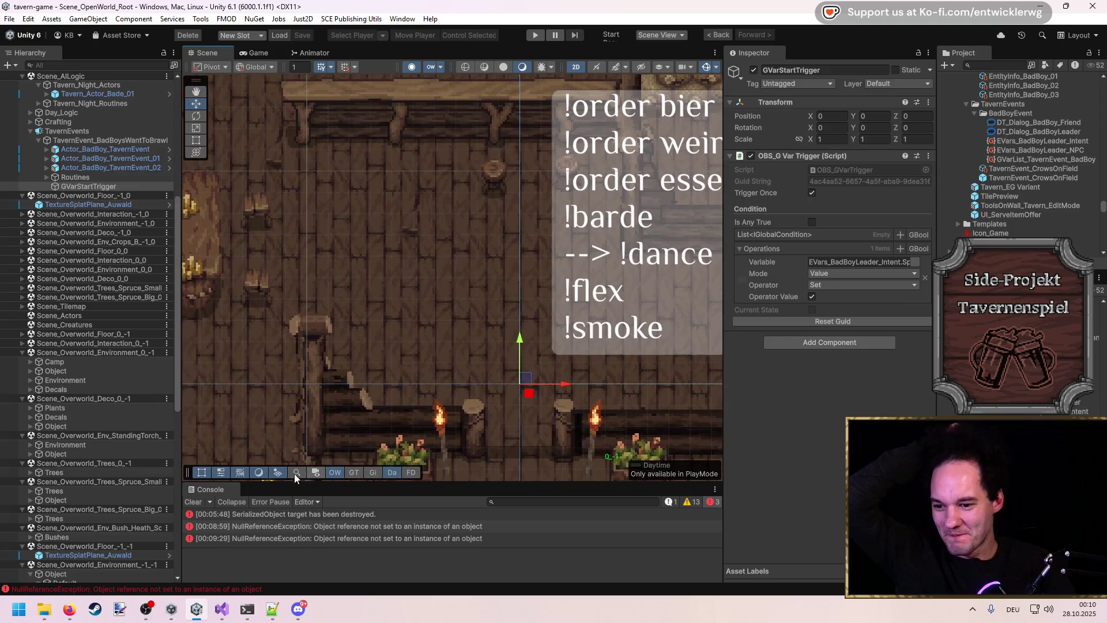
# Step: Review the two console errors, clear the console, and start Play Mode
pyautogui.click(292, 528)
pyautogui.click(276, 540)
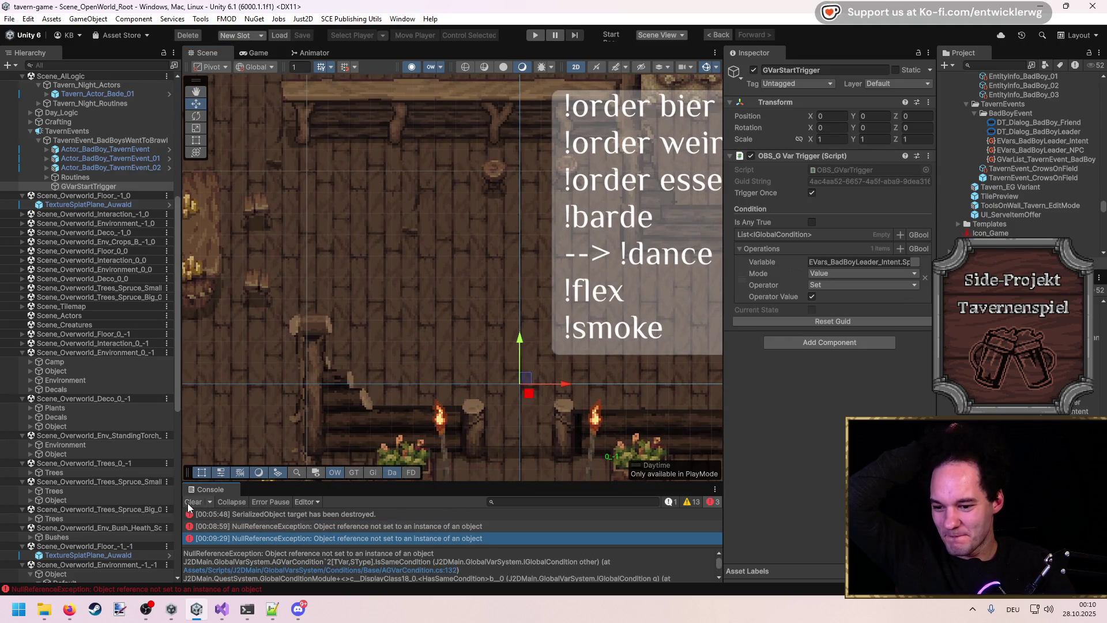
pyautogui.click(193, 502)
pyautogui.moveTo(432, 235); pyautogui.dragTo(422, 267)
pyautogui.click(537, 35)
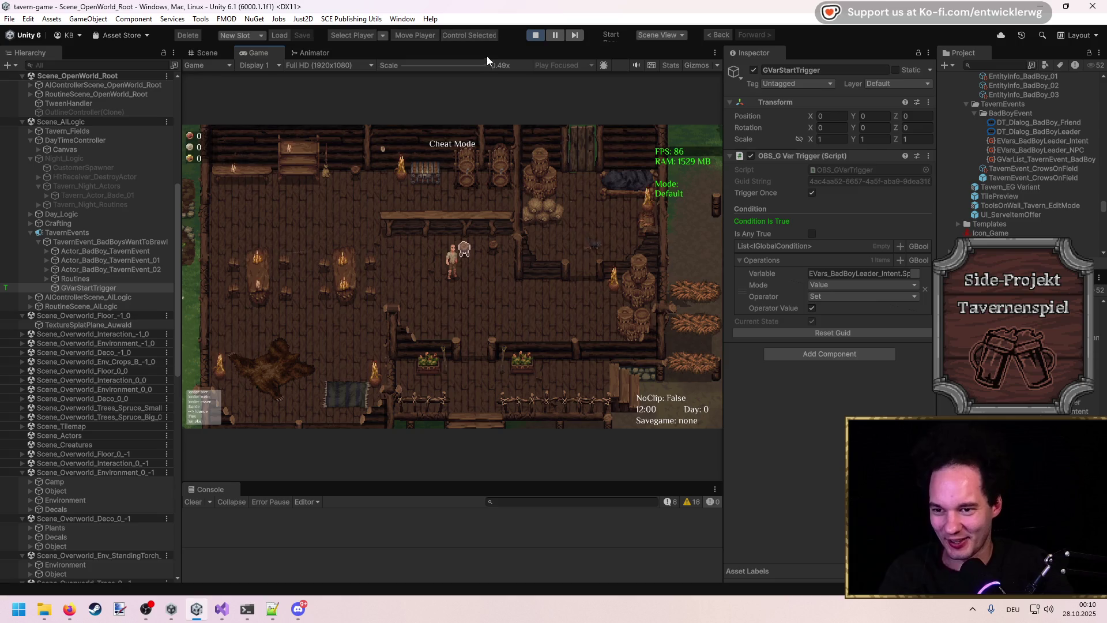
# Step: Maximize the Game view, loot the Gladius and Lederrüstung from the chest, and equip the Gladius
pyautogui.hotkey('shift', 'space')
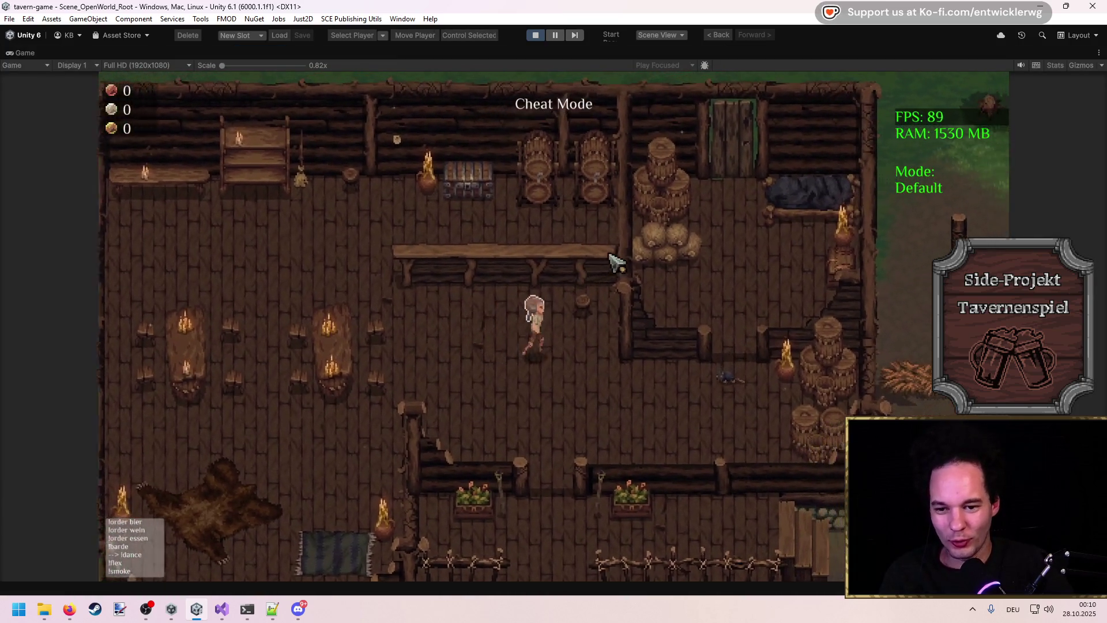
pyautogui.press('d')
pyautogui.press('w')
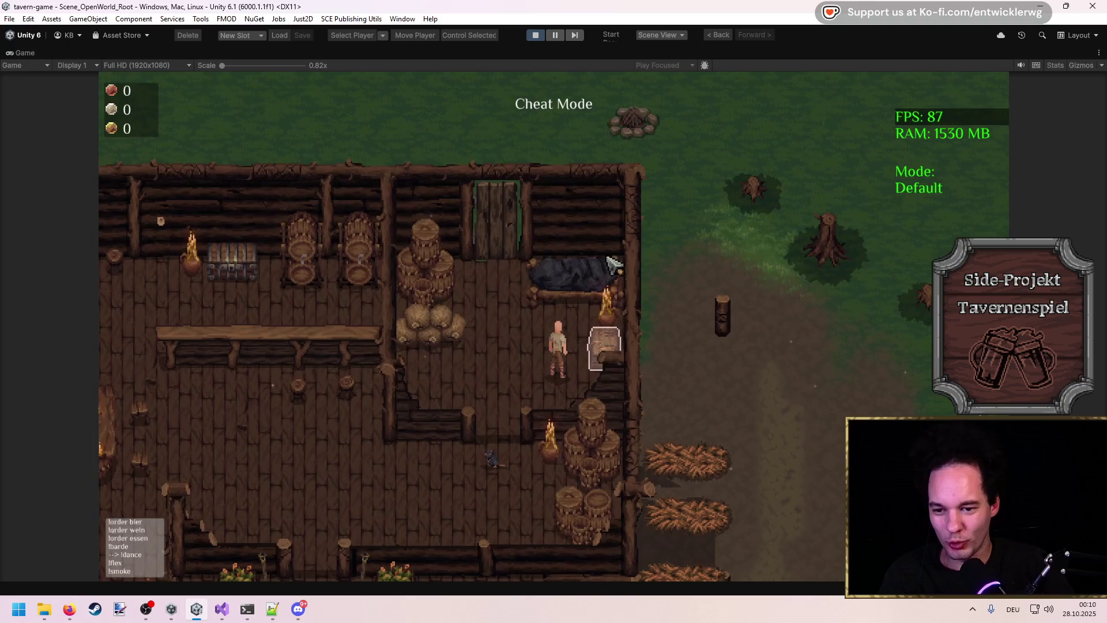
pyautogui.press('e')
pyautogui.press('e')
pyautogui.press('s')
pyautogui.press('a')
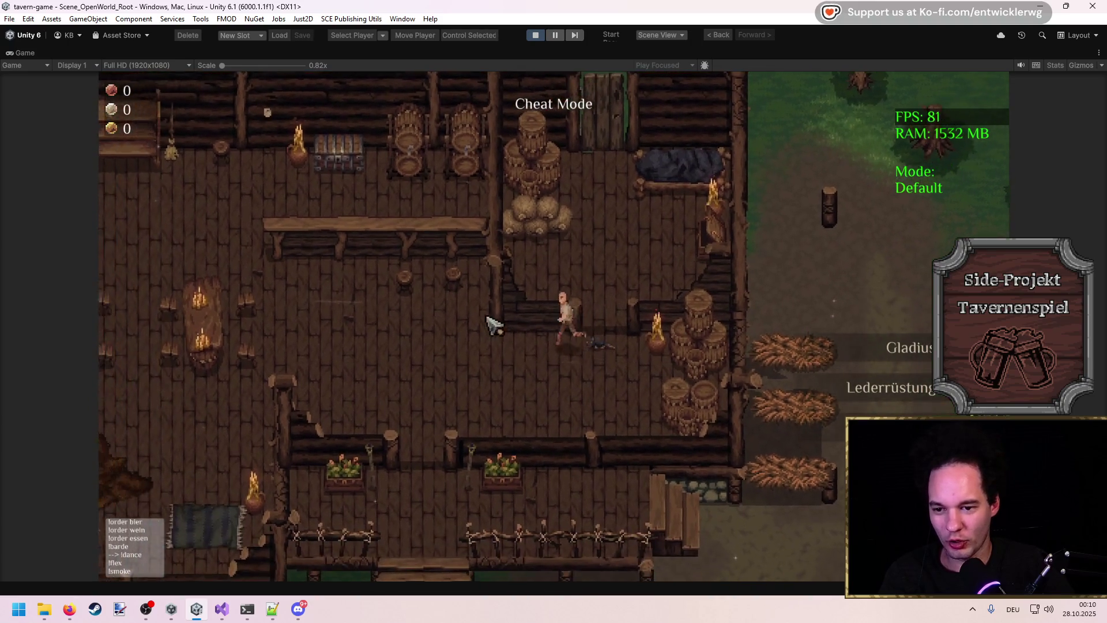
pyautogui.press('i')
pyautogui.press('e')
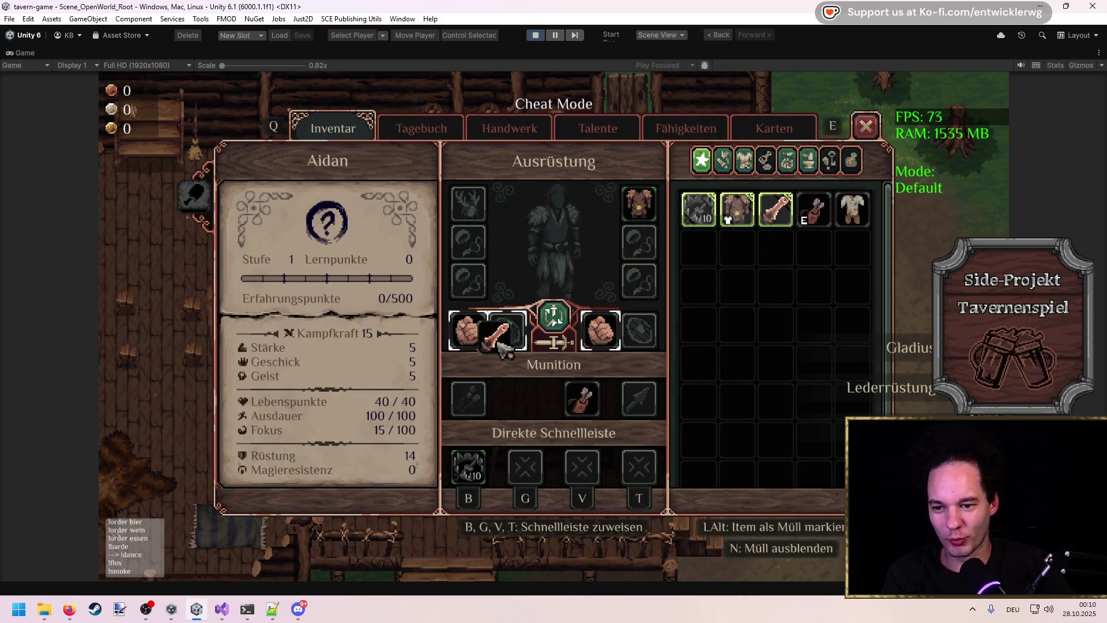
pyautogui.press('i')
pyautogui.press('a')
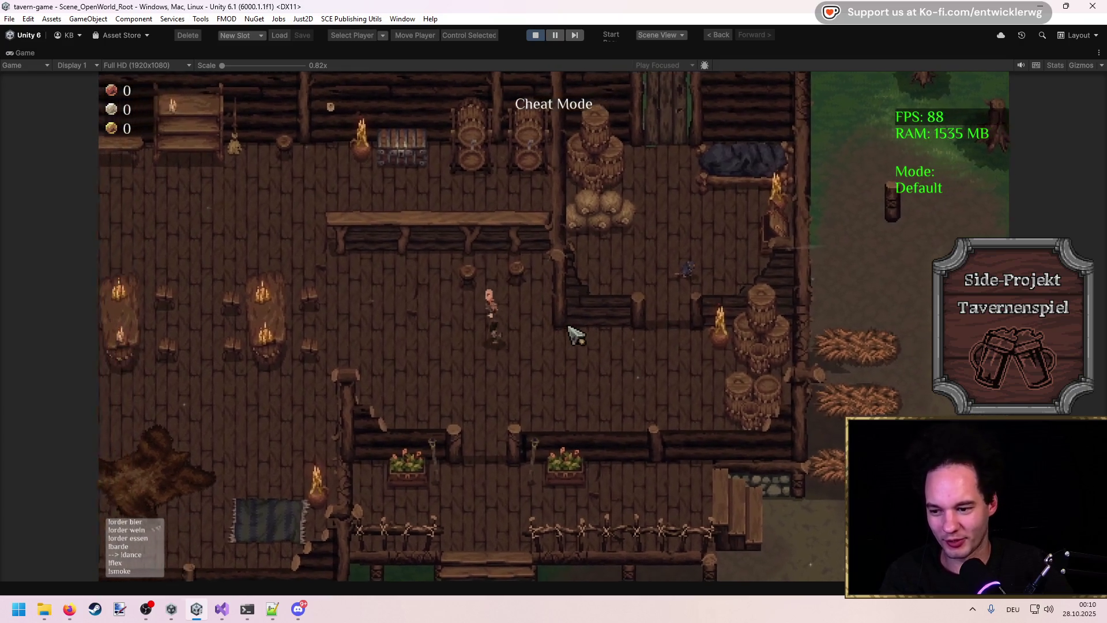
# Step: Apply the strength cheat, refuse the bandit leader with 'Vergisst es.', fight, then stop Play Mode
pyautogui.press('`')
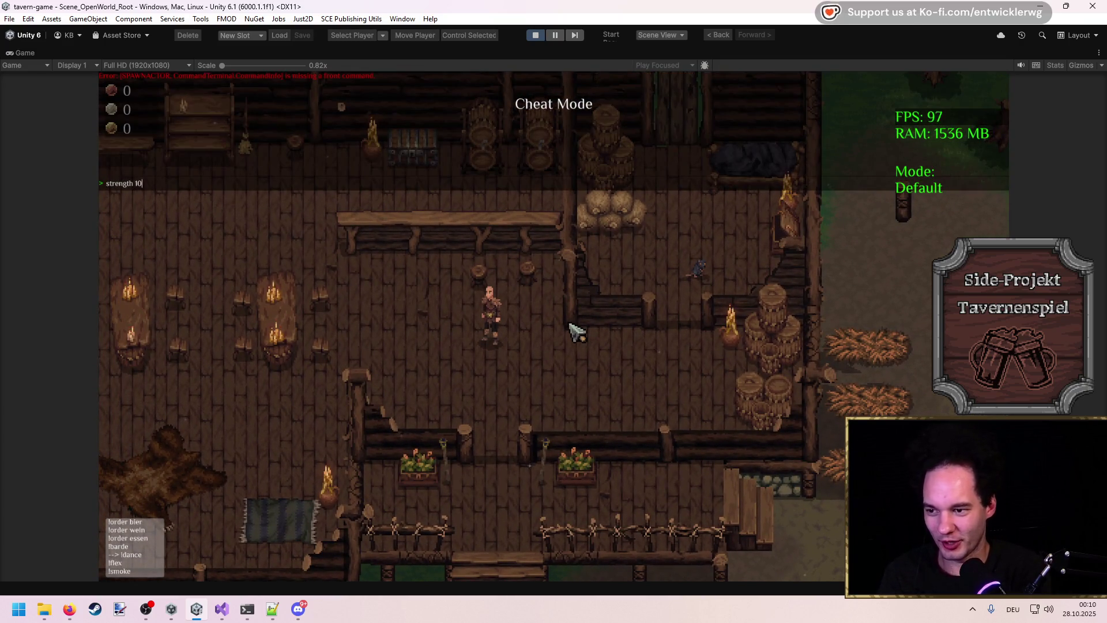
pyautogui.press('Return')
pyautogui.press('i')
pyautogui.press('e')
pyautogui.press('i')
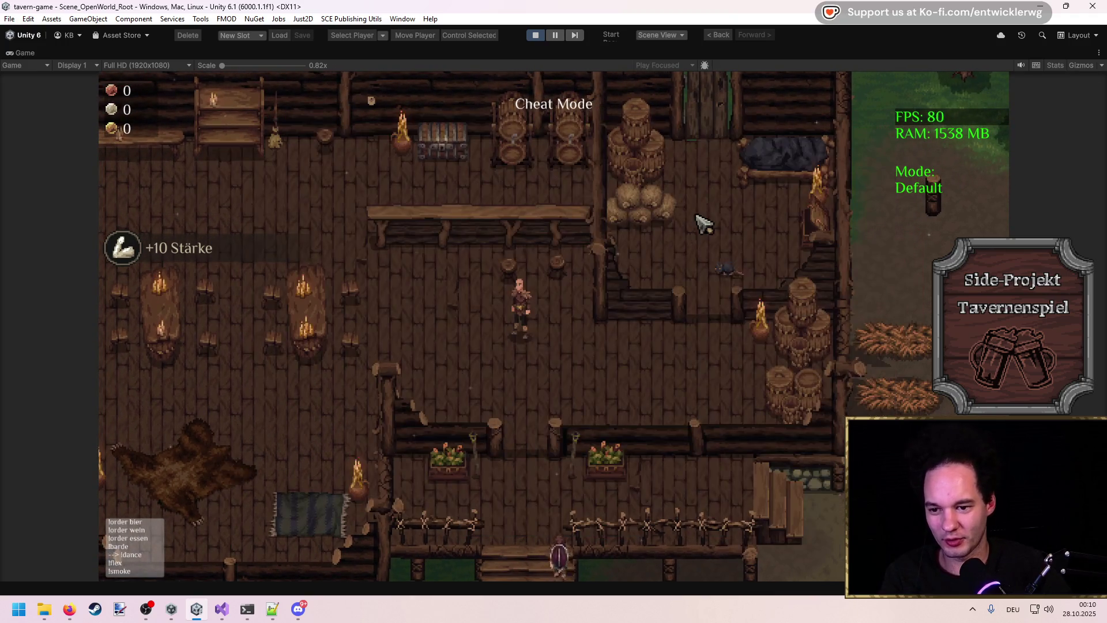
pyautogui.press('s')
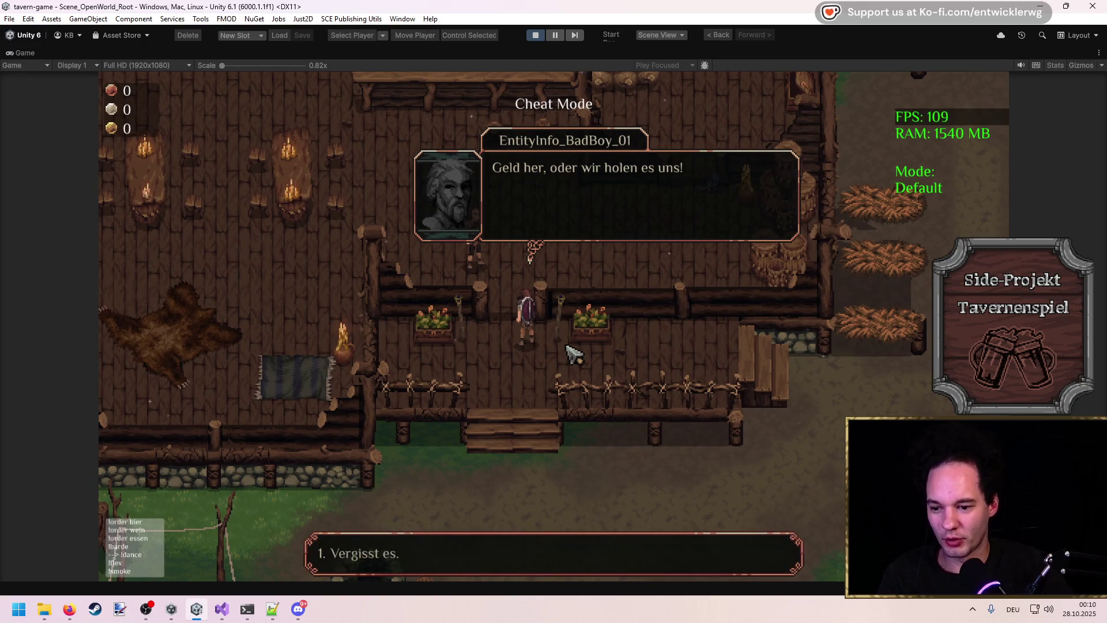
pyautogui.press('1')
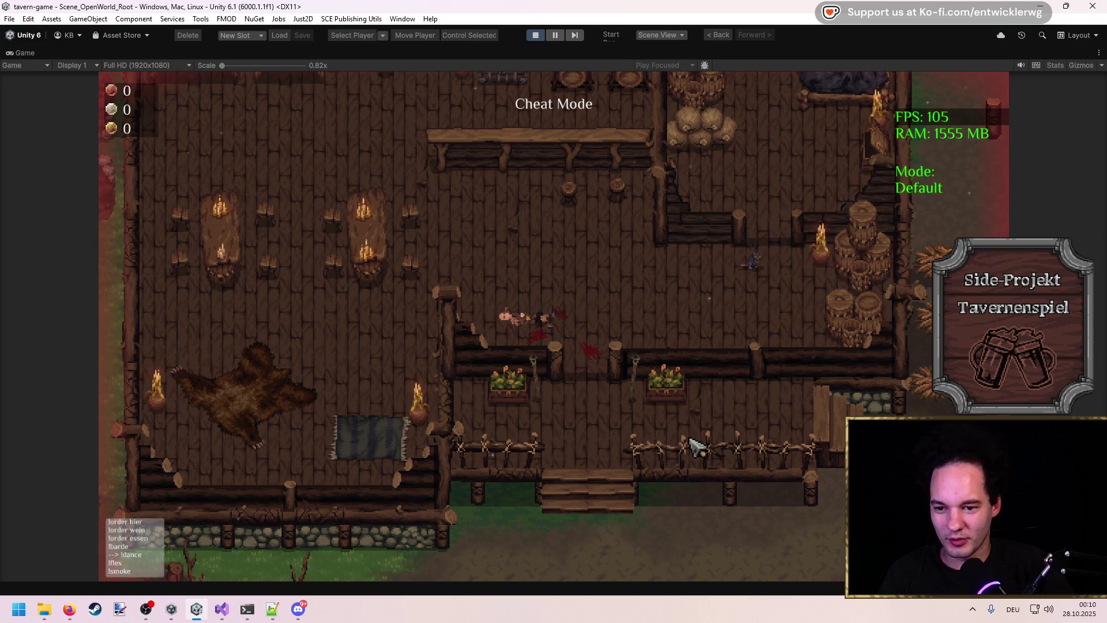
pyautogui.click(661, 452)
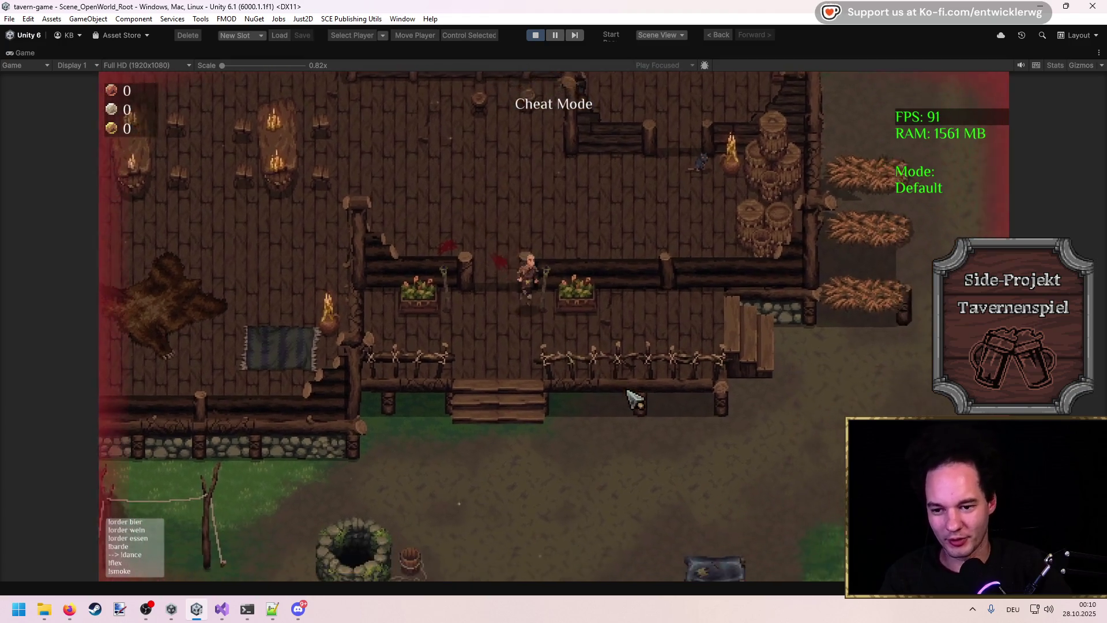
pyautogui.click(634, 398)
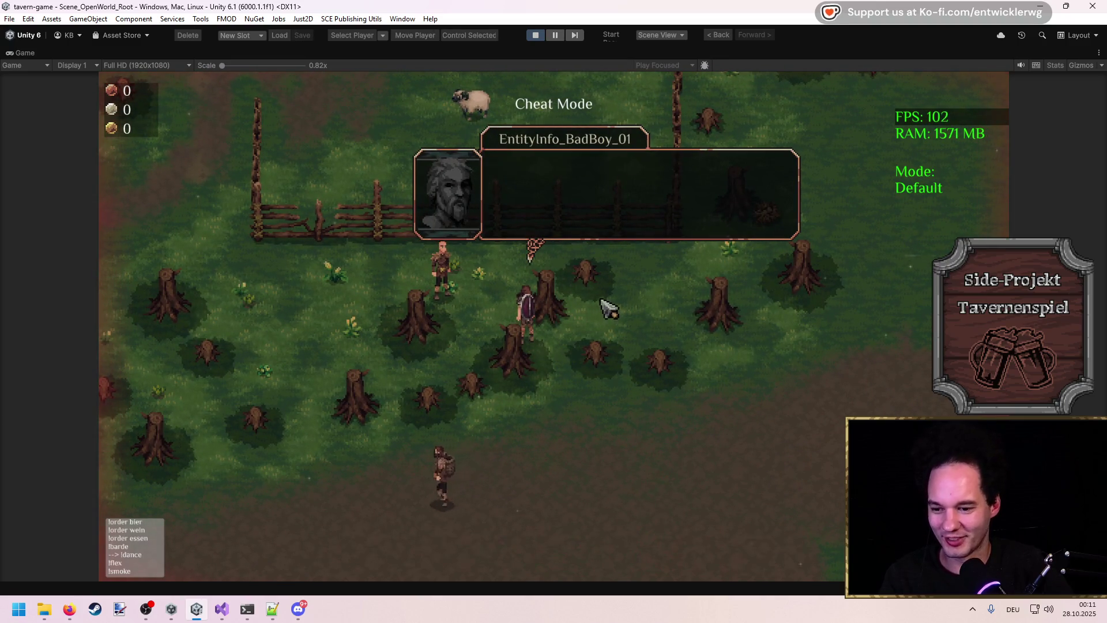
pyautogui.click(539, 37)
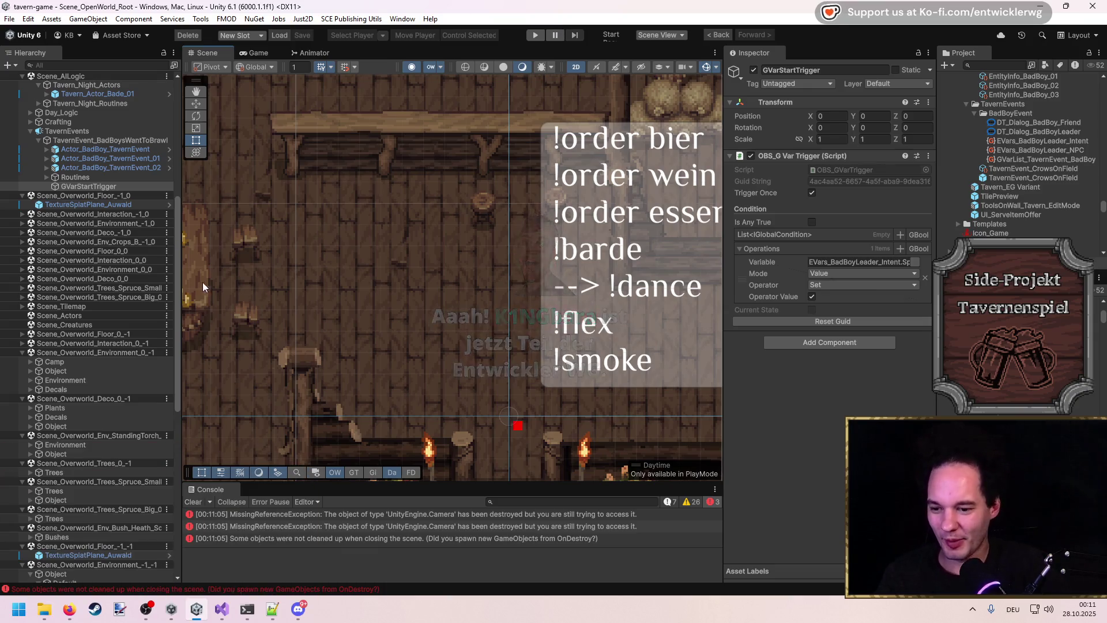
# Step: Assign EntityInfo_BadBoy_03 as the entity of the third Routine_BandBandit_Enter
pyautogui.scroll(-5, 398, 311)
pyautogui.scroll(-3, 398, 311)
pyautogui.scroll(-2, 376, 427)
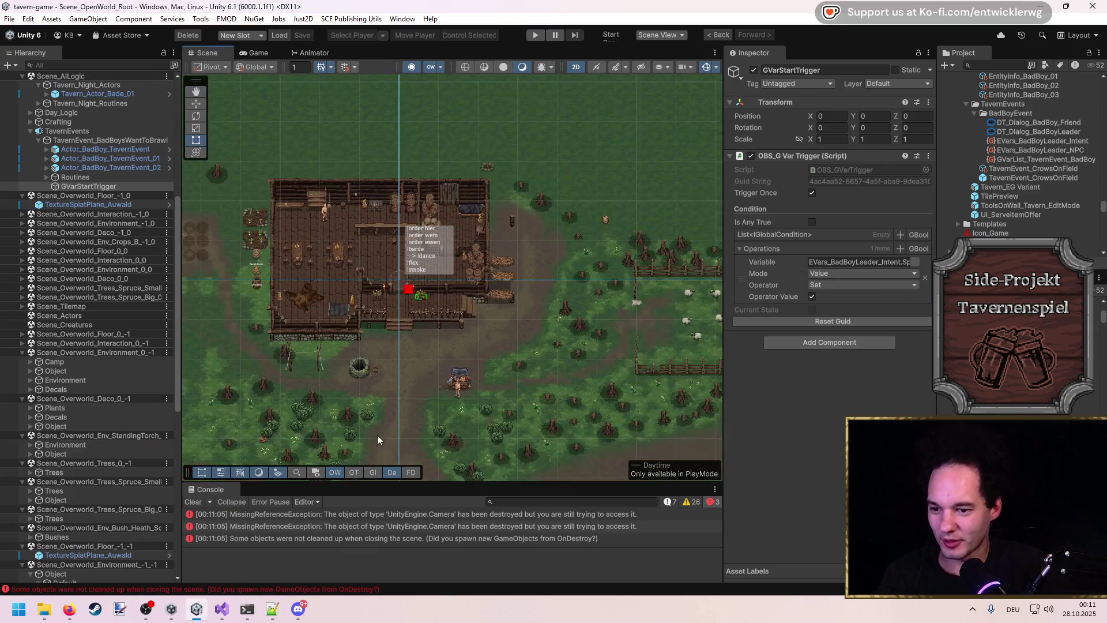
pyautogui.scroll(3, 459, 323)
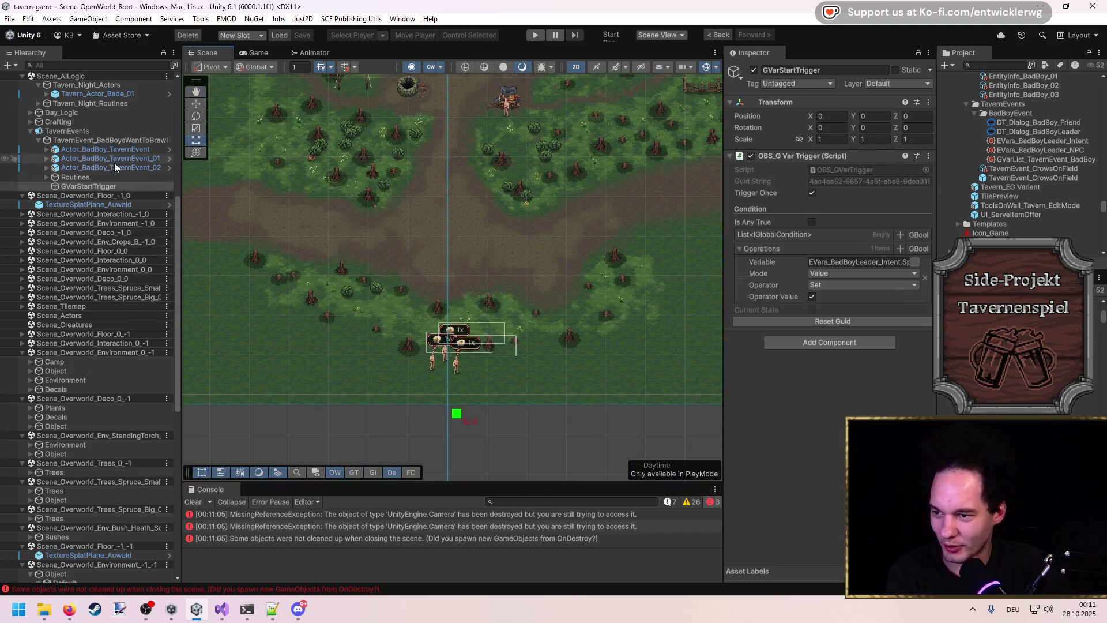
pyautogui.click(111, 167)
pyautogui.click(103, 177)
pyautogui.press('Right')
pyautogui.press('Right')
pyautogui.click(118, 195)
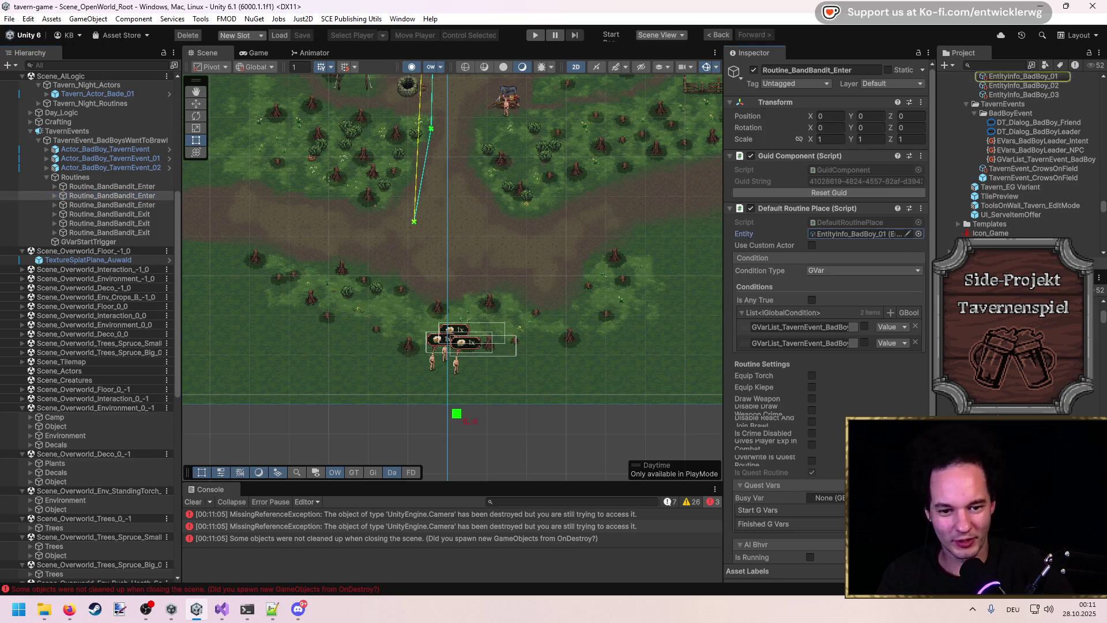
pyautogui.scroll(4, 1042, 173)
pyautogui.click(153, 204)
pyautogui.moveTo(1064, 200); pyautogui.dragTo(803, 239)
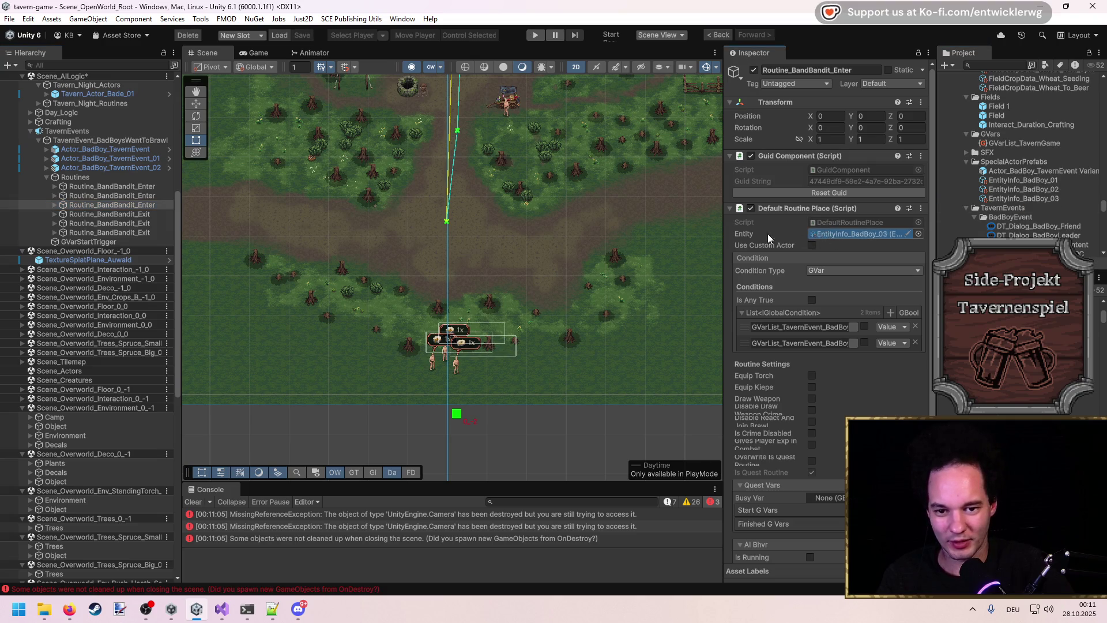
# Step: Select and frame GVarStartTrigger, then open the DT_Dialog_BadBoyLeader dialogue graph
pyautogui.click(98, 242)
pyautogui.click(829, 465)
pyautogui.press('f')
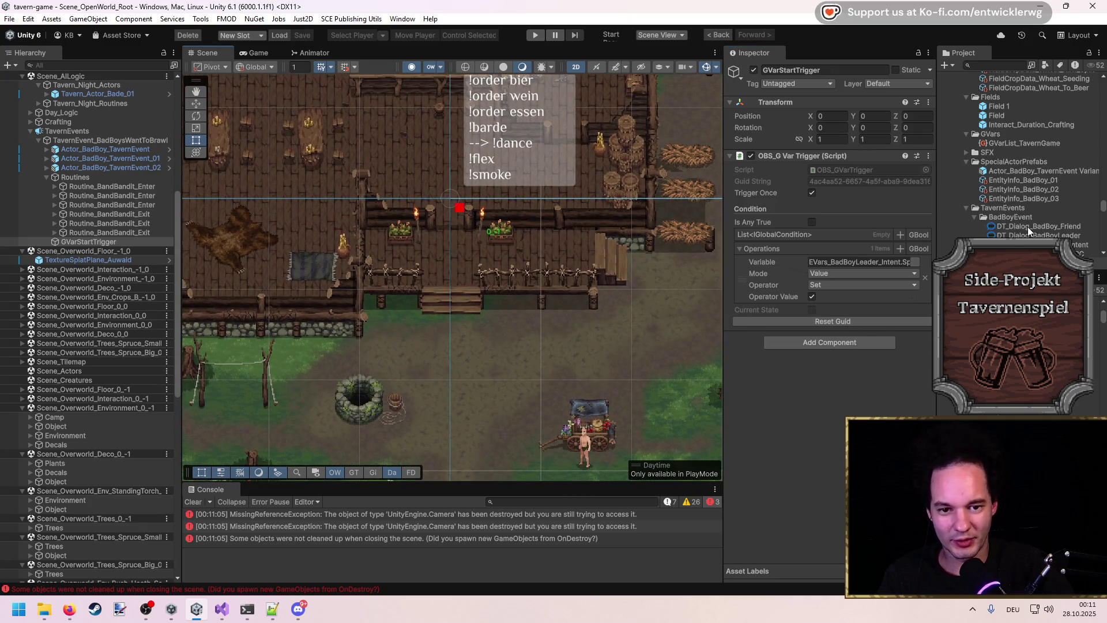
pyautogui.doubleClick(1031, 231)
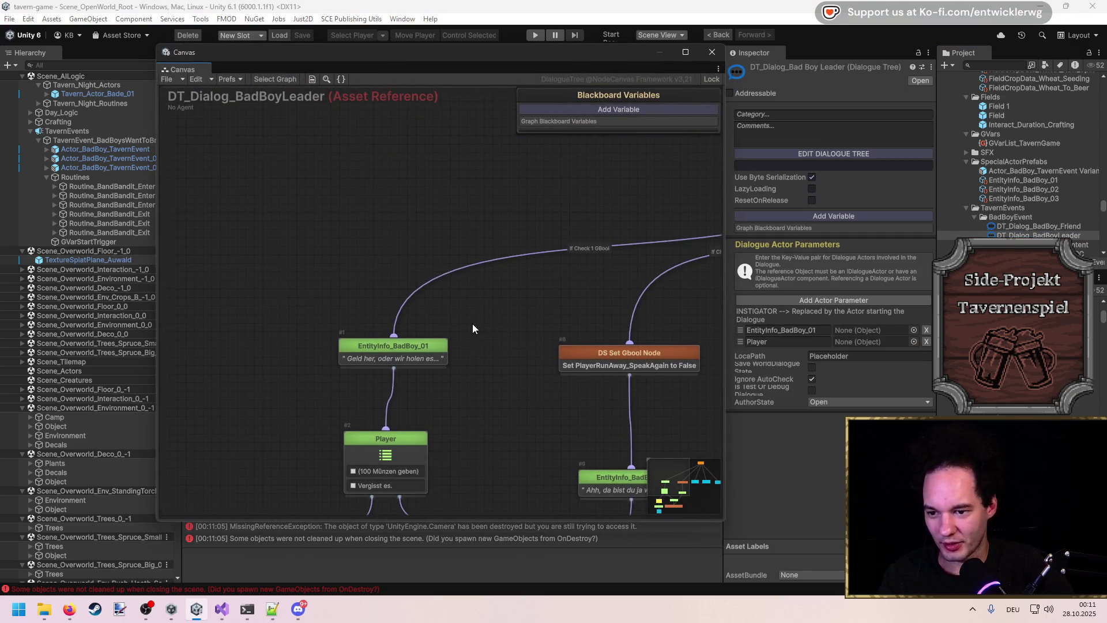
# Step: Duplicate a Set GBool node before the bandit's first line, setting SpeakWithPlayerInit to False
pyautogui.click(612, 295)
pyautogui.hotkey('ctrl', 'd')
pyautogui.moveTo(608, 313); pyautogui.dragTo(401, 227)
pyautogui.moveTo(461, 298); pyautogui.dragTo(513, 340)
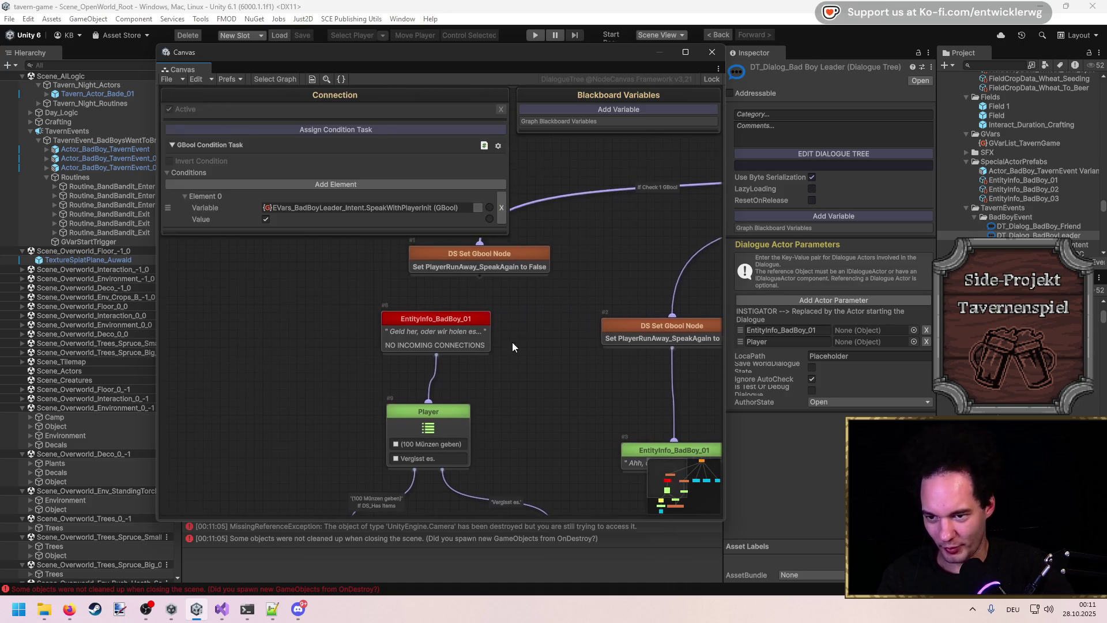
pyautogui.moveTo(479, 276); pyautogui.dragTo(450, 329)
pyautogui.click(515, 300)
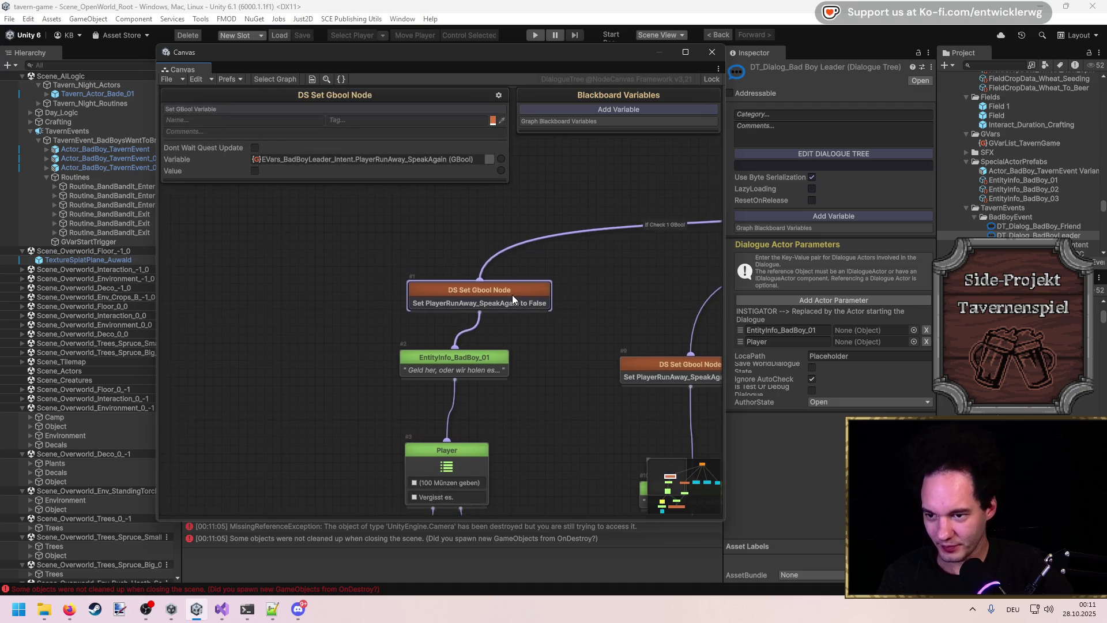
pyautogui.click(490, 158)
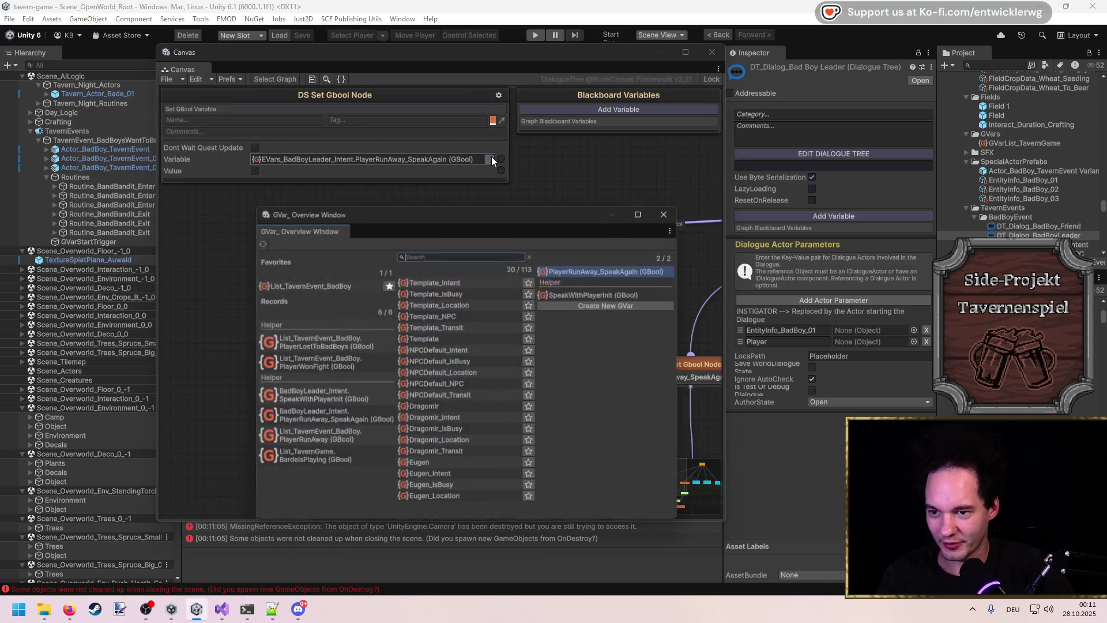
pyautogui.click(571, 294)
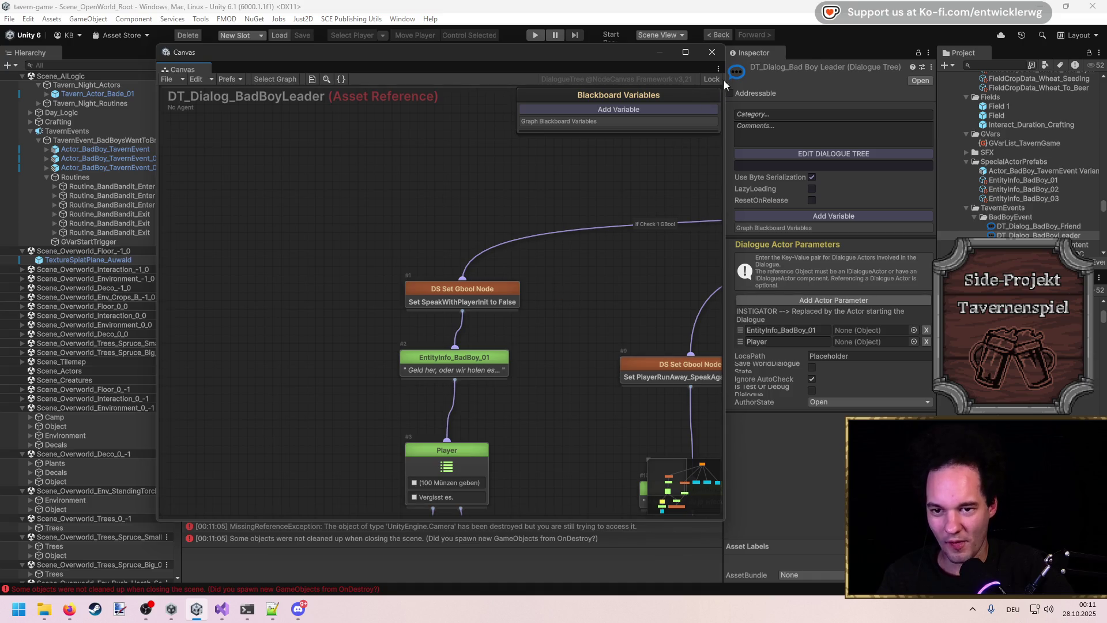
# Step: Close the dialogue editor, reselect GVarStartTrigger, clear the console, and start Play Mode again
pyautogui.click(713, 53)
pyautogui.scroll(-5, 438, 358)
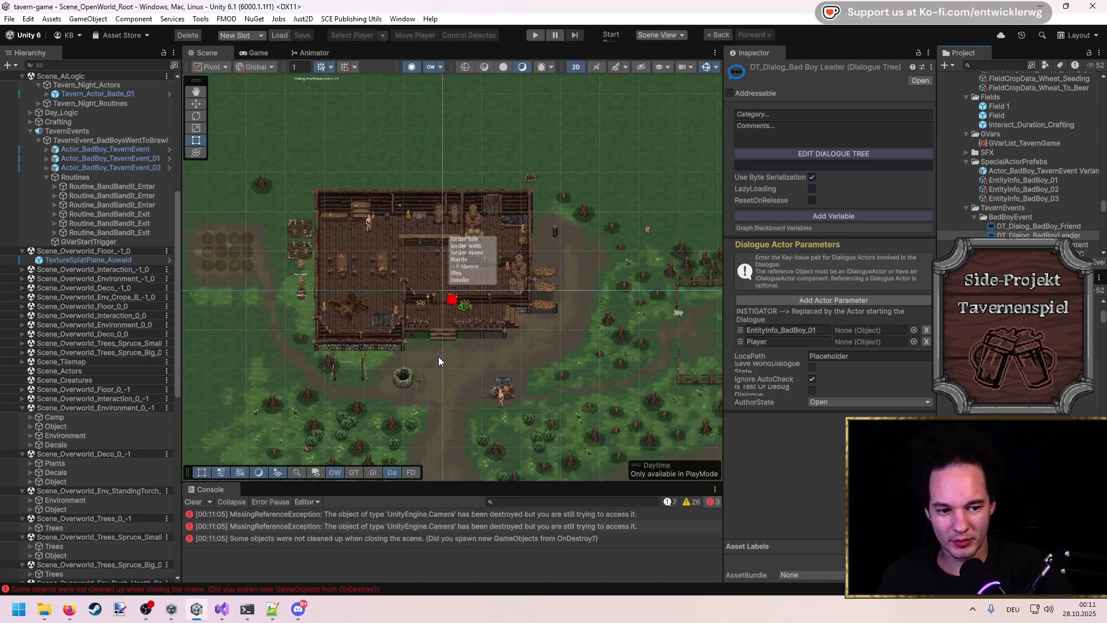
pyautogui.press('Down')
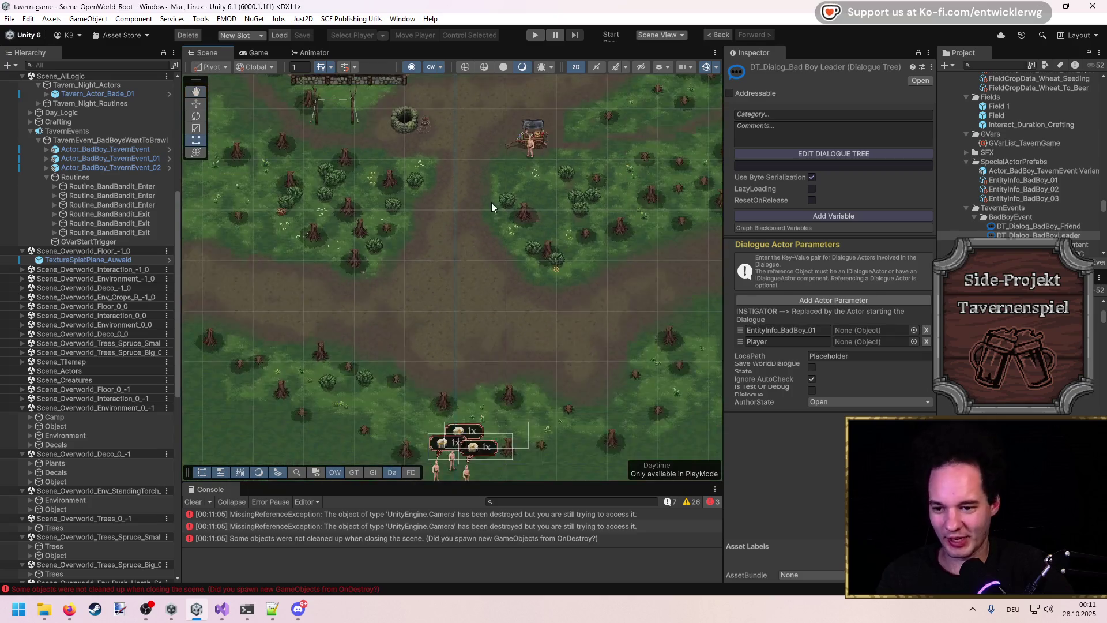
pyautogui.press('Up')
pyautogui.scroll(5, 489, 244)
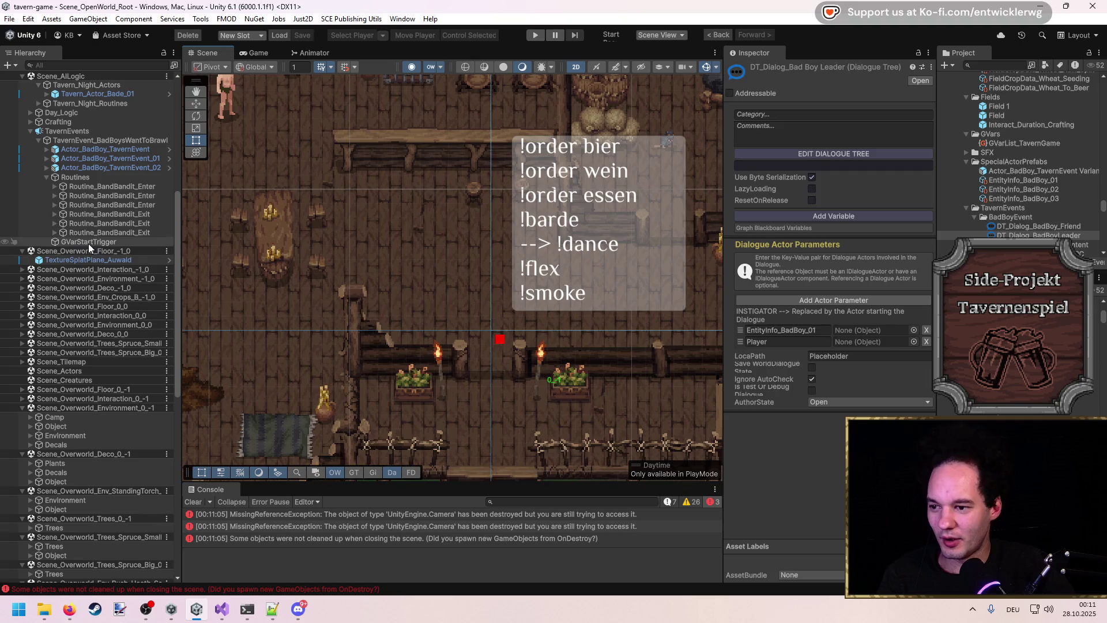
pyautogui.click(88, 242)
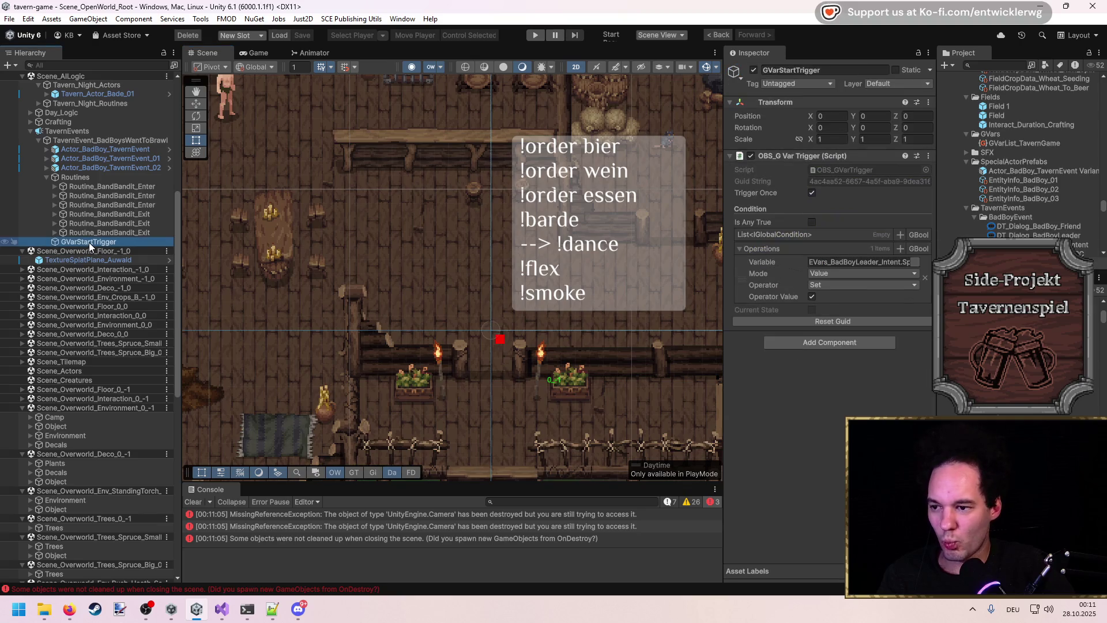
pyautogui.moveTo(486, 219); pyautogui.dragTo(507, 277)
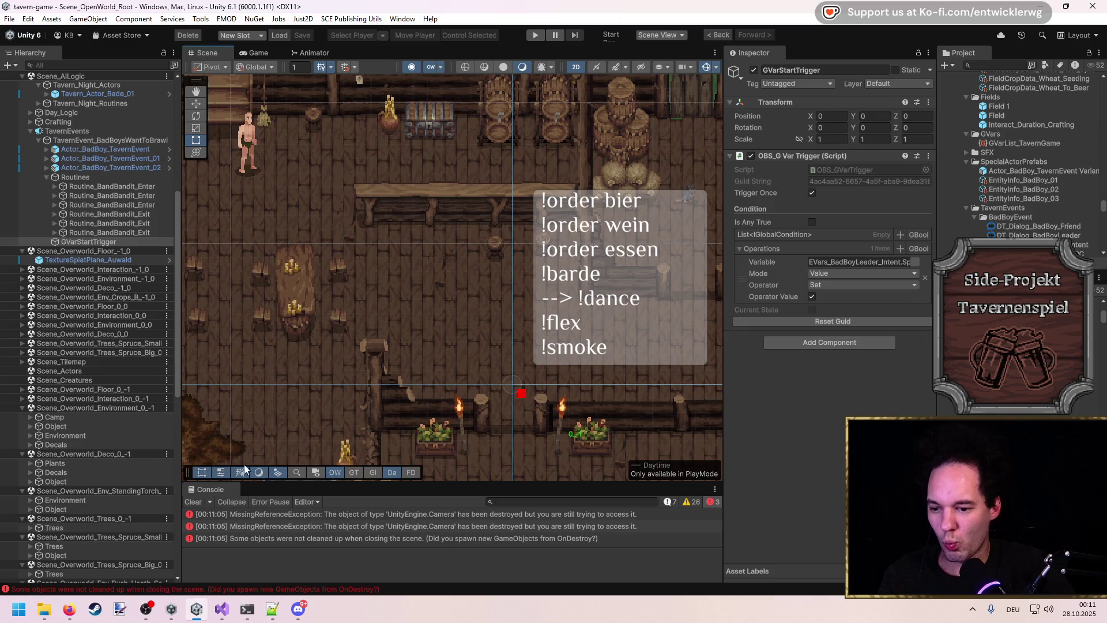
pyautogui.click(193, 502)
pyautogui.moveTo(434, 487); pyautogui.dragTo(434, 510)
pyautogui.scroll(2, 508, 333)
pyautogui.moveTo(507, 334)
pyautogui.mouseDown()
pyautogui.moveTo(493, 302)
pyautogui.moveTo(485, 309)
pyautogui.mouseUp()
pyautogui.click(536, 36)
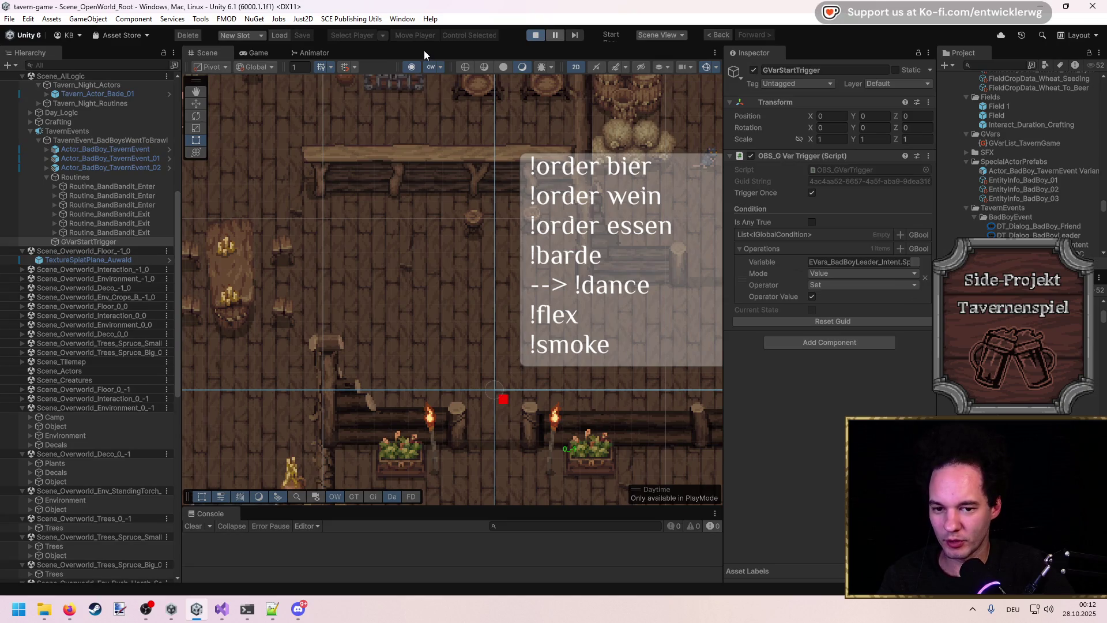
# Step: Take the Lederrüstung from the loot container and equip it
pyautogui.press('d')
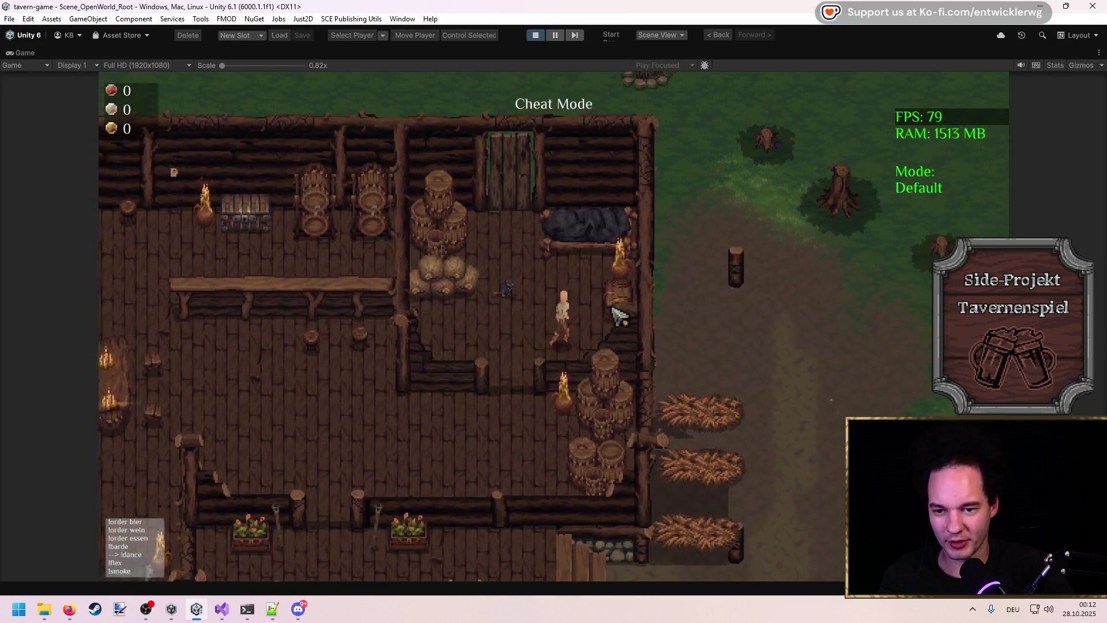
pyautogui.press('e')
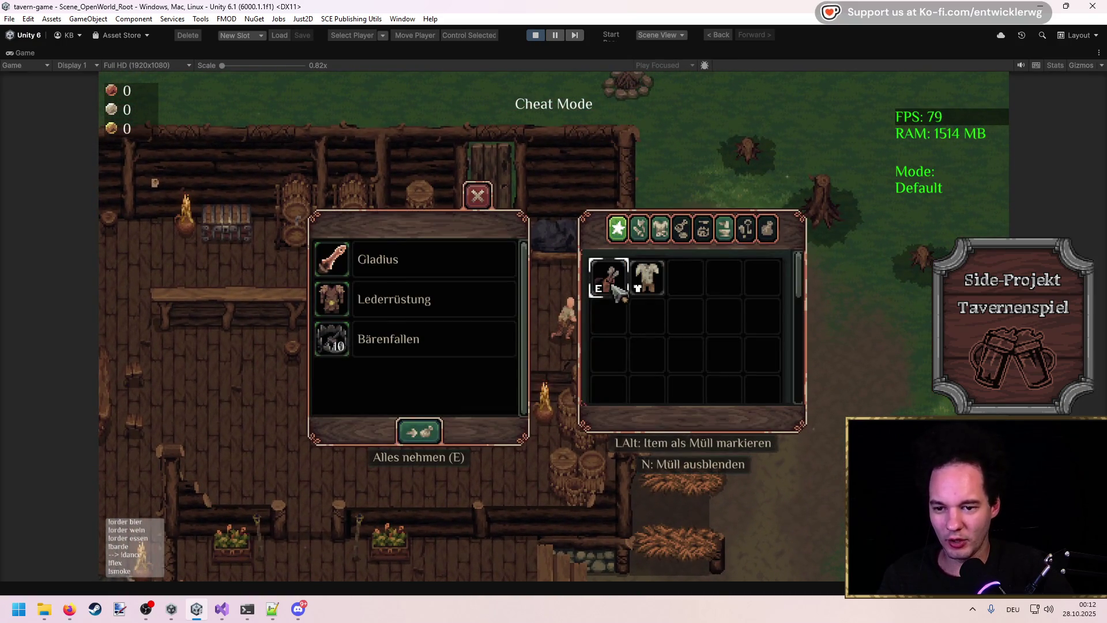
pyautogui.click(323, 299)
pyautogui.press('Escape')
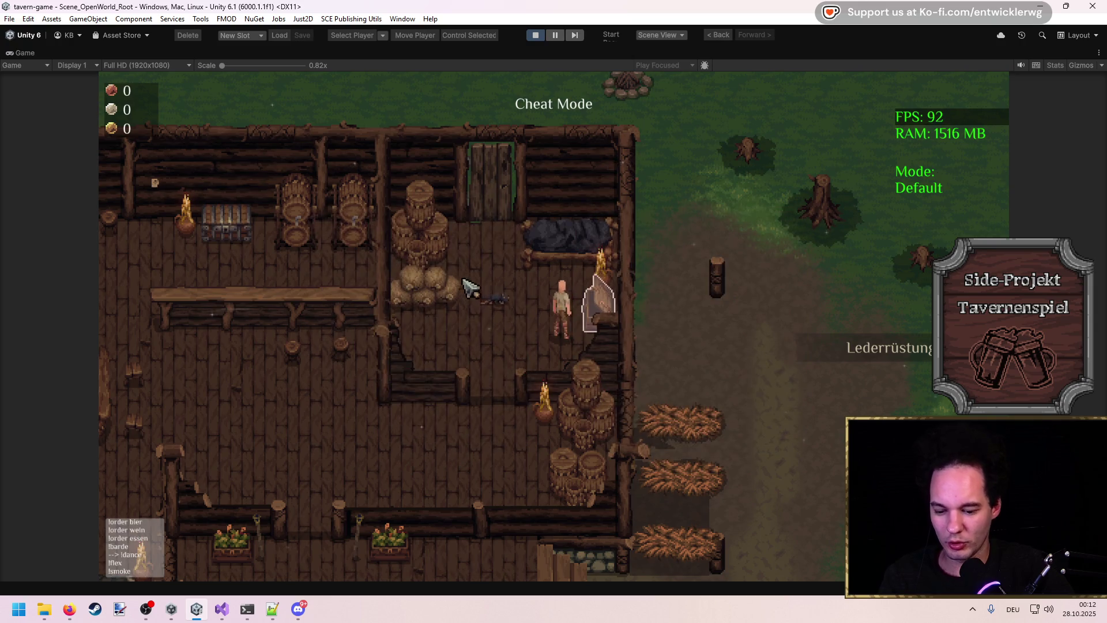
pyautogui.press('i')
pyautogui.press('Escape')
# Step: Walk the character around the tavern and back and forth across the bear rug
pyautogui.press('a')
pyautogui.press('s')
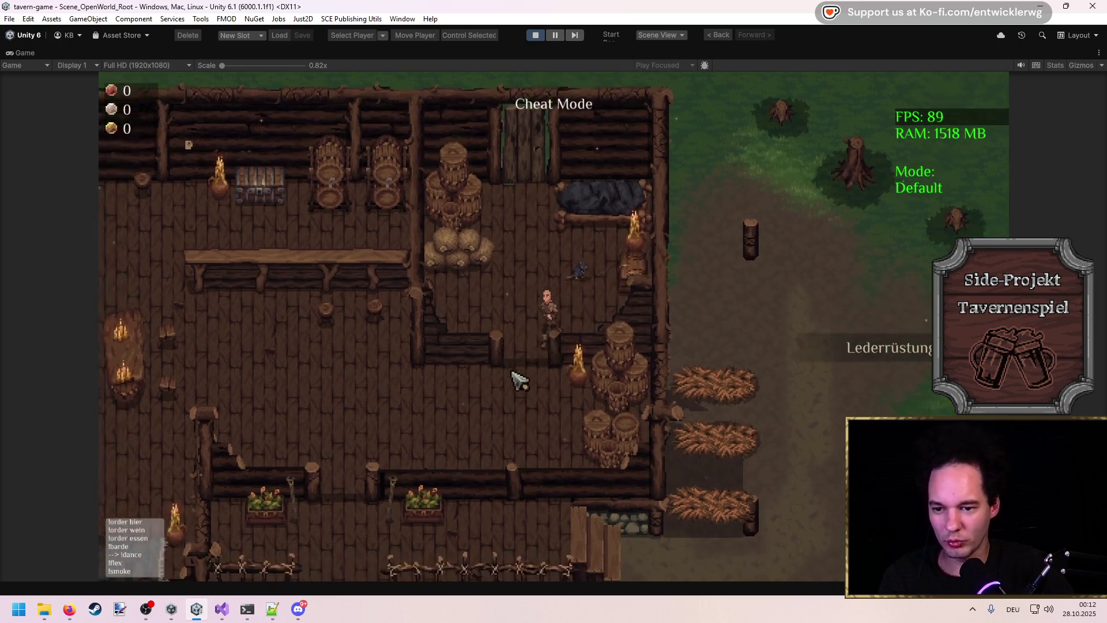
pyautogui.press('w')
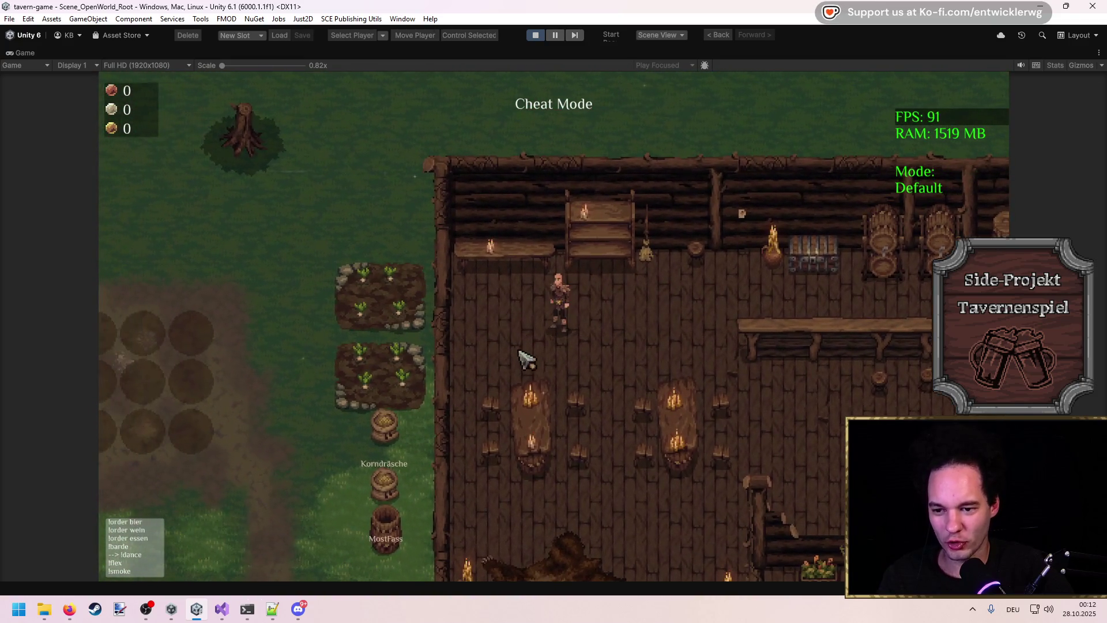
pyautogui.press('a')
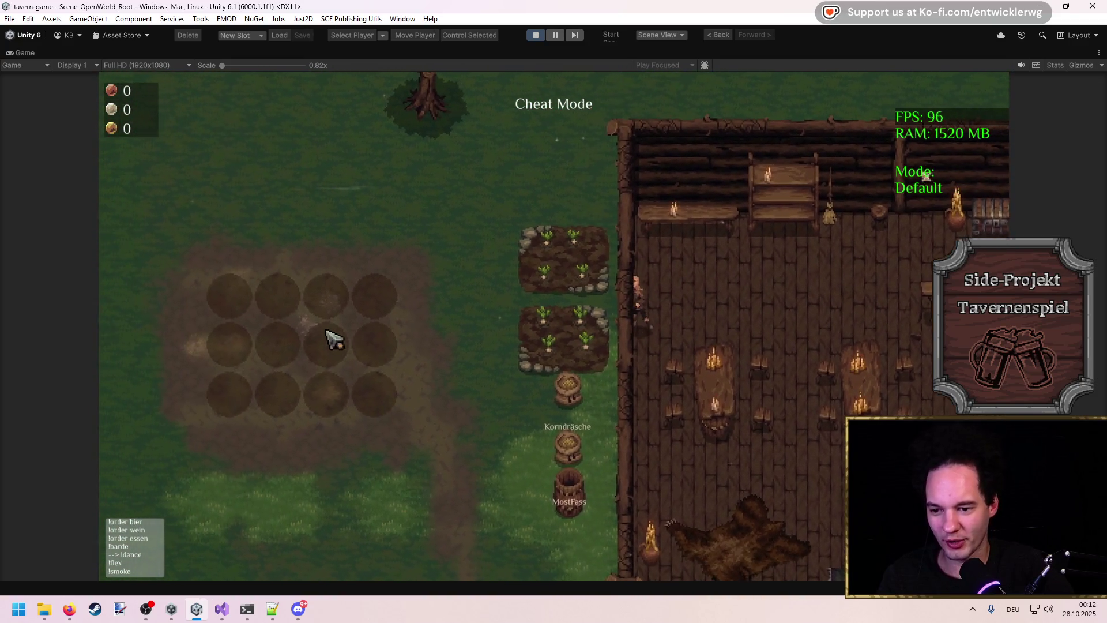
pyautogui.press('d')
pyautogui.press('s')
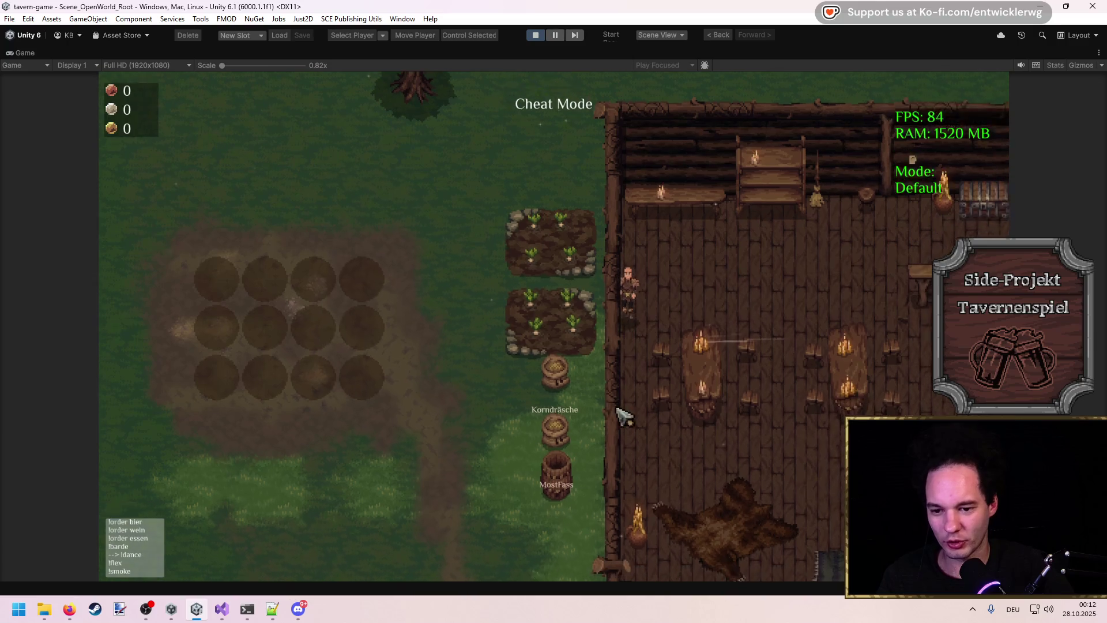
pyautogui.press('d')
pyautogui.press('s')
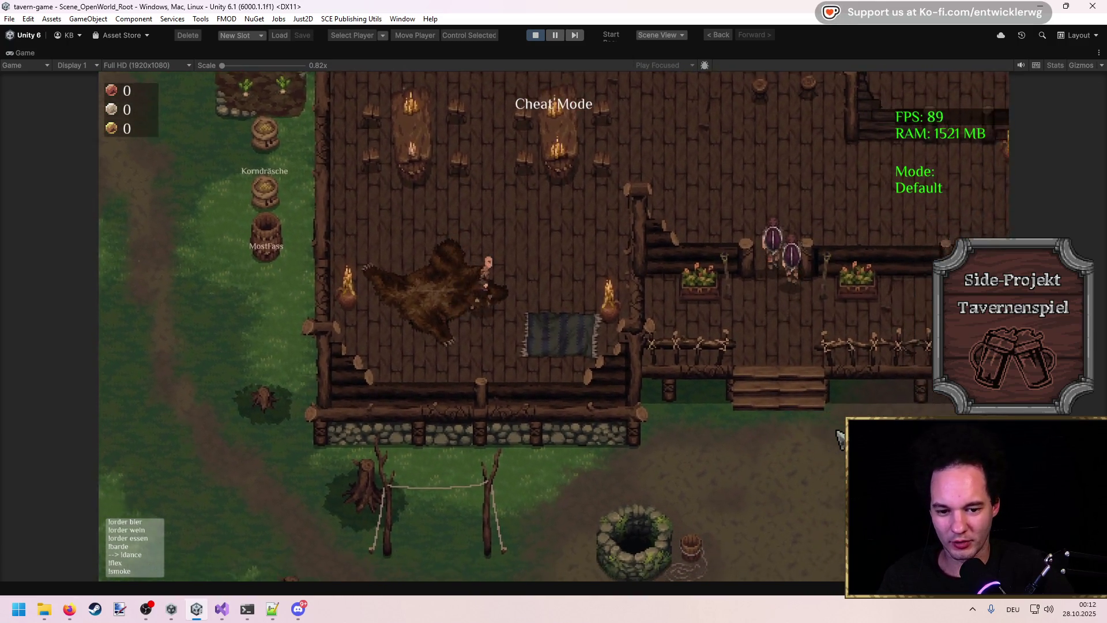
pyautogui.press('w')
pyautogui.press('a')
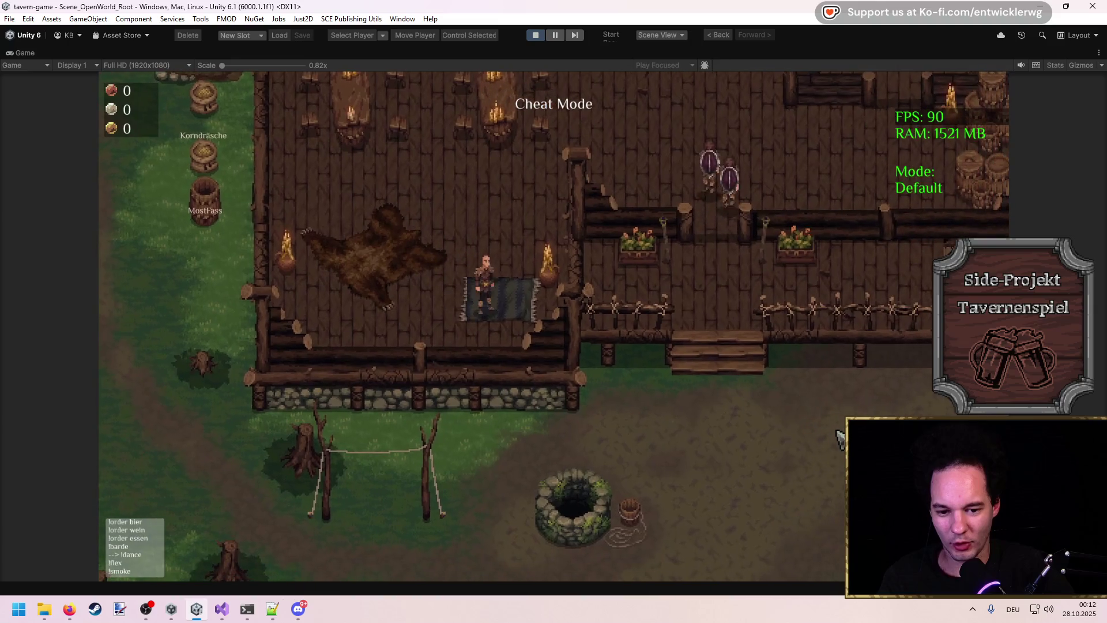
# Step: In the restored layout, pan the Scene view over the forest path, tavern exterior and interior, then re-maximize the Game view
pyautogui.hotkey('shift', 'space')
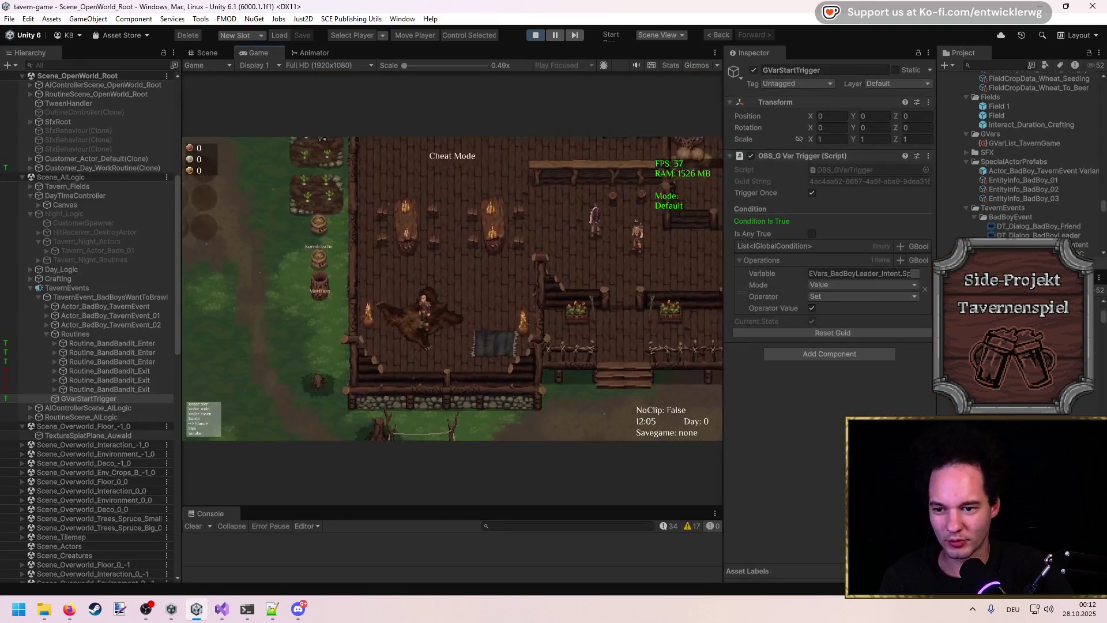
pyautogui.hotkey('ctrl', '1')
pyautogui.moveTo(532, 265)
pyautogui.mouseDown()
pyautogui.moveTo(502, 180)
pyautogui.moveTo(524, 124)
pyautogui.moveTo(600, 262)
pyautogui.mouseUp()
pyautogui.moveTo(495, 121); pyautogui.dragTo(508, 362)
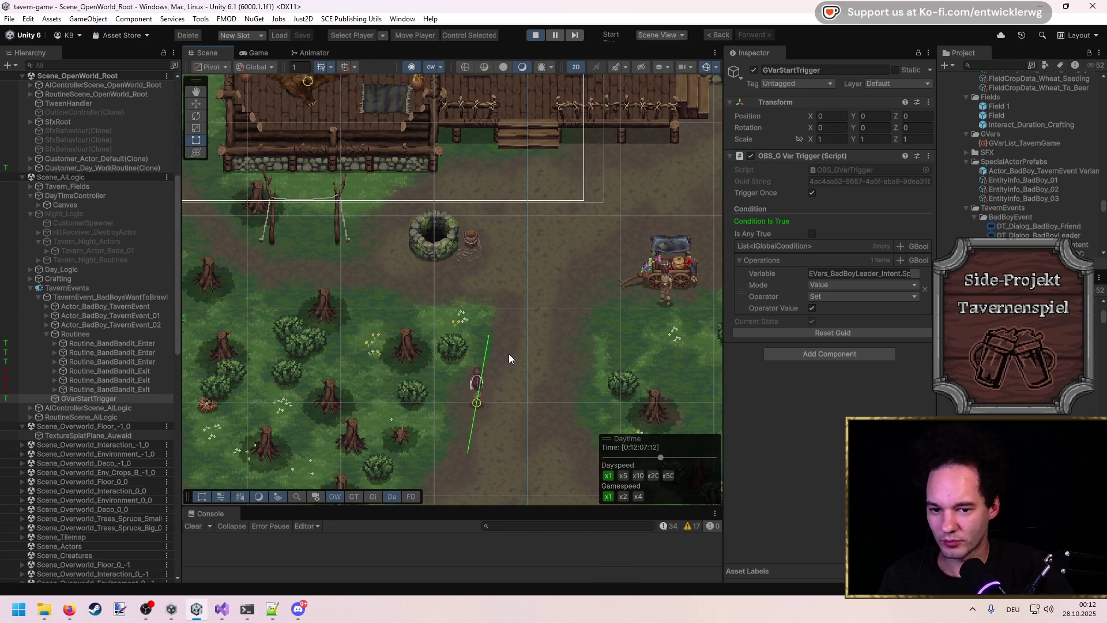
pyautogui.moveTo(523, 225); pyautogui.dragTo(537, 399)
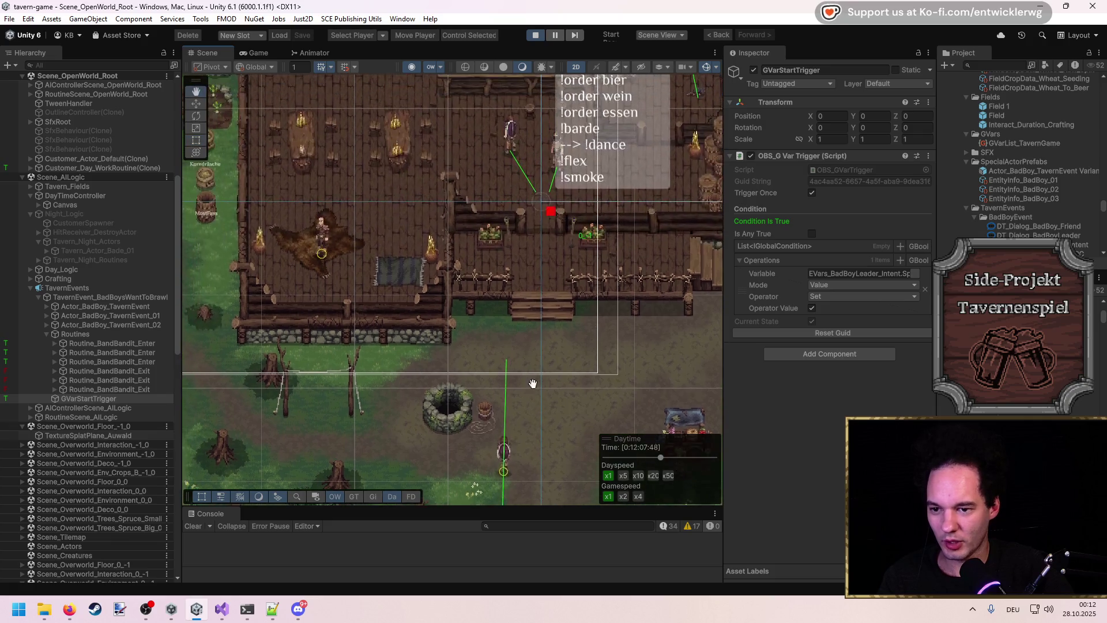
pyautogui.click(258, 53)
pyautogui.hotkey('shift', 'space')
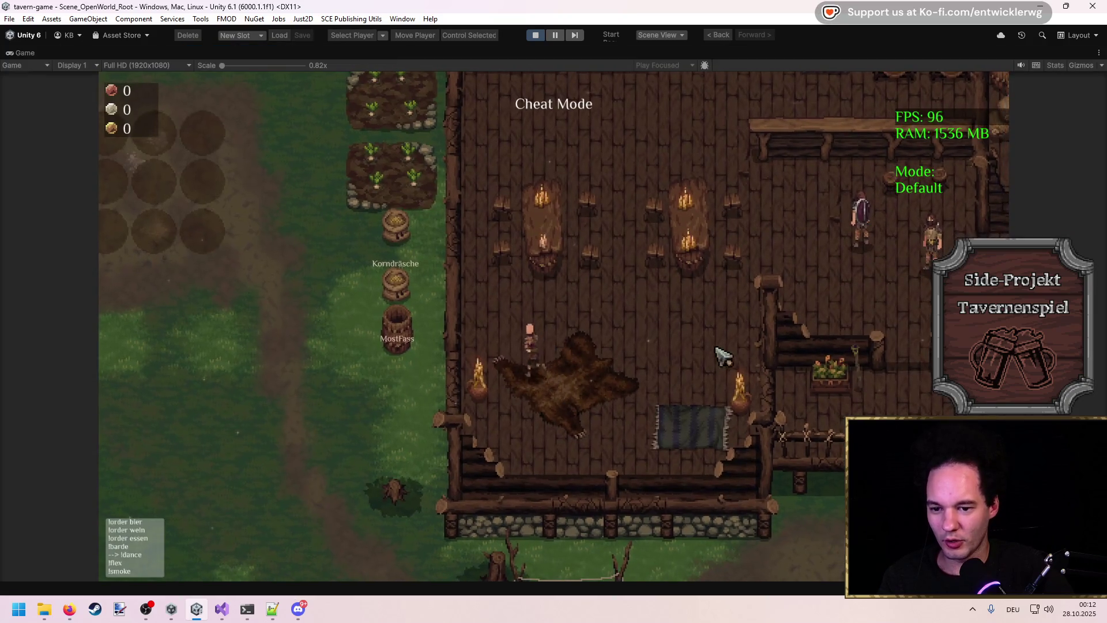
# Step: Walk up to the bandits, answer their demand with 'Vergisst es.', and return to the normal editor layout
pyautogui.press('w')
pyautogui.press('d')
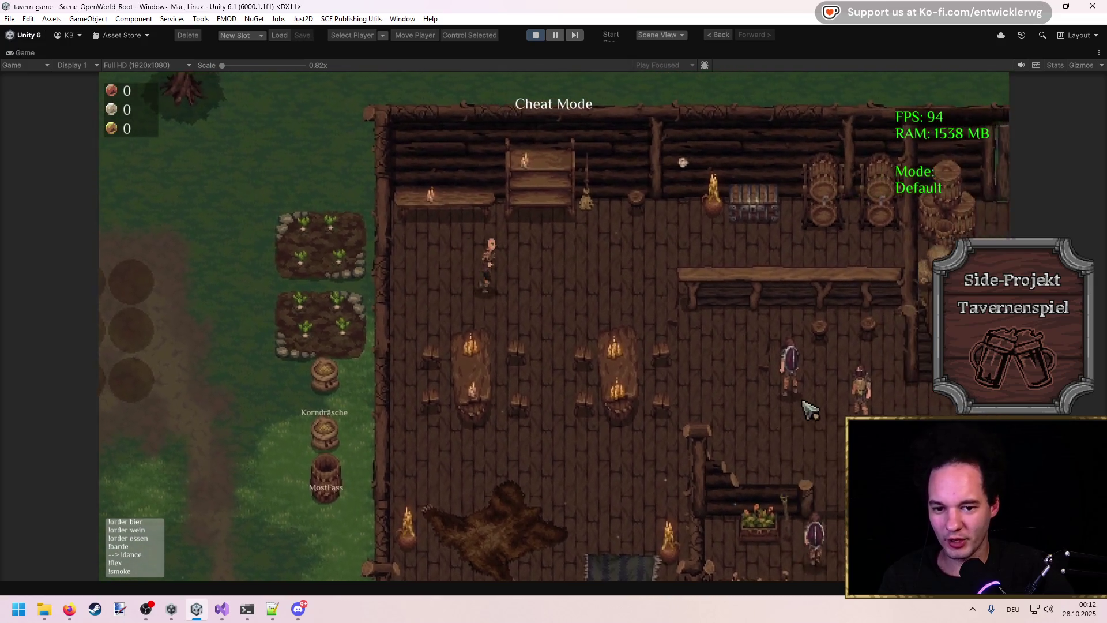
pyautogui.press('d')
pyautogui.press('s')
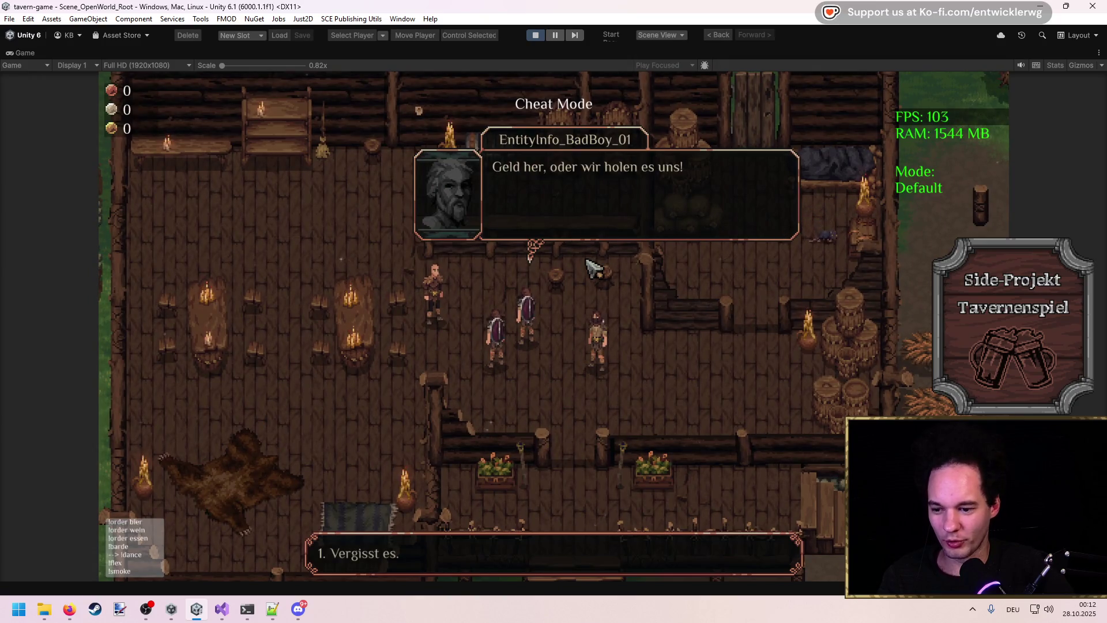
pyautogui.press('1')
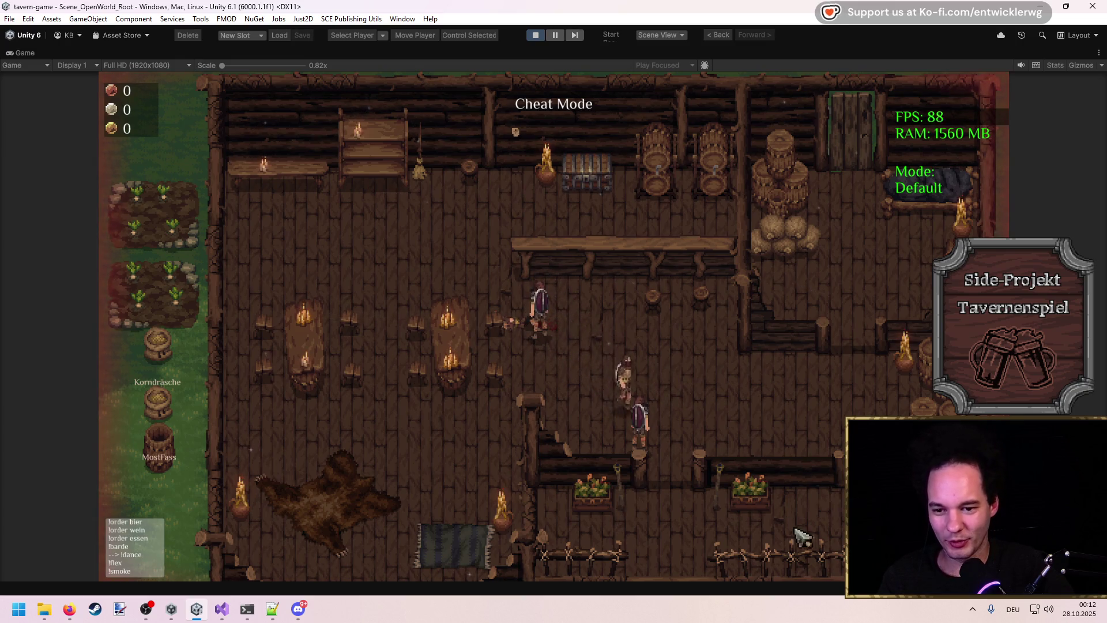
pyautogui.hotkey('shift', 'space')
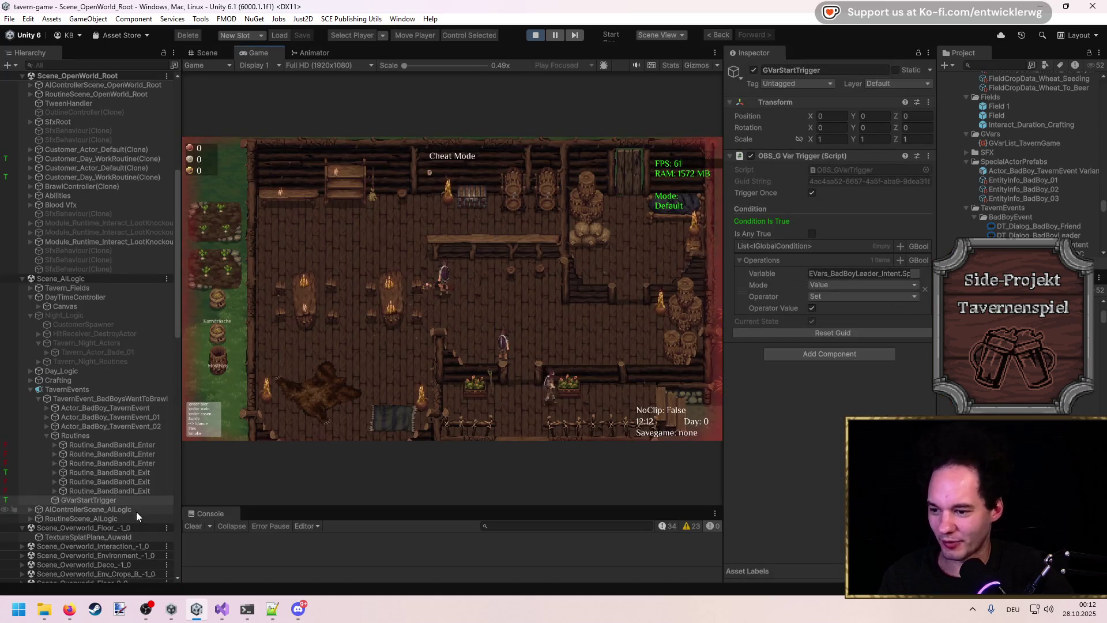
pyautogui.click(144, 491)
# Step: Check the Routine_BandBandit_Exit objects, then stop the playtest
pyautogui.click(143, 482)
pyautogui.click(143, 475)
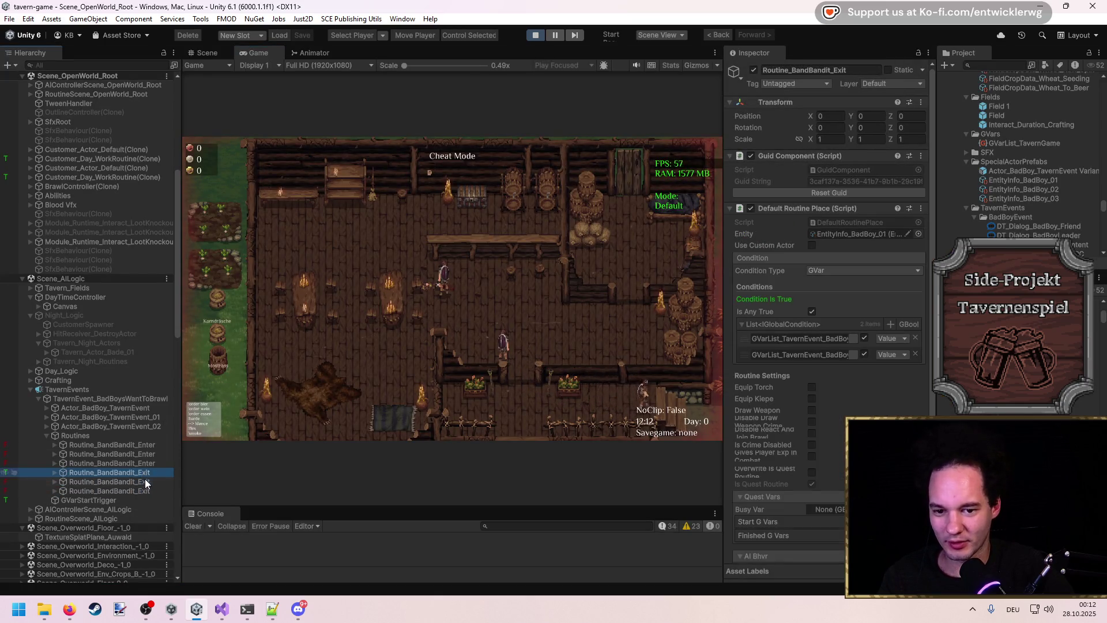
pyautogui.click(536, 36)
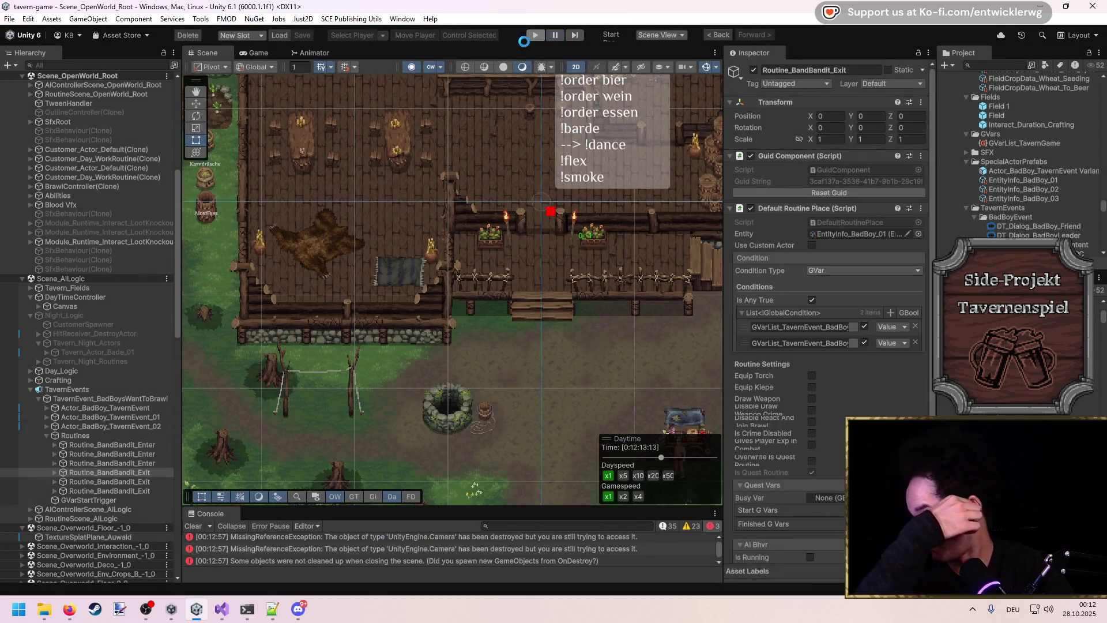
# Step: Step through the bandit Enter and Exit routines, finishing on Actor_BadBoy_TavernEvent
pyautogui.click(151, 203)
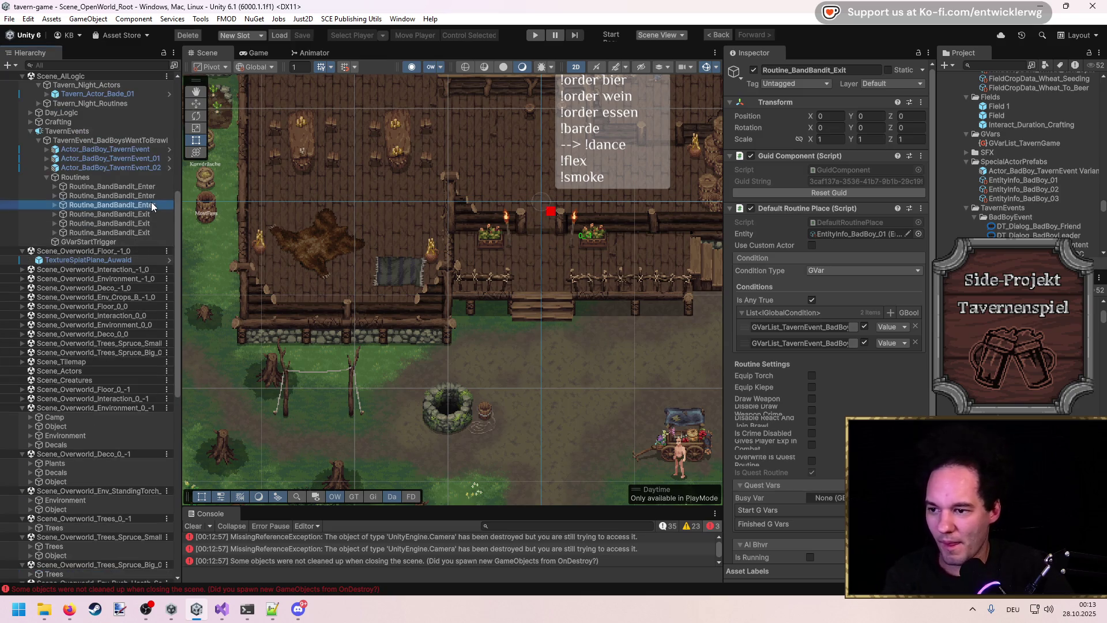
pyautogui.press('Up')
pyautogui.press('Up')
pyautogui.press('Down')
pyautogui.press('Down')
pyautogui.press('Down')
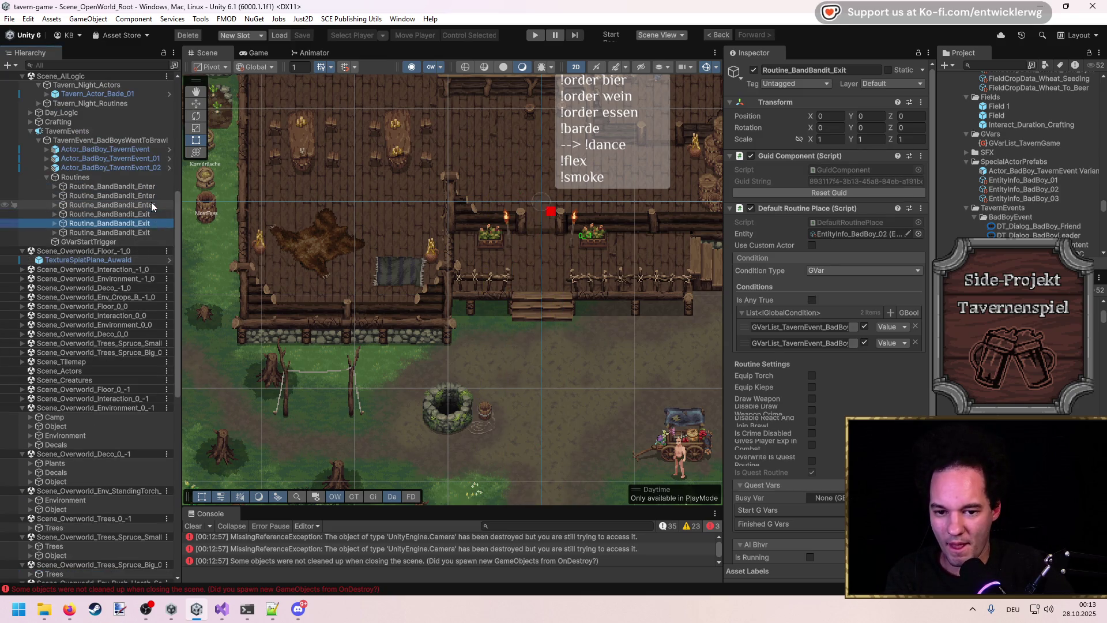
pyautogui.click(147, 233)
pyautogui.press('Up')
pyautogui.press('Up')
pyautogui.press('Up')
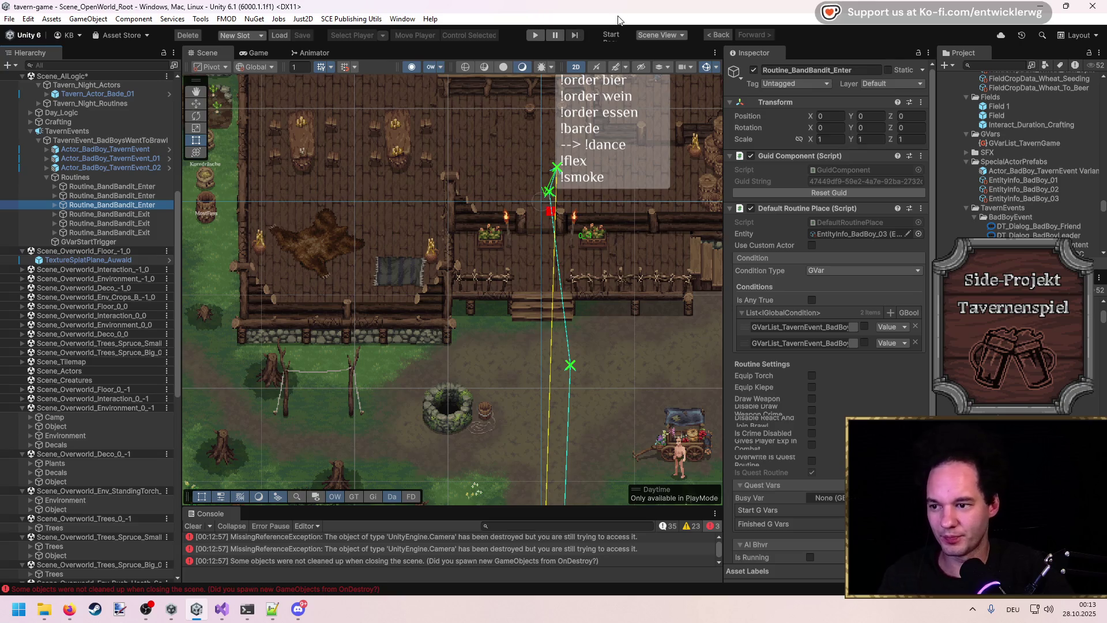
pyautogui.scroll(3, 1007, 205)
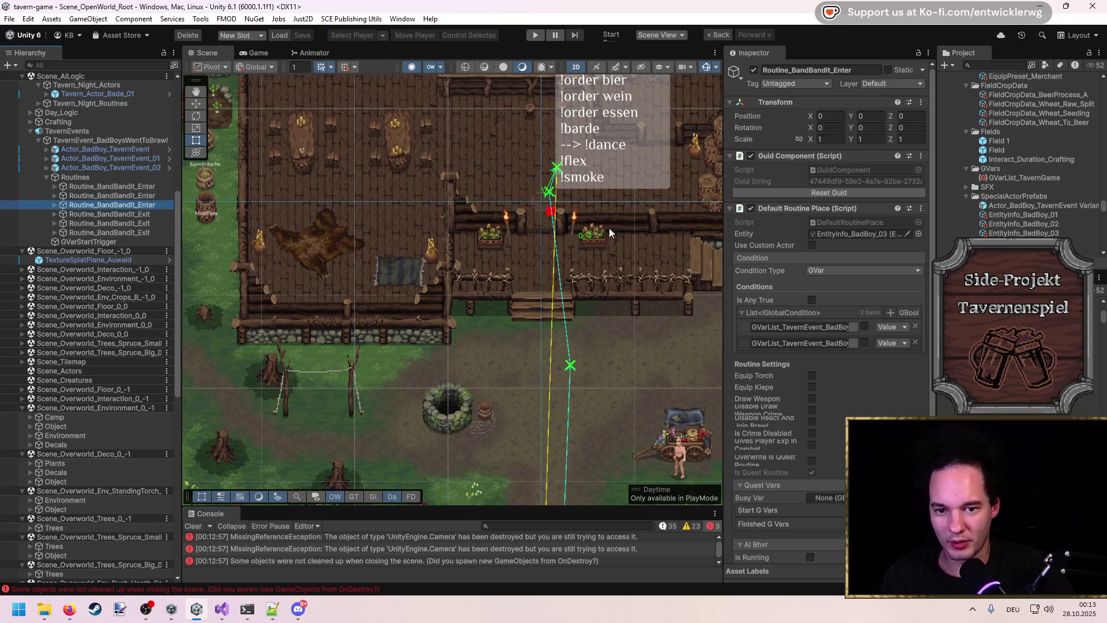
pyautogui.click(104, 149)
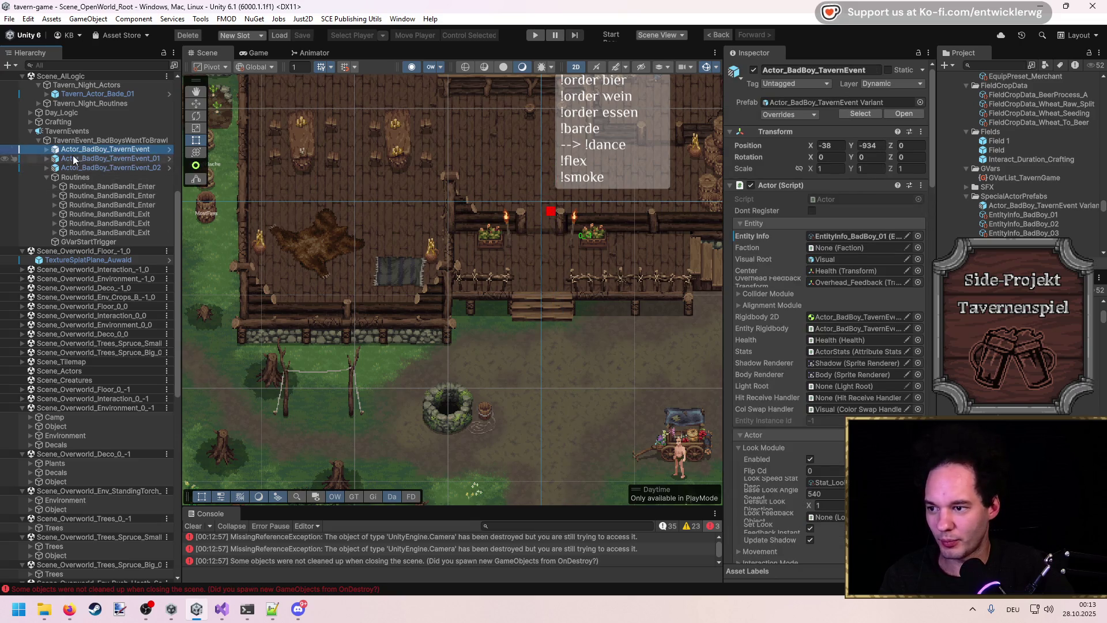
pyautogui.click(902, 114)
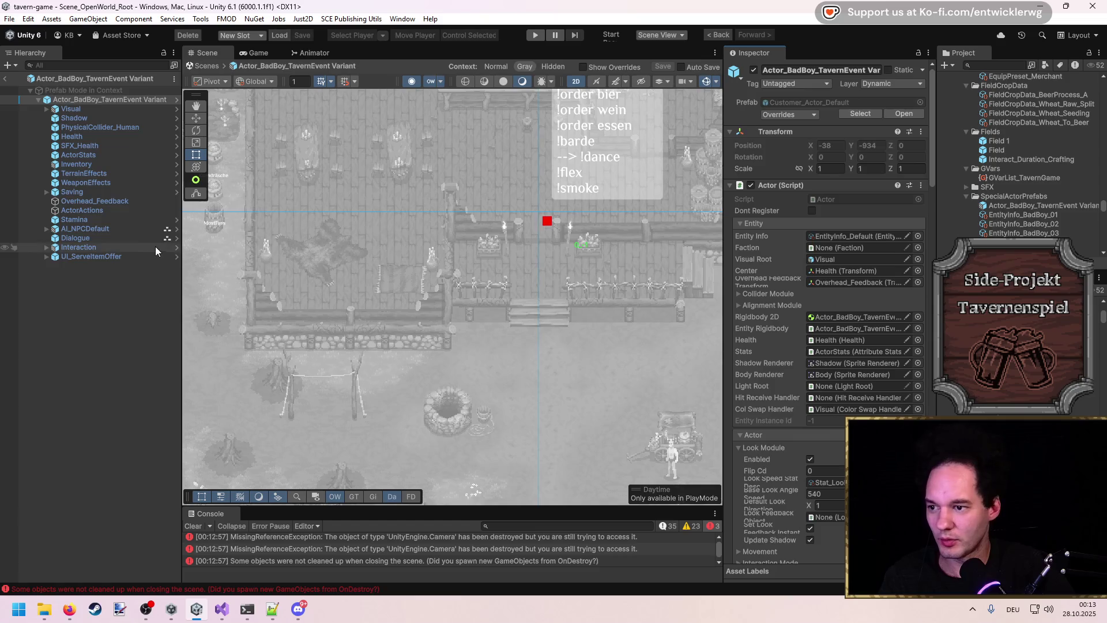
pyautogui.press('Right')
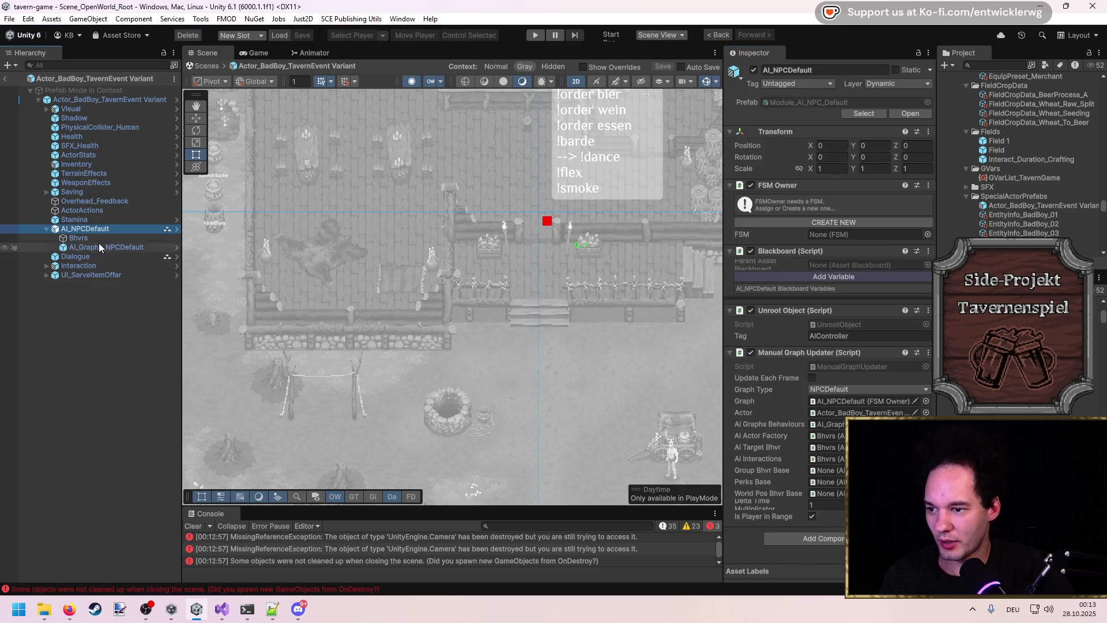
pyautogui.press('Down')
pyautogui.click(101, 248)
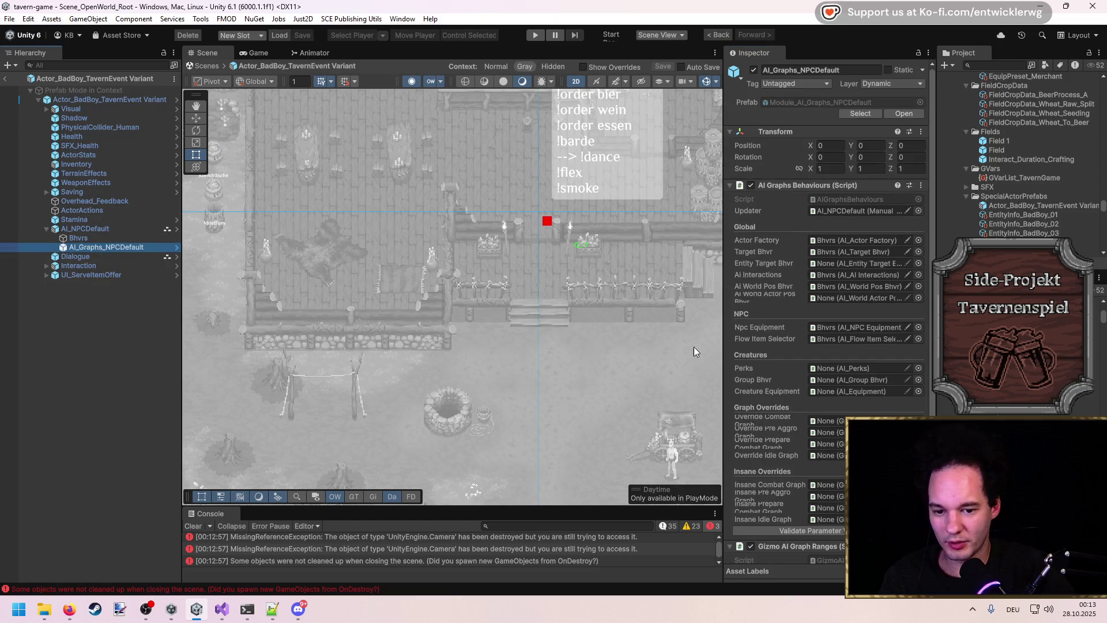
pyautogui.scroll(-2, 655, 343)
pyautogui.press('Up')
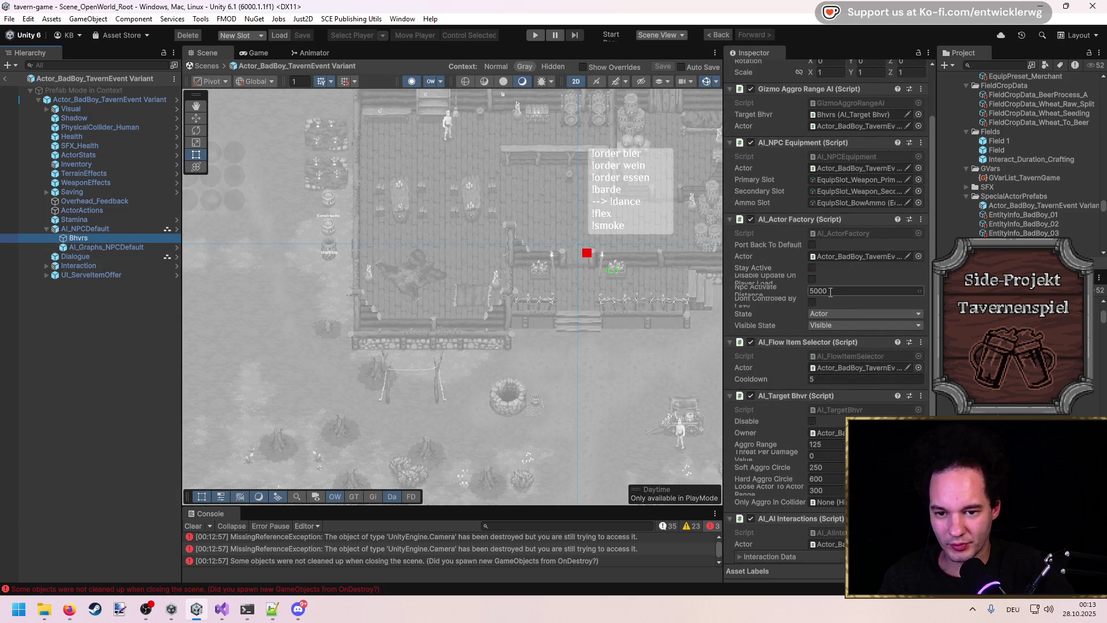
pyautogui.moveTo(718, 274)
pyautogui.mouseDown()
pyautogui.moveTo(595, 277)
pyautogui.moveTo(718, 277)
pyautogui.mouseUp()
pyautogui.click(99, 258)
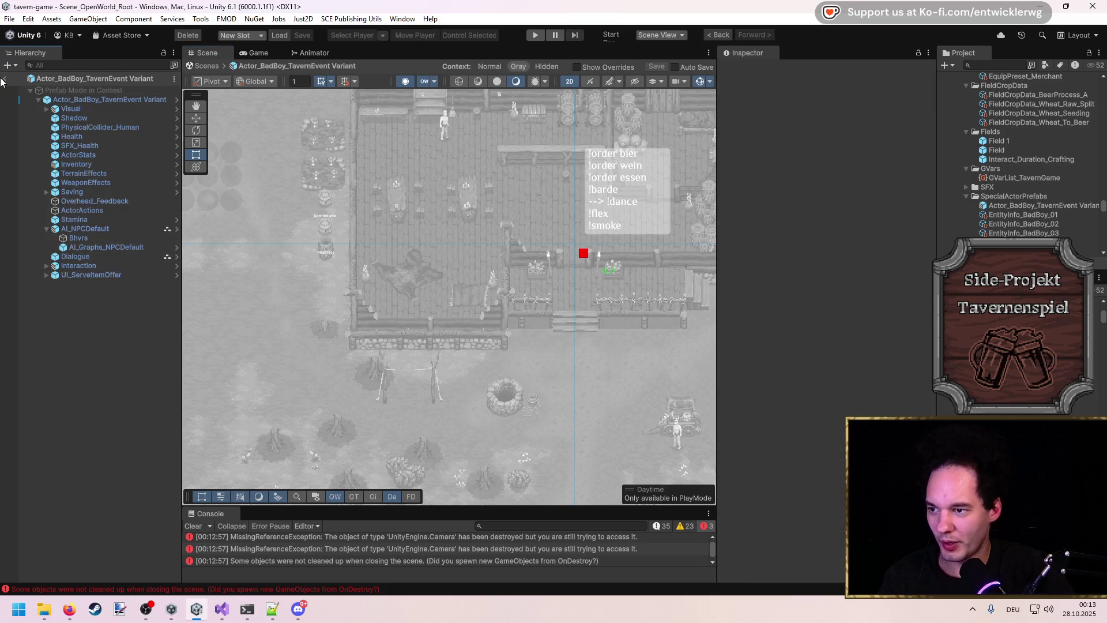
pyautogui.click(4, 79)
pyautogui.scroll(6, 465, 160)
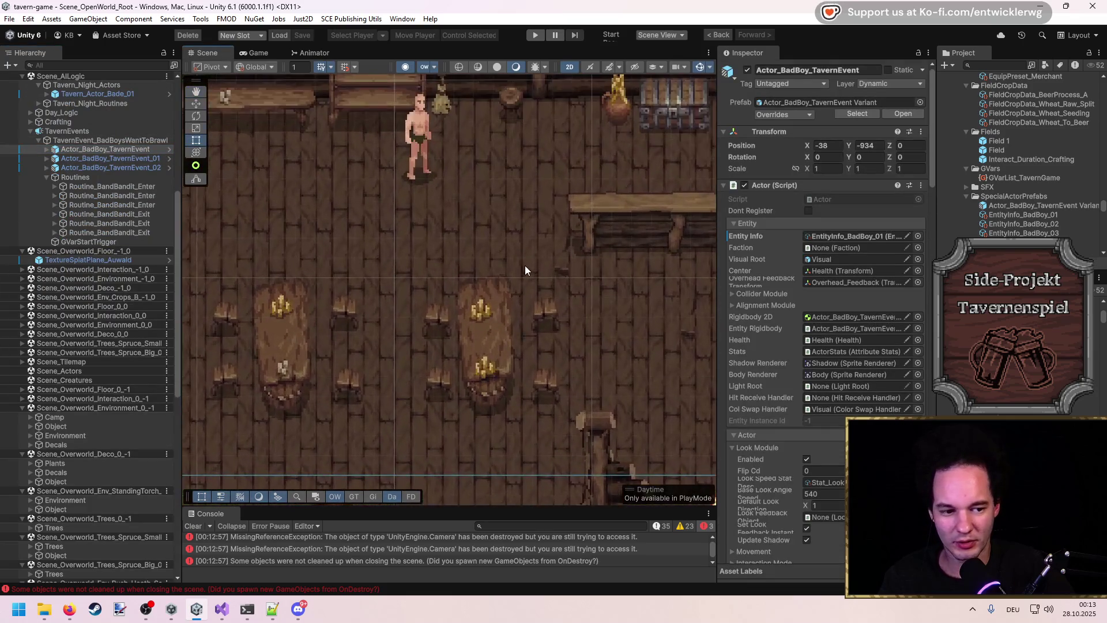
# Step: Start the playtest, follow the bad-boy actor in the Scene view, and briefly check the Game view
pyautogui.scroll(3, 527, 277)
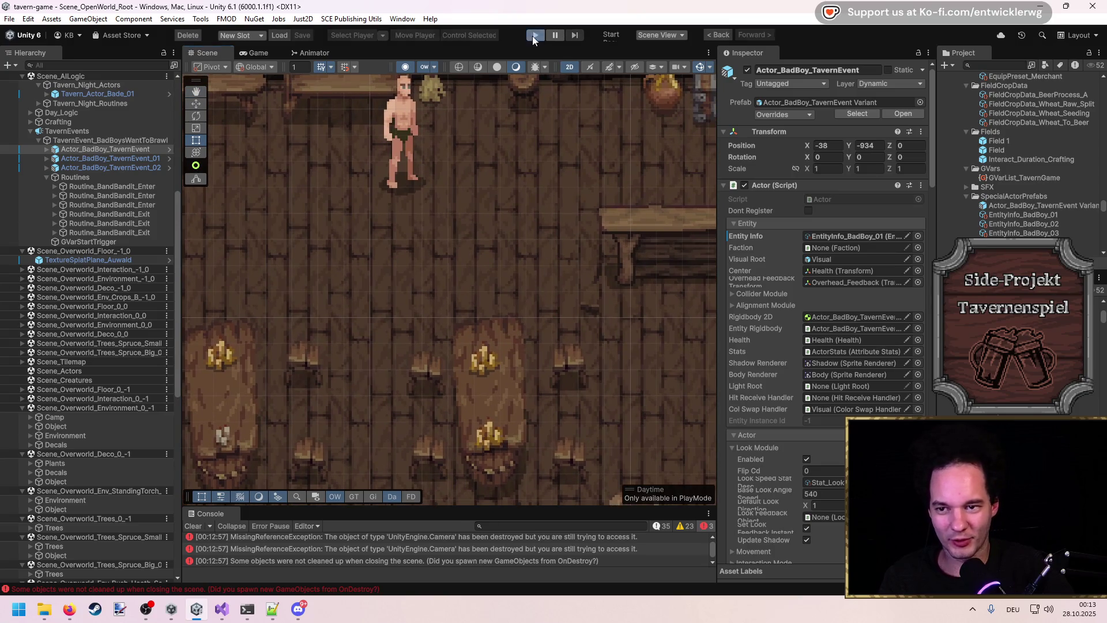
pyautogui.click(534, 38)
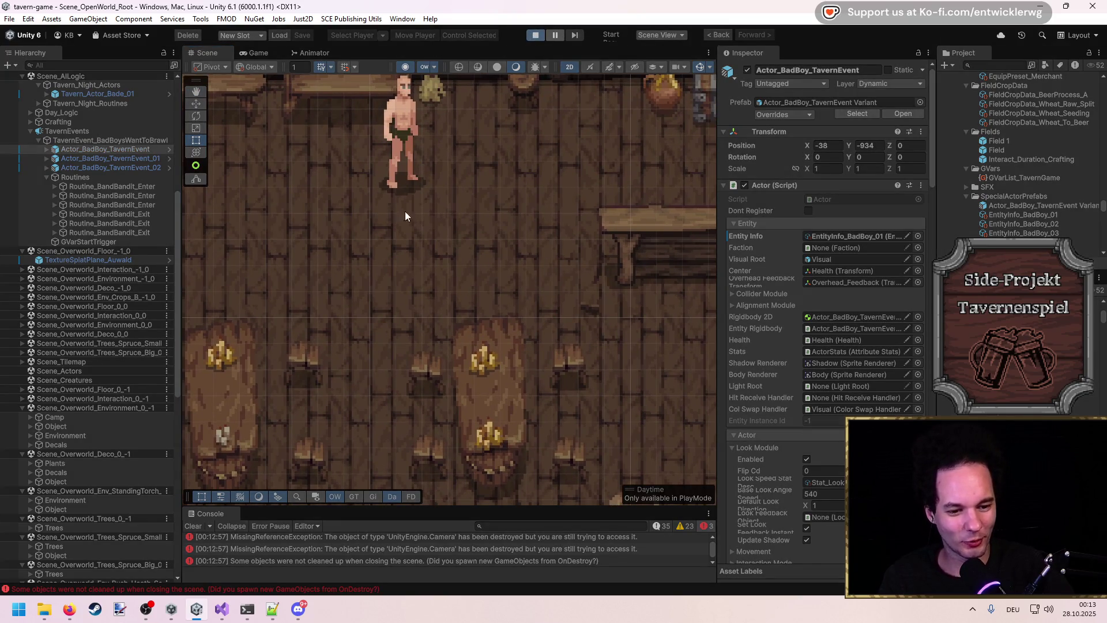
pyautogui.scroll(-6, 531, 358)
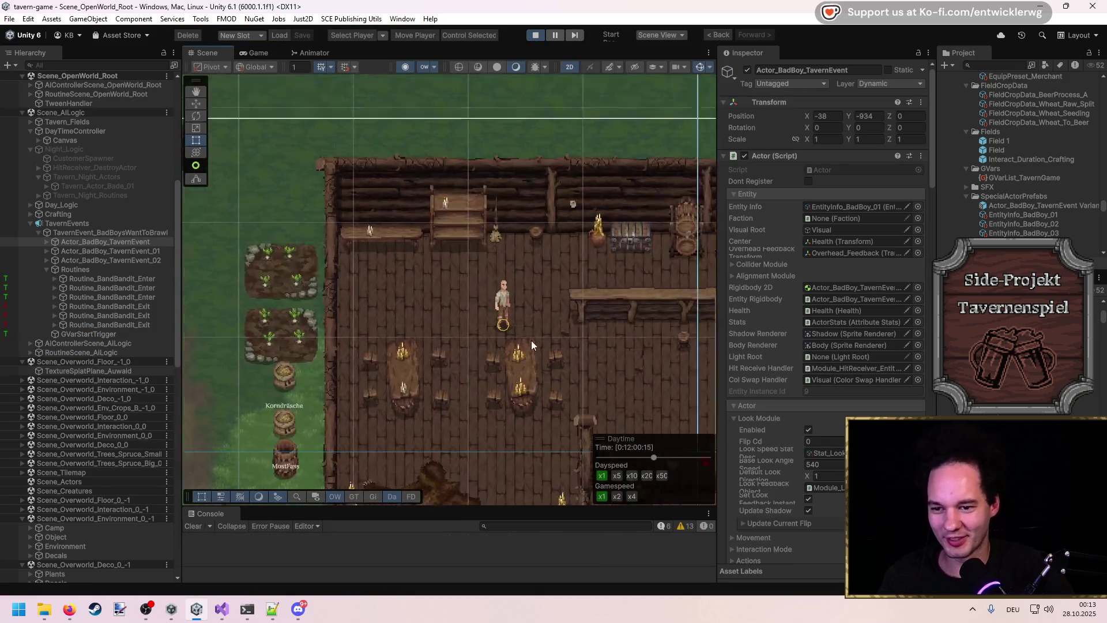
pyautogui.scroll(-3, 539, 356)
pyautogui.press('Down')
pyautogui.press('Down')
pyautogui.press('Down')
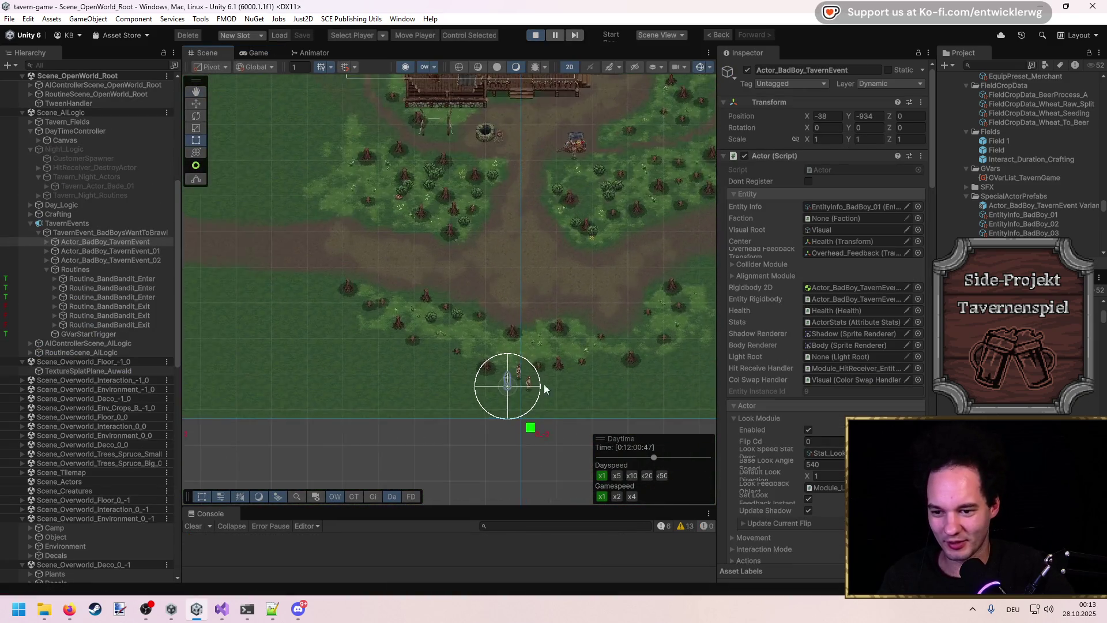
pyautogui.scroll(5, 487, 382)
pyautogui.scroll(2, 507, 324)
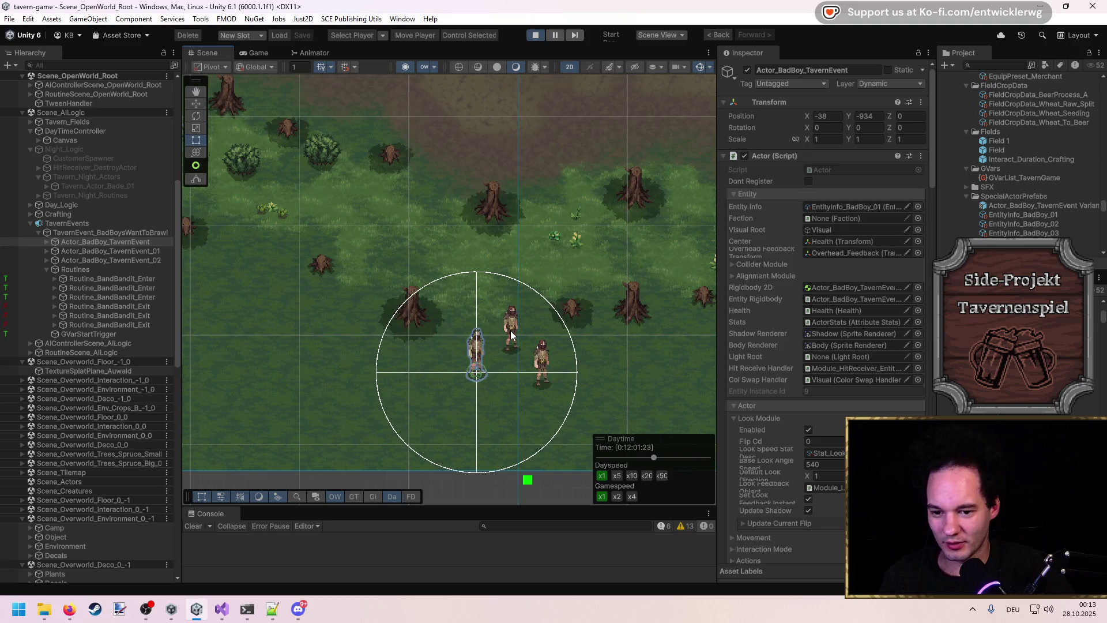
pyautogui.click(254, 52)
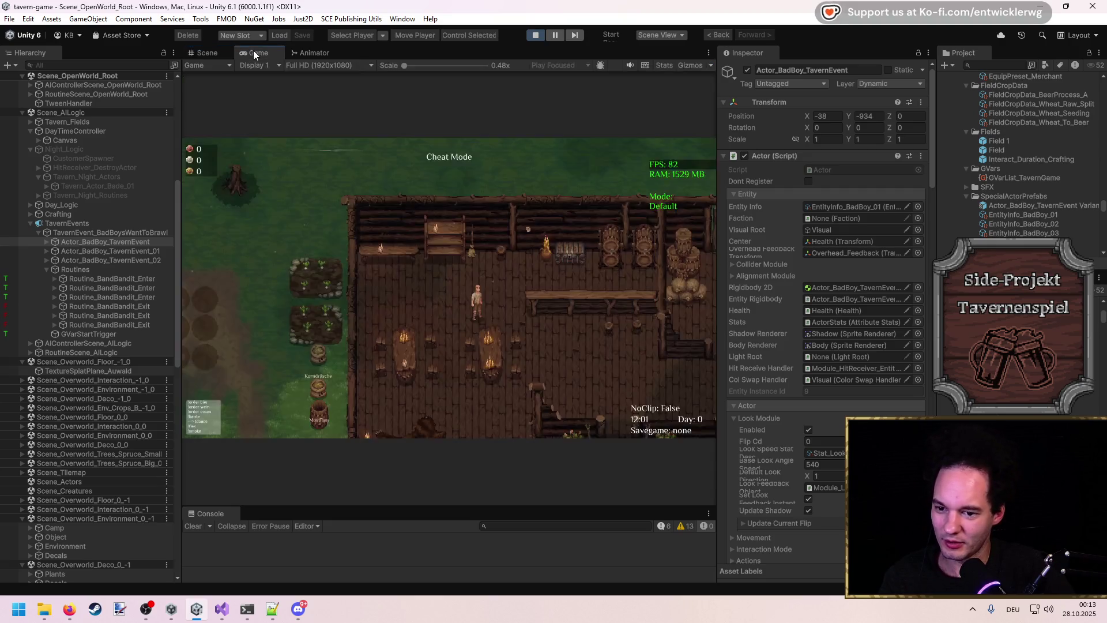
pyautogui.click(211, 53)
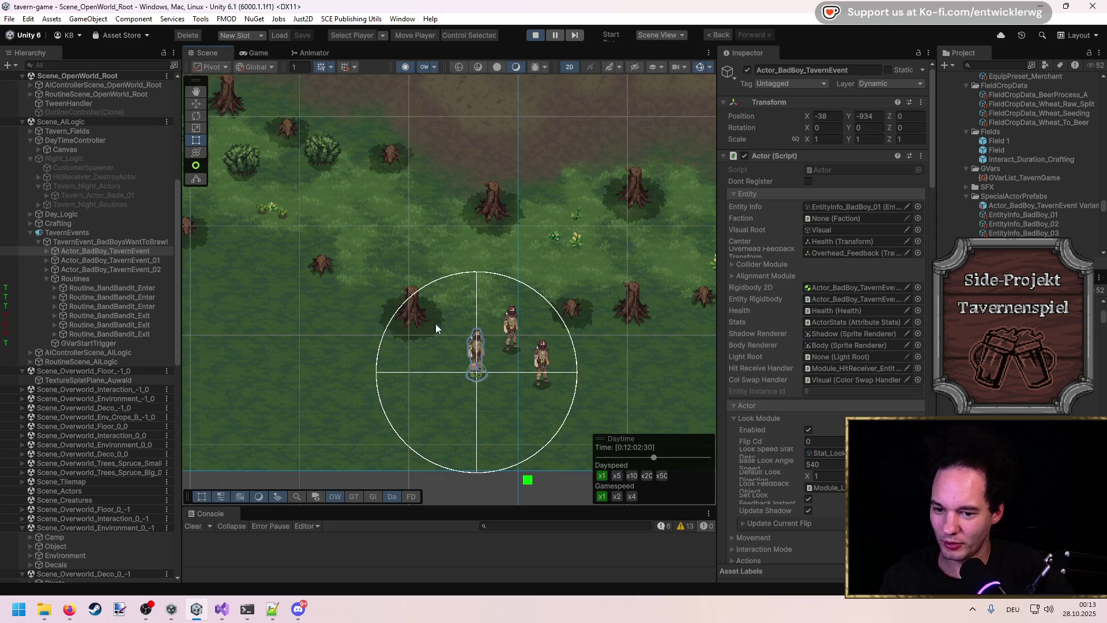
# Step: Inspect Routine_BandBandit_Enter and point P1_01, frame the routine's path, then watch the game in the tavern
pyautogui.click(115, 286)
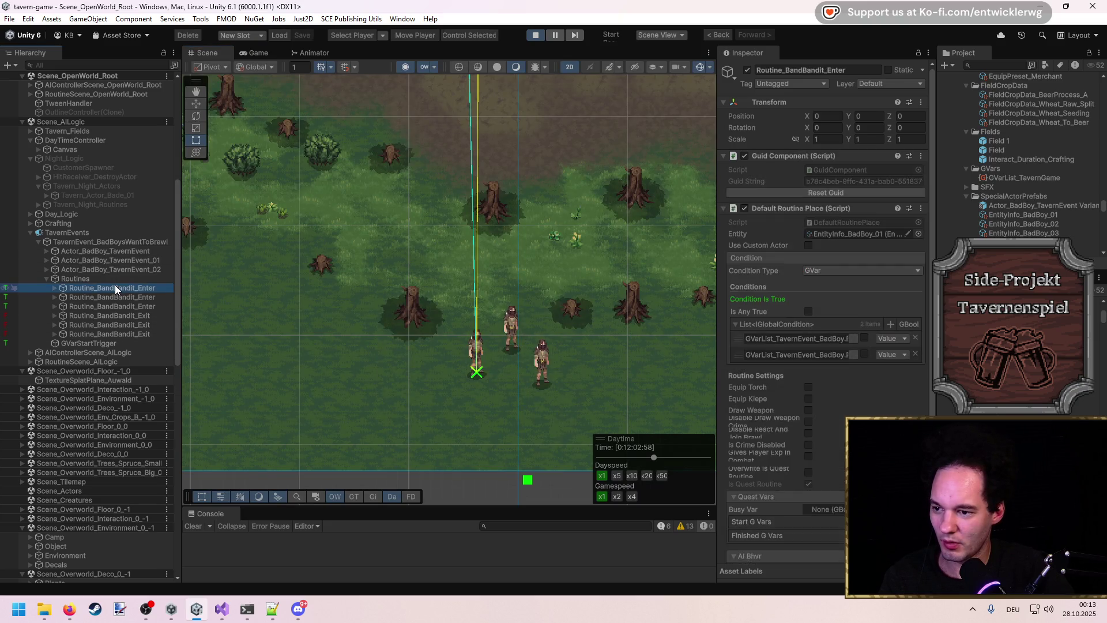
pyautogui.click(53, 288)
pyautogui.click(81, 306)
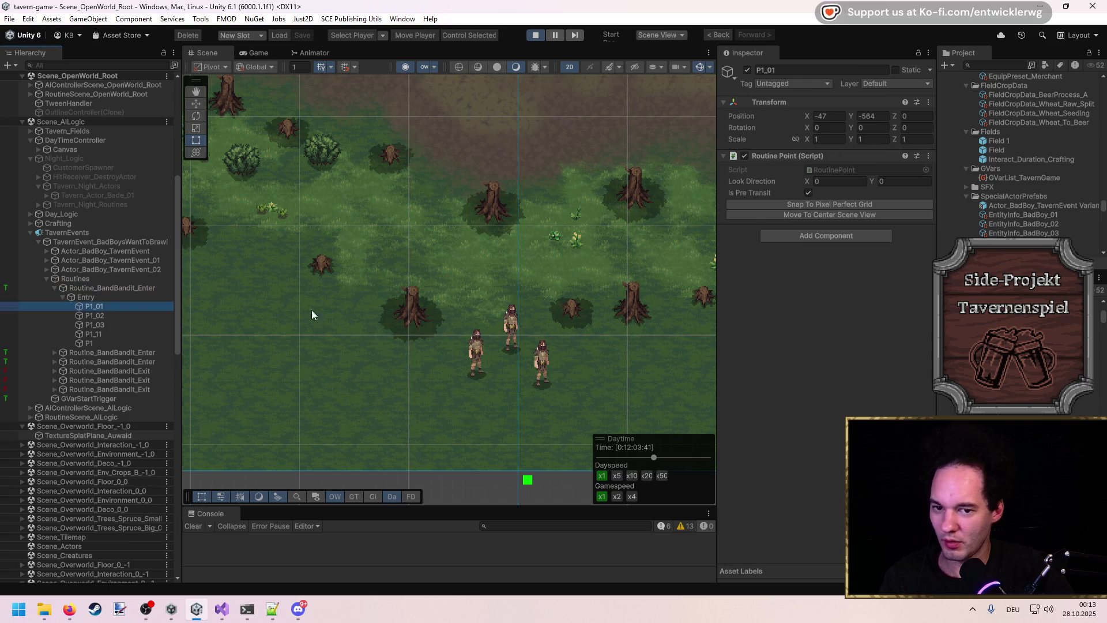
pyautogui.scroll(-5, 287, 316)
pyautogui.click(124, 353)
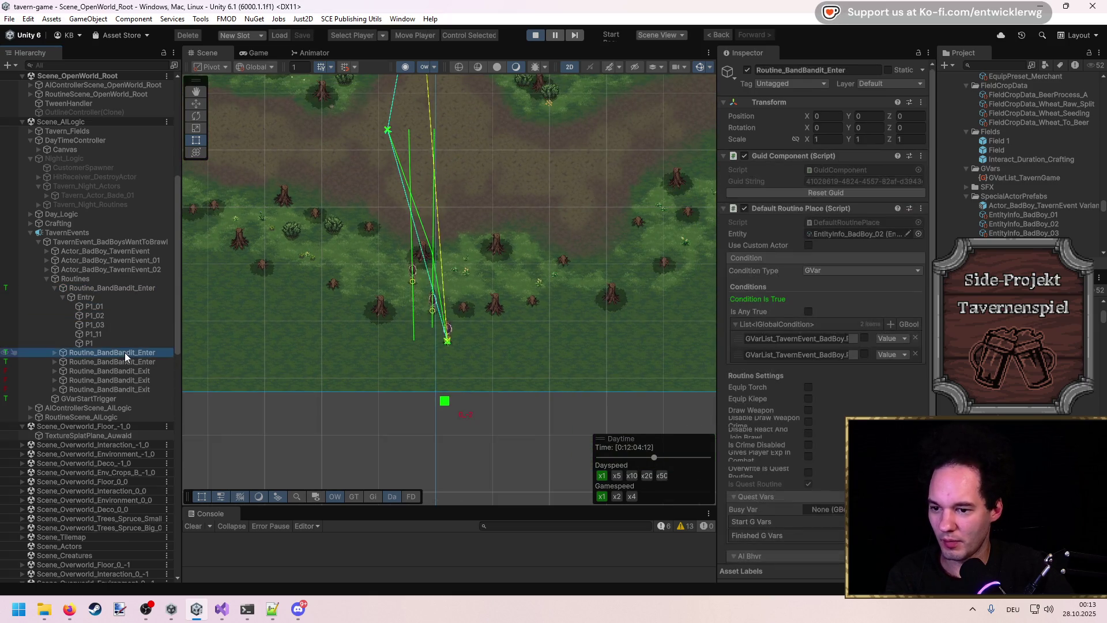
pyautogui.press('f')
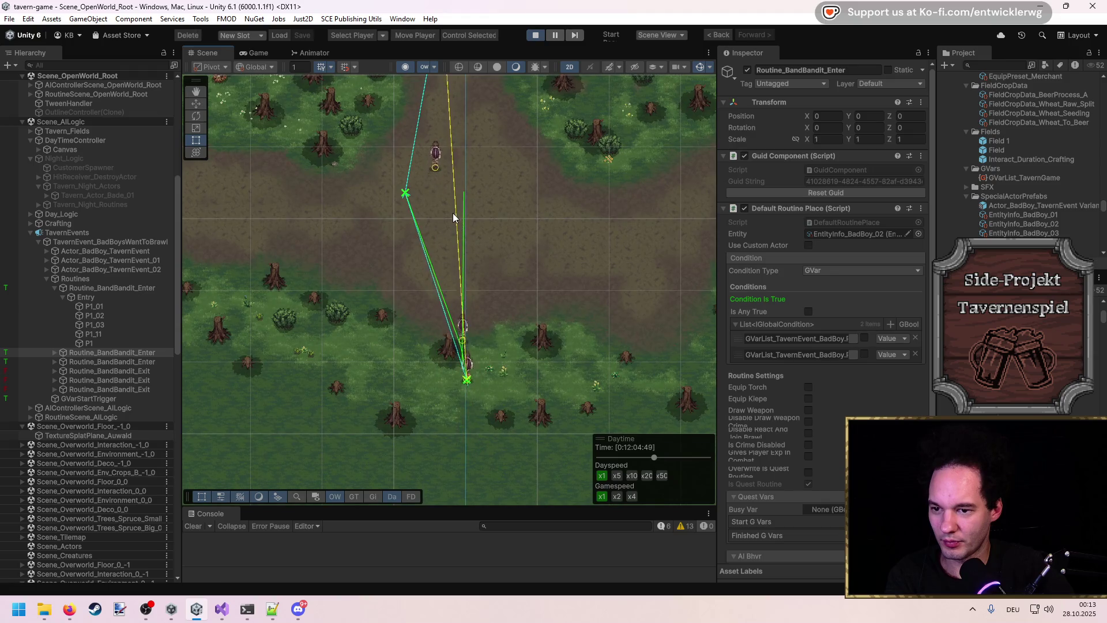
pyautogui.press('f')
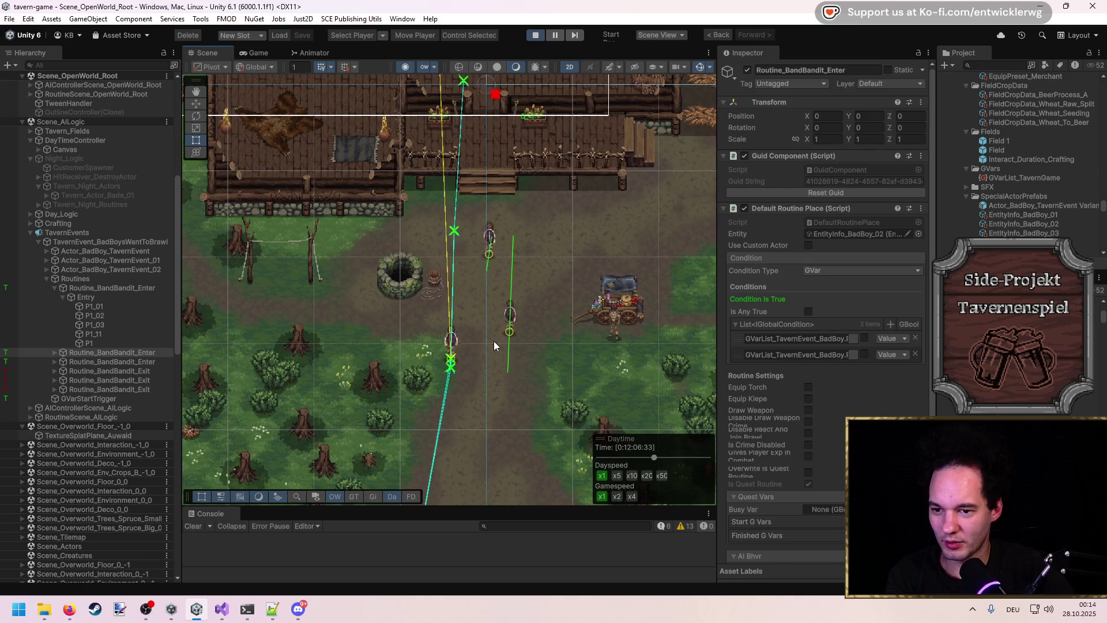
pyautogui.click(254, 53)
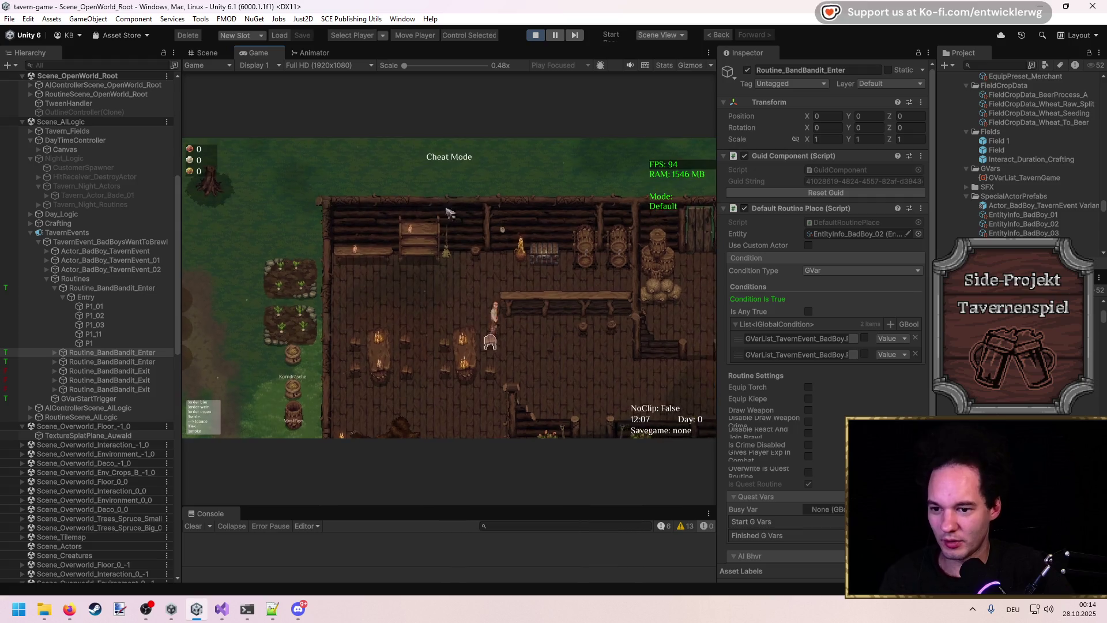
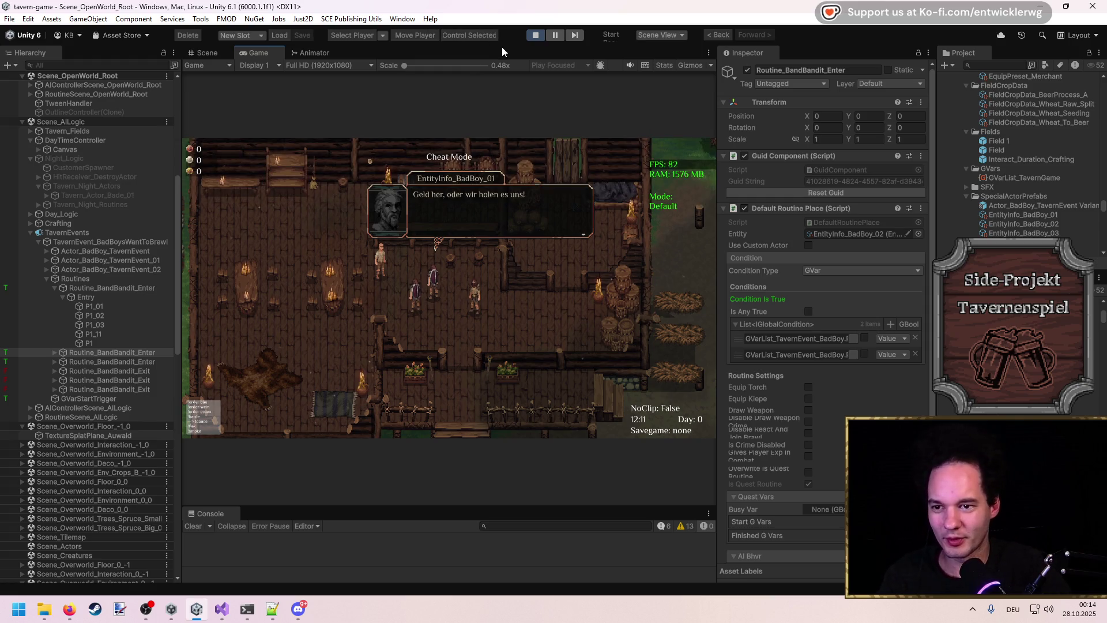
# Step: Refuse the bandit with the reply 'Vergisst es.' and take all the loot from their corpses
pyautogui.hotkey('shift', 'space')
pyautogui.press('1')
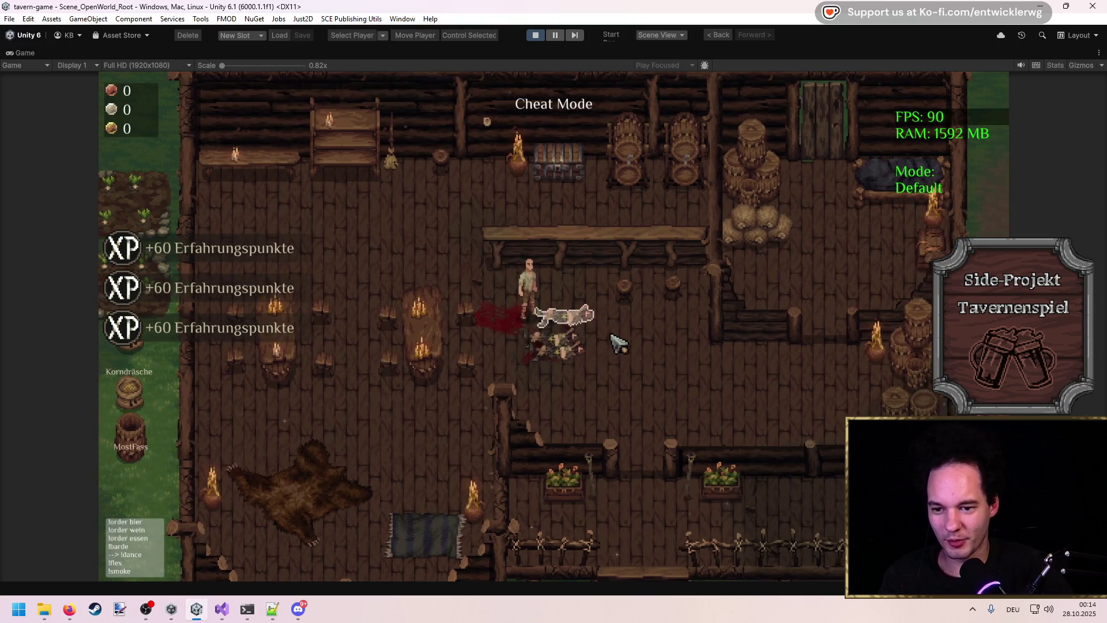
pyautogui.press('e')
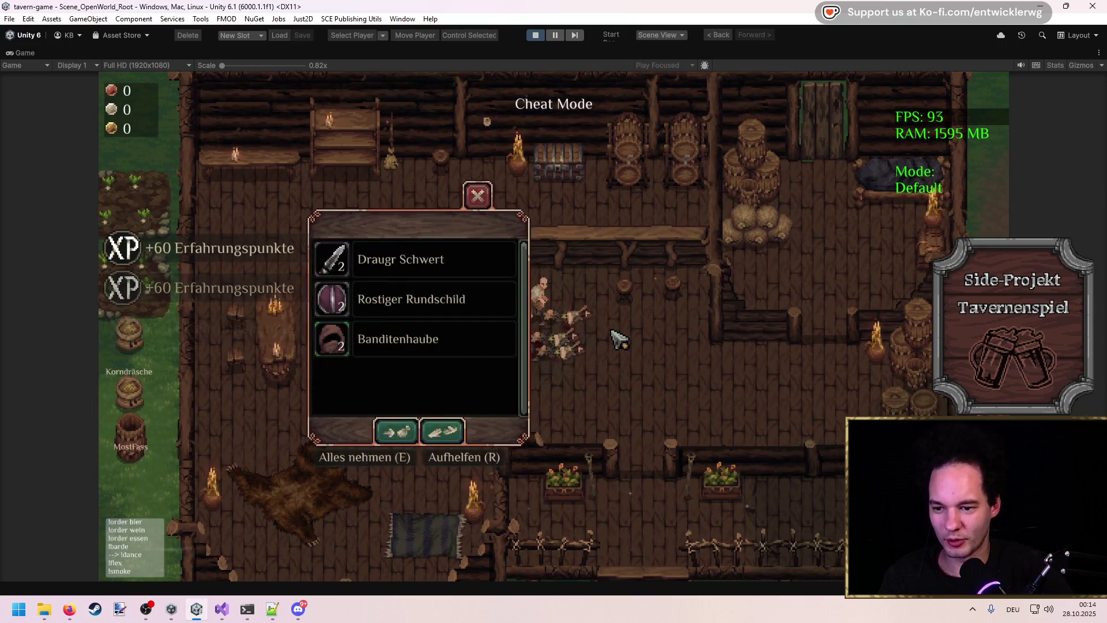
pyautogui.press('e')
pyautogui.press('e')
pyautogui.press('e')
pyautogui.press('e')
pyautogui.press('e')
# Step: Walk past the bar out to the sheep field, then stop the play-test
pyautogui.press('w')
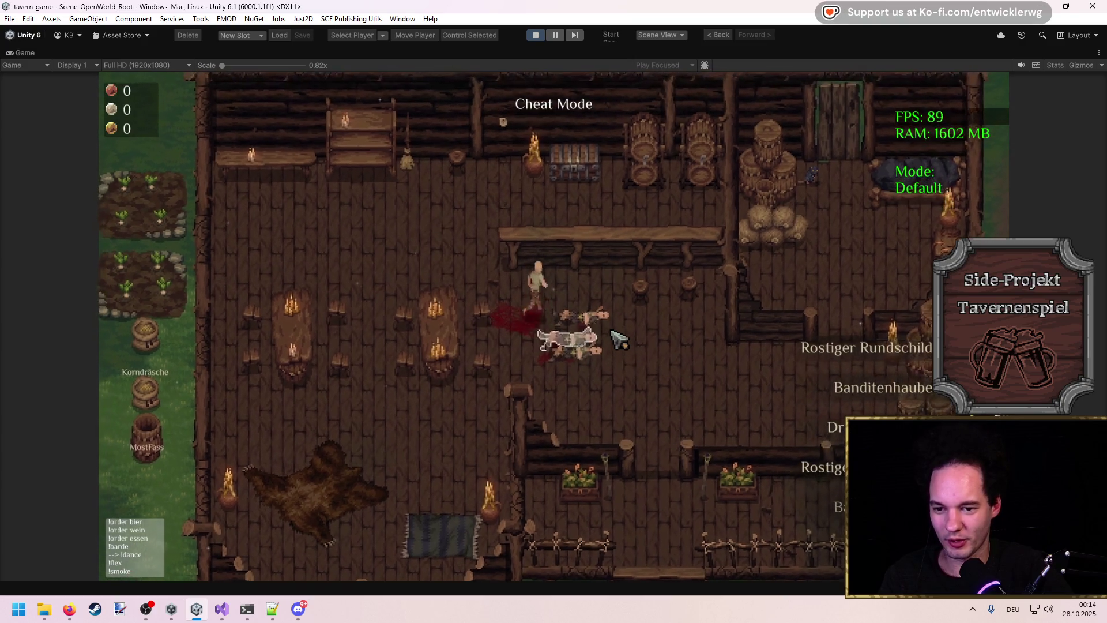
pyautogui.press('a')
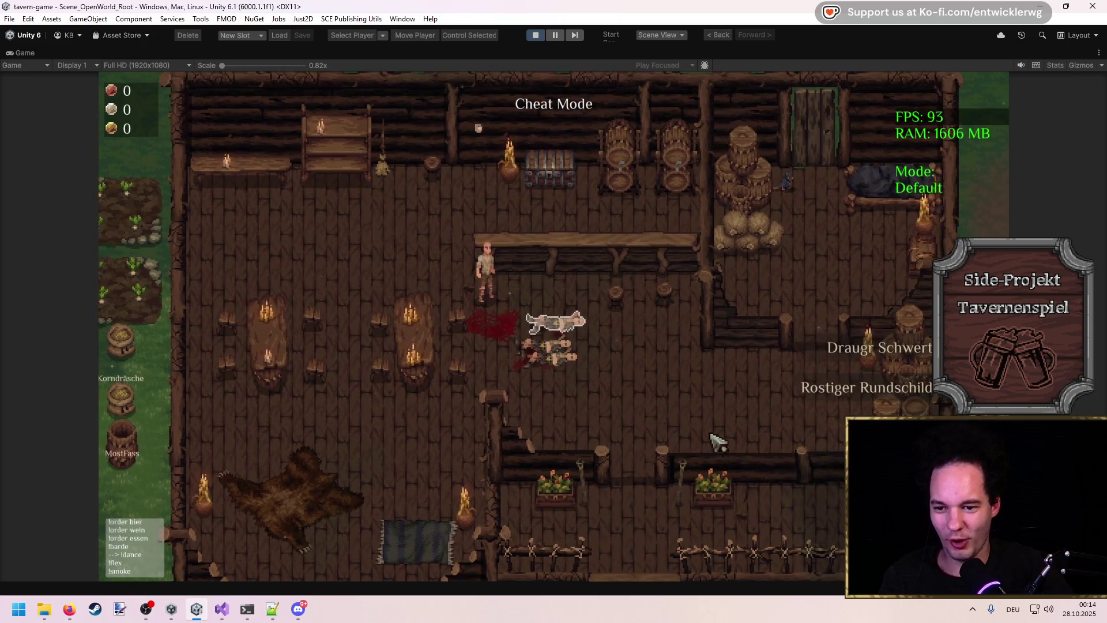
pyautogui.press('e')
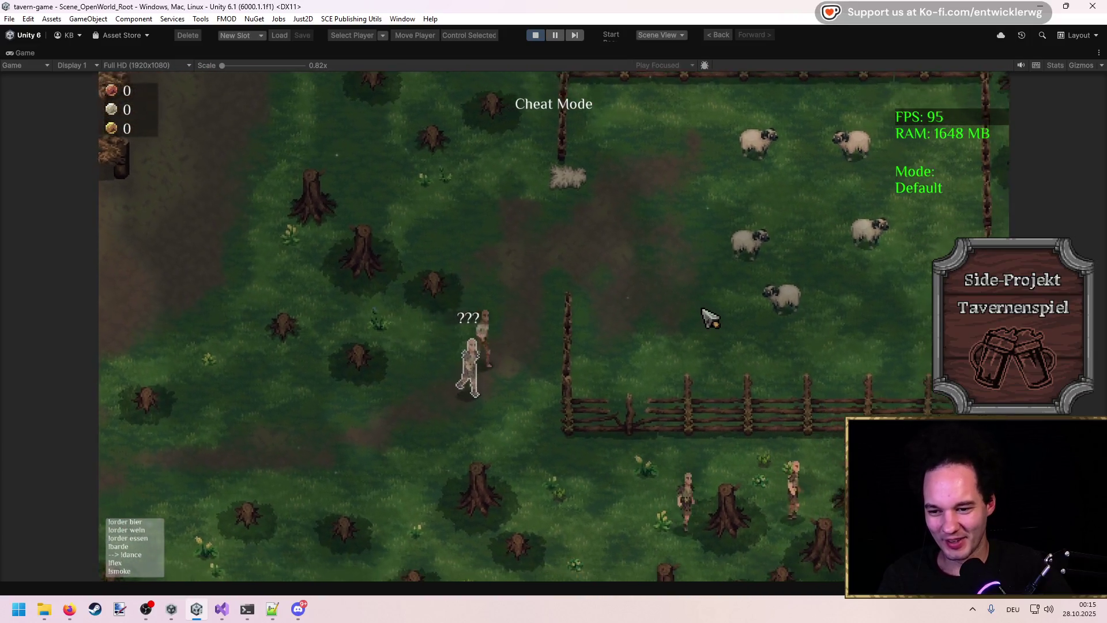
pyautogui.write('ds')
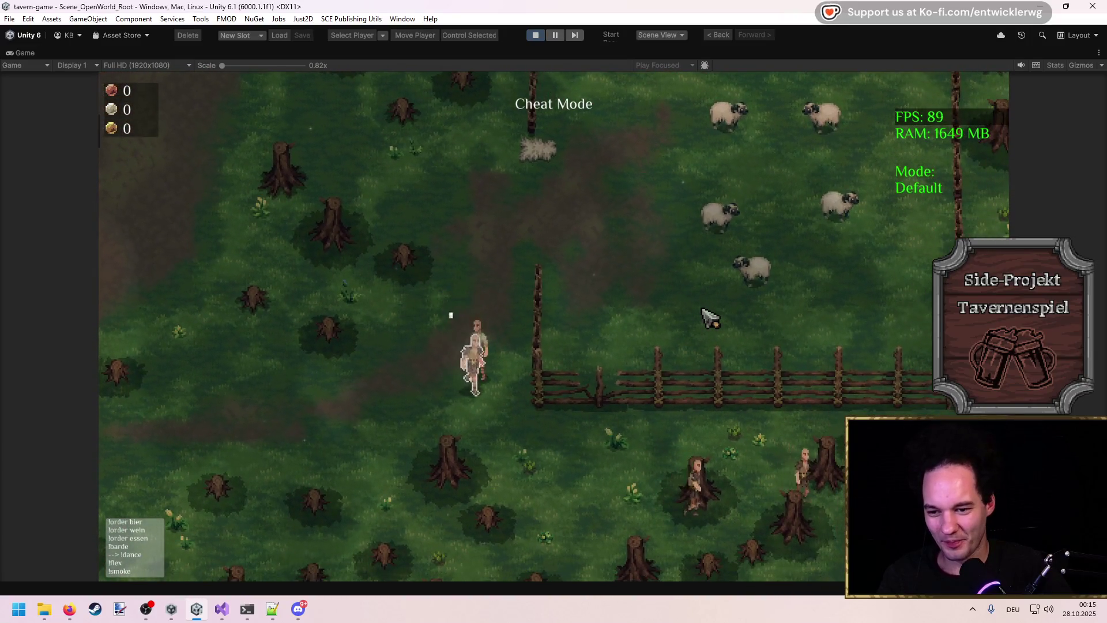
pyautogui.write('!ca')
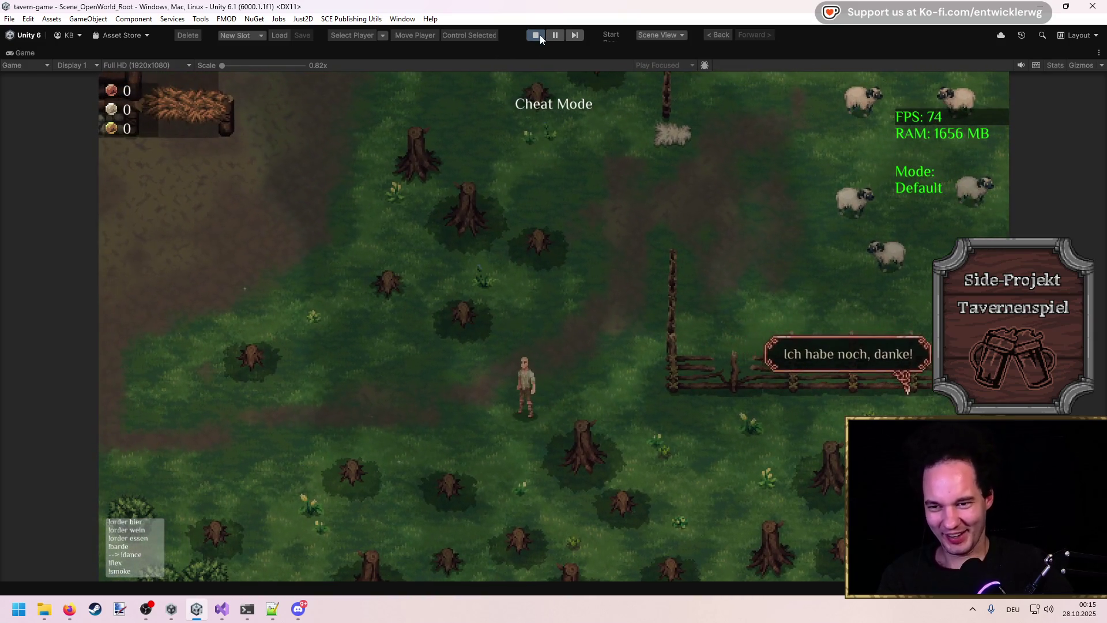
pyautogui.click(536, 35)
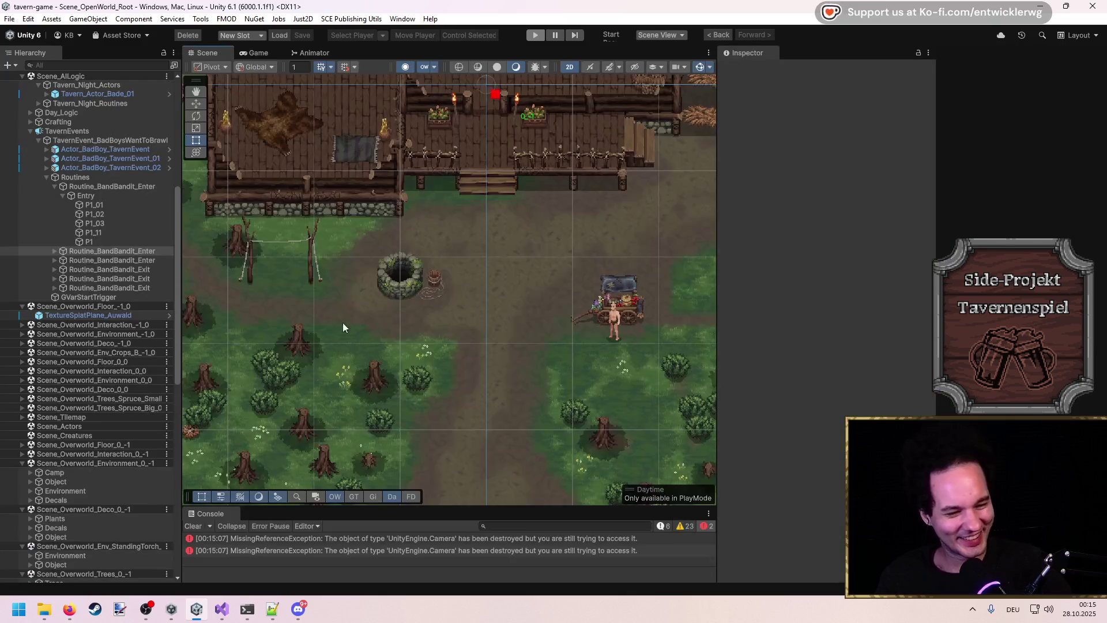
# Step: Open Actor_BadBoy_TavernEvent's prefab variant in context and inspect its UI_ServeItemOffer and Dialogue objects
pyautogui.scroll(-4, 784, 429)
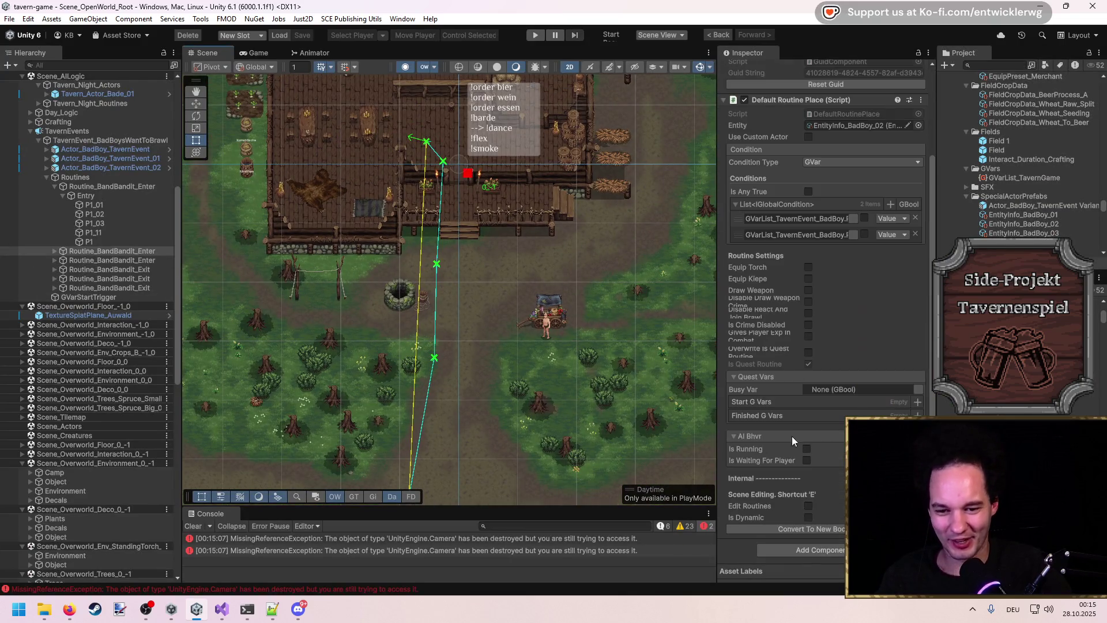
pyautogui.click(98, 149)
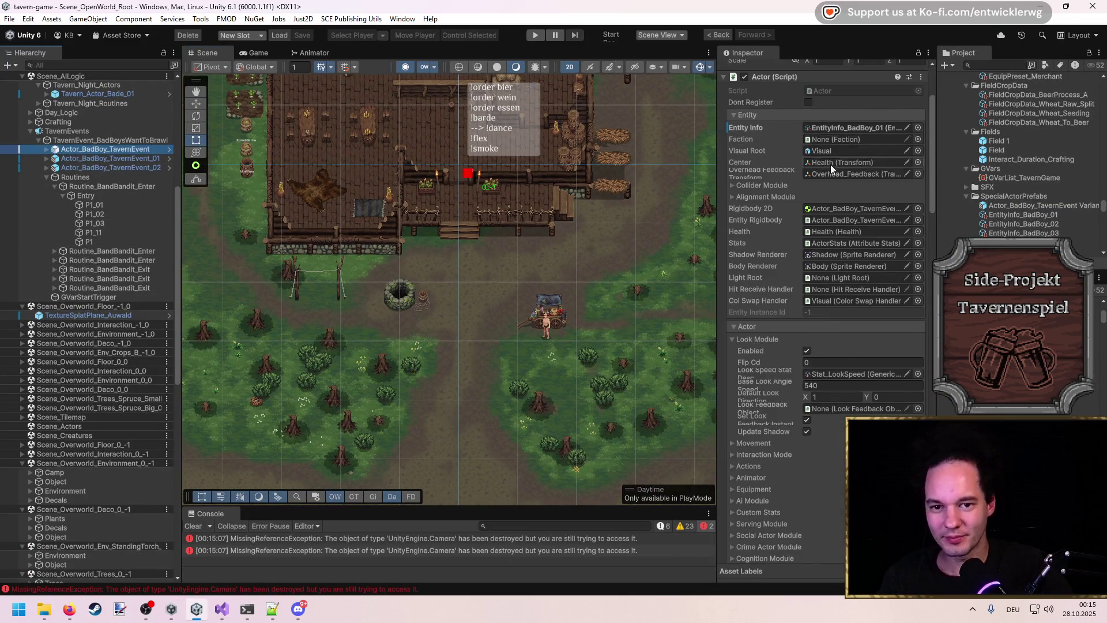
pyautogui.scroll(2, 831, 165)
pyautogui.click(170, 149)
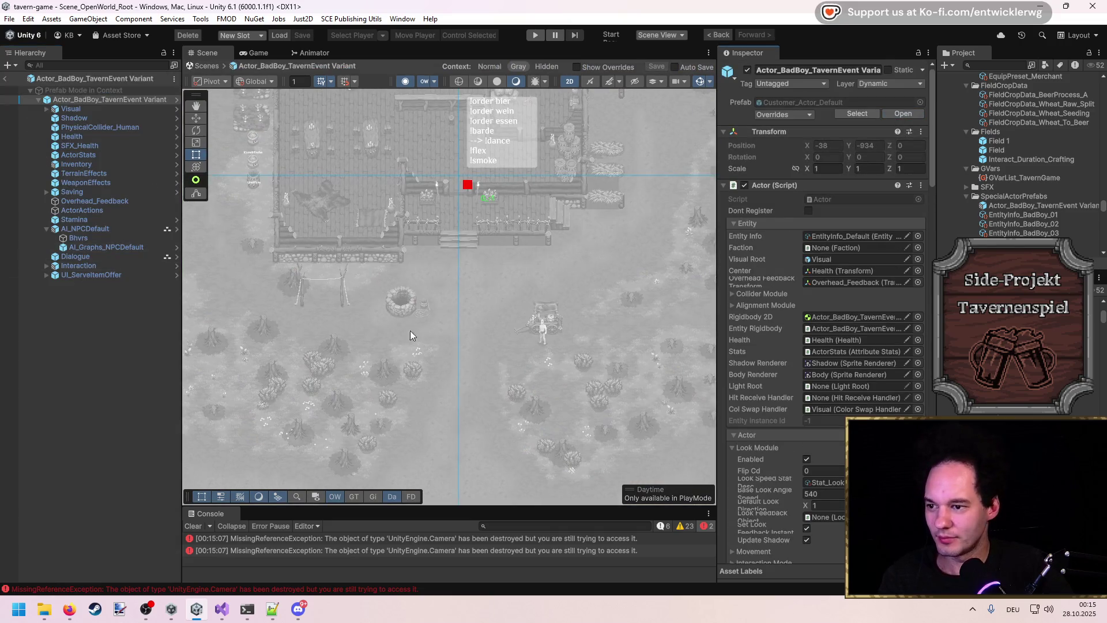
pyautogui.click(102, 330)
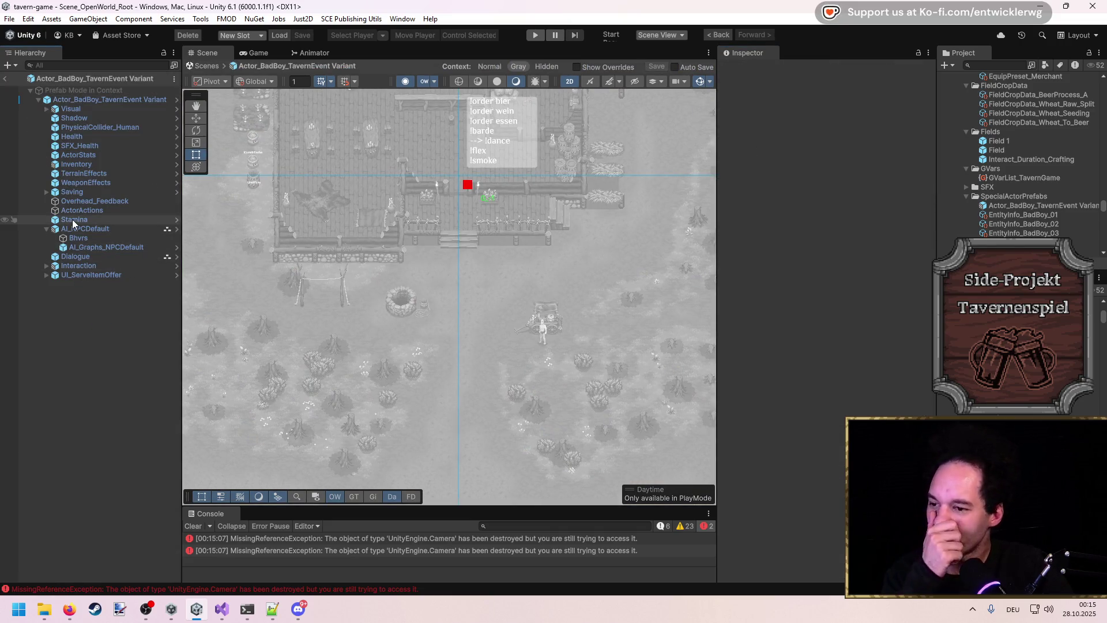
pyautogui.click(74, 274)
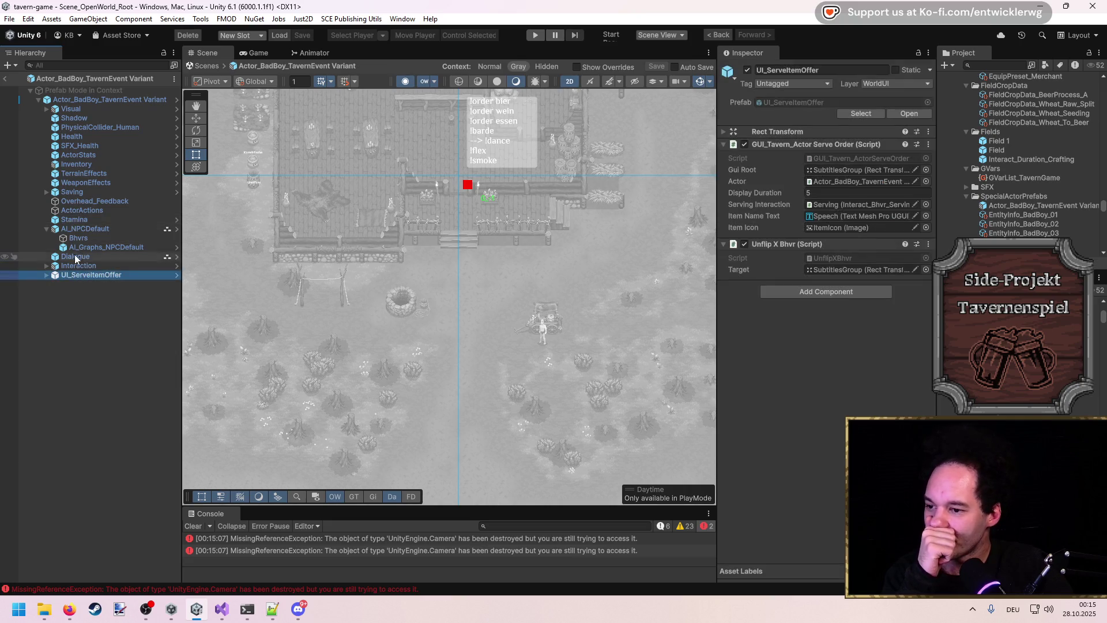
pyautogui.click(75, 256)
# Step: Expand Interaction, Serving and Interact_Backstab in the prefab hierarchy and select Interaction
pyautogui.scroll(-5, 846, 406)
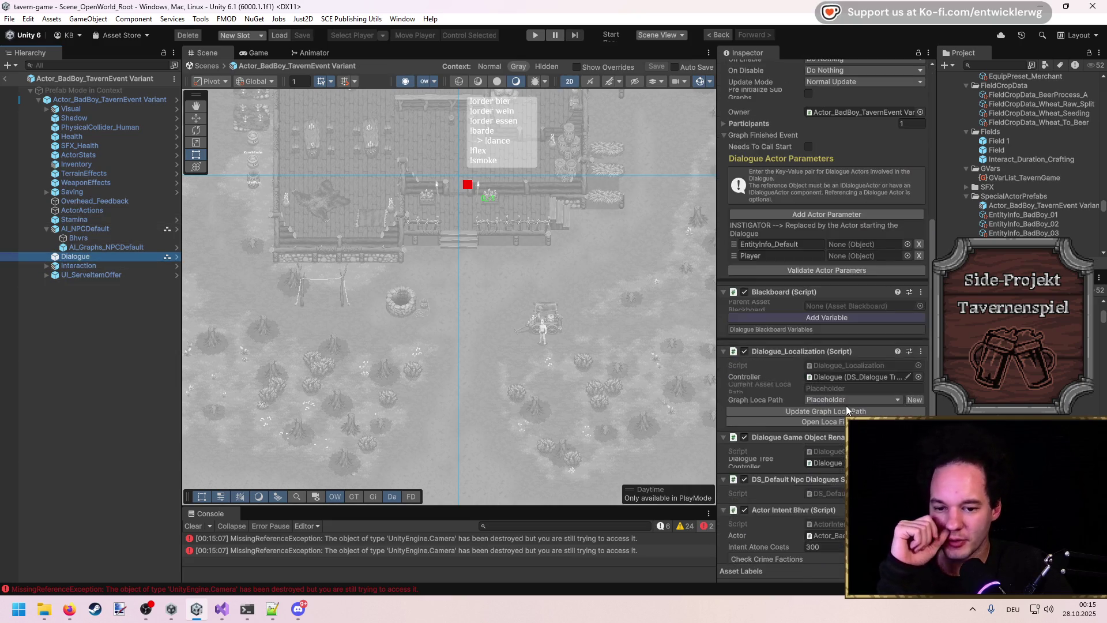
pyautogui.scroll(-3, 846, 406)
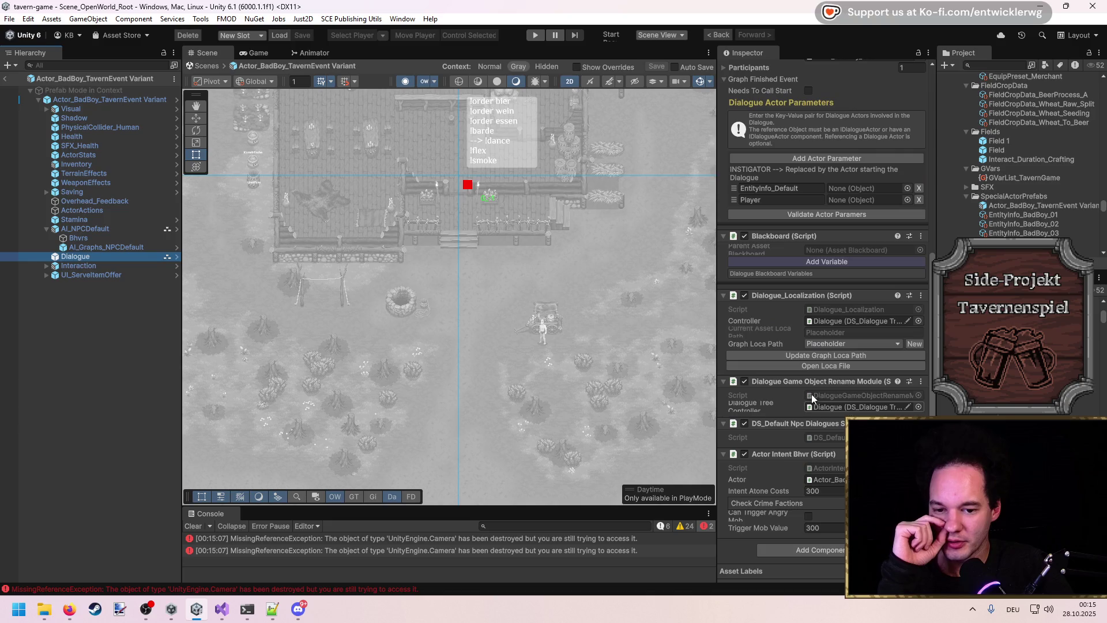
pyautogui.click(46, 266)
pyautogui.click(78, 266)
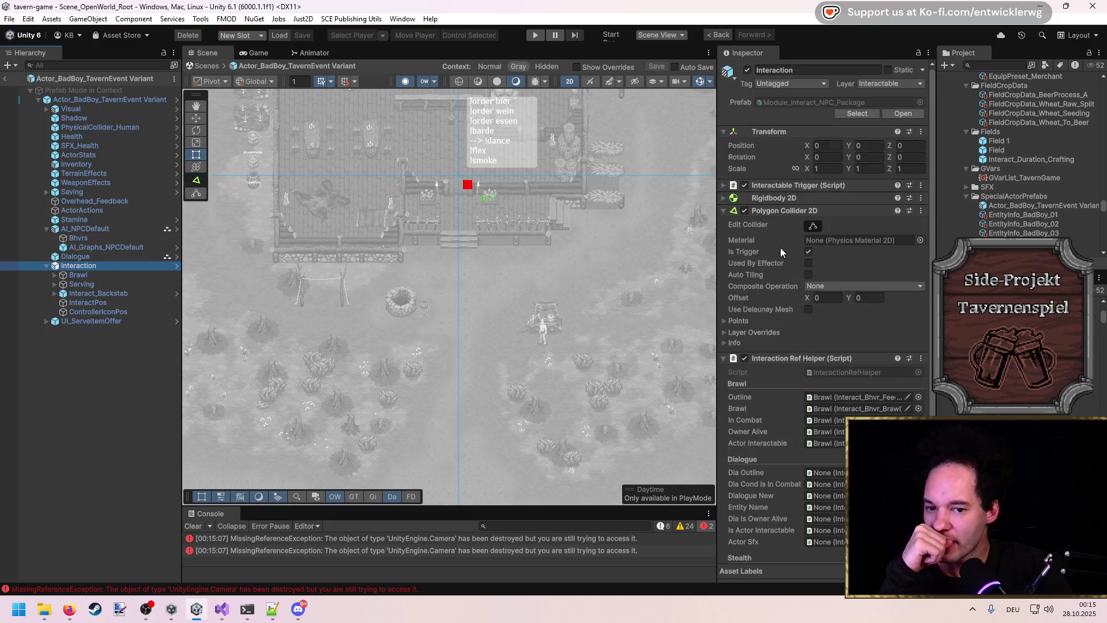
pyautogui.click(55, 285)
pyautogui.click(54, 303)
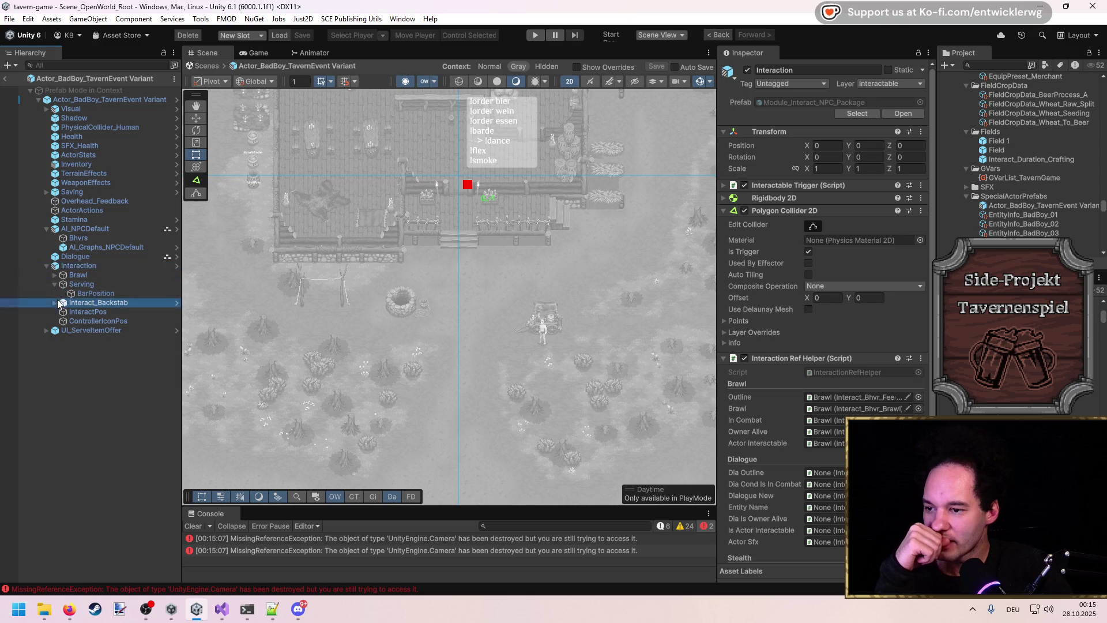
pyautogui.click(54, 304)
pyautogui.click(85, 265)
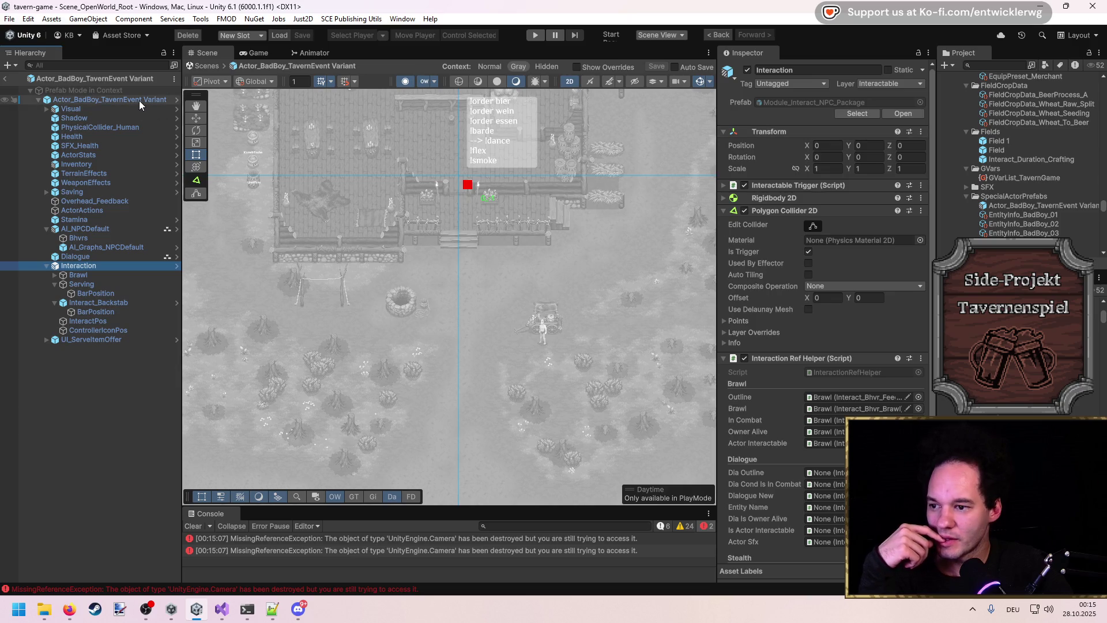
pyautogui.rightClick(100, 271)
pyautogui.click(66, 382)
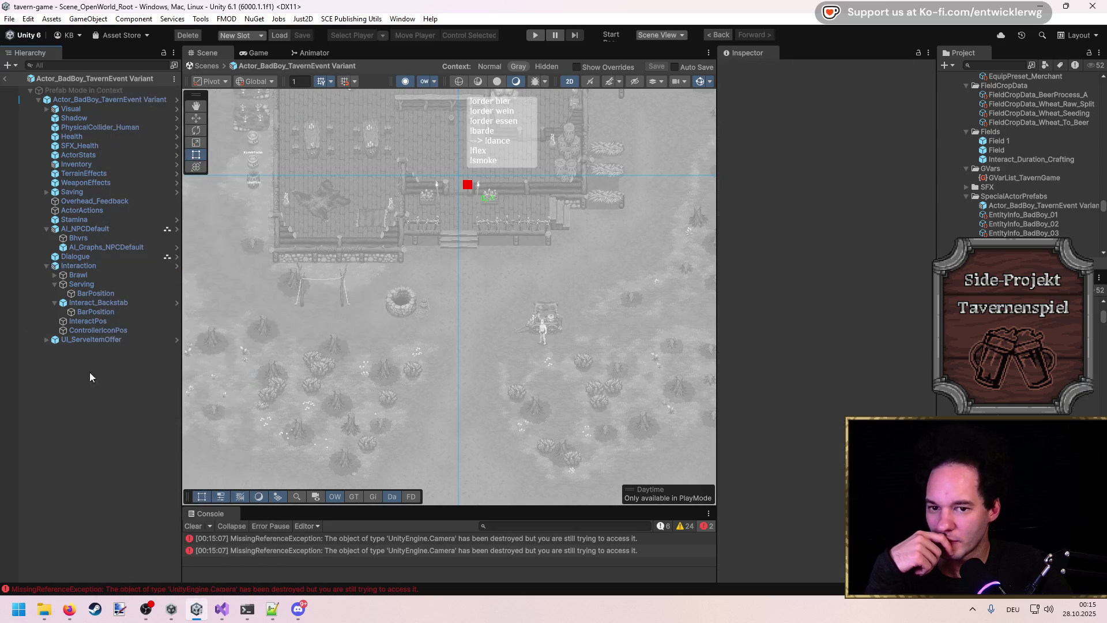
pyautogui.click(87, 265)
# Step: Move Dialogue_01 under Interaction between Brawl and Serving, and delete the Serving object
pyautogui.click(894, 114)
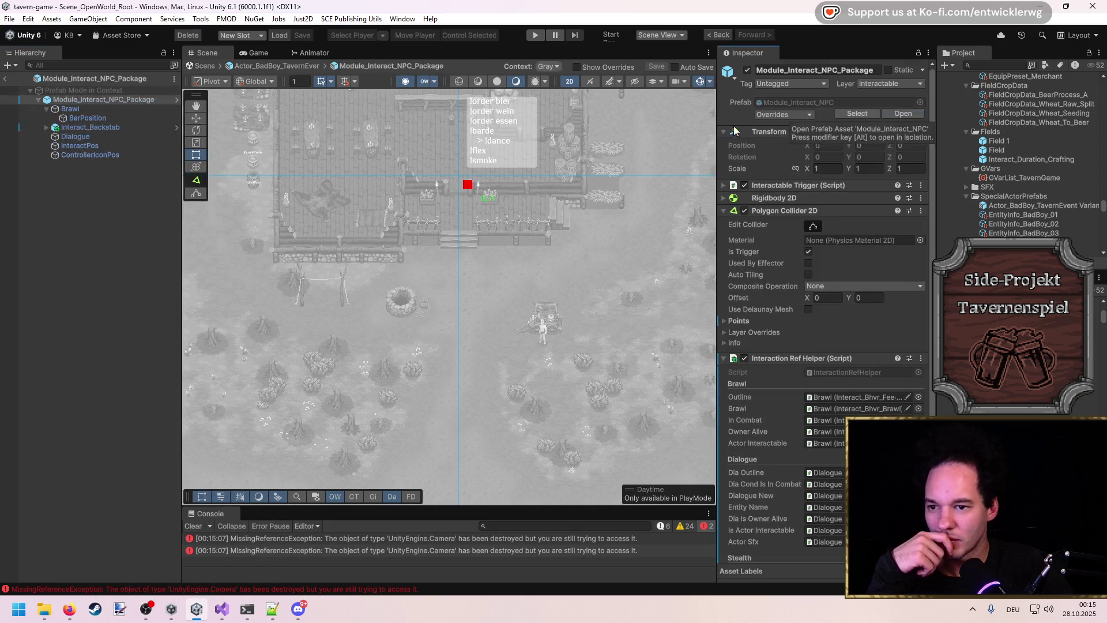
pyautogui.click(71, 137)
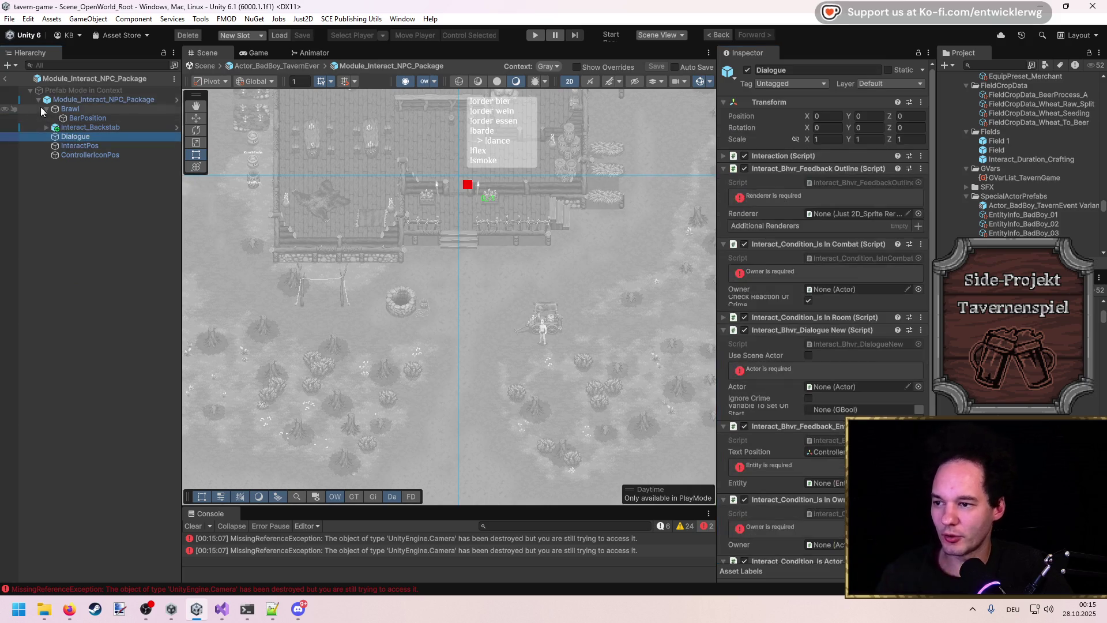
pyautogui.click(3, 79)
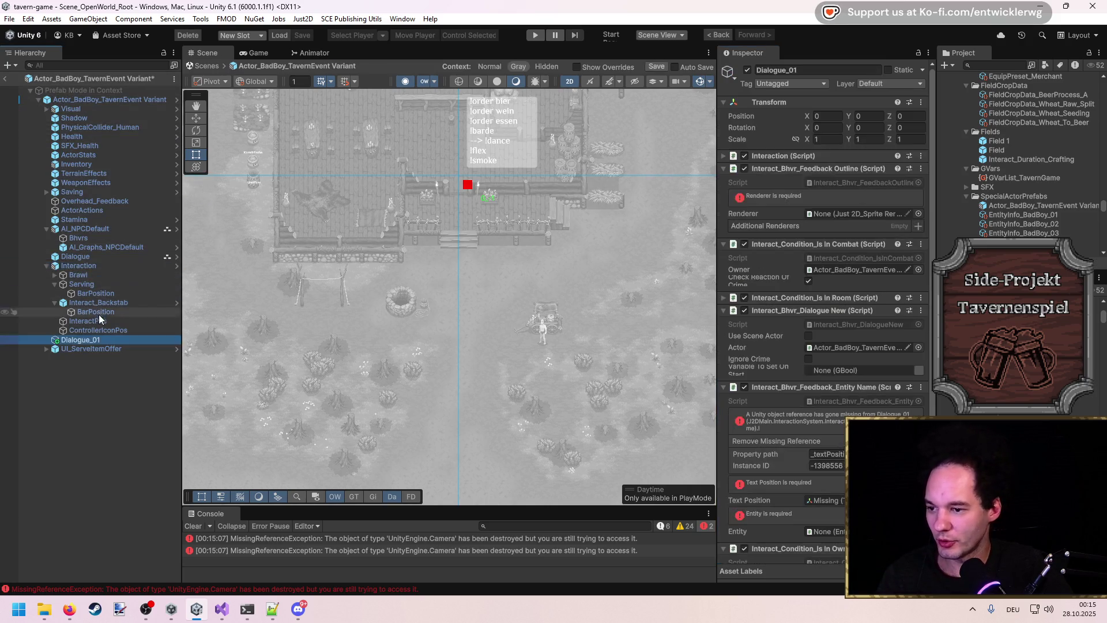
pyautogui.moveTo(92, 294); pyautogui.dragTo(92, 283)
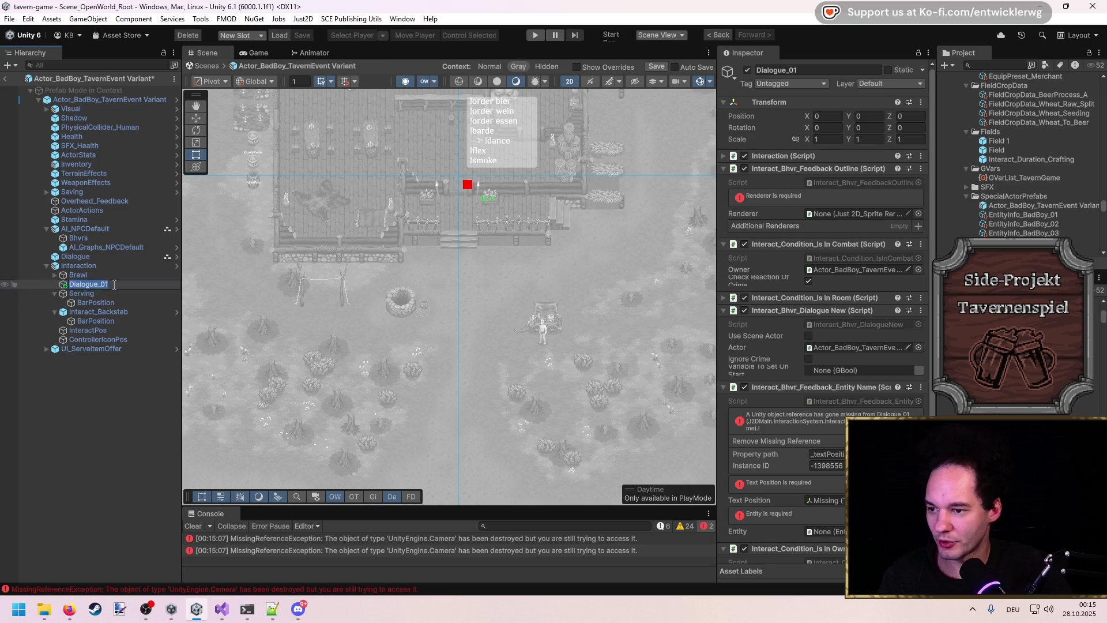
pyautogui.click(86, 293)
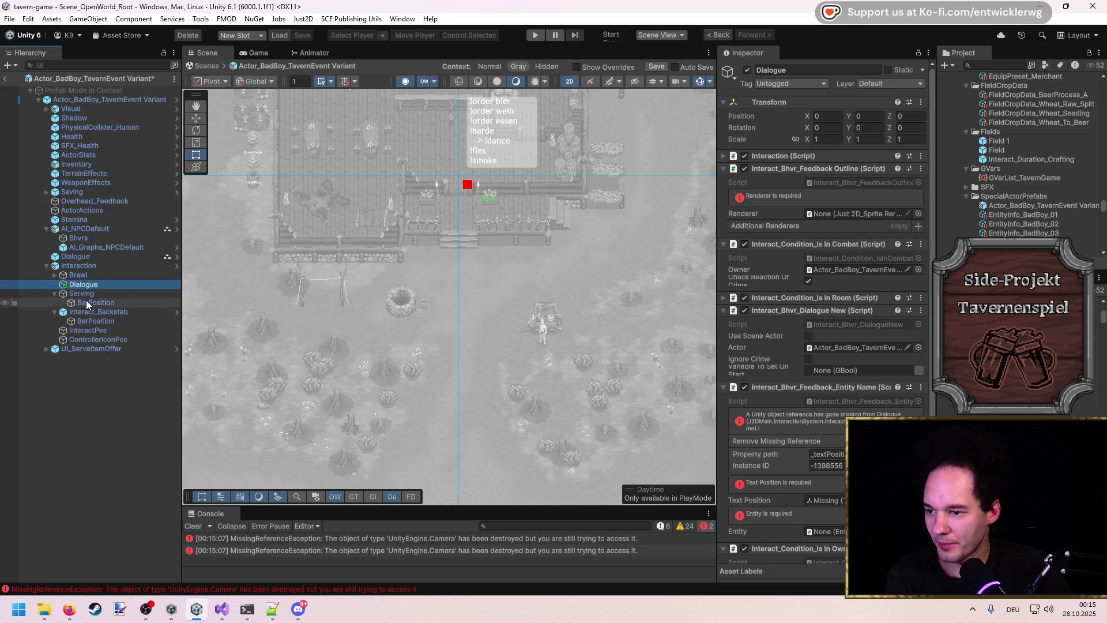
pyautogui.press('Delete')
pyautogui.click(86, 285)
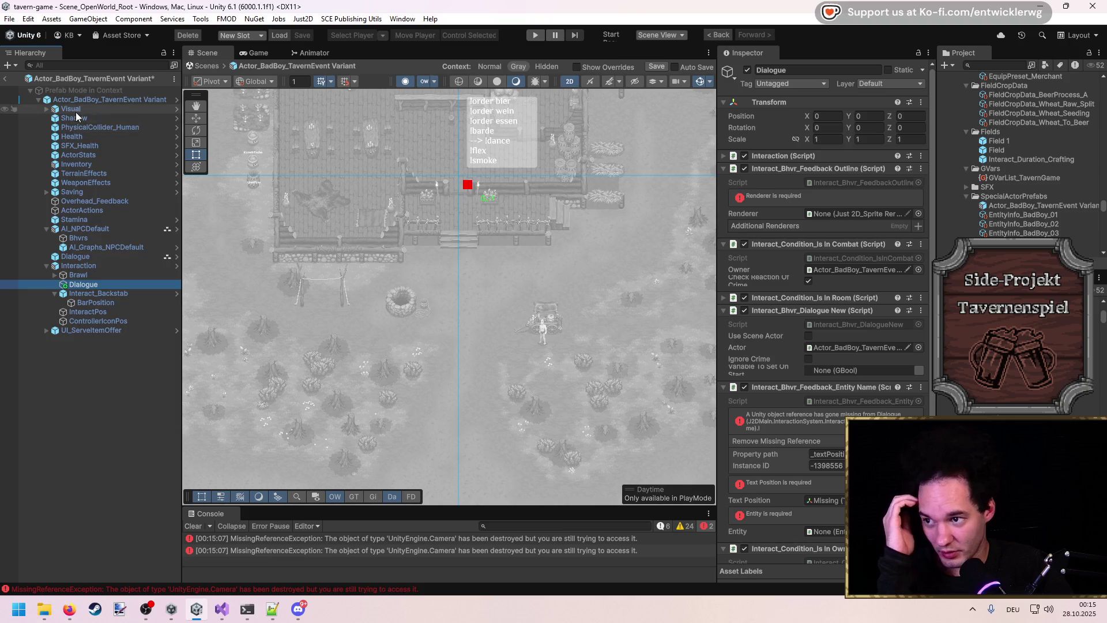
# Step: Set the Dialogue outline renderer, assign Overhead_Feedback as name text position, and save
pyautogui.click(864, 212)
pyautogui.scroll(-5, 834, 258)
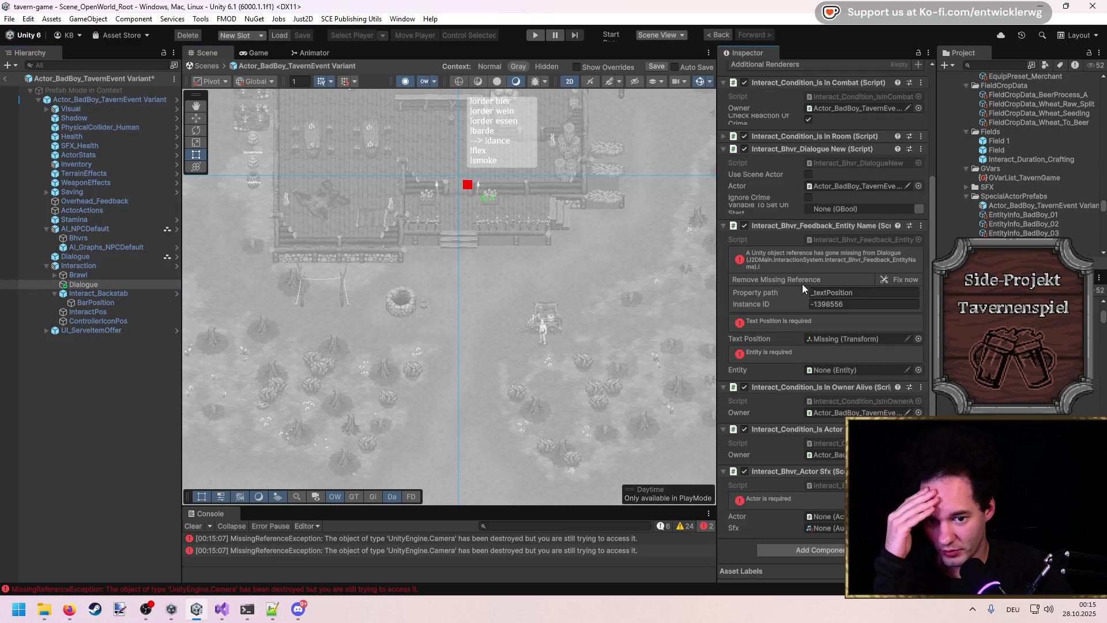
pyautogui.click(899, 281)
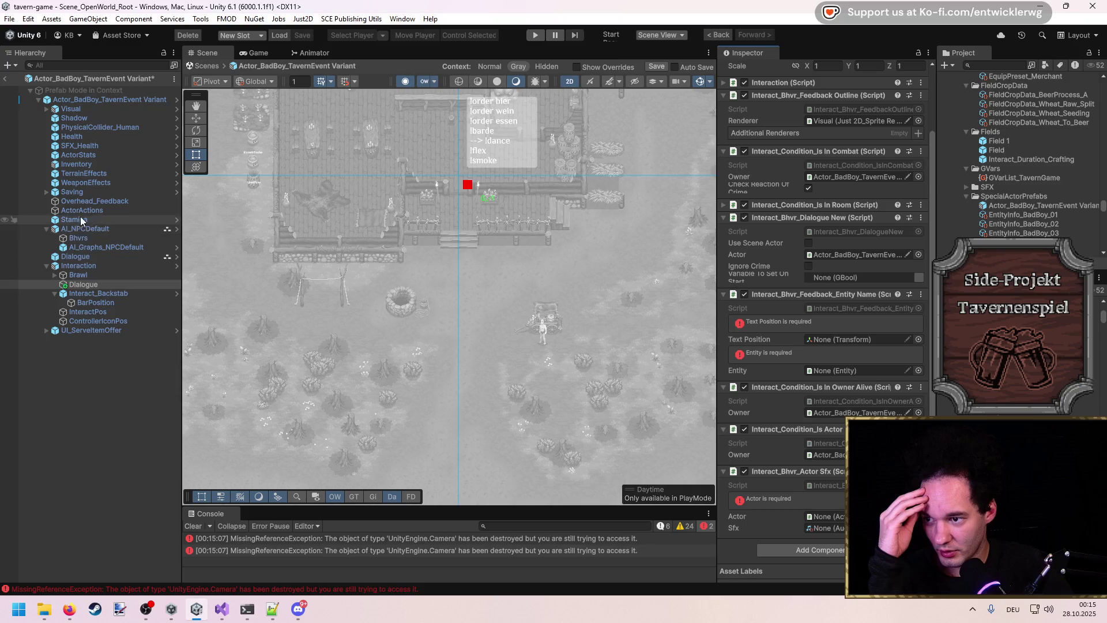
pyautogui.moveTo(84, 202)
pyautogui.mouseDown()
pyautogui.moveTo(861, 319)
pyautogui.moveTo(868, 372)
pyautogui.mouseUp()
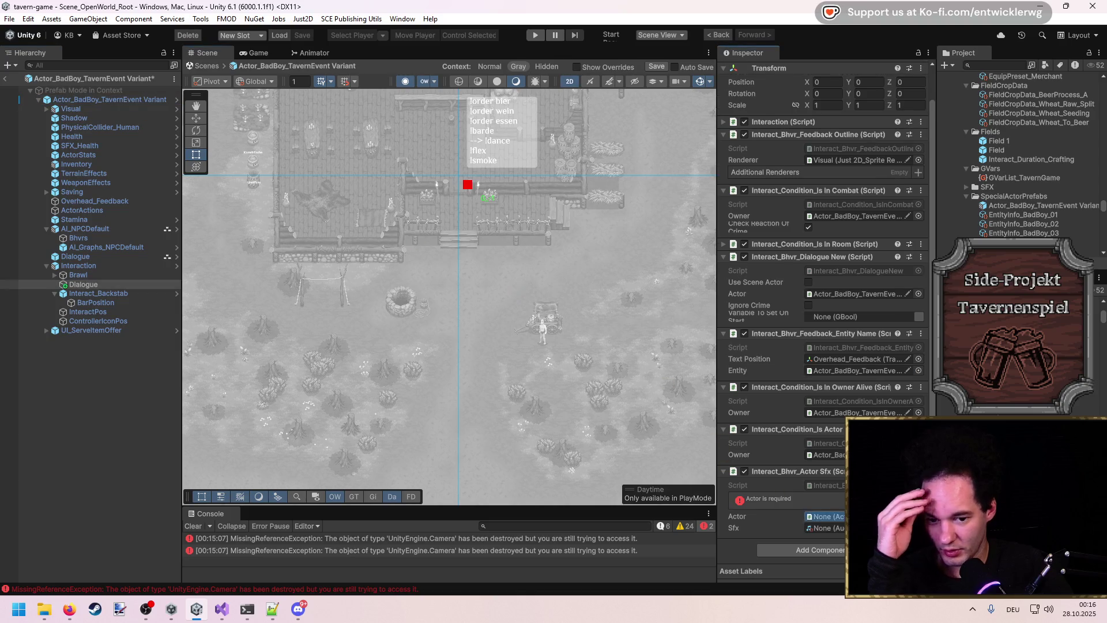
pyautogui.scroll(1, 822, 288)
pyautogui.hotkey('ctrl', 's')
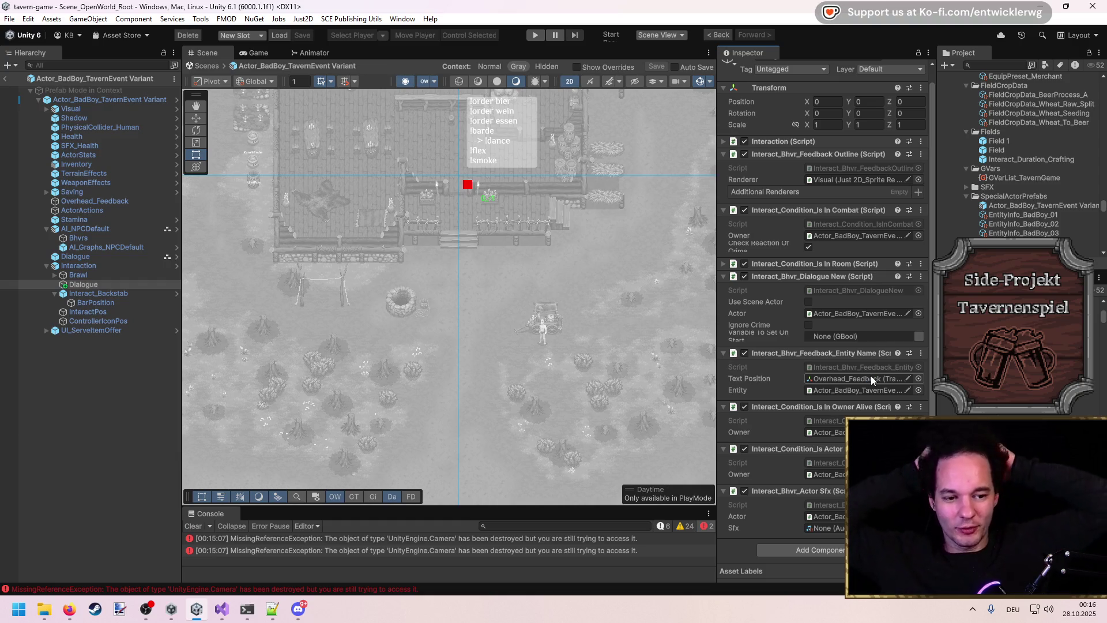
# Step: Assign the Interaction component as the Dialogue's required Trigger, save, and start Play mode
pyautogui.click(119, 394)
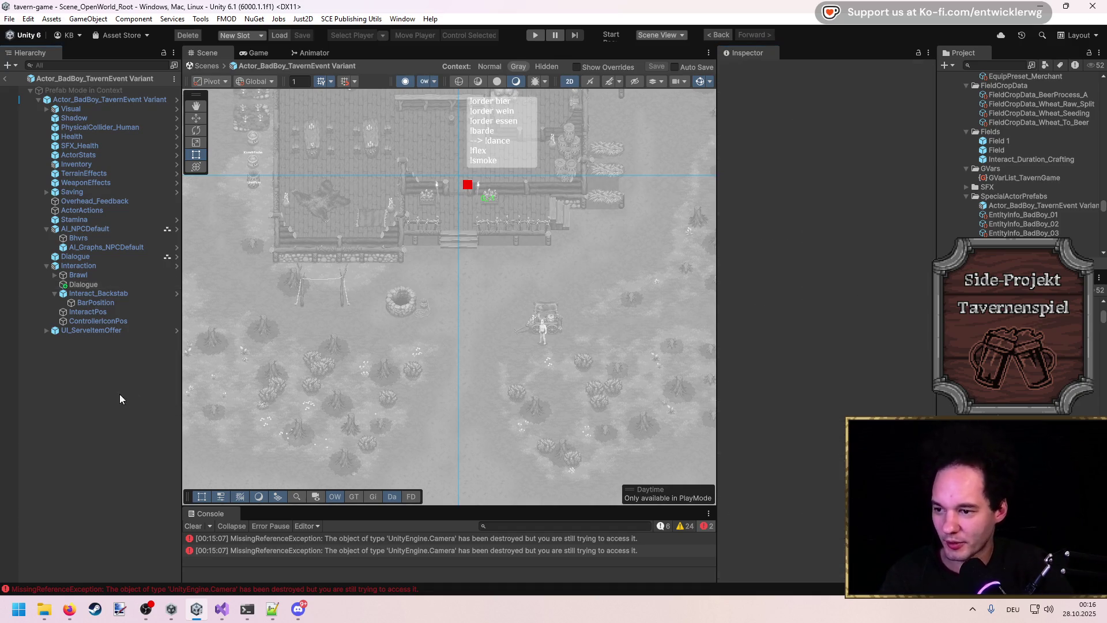
pyautogui.click(119, 284)
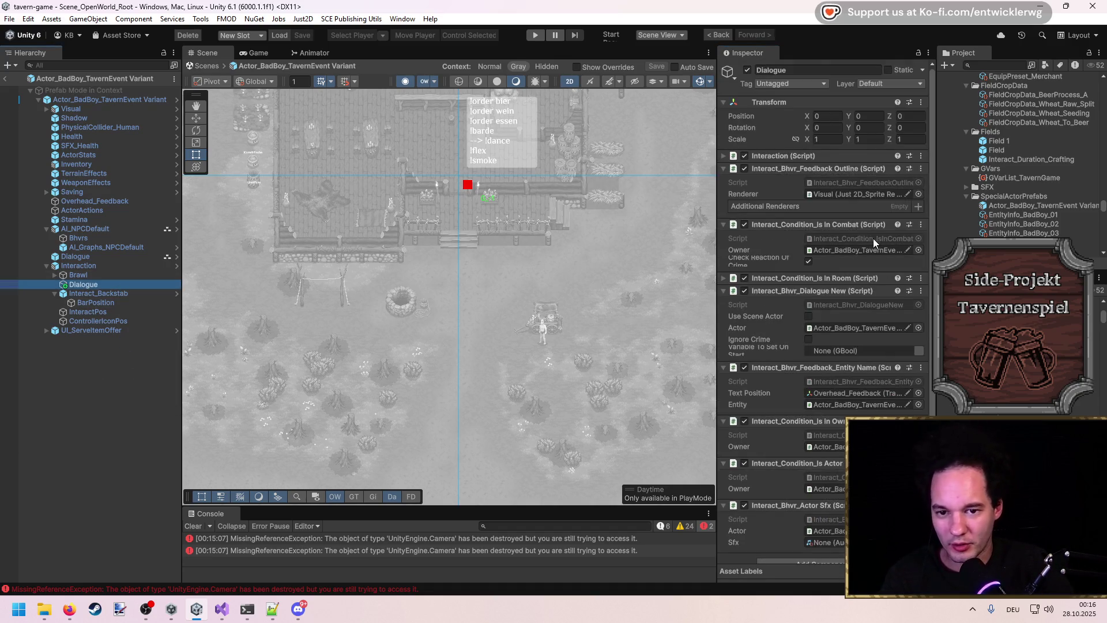
pyautogui.click(725, 157)
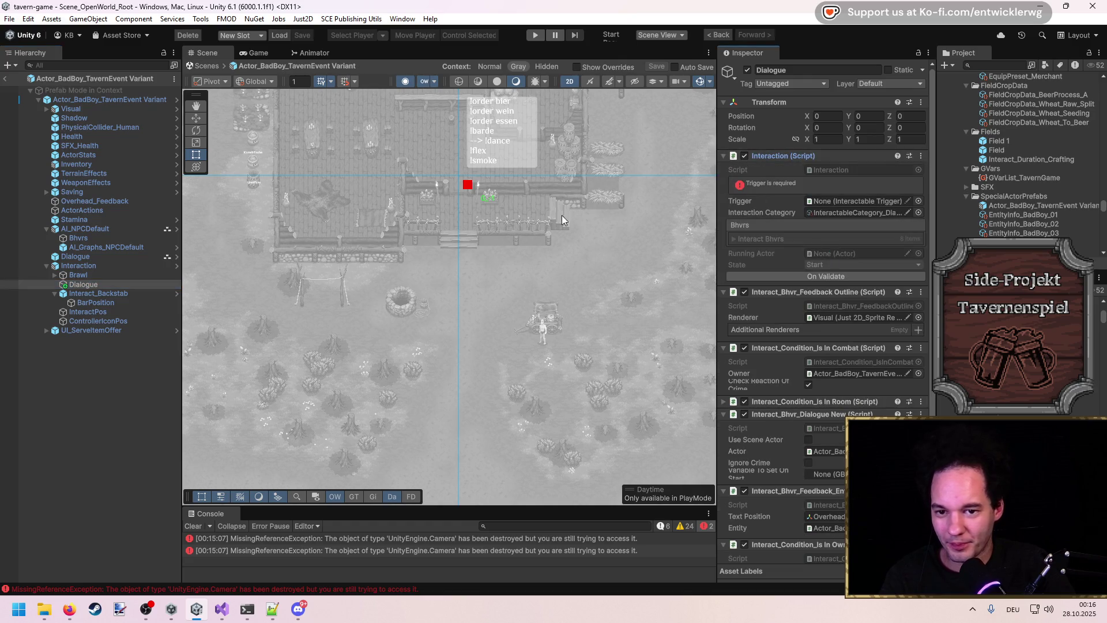
pyautogui.moveTo(78, 265); pyautogui.dragTo(859, 200)
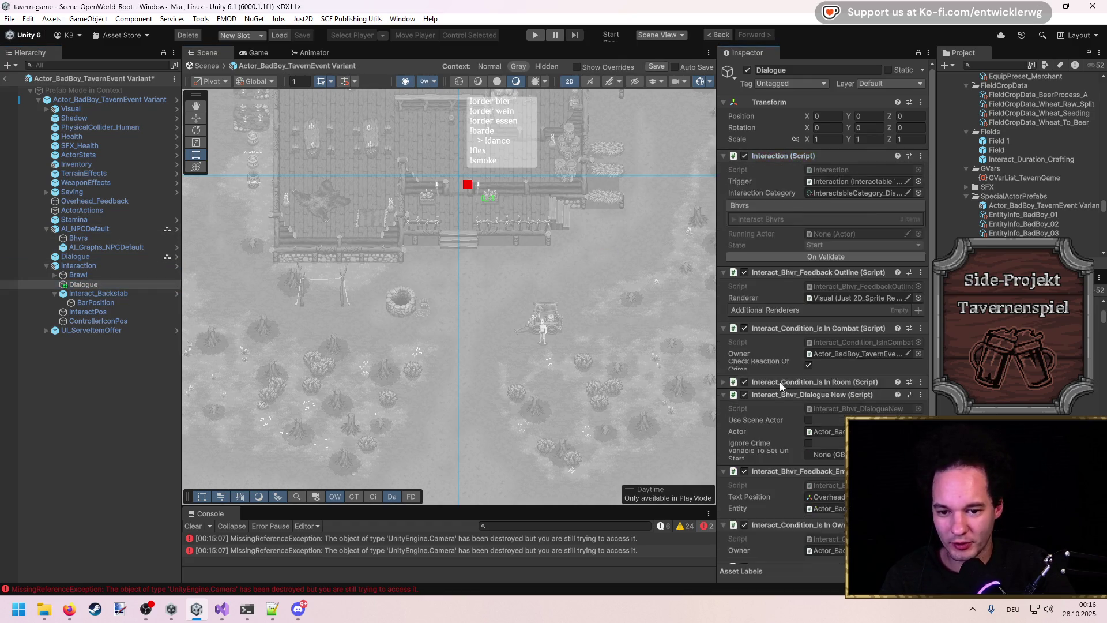
pyautogui.click(779, 382)
pyautogui.scroll(-5, 722, 317)
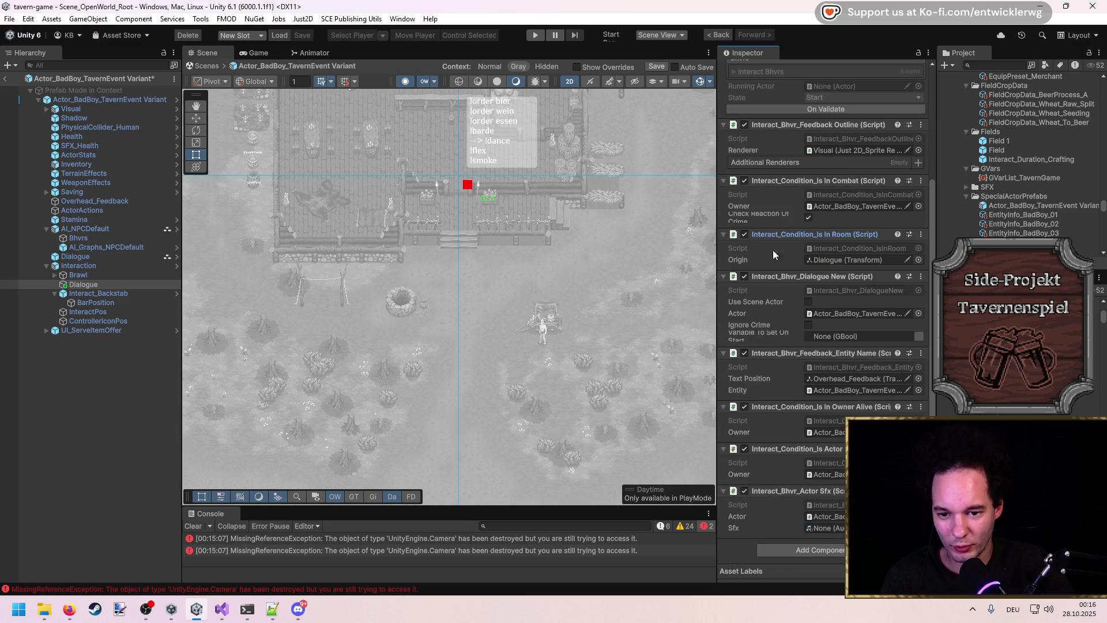
pyautogui.hotkey('ctrl', 's')
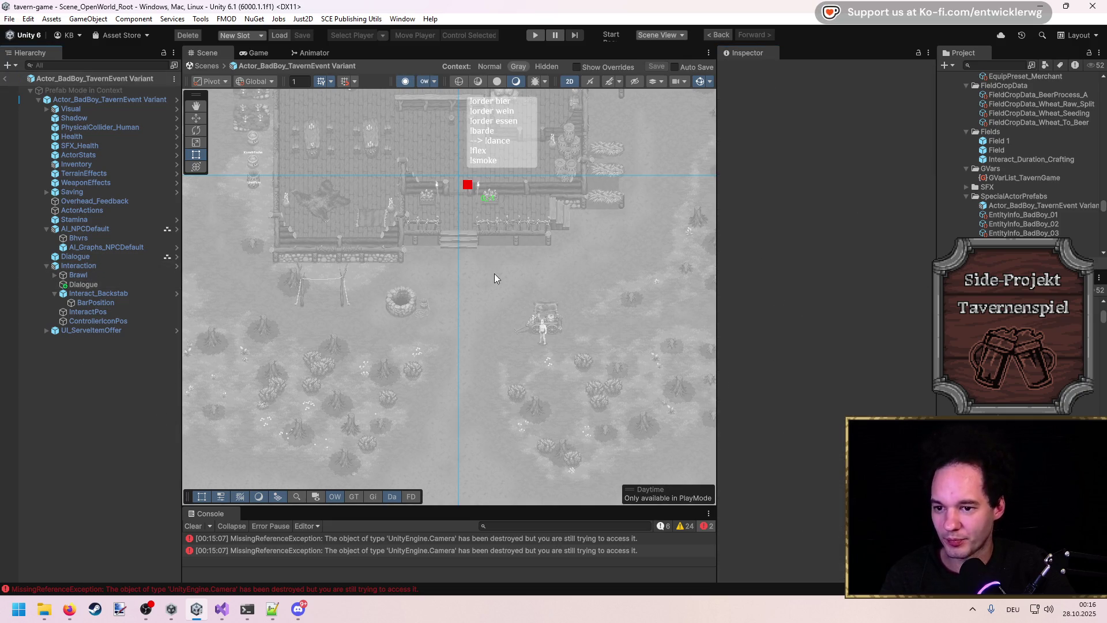
pyautogui.hotkey('ctrl', 'p')
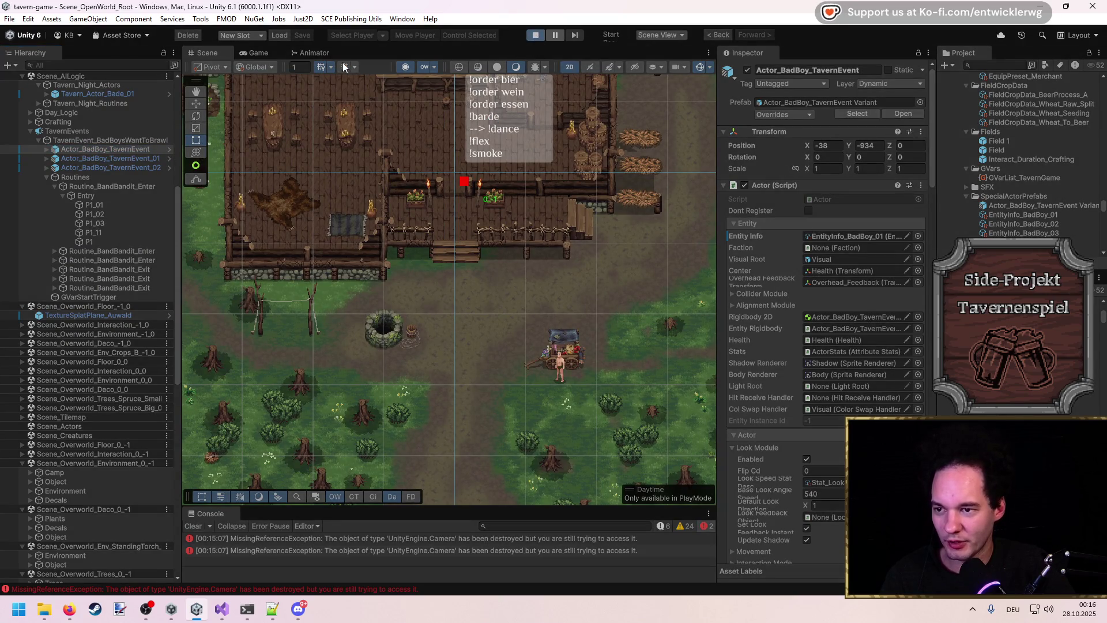
# Step: Watch the bandits walk in on a maximized Game view, then stop Play mode
pyautogui.click(257, 52)
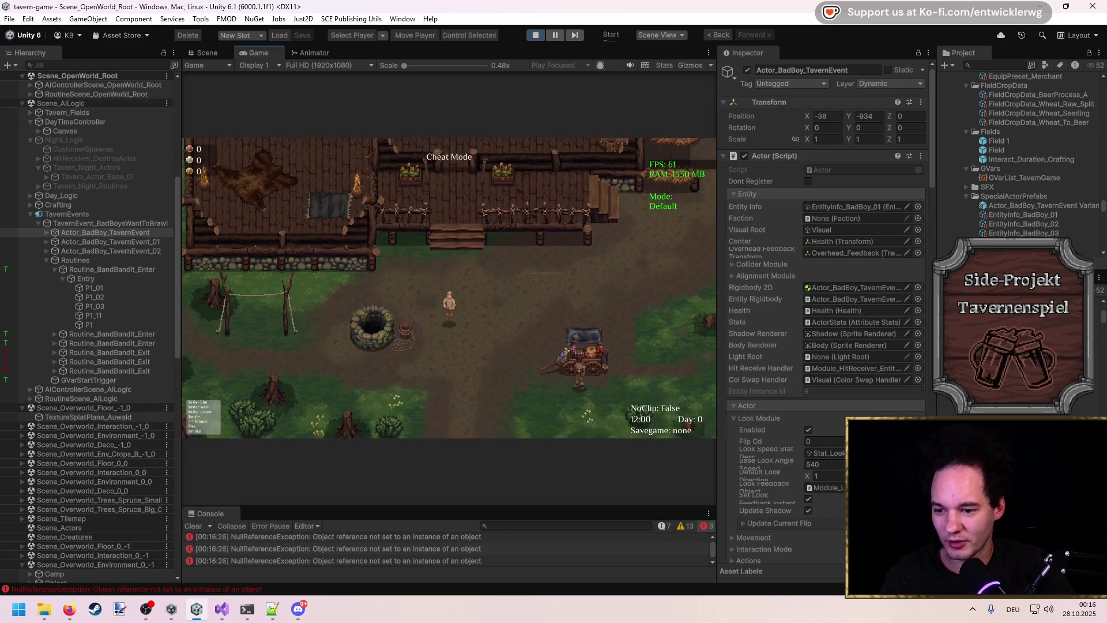
pyautogui.hotkey('shift', 'space')
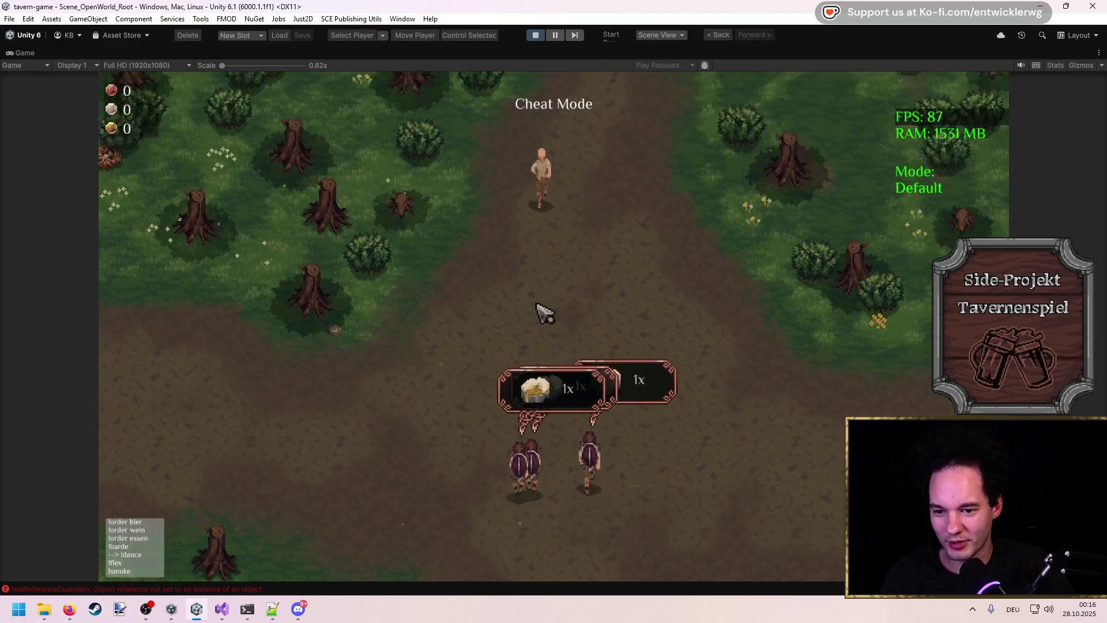
pyautogui.hotkey('ctrl', 'p')
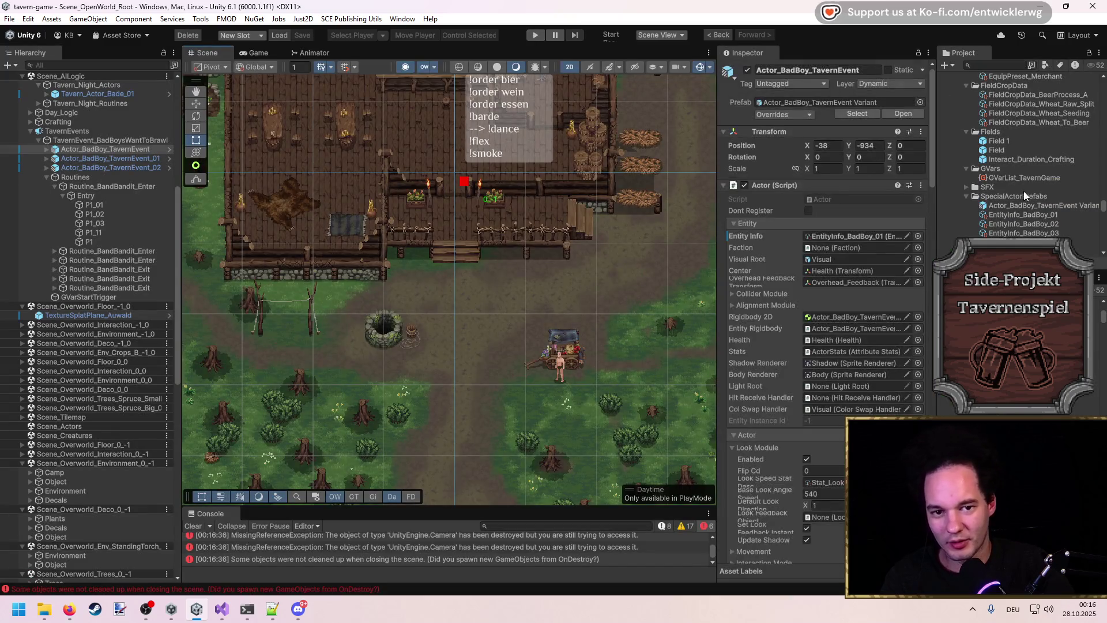
# Step: Delete UI_ServeItemOffer from the BadBoy variant prefab and review the root's Serving Module settings
pyautogui.click(905, 114)
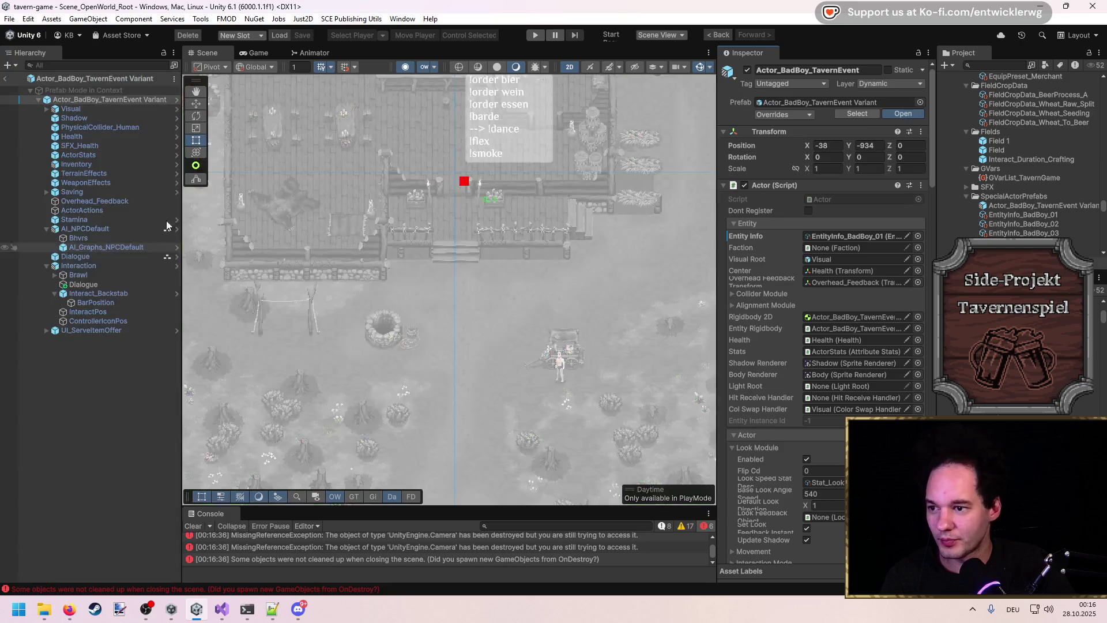
pyautogui.click(98, 330)
pyautogui.press('Delete')
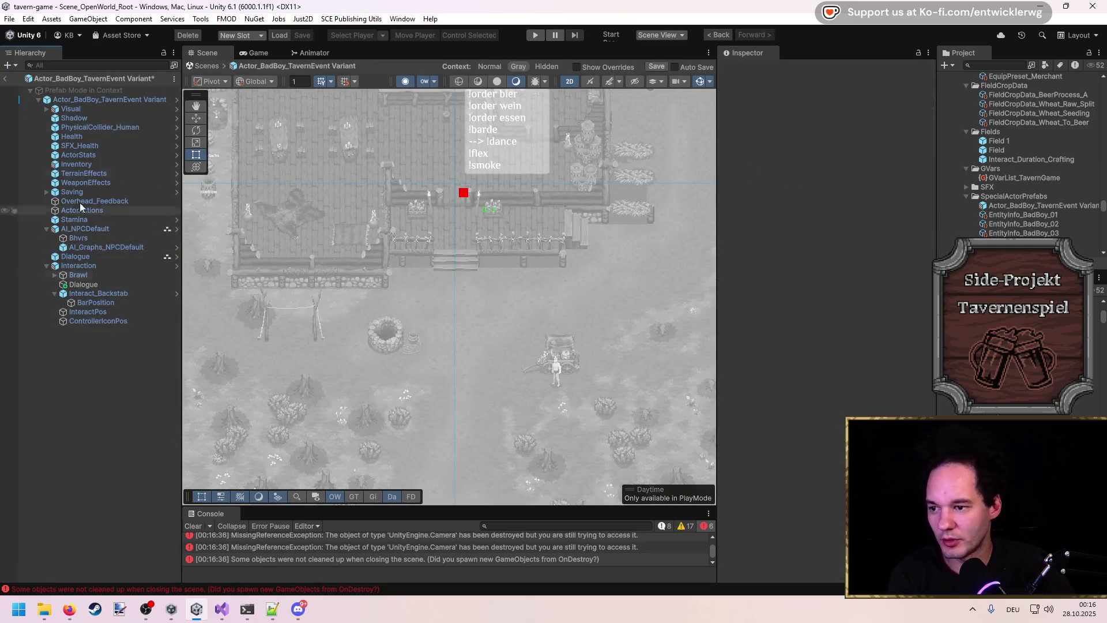
pyautogui.click(60, 99)
pyautogui.scroll(-10, 773, 387)
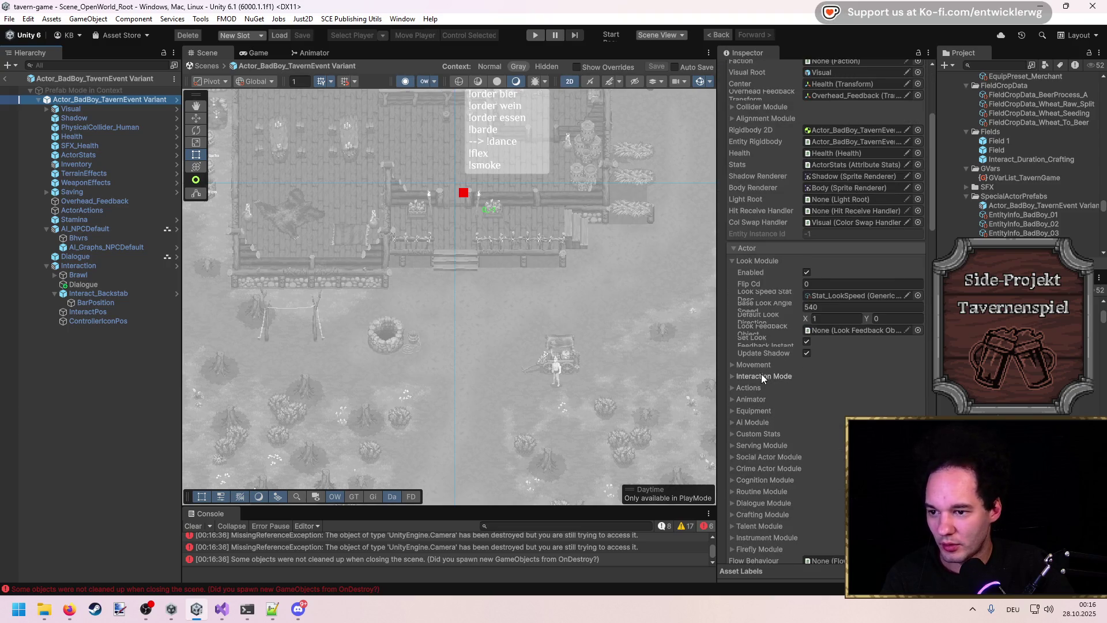
pyautogui.scroll(-5, 761, 374)
pyautogui.click(767, 290)
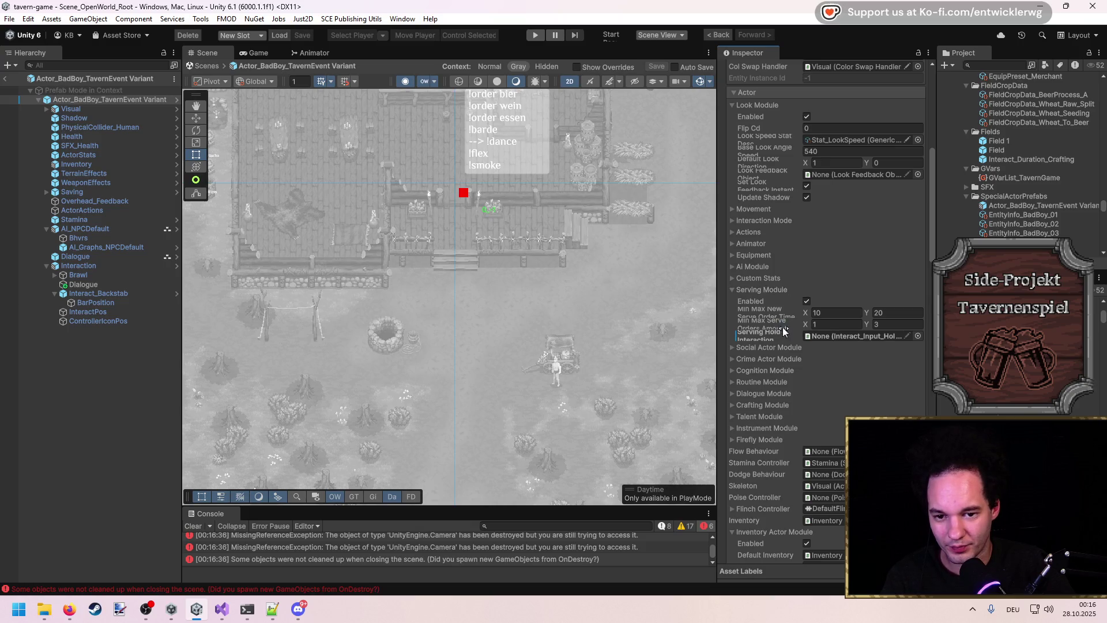
pyautogui.scroll(3, 465, 204)
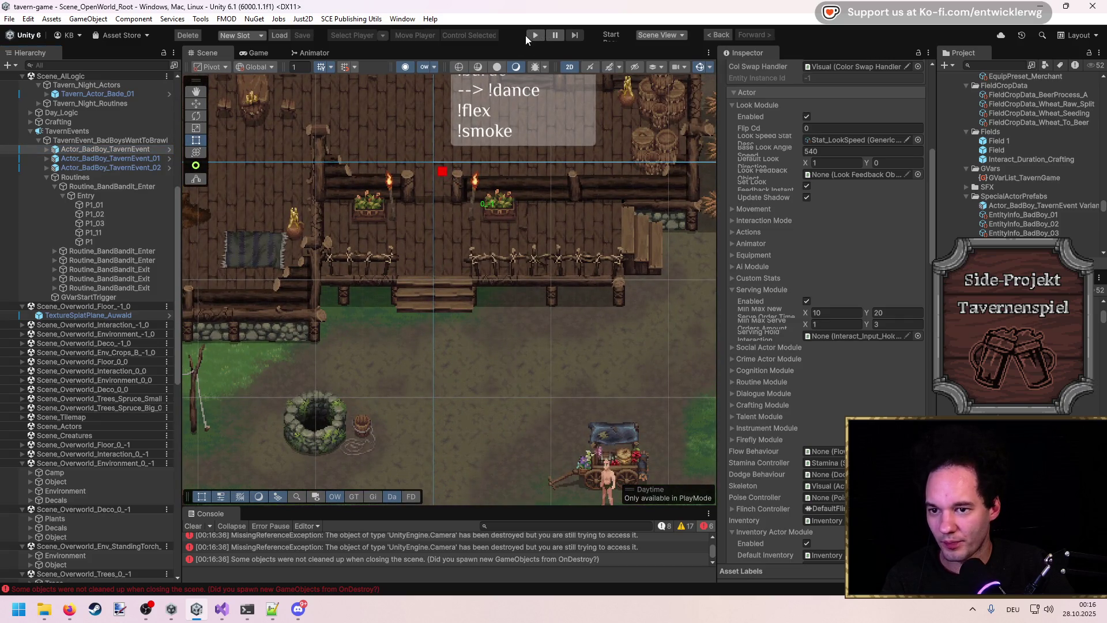
# Step: Start a maximized play-test, refuse the bandits with 'Vergisst es.', and begin the fight
pyautogui.click(533, 36)
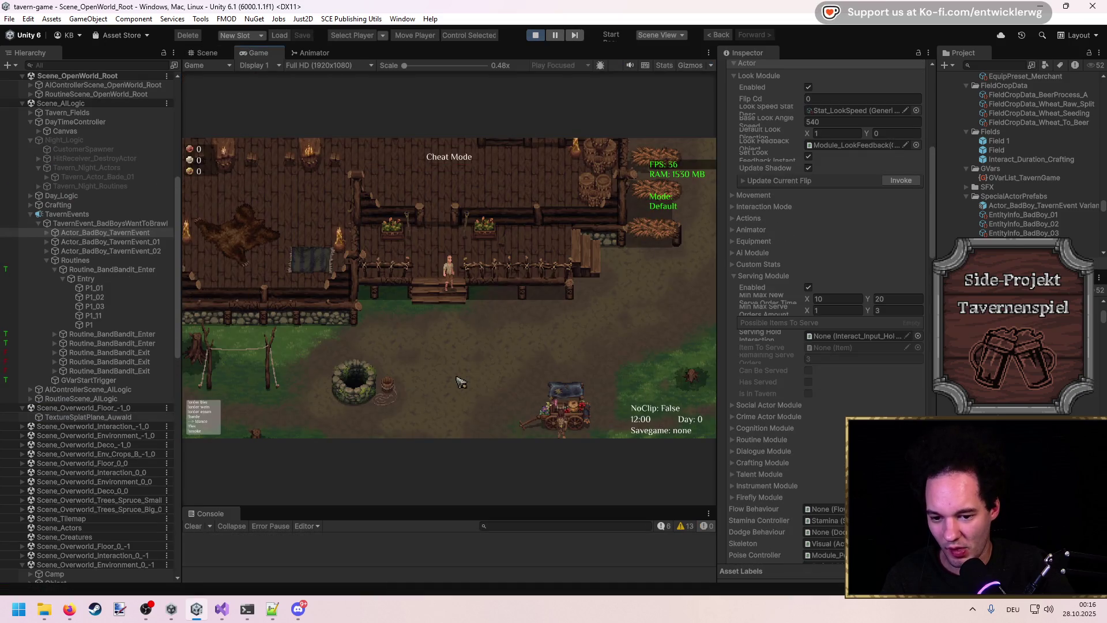
pyautogui.doubleClick(468, 50)
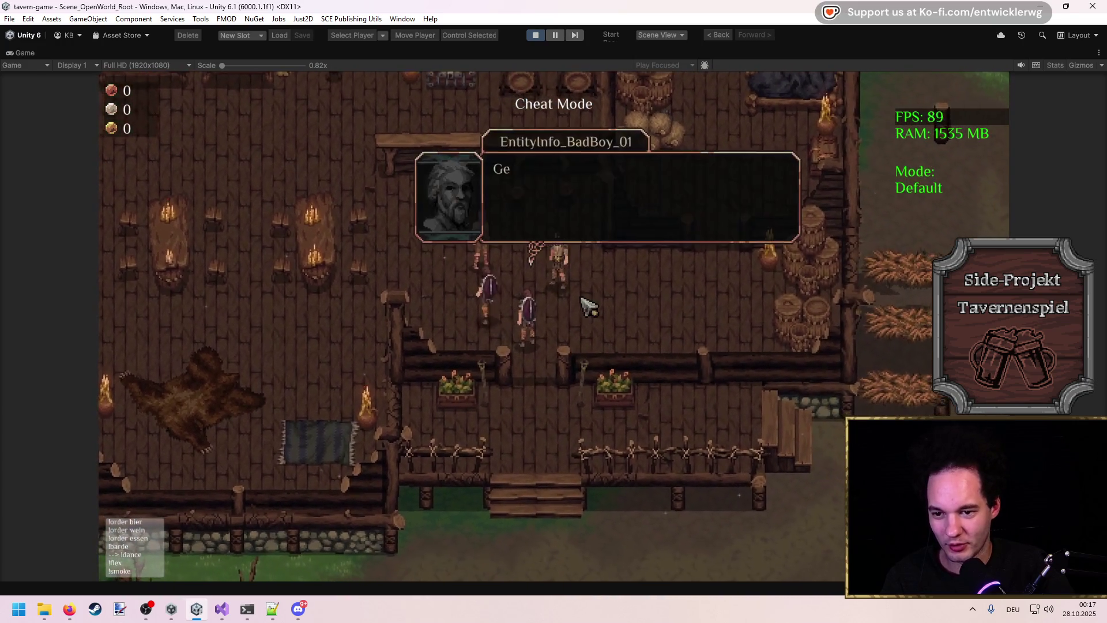
pyautogui.press('space')
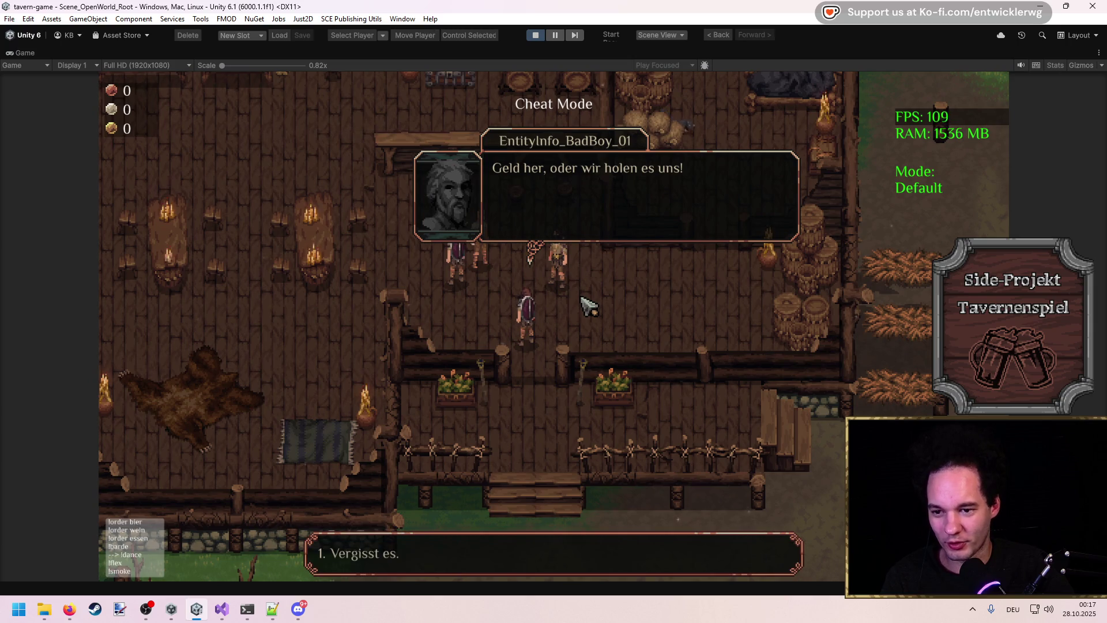
pyautogui.press('1')
pyautogui.press('`')
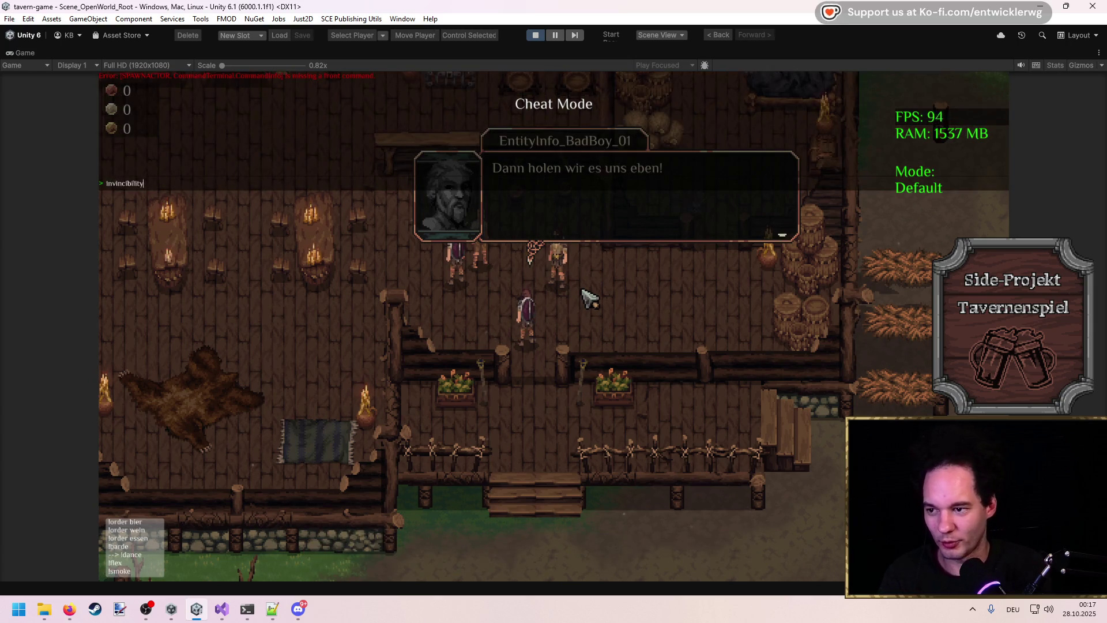
pyautogui.press('`')
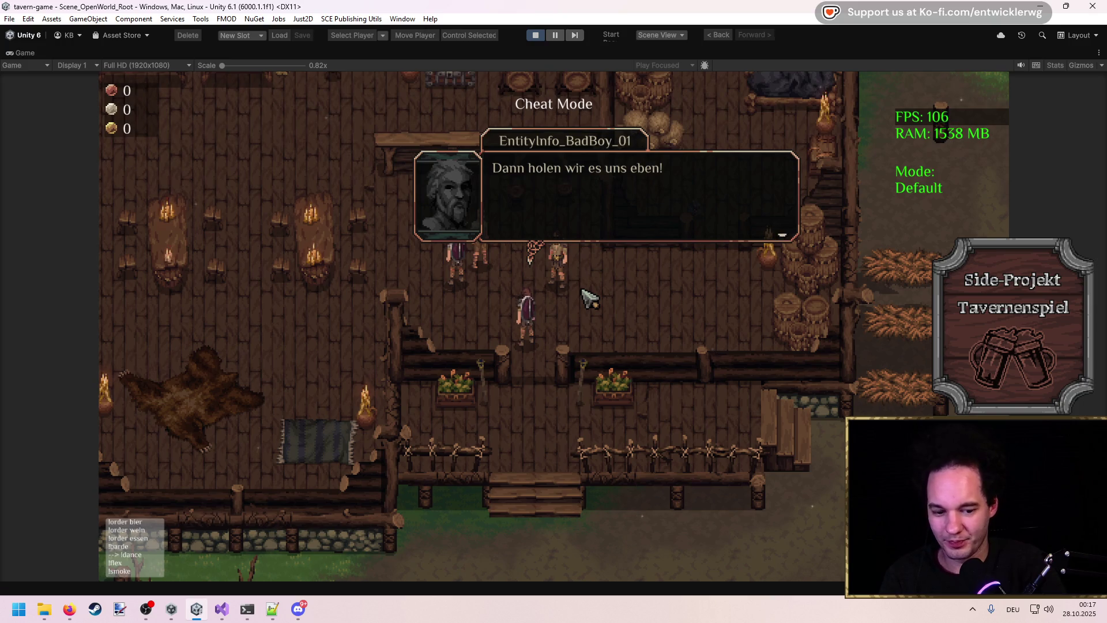
pyautogui.click(589, 297)
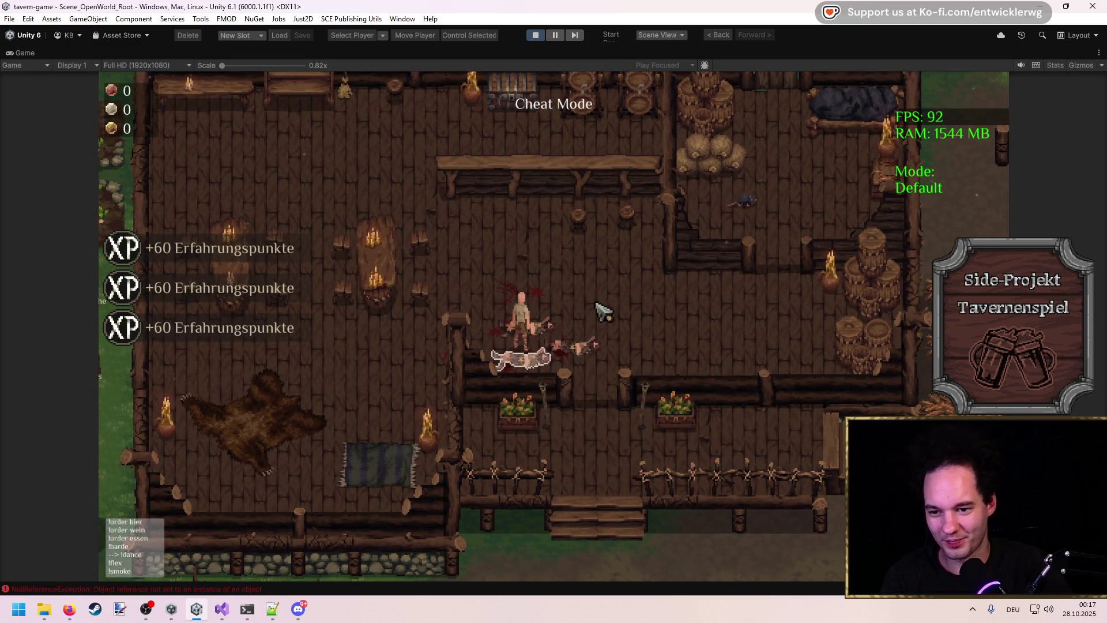
# Step: Loot the defeated bandits, follow the others to the door, walk back inside, and stop
pyautogui.press('e')
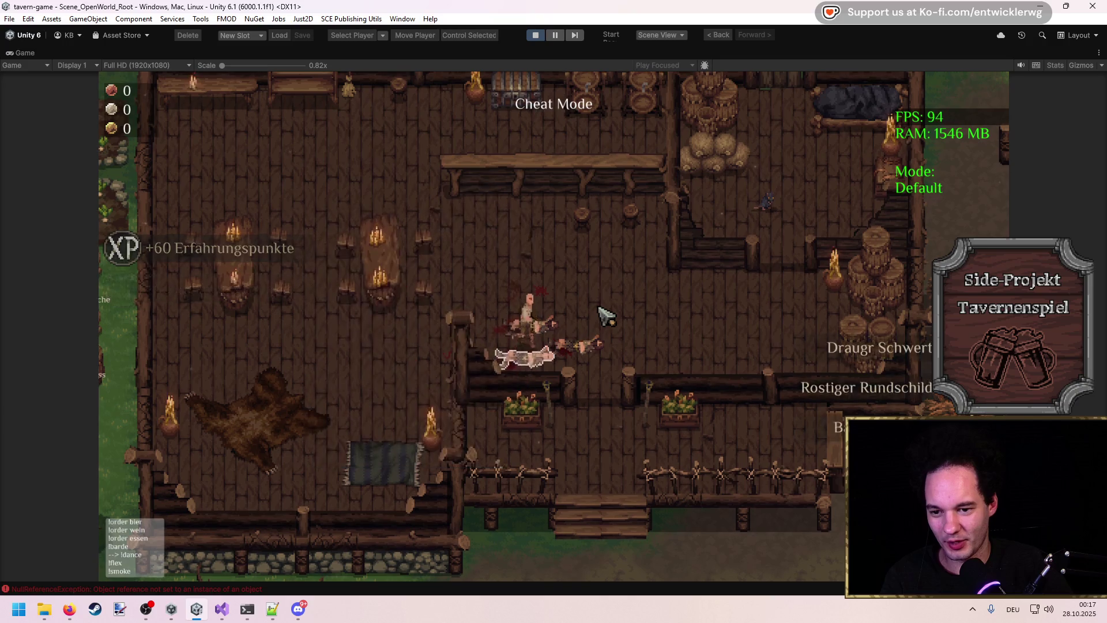
pyautogui.press('e')
pyautogui.press('e')
pyautogui.press('e')
pyautogui.press('e')
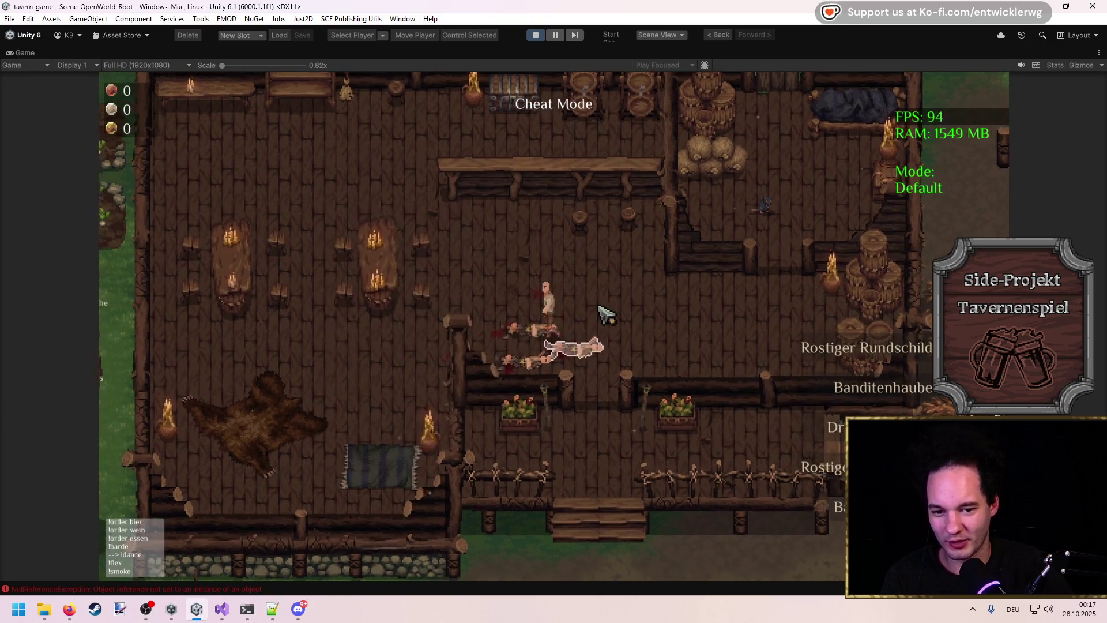
pyautogui.press('e')
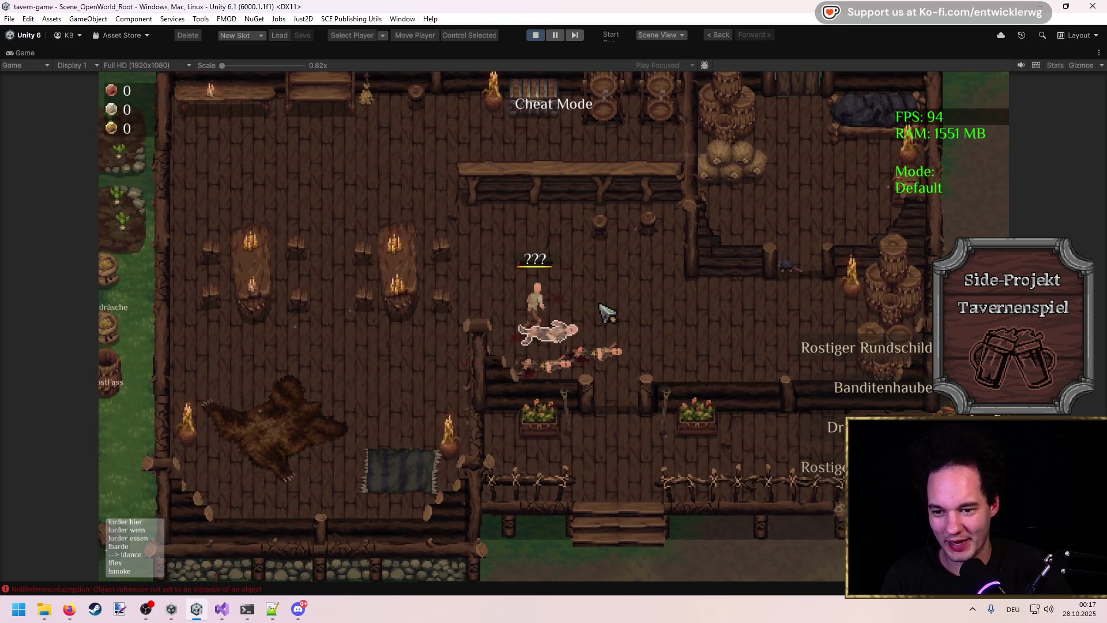
pyautogui.press('s')
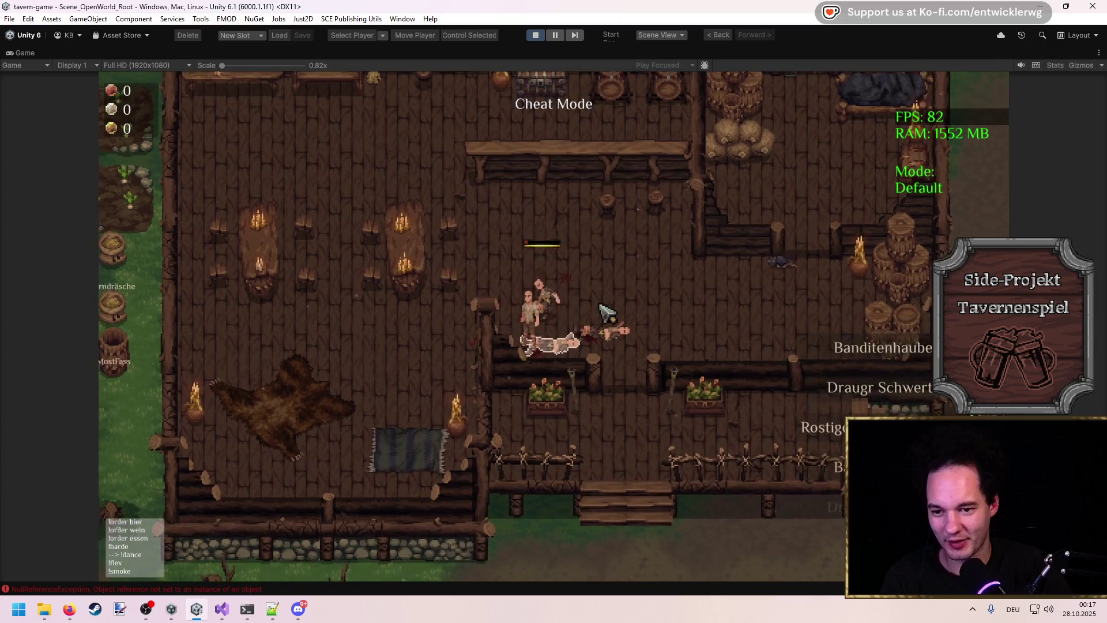
pyautogui.press('d')
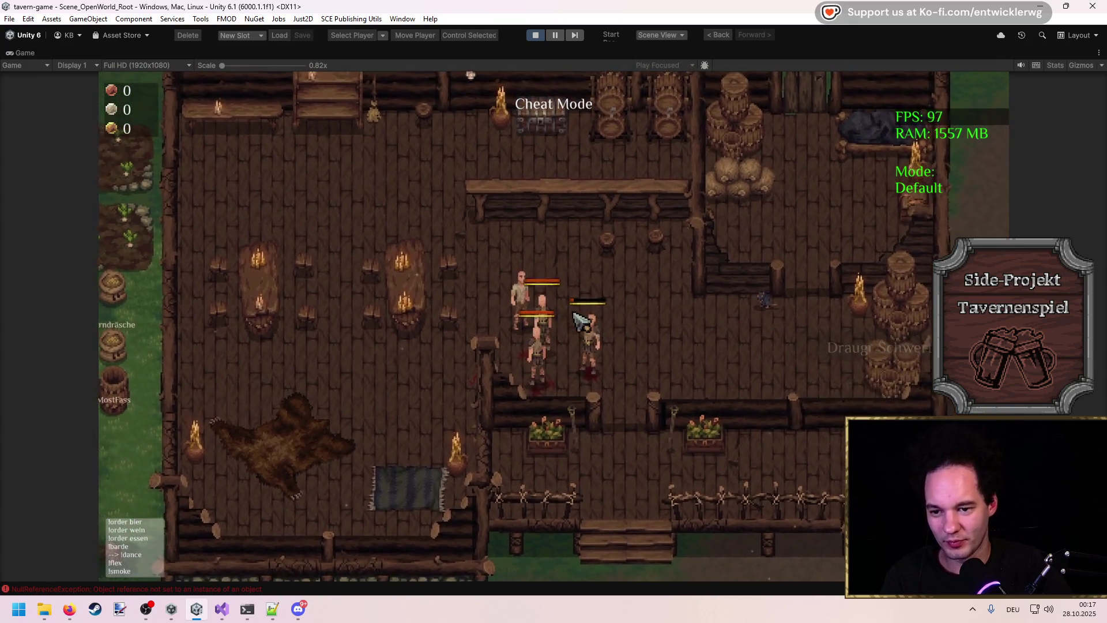
pyautogui.moveTo(585, 287)
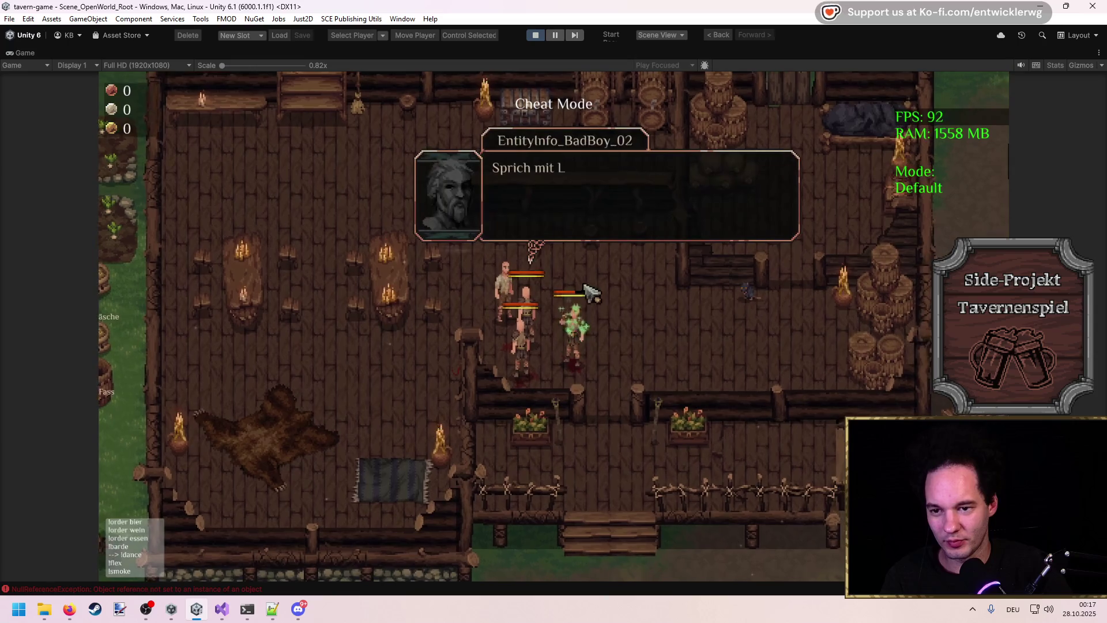
pyautogui.press('d')
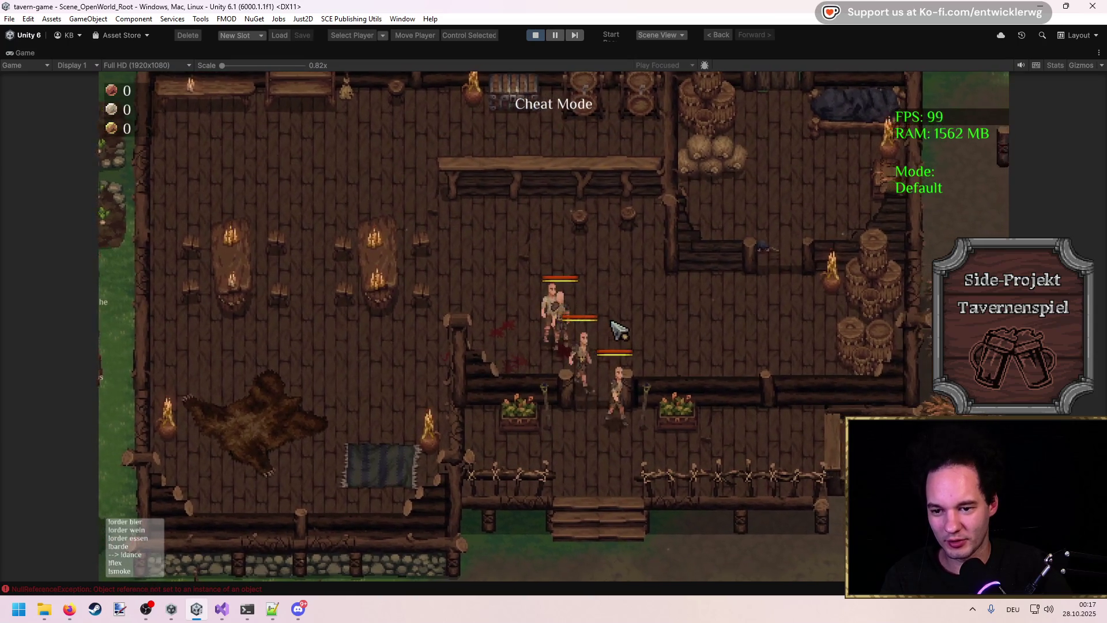
pyautogui.press('d')
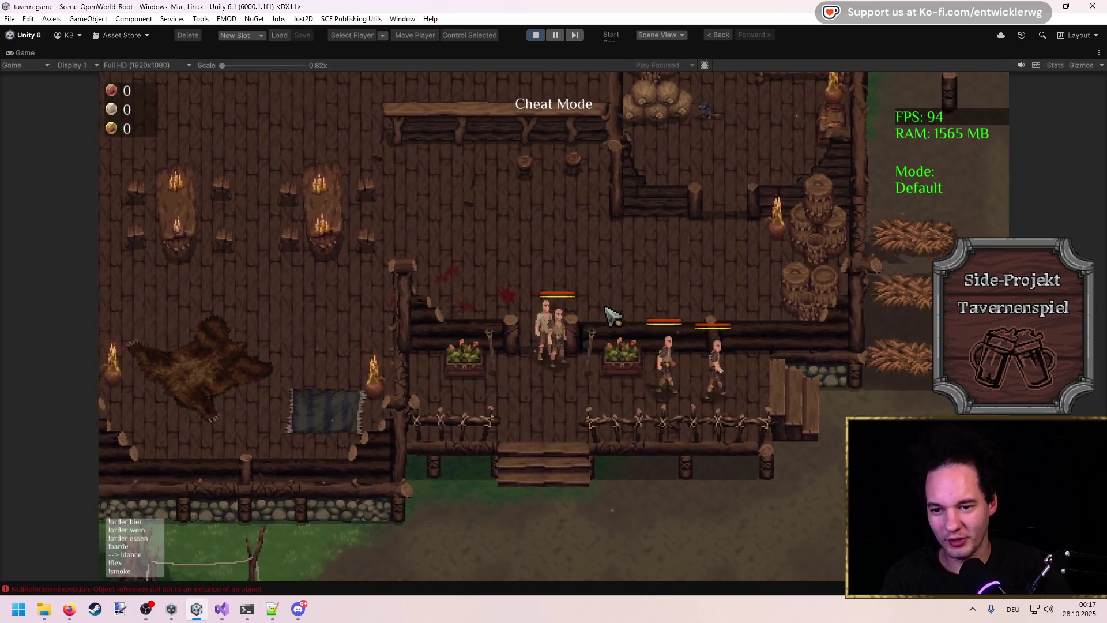
pyautogui.press('s')
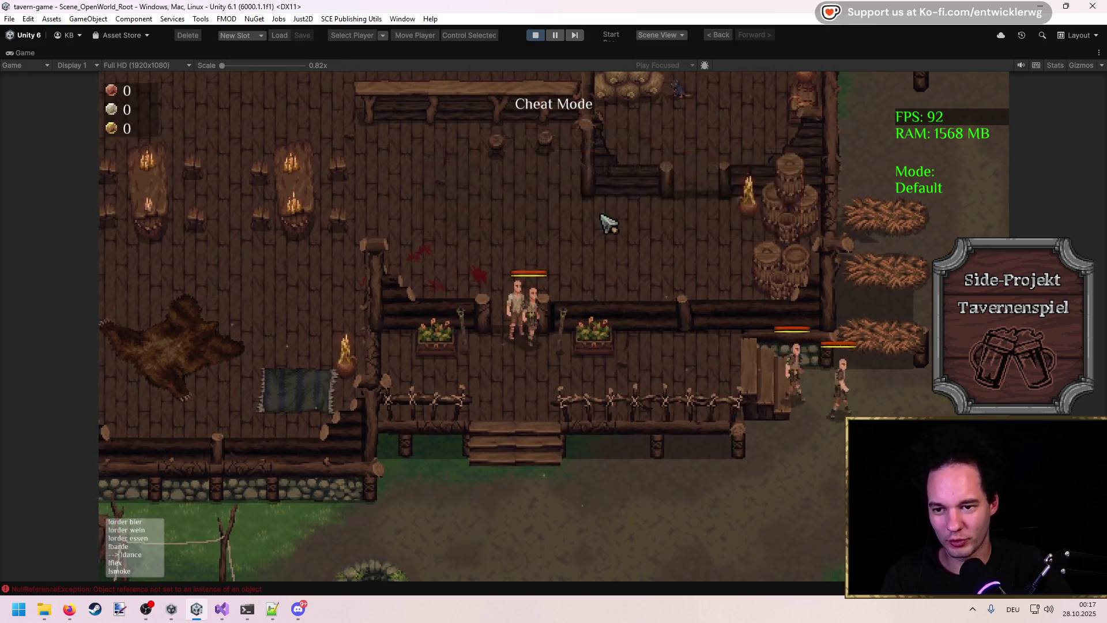
pyautogui.press('d')
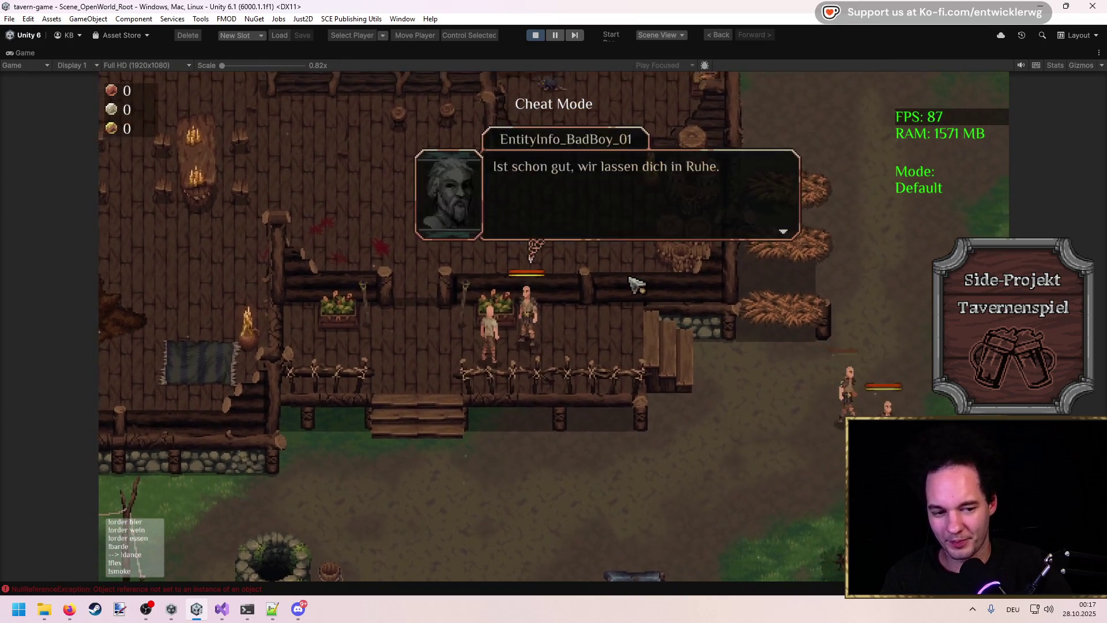
pyautogui.press('w')
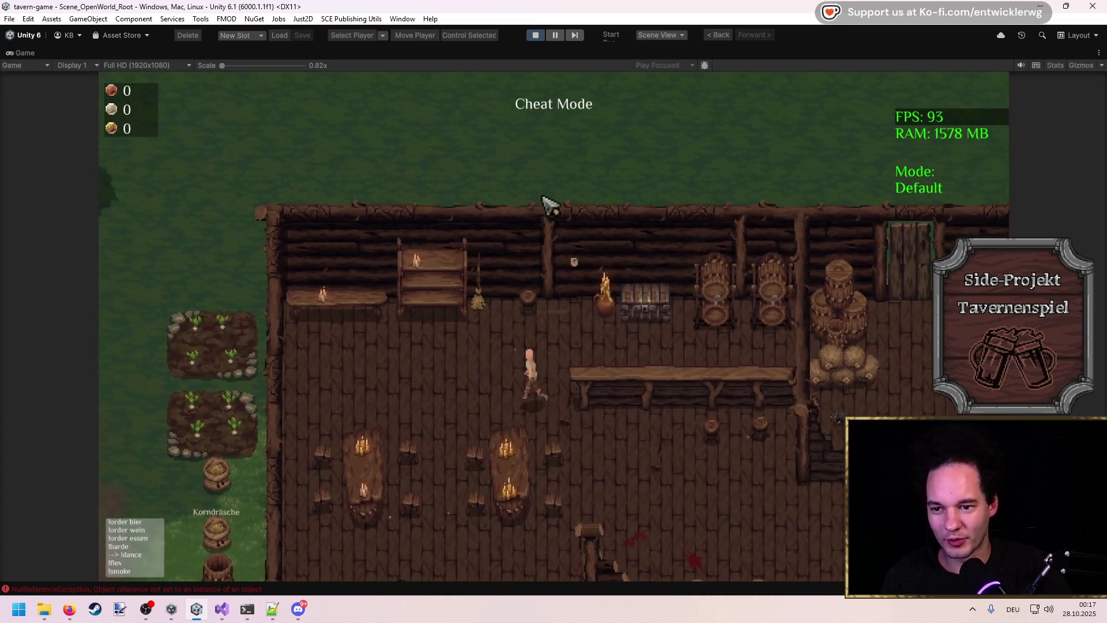
pyautogui.click(536, 36)
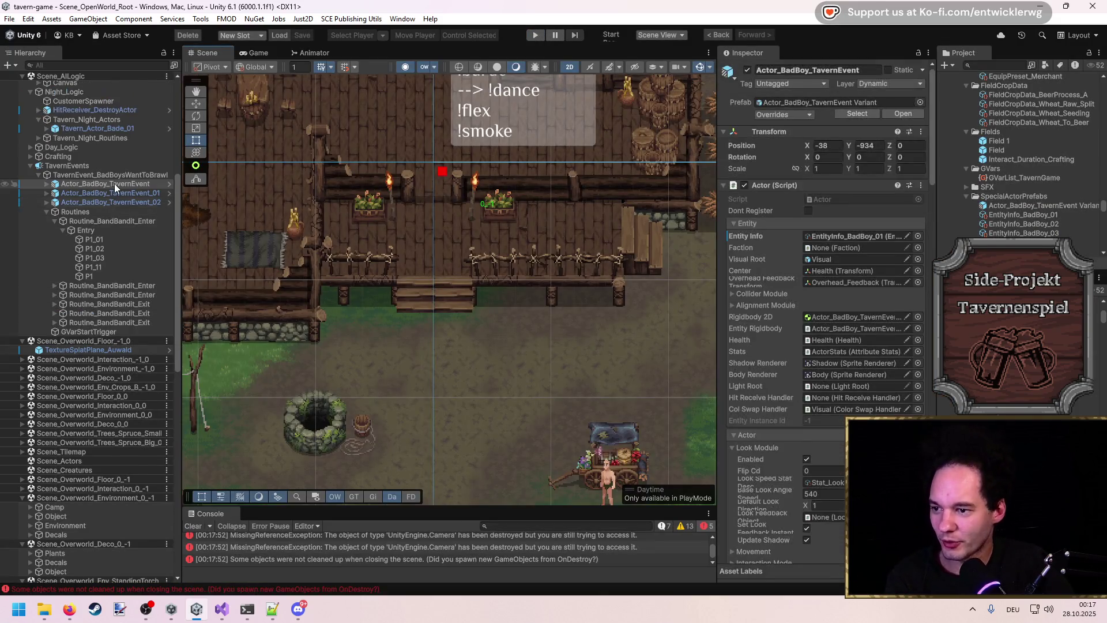
# Step: Save TavernEvent_BadBoysWantToBrawl as a prefab in the BadBoyEvent folder
pyautogui.click(109, 223)
pyautogui.press('Left')
pyautogui.press('Left')
pyautogui.press('Left')
pyautogui.scroll(2, 108, 219)
pyautogui.click(112, 245)
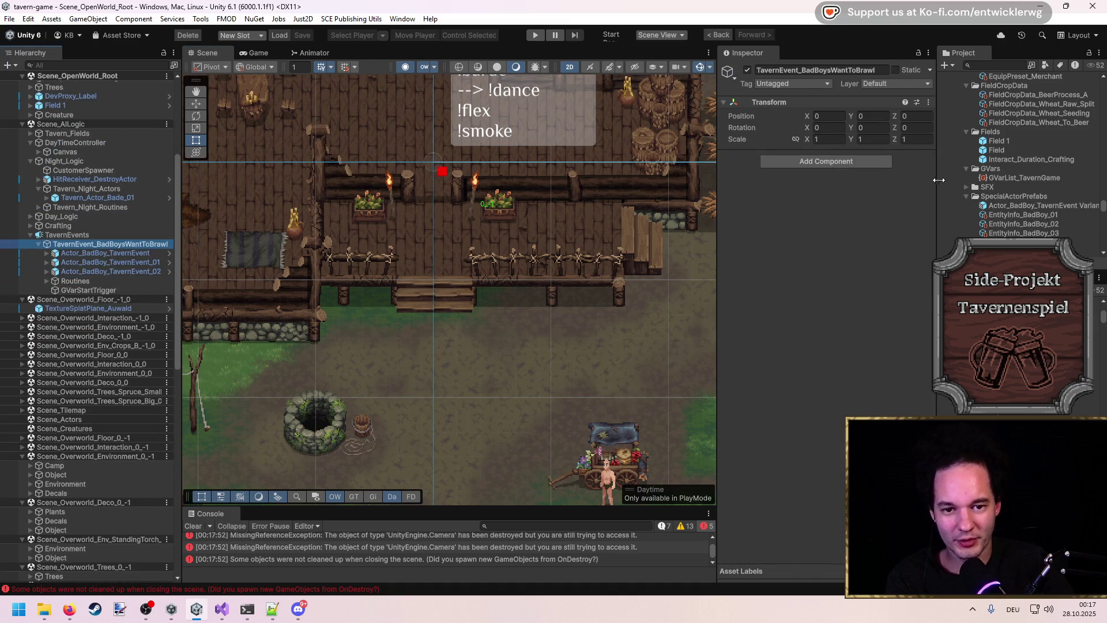
pyautogui.moveTo(934, 186); pyautogui.dragTo(840, 213)
pyautogui.scroll(-3, 842, 217)
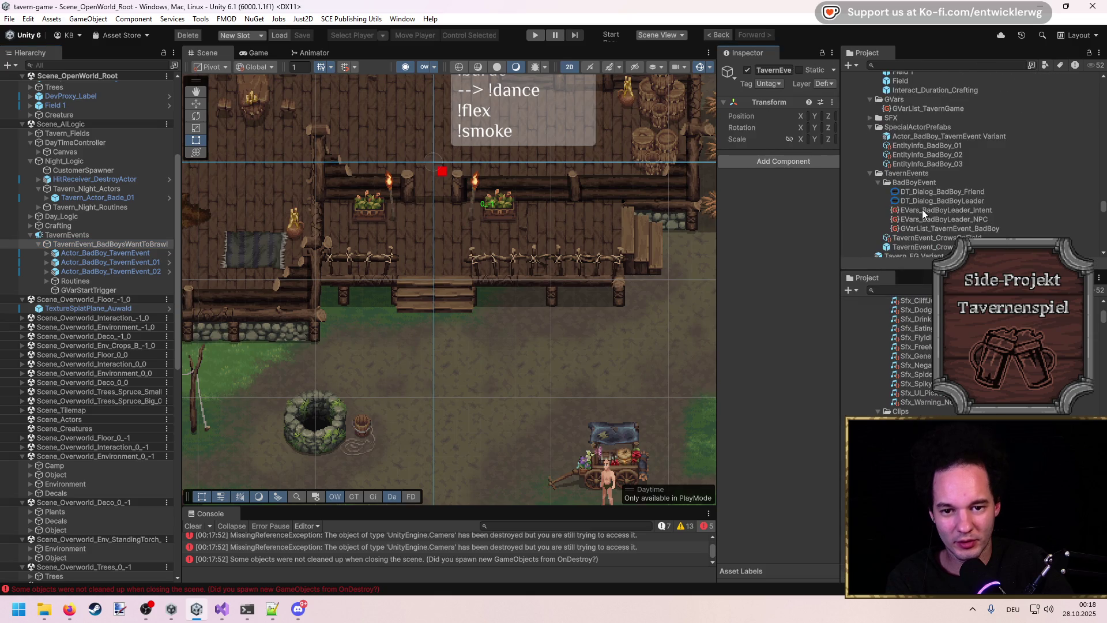
pyautogui.moveTo(91, 243)
pyautogui.mouseDown()
pyautogui.moveTo(963, 193)
pyautogui.moveTo(953, 182)
pyautogui.mouseUp()
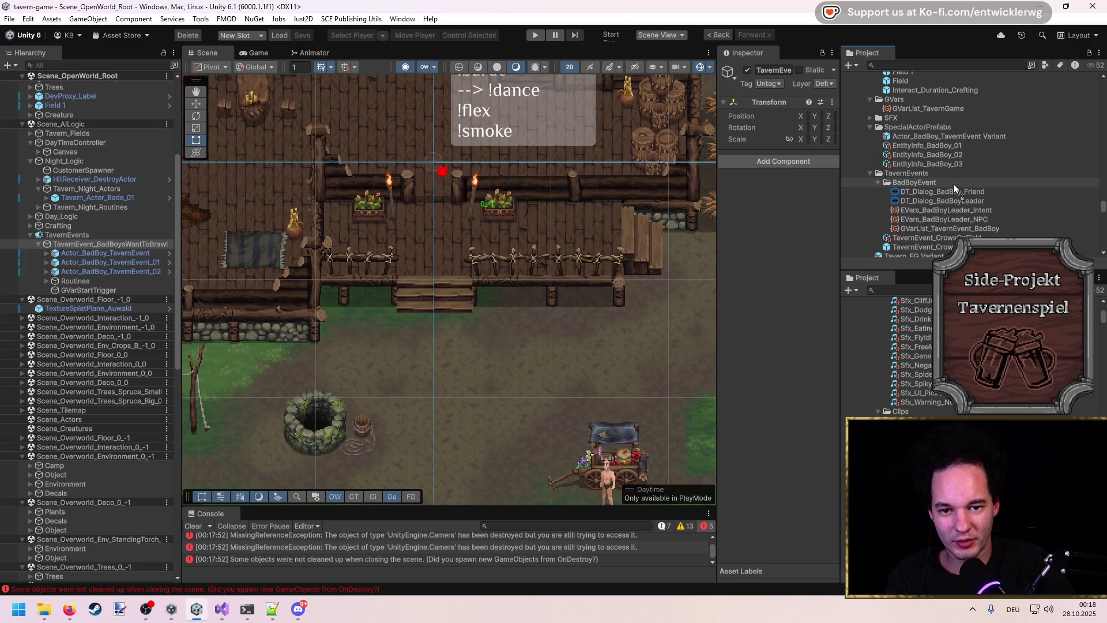
# Step: Delete the TavernEvent_BadBoysWantToBrawl instance from the scene's TavernEvents group
pyautogui.click(95, 244)
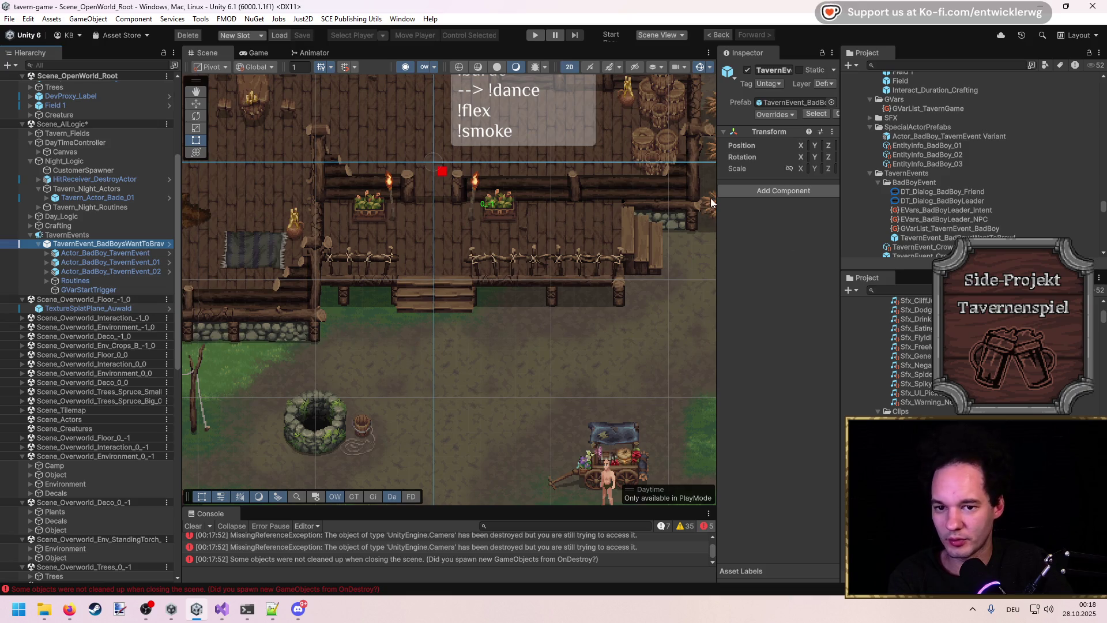
pyautogui.moveTo(718, 202); pyautogui.dragTo(601, 202)
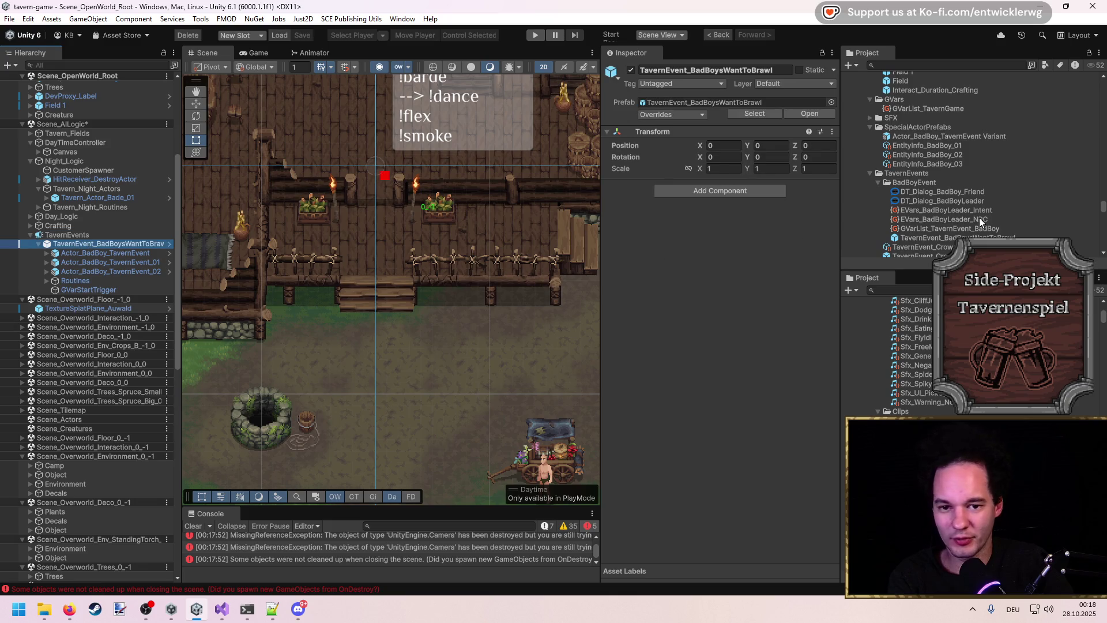
pyautogui.press('Delete')
pyautogui.scroll(-3, 978, 217)
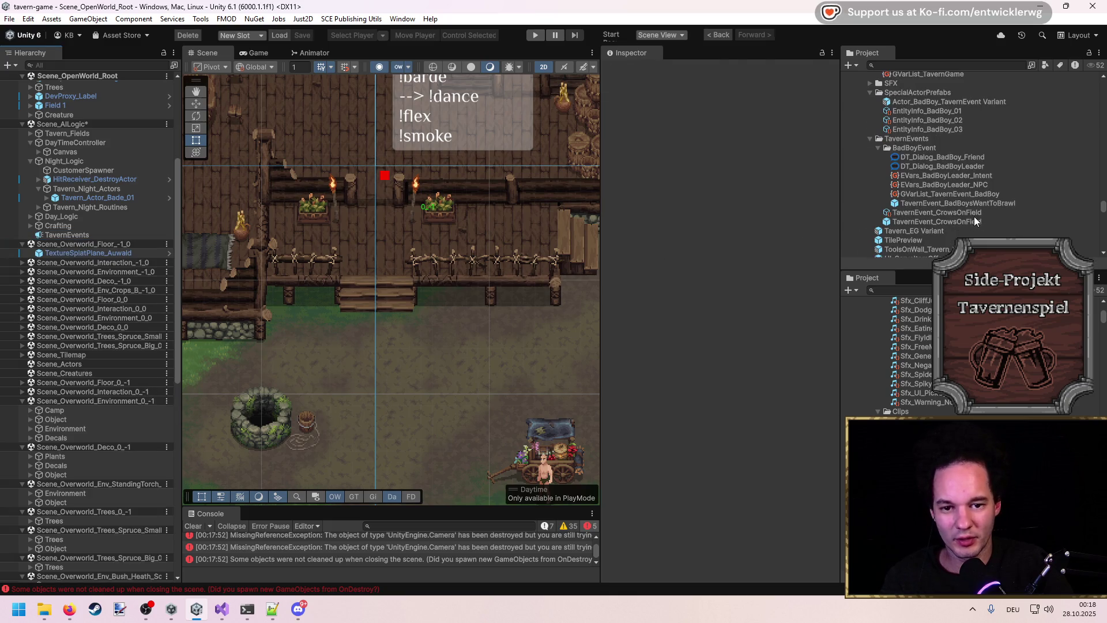
# Step: Duplicate TavernEvent_CrowsOnField into the BadBoyEvent folder as TavernEvent_BadBoysWantTrouble
pyautogui.click(972, 215)
pyautogui.hotkey('ctrl', 'd')
pyautogui.moveTo(955, 214)
pyautogui.mouseDown()
pyautogui.moveTo(937, 156)
pyautogui.moveTo(955, 156)
pyautogui.mouseUp()
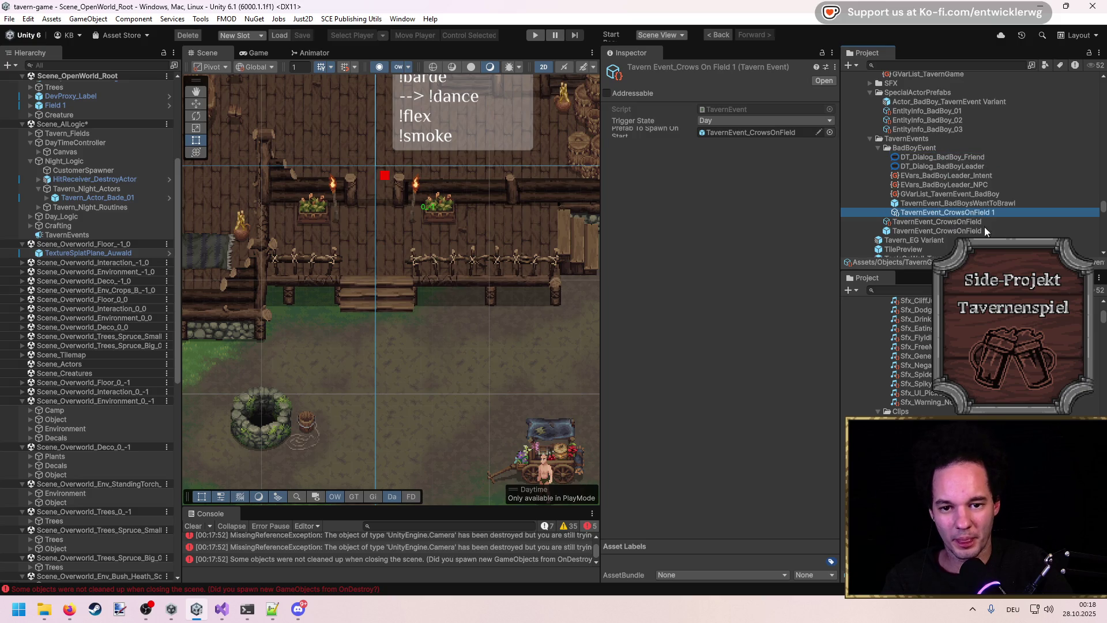
pyautogui.click(990, 212)
pyautogui.write('BadBoysWantTroubl')
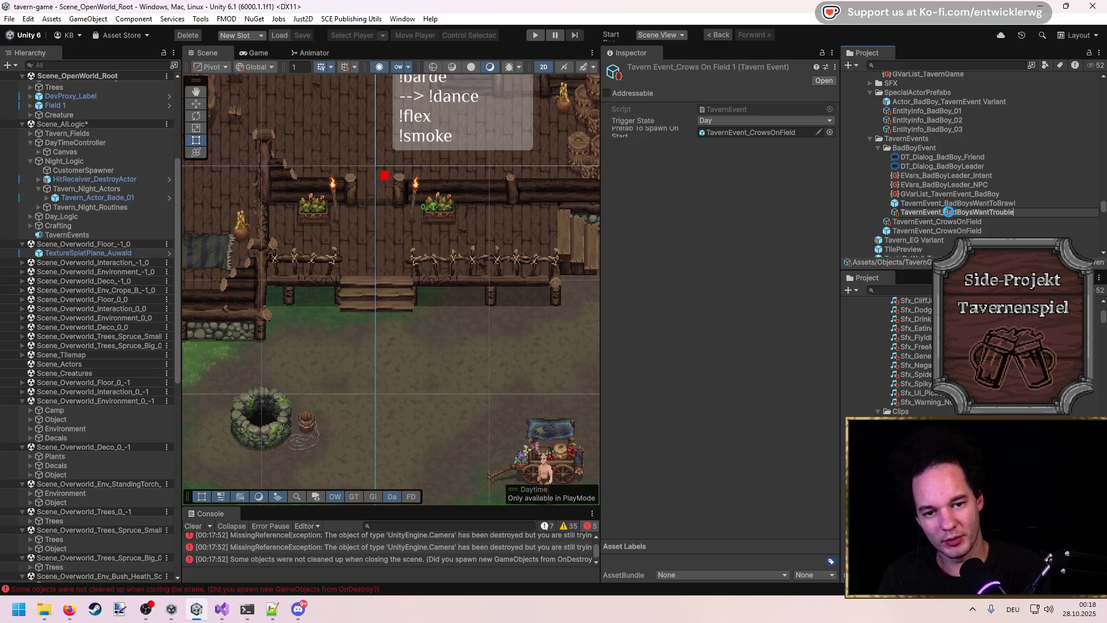
pyautogui.press('Return')
# Step: Set the new event's Prefab To Spawn to the brawl prefab and Trigger State to Always
pyautogui.moveTo(957, 213); pyautogui.dragTo(751, 132)
pyautogui.click(730, 120)
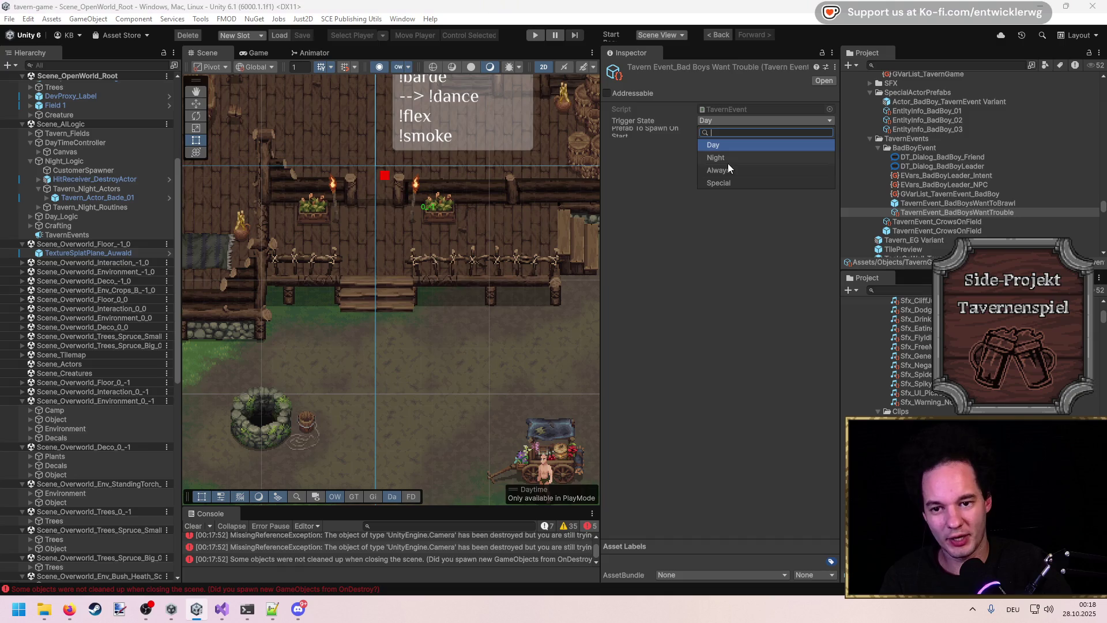
pyautogui.click(729, 170)
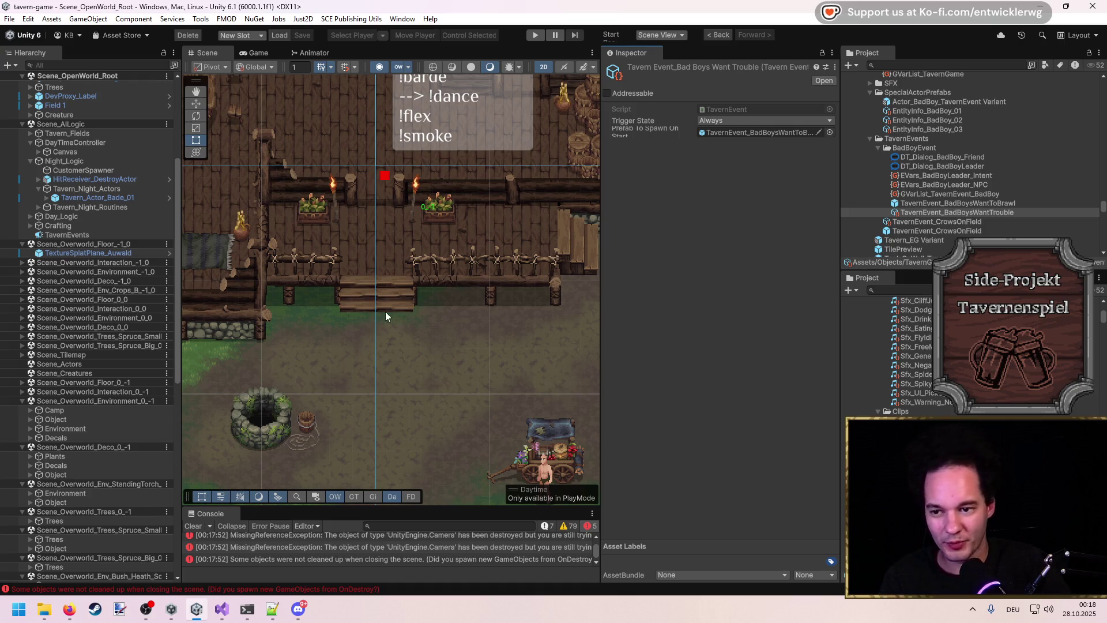
# Step: Pan the scene over the tavern, then open the TavernEvent script in Visual Studio
pyautogui.scroll(-6, 355, 313)
pyautogui.moveTo(496, 406)
pyautogui.mouseDown()
pyautogui.moveTo(431, 257)
pyautogui.moveTo(314, 203)
pyautogui.moveTo(414, 296)
pyautogui.moveTo(392, 284)
pyautogui.mouseUp()
pyautogui.moveTo(455, 355); pyautogui.dragTo(457, 346)
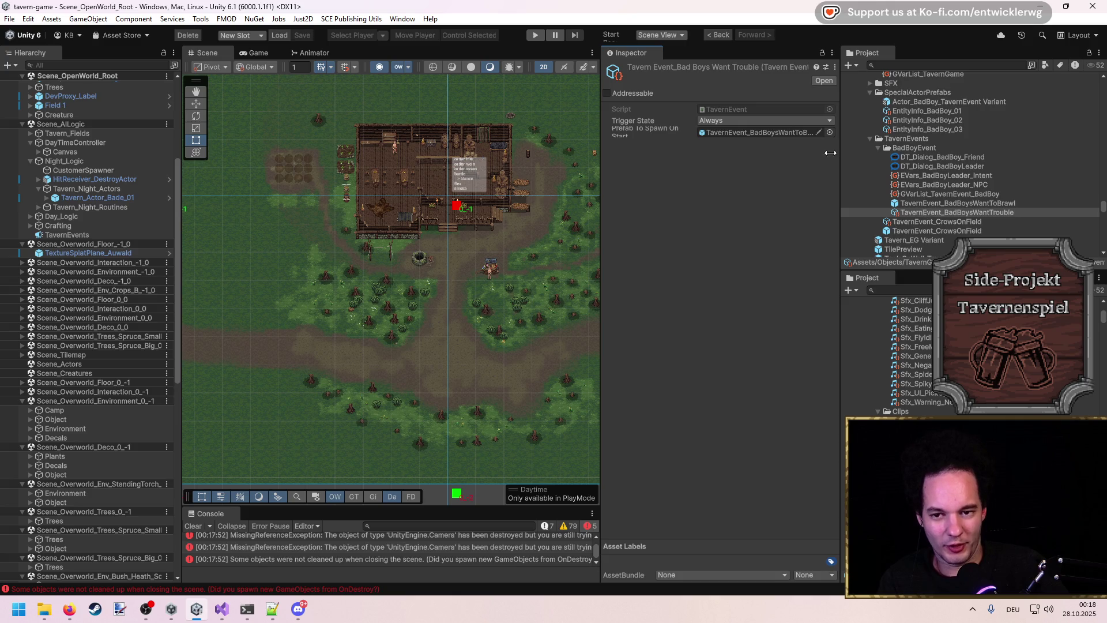
pyautogui.doubleClick(739, 111)
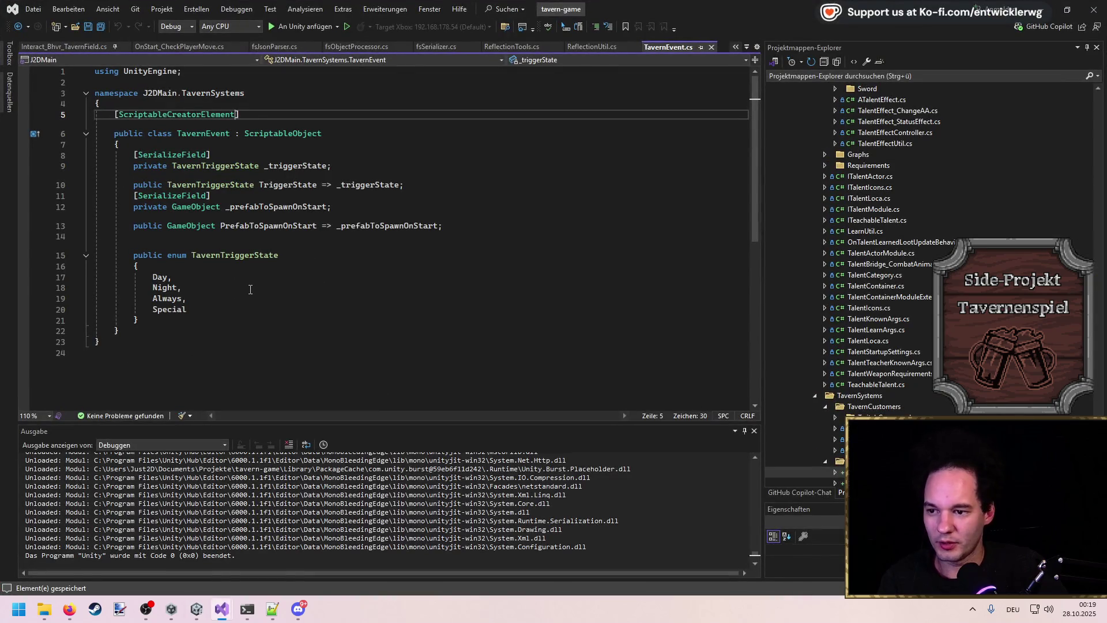
# Step: Duplicate a [SerializeField] attribute line in TavernEvent.cs to make room for the new field
pyautogui.click(188, 323)
pyautogui.click(166, 335)
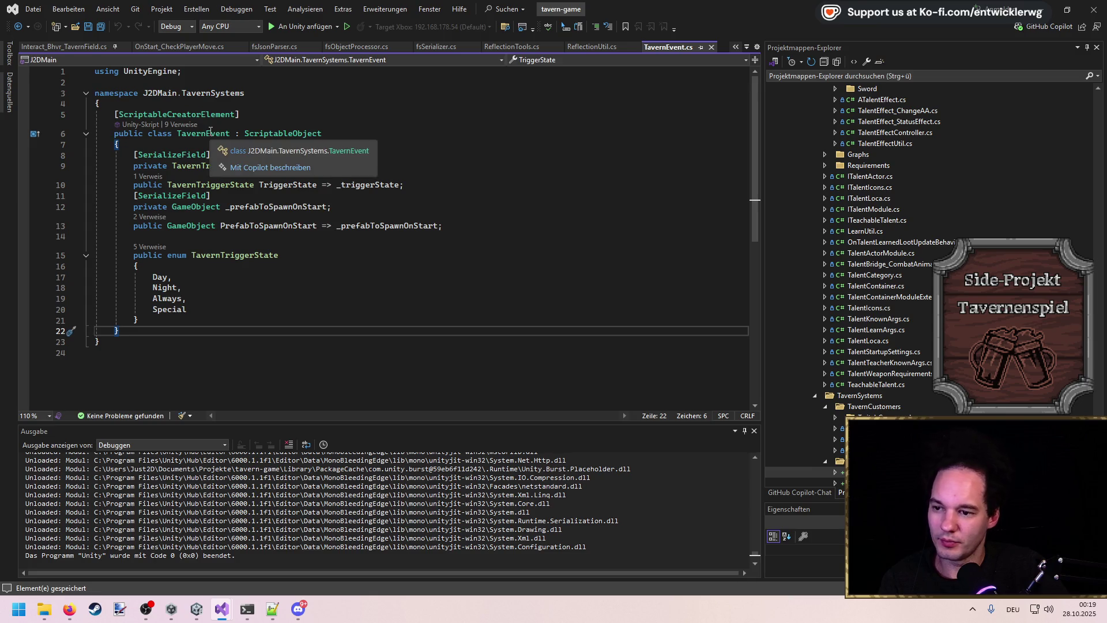
pyautogui.click(459, 208)
pyautogui.click(456, 195)
pyautogui.hotkey('ctrl', 'd')
pyautogui.hotkey('alt', 'Down')
pyautogui.hotkey('alt', 'Down')
pyautogui.hotkey('alt', 'Down')
pyautogui.hotkey('alt', 'Up')
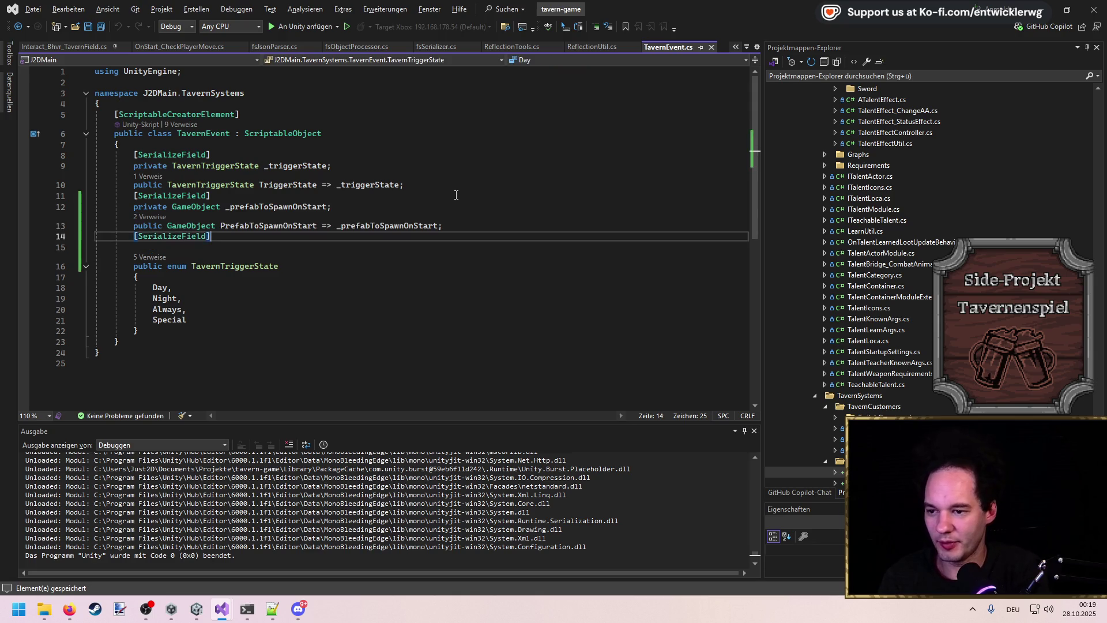
pyautogui.press('Return')
# Step: Declare 'private GlobalConditionModule _endCondition = null;' under the attribute
pyautogui.write('private GlobalCondi')
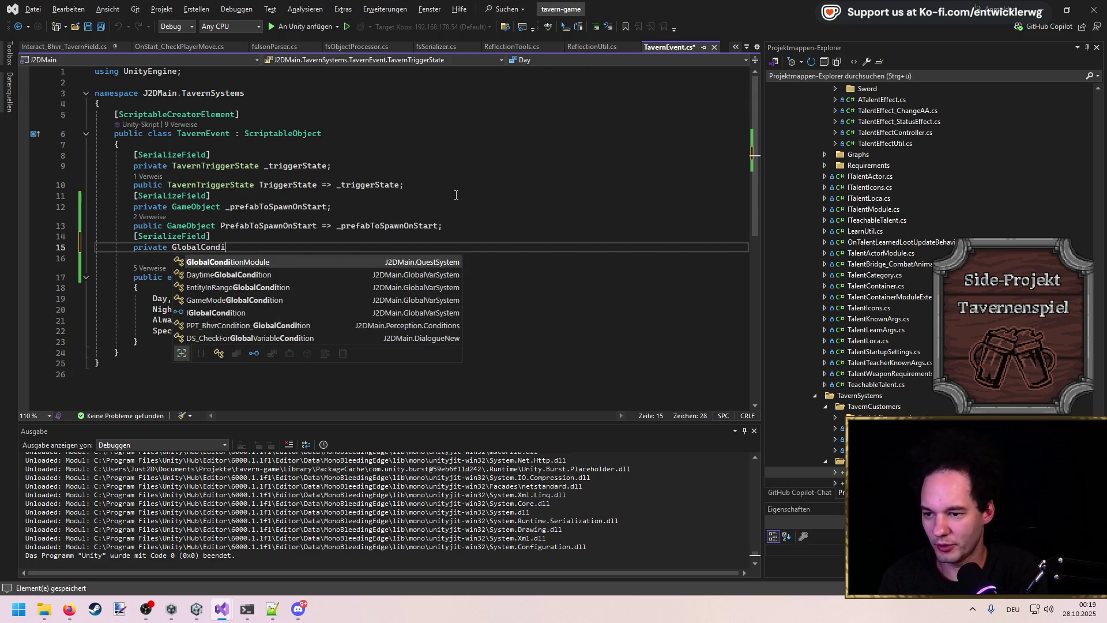
pyautogui.press('Tab')
pyautogui.write('EndCondition')
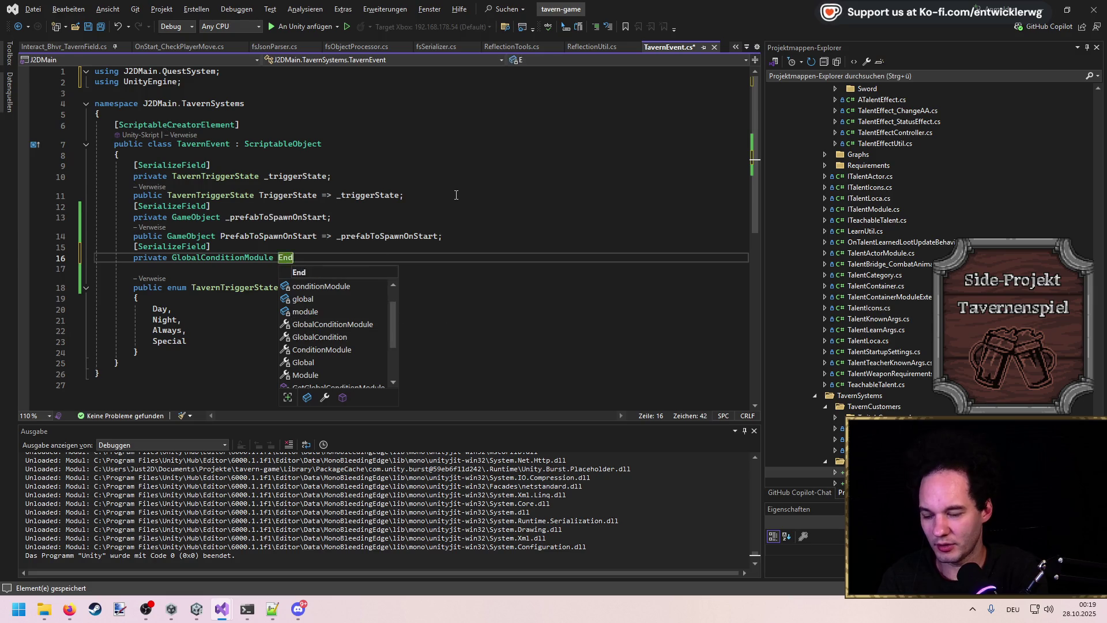
pyautogui.hotkey('ctrl', 'shift', 'Left')
pyautogui.write('_endConditoi')
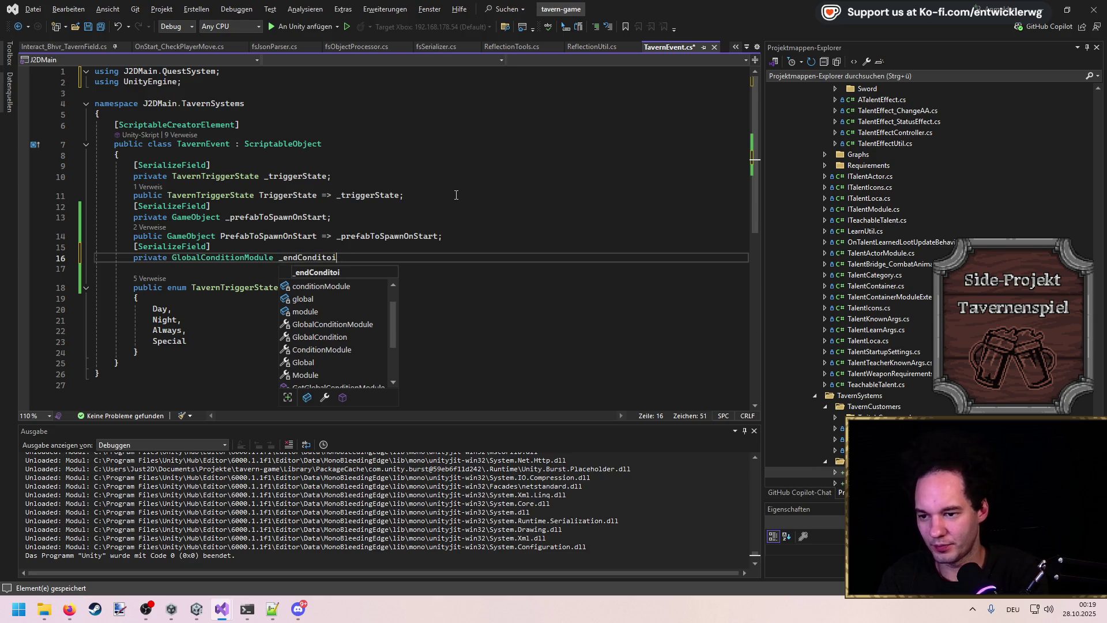
pyautogui.press('BackSpace')
pyautogui.press('BackSpace')
pyautogui.write('ion = null;')
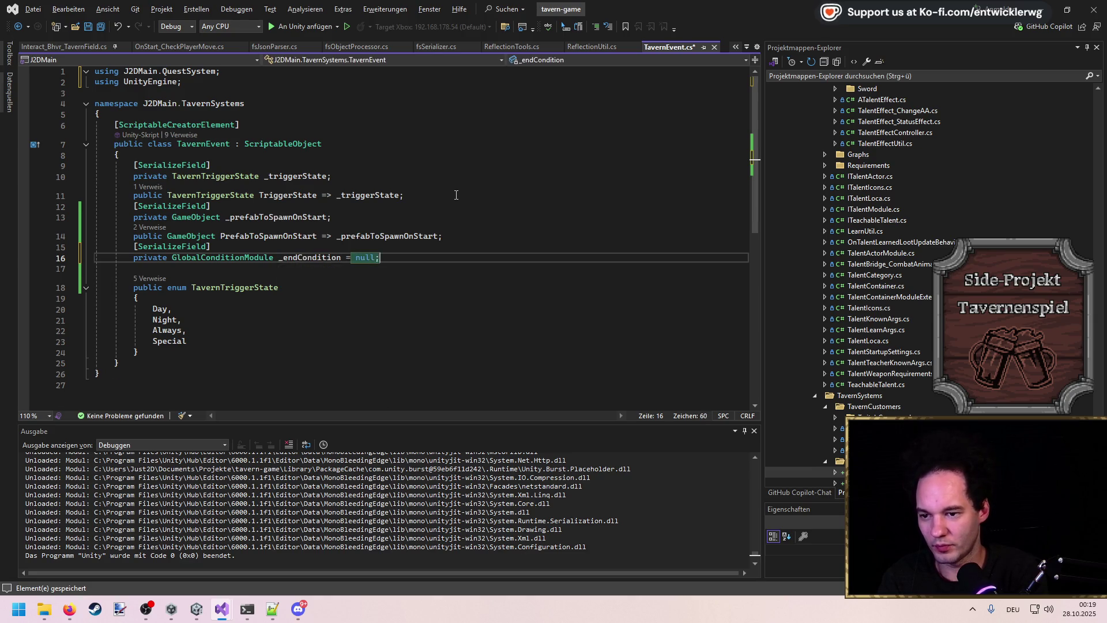
pyautogui.press('Return')
# Step: Add the public EndCondition property, then search the code for 'Tavernhandler'
pyautogui.press('Tab')
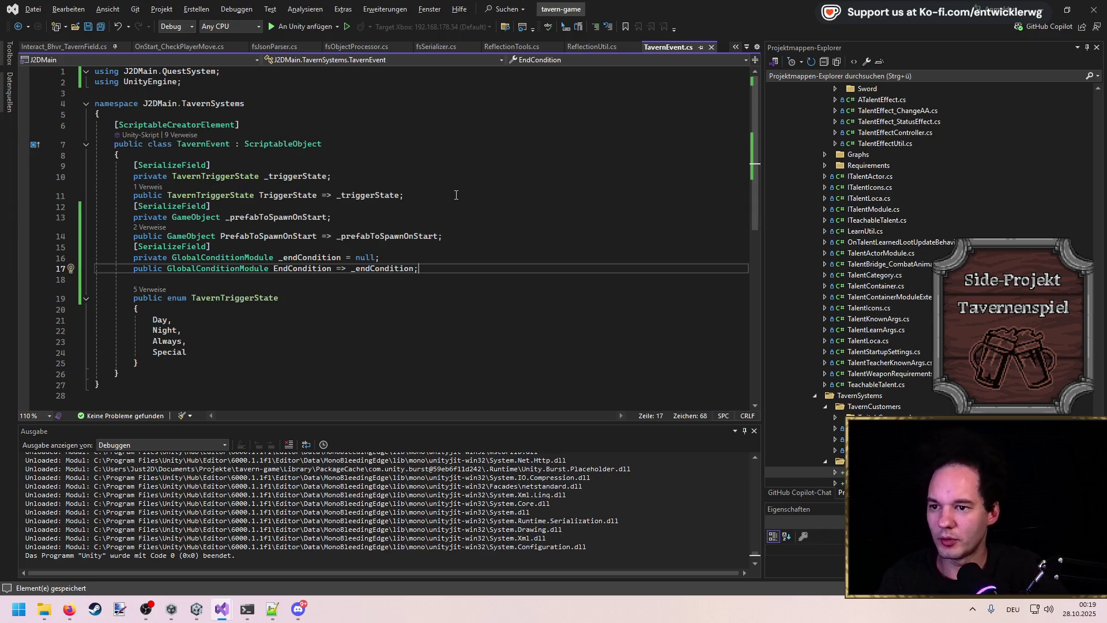
pyautogui.click(456, 195)
pyautogui.hotkey('ctrl', 't')
pyautogui.write('Tavernh')
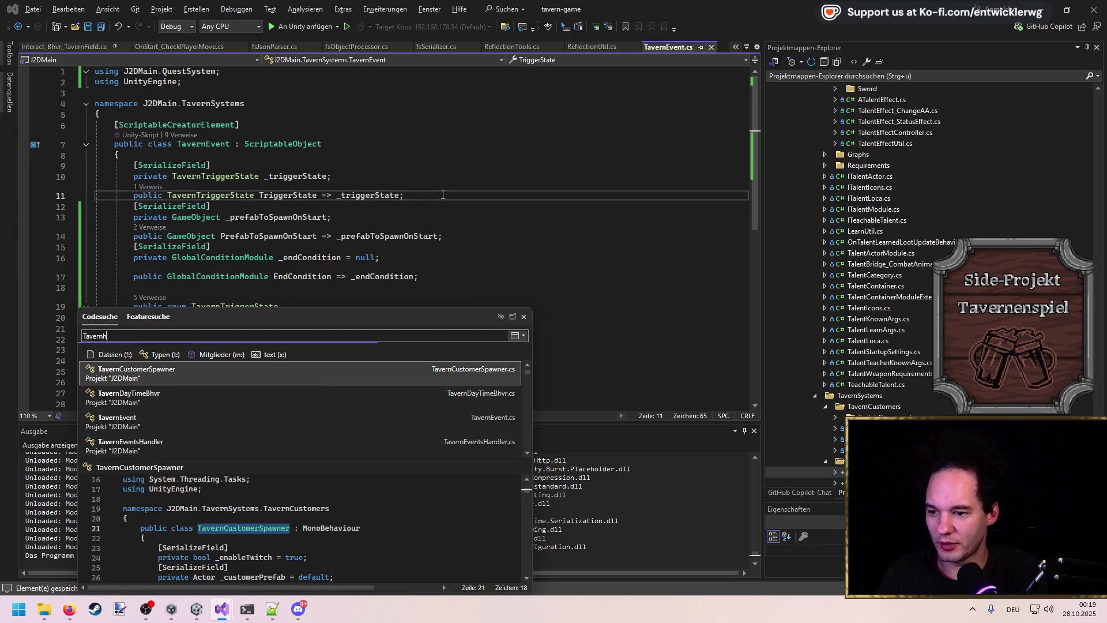
pyautogui.write('andler')
# Step: Open TavernEventsHandler.cs and add a TavernEvent _currentActiveEvent field initialized to null, then save
pyautogui.press('BackSpace')
pyautogui.press('BackSpace')
pyautogui.press('BackSpace')
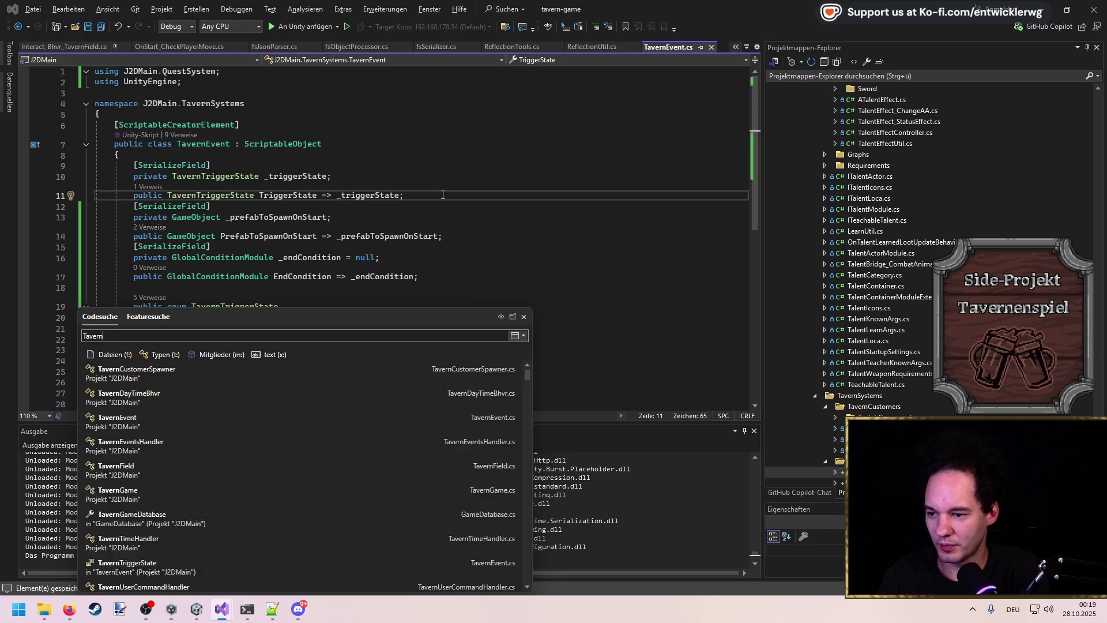
pyautogui.press('Down')
pyautogui.press('Down')
pyautogui.press('Return')
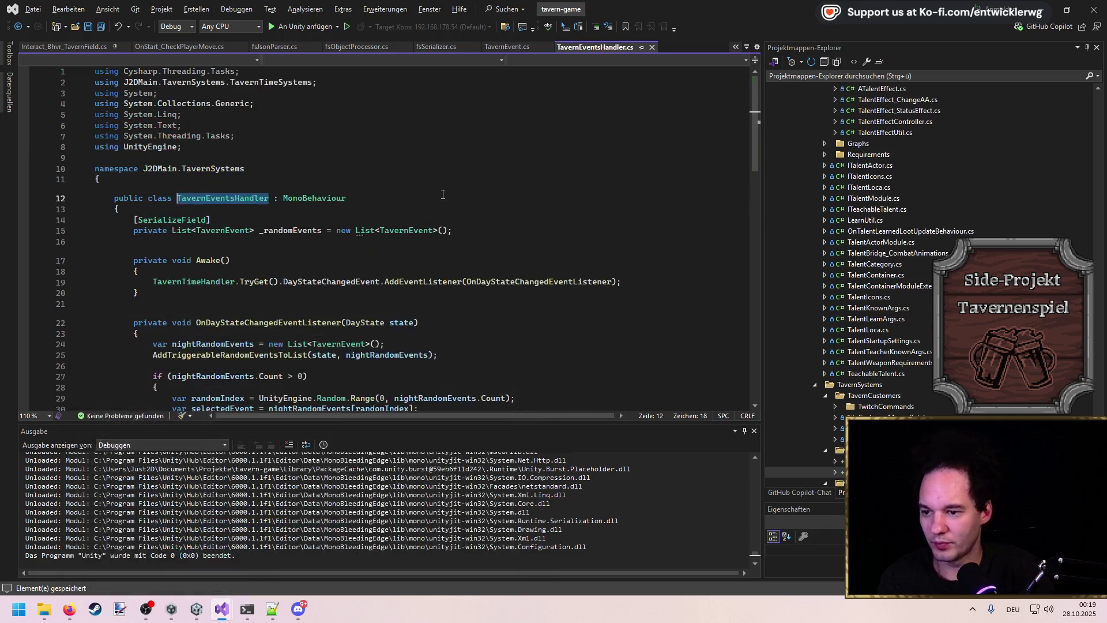
pyautogui.click(478, 229)
pyautogui.press('Return')
pyautogui.press('Return')
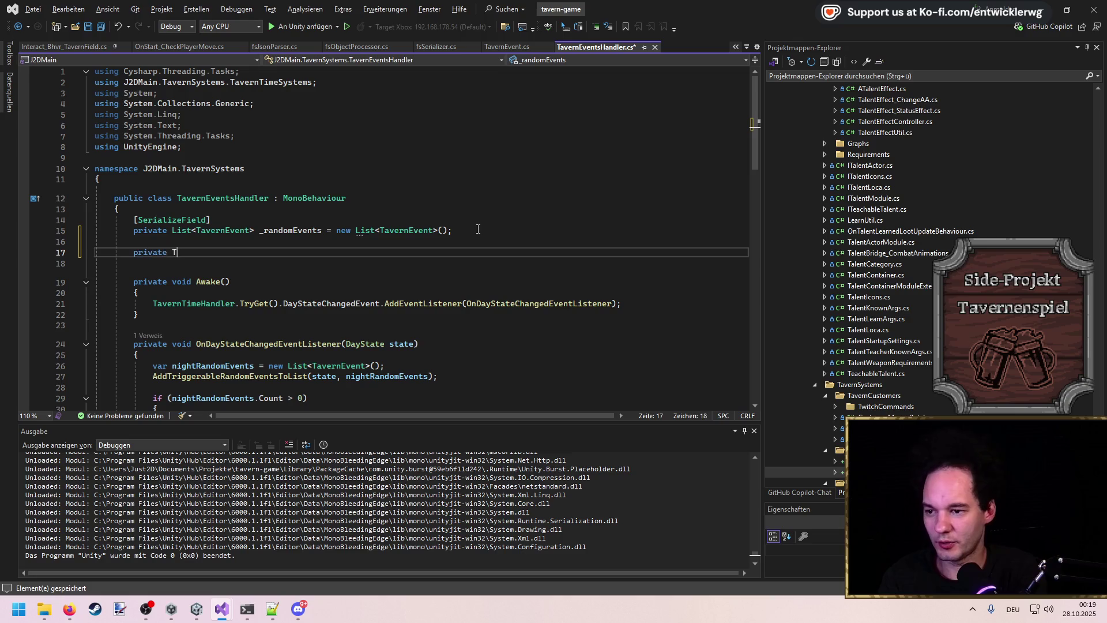
pyautogui.write('TavernEvent _curren')
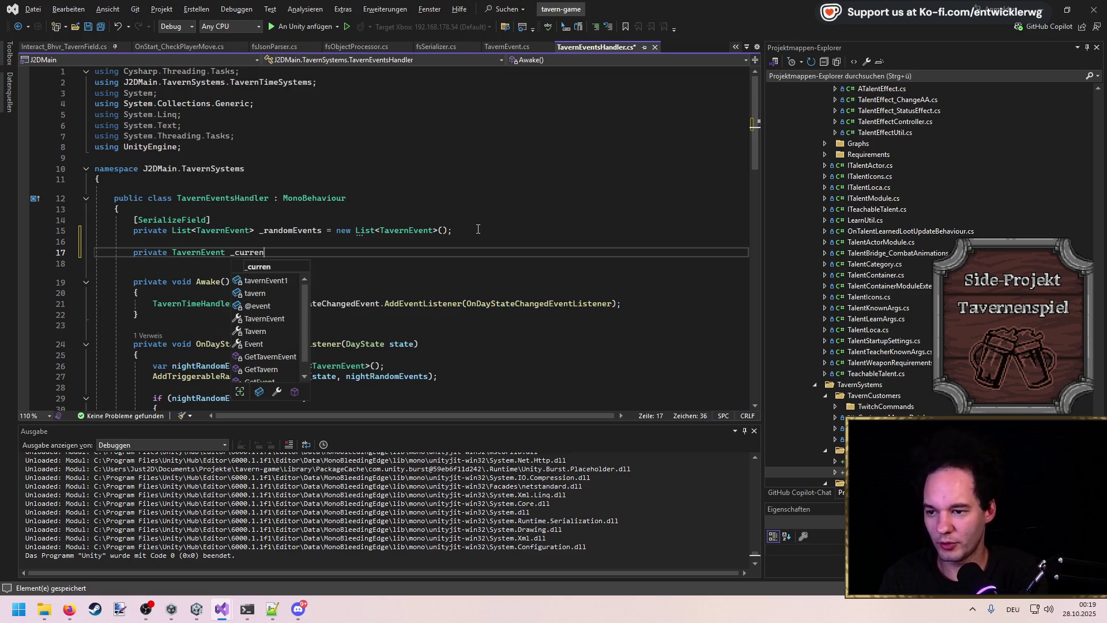
pyautogui.write('tActiveEvent =')
pyautogui.press('Tab')
pyautogui.hotkey('ctrl', 's')
# Step: In the day-change handler, add an if (_currentActiveEvent != null) block calling Clear() on the event
pyautogui.doubleClick(271, 252)
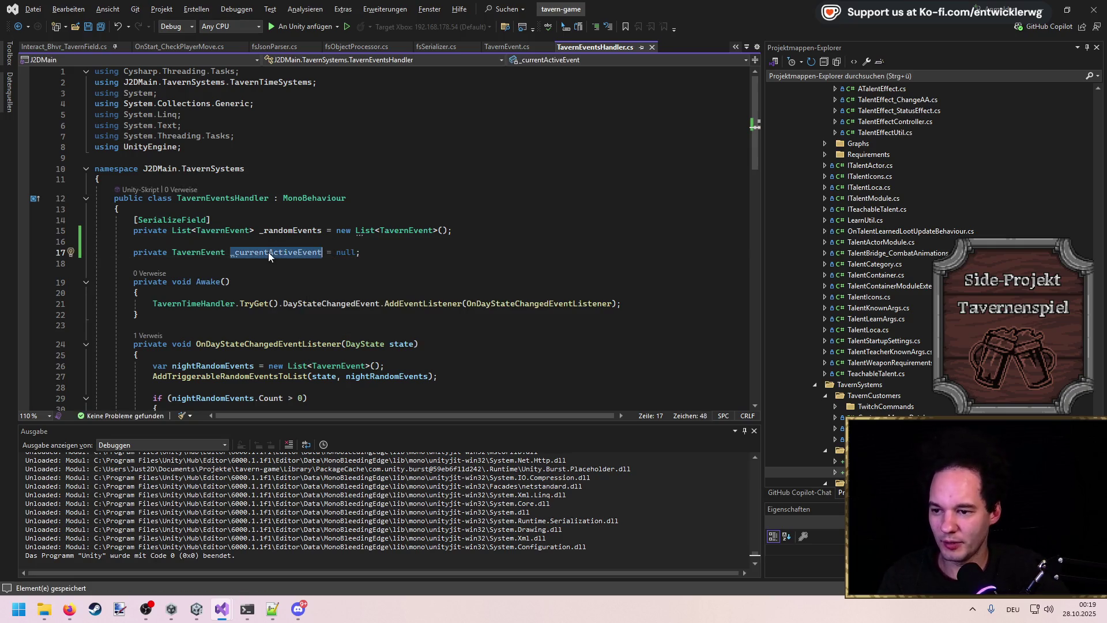
pyautogui.scroll(-5, 385, 302)
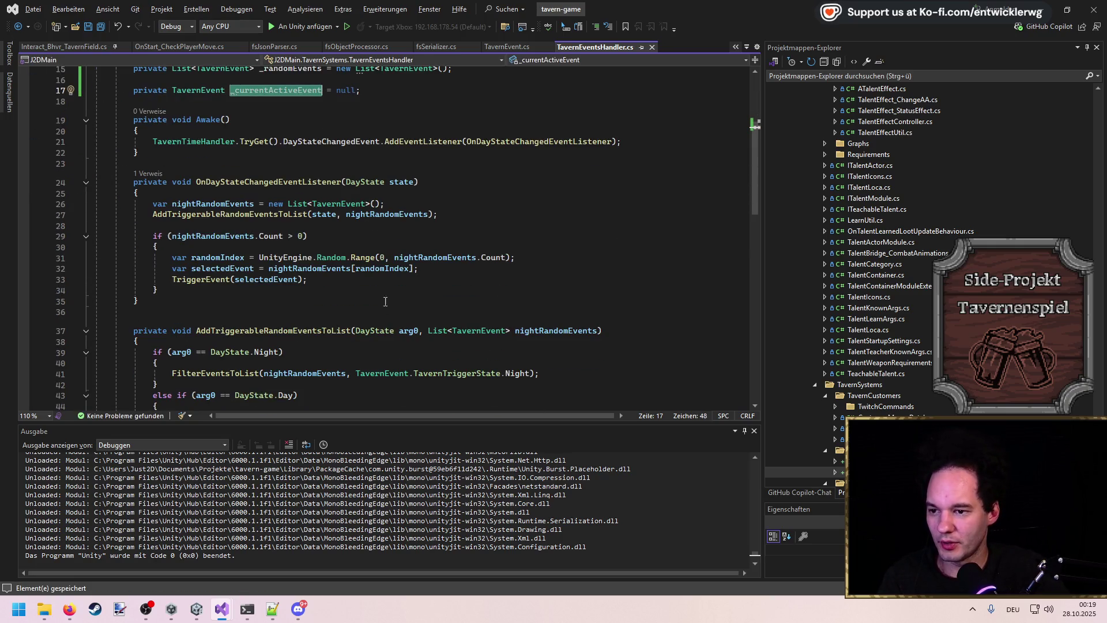
pyautogui.click(388, 193)
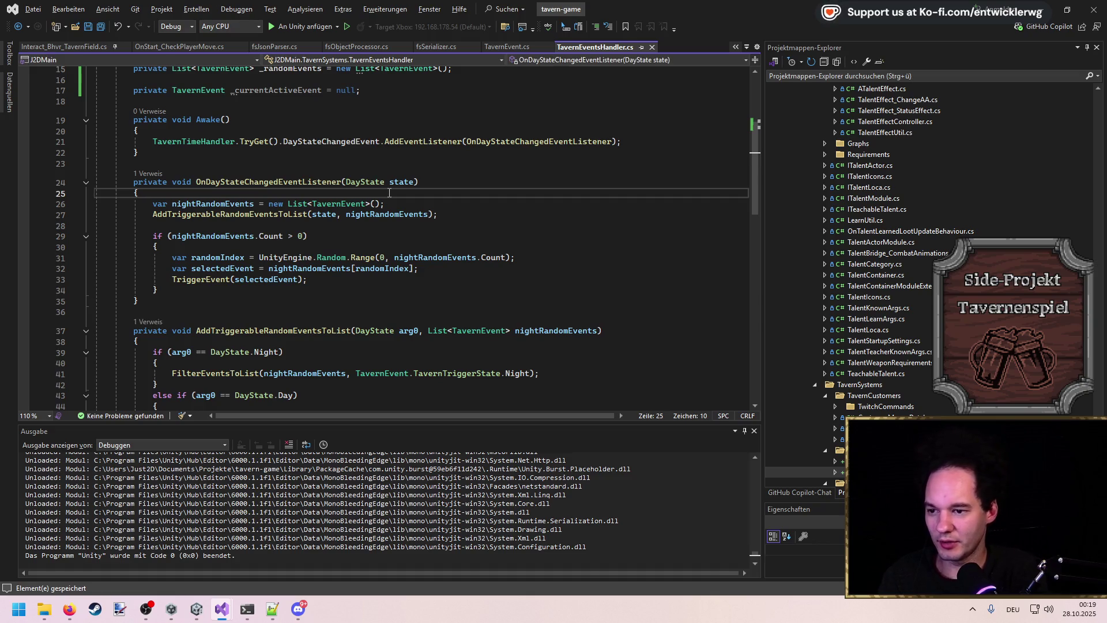
pyautogui.press('Return')
pyautogui.write('_currentActiveEvent != nu')
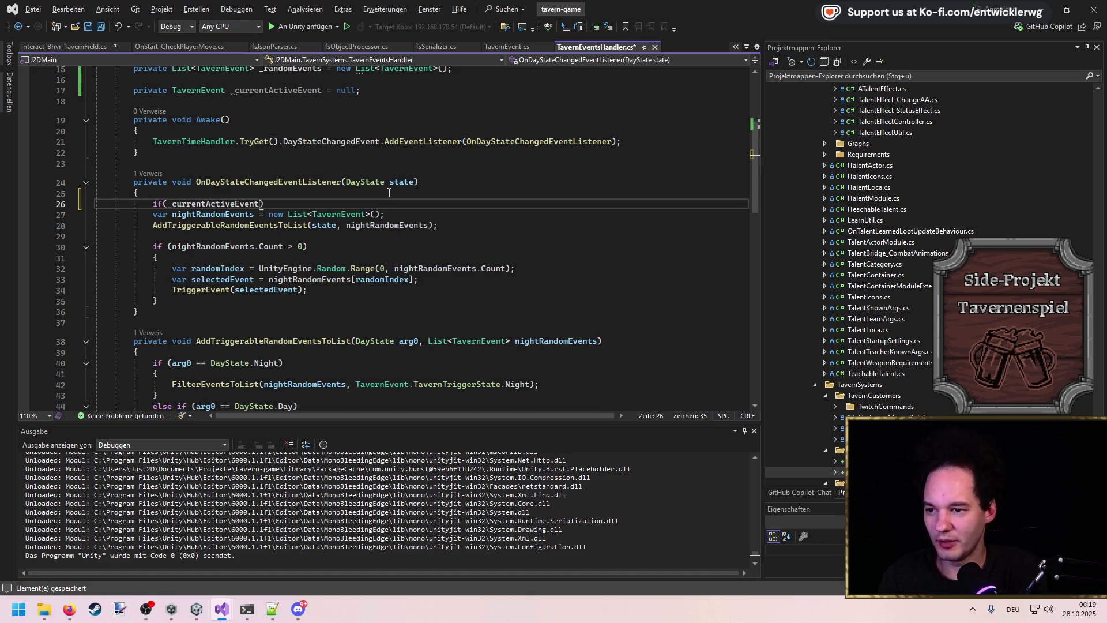
pyautogui.write('ll)')
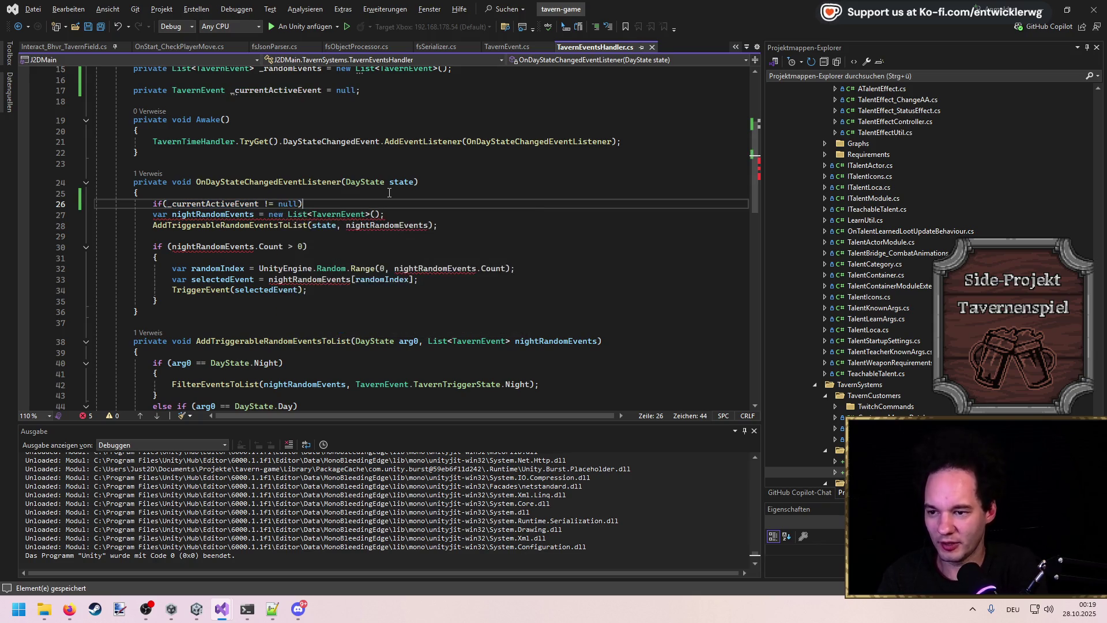
pyautogui.press('Return')
pyautogui.write('{')
pyautogui.press('Return')
pyautogui.write('_currentActiveEvent.E')
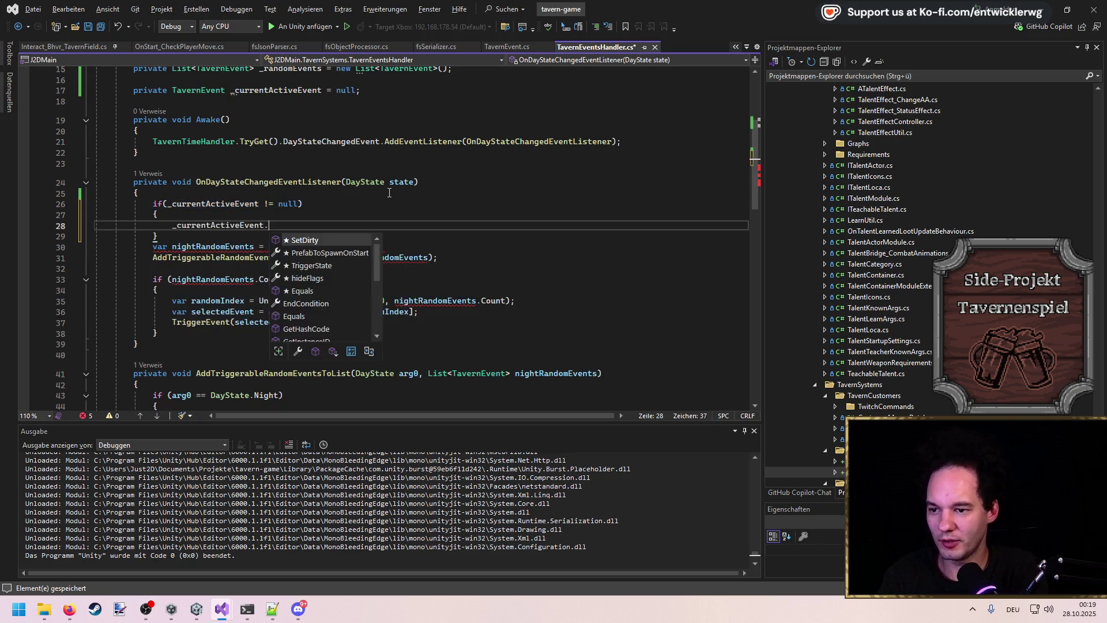
pyautogui.press('BackSpace')
pyautogui.write('Clear()')
# Step: Replace the call with EndEvent(), generate that method, reset _currentActiveEvent to null, and save
pyautogui.hotkey('ctrl', 'z')
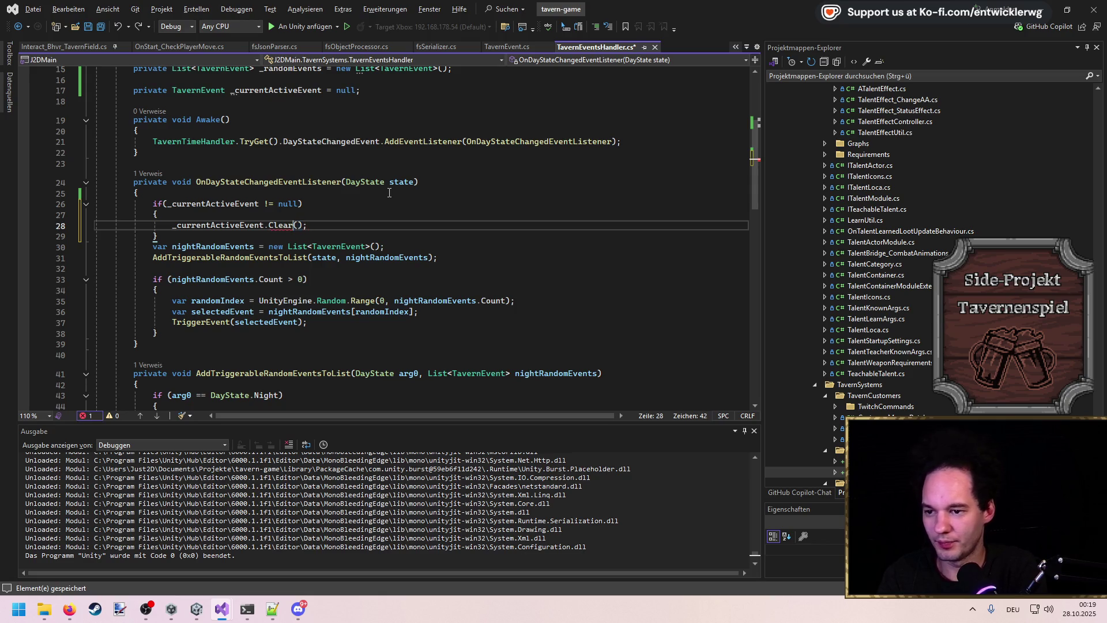
pyautogui.hotkey('ctrl', 'shift', 'Right')
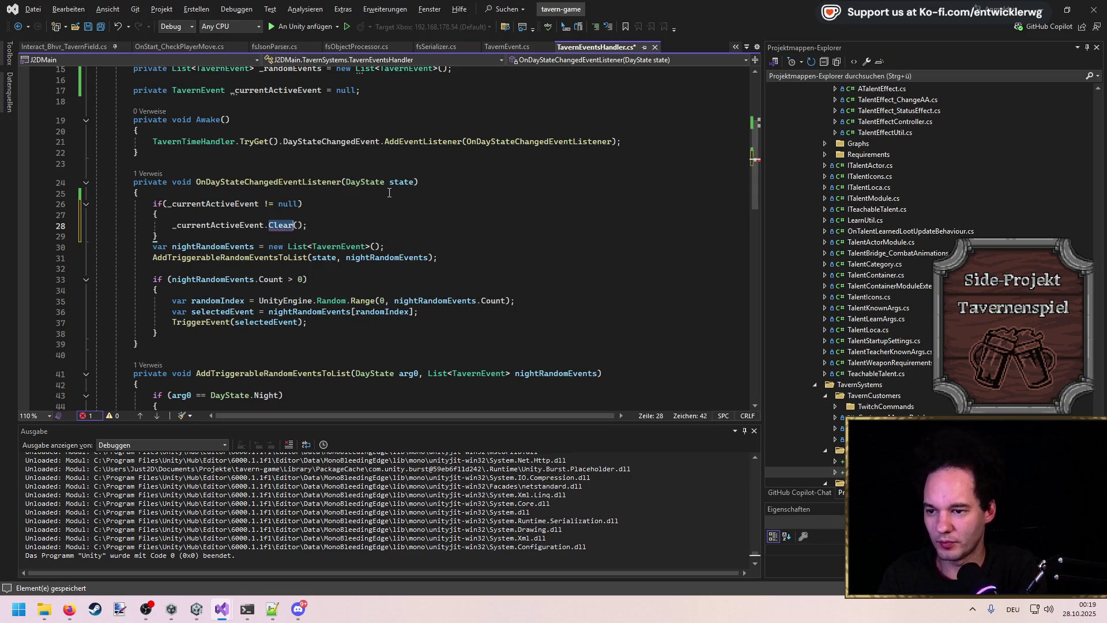
pyautogui.write('EndEvent')
pyautogui.hotkey('ctrl', 's')
pyautogui.hotkey('ctrl', '.')
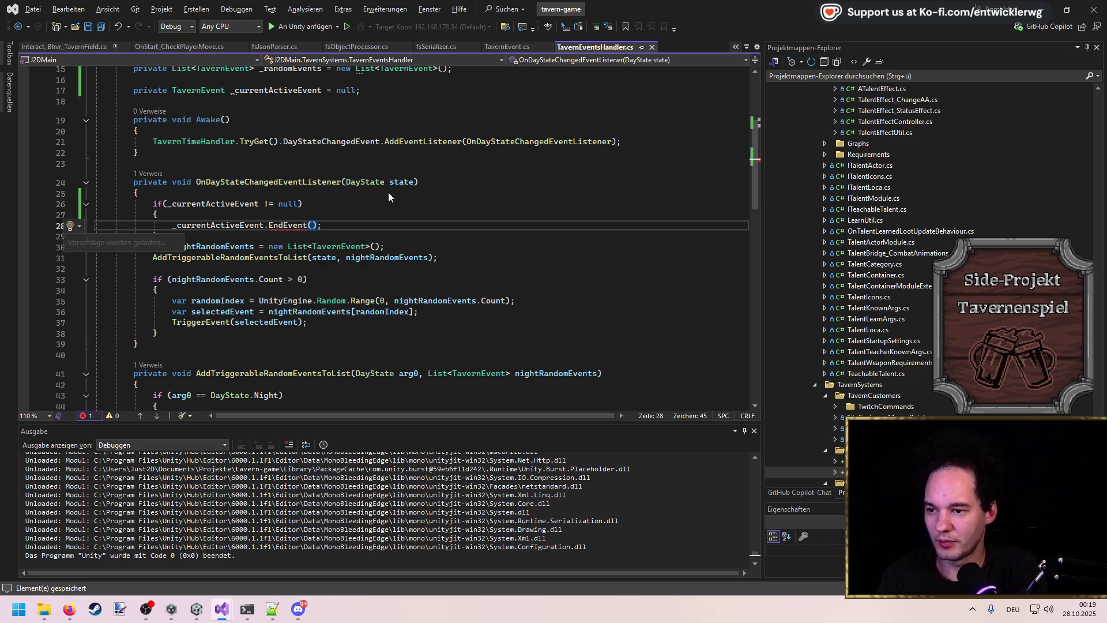
pyautogui.press('Return')
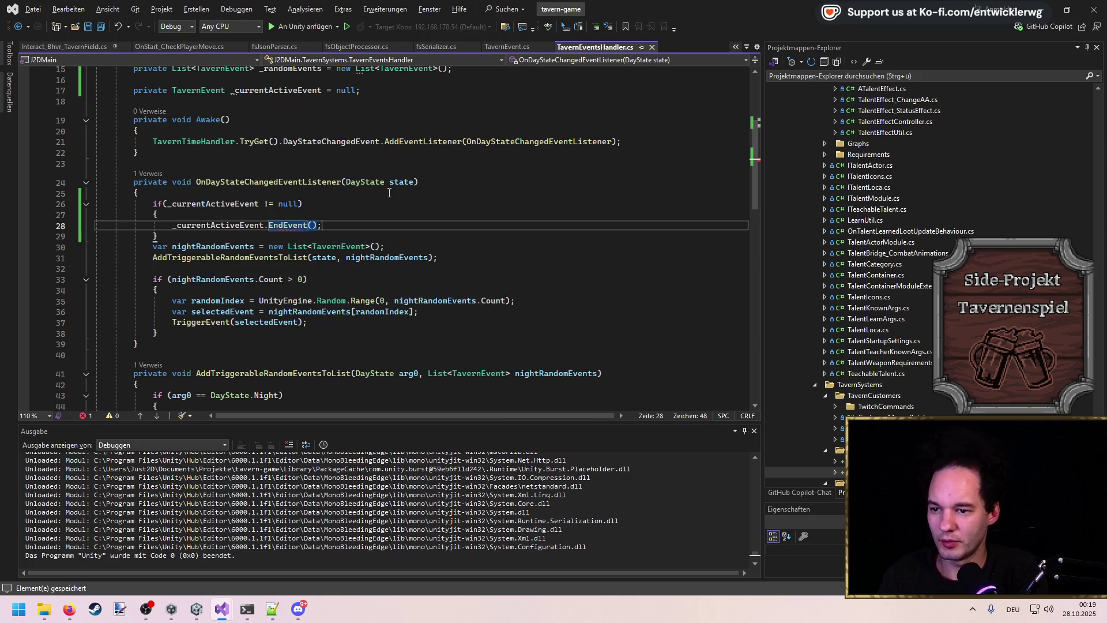
pyautogui.press('Return')
pyautogui.write('_currentActiveEvent = null;')
pyautogui.hotkey('ctrl', 's')
# Step: Jump to the TriggerEvent method definition
pyautogui.scroll(-3, 379, 193)
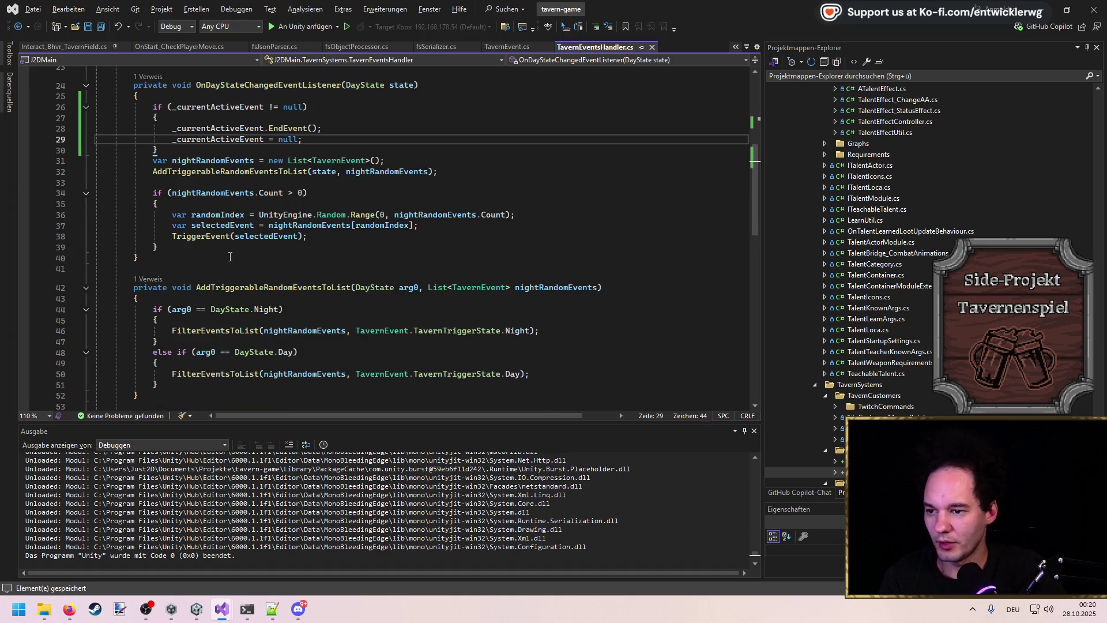
pyautogui.keyDown('ctrl'); pyautogui.click(208, 236); pyautogui.keyUp('ctrl')
pyautogui.scroll(-1, 299, 263)
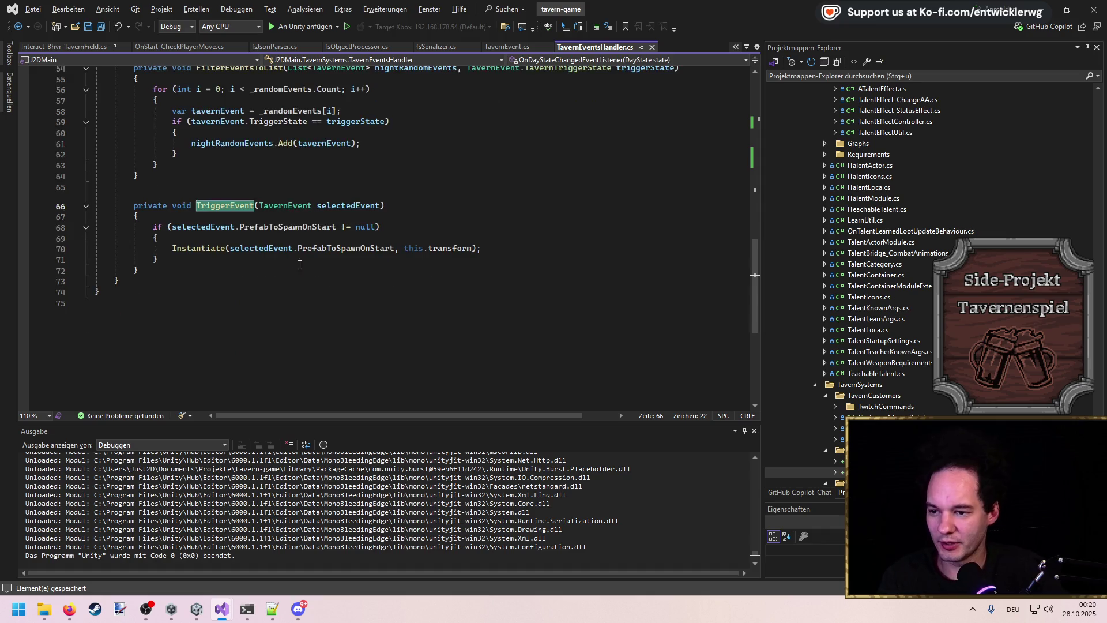
# Step: After Instantiate, assign _currentActiveEvent and subscribe OnCurrentEventEndConditionChanged to its EndCondition, generating the handler
pyautogui.click(504, 250)
pyautogui.press('Return')
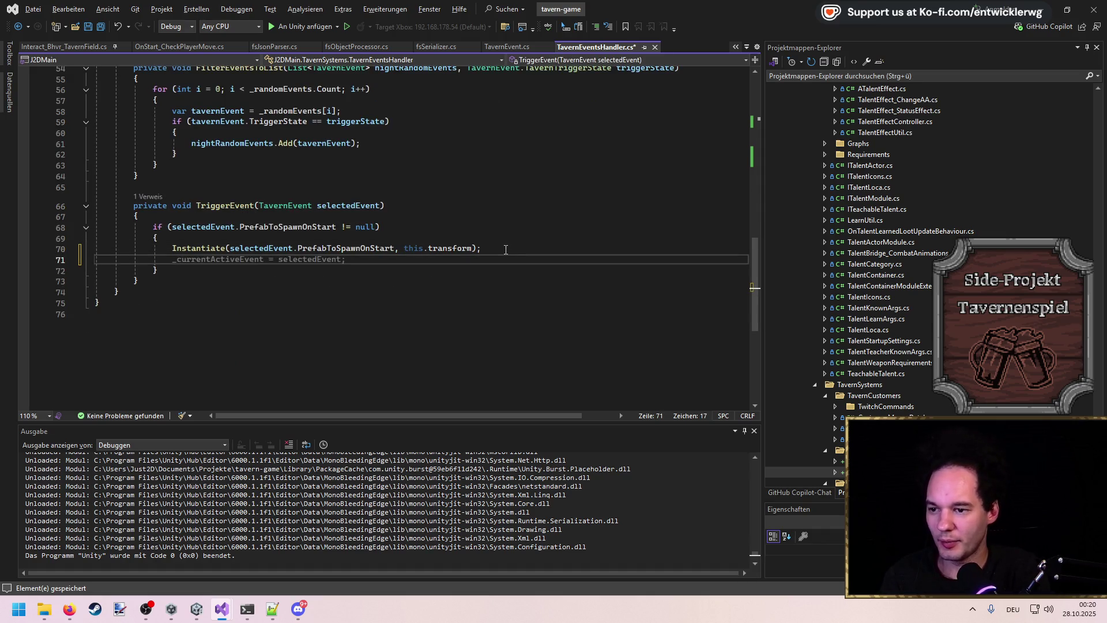
pyautogui.write('_cu')
pyautogui.press('Tab')
pyautogui.press('Return')
pyautogui.write('_cur')
pyautogui.press('Tab')
pyautogui.write('.EndCondition.')
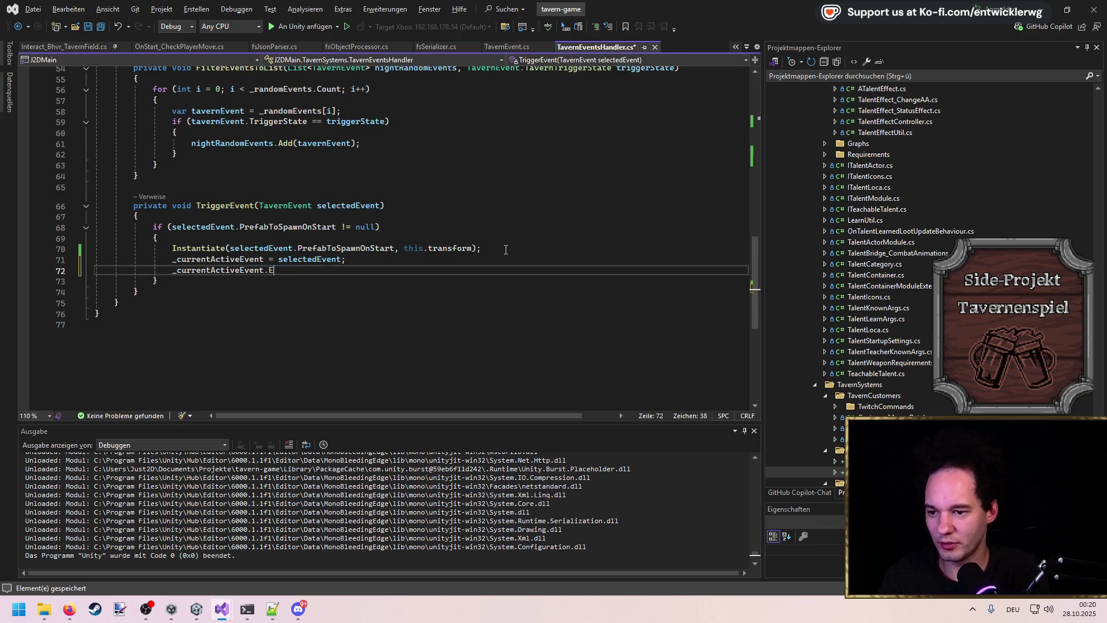
pyautogui.write('Add')
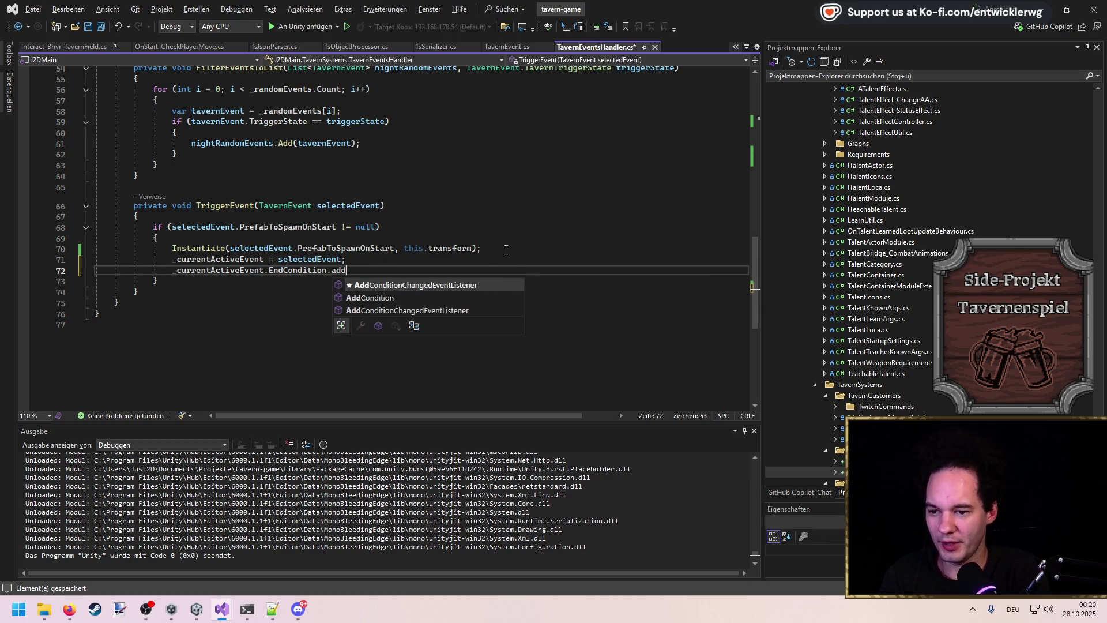
pyautogui.press('Tab')
pyautogui.press('Tab')
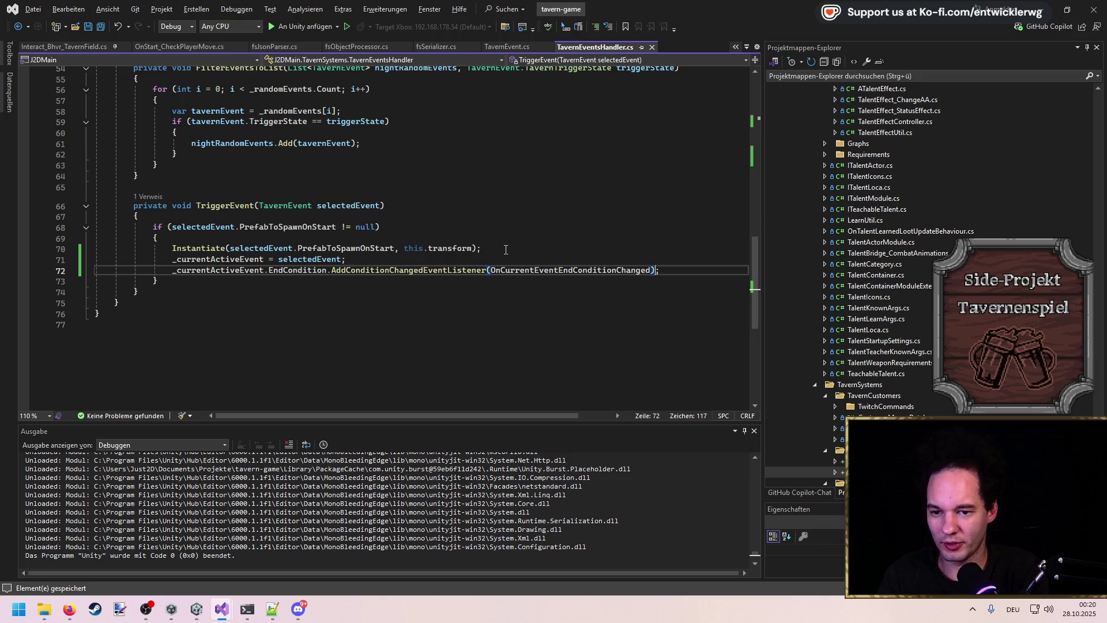
pyautogui.press('Left')
pyautogui.press('Left')
pyautogui.hotkey('ctrl', '.')
pyautogui.press('Return')
# Step: Fill the handler's if (arg0) block with EndEvent, listener removal and null reset, then save
pyautogui.tripleClick(330, 343)
pyautogui.write('if(')
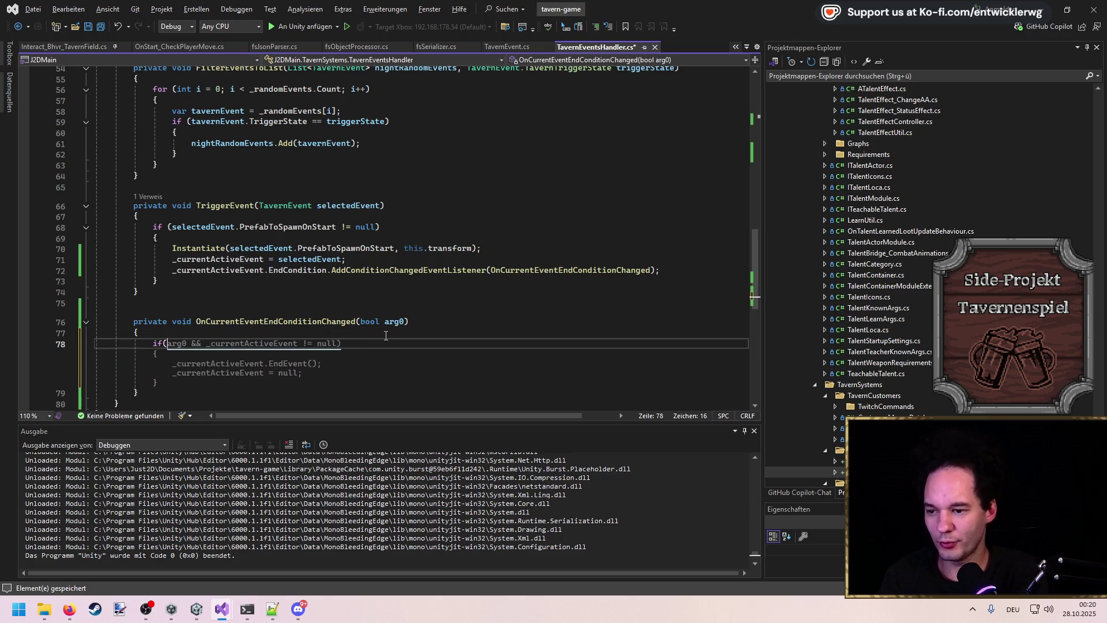
pyautogui.write('arg0 &&')
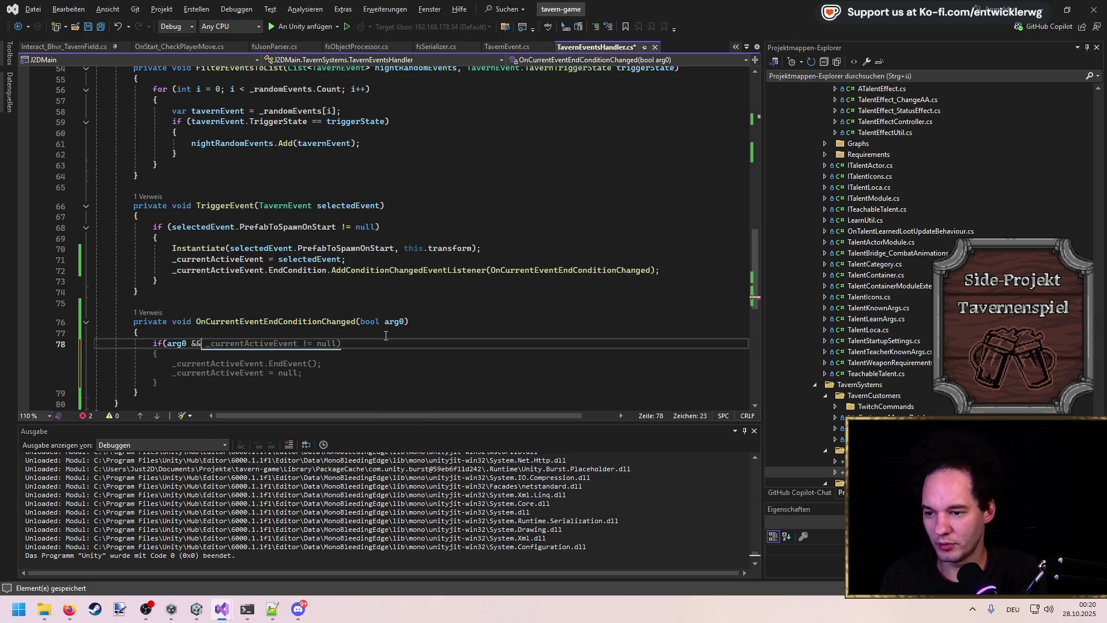
pyautogui.press('Tab')
pyautogui.press('Up')
pyautogui.press('Up')
pyautogui.press('Home')
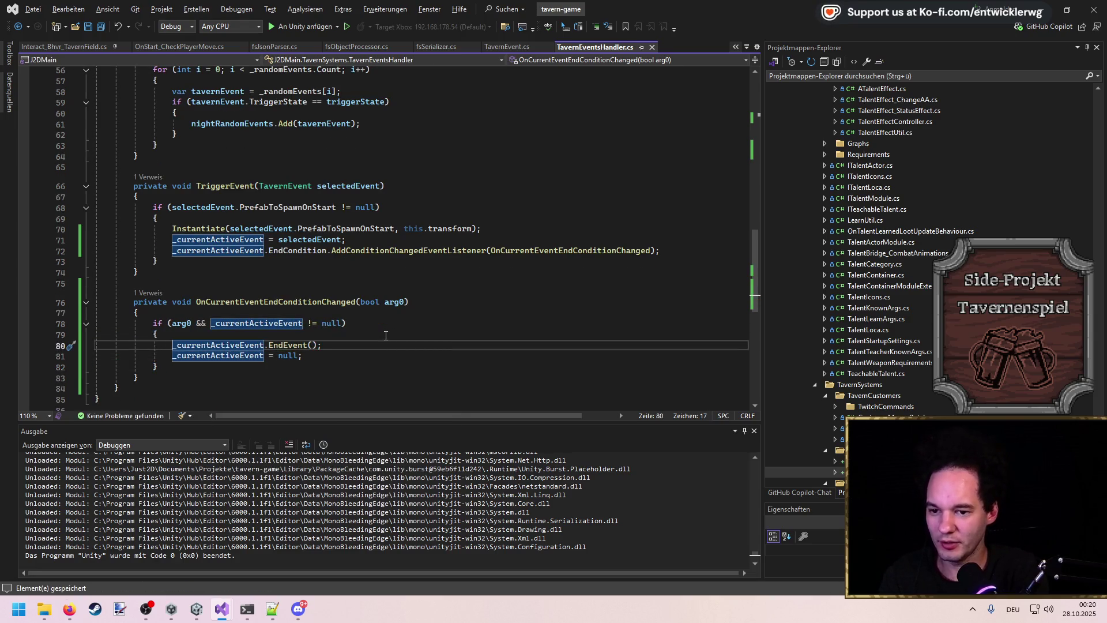
pyautogui.press('End')
pyautogui.press('Return')
pyautogui.write('c')
pyautogui.press('Tab')
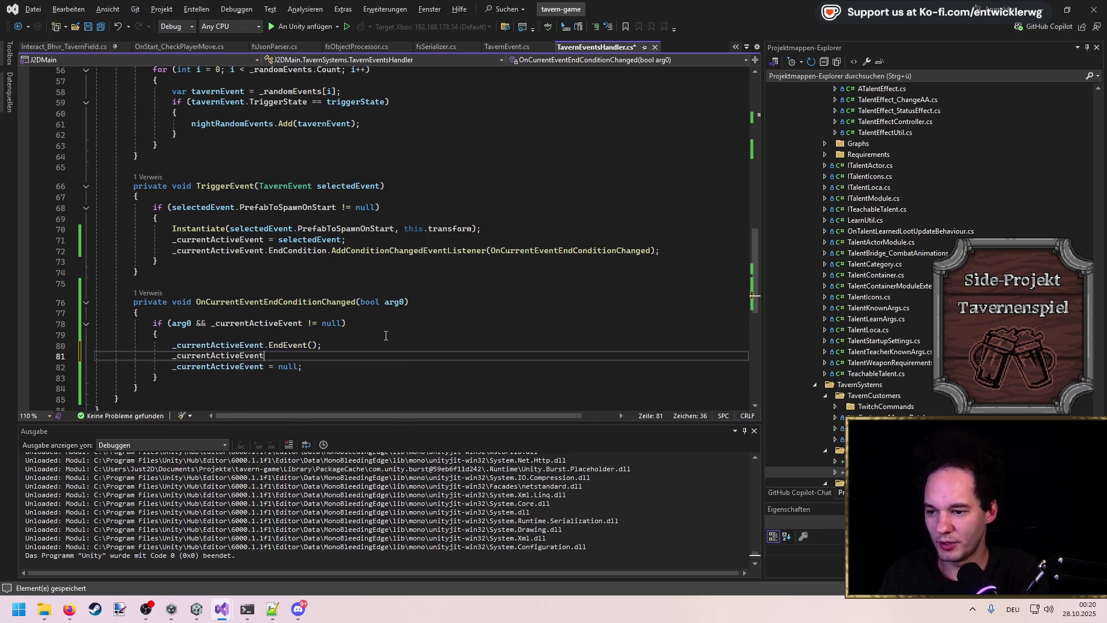
pyautogui.press('Tab')
pyautogui.hotkey('ctrl', 's')
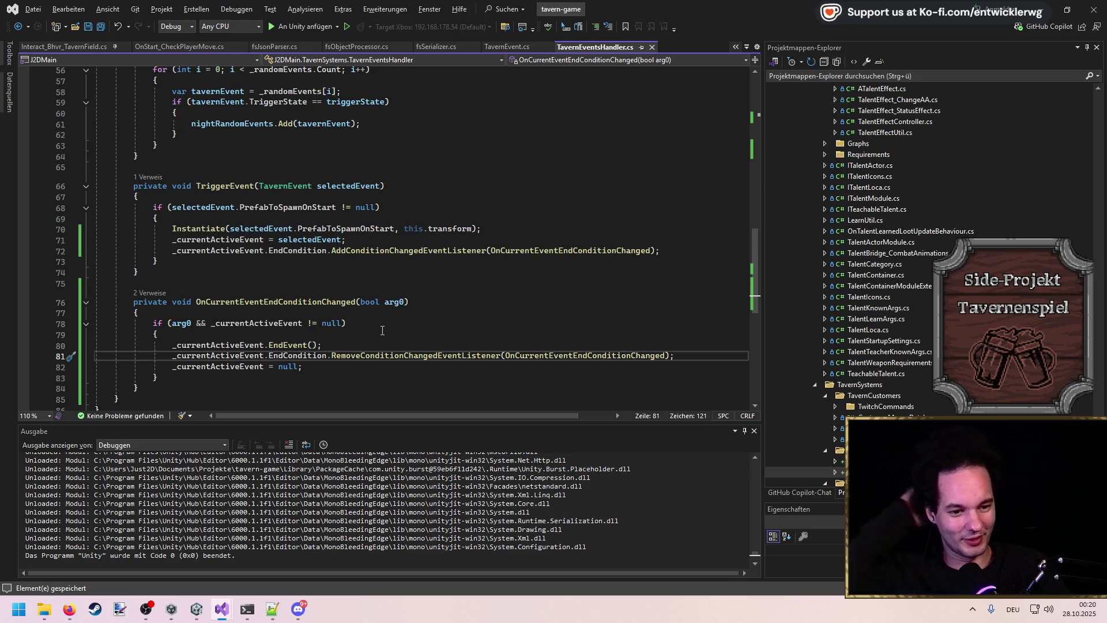
pyautogui.click(365, 338)
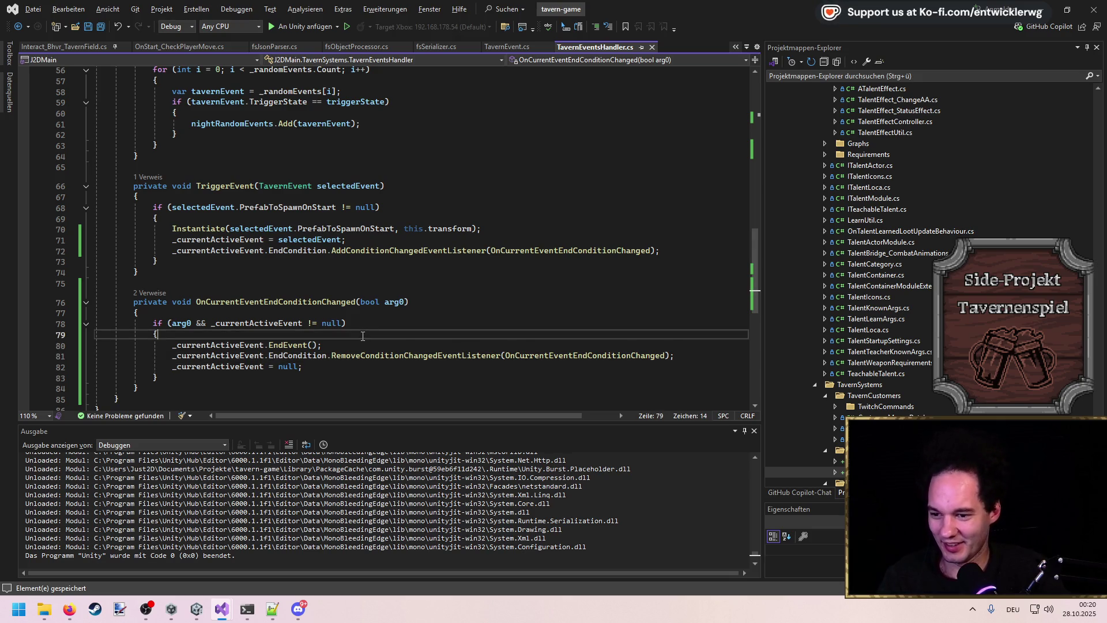
pyautogui.scroll(15, 363, 336)
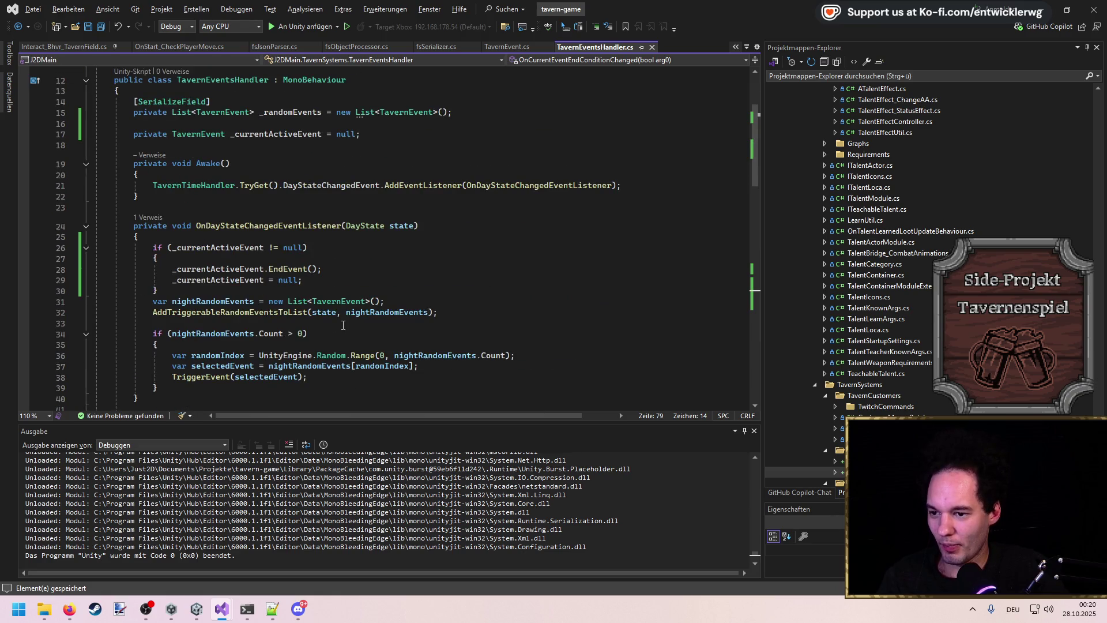
# Step: Add RemoveConditionChangedEventListener on _currentActiveEvent.EndCondition atop the day-state if-block, save, and jump to the handler
pyautogui.click(310, 259)
pyautogui.press('Return')
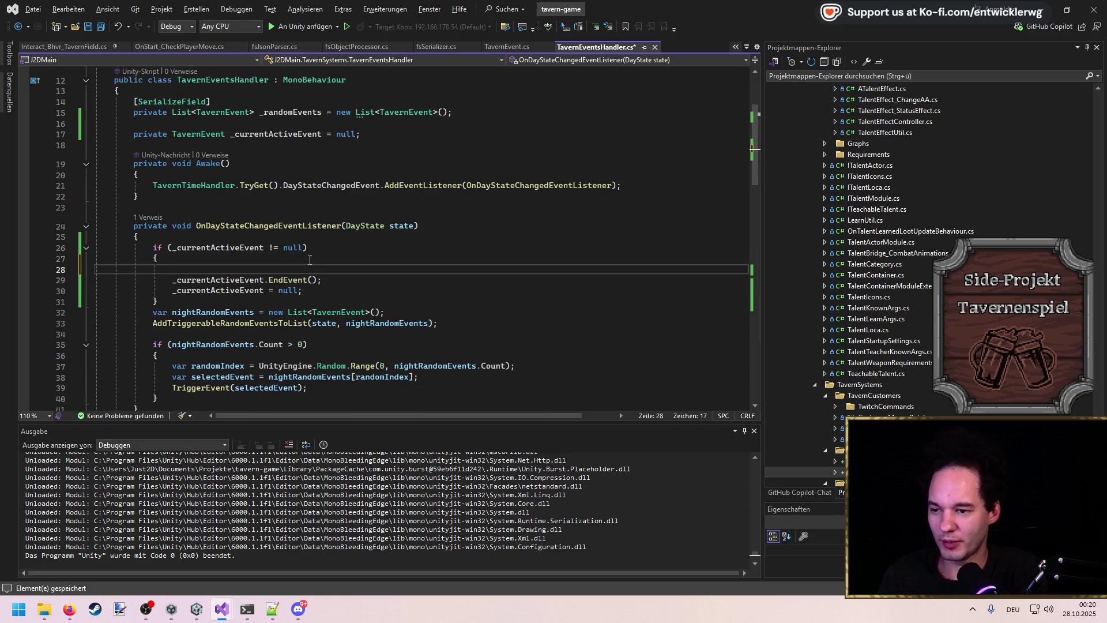
pyautogui.write('_currentActiveEvent.end')
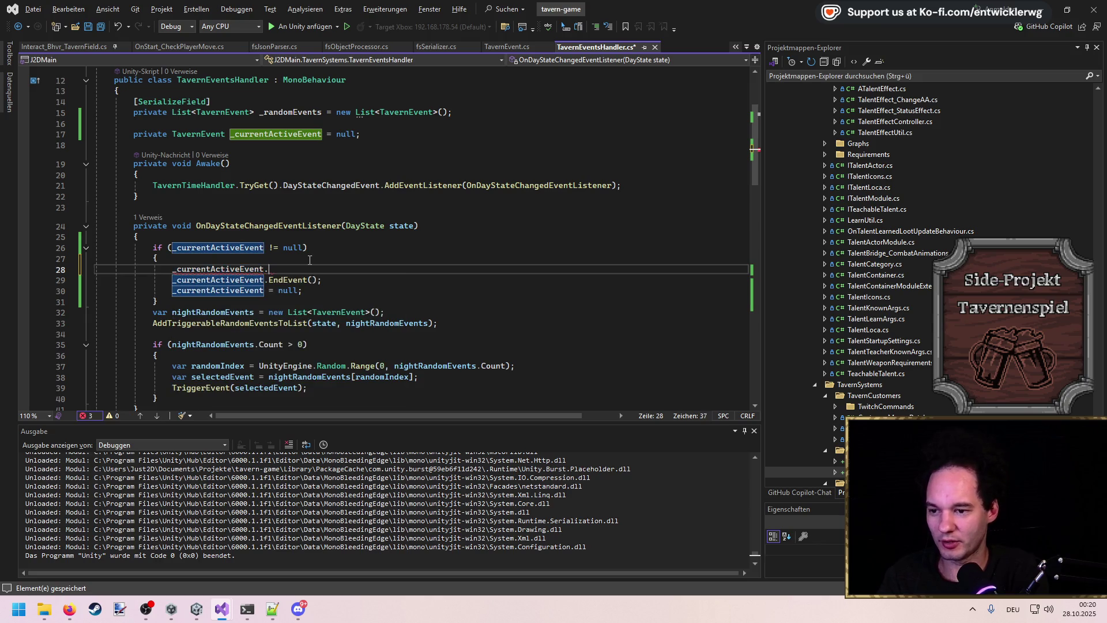
pyautogui.press('Down')
pyautogui.press('Tab')
pyautogui.press('Tab')
pyautogui.hotkey('ctrl', 's')
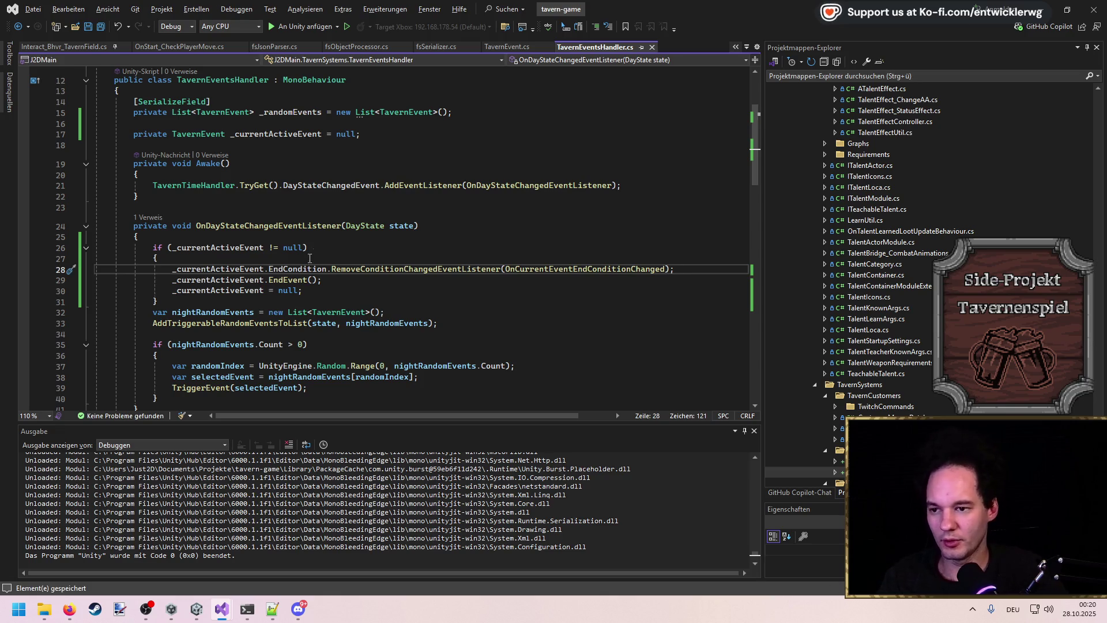
pyautogui.press('F12')
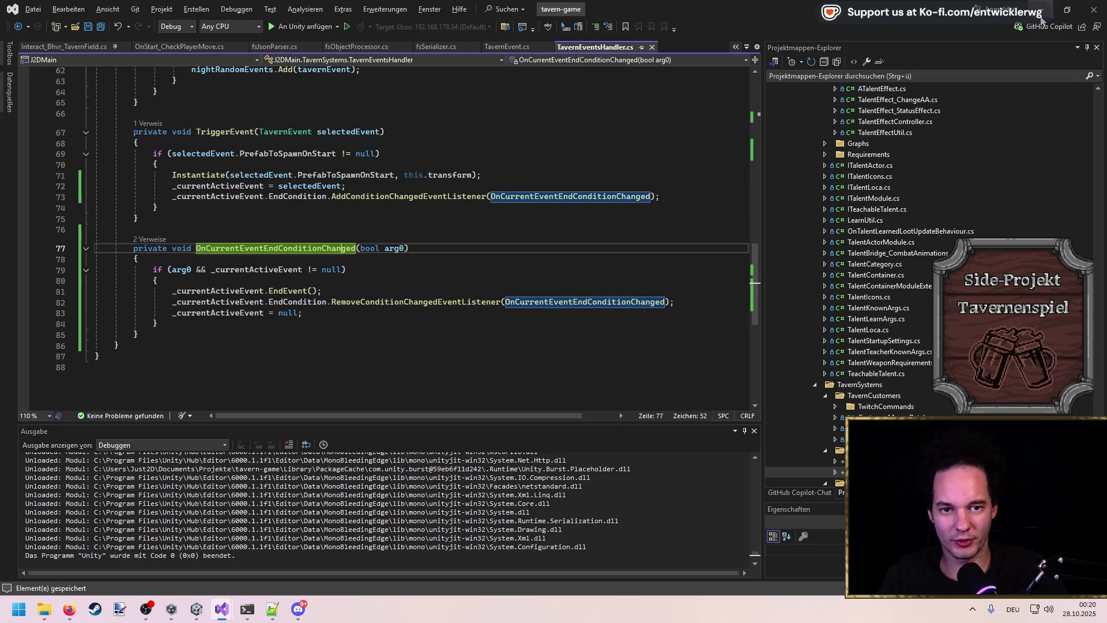
pyautogui.click(1043, 11)
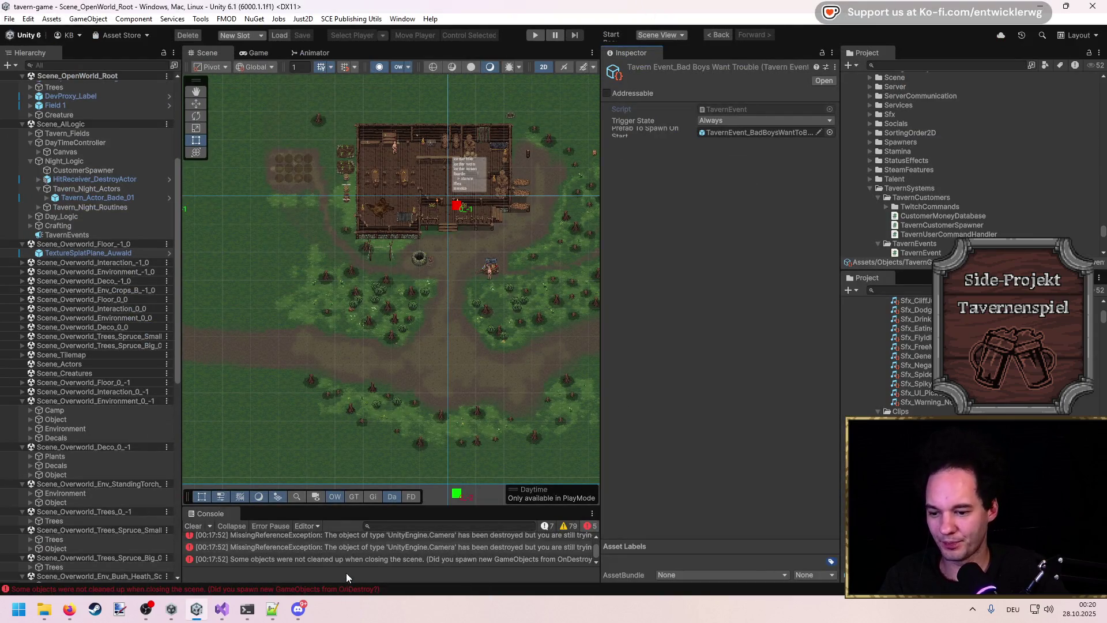
# Step: Review the EndEvent placeholder in TavernEvent.cs, leaving its body unchanged
pyautogui.click(728, 109)
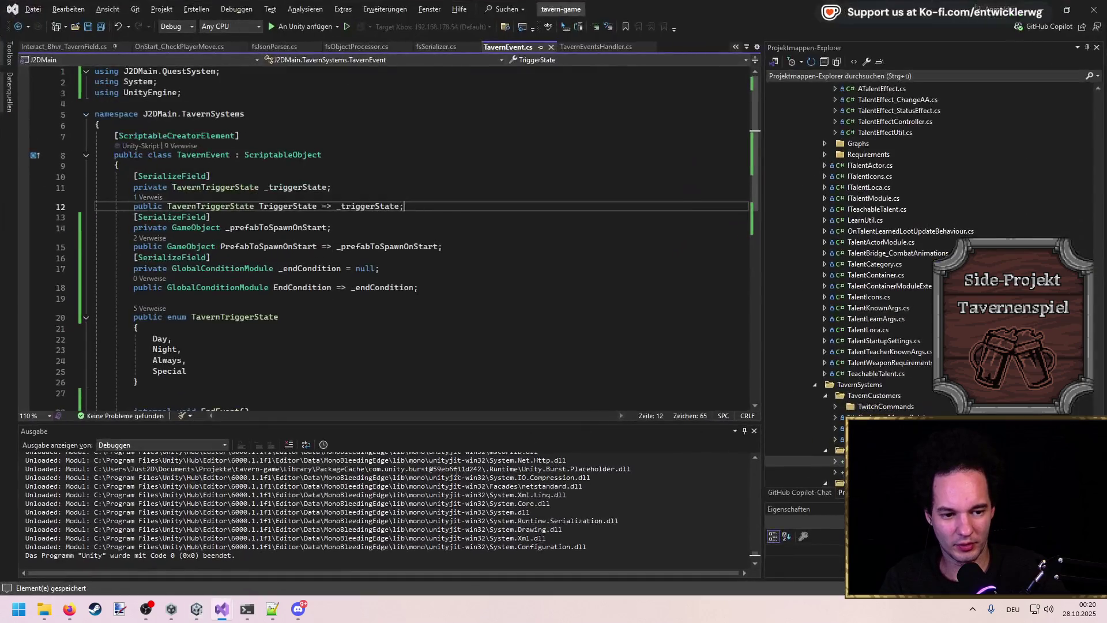
pyautogui.scroll(-4, 207, 309)
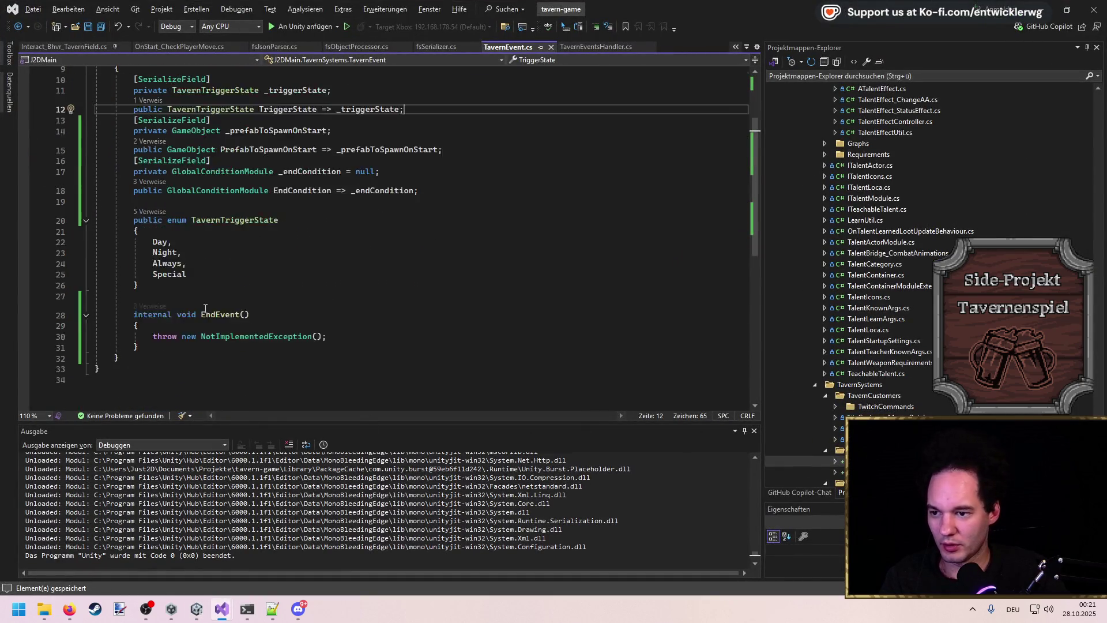
pyautogui.moveTo(350, 304); pyautogui.dragTo(335, 284)
pyautogui.press('BackSpace')
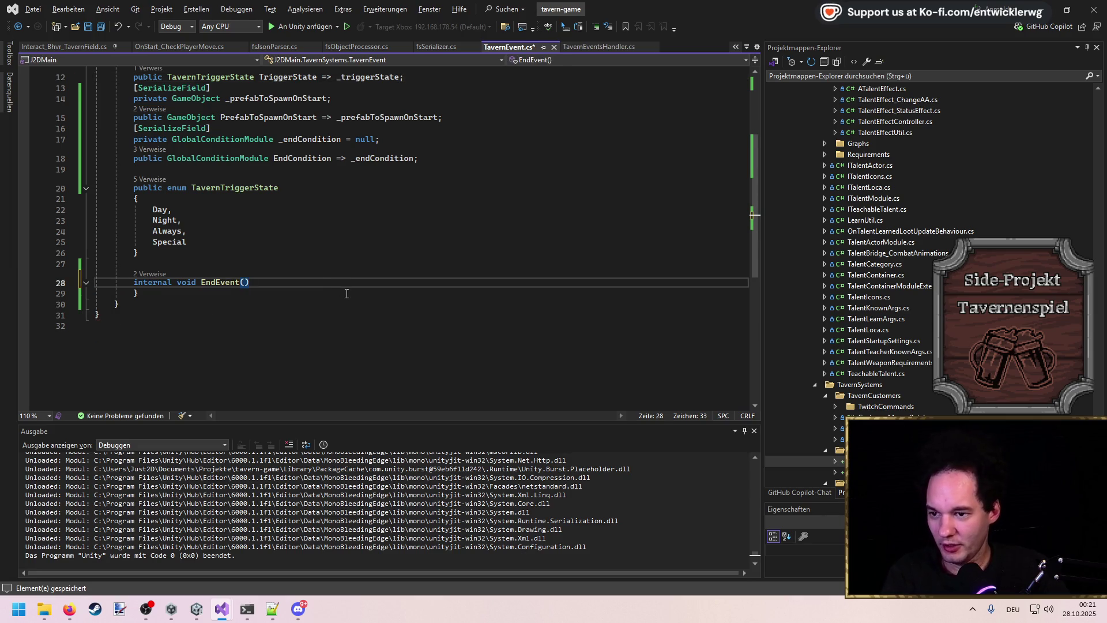
pyautogui.hotkey('ctrl', 'z')
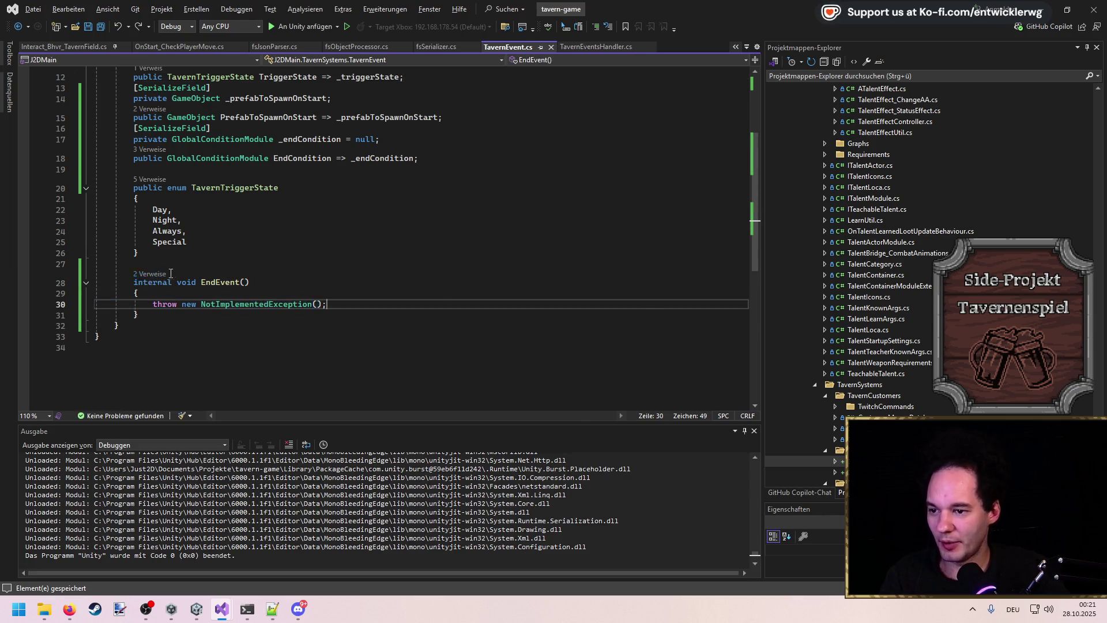
# Step: In TriggerEvent, store the Instantiate result in 'var instance =' and save
pyautogui.hotkey('ctrl', '-')
pyautogui.click(174, 171)
pyautogui.write('var intsance')
pyautogui.press('BackSpace')
pyautogui.press('BackSpace')
pyautogui.press('BackSpace')
pyautogui.write('stance =')
pyautogui.hotkey('ctrl', 's')
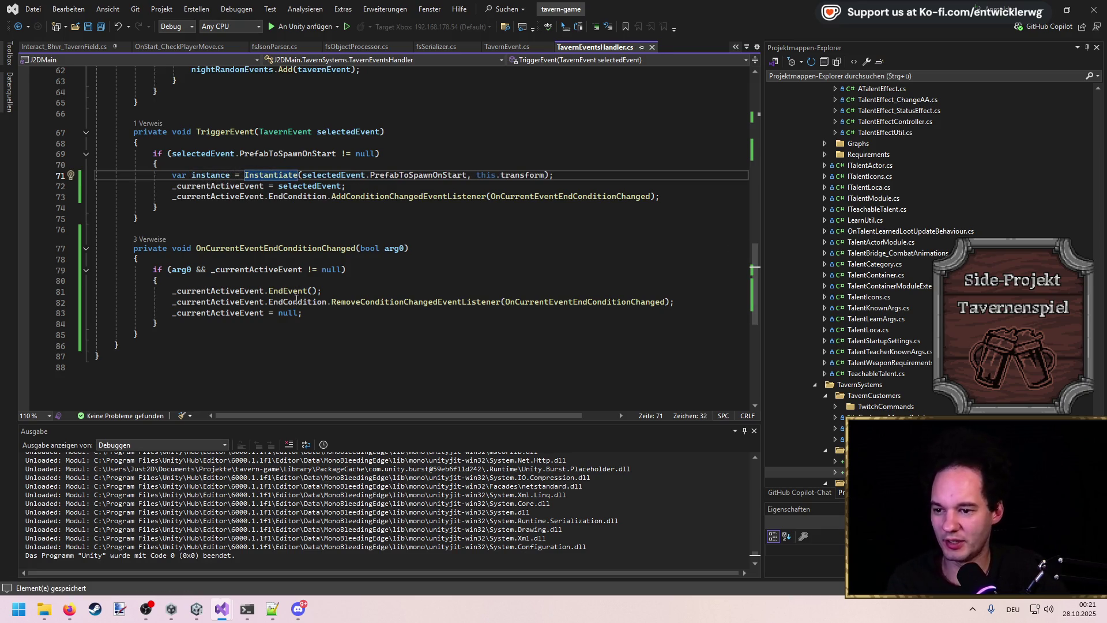
# Step: Delete the EndEvent method from TavernEvent and remove both EndEvent calls in the handler
pyautogui.click(288, 295)
pyautogui.press('F12')
pyautogui.moveTo(141, 270); pyautogui.dragTo(44, 221)
pyautogui.press('BackSpace')
pyautogui.press('BackSpace')
pyautogui.hotkey('ctrl', '-')
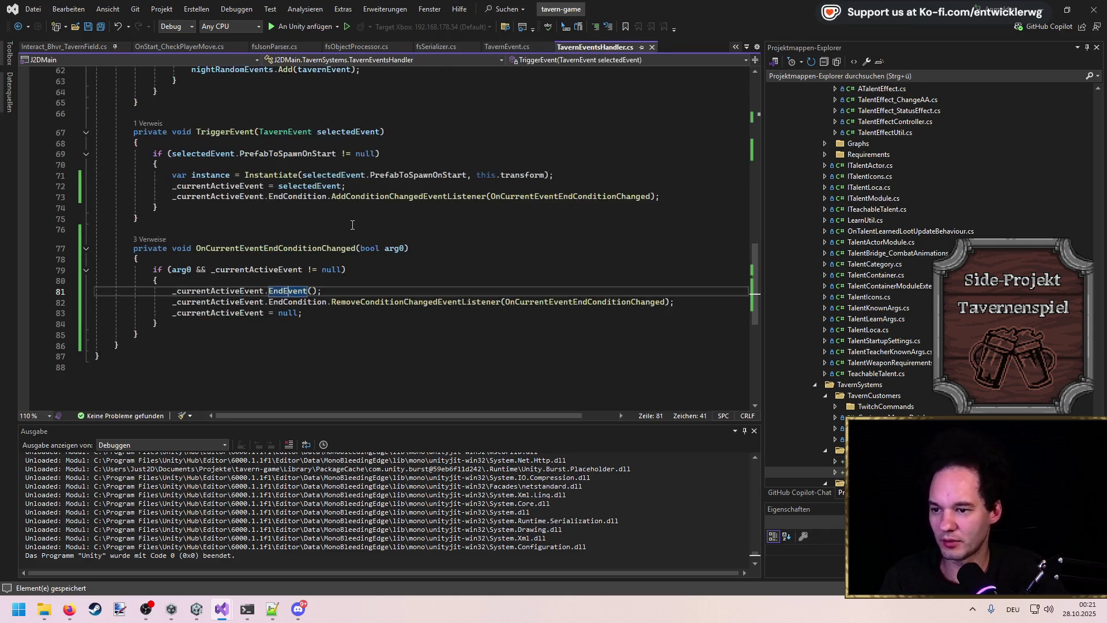
pyautogui.moveTo(337, 291); pyautogui.dragTo(335, 284)
pyautogui.press('BackSpace')
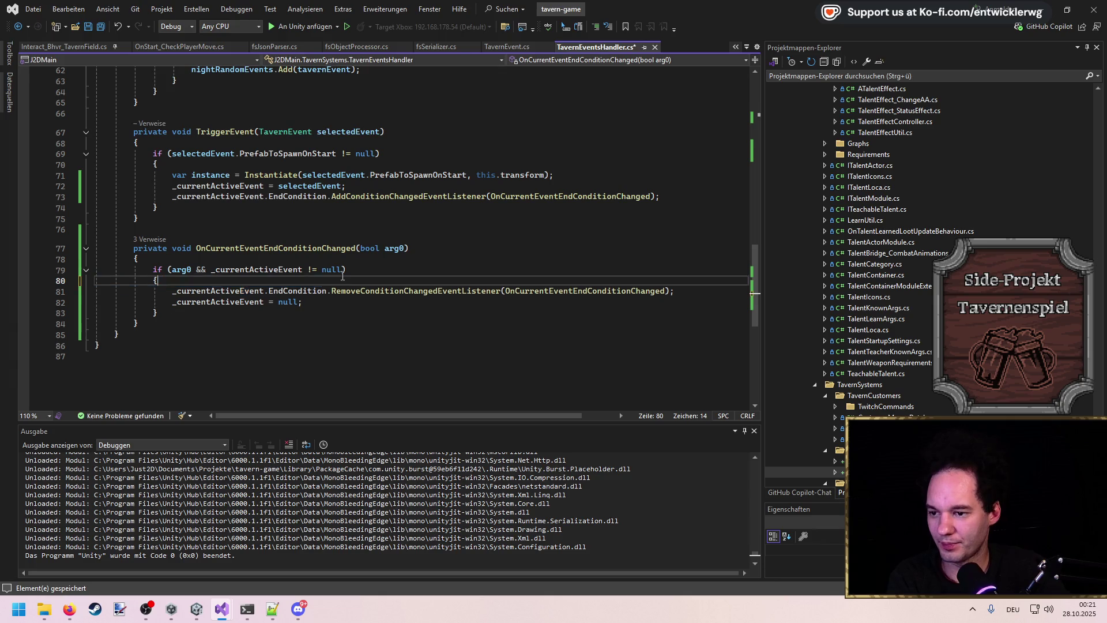
pyautogui.scroll(20, 337, 280)
pyautogui.moveTo(328, 374); pyautogui.dragTo(675, 366)
pyautogui.press('BackSpace')
# Step: Add a 'private GameObject _tavernEventInstance = null' field below the current-event field and save
pyautogui.click(388, 232)
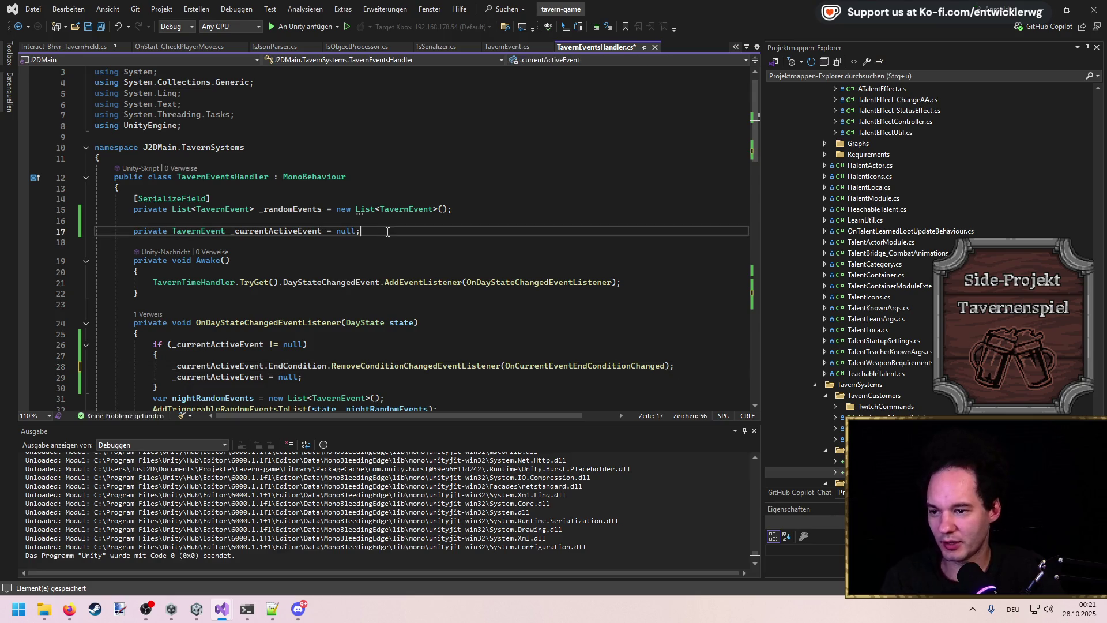
pyautogui.press('Return')
pyautogui.write('private GameObject _tavern')
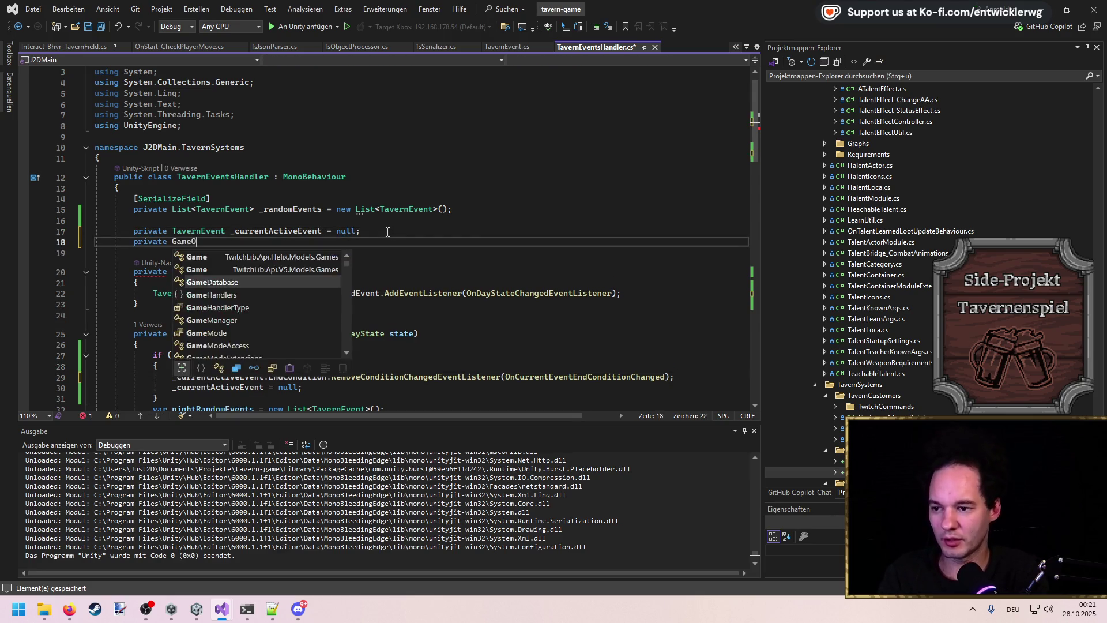
pyautogui.write('EventInstance =')
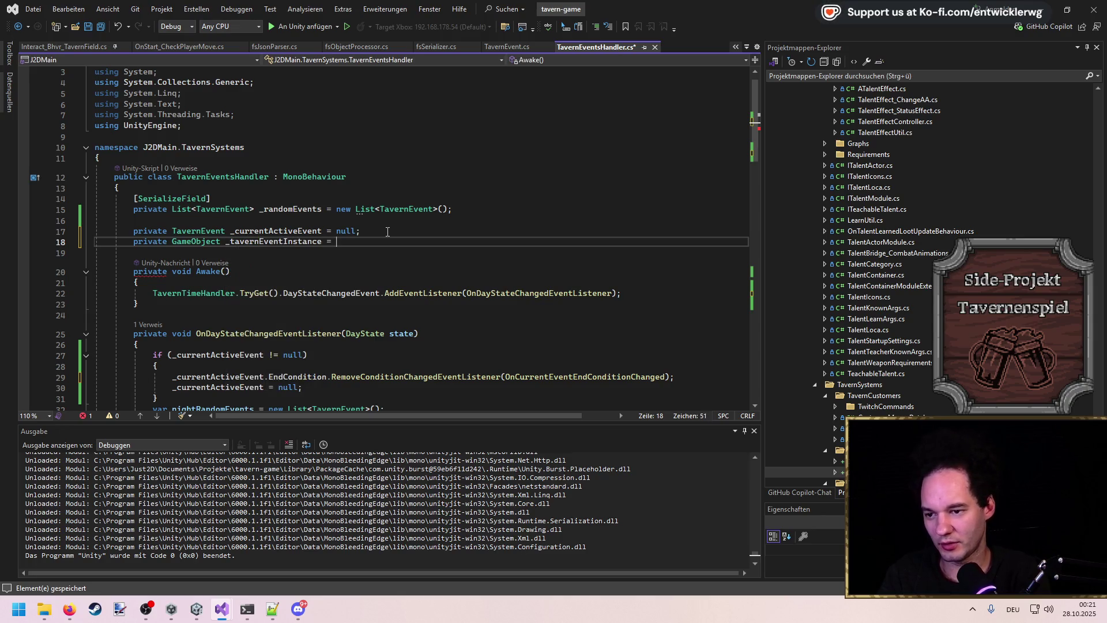
pyautogui.press('Tab')
pyautogui.hotkey('ctrl', 's')
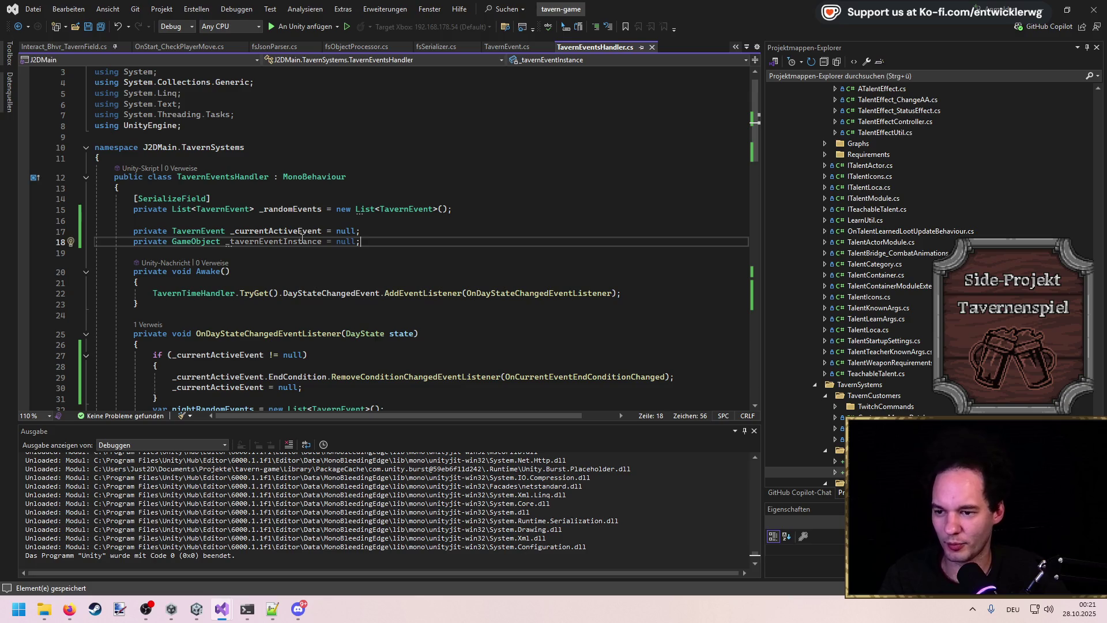
pyautogui.moveTo(360, 241); pyautogui.dragTo(48, 235)
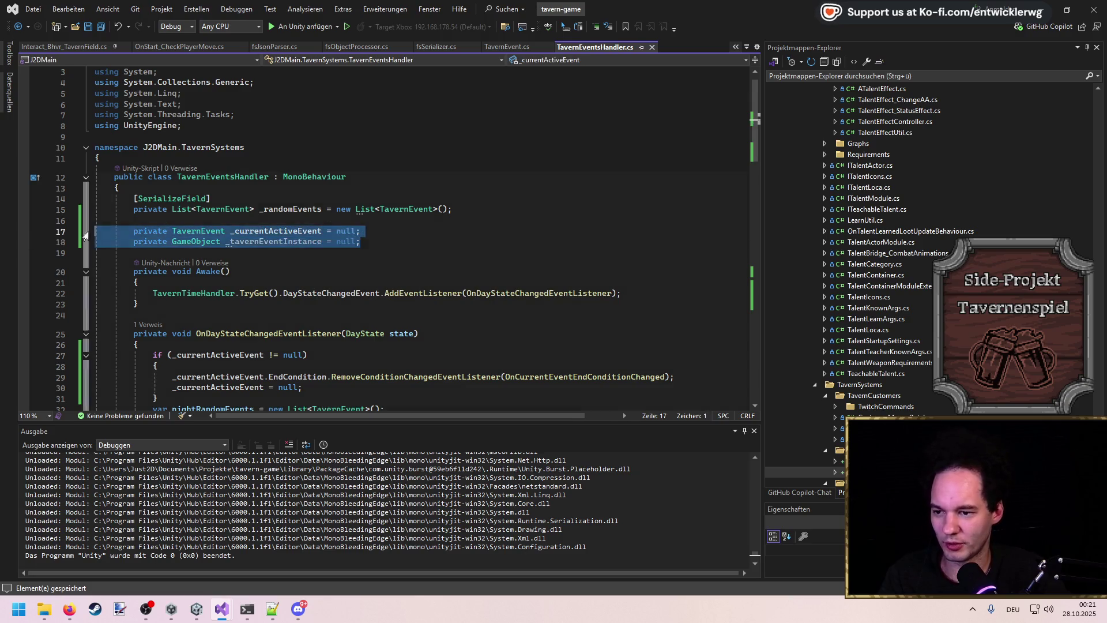
pyautogui.click(322, 241)
pyautogui.scroll(-2, 350, 327)
# Step: In the day-change cleanup block, add Destroy(_tavernEventInstance); and _tavernEventInstance = null; then save
pyautogui.click(339, 301)
pyautogui.press('Down')
pyautogui.press('End')
pyautogui.press('Return')
pyautogui.write('Game')
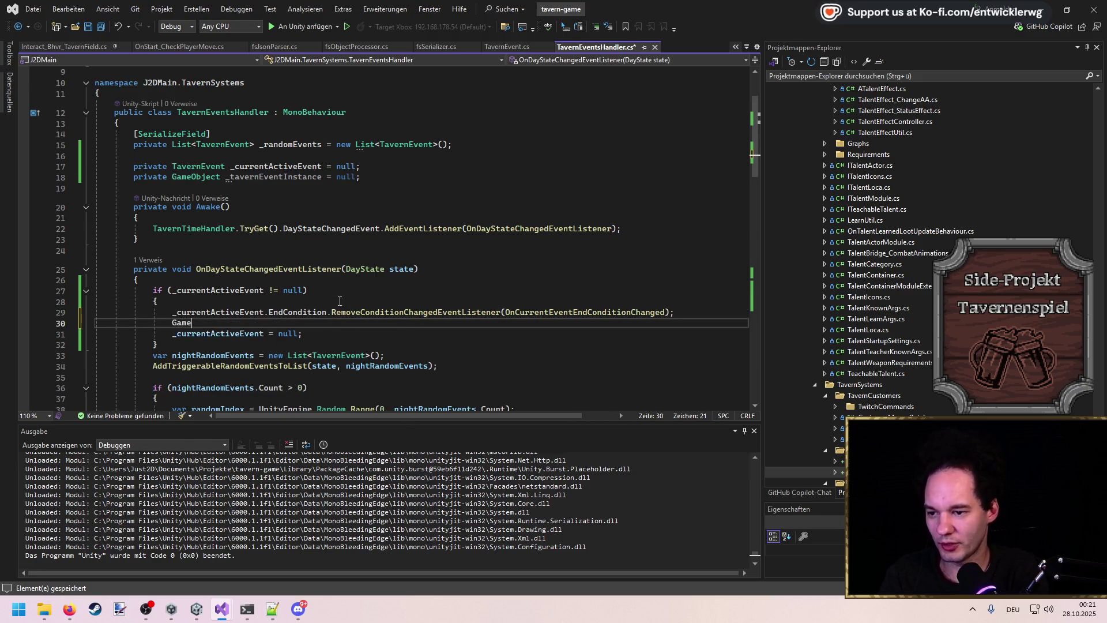
pyautogui.write('Obj')
pyautogui.press('BackSpace')
pyautogui.press('BackSpace')
pyautogui.press('BackSpace')
pyautogui.write('Destroy')
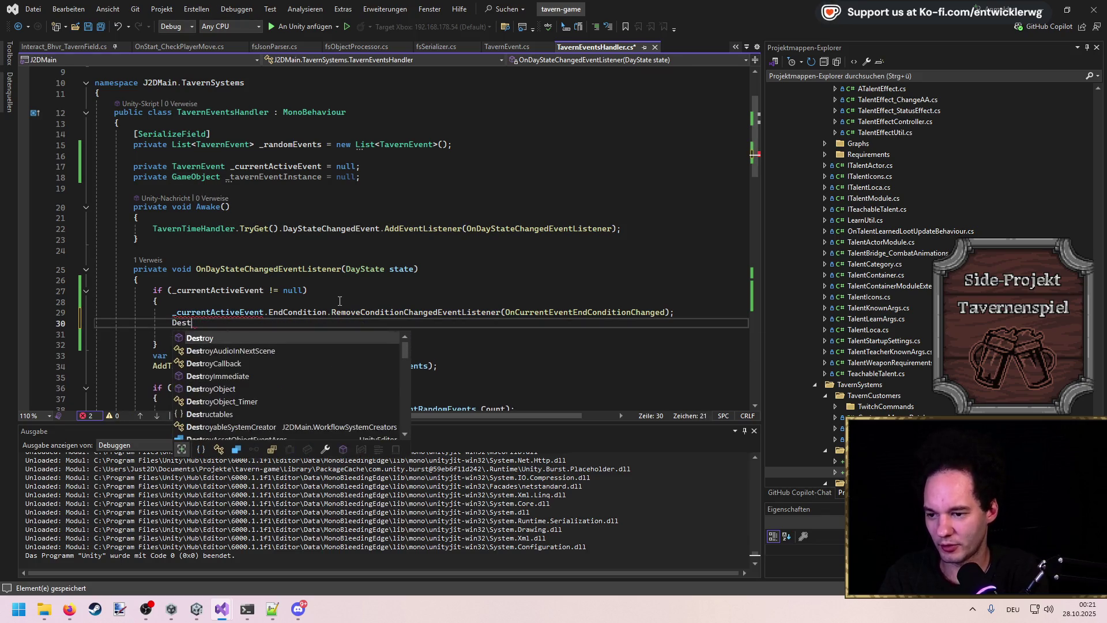
pyautogui.press('Escape')
pyautogui.press('Tab')
pyautogui.hotkey('ctrl', 's')
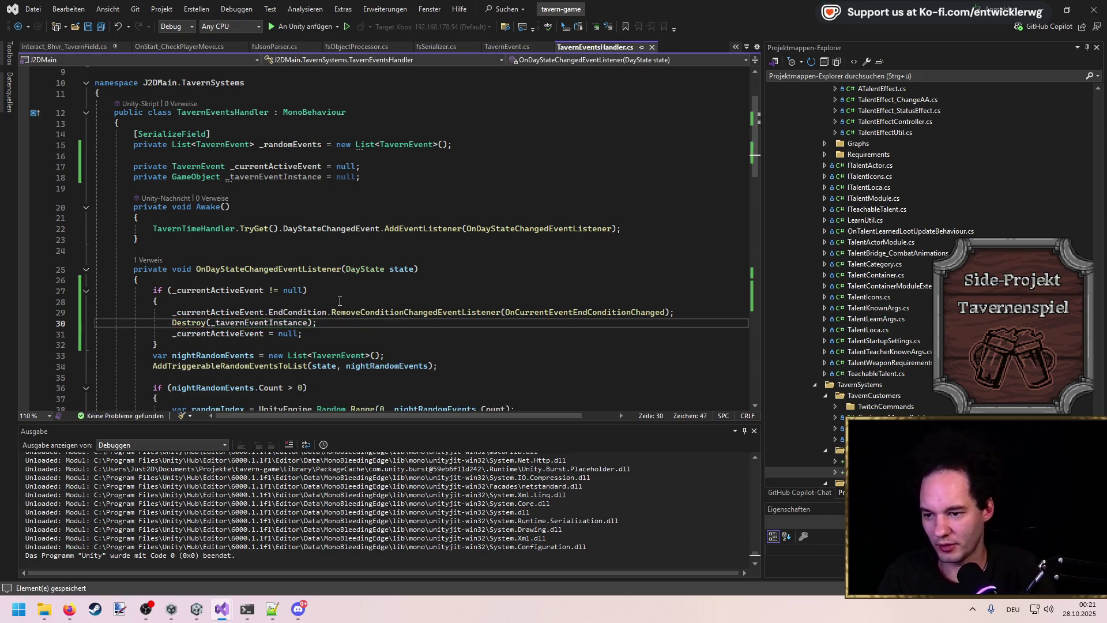
pyautogui.scroll(-15, 385, 320)
pyautogui.scroll(13, 386, 320)
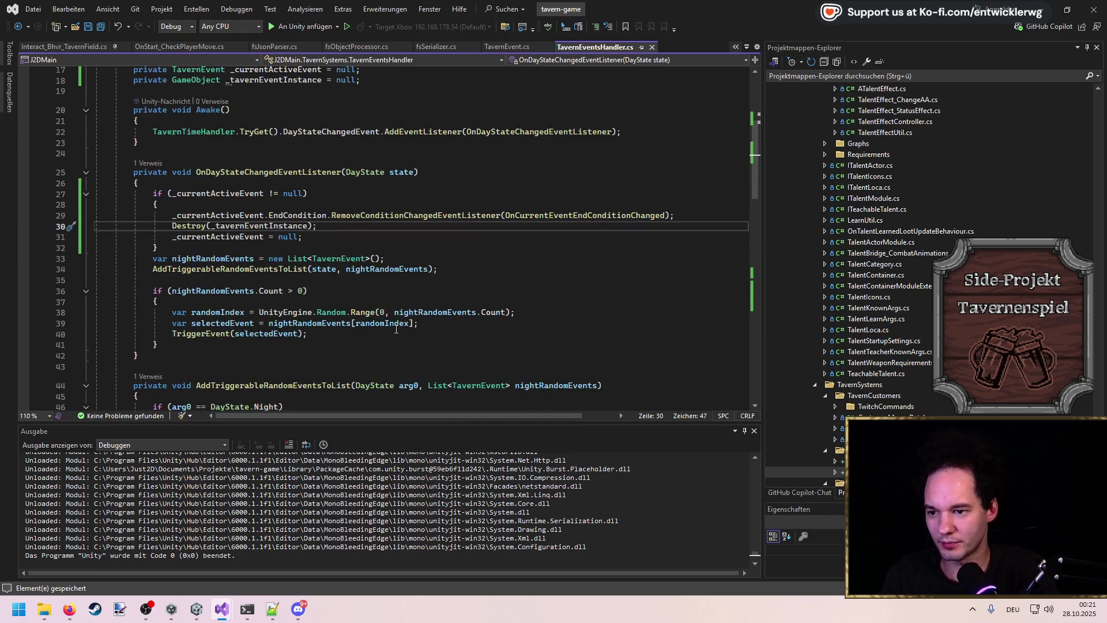
pyautogui.press('Return')
pyautogui.write('_tavernEventInstance = nu')
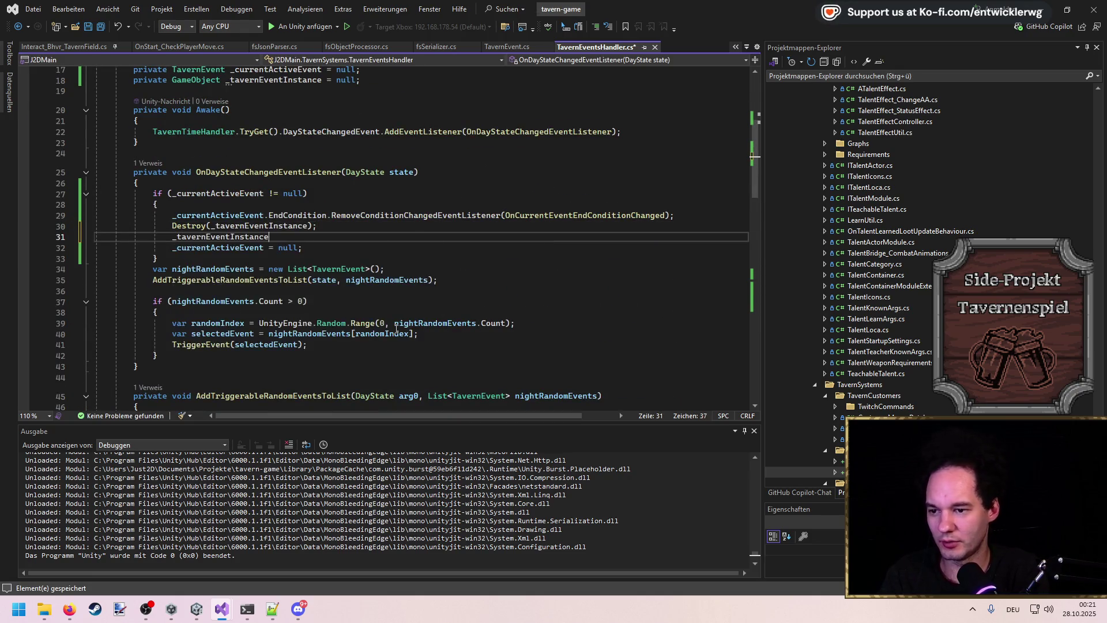
pyautogui.write('ll;')
pyautogui.hotkey('ctrl', 's')
pyautogui.scroll(-18, 359, 271)
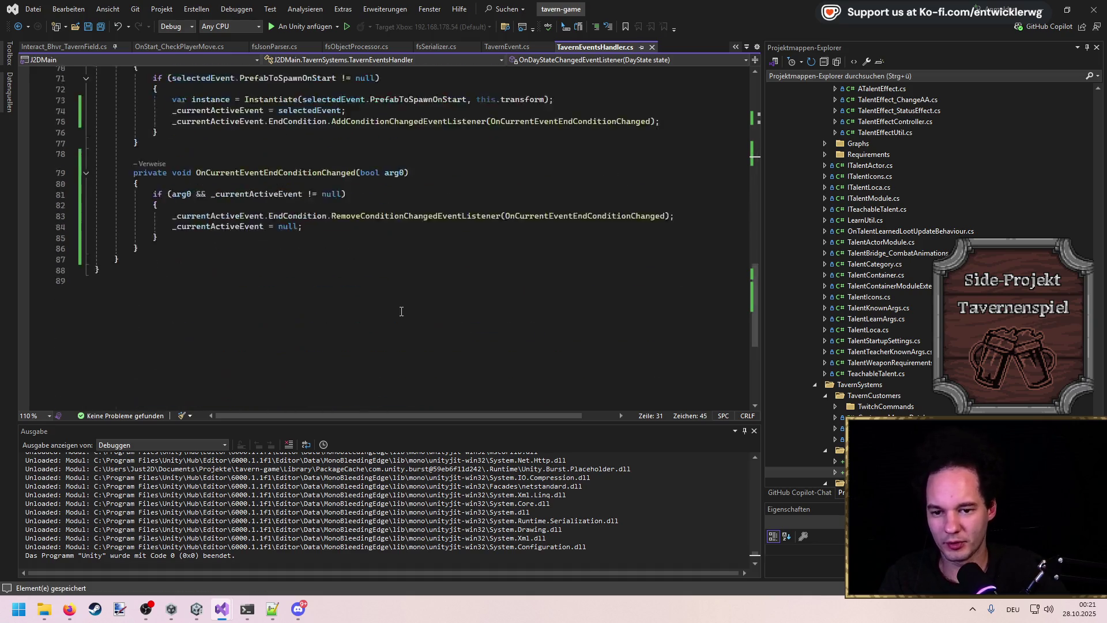
pyautogui.scroll(2, 335, 218)
# Step: Add the same Destroy and null reset to the end-condition handler, save, and switch to Unity
pyautogui.click(692, 249)
pyautogui.press('Return')
pyautogui.press('Tab')
pyautogui.press('Return')
pyautogui.press('Tab')
pyautogui.hotkey('ctrl', 's')
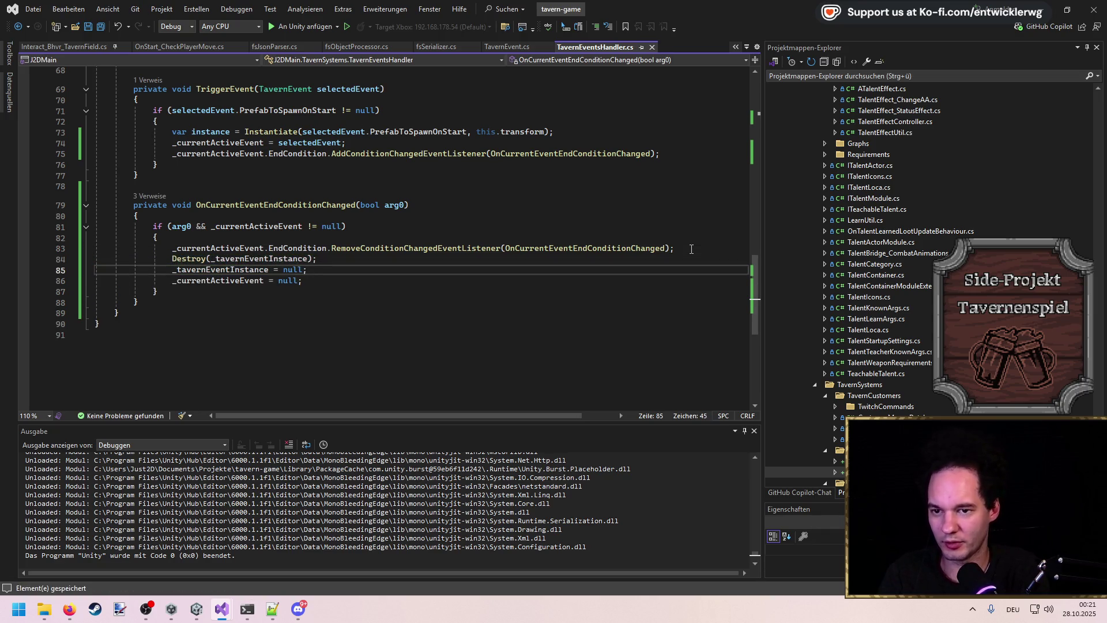
pyautogui.hotkey('alt', 'Tab')
# Step: Dismiss the Just2D welcome notice, let the scripts recompile, then return to Visual Studio
pyautogui.click(591, 325)
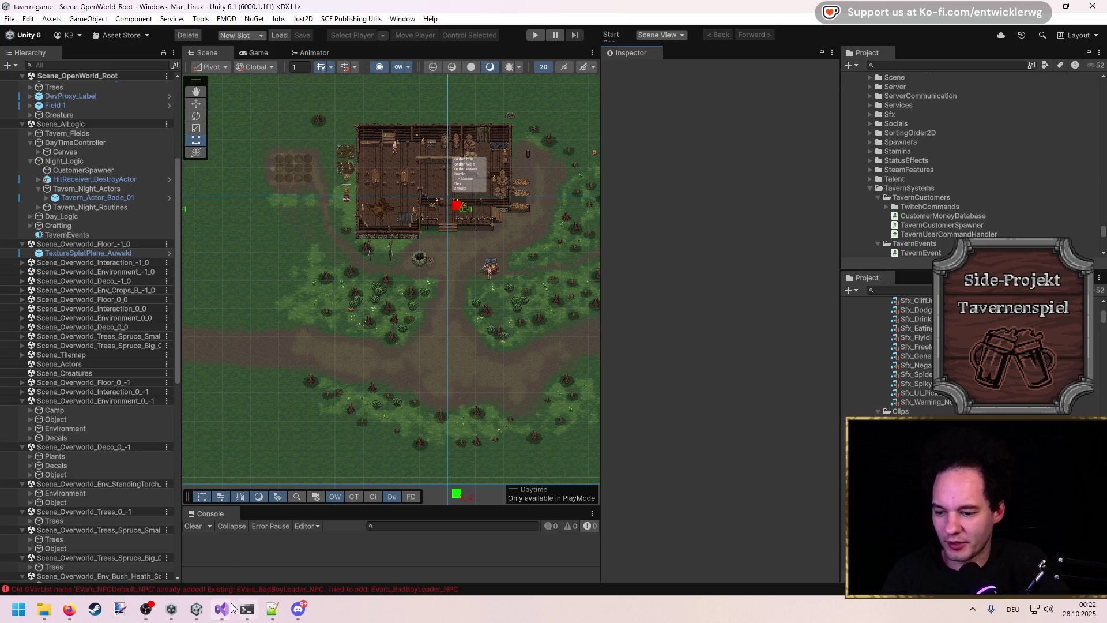
pyautogui.moveTo(222, 610)
pyautogui.click(355, 556)
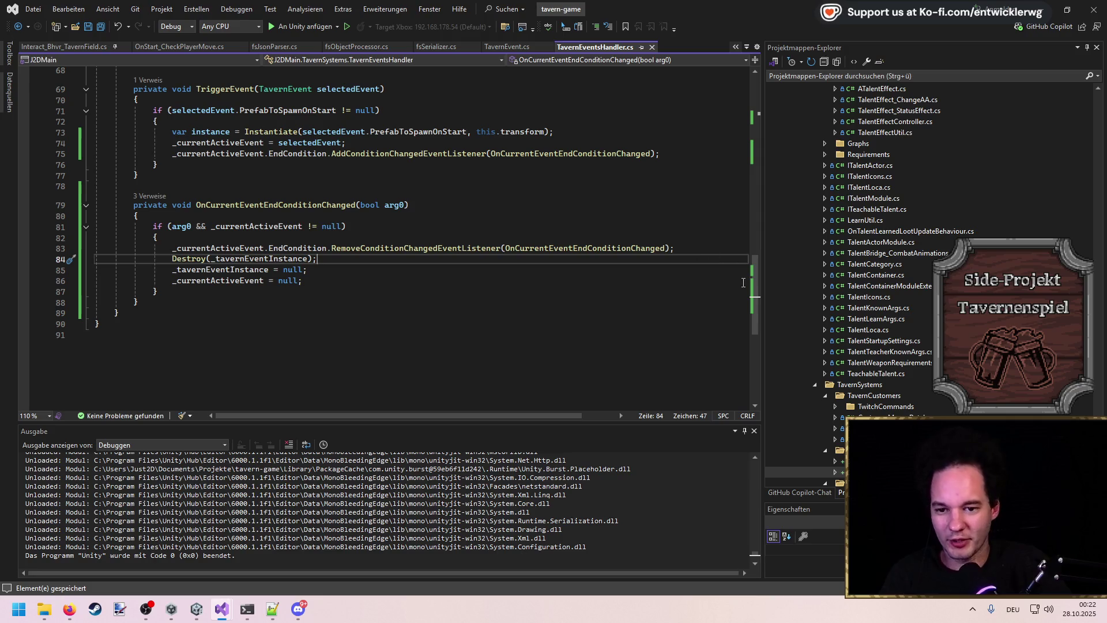
# Step: In TavernEvent.cs, add a [SerializeField] Vector2 _triggerAfterTime field below the existing serialized field
pyautogui.scroll(20, 743, 283)
pyautogui.click(304, 180)
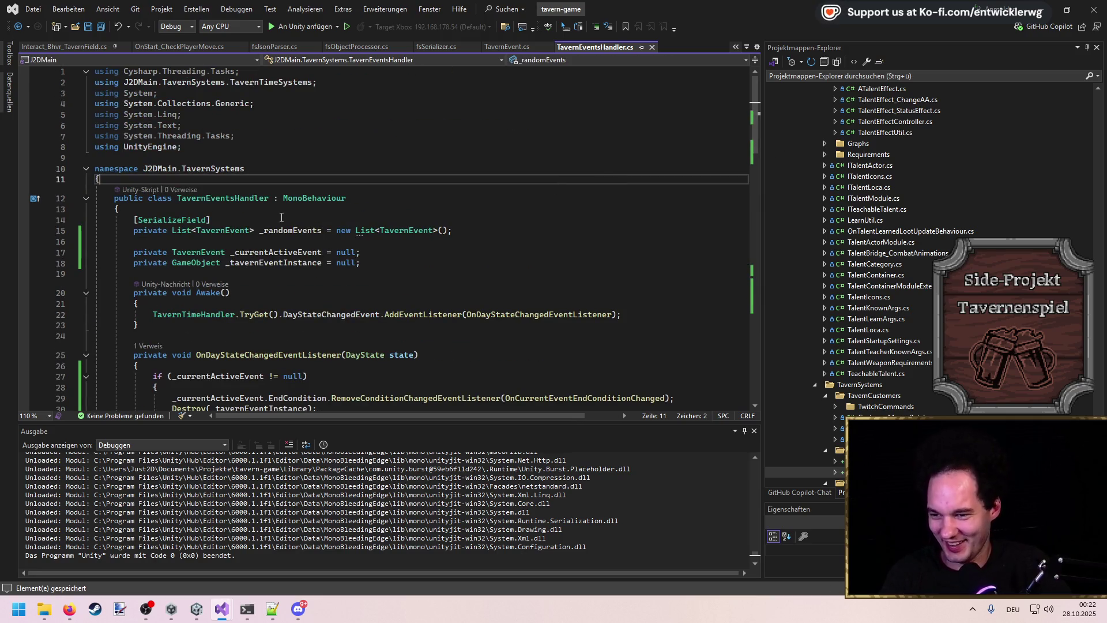
pyautogui.keyDown('ctrl'); pyautogui.click(247, 238); pyautogui.keyUp('ctrl')
pyautogui.click(252, 211)
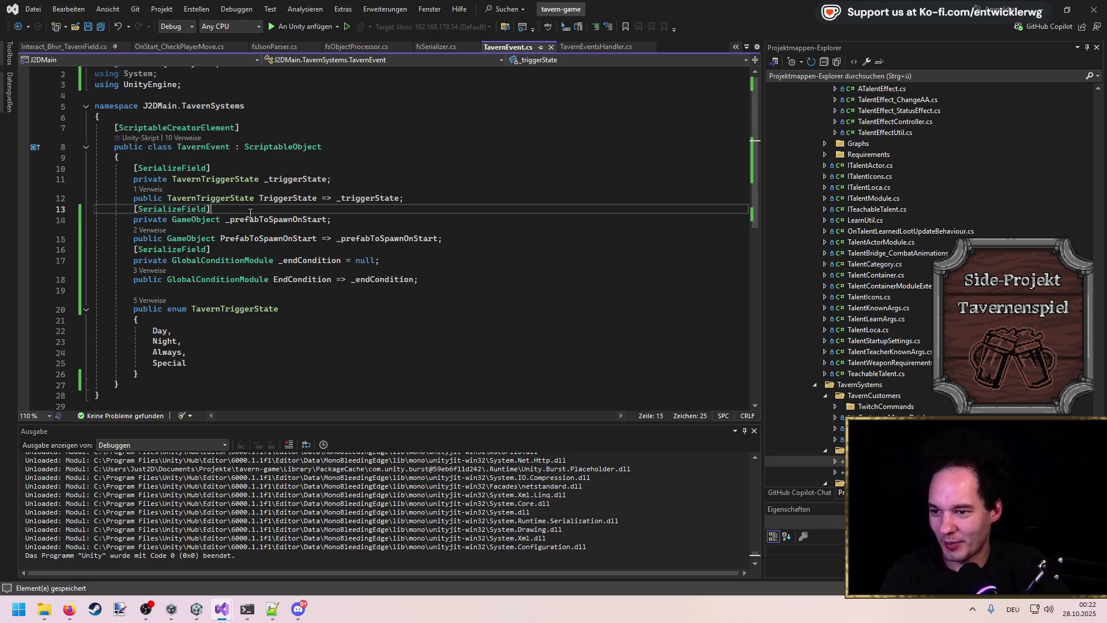
pyautogui.hotkey('ctrl', 'd')
pyautogui.press('Home')
pyautogui.press('Return')
pyautogui.press('Return')
pyautogui.write('float _triggerAfterT')
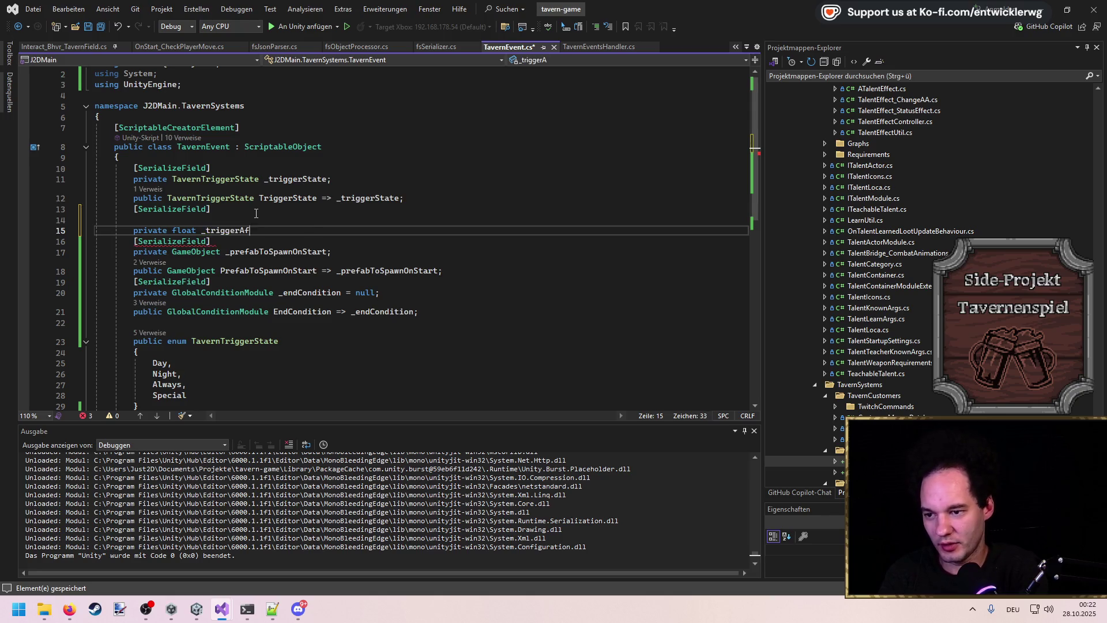
pyautogui.write('ime = 0f;')
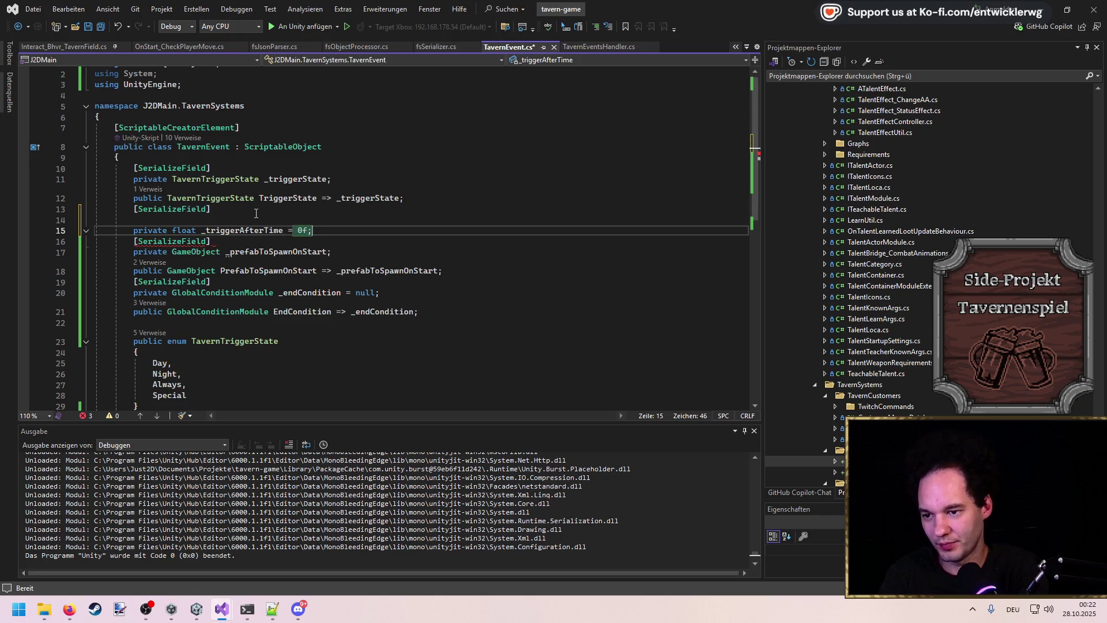
pyautogui.hotkey('ctrl', 'shift', 'Right')
pyautogui.write('Vector2')
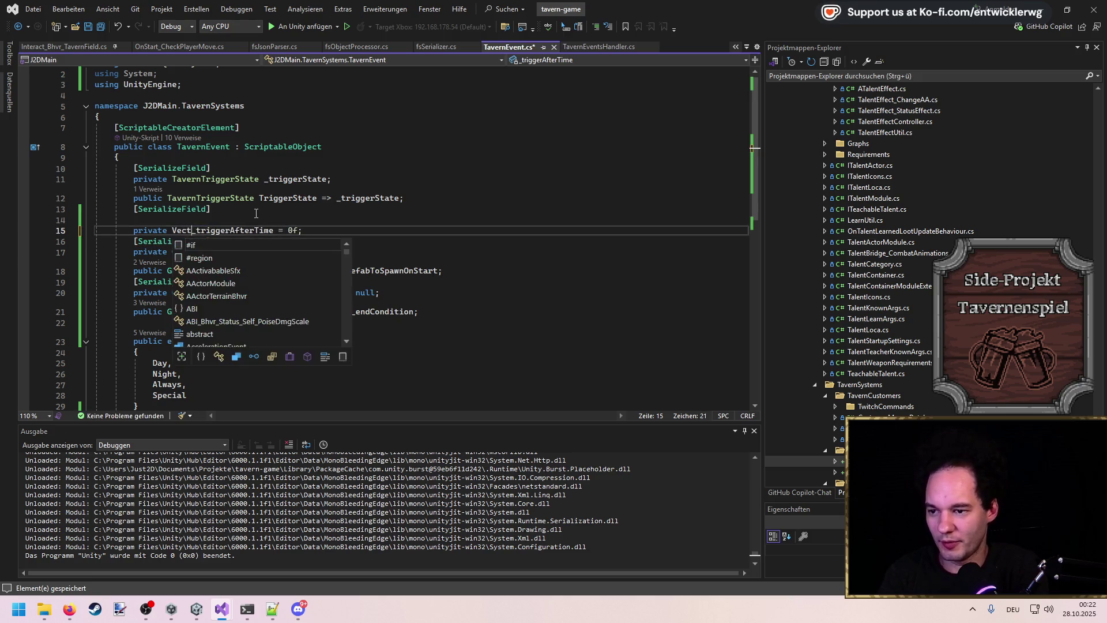
# Step: Remove the stray blank line, add the suggested TriggerAfterTime getter, and save TavernEvent
pyautogui.hotkey('ctrl', 's')
pyautogui.hotkey('ctrl', 'r')
pyautogui.hotkey('ctrl', 'r')
pyautogui.press('Up')
pyautogui.hotkey('ctrl', 'x')
pyautogui.press('End')
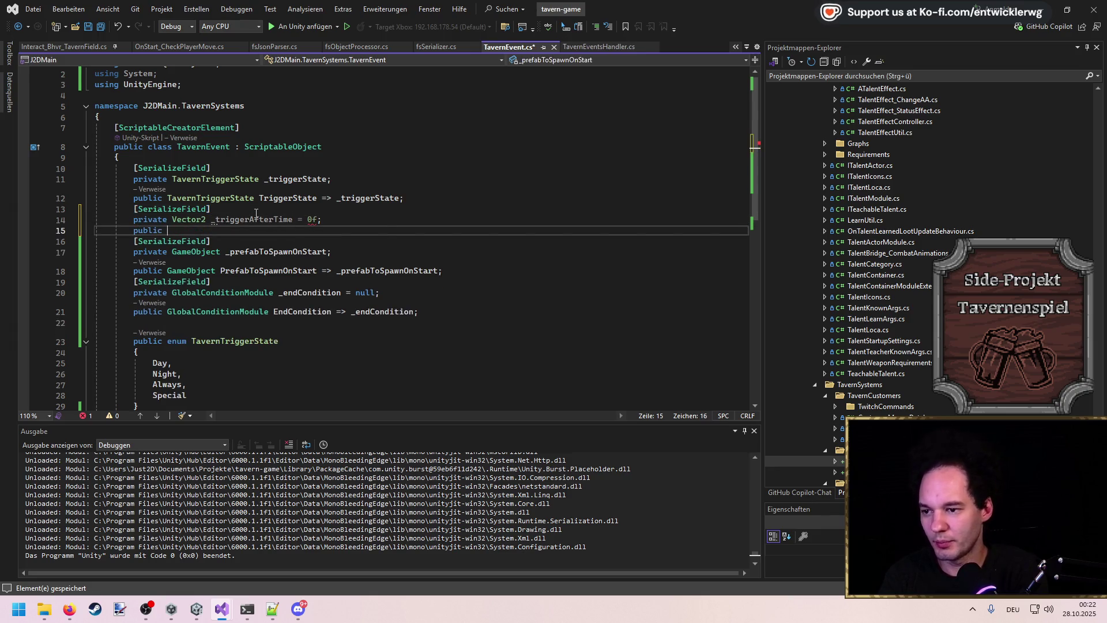
pyautogui.press('Tab')
pyautogui.hotkey('ctrl', 's')
# Step: Give _triggerAfterTime the default value new Vector2(60.0f, 180.0f)
pyautogui.press('Up')
pyautogui.press('Left')
pyautogui.press('BackSpace')
pyautogui.press('BackSpace')
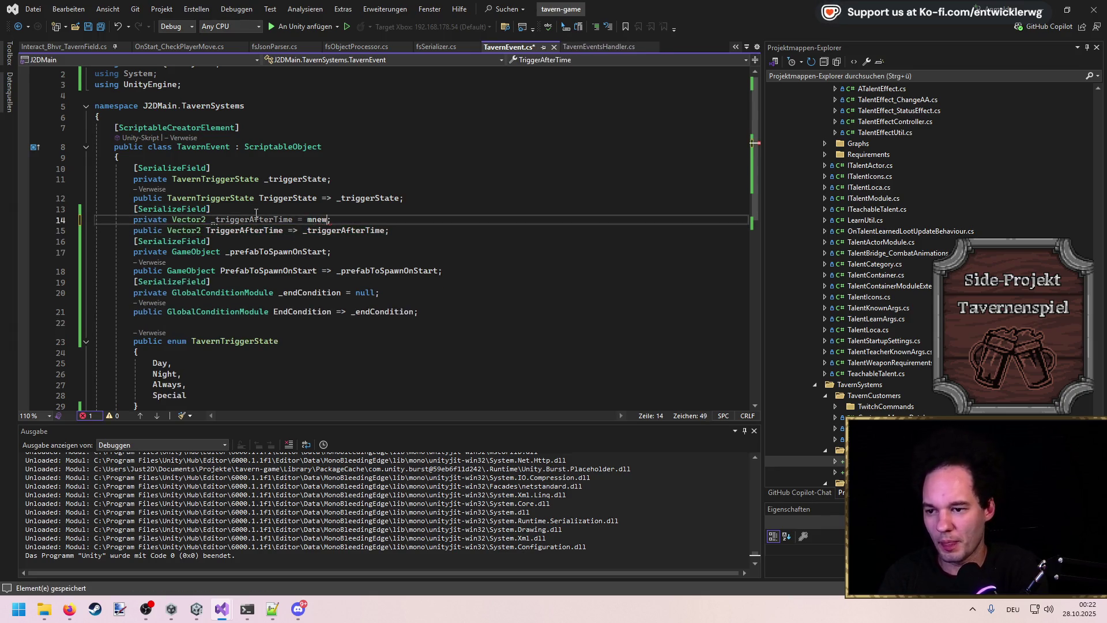
pyautogui.write('me = new ')
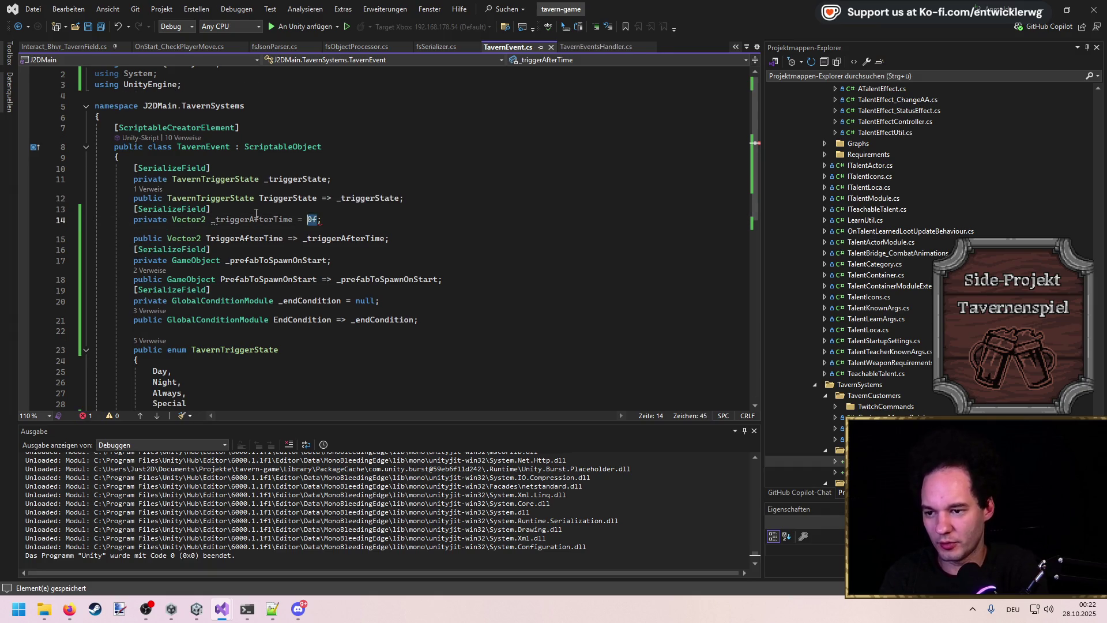
pyautogui.write('V')
pyautogui.press('Tab')
pyautogui.write('(60,1')
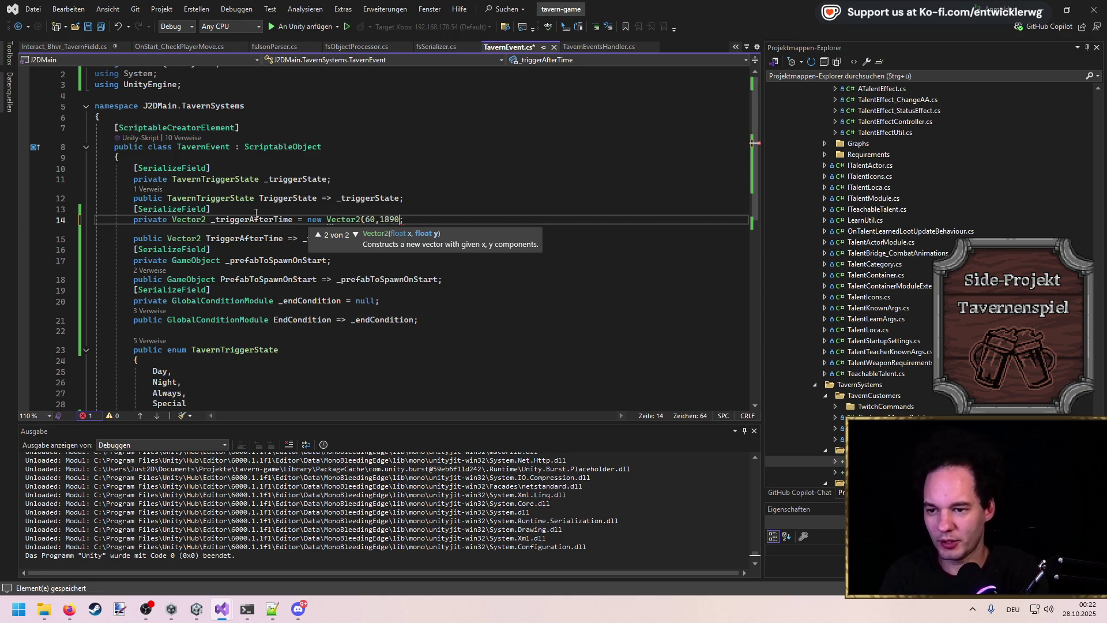
pyautogui.press('Left')
pyautogui.press('Left')
pyautogui.press('Left')
pyautogui.write('f')
pyautogui.press('Right')
pyautogui.press('Right')
pyautogui.press('Right')
pyautogui.write(')')
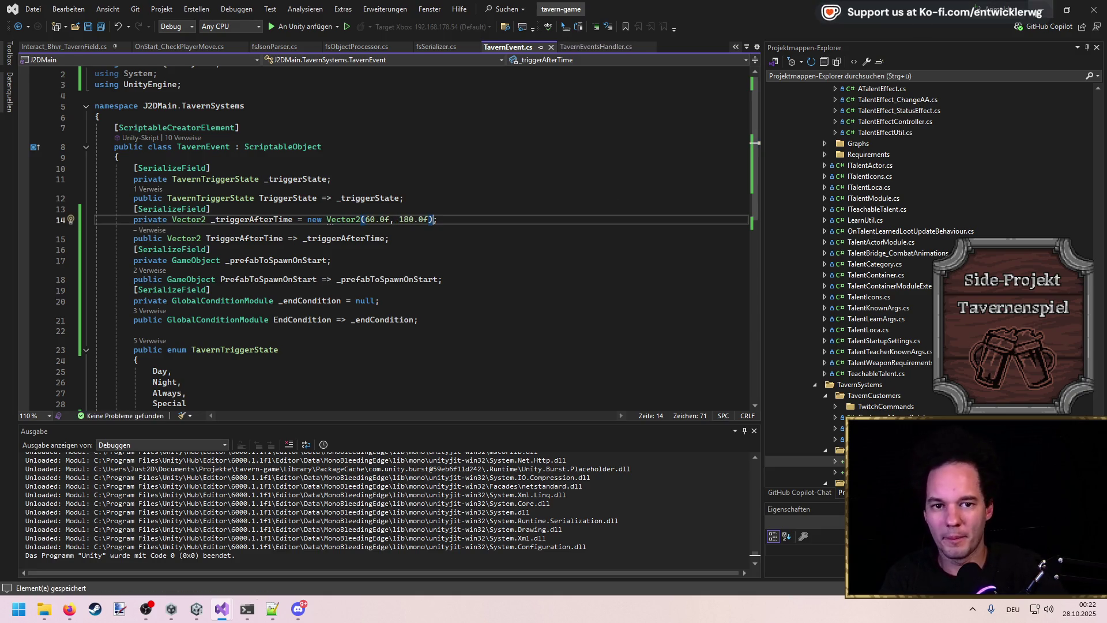
# Step: Let Unity recompile, then follow the CodeLens reference back to TriggerEvent in TavernEventsHandler
pyautogui.hotkey('alt', 'Tab')
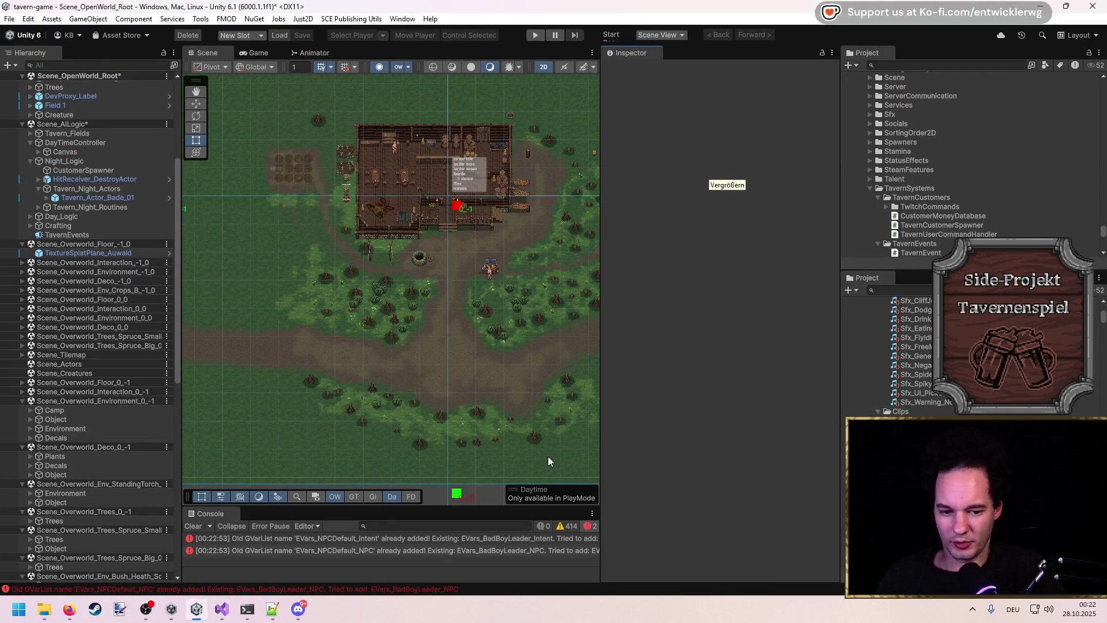
pyautogui.moveTo(222, 609)
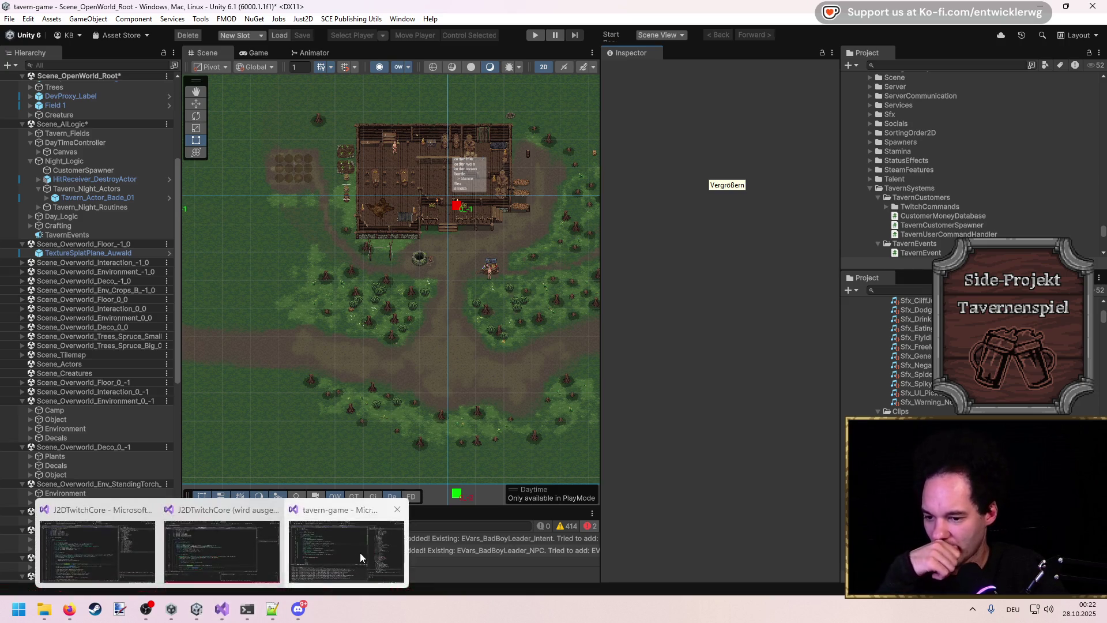
pyautogui.click(360, 553)
pyautogui.click(190, 279)
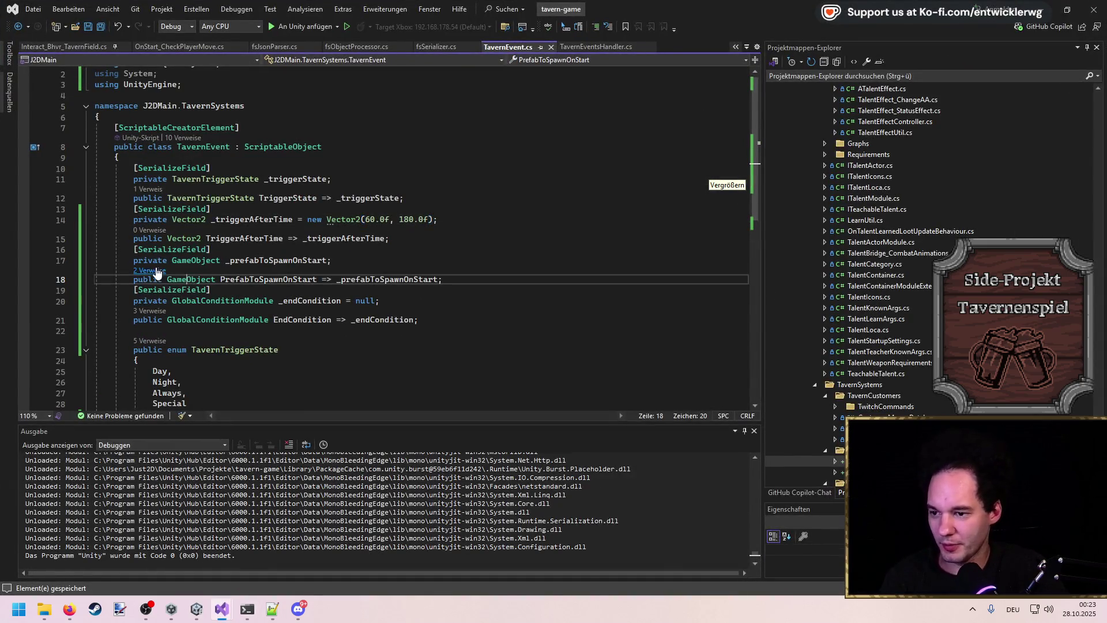
pyautogui.click(149, 271)
pyautogui.click(208, 231)
pyautogui.press('Down')
pyautogui.press('Down')
pyautogui.press('Down')
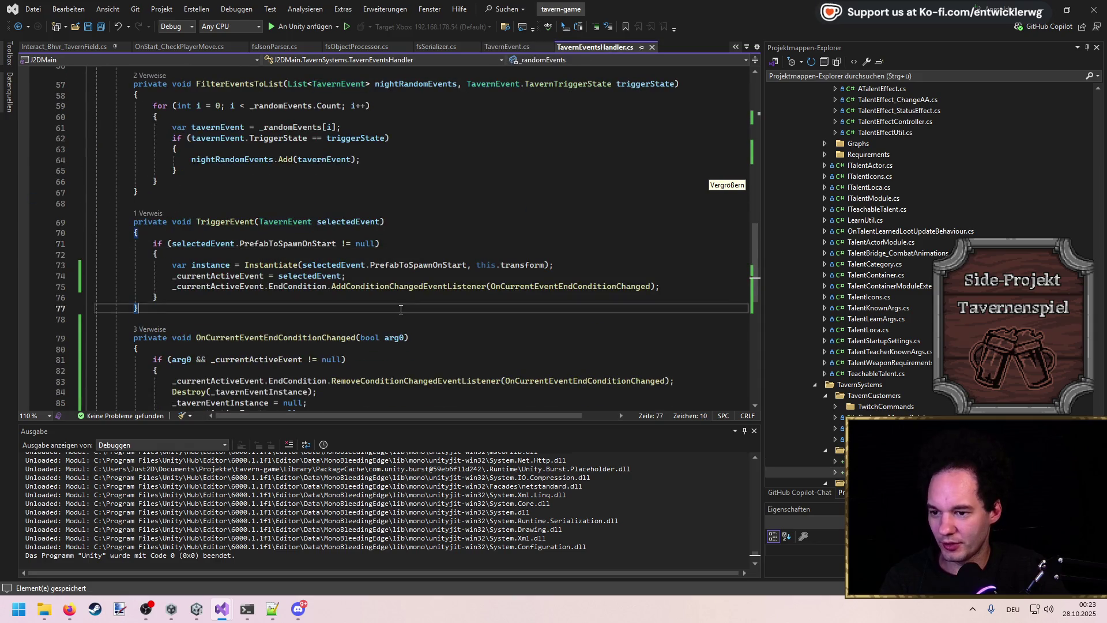
# Step: Below the instance field declaration in TavernEventsHandler.cs, add 'private FloatTimer _timer;' and save
pyautogui.click(367, 256)
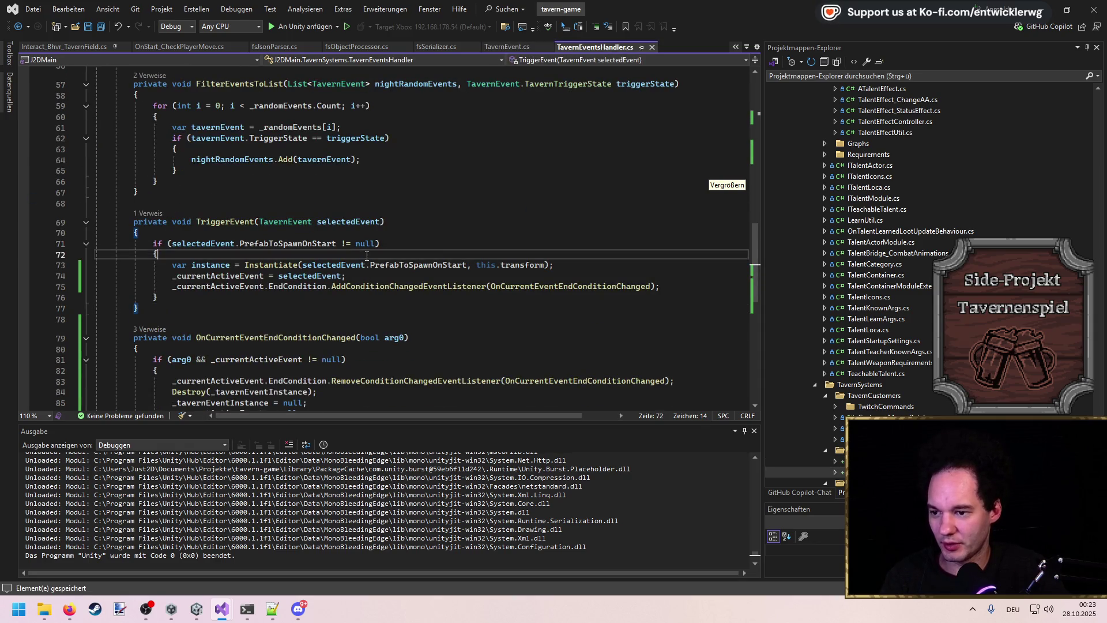
pyautogui.scroll(15, 464, 254)
pyautogui.click(391, 181)
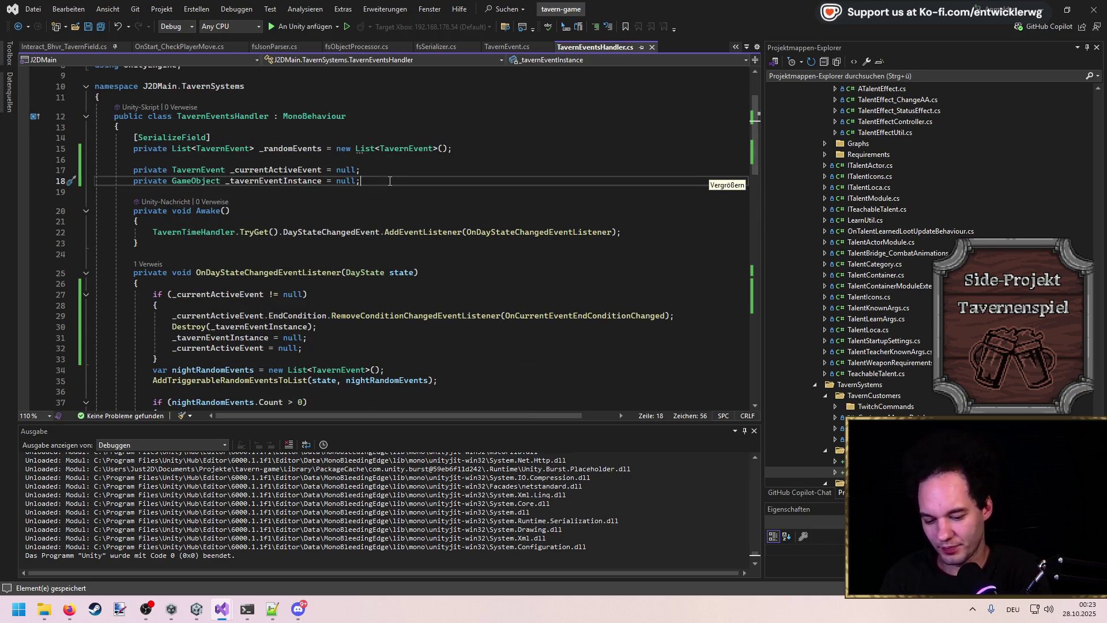
pyautogui.hotkey('ctrl', '-')
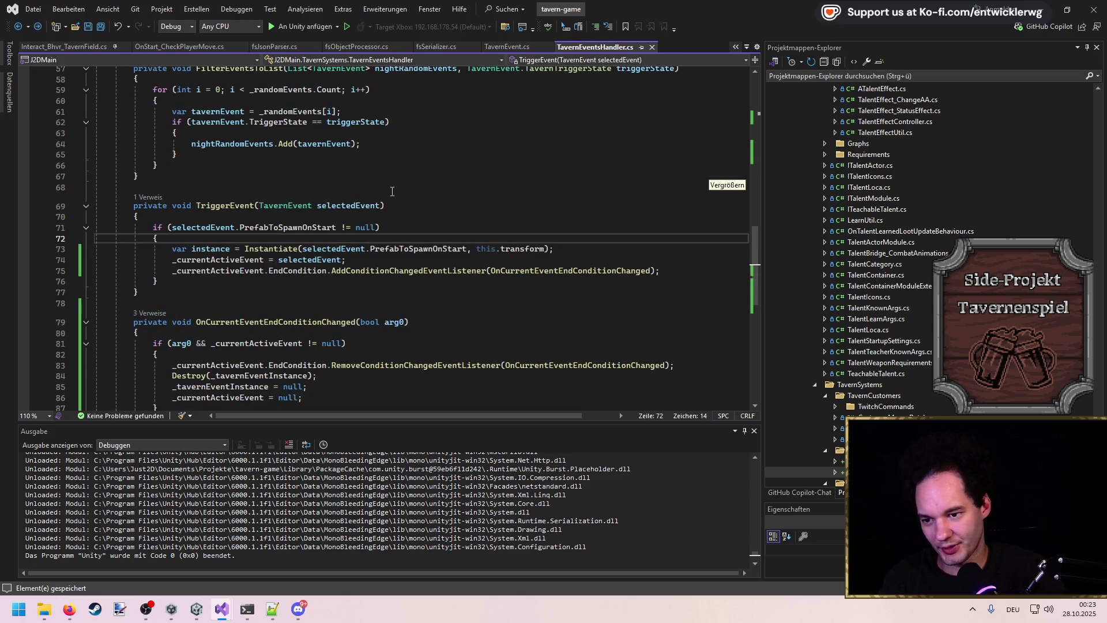
pyautogui.scroll(19, 393, 192)
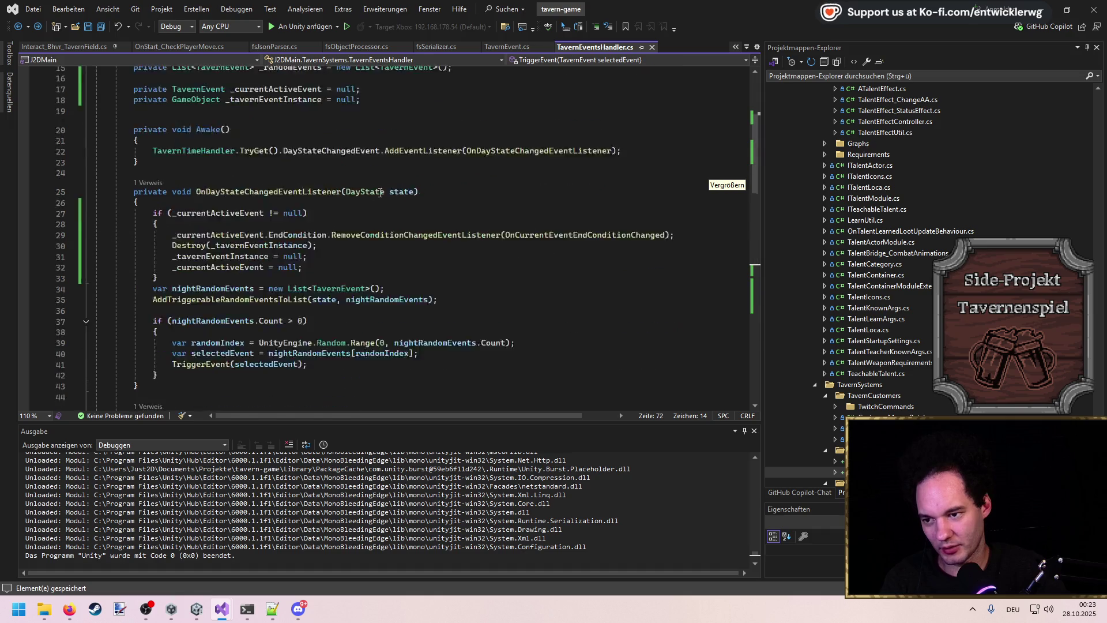
pyautogui.click(399, 257)
pyautogui.press('Return')
pyautogui.press('Return')
pyautogui.write('pri')
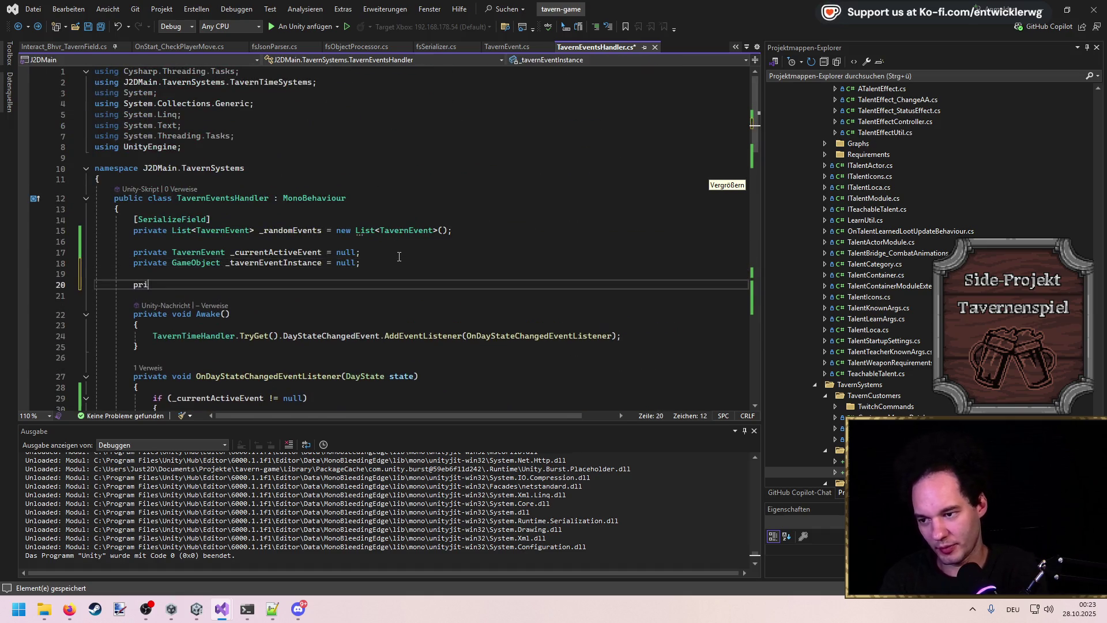
pyautogui.write('vate FloatTimer _timer;')
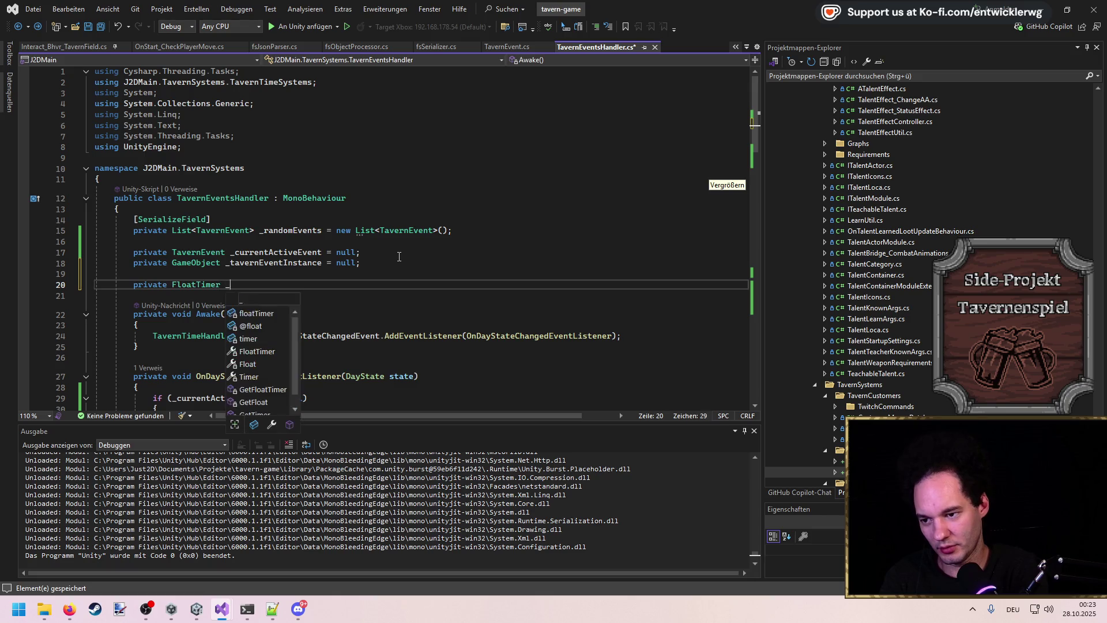
pyautogui.hotkey('ctrl', 's')
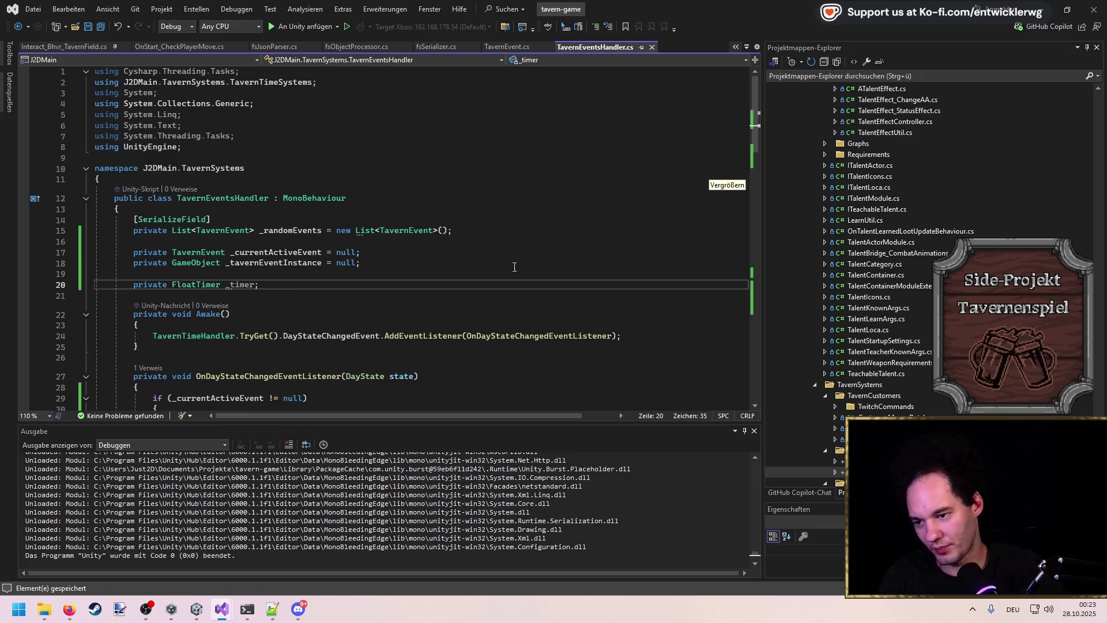
pyautogui.scroll(-3, 400, 256)
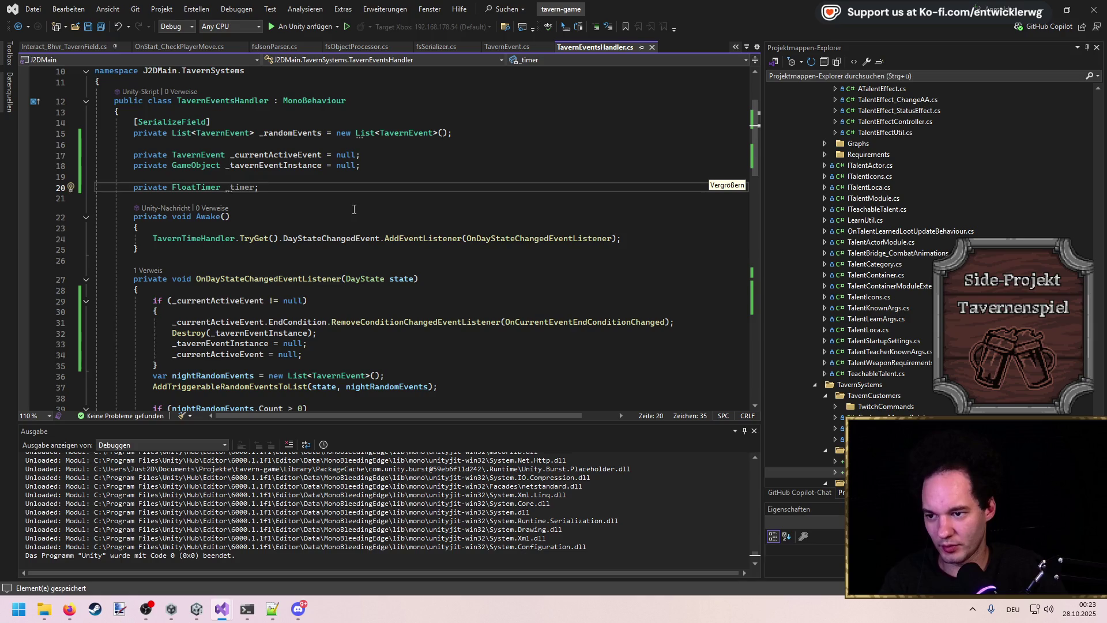
pyautogui.scroll(-20, 354, 209)
pyautogui.scroll(2, 325, 247)
# Step: In TriggerEvent's if block, add _timer = new FloatTimer(selectedEvent.TriggerAfterTime.GetRandomValue(), false); and save
pyautogui.click(321, 198)
pyautogui.press('Return')
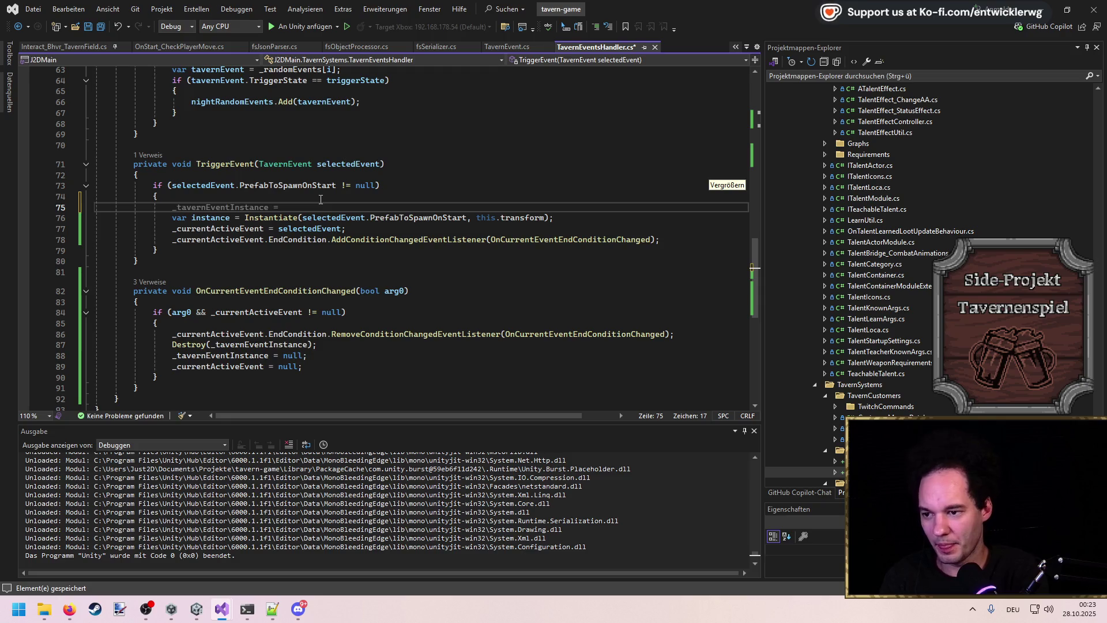
pyautogui.write('_t')
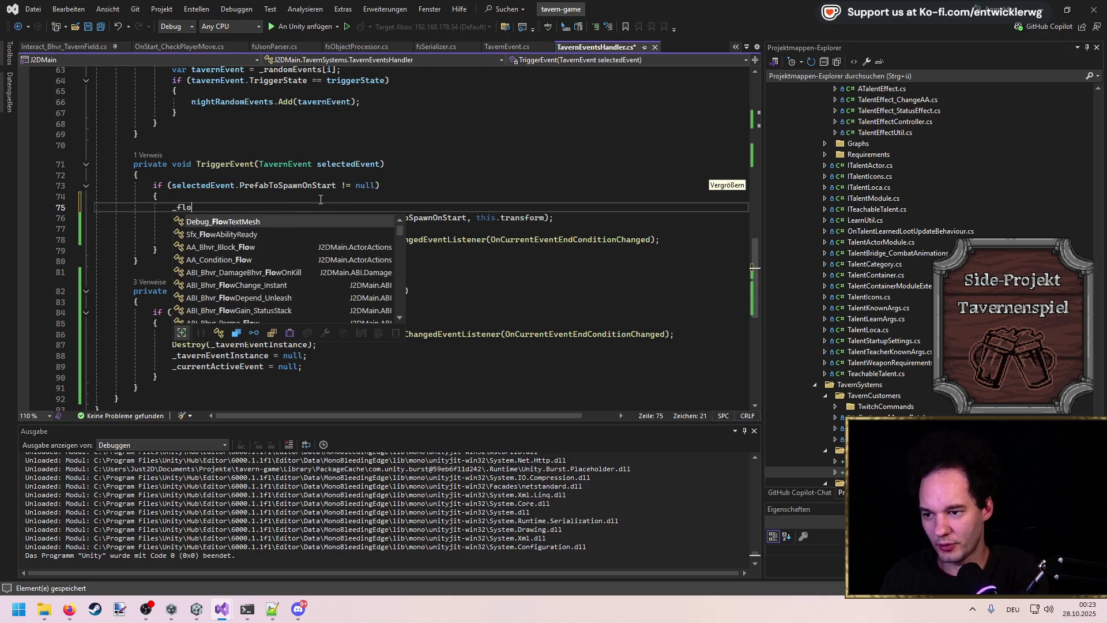
pyautogui.write('imer = new')
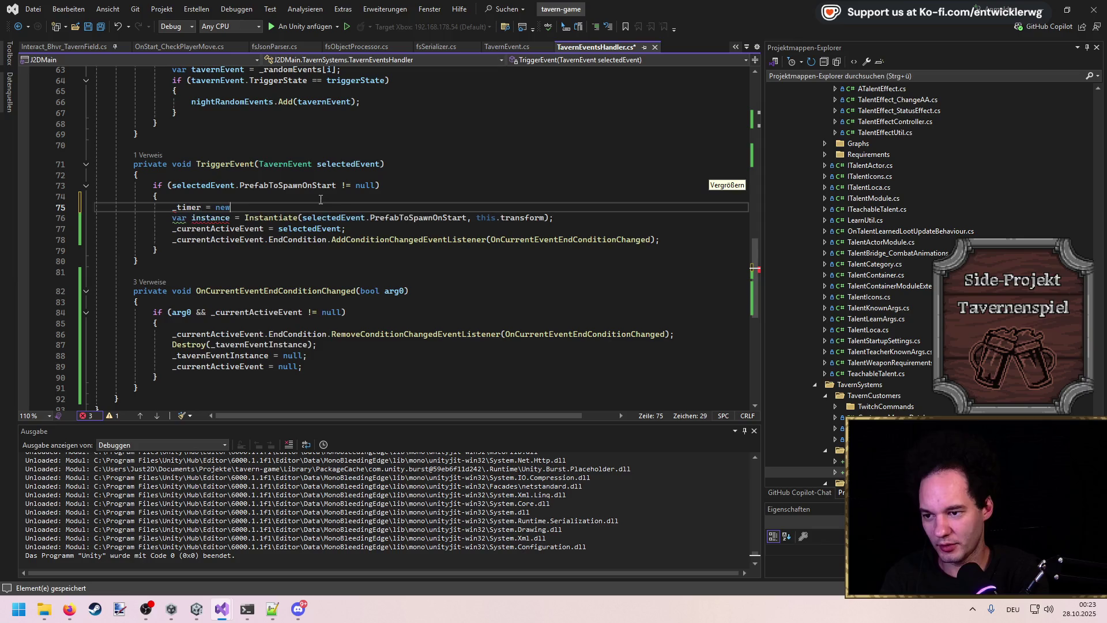
pyautogui.write(' FloatTimer(')
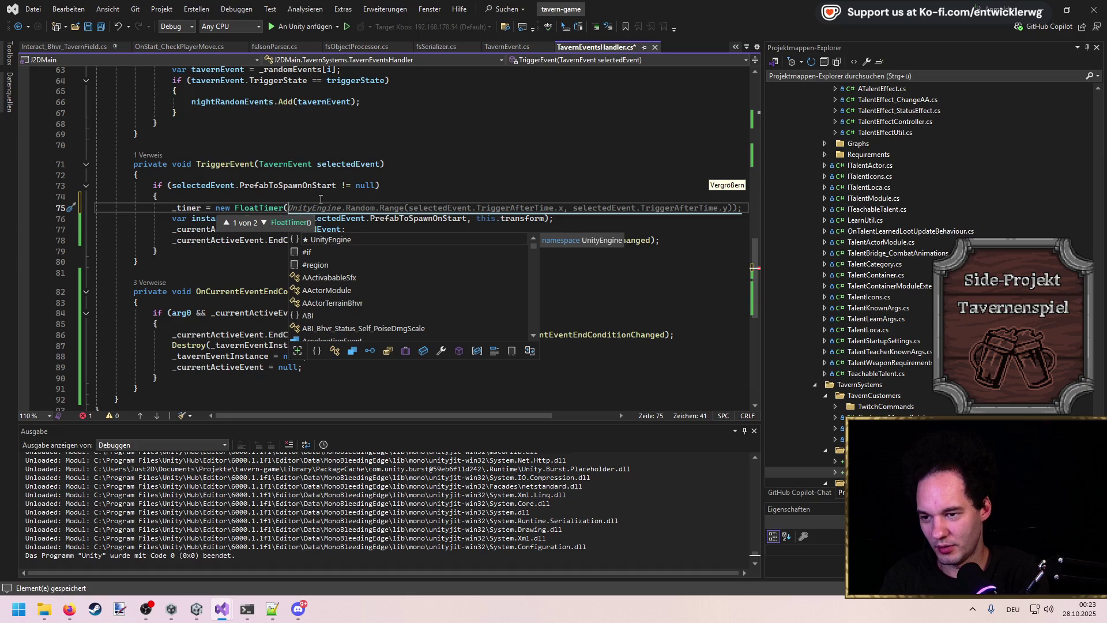
pyautogui.write('selectedEvent.')
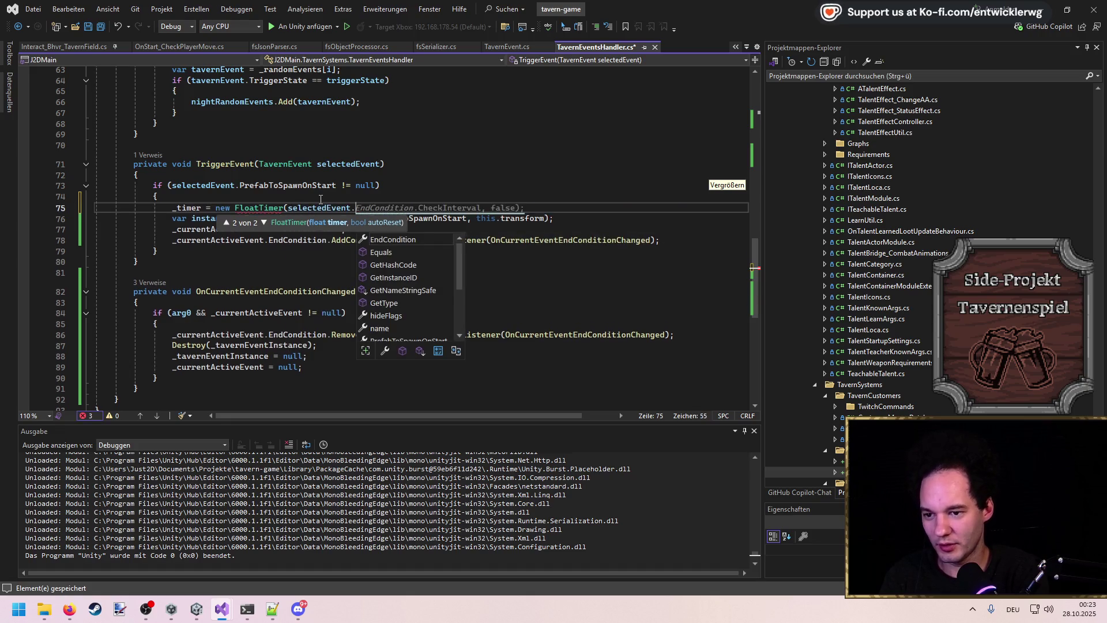
pyautogui.write('Trig')
pyautogui.press('Tab')
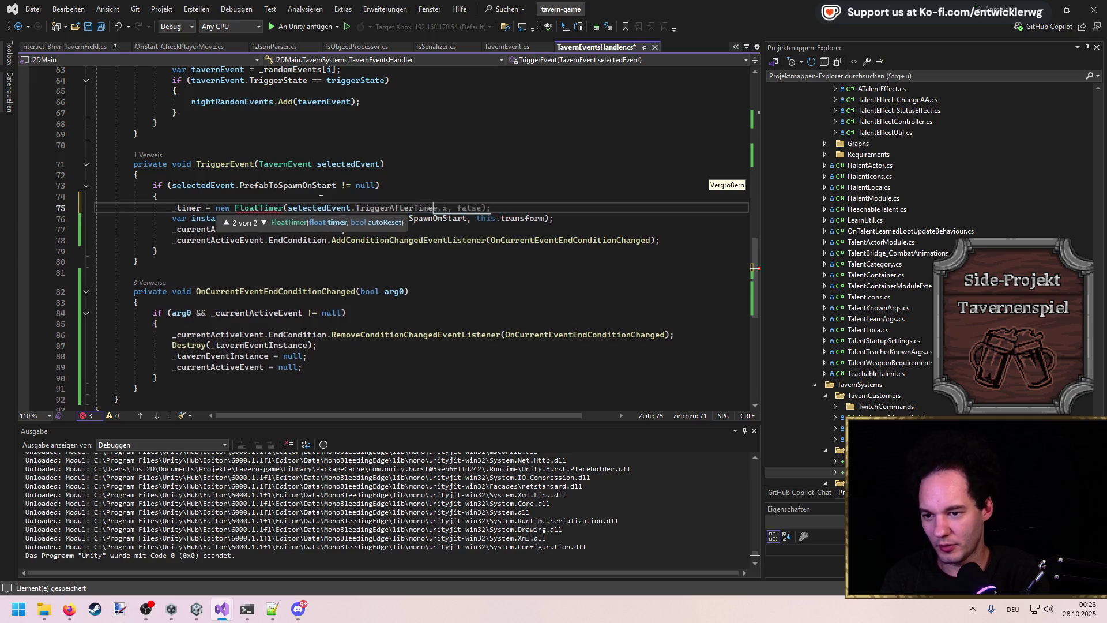
pyautogui.write('.Get')
pyautogui.press('Tab')
pyautogui.write('()')
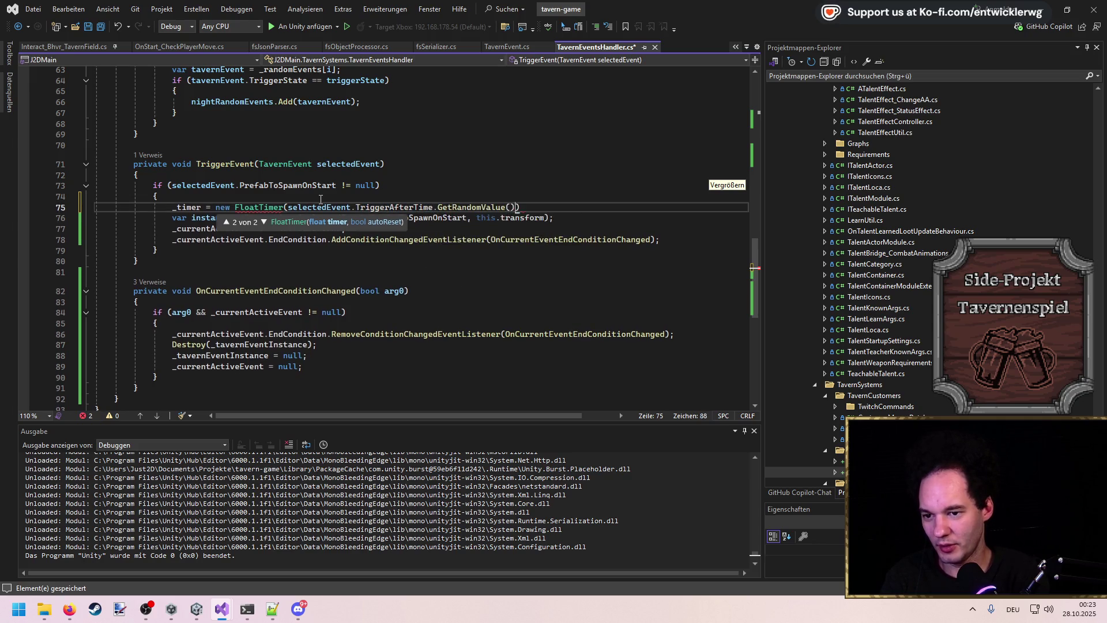
pyautogui.write(', false);')
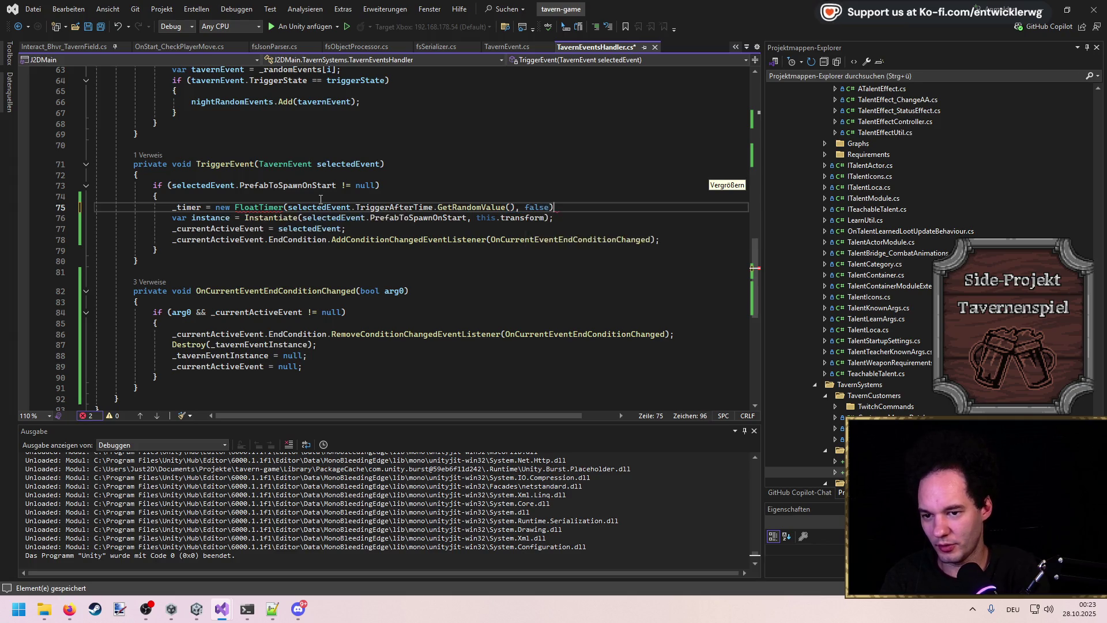
pyautogui.hotkey('ctrl', 's')
# Step: Delete the old Instantiate and end-condition listener lines from TriggerEvent
pyautogui.press('Down')
pyautogui.press('Down')
pyautogui.press('Down')
pyautogui.press('End')
pyautogui.hotkey('shift', 'Up')
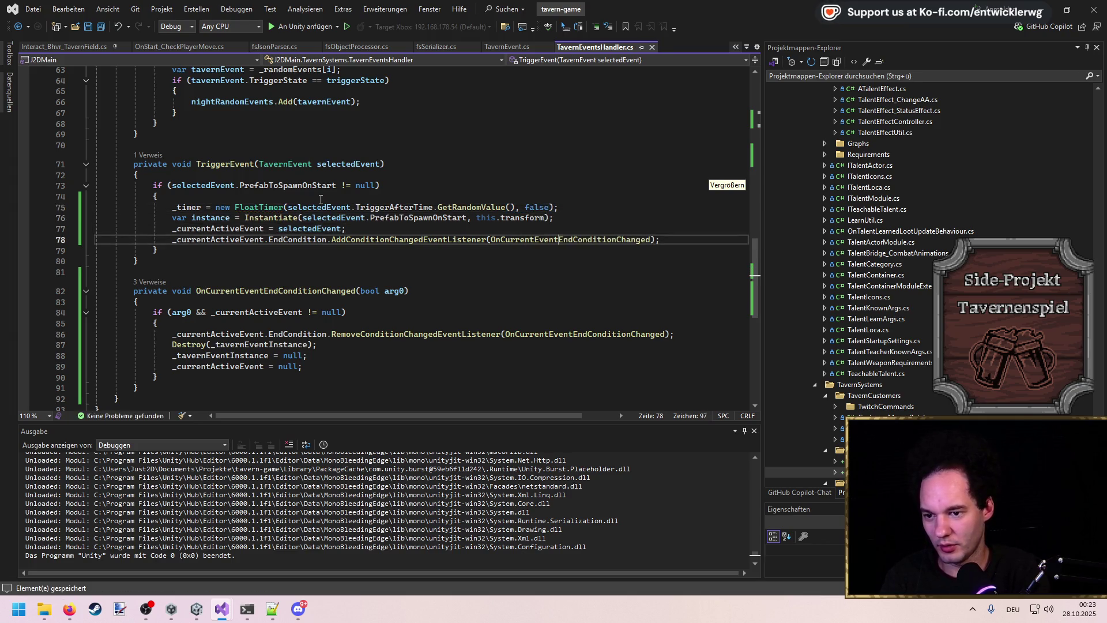
pyautogui.hotkey('shift', 'Up')
pyautogui.hotkey('shift', 'Up')
pyautogui.hotkey('shift', 'End')
pyautogui.press('Delete')
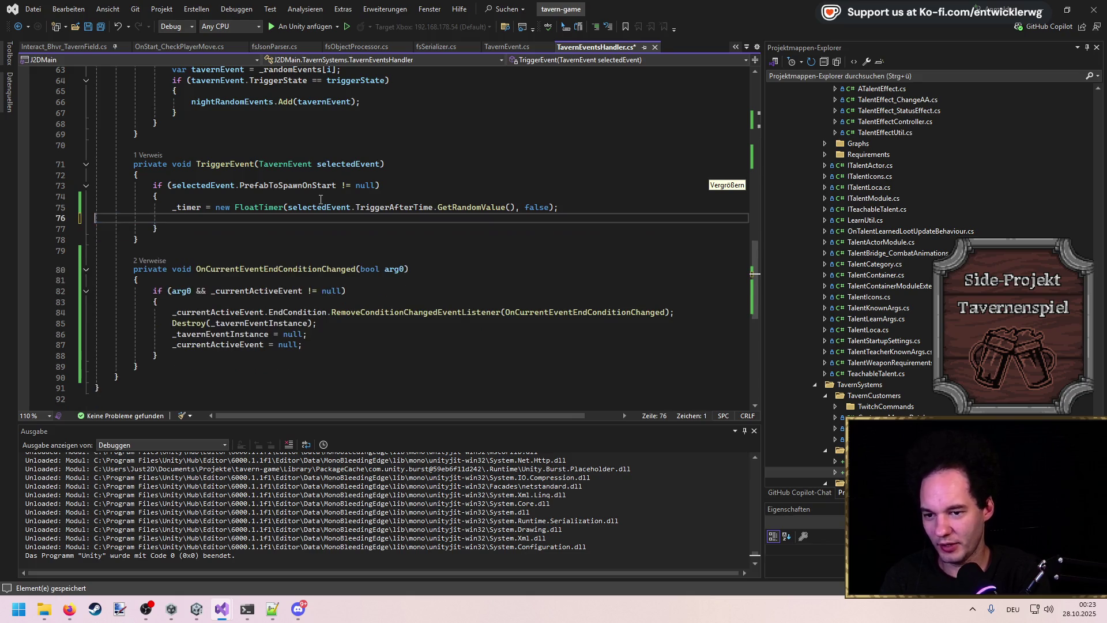
pyautogui.scroll(13, 321, 199)
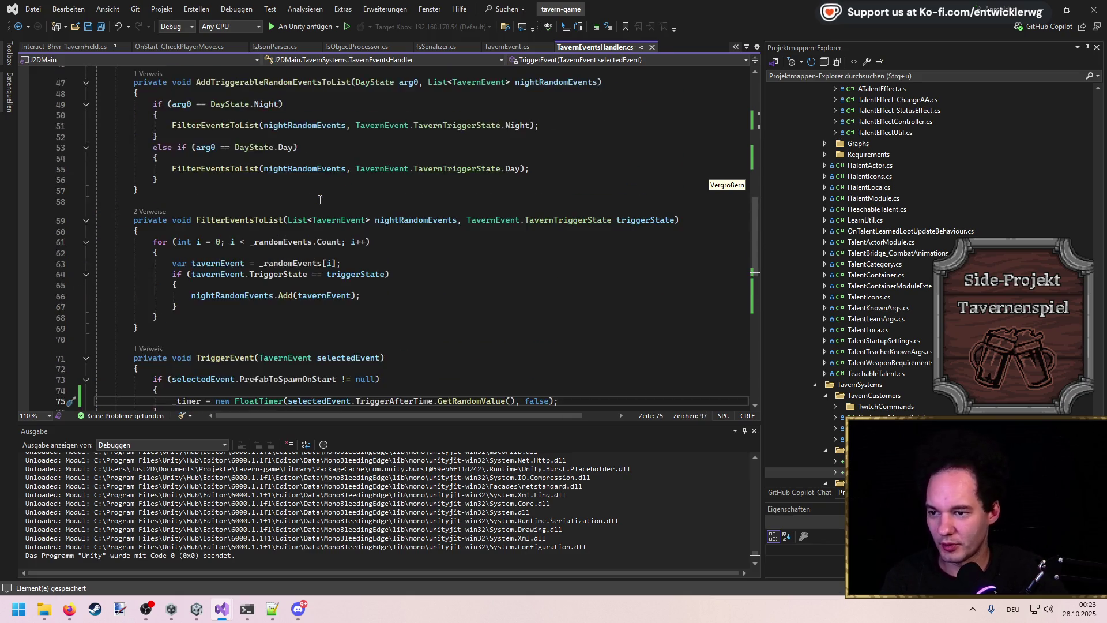
# Step: Add an Update() method after Awake containing the suggested _timer finished-check block, and save
pyautogui.scroll(-2, 320, 199)
pyautogui.scroll(4, 321, 205)
pyautogui.click(254, 195)
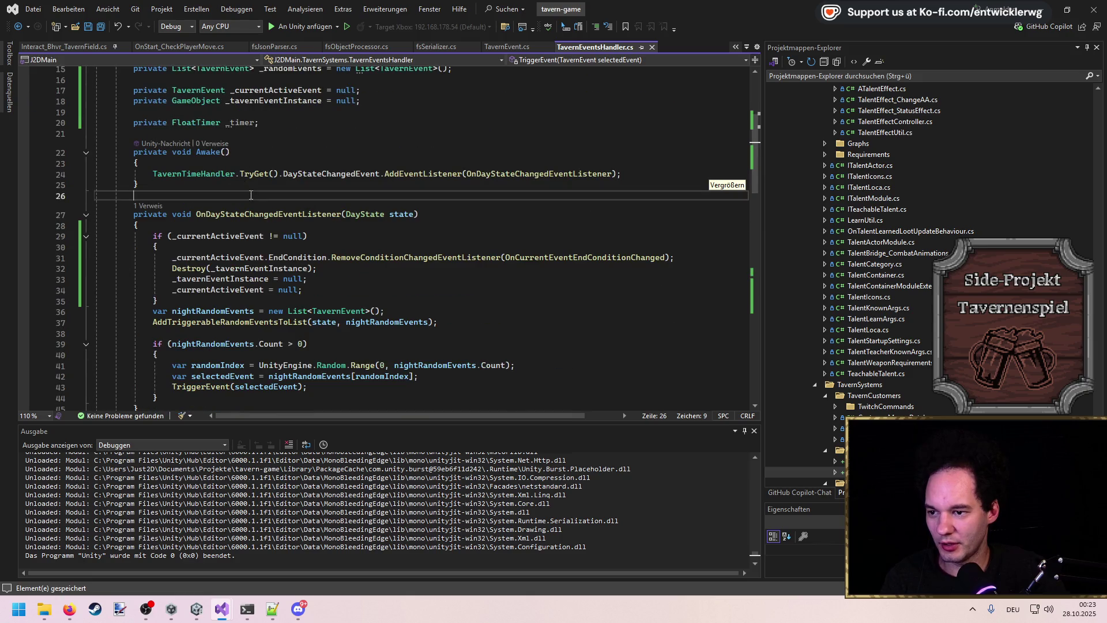
pyautogui.press('Return')
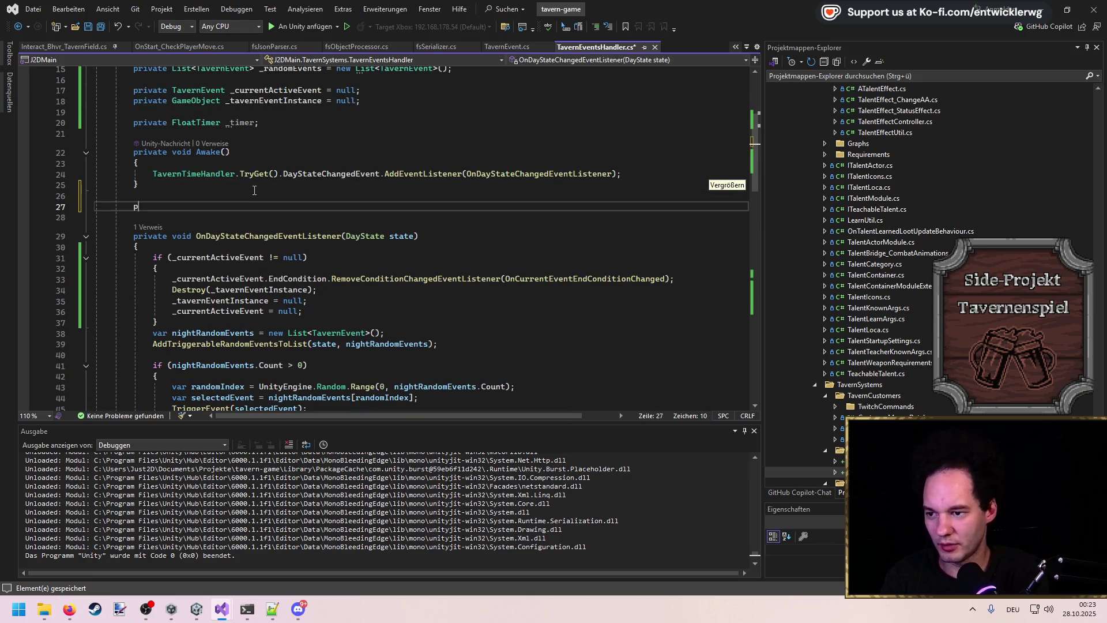
pyautogui.write('Upda')
pyautogui.press('Tab')
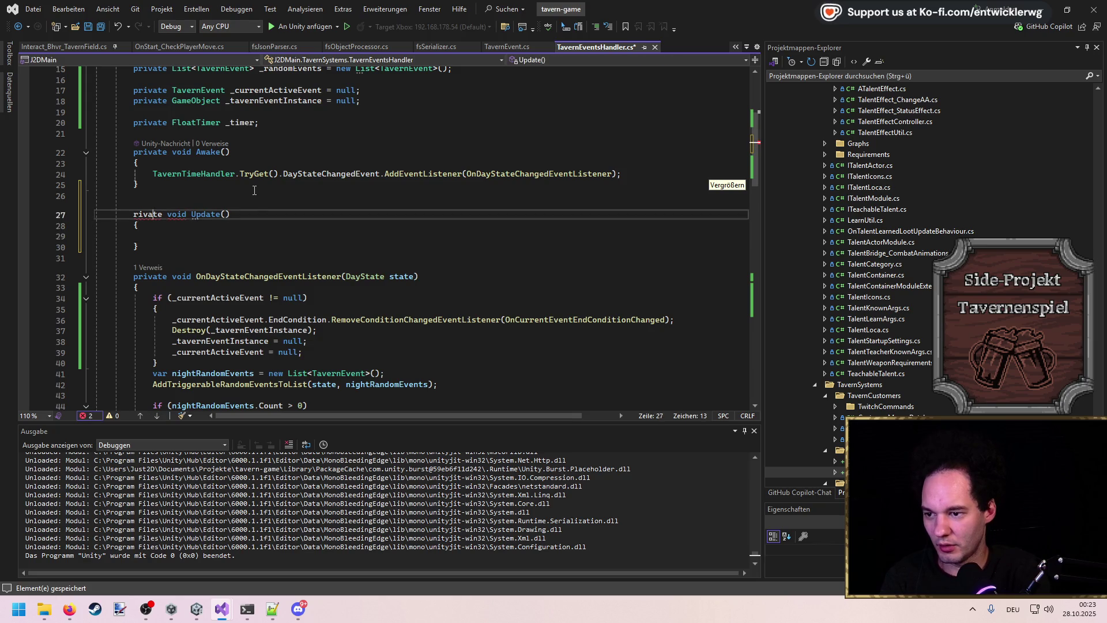
pyautogui.press('Return')
pyautogui.press('Return')
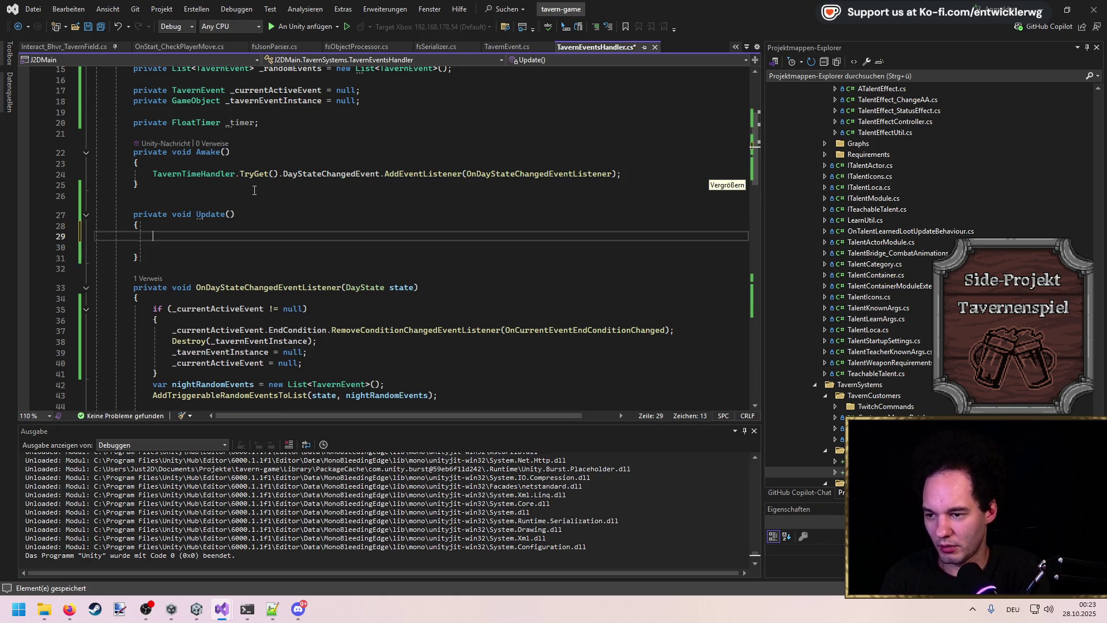
pyautogui.write('_timer')
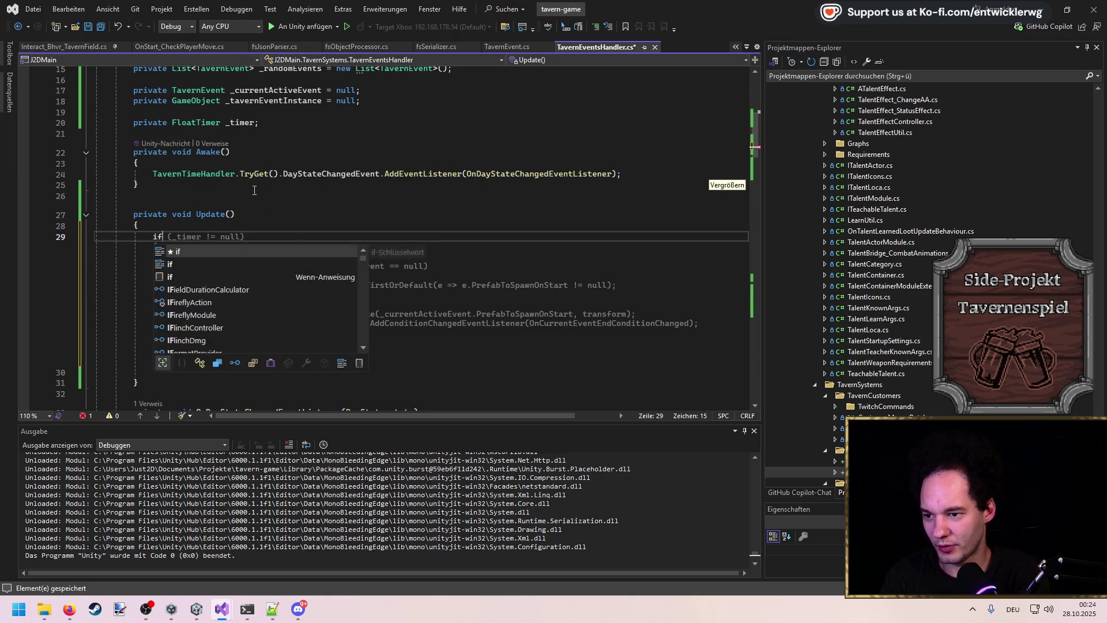
pyautogui.press('Tab')
pyautogui.hotkey('ctrl', 's')
# Step: Review the new Update block, then add a new line below TriggerEvent's timer creation line
pyautogui.press('Up')
pyautogui.press('Up')
pyautogui.press('Up')
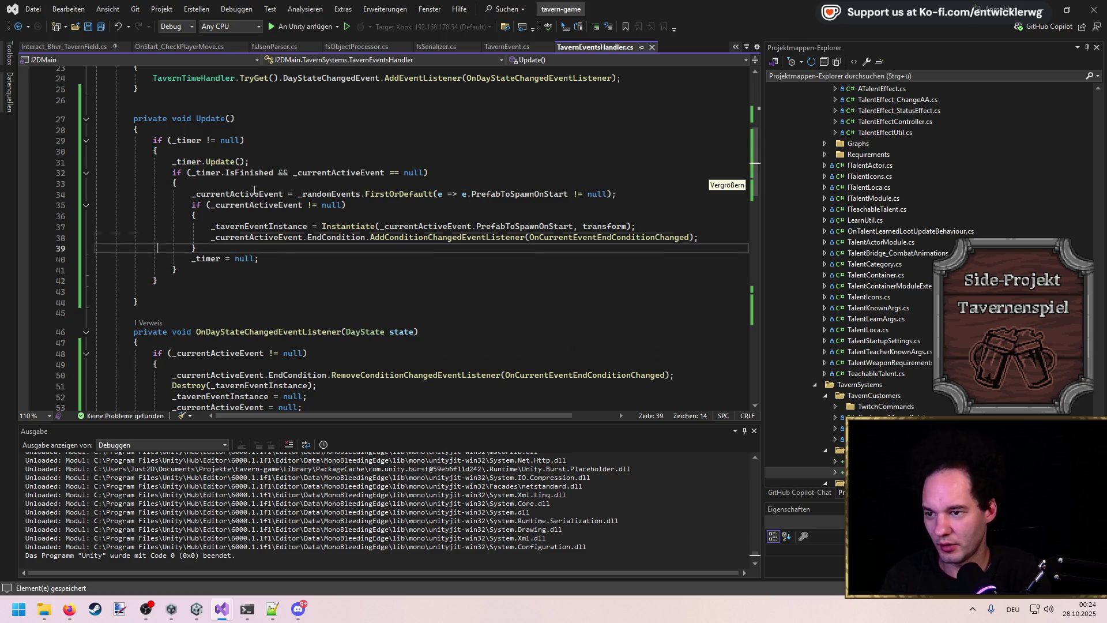
pyautogui.press('Down')
pyautogui.press('Down')
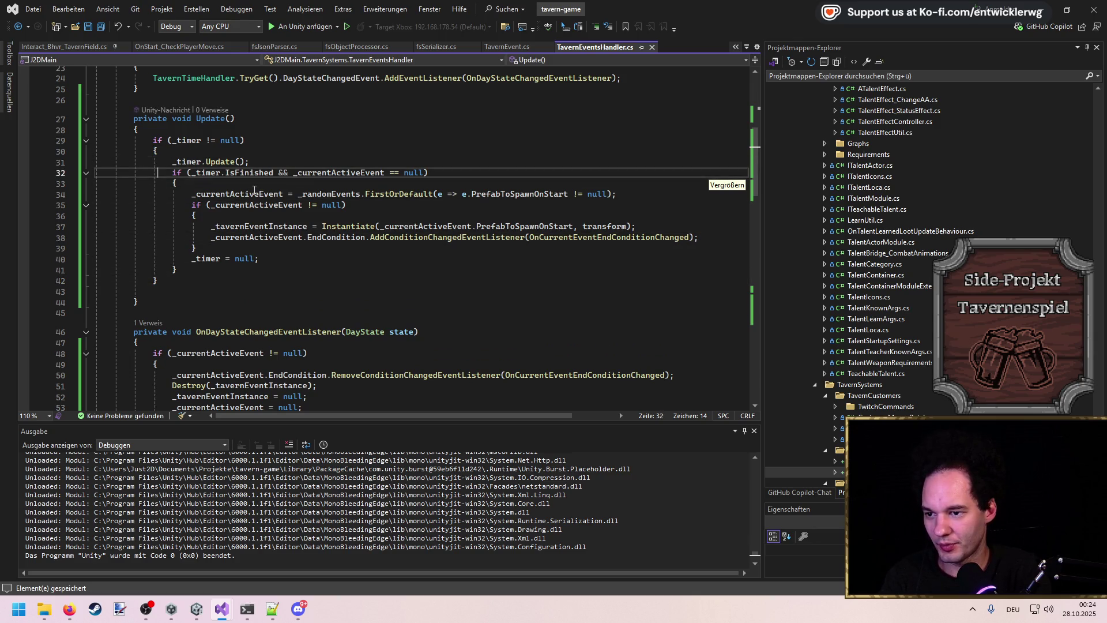
pyautogui.press('Down')
pyautogui.press('Down')
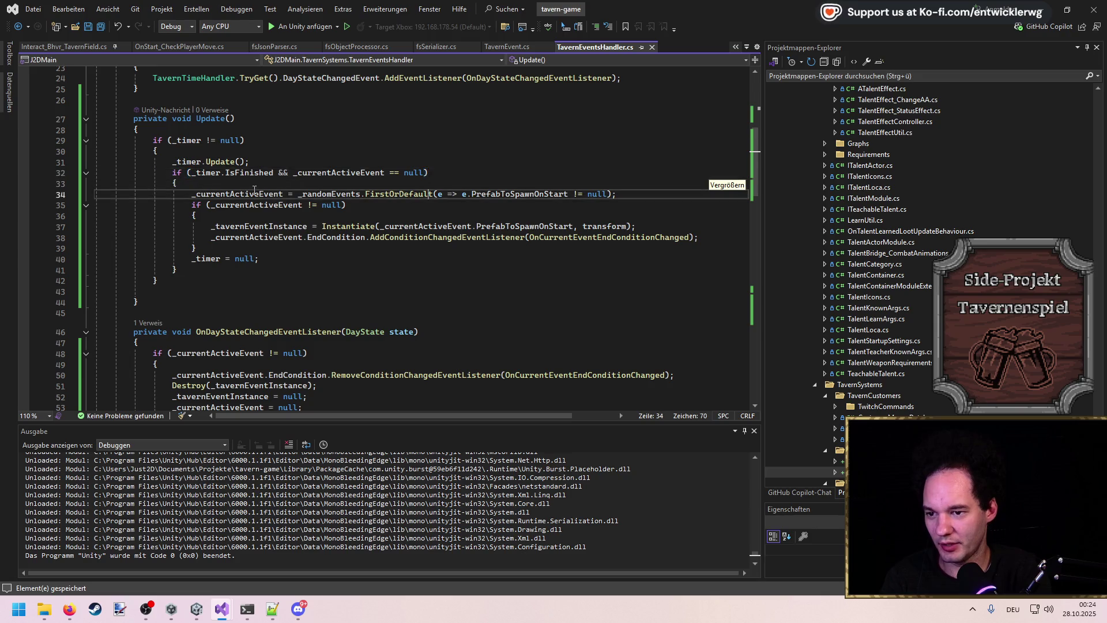
pyautogui.press('Home')
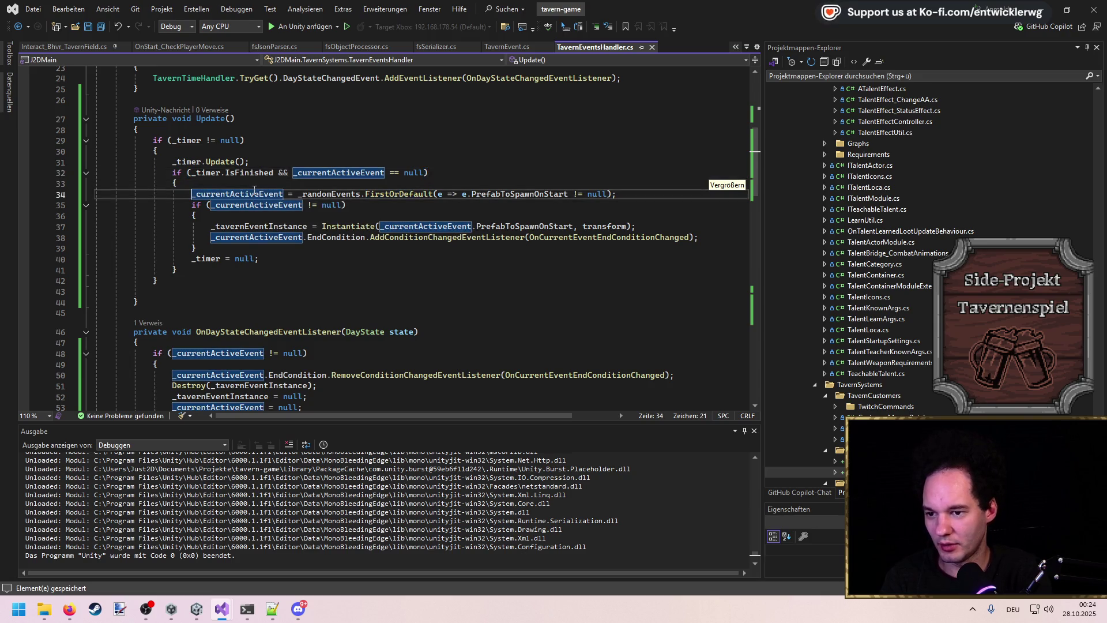
pyautogui.scroll(4, 391, 213)
pyautogui.scroll(-20, 285, 179)
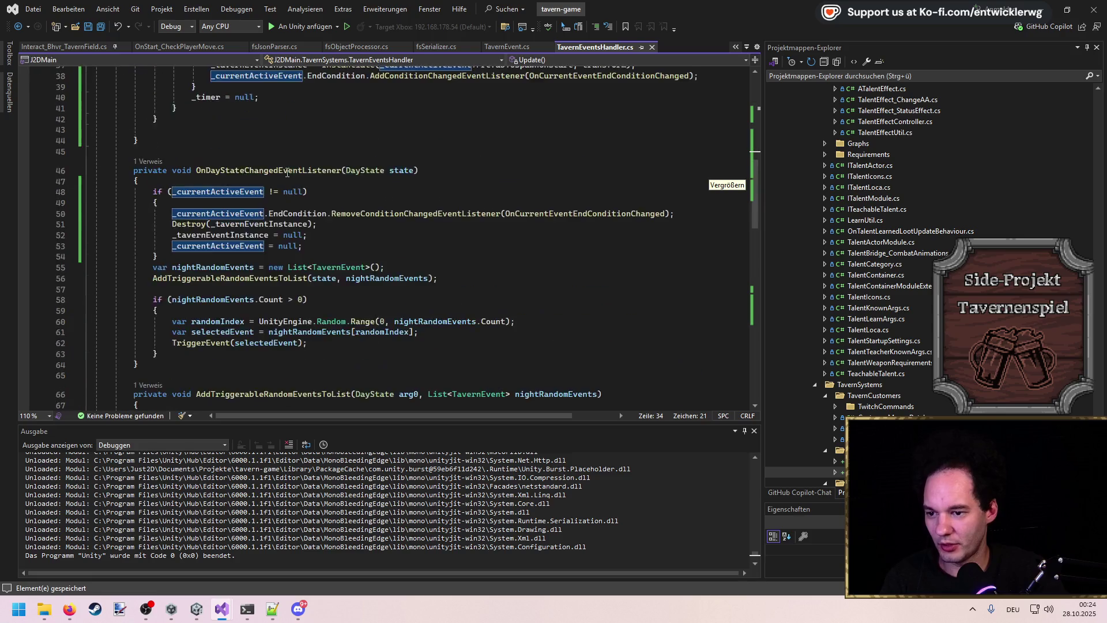
pyautogui.scroll(-4, 334, 326)
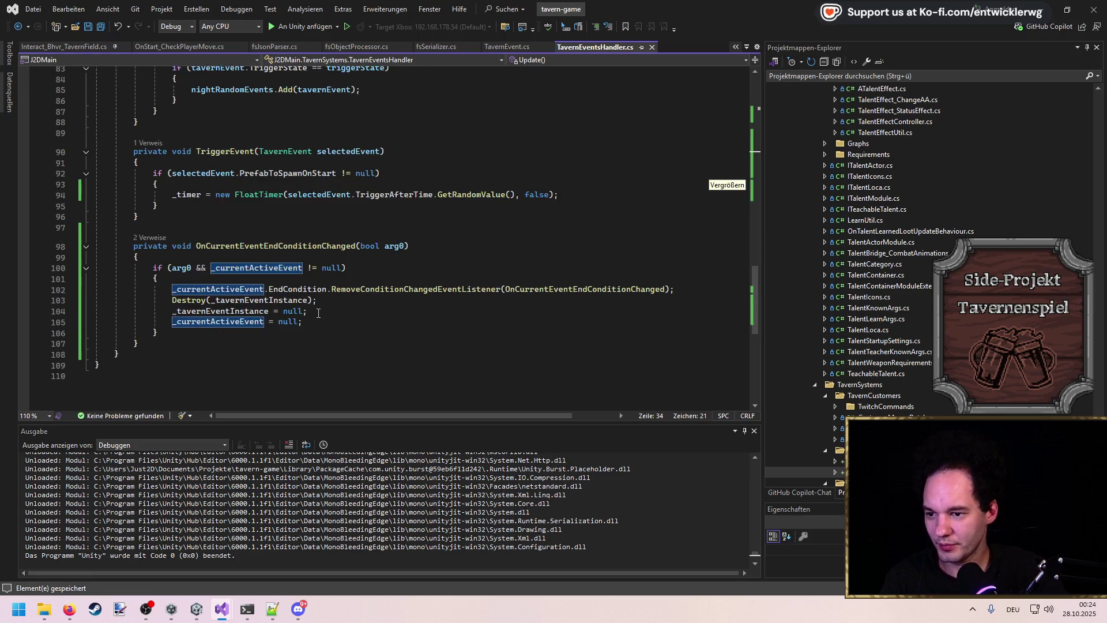
pyautogui.click(576, 192)
pyautogui.press('Return')
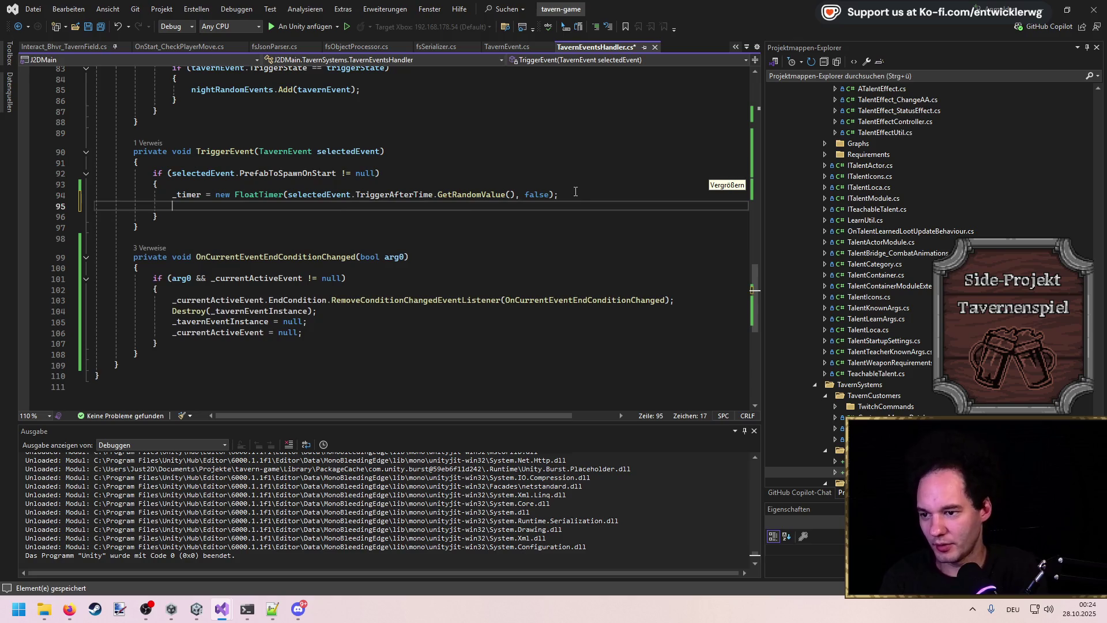
# Step: Complete the _currentActiveEvent assignment in TriggerEvent and save
pyautogui.write('_currentActiveEvent =')
pyautogui.press('Tab')
pyautogui.hotkey('ctrl', 's')
pyautogui.moveTo(756, 300)
pyautogui.mouseDown()
pyautogui.moveTo(756, 123)
pyautogui.moveTo(752, 208)
pyautogui.mouseUp()
# Step: Extract the four event-clearing lines in OnDayStateChangedEventListener into a method named ClearActiveTavernEvent
pyautogui.moveTo(318, 201)
pyautogui.mouseDown()
pyautogui.moveTo(3, 177)
pyautogui.moveTo(1, 166)
pyautogui.mouseUp()
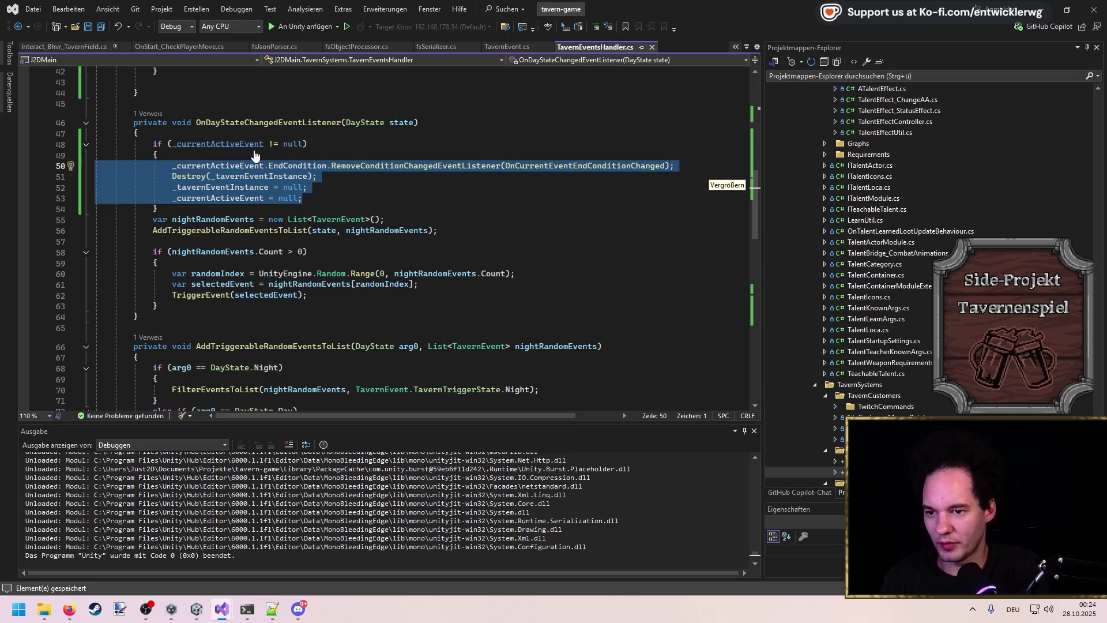
pyautogui.hotkey('ctrl', '.')
pyautogui.press('Return')
pyautogui.write('ClearAvtiveTavenr')
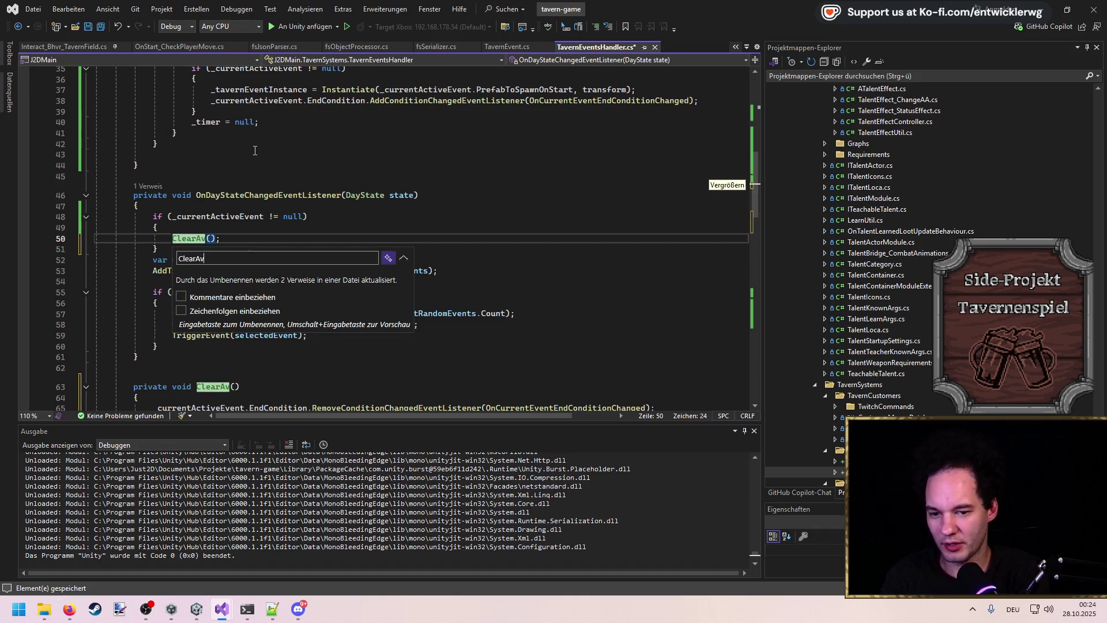
pyautogui.press('BackSpace')
pyautogui.press('BackSpace')
pyautogui.write('rnEvent')
pyautogui.press('Return')
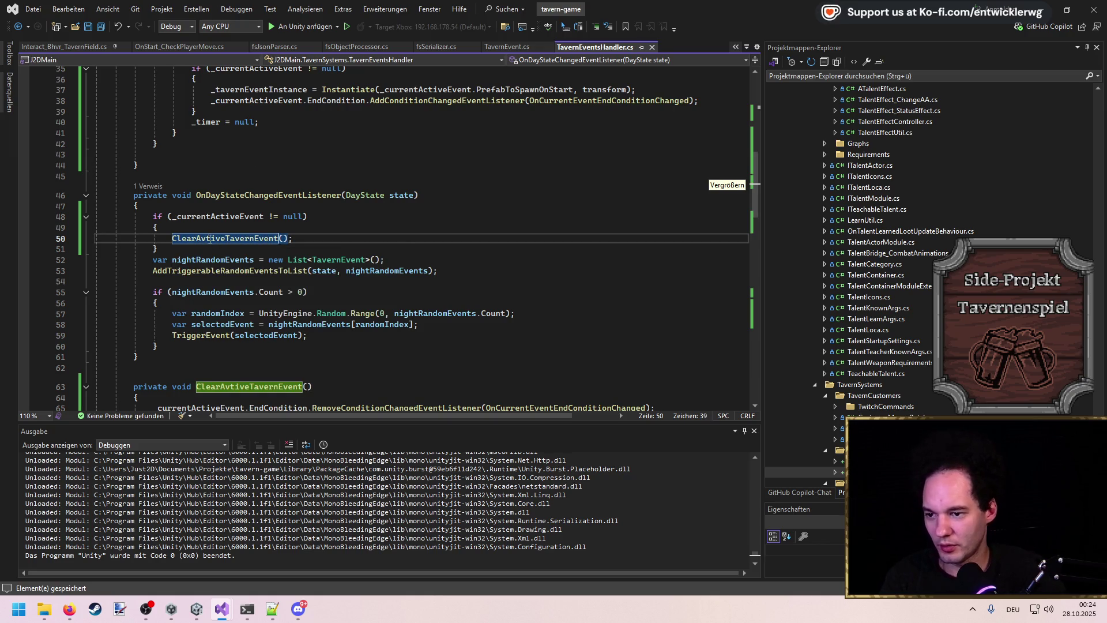
pyautogui.click(210, 238)
pyautogui.hotkey('ctrl', 'r')
pyautogui.hotkey('ctrl', 'r')
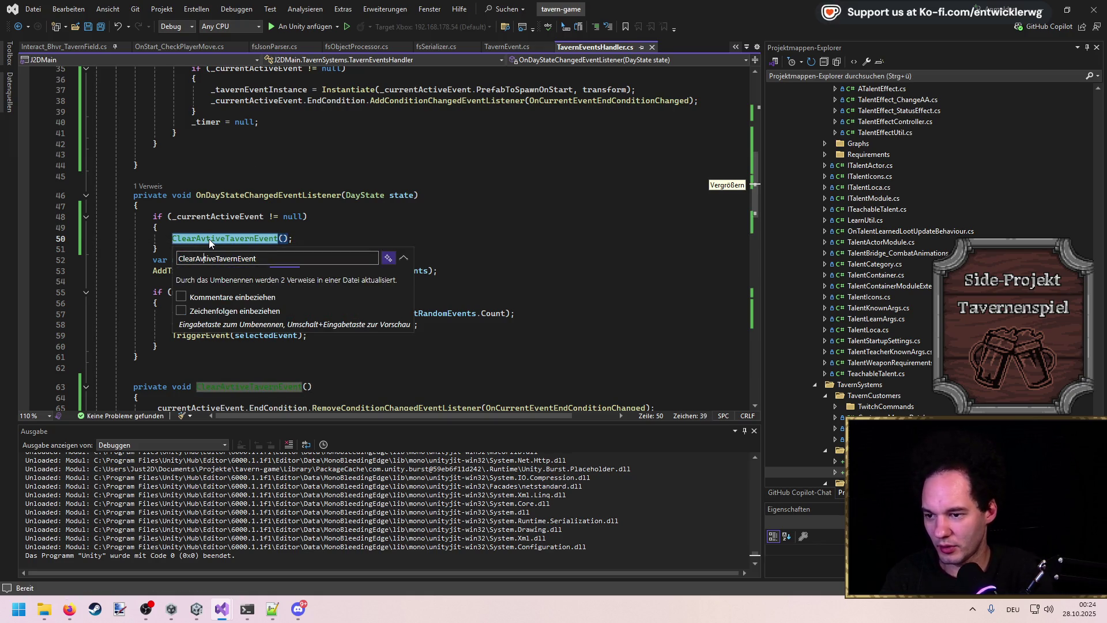
pyautogui.press('BackSpace')
pyautogui.write('c')
pyautogui.press('Return')
pyautogui.hotkey('ctrl', 's')
# Step: Replace the duplicated clearing lines in OnCurrentEventEndConditionChanged with a ClearActiveTavernEvent() call and save
pyautogui.scroll(-7, 326, 220)
pyautogui.click(326, 160)
pyautogui.scroll(-11, 311, 259)
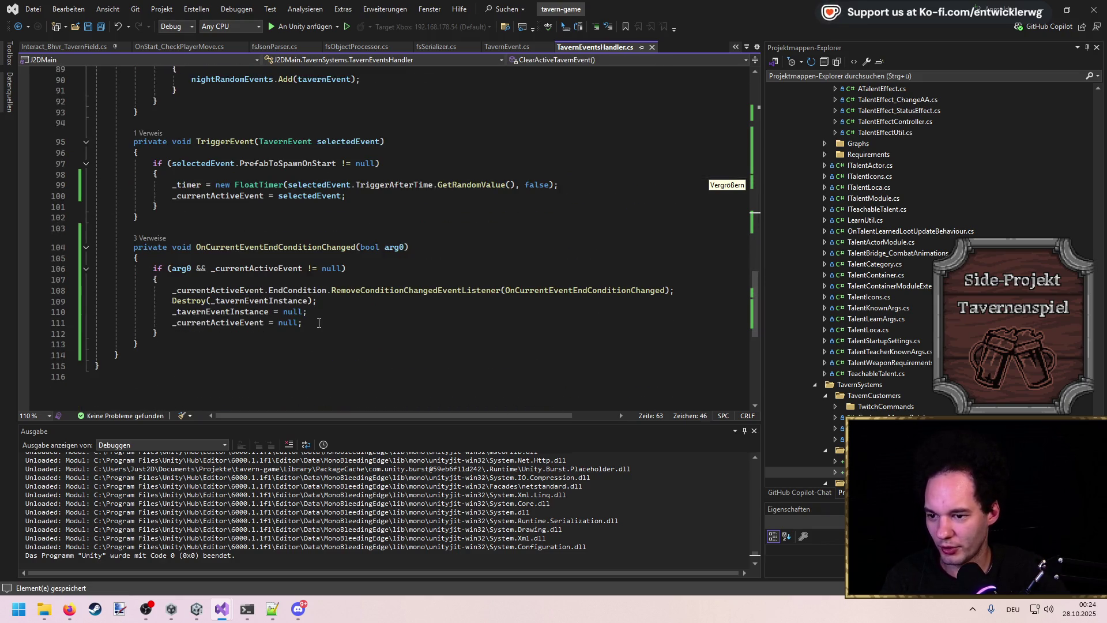
pyautogui.moveTo(319, 323); pyautogui.dragTo(171, 290)
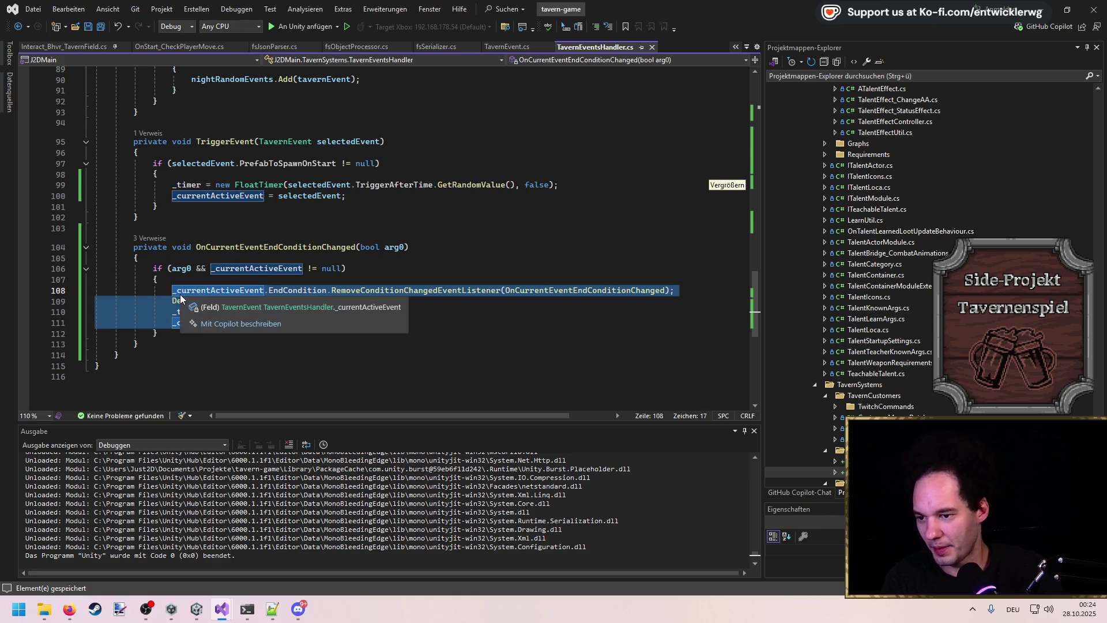
pyautogui.press('BackSpace')
pyautogui.write('Clear')
pyautogui.press('Tab')
pyautogui.write('();')
pyautogui.hotkey('ctrl', 's')
# Step: Delete the extra blank line below Update, save, and select the current-event null check
pyautogui.scroll(20, 365, 290)
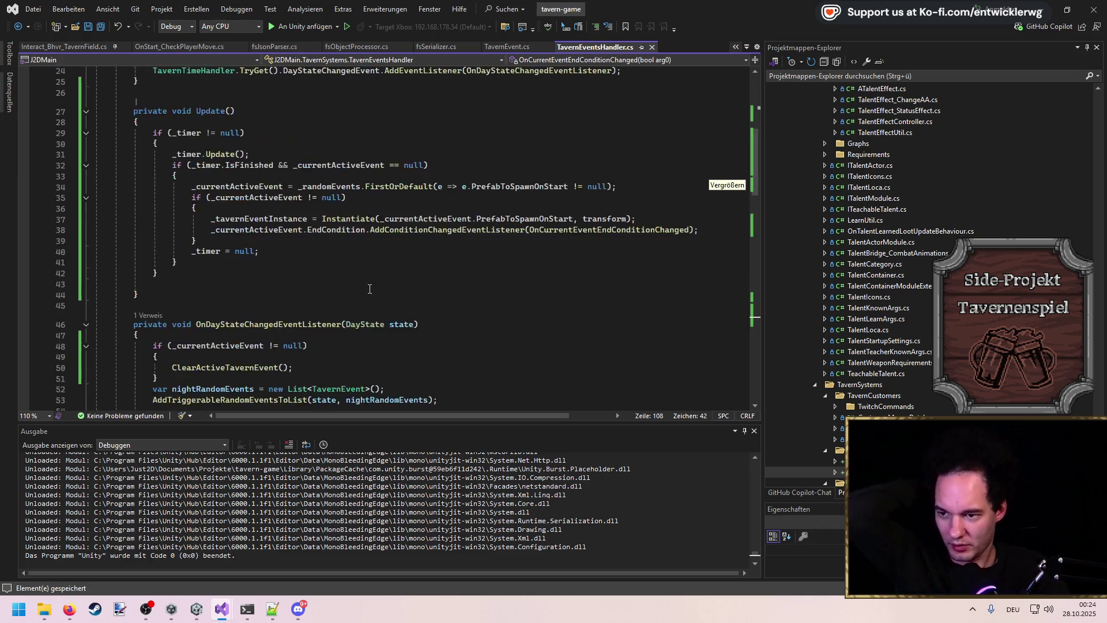
pyautogui.scroll(-5, 345, 279)
pyautogui.click(157, 337)
pyautogui.press('Delete')
pyautogui.click(425, 230)
pyautogui.hotkey('ctrl', 's')
pyautogui.moveTo(425, 230)
pyautogui.mouseDown()
pyautogui.moveTo(278, 230)
pyautogui.moveTo(391, 230)
pyautogui.mouseUp()
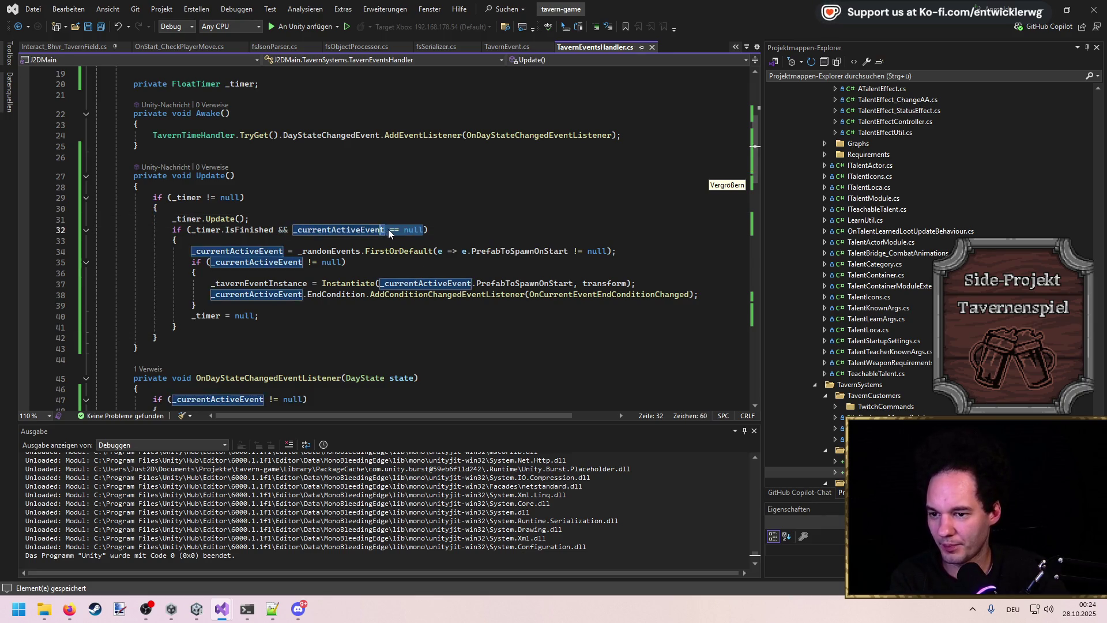
# Step: Change the current-event check in Update from '== null' to '!= null'
pyautogui.click(392, 230)
pyautogui.press('Left')
pyautogui.press('BackSpace')
pyautogui.write('!')
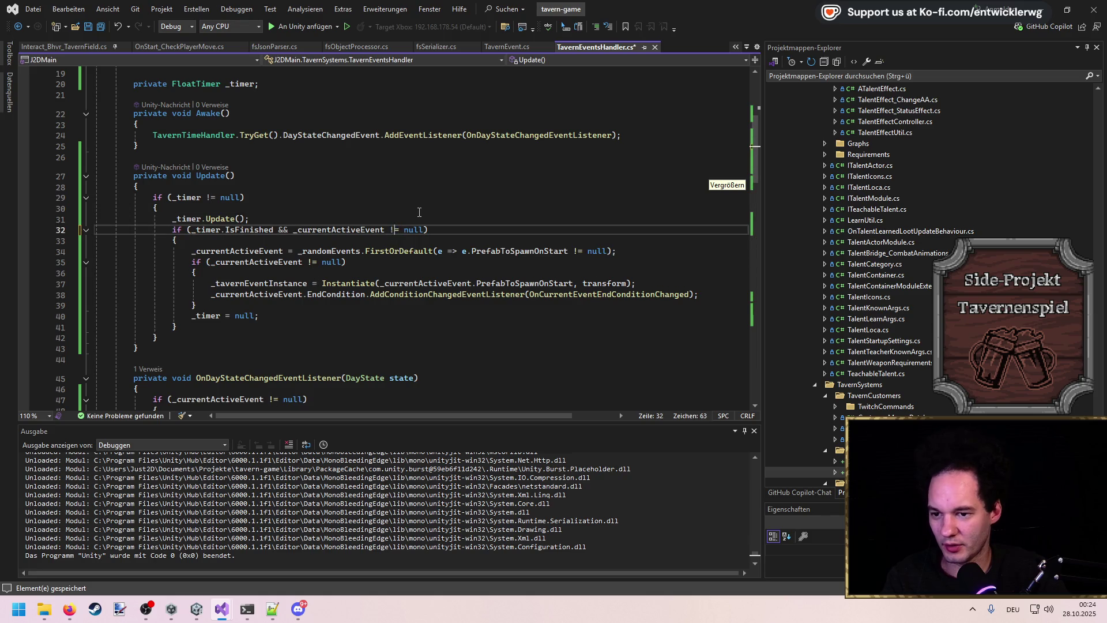
# Step: Delete the FirstOrDefault random-pick line and the inner null-check wrapper with its braces, then save
pyautogui.click(636, 251)
pyautogui.hotkey('shift', 'Up')
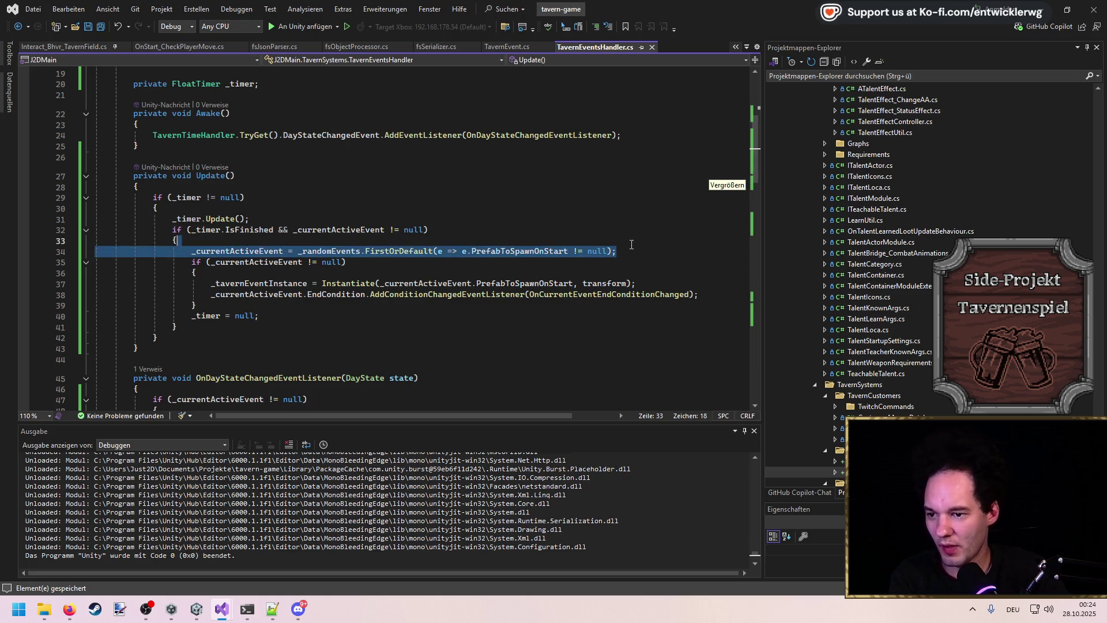
pyautogui.press('BackSpace')
pyautogui.moveTo(196, 262); pyautogui.dragTo(223, 240)
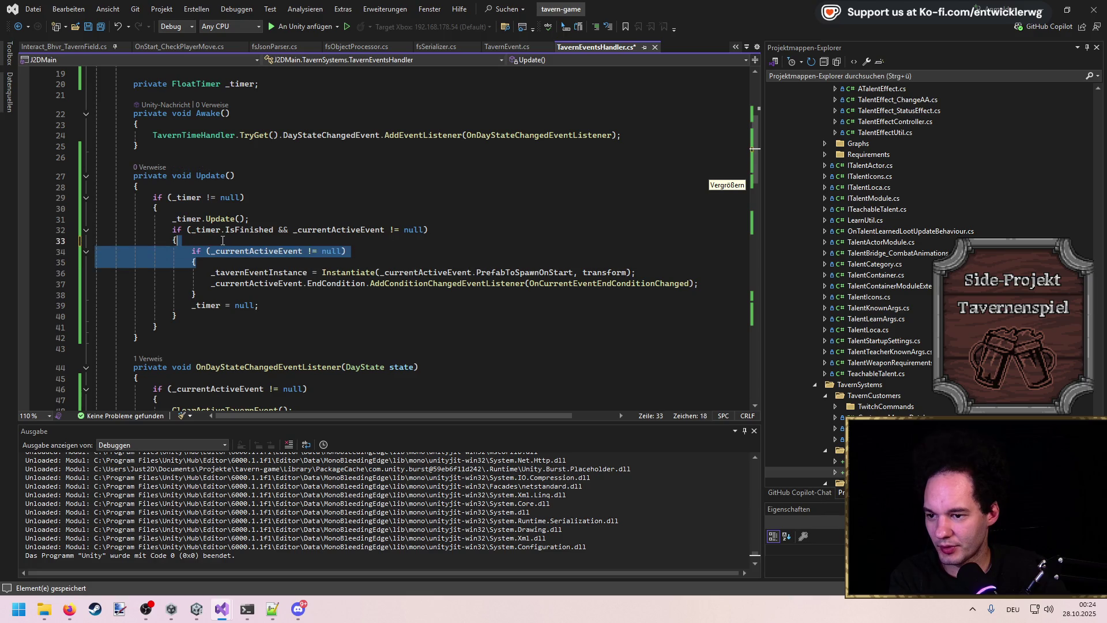
pyautogui.press('BackSpace')
pyautogui.press('Down')
pyautogui.press('Down')
pyautogui.press('End')
pyautogui.hotkey('shift', 'Down')
pyautogui.press('BackSpace')
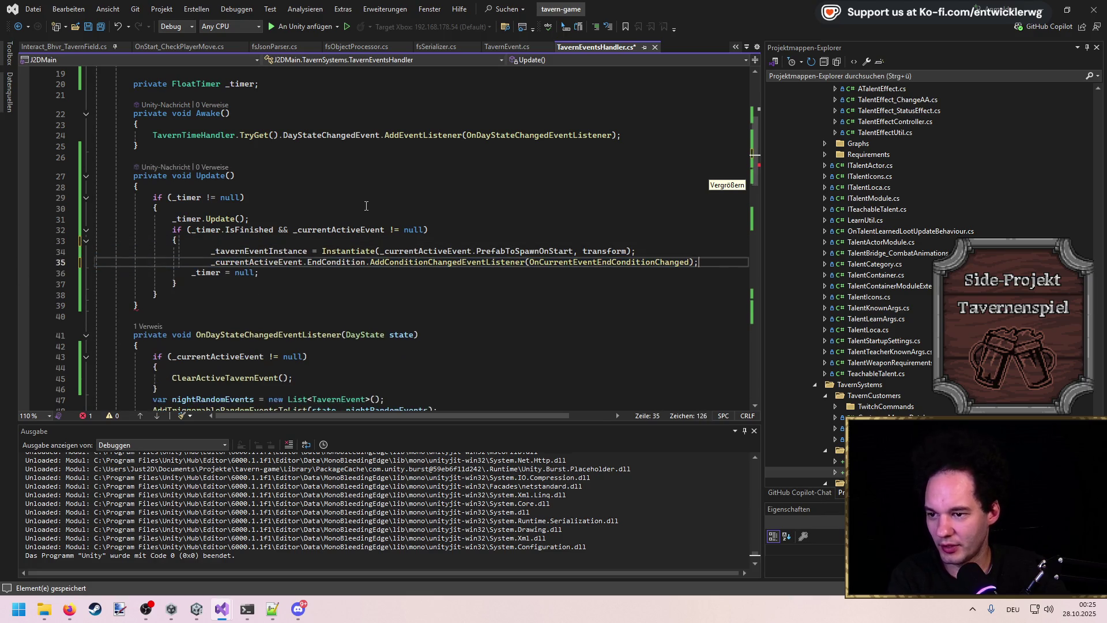
pyautogui.hotkey('ctrl', 's')
pyautogui.press('Down')
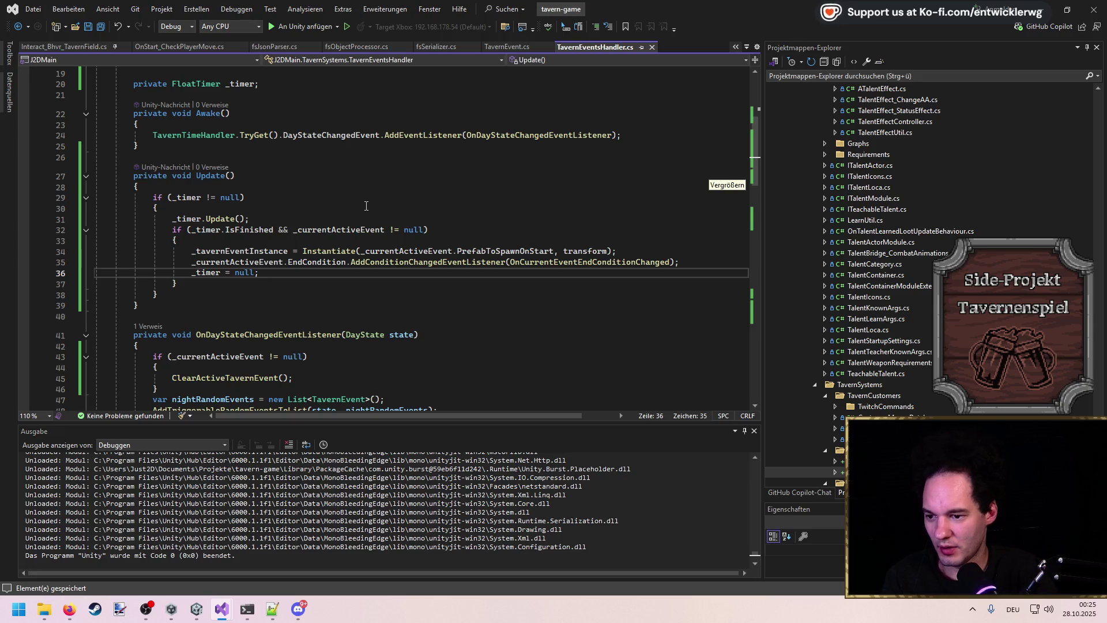
pyautogui.scroll(-11, 367, 206)
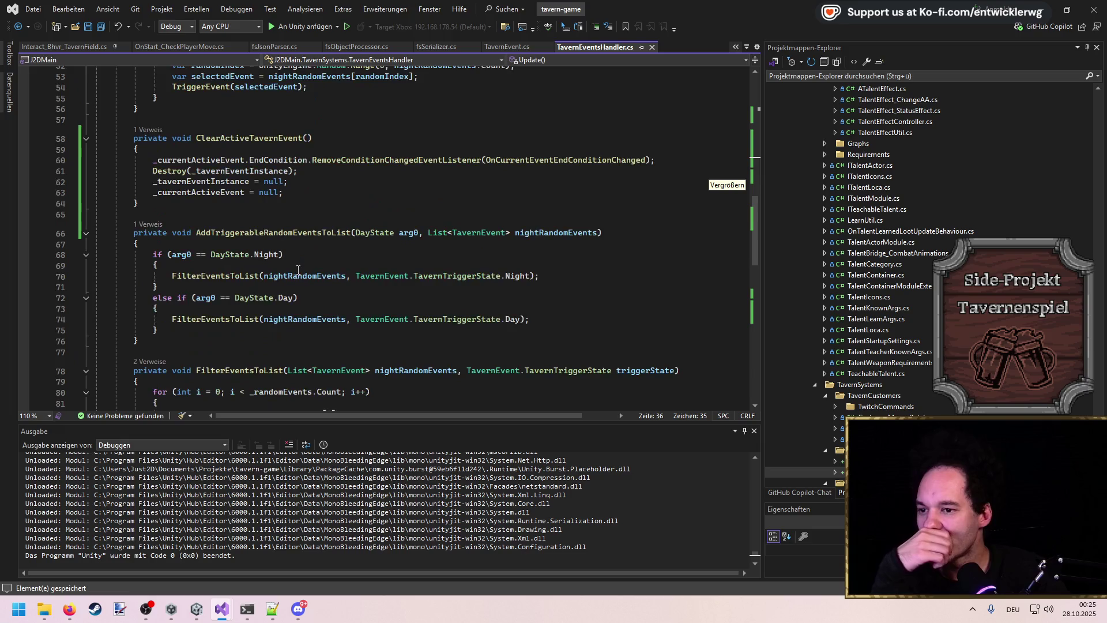
# Step: Add '_timer = null;' after the ClearActiveTavernEvent() call in OnDayStateChangedEventListener and save
pyautogui.scroll(10, 298, 268)
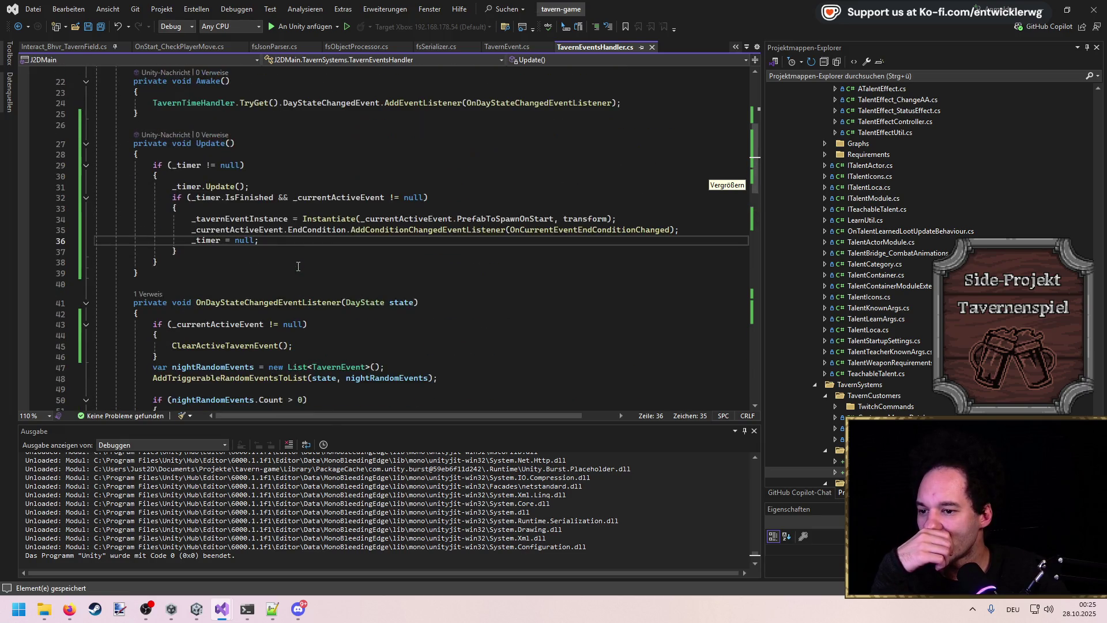
pyautogui.click(311, 345)
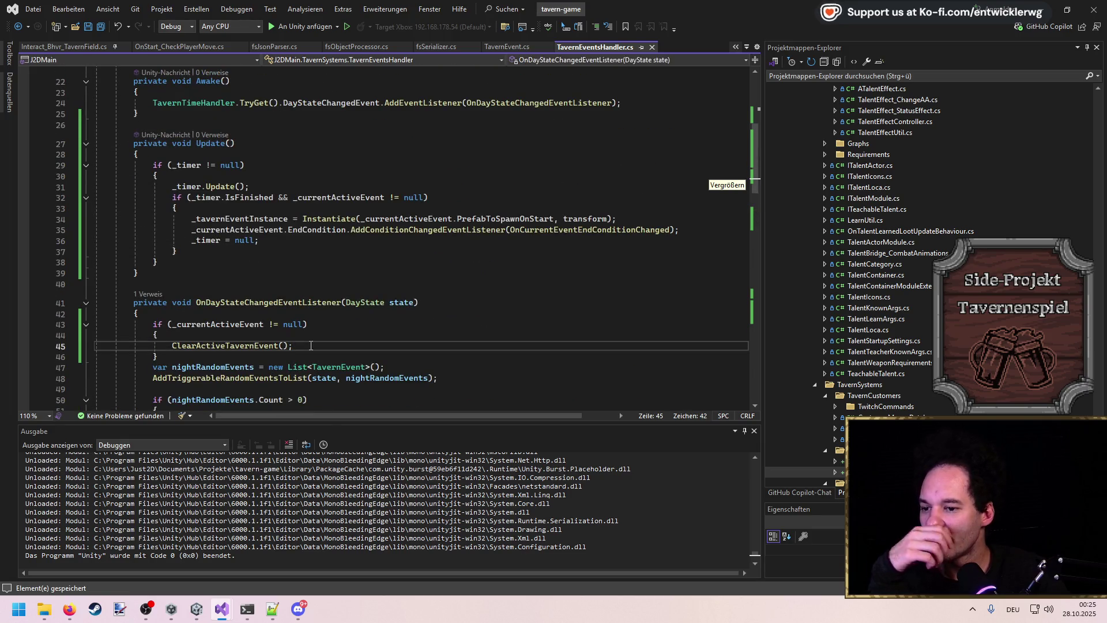
pyautogui.press('Return')
pyautogui.write('mer = null;')
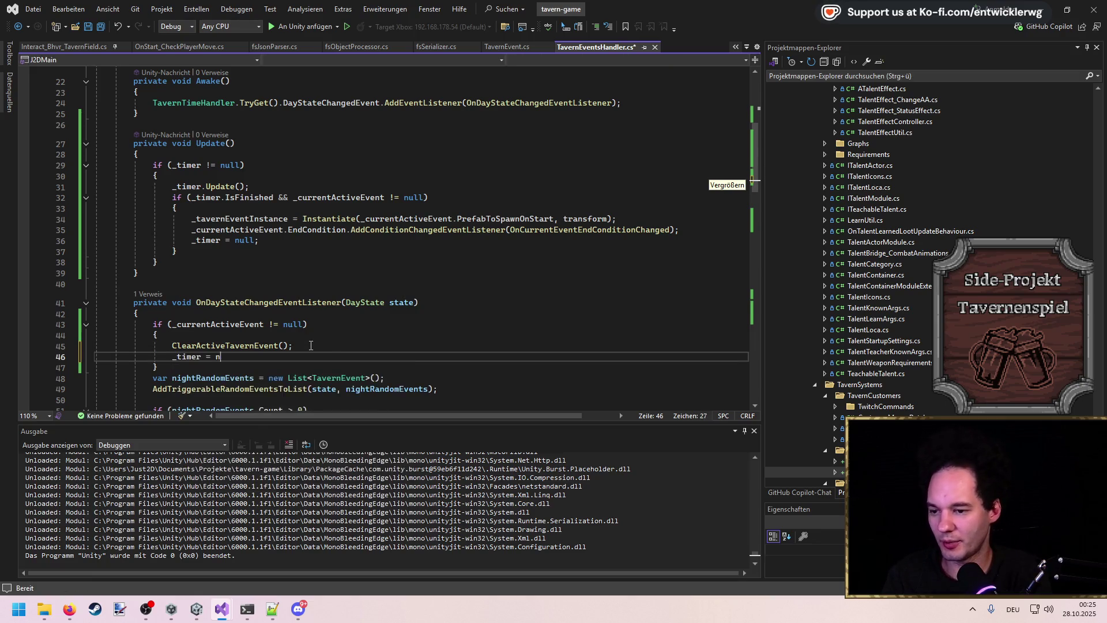
pyautogui.hotkey('ctrl', 's')
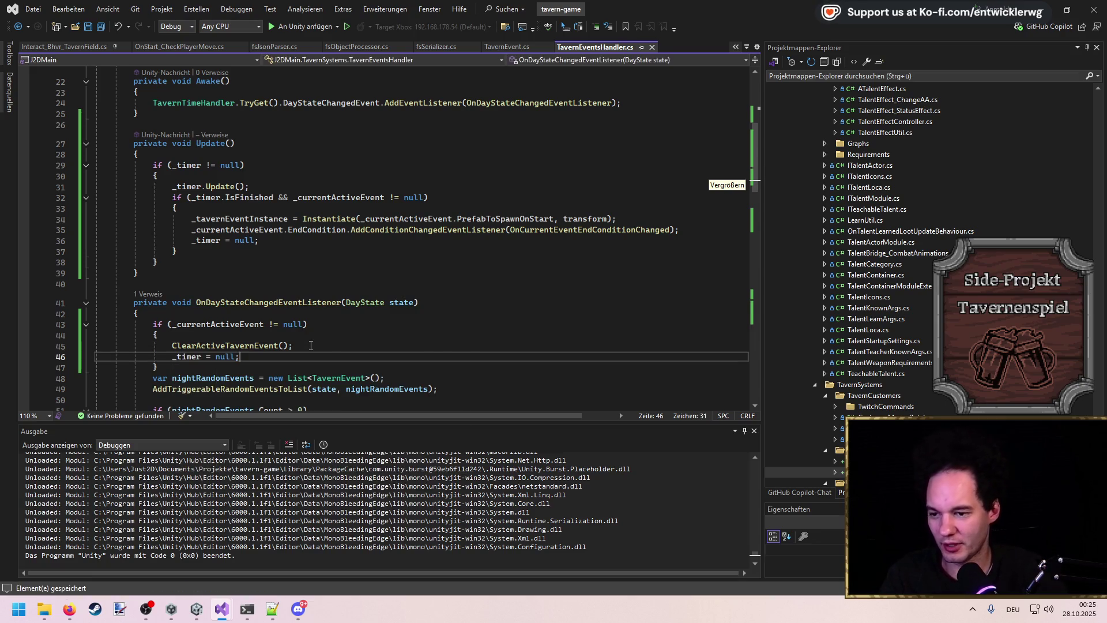
# Step: Try a '_timer = null;' reset after the end-condition handler's clear call, then undo it
pyautogui.scroll(-16, 314, 344)
pyautogui.scroll(-6, 313, 344)
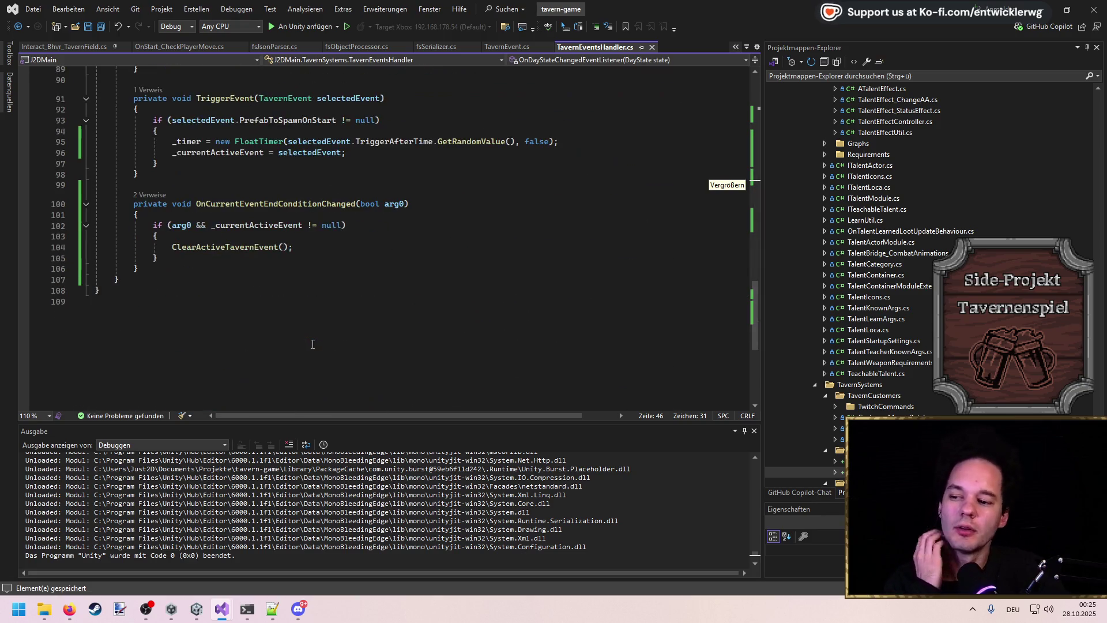
pyautogui.click(188, 141)
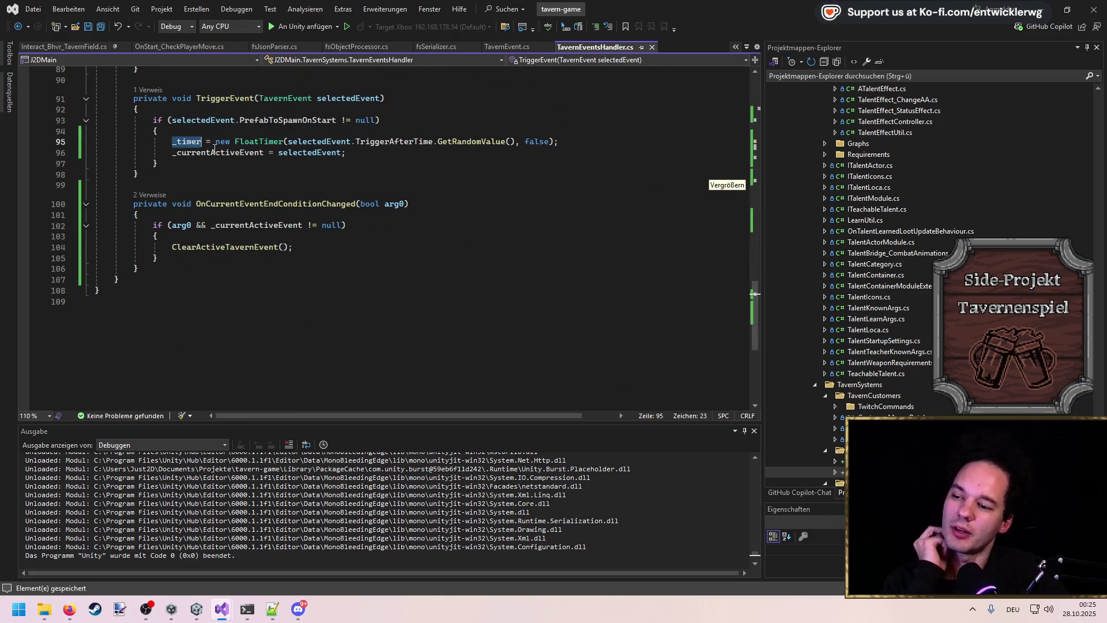
pyautogui.click(309, 245)
pyautogui.press('Return')
pyautogui.write('_timer = null;')
pyautogui.hotkey('ctrl', 's')
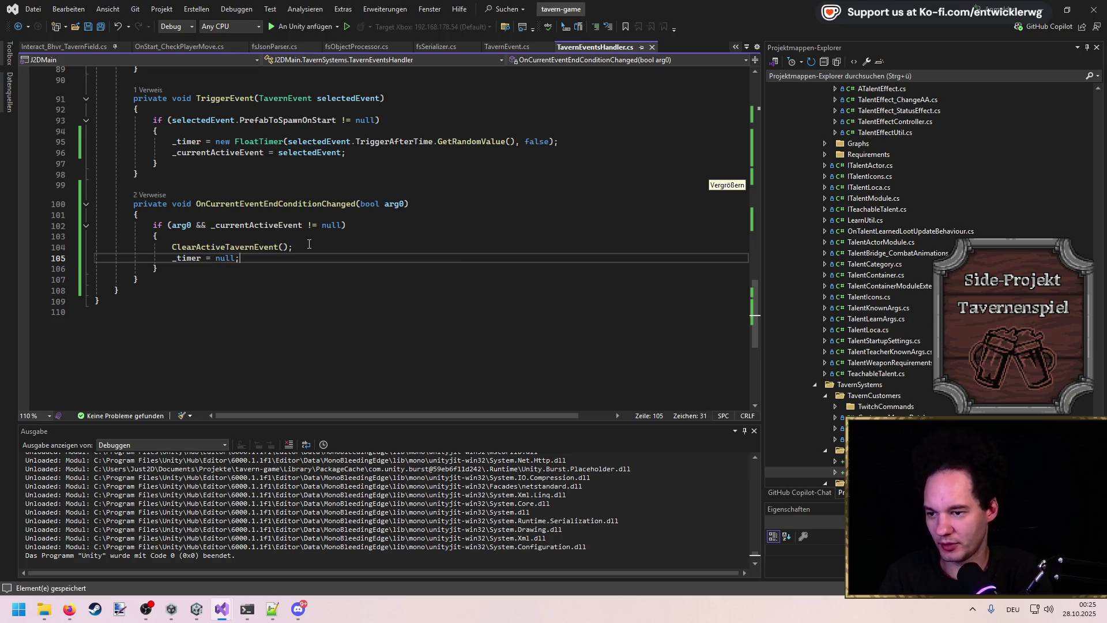
pyautogui.hotkey('ctrl', 'z')
# Step: Jump to ClearActiveTavernEvent with F12, paste the '_timer = null;' reset at its end, and save
pyautogui.click(275, 247)
pyautogui.press('F12')
pyautogui.click(252, 303)
pyautogui.write('_timer = null;')
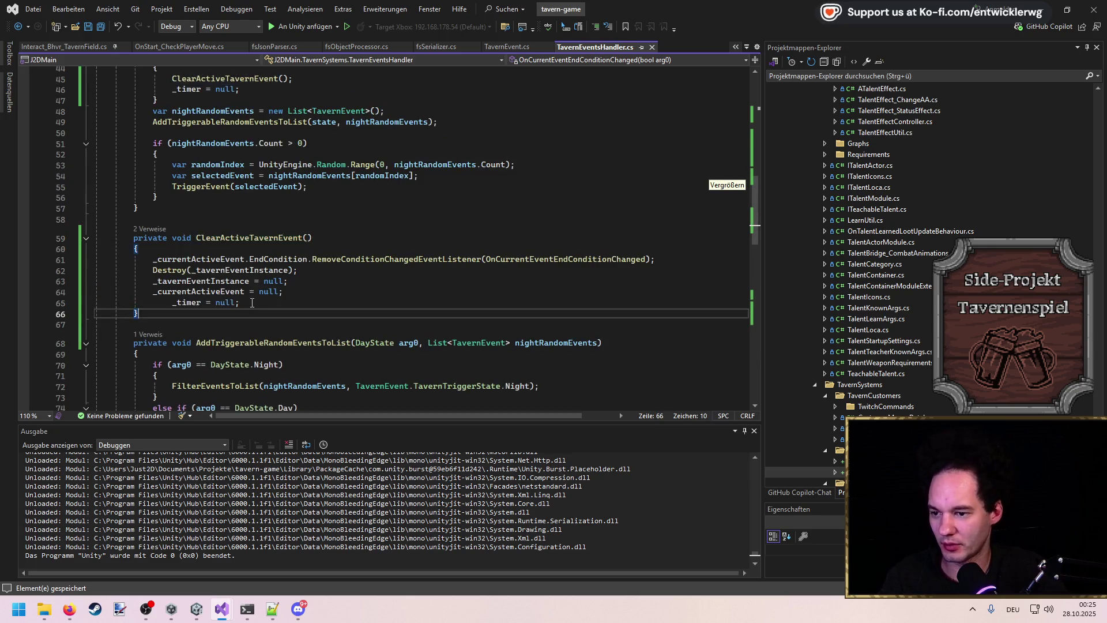
pyautogui.hotkey('ctrl', 's')
# Step: Review the TriggerEvent prefab condition and the day-change null-check block in the script
pyautogui.scroll(4, 252, 301)
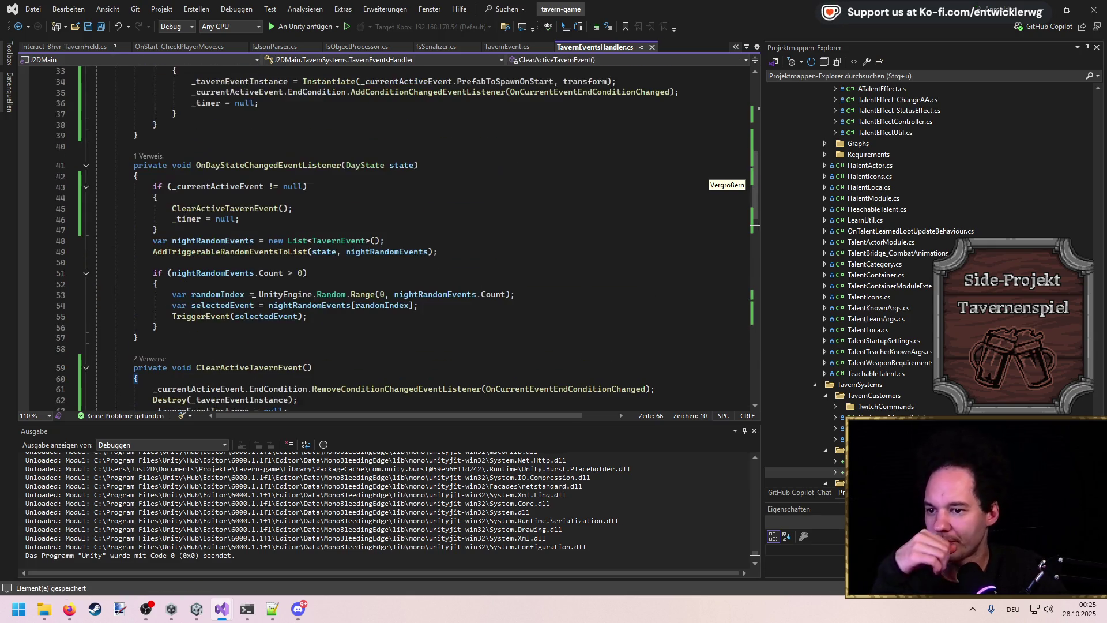
pyautogui.scroll(7, 254, 302)
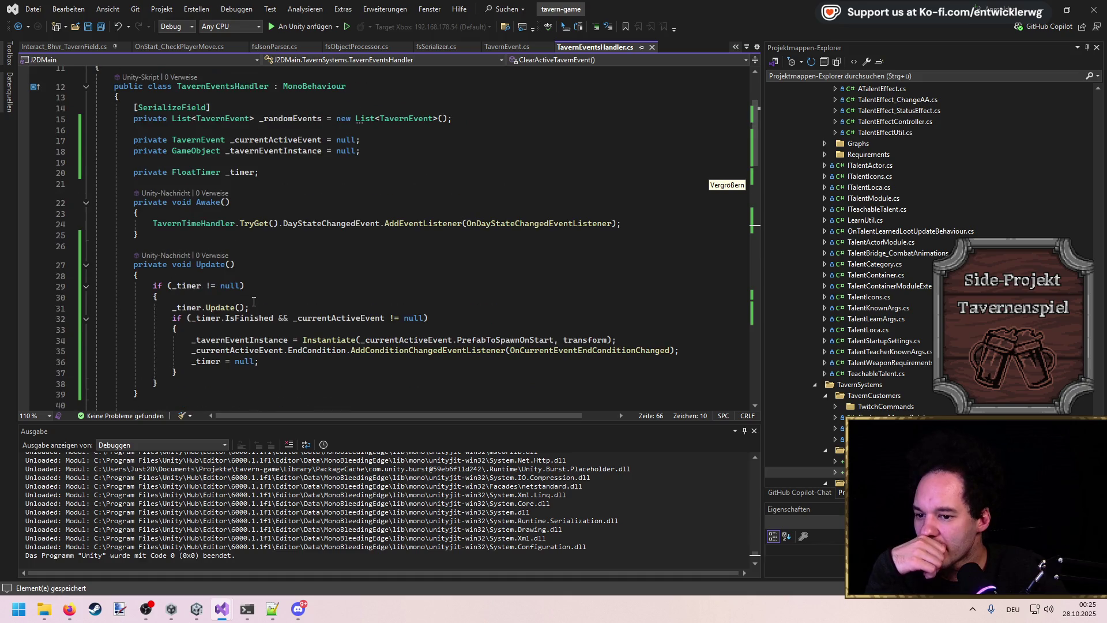
pyautogui.scroll(-20, 251, 304)
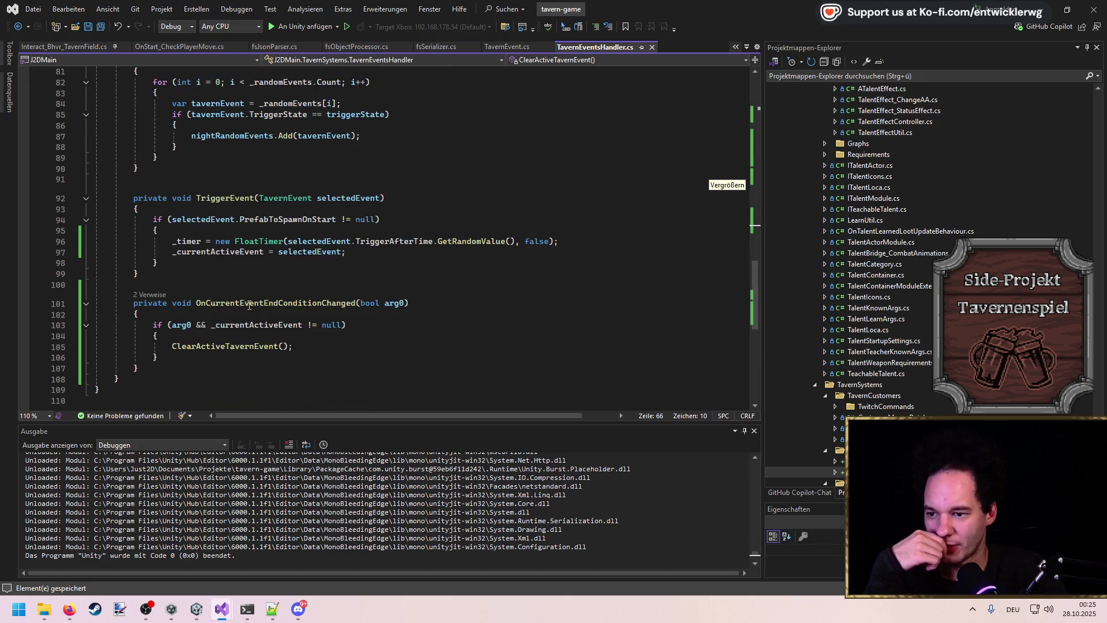
pyautogui.click(381, 219)
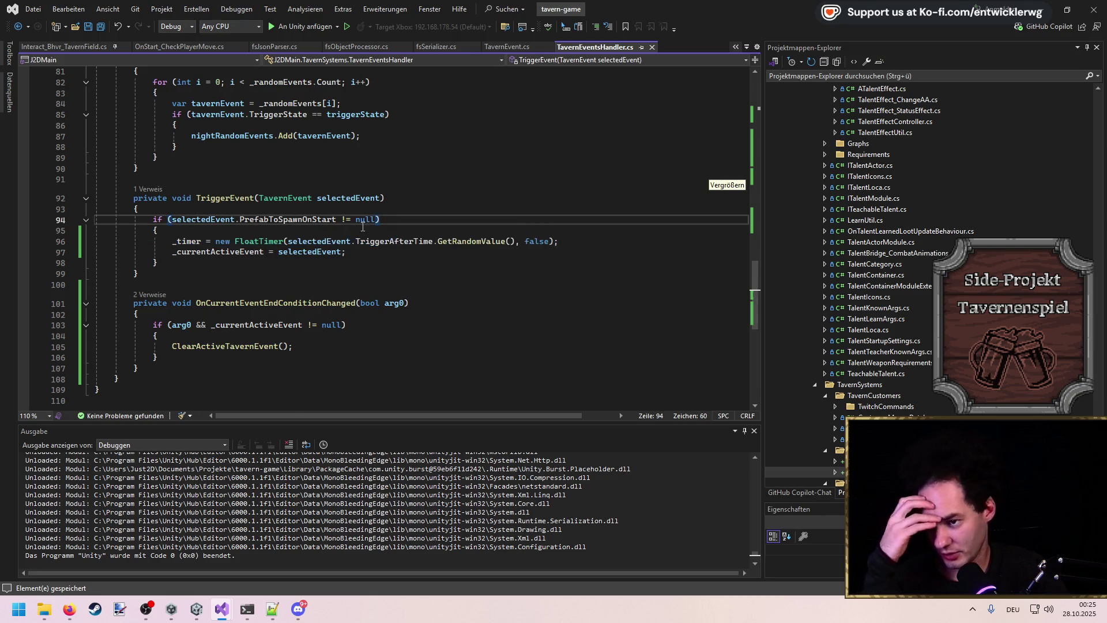
pyautogui.scroll(20, 363, 226)
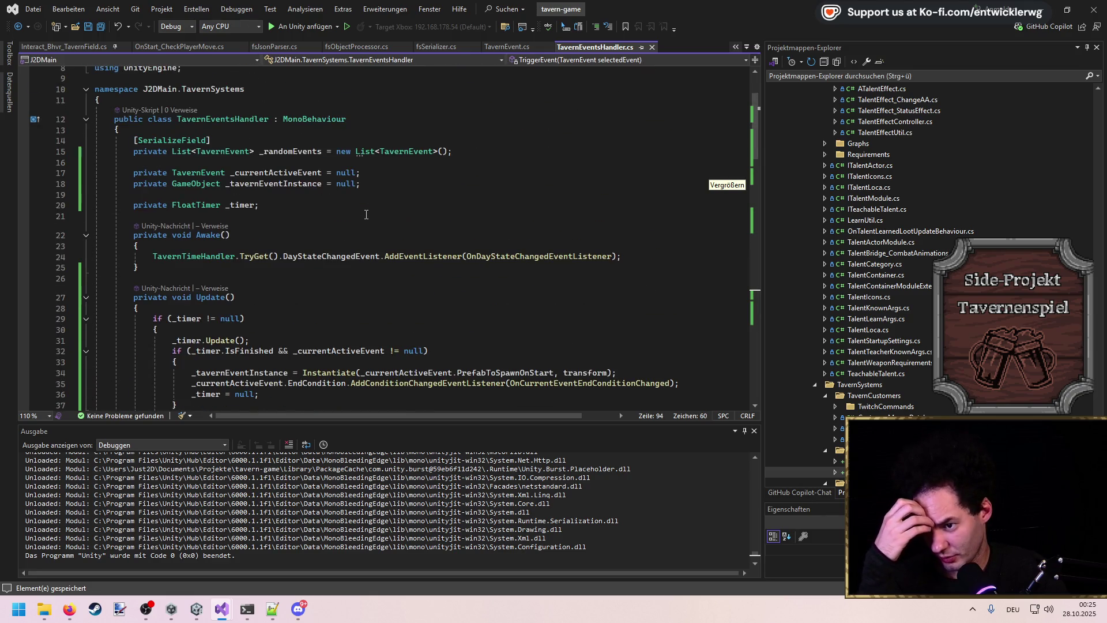
pyautogui.scroll(-4, 366, 214)
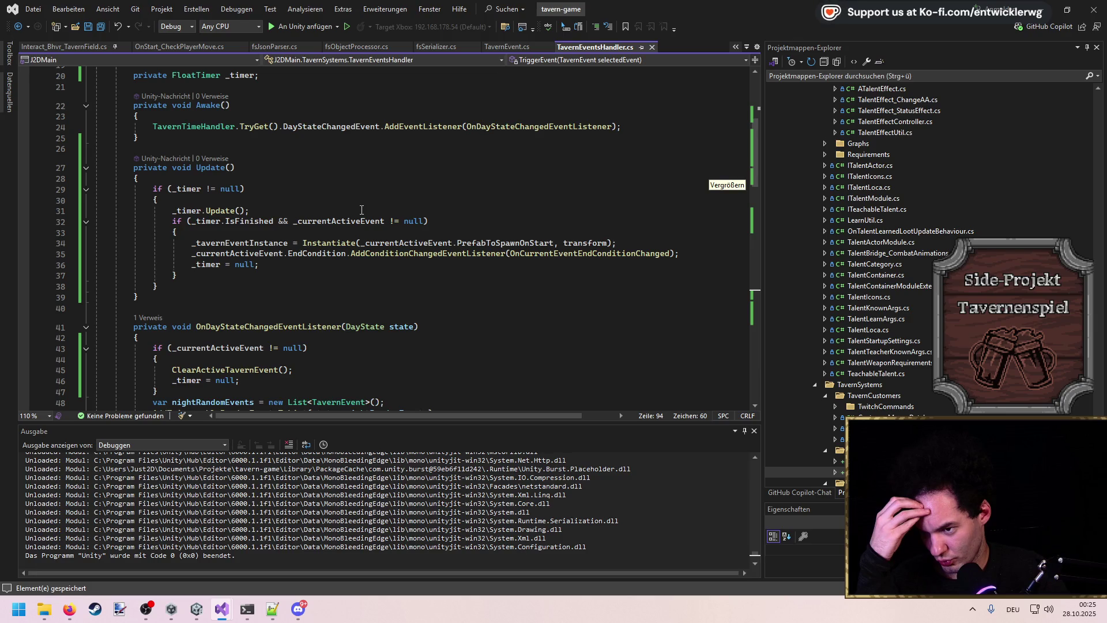
pyautogui.scroll(-5, 361, 210)
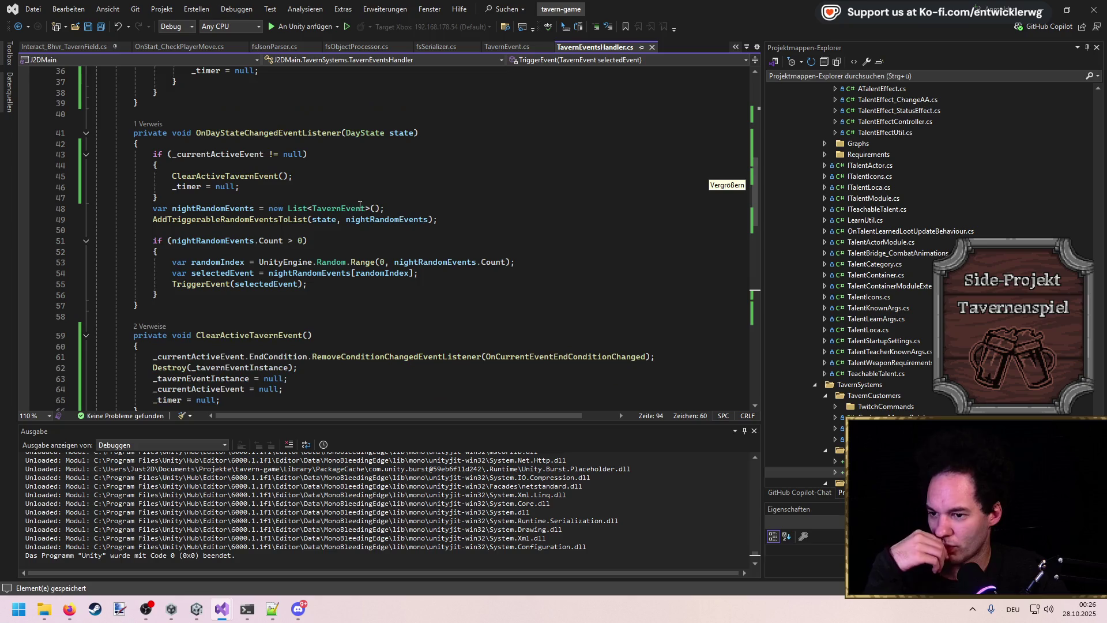
pyautogui.click(357, 198)
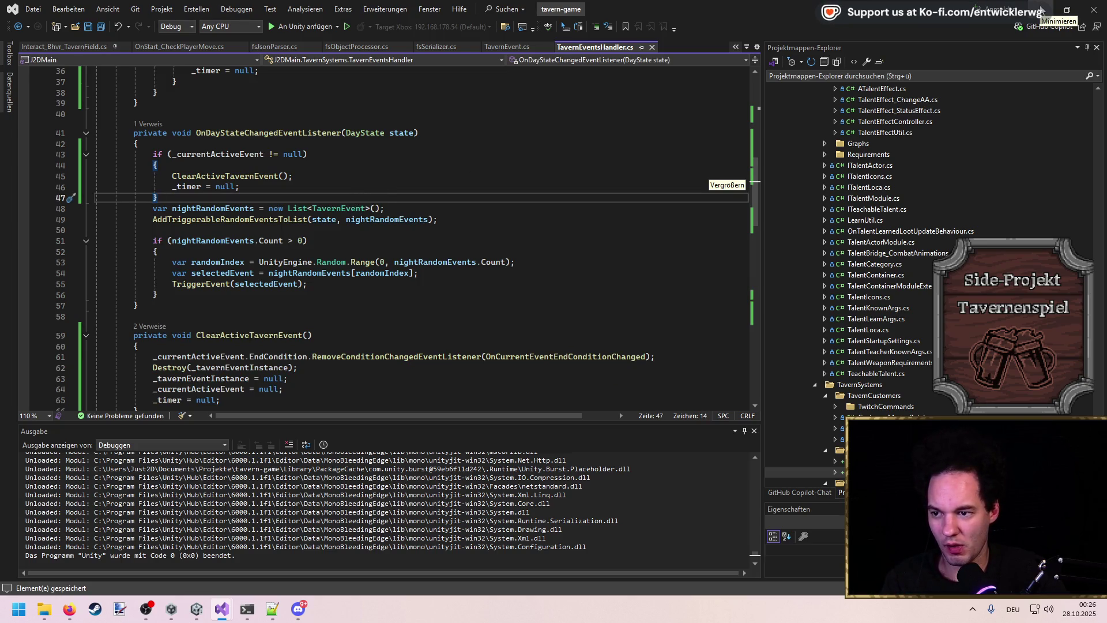
# Step: Add TavernEvent_BadBoysWantTrouble to TavernEvents' Random Events list, next to TavernEvent_CrowsOnField
pyautogui.click(1042, 10)
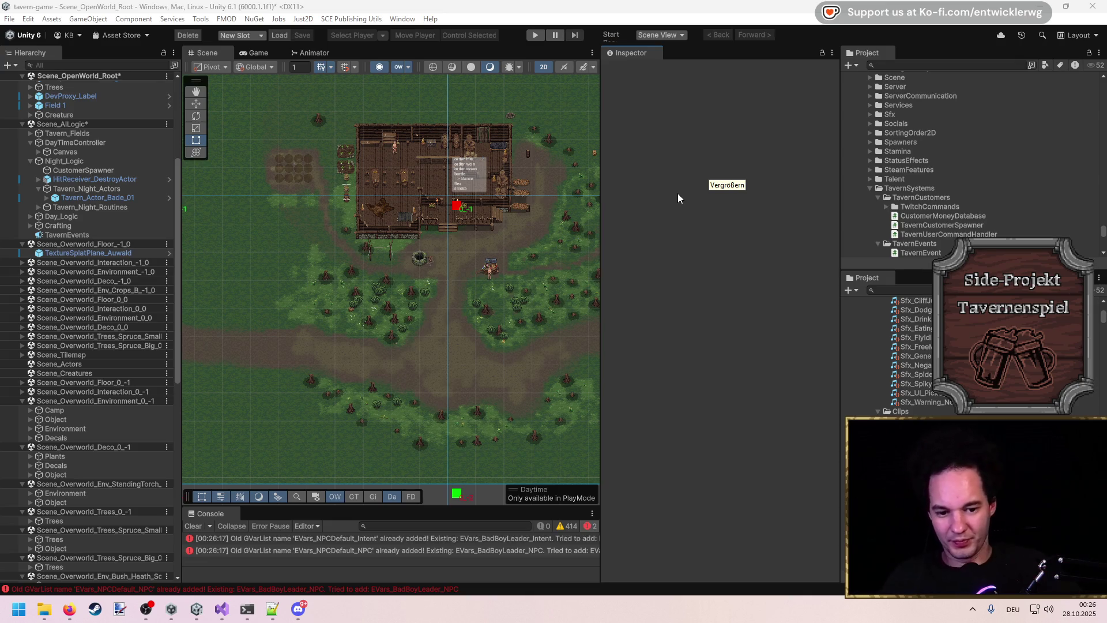
pyautogui.click(67, 234)
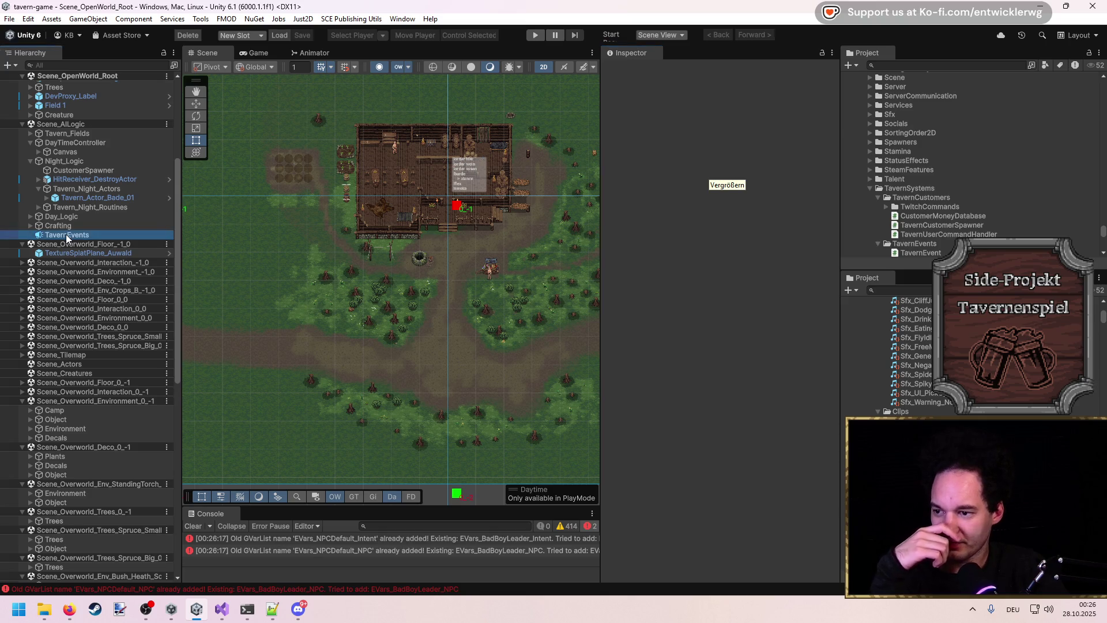
pyautogui.click(831, 183)
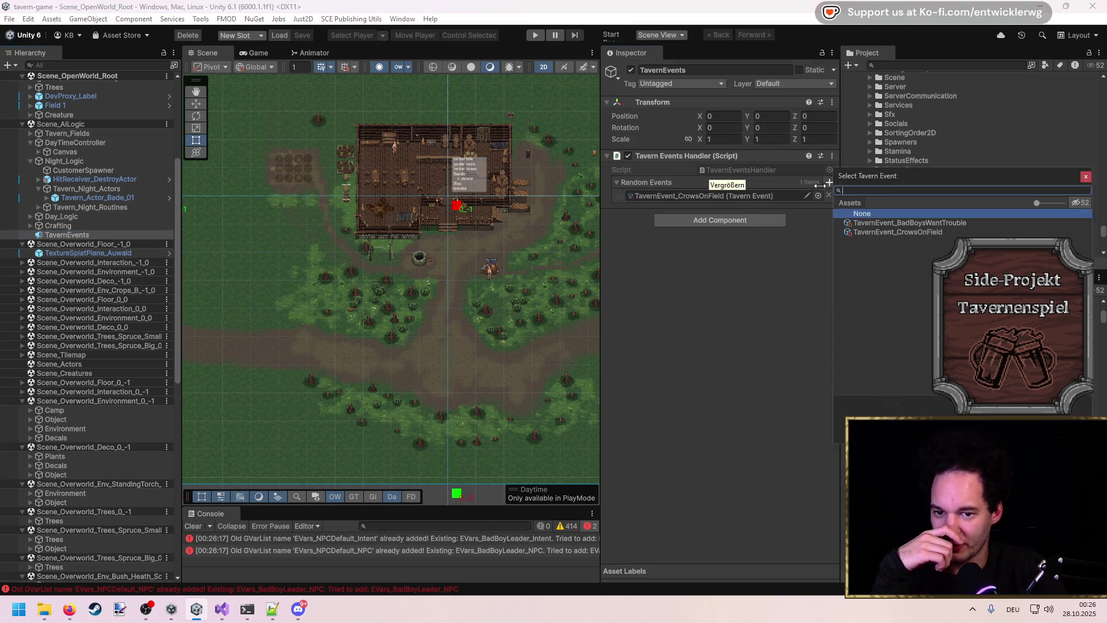
pyautogui.doubleClick(923, 219)
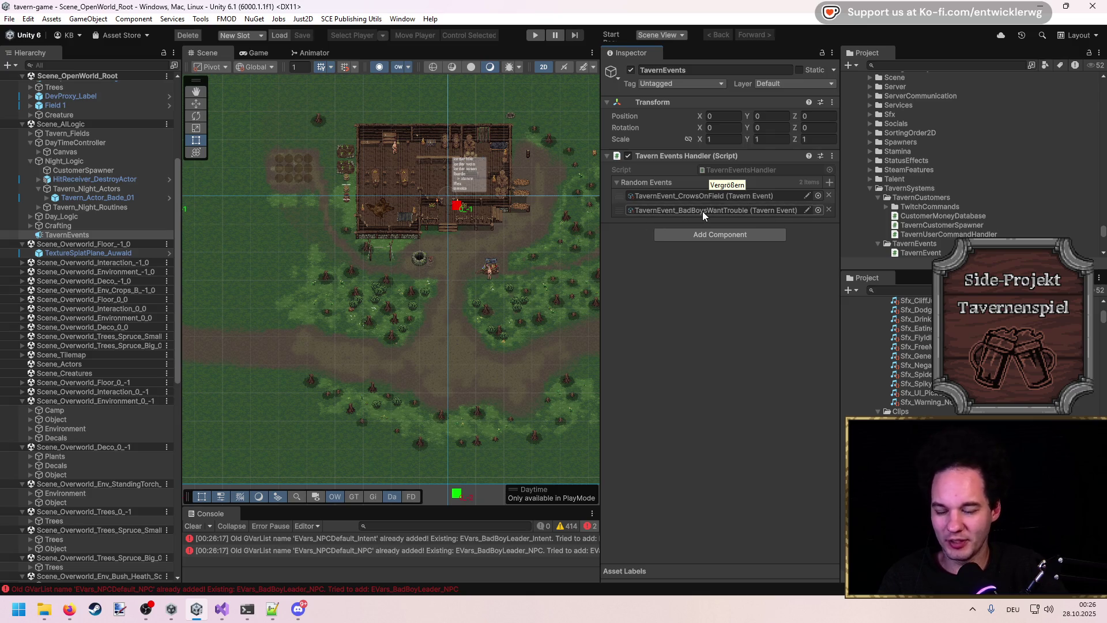
pyautogui.scroll(3, 507, 226)
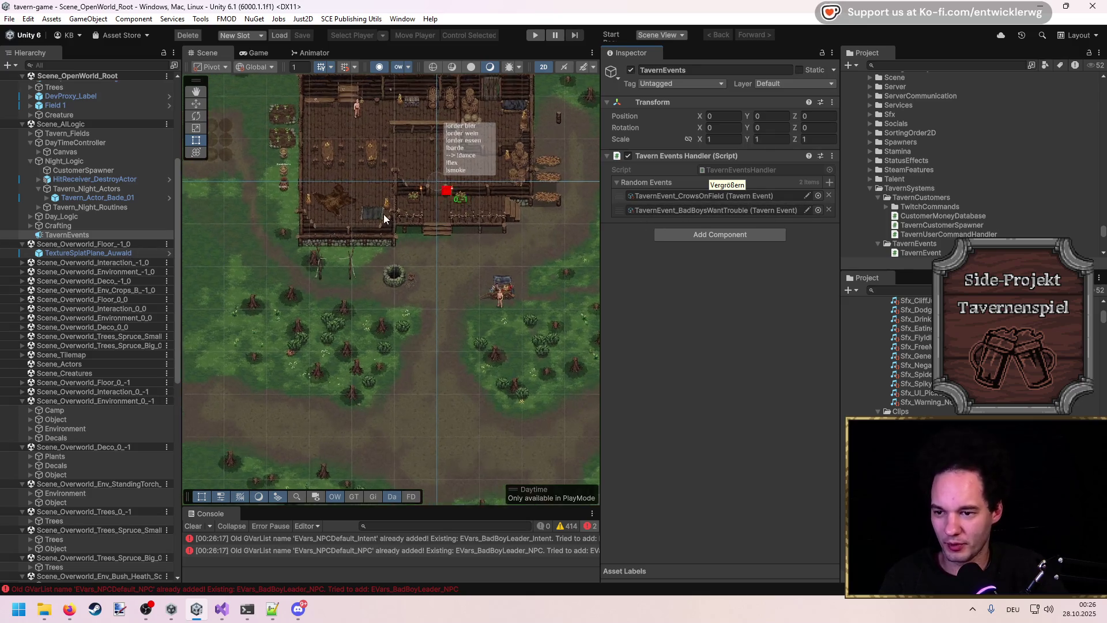
pyautogui.scroll(5, 384, 218)
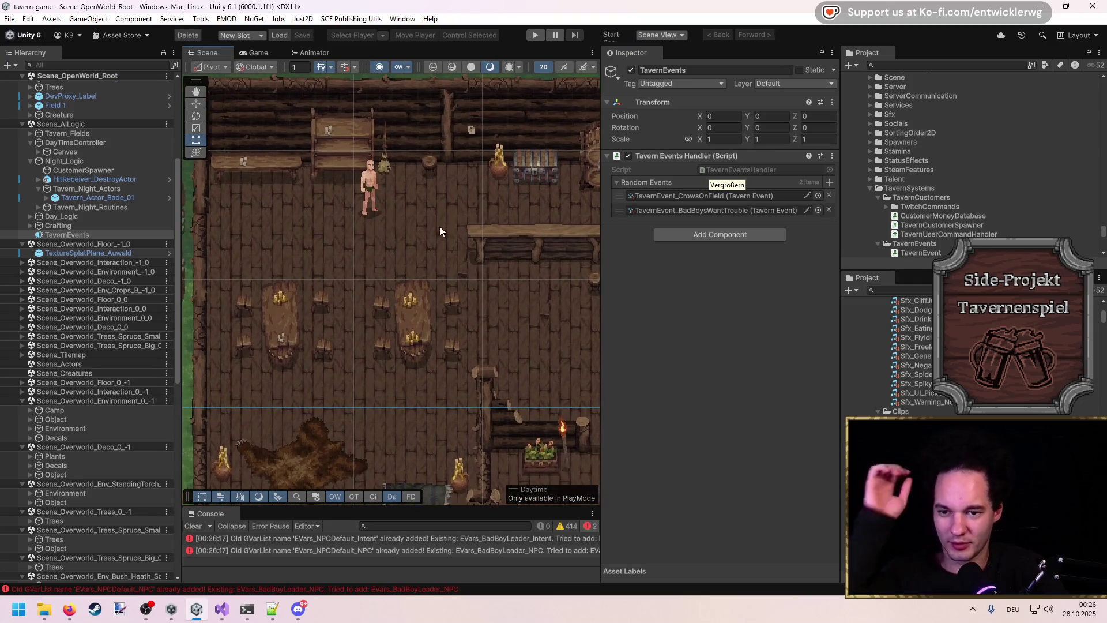
pyautogui.moveTo(440, 227); pyautogui.dragTo(424, 243)
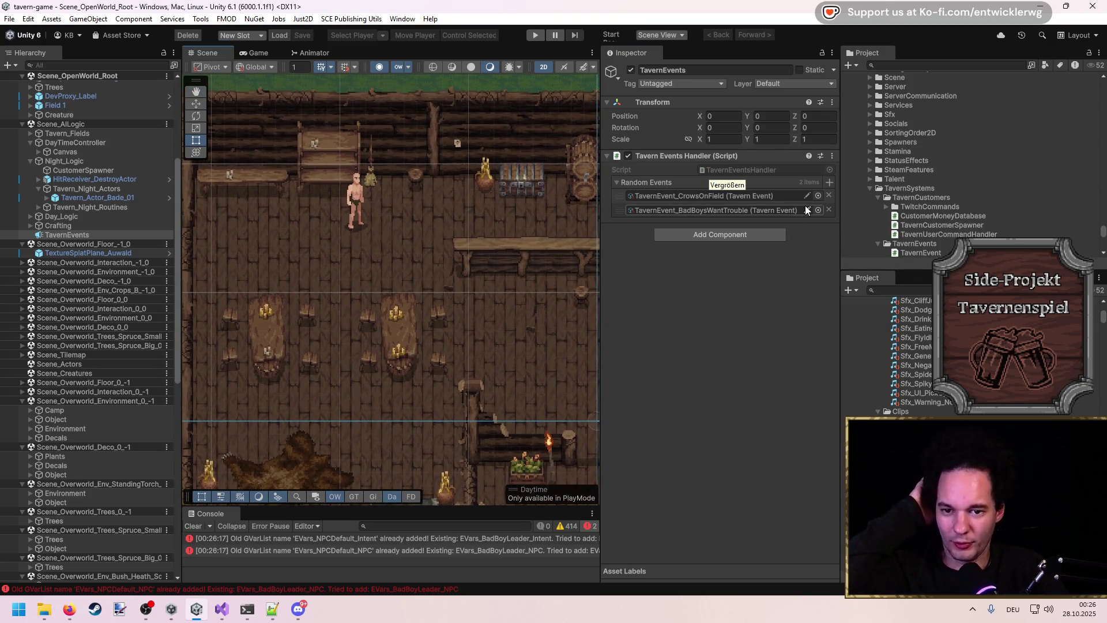
pyautogui.click(807, 210)
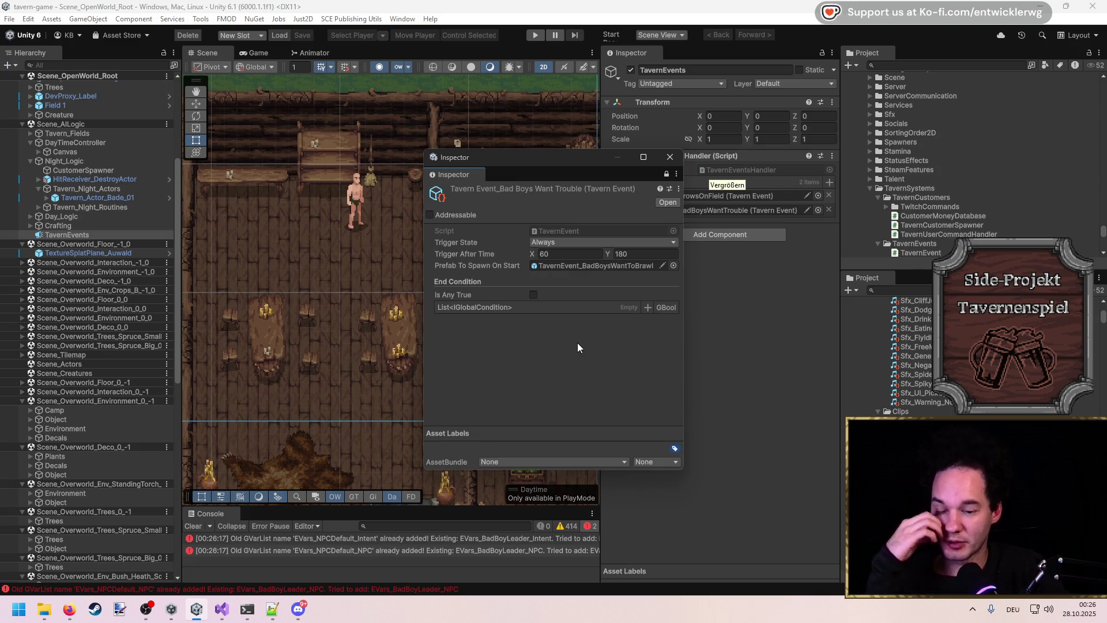
# Step: Inspect the Crows On Field event's settings for reference
pyautogui.click(672, 159)
pyautogui.click(807, 196)
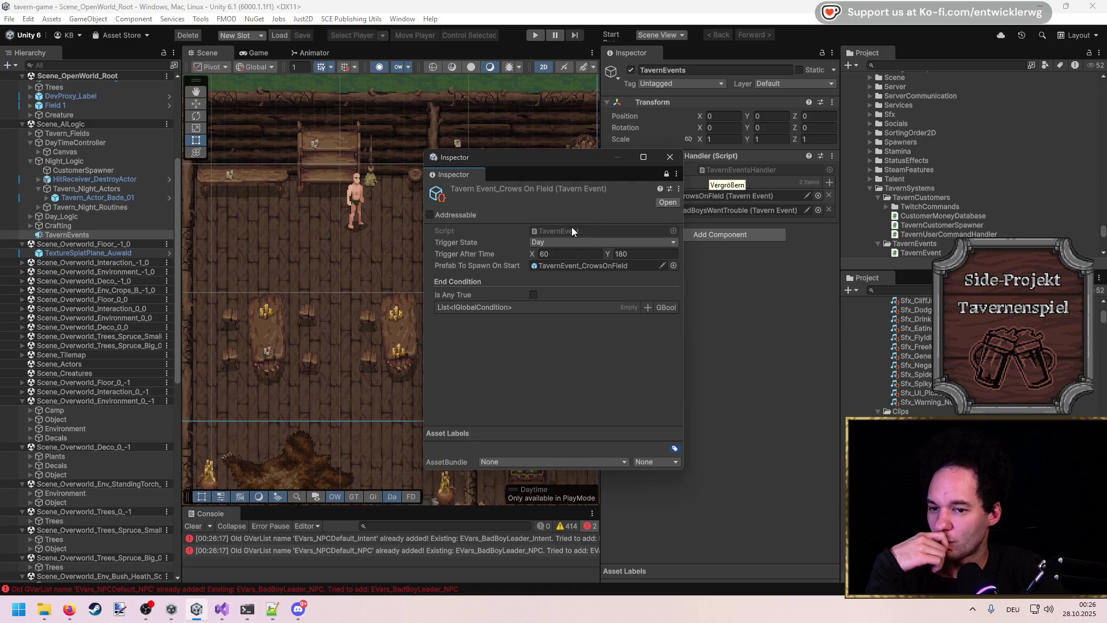
pyautogui.click(671, 156)
# Step: Create a GBool global variable named BanditsLeftArea and assign it as Bad Boys Want Trouble's end condition
pyautogui.click(807, 210)
pyautogui.click(673, 303)
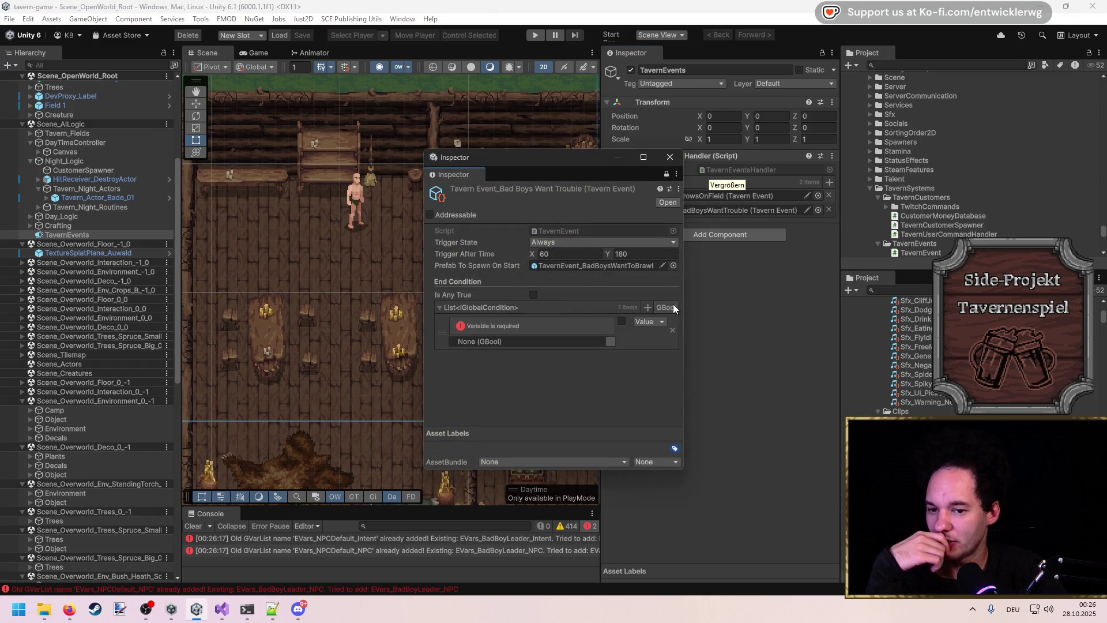
pyautogui.click(611, 344)
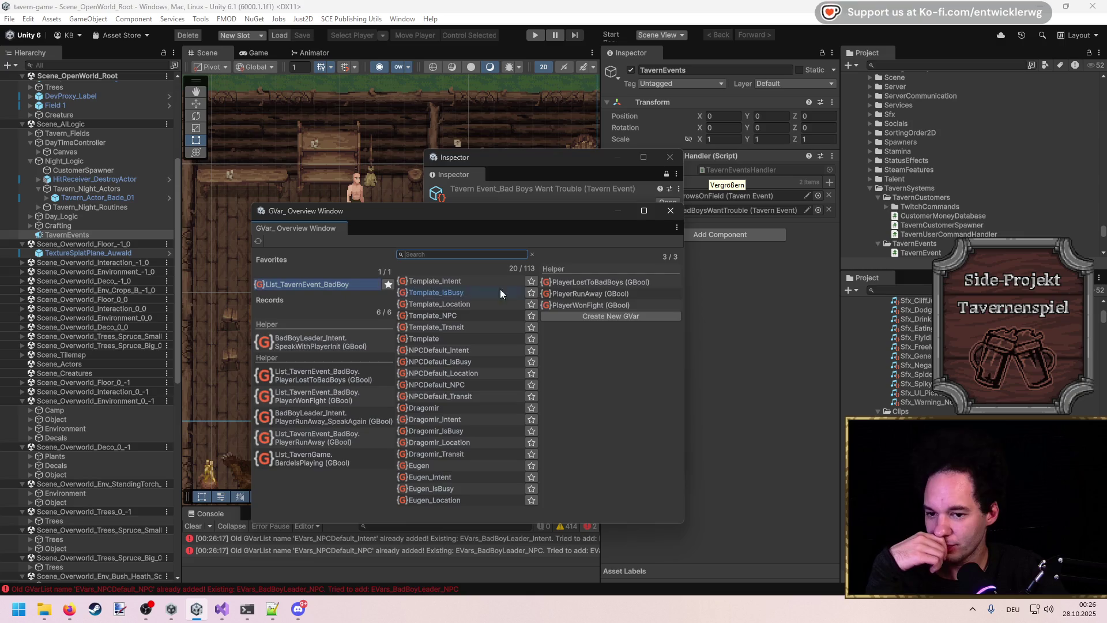
pyautogui.click(589, 316)
pyautogui.click(542, 279)
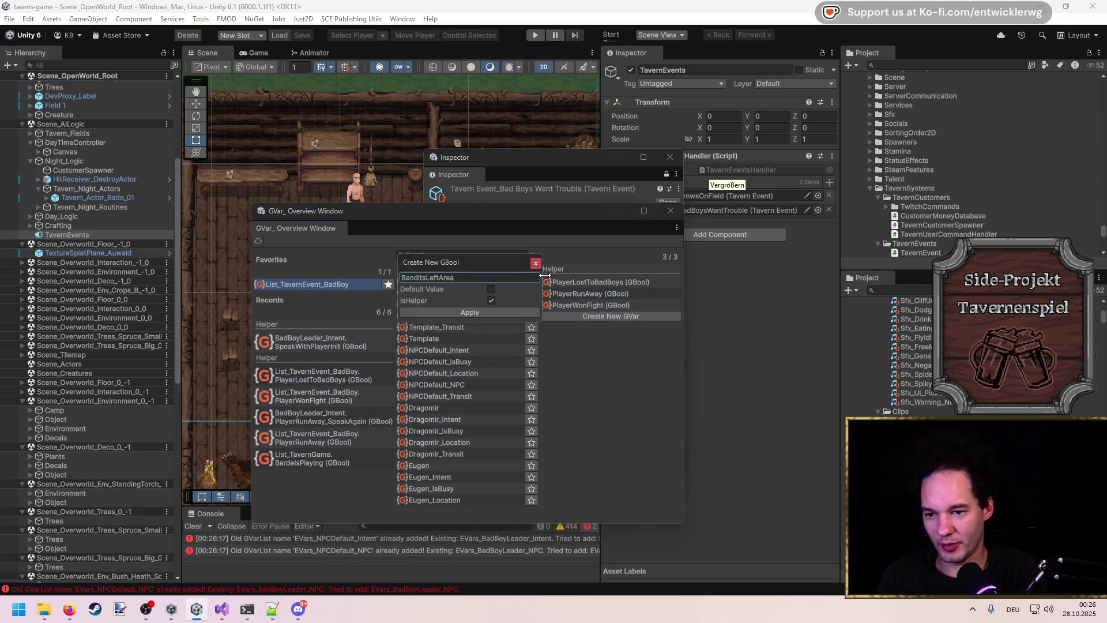
pyautogui.press('Return')
pyautogui.click(638, 313)
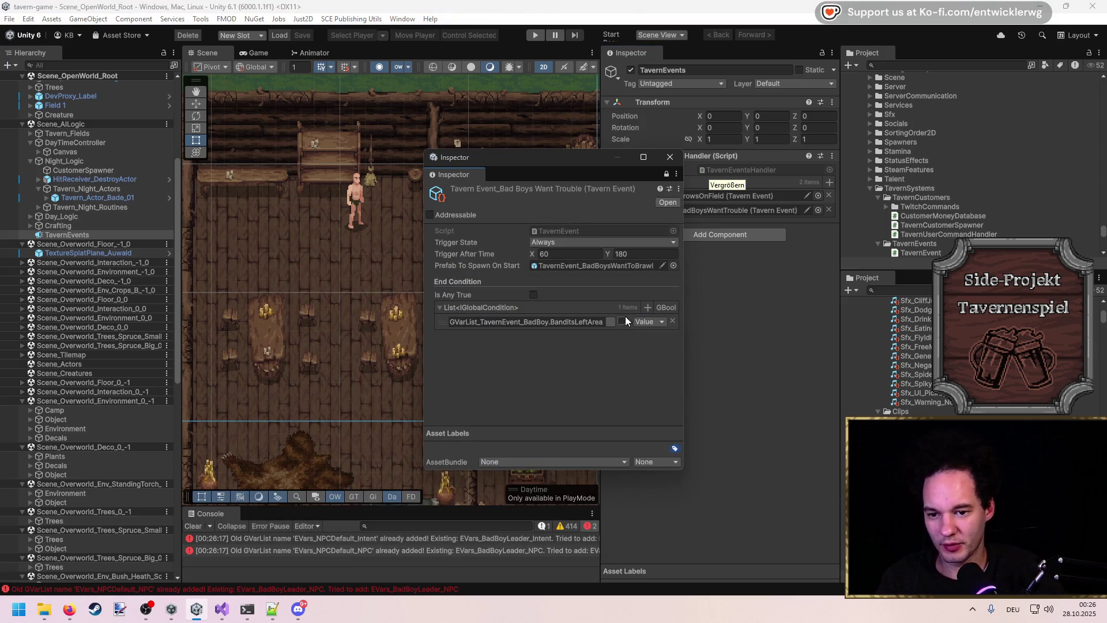
pyautogui.click(670, 157)
pyautogui.scroll(-5, 410, 286)
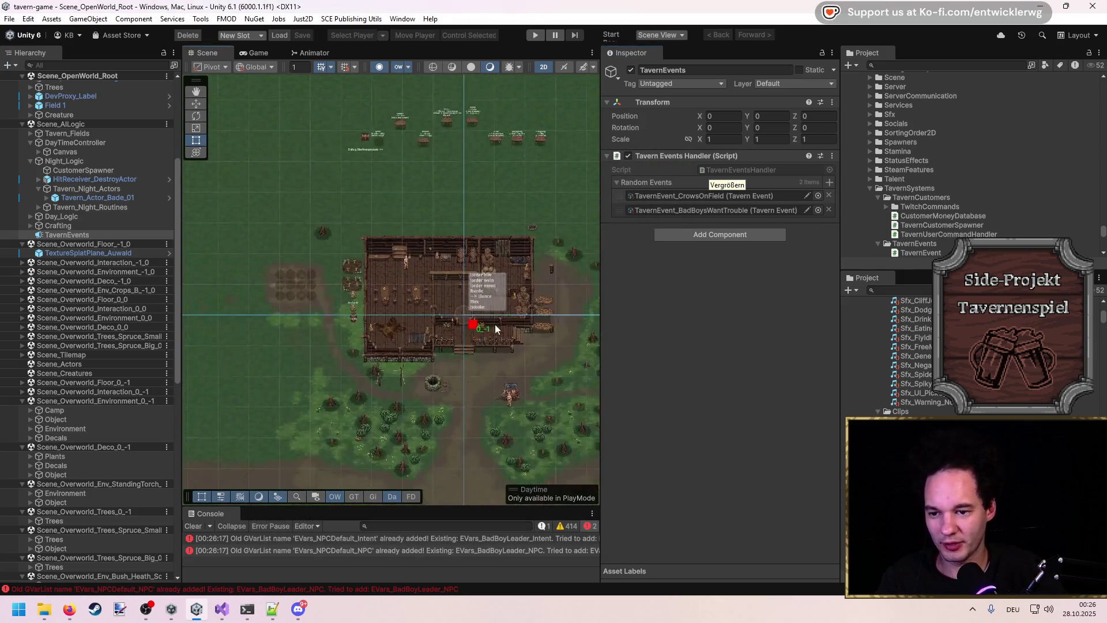
# Step: Place a HitReceiver_SetGVar near the forest and enlarge its Polygon Collider into a large pentagon
pyautogui.press('Down')
pyautogui.press('Right')
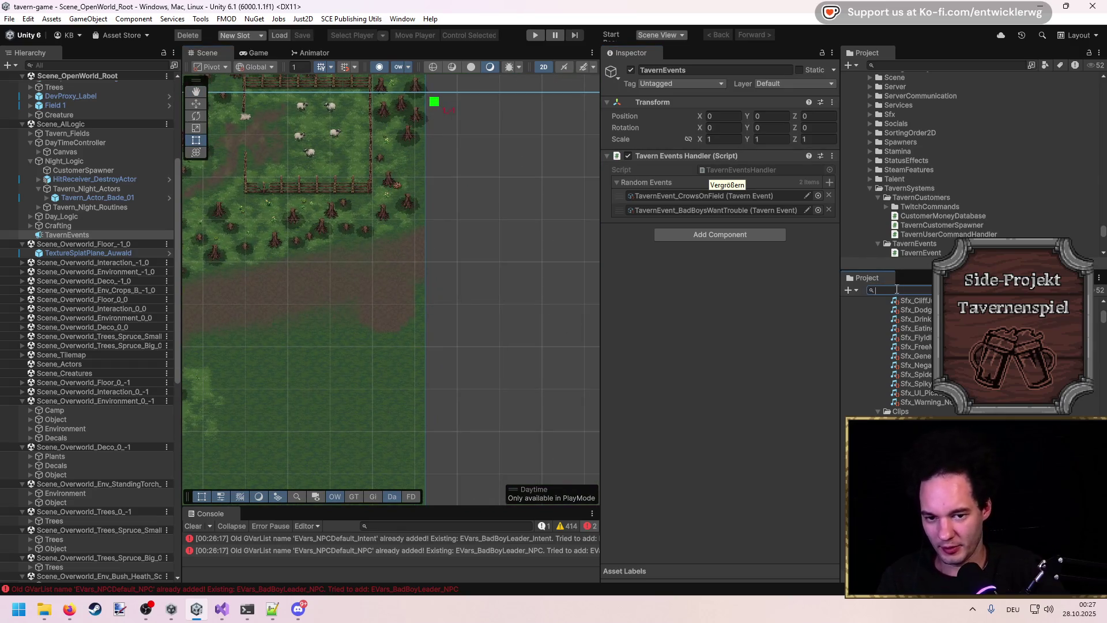
pyautogui.moveTo(894, 341)
pyautogui.mouseDown()
pyautogui.moveTo(378, 241)
pyautogui.moveTo(316, 284)
pyautogui.mouseUp()
pyautogui.scroll(2, 315, 283)
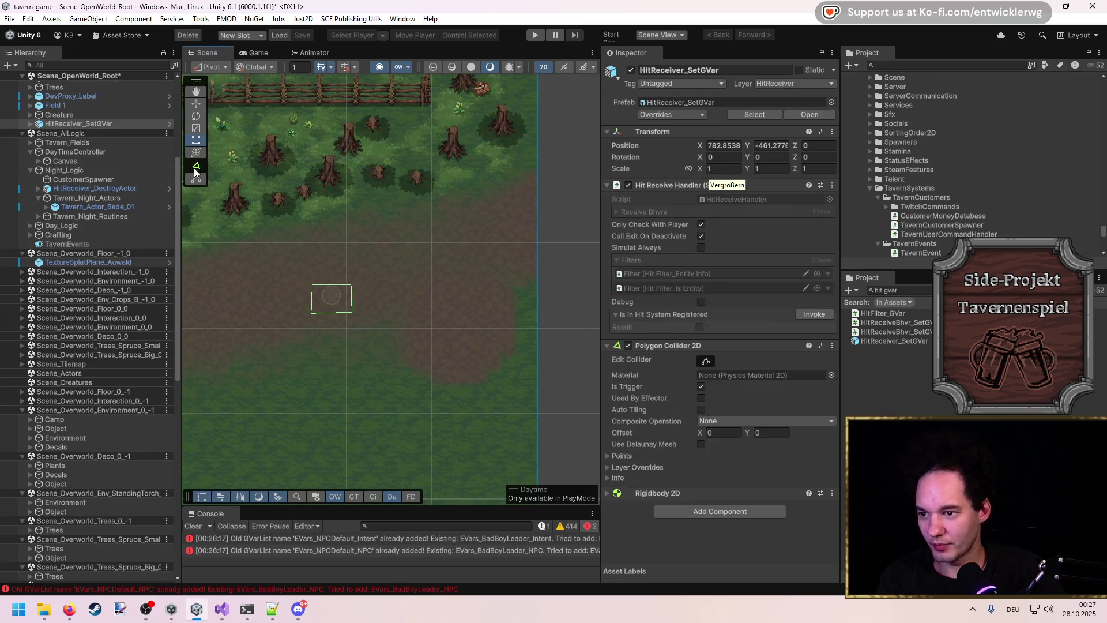
pyautogui.moveTo(281, 374); pyautogui.dragTo(267, 389)
pyautogui.moveTo(312, 284); pyautogui.dragTo(293, 172)
pyautogui.moveTo(352, 284); pyautogui.dragTo(494, 150)
pyautogui.moveTo(323, 339)
pyautogui.mouseDown()
pyautogui.moveTo(464, 376)
pyautogui.moveTo(517, 408)
pyautogui.mouseUp()
pyautogui.moveTo(358, 332)
pyautogui.mouseDown()
pyautogui.moveTo(504, 301)
pyautogui.moveTo(539, 316)
pyautogui.mouseUp()
# Step: Set the receiver's Filter Entity Info to EntityInfo_BadBoy_01
pyautogui.click(66, 125)
pyautogui.press('Right')
pyautogui.press('Down')
pyautogui.press('Down')
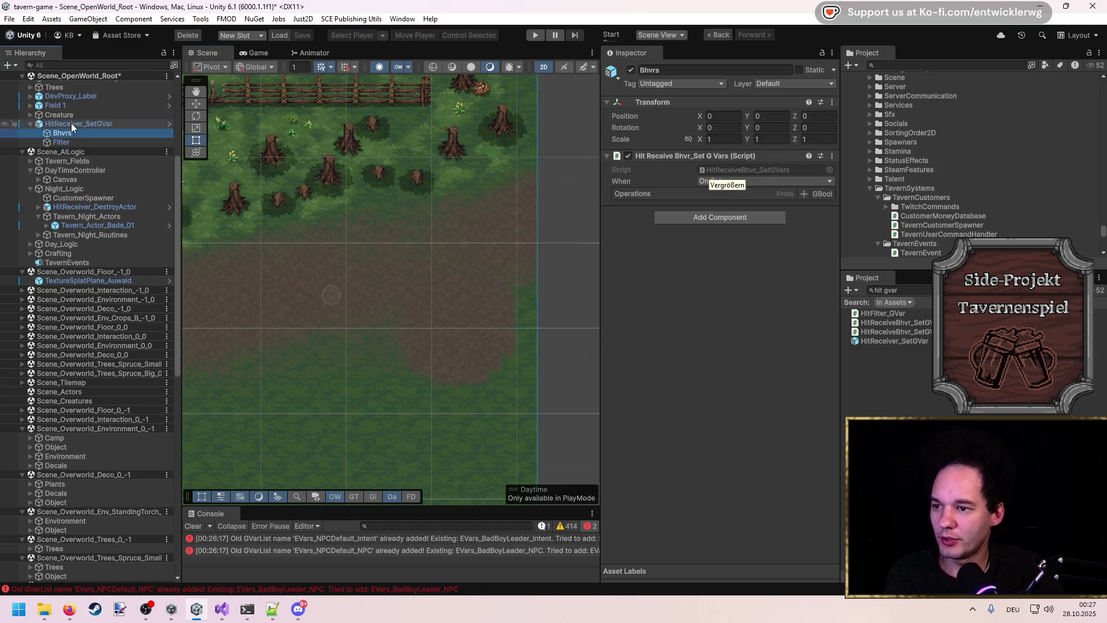
pyautogui.click(818, 195)
pyautogui.write('bandit')
pyautogui.hotkey('ctrl', 'a')
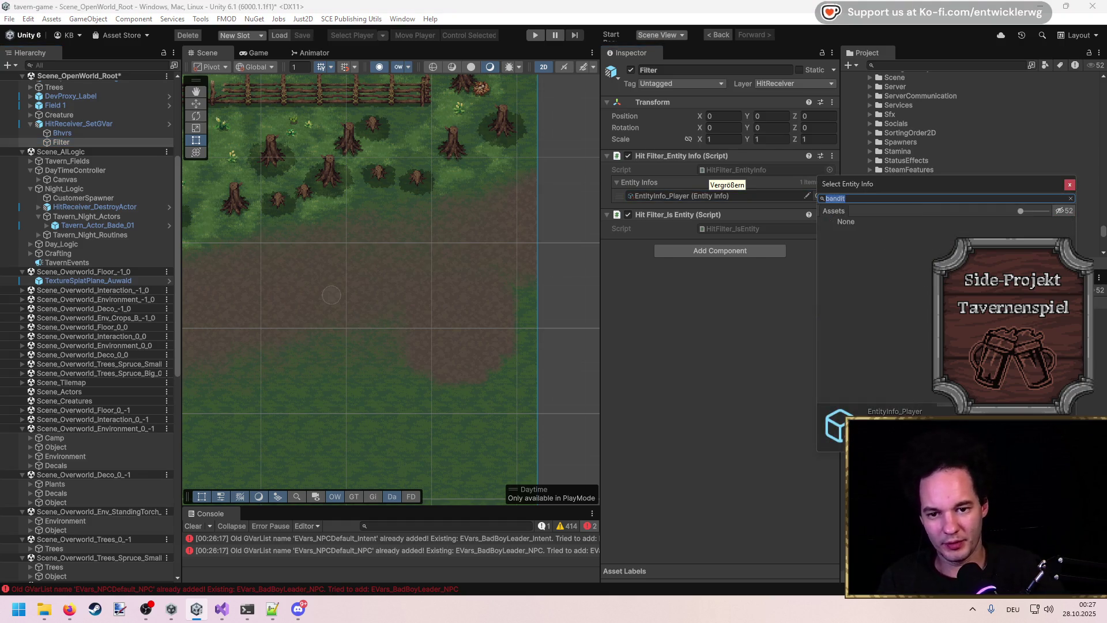
pyautogui.write('d')
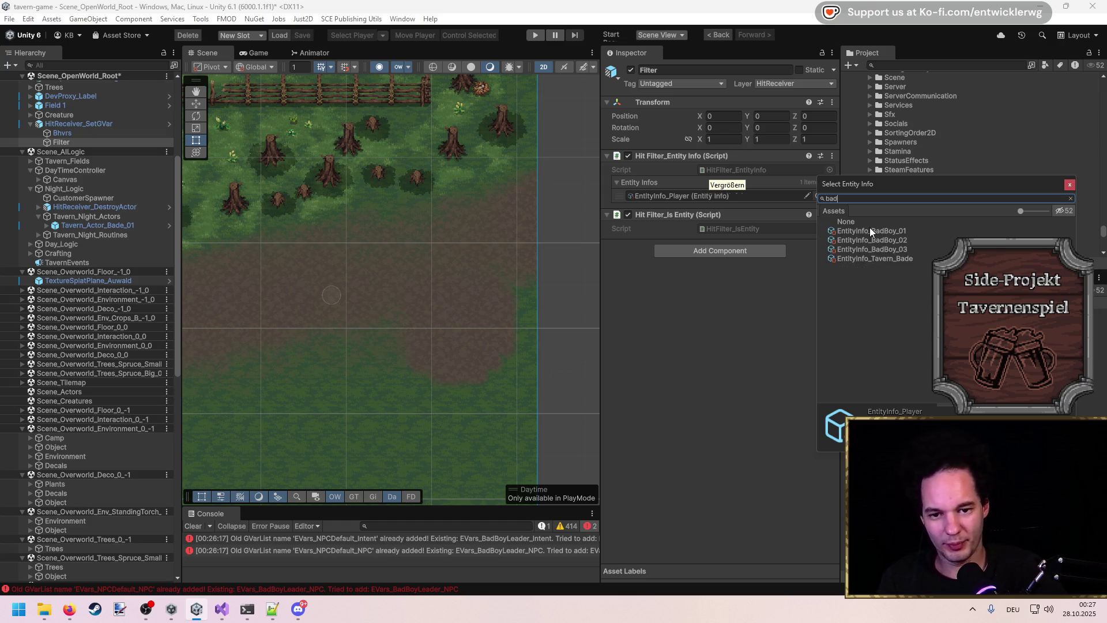
pyautogui.doubleClick(871, 231)
# Step: Add a Set operation on BanditsLeftArea to the receiver and start Play mode
pyautogui.click(90, 133)
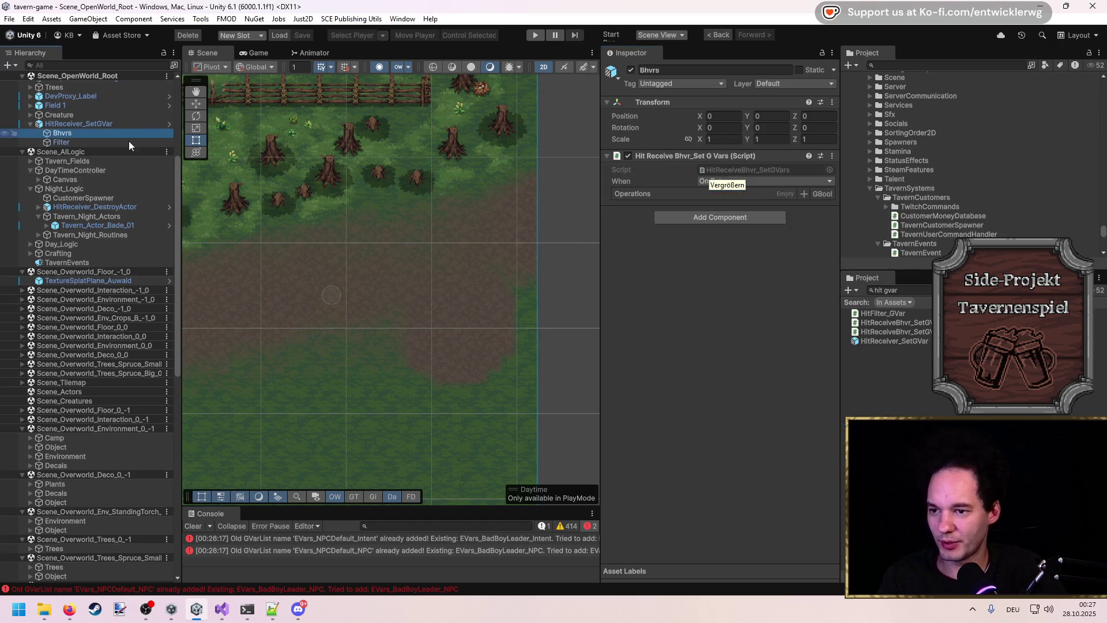
pyautogui.click(831, 193)
pyautogui.click(819, 227)
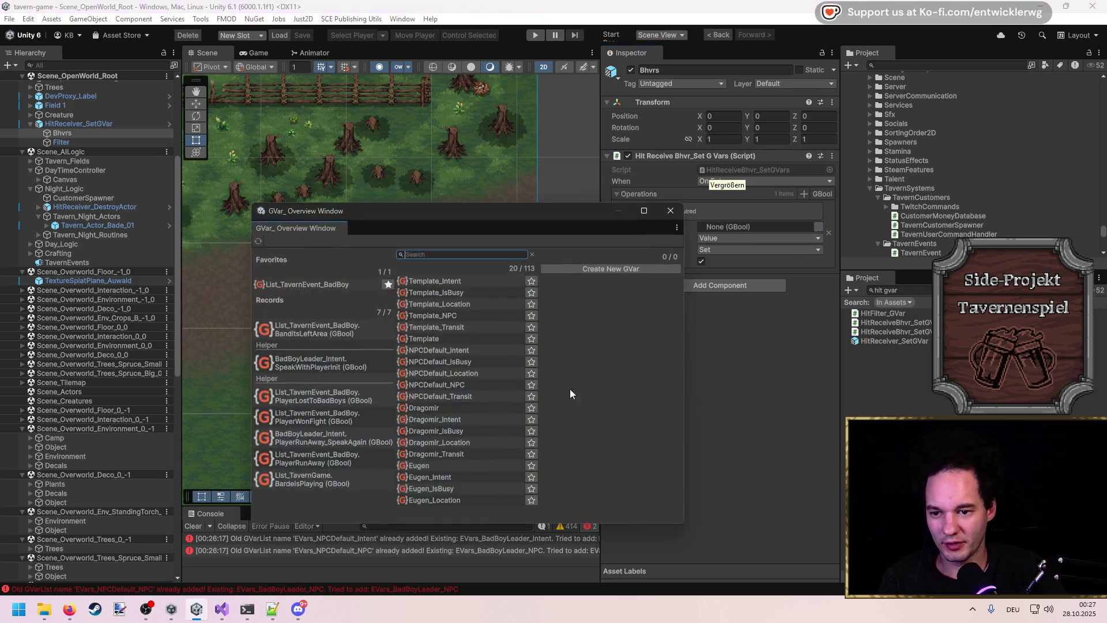
pyautogui.click(323, 289)
pyautogui.click(615, 321)
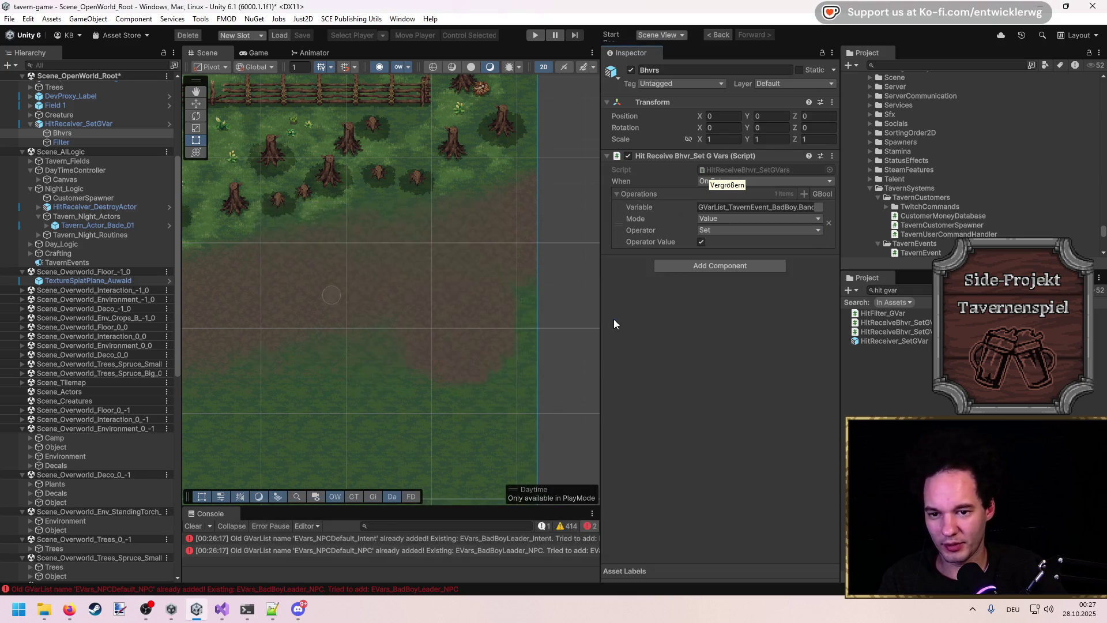
pyautogui.scroll(-6, 295, 331)
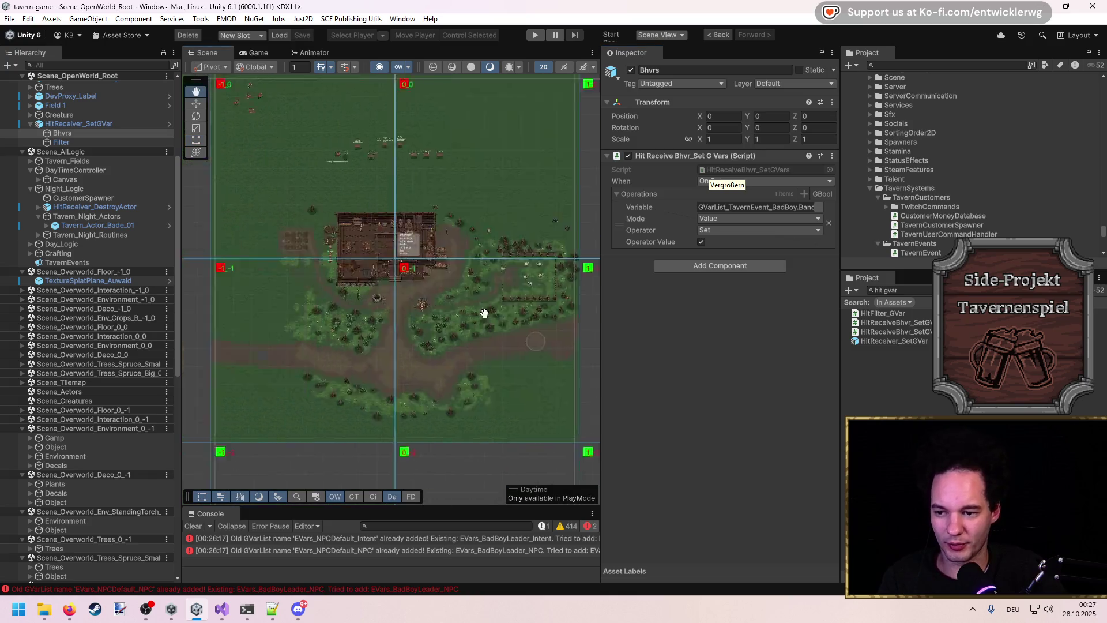
pyautogui.scroll(8, 426, 232)
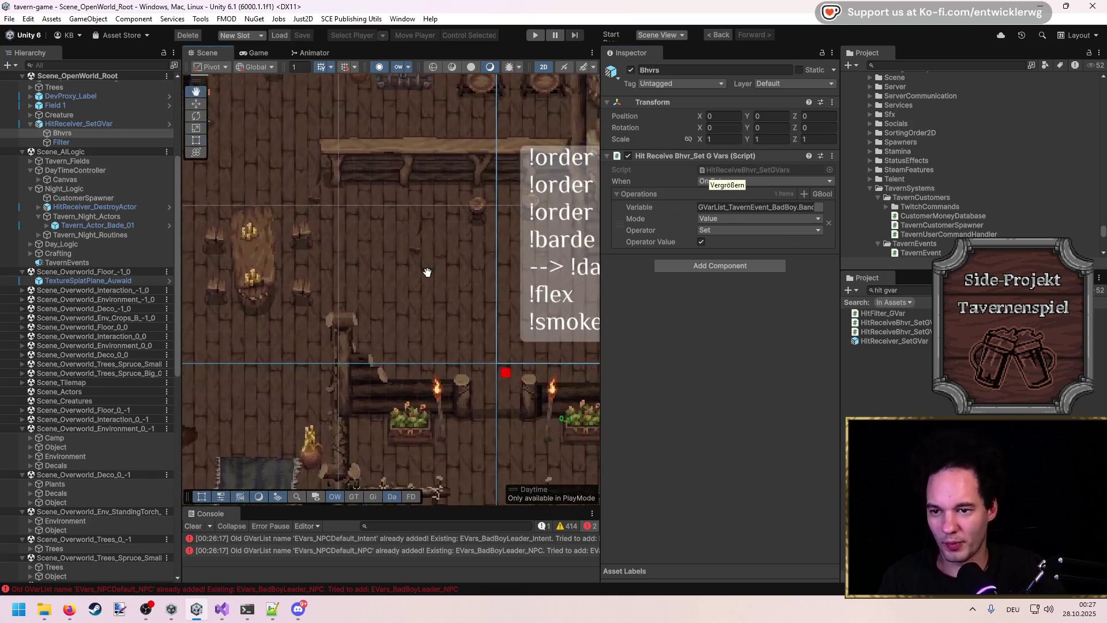
pyautogui.click(541, 32)
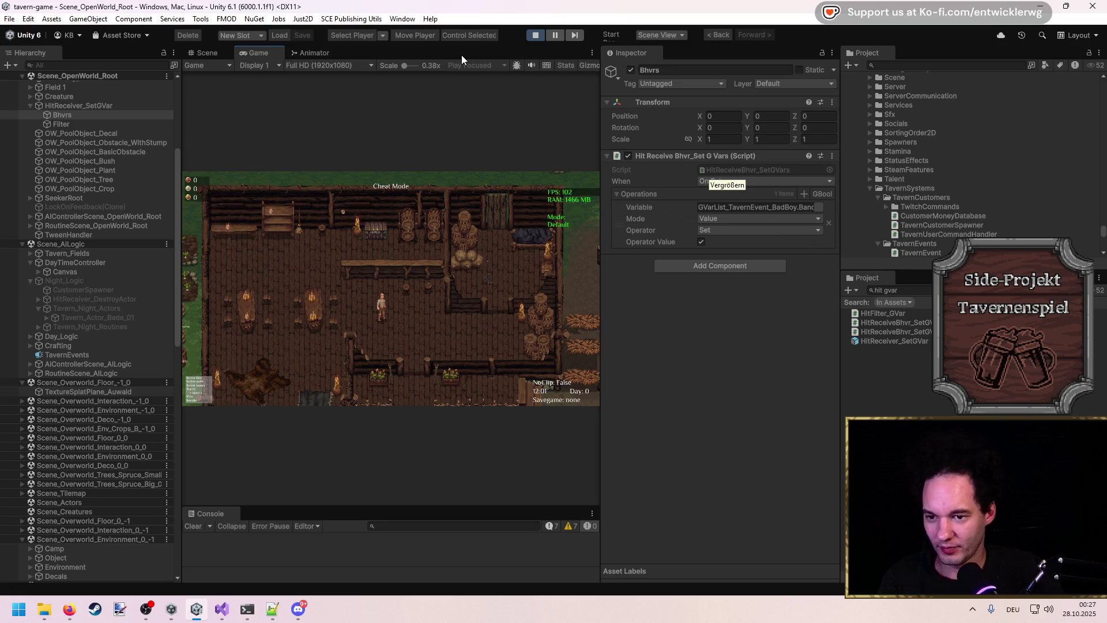
# Step: Maximize the Game view and run the 'st0' terminal cheat for +10 strength
pyautogui.hotkey('shift', 'space')
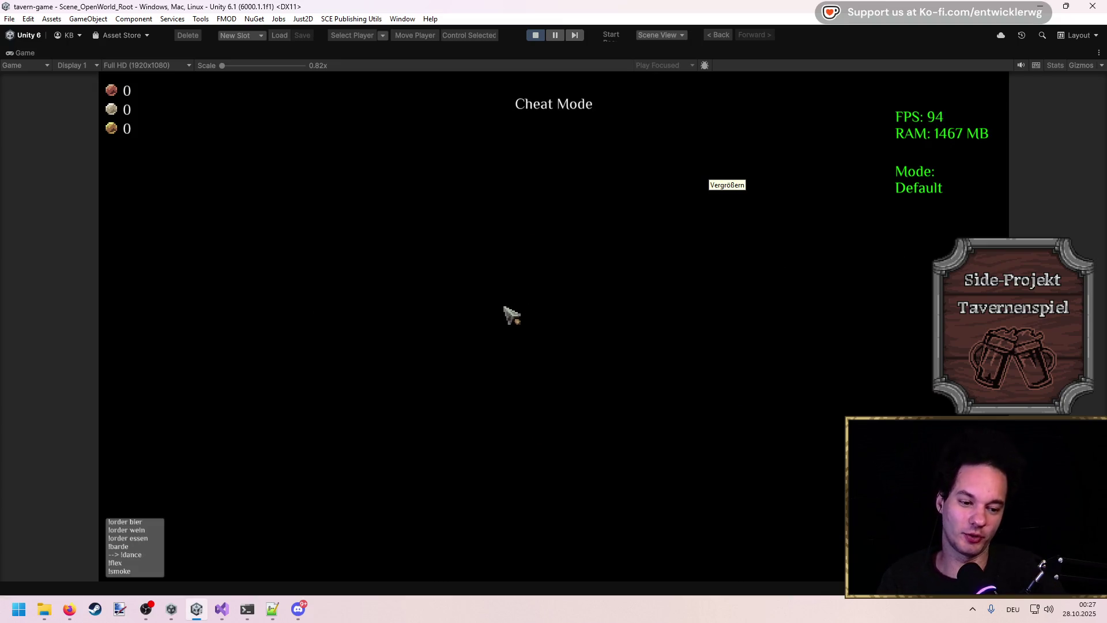
pyautogui.press('`')
pyautogui.write('st')
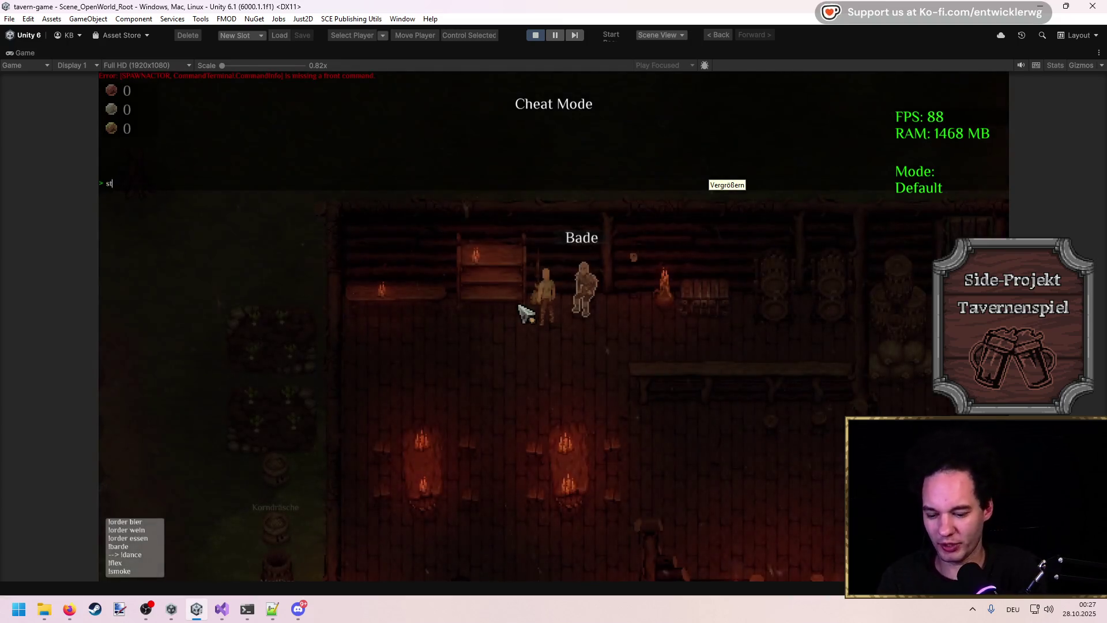
pyautogui.write('0')
pyautogui.press('Return')
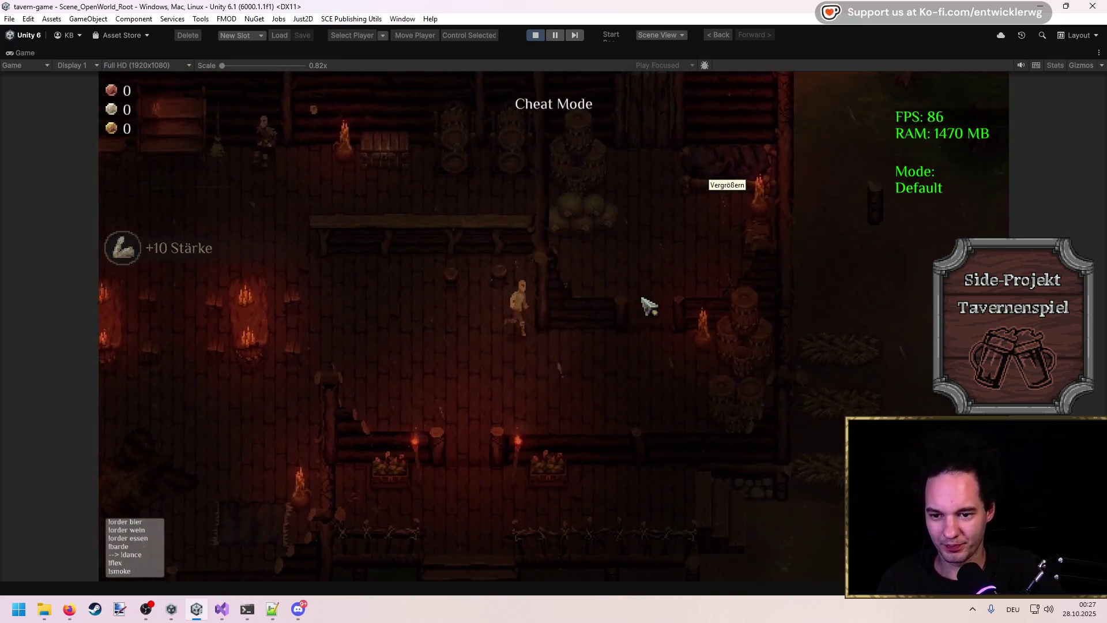
# Step: Loot the Gladius, Lederrüstung and Bärenfallen, check the inventory, then attack the nearby enemy
pyautogui.press('e')
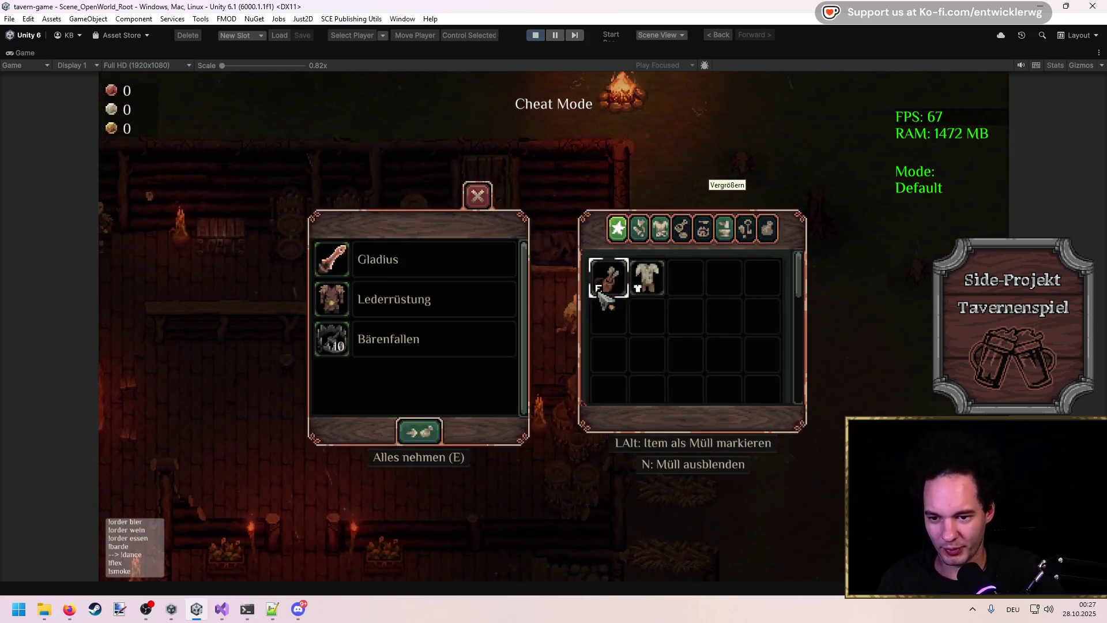
pyautogui.press('e')
pyautogui.press('i')
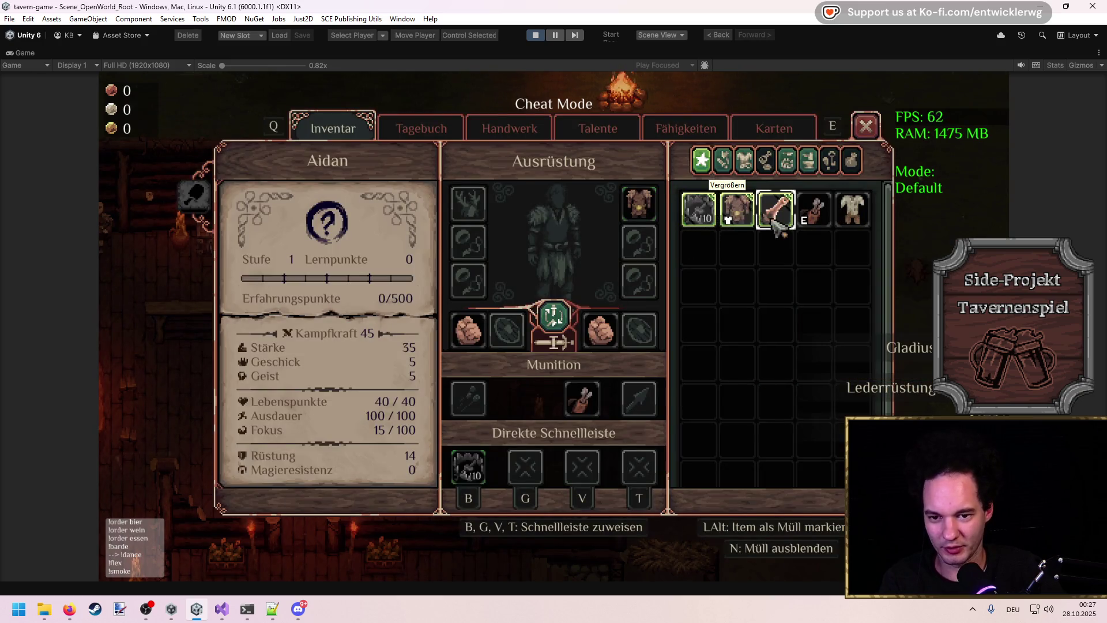
pyautogui.press('i')
pyautogui.press('a')
pyautogui.press('s')
pyautogui.click(502, 398)
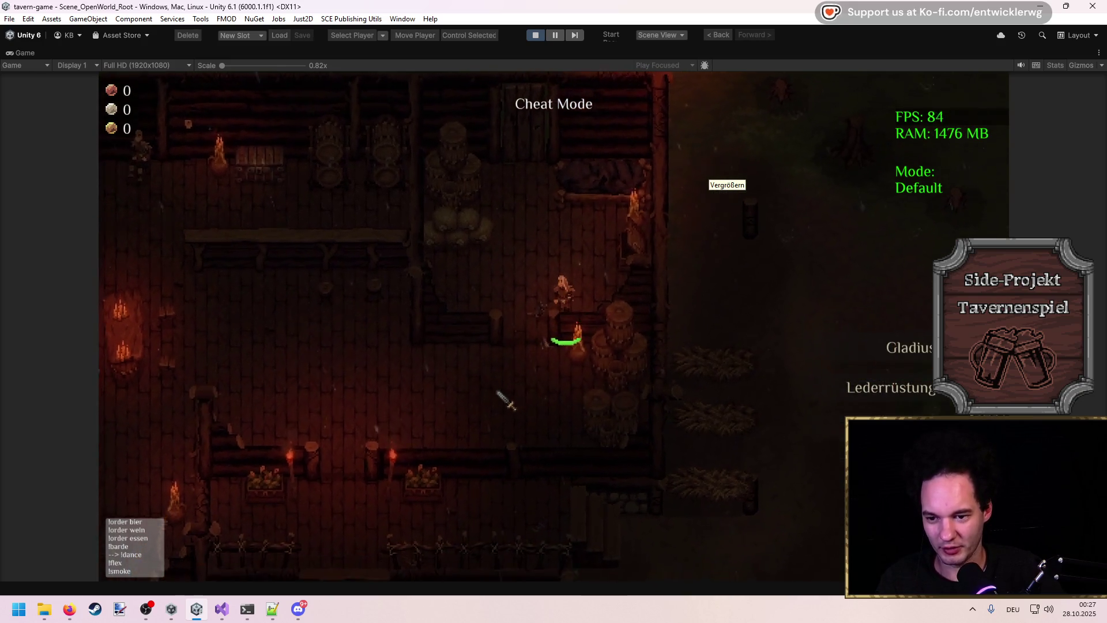
# Step: Loot the Lederfetzen, walk out toward the forest, and return into the tavern
pyautogui.press('e')
pyautogui.press('e')
pyautogui.press('a')
pyautogui.press('s')
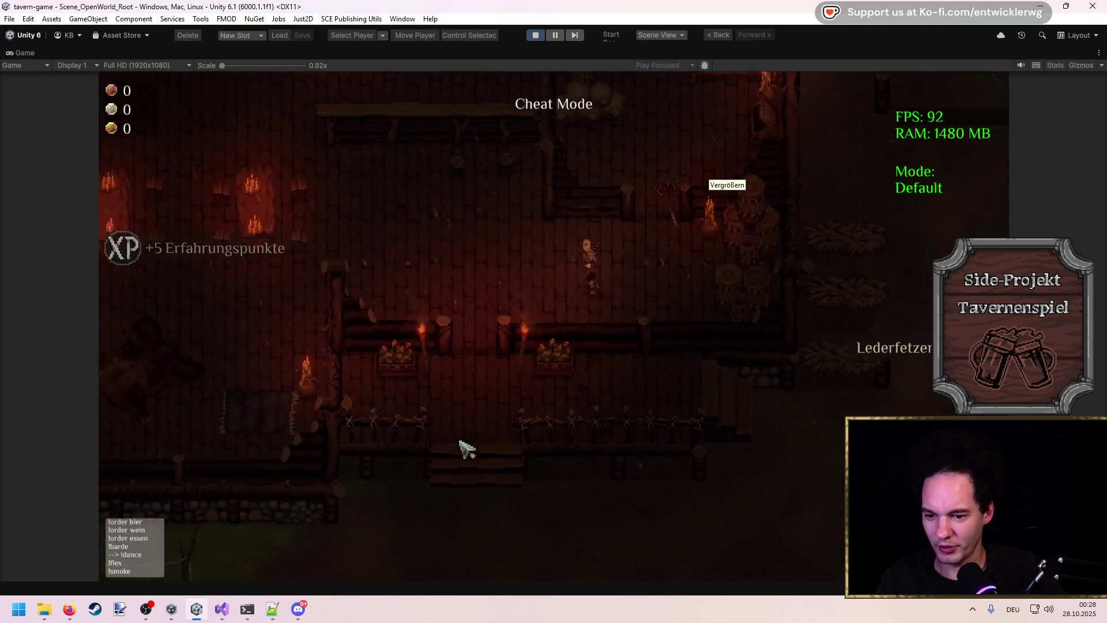
pyautogui.press('a')
pyautogui.press('s')
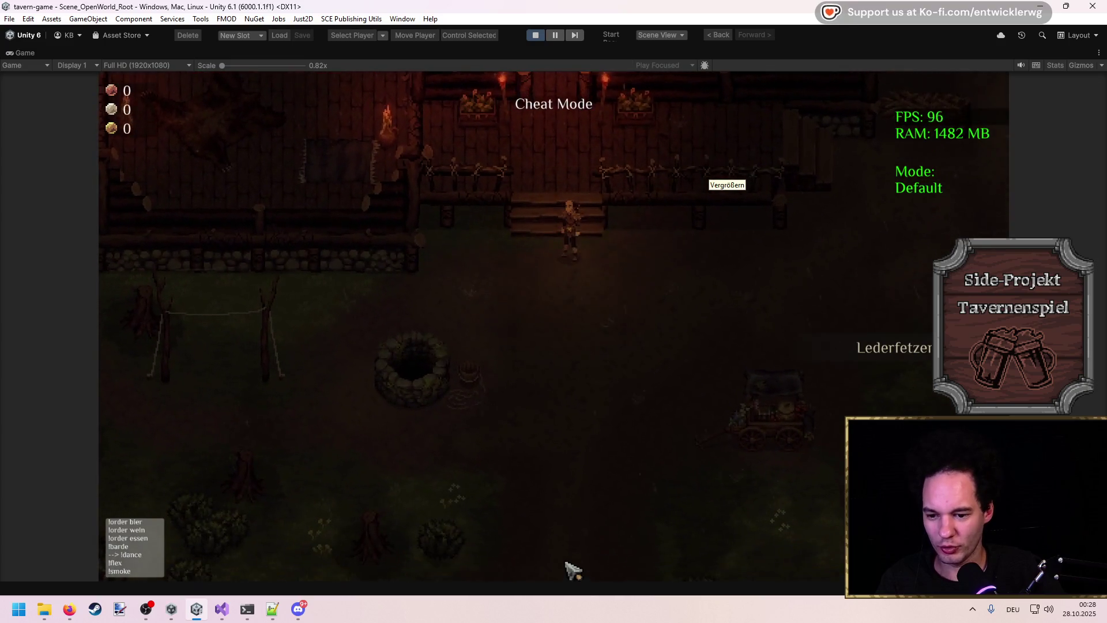
pyautogui.press('s')
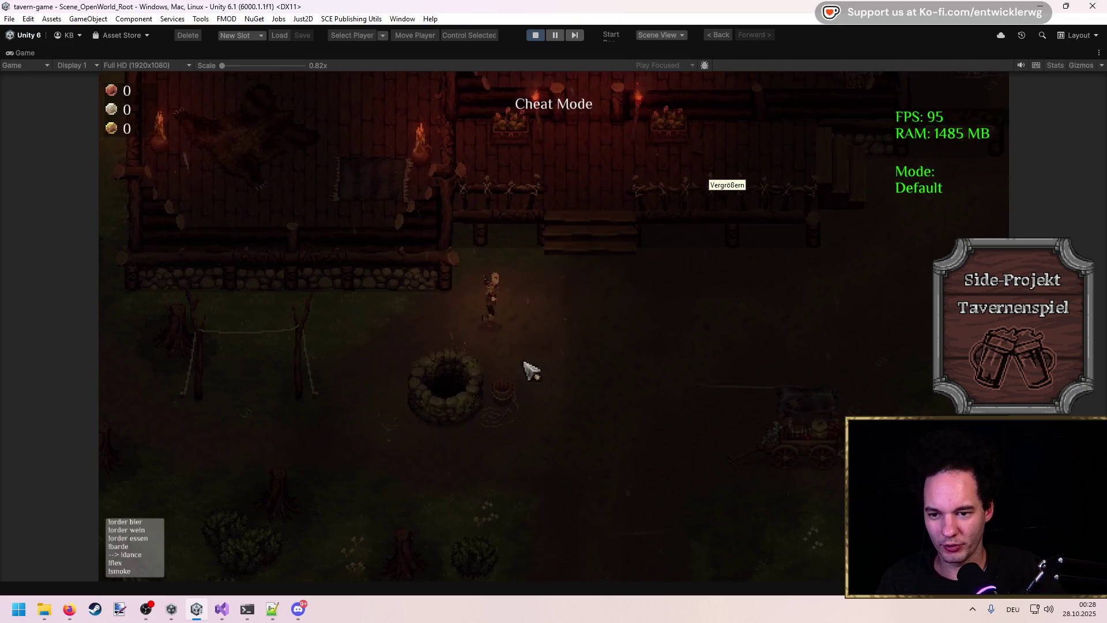
pyautogui.press('s')
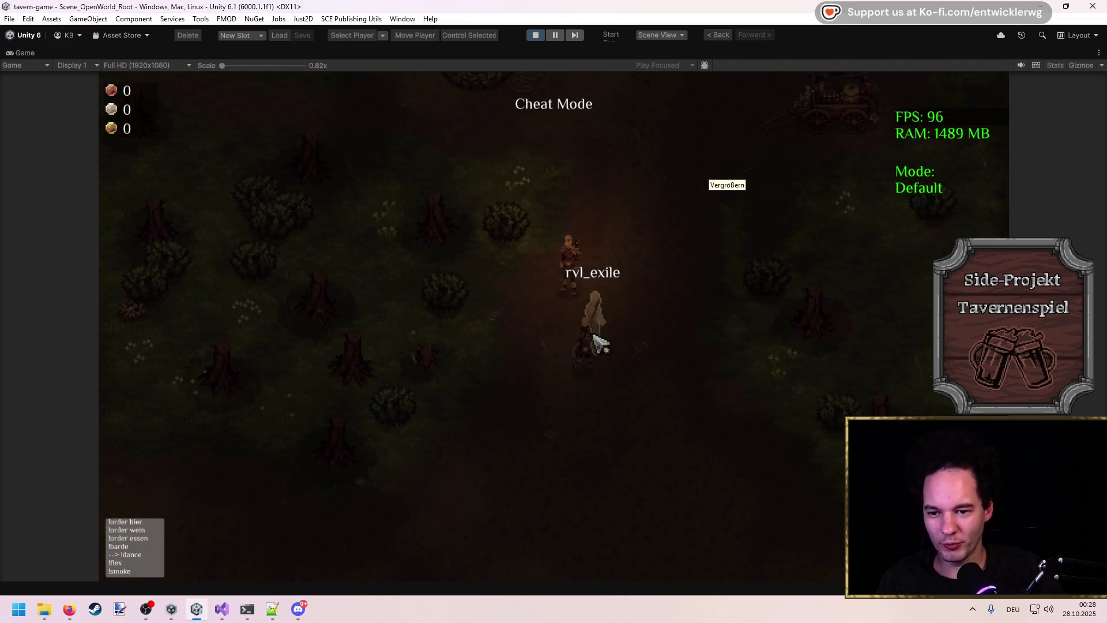
pyautogui.press('w')
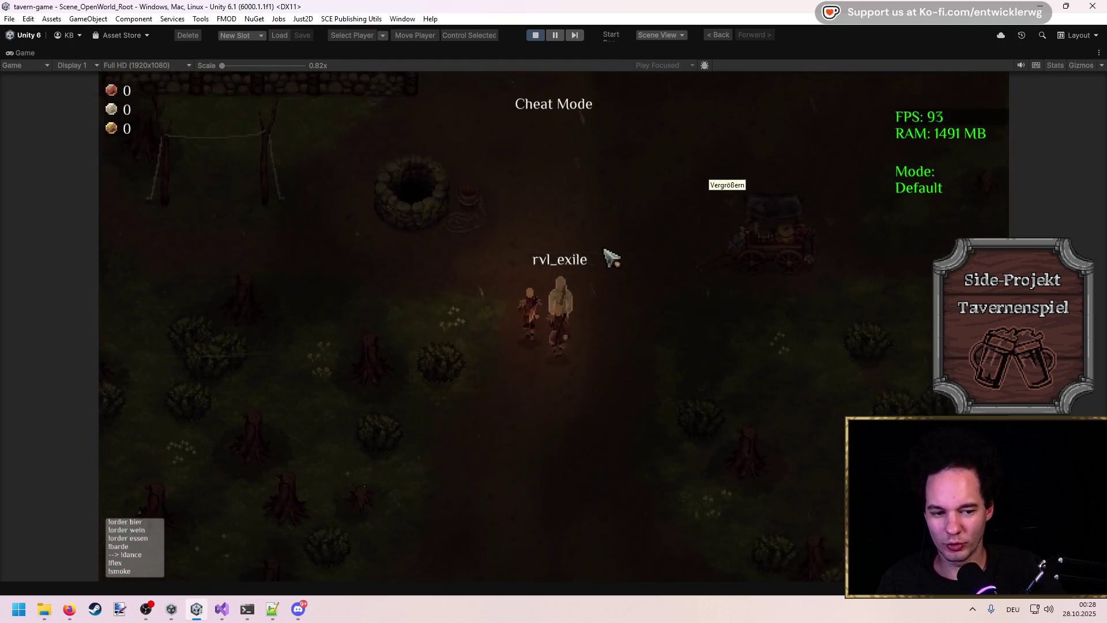
pyautogui.press('w')
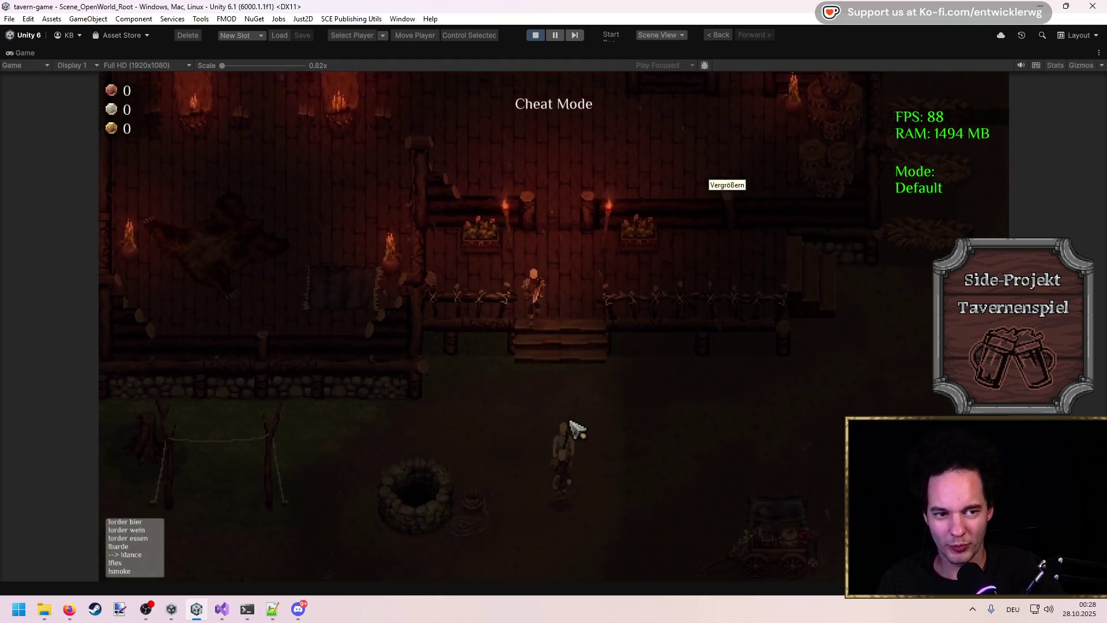
pyautogui.press('w')
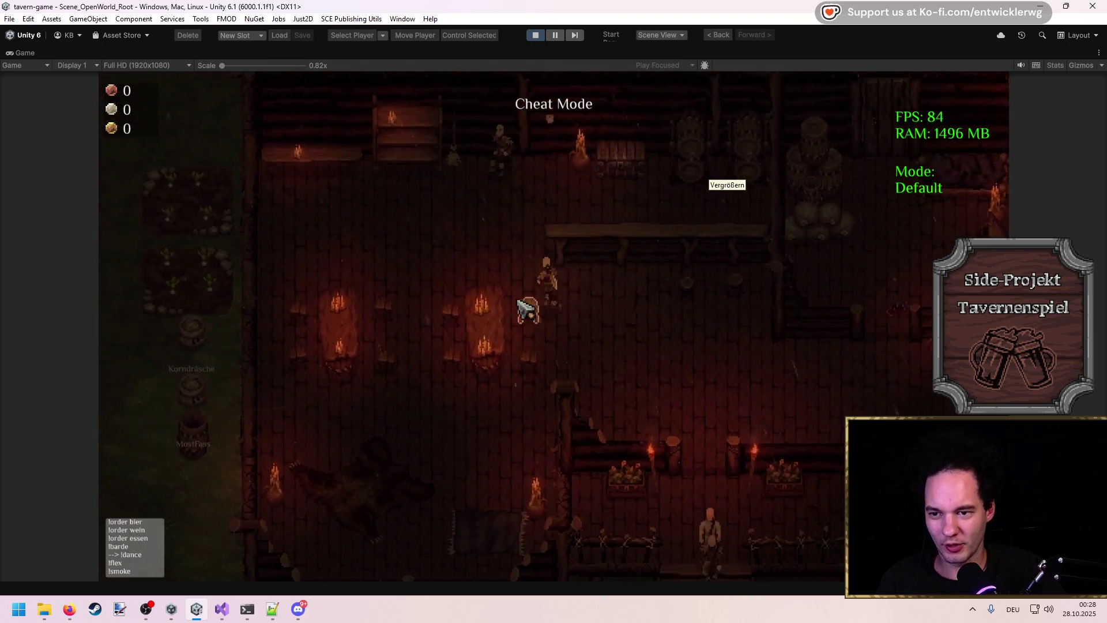
pyautogui.press('w')
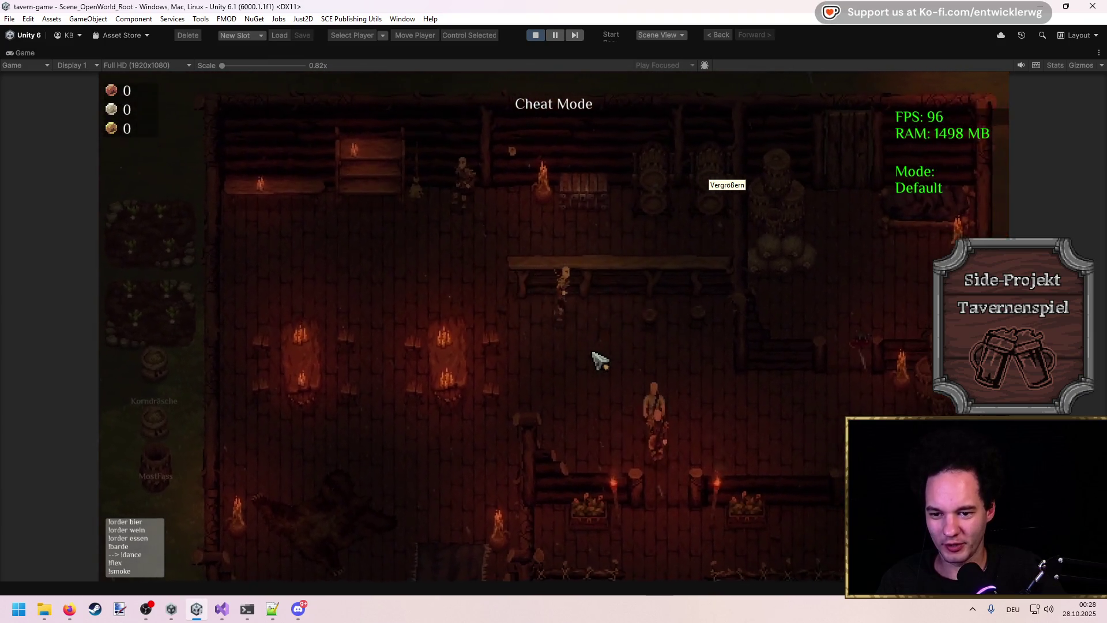
# Step: Walk between the bar and tables to deliver a guest's order, raising coins from 0 to 15
pyautogui.press('d')
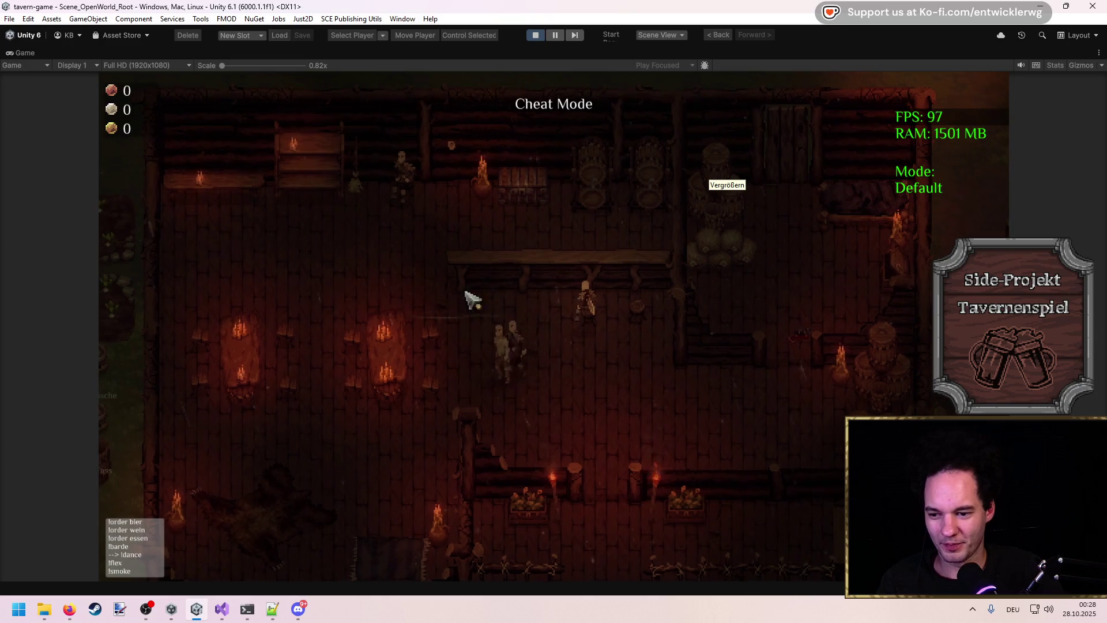
pyautogui.press('s')
pyautogui.press('a')
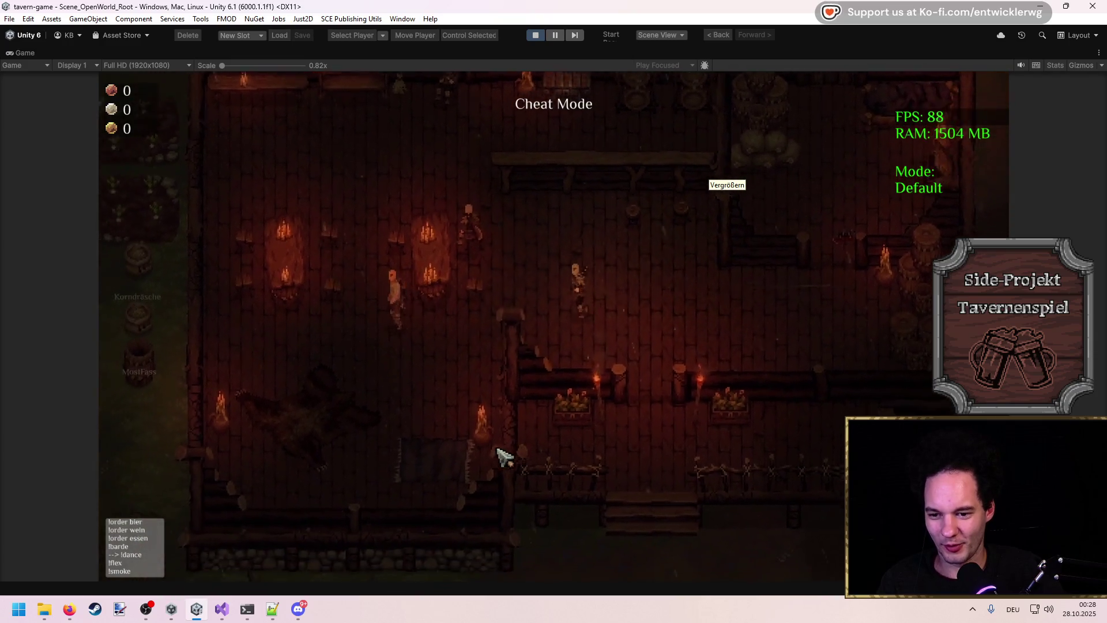
pyautogui.press('a')
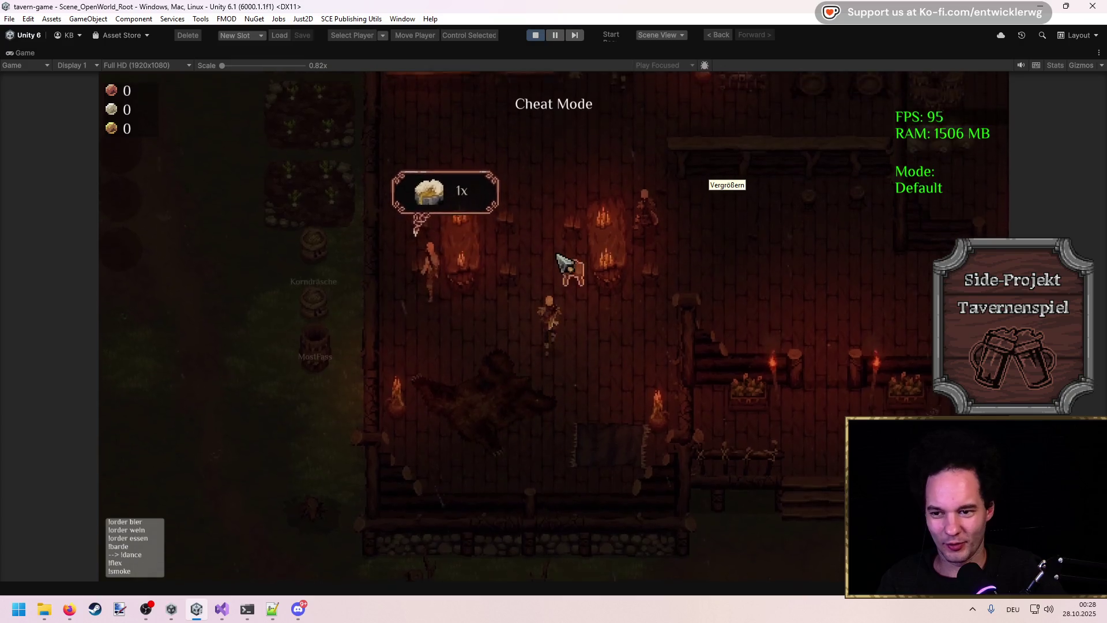
pyautogui.press('w')
pyautogui.press('d')
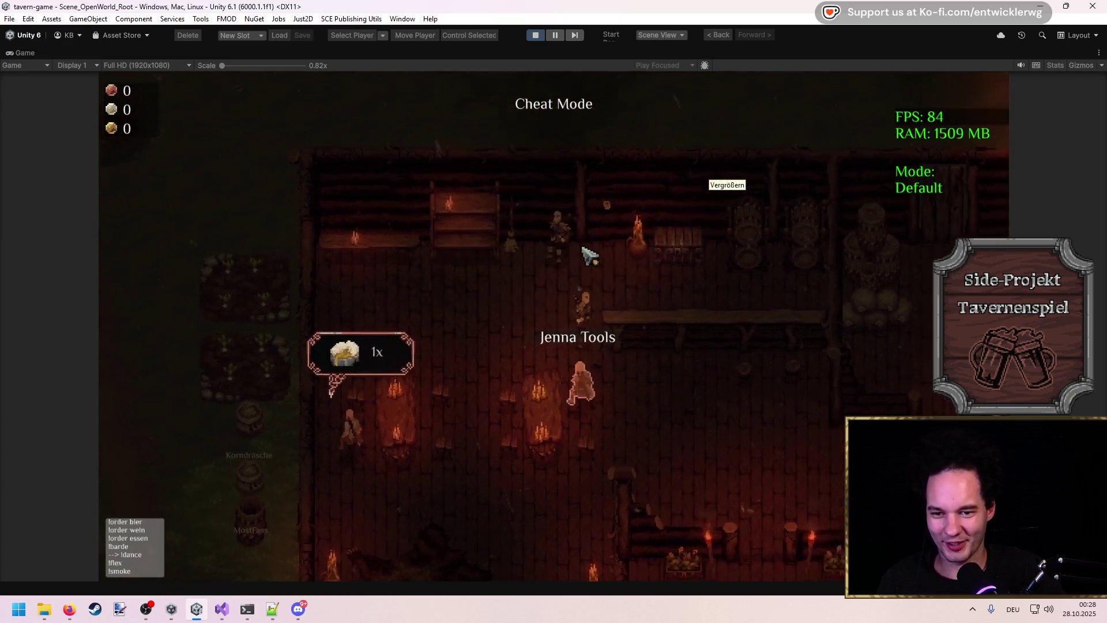
pyautogui.press('d')
pyautogui.press('w')
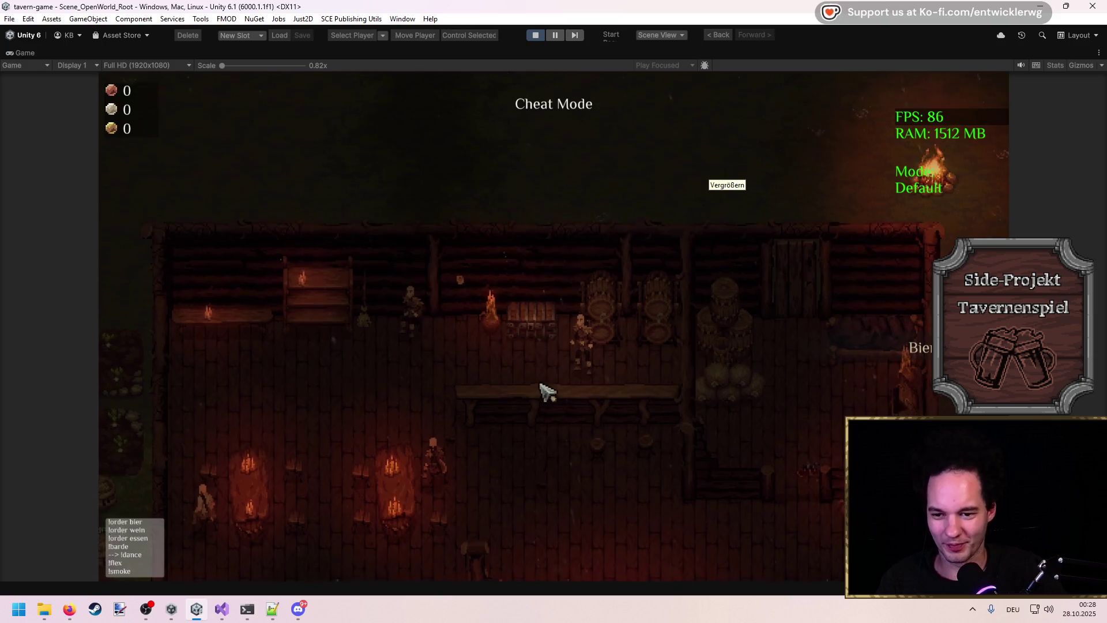
pyautogui.press('a')
pyautogui.press('s')
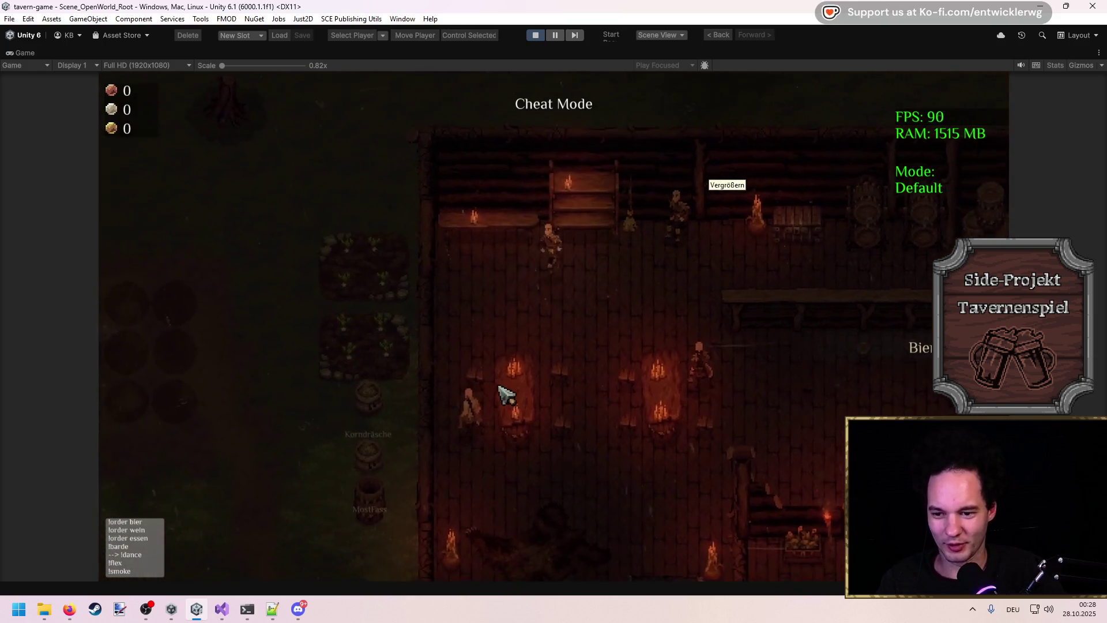
pyautogui.press('a')
pyautogui.press('s')
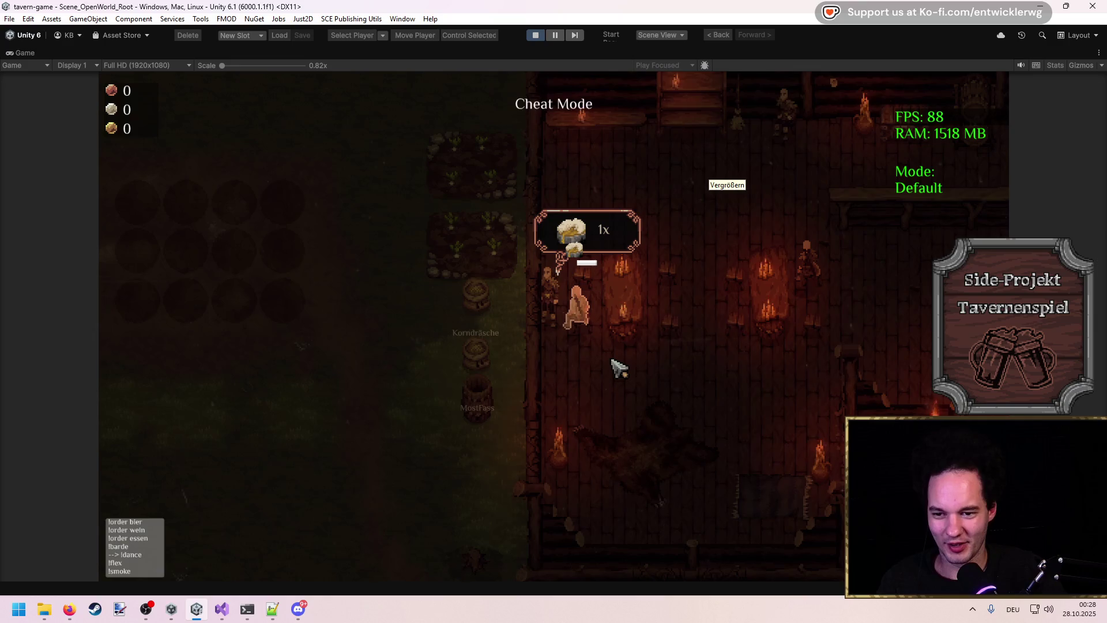
pyautogui.press('d')
pyautogui.press('s')
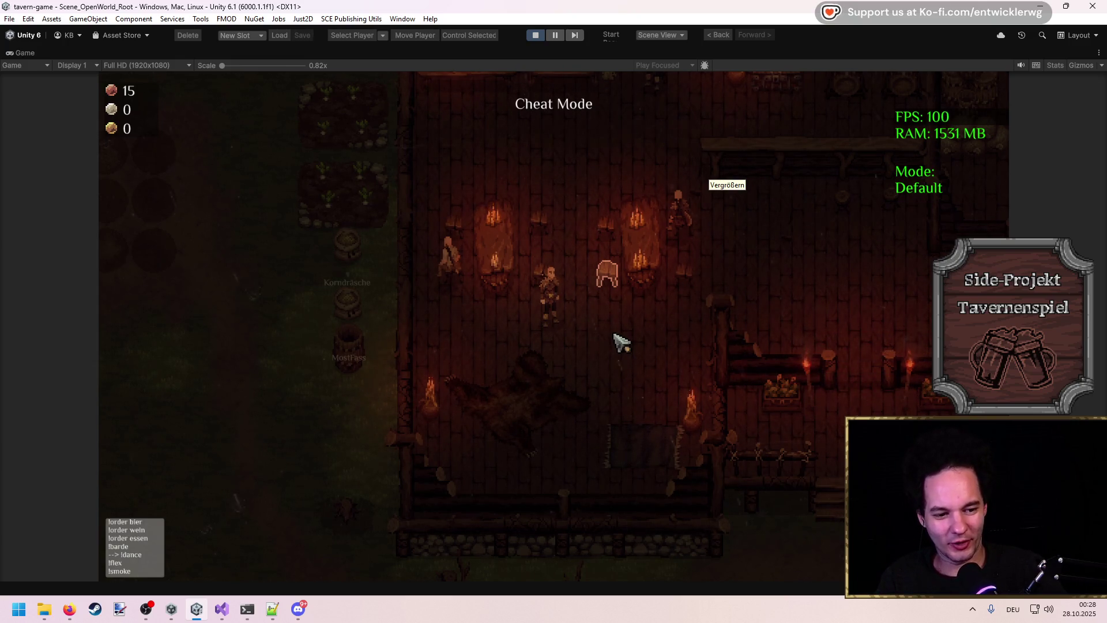
# Step: Fetch a drink from the barrels behind the bar and carry it to the waiting guests
pyautogui.press('w')
pyautogui.press('d')
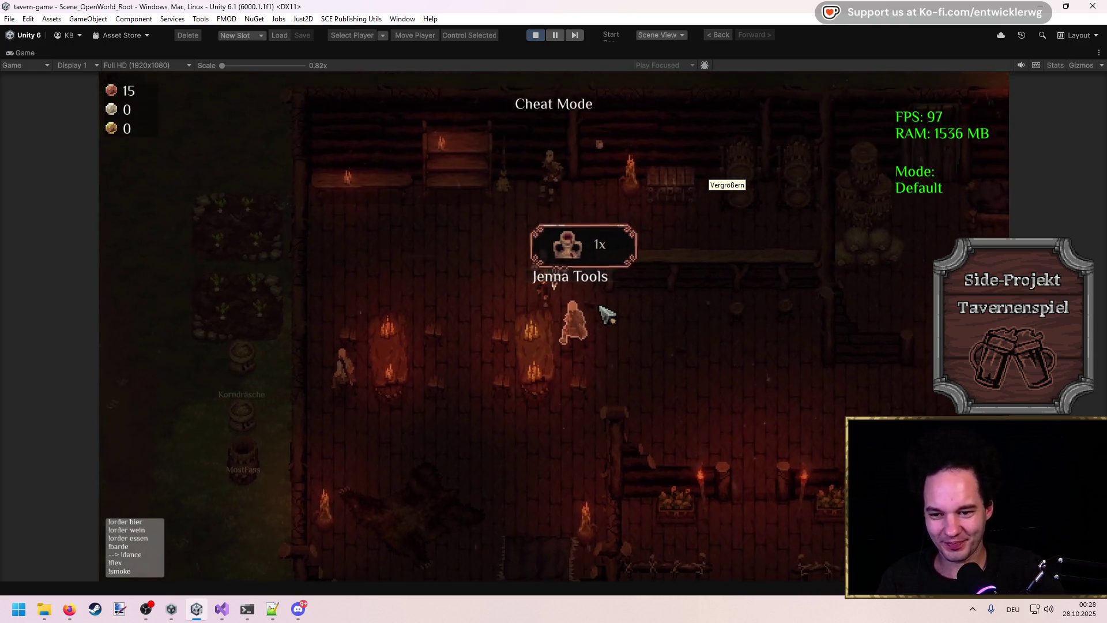
pyautogui.press('w')
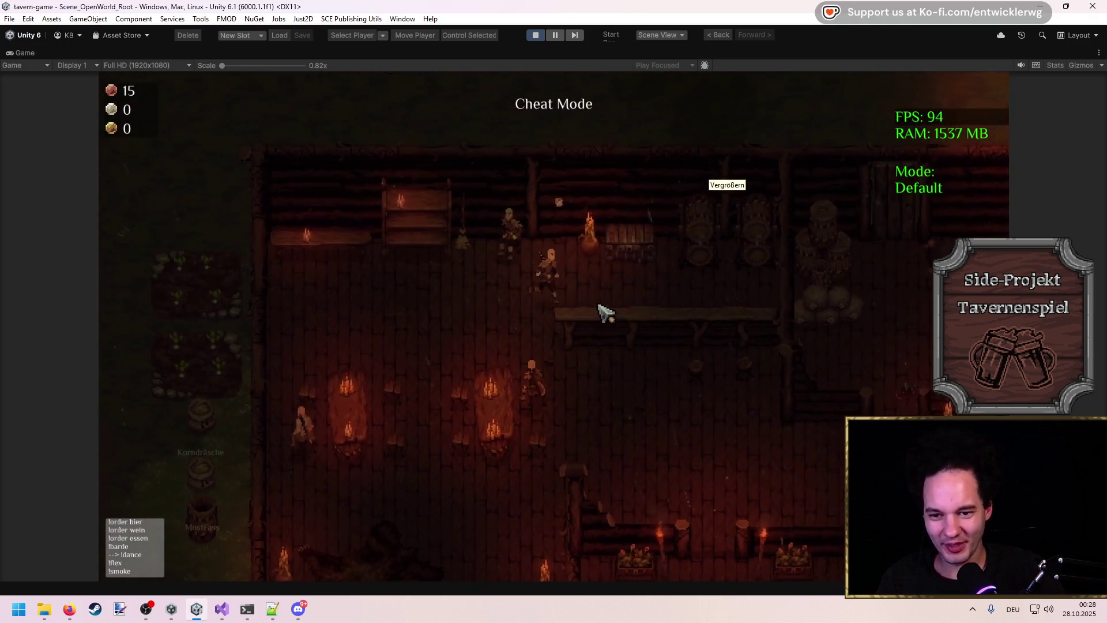
pyautogui.press('d')
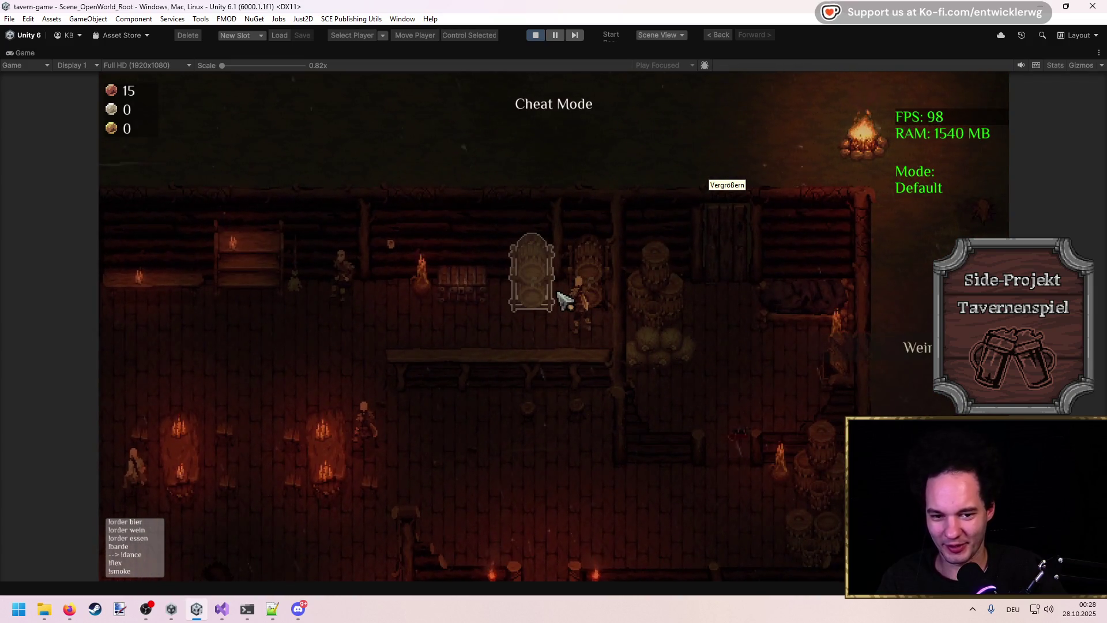
pyautogui.press('s')
pyautogui.press('a')
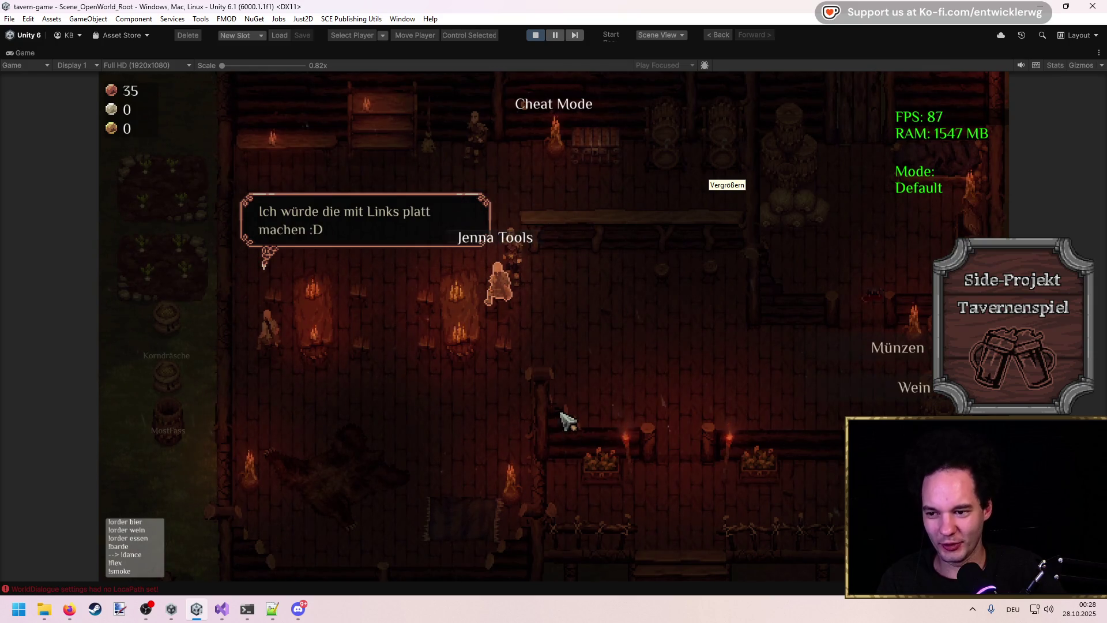
pyautogui.press('a')
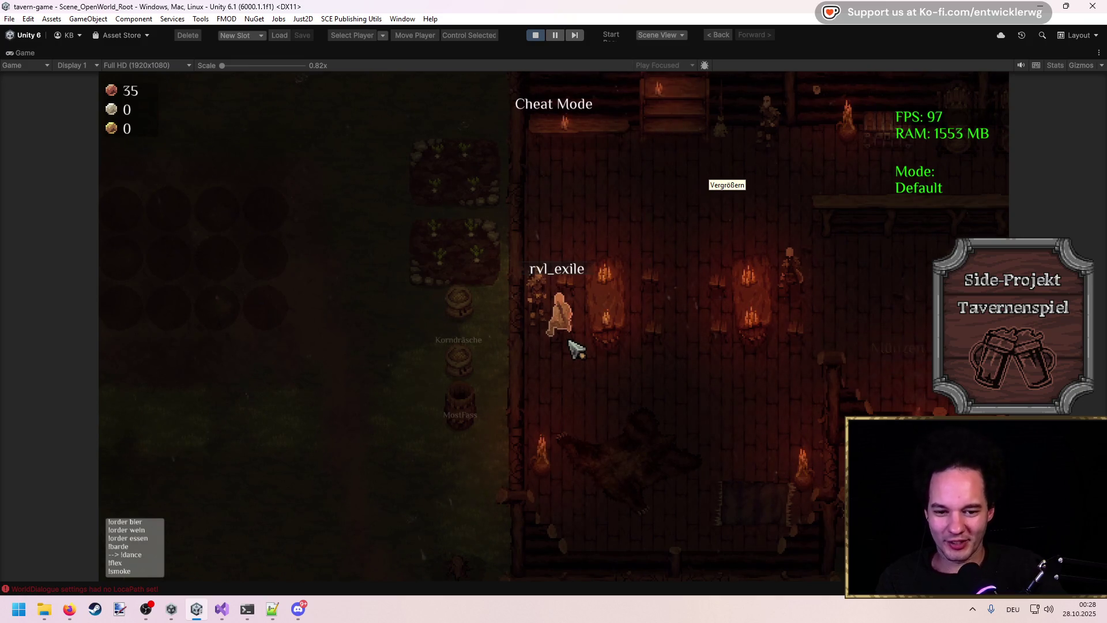
pyautogui.press('d')
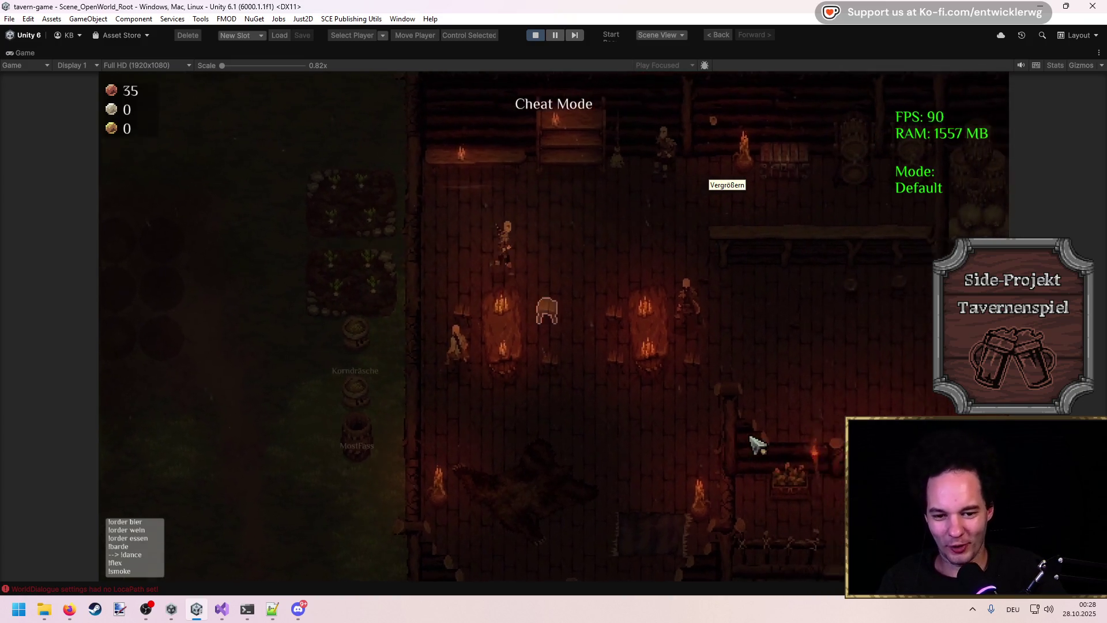
pyautogui.press('d')
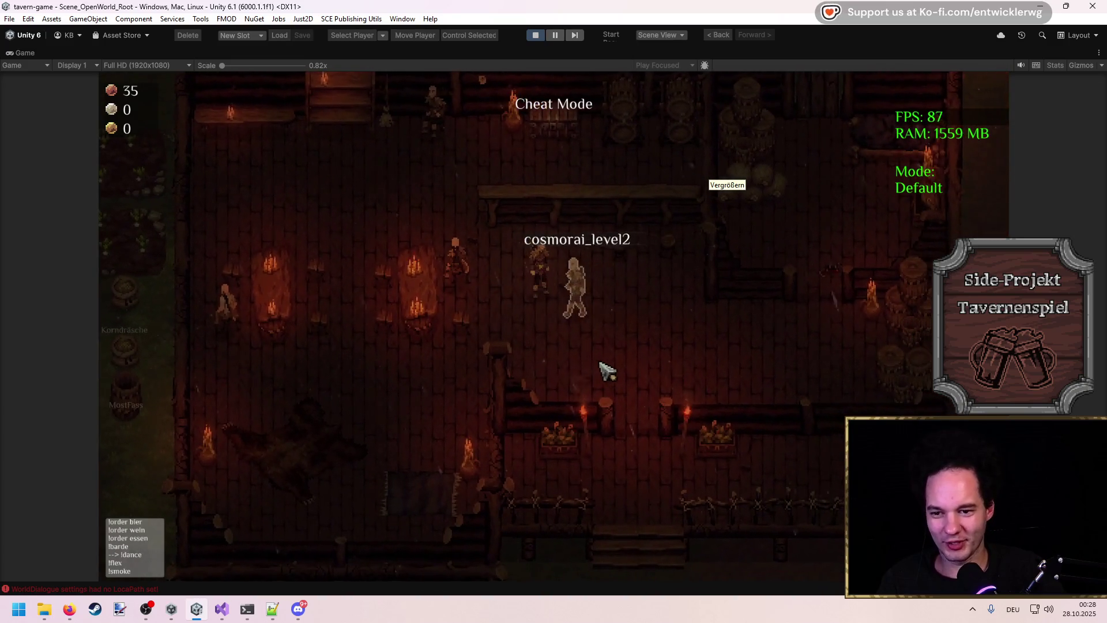
# Step: Serve another guest's order from the bar to reach 50 coins, then run the timescale console command
pyautogui.press('a')
pyautogui.press('s')
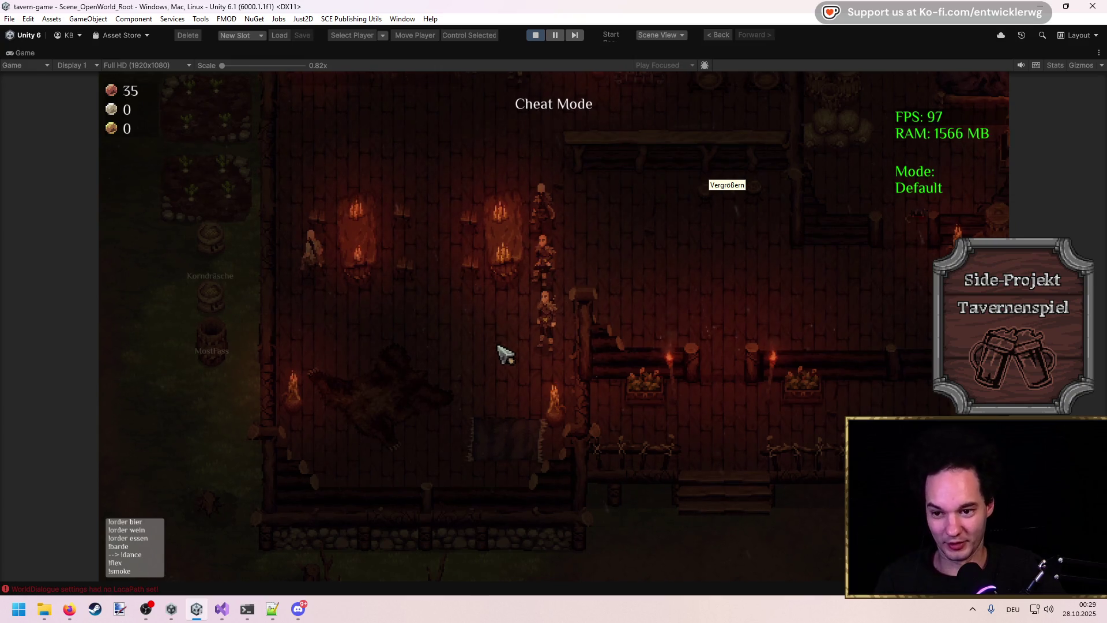
pyautogui.press('a')
pyautogui.press('w')
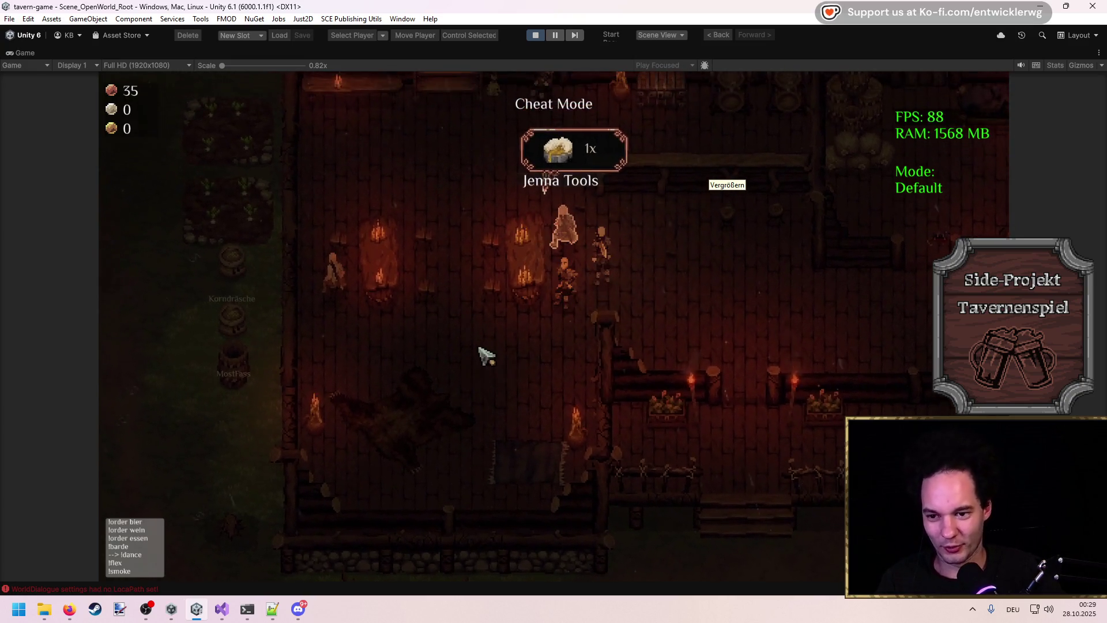
pyautogui.press('w')
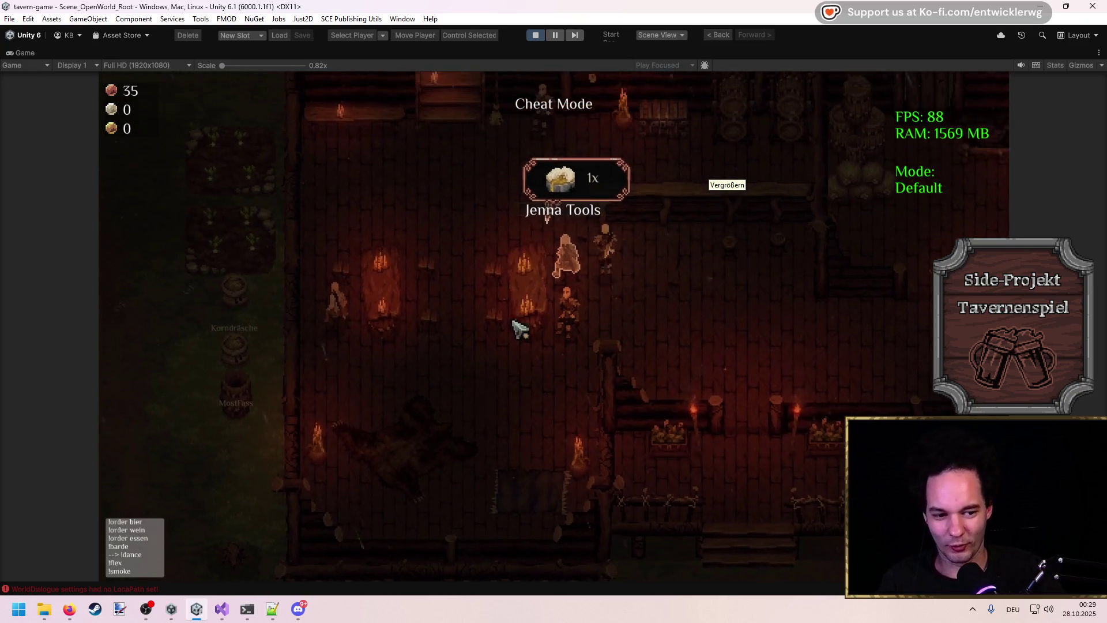
pyautogui.press('d')
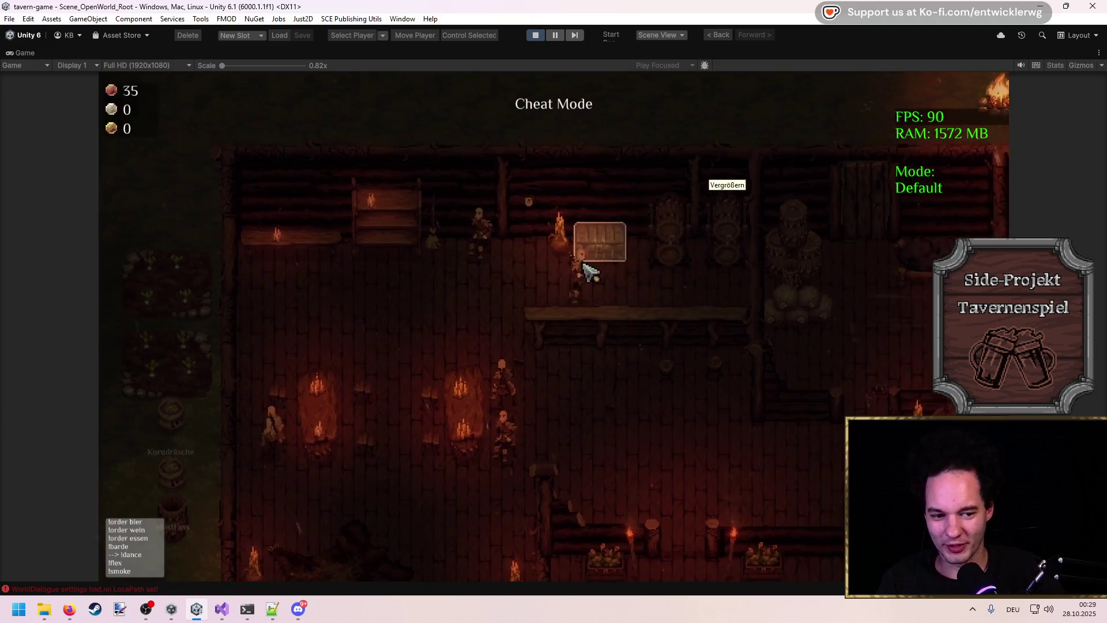
pyautogui.press('w')
pyautogui.press('d')
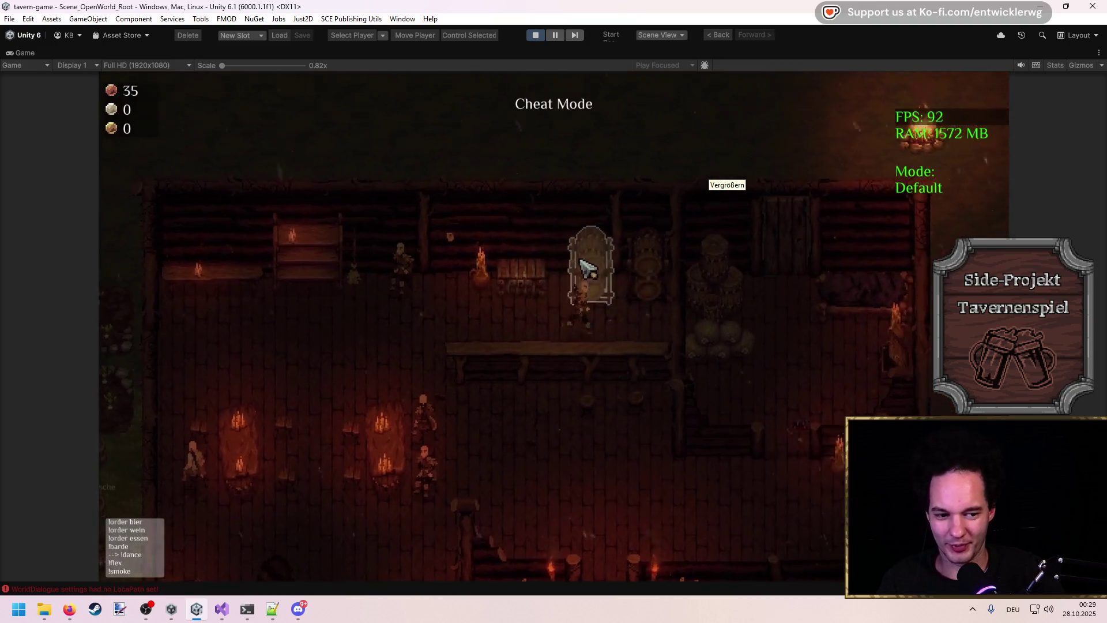
pyautogui.press('s')
pyautogui.press('a')
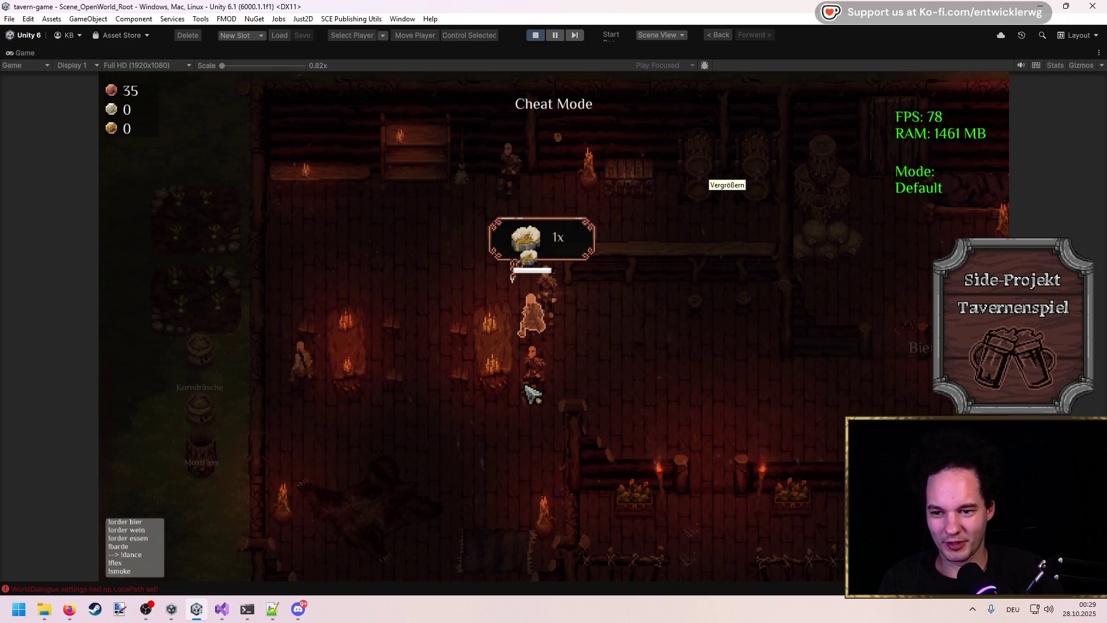
pyautogui.press('s')
pyautogui.press('a')
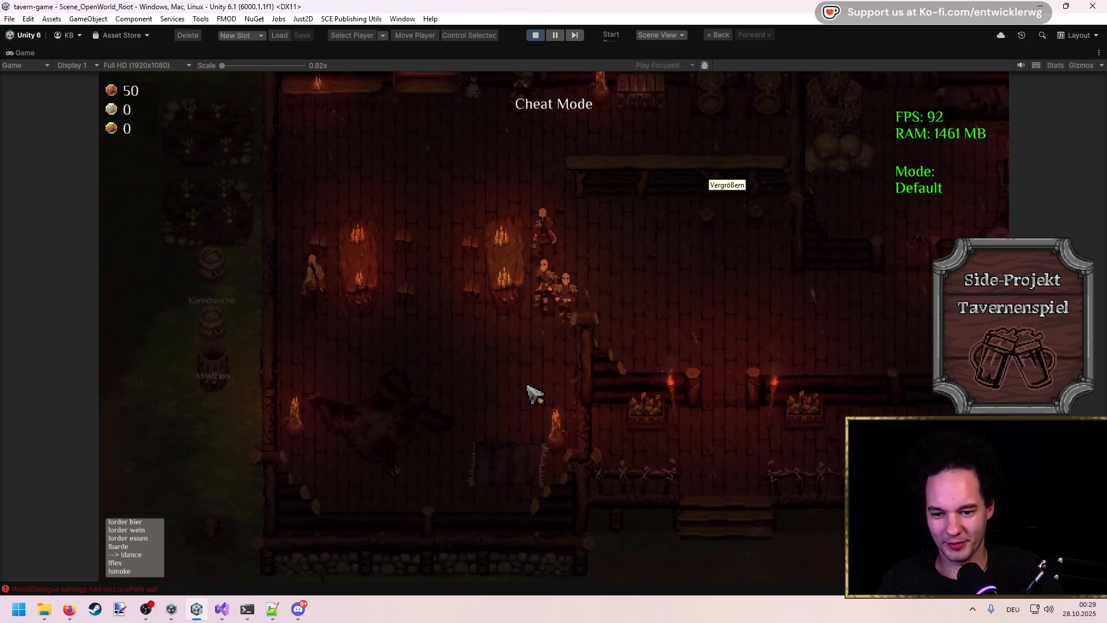
pyautogui.press('a')
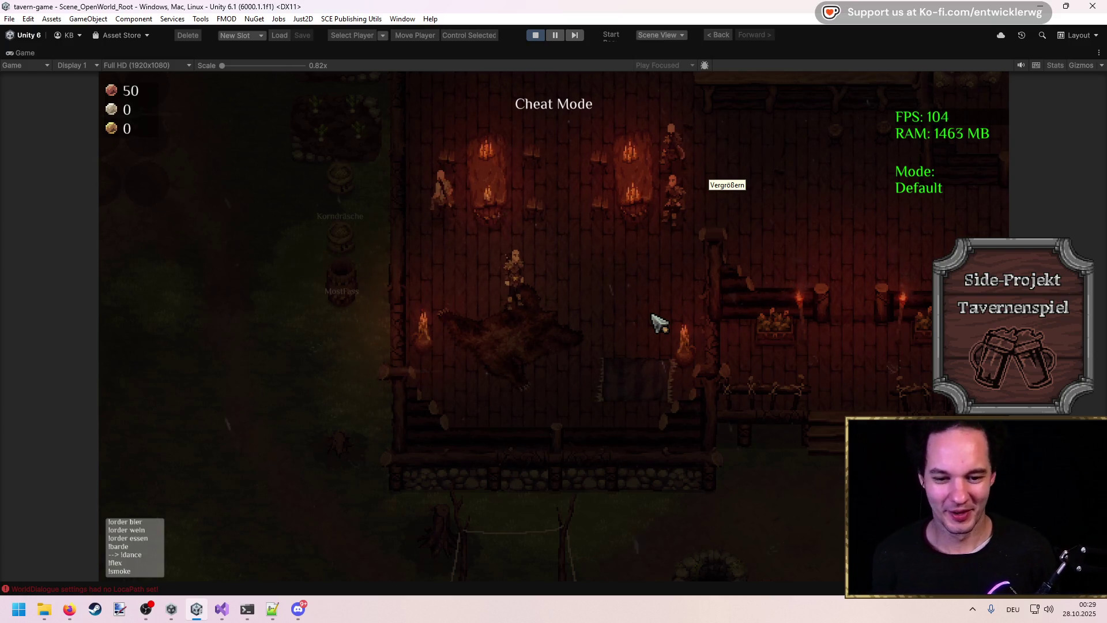
pyautogui.write('timescale')
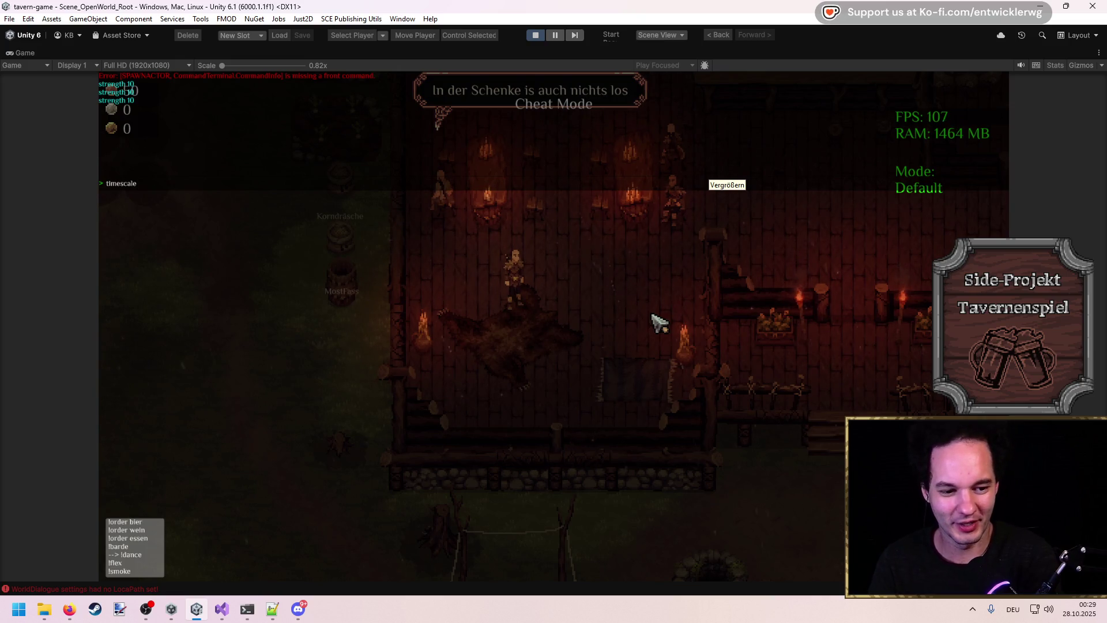
pyautogui.press('Return')
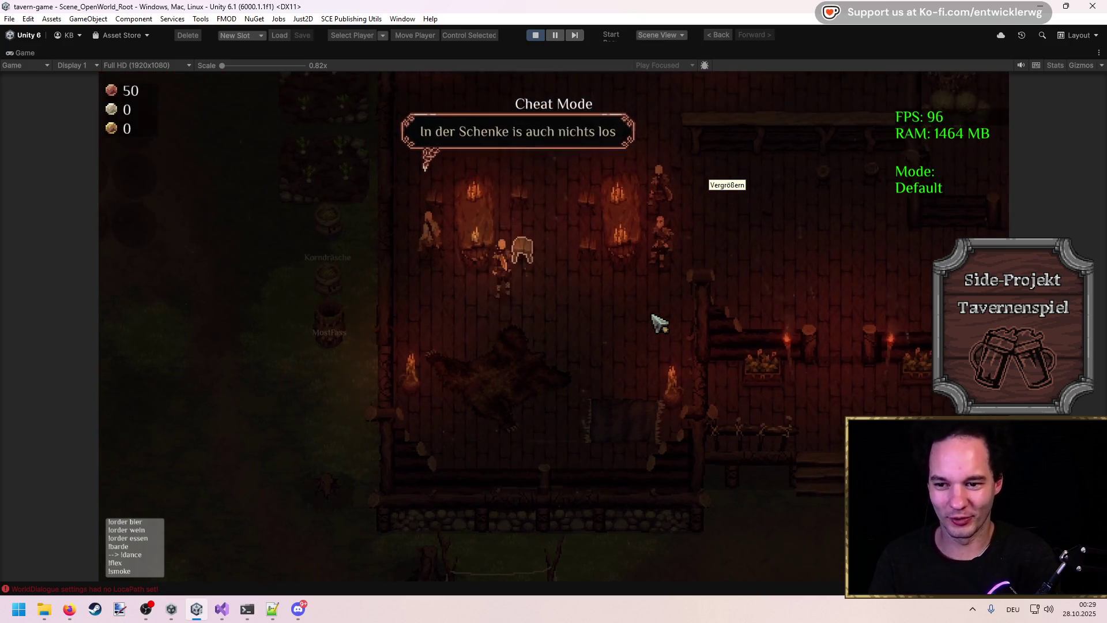
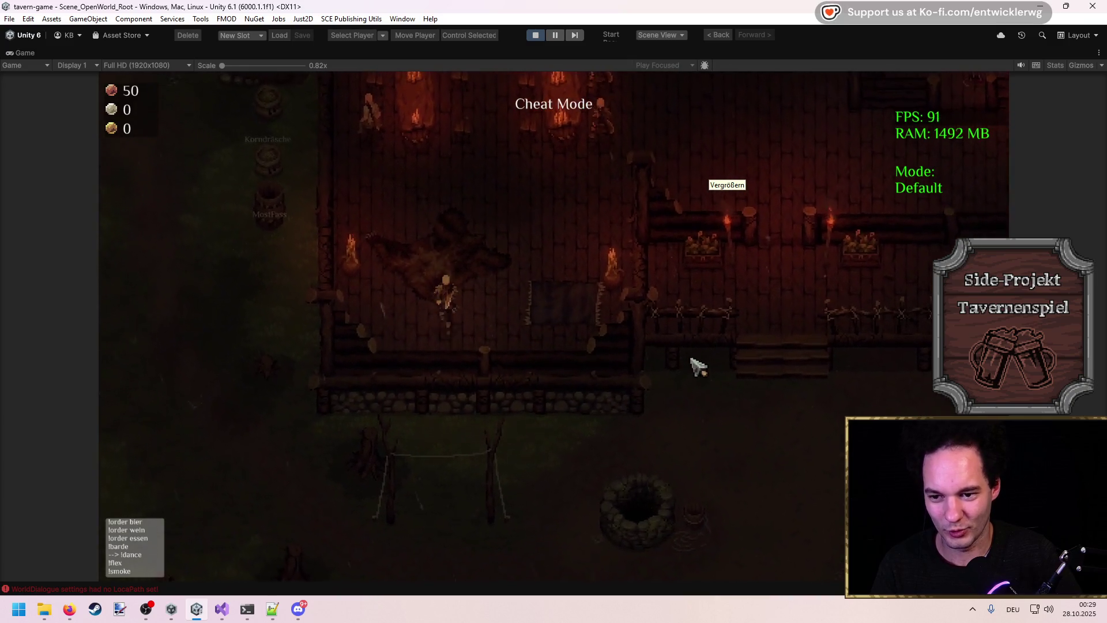
# Step: Speed the game to timescale 10, reset it to timescale 1, then bring Visual Studio forward
pyautogui.press('`')
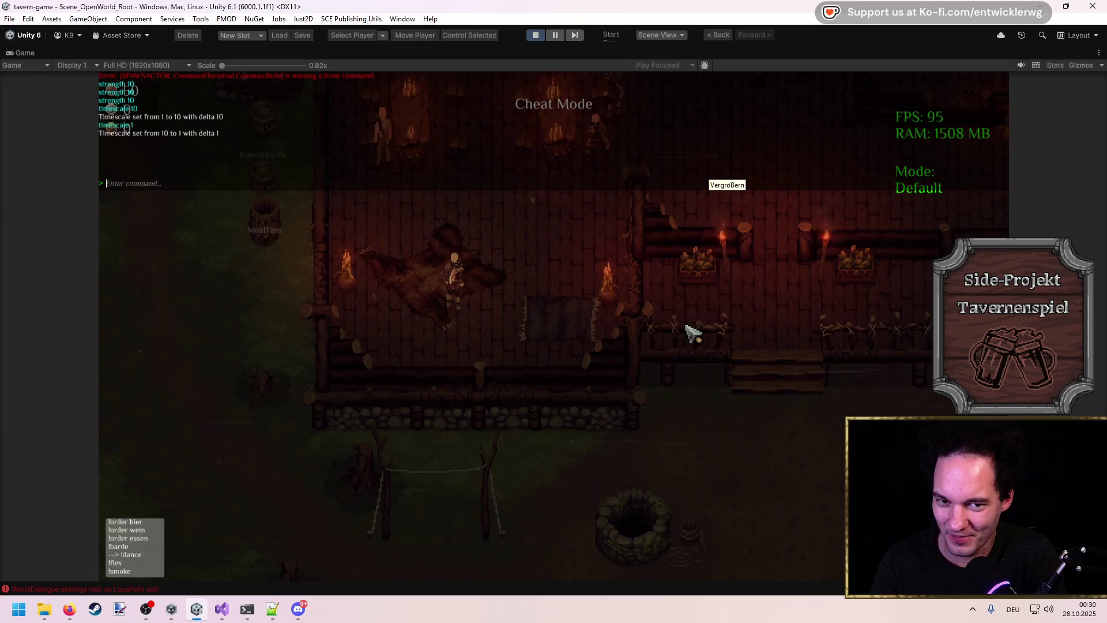
pyautogui.press('Escape')
pyautogui.press('w')
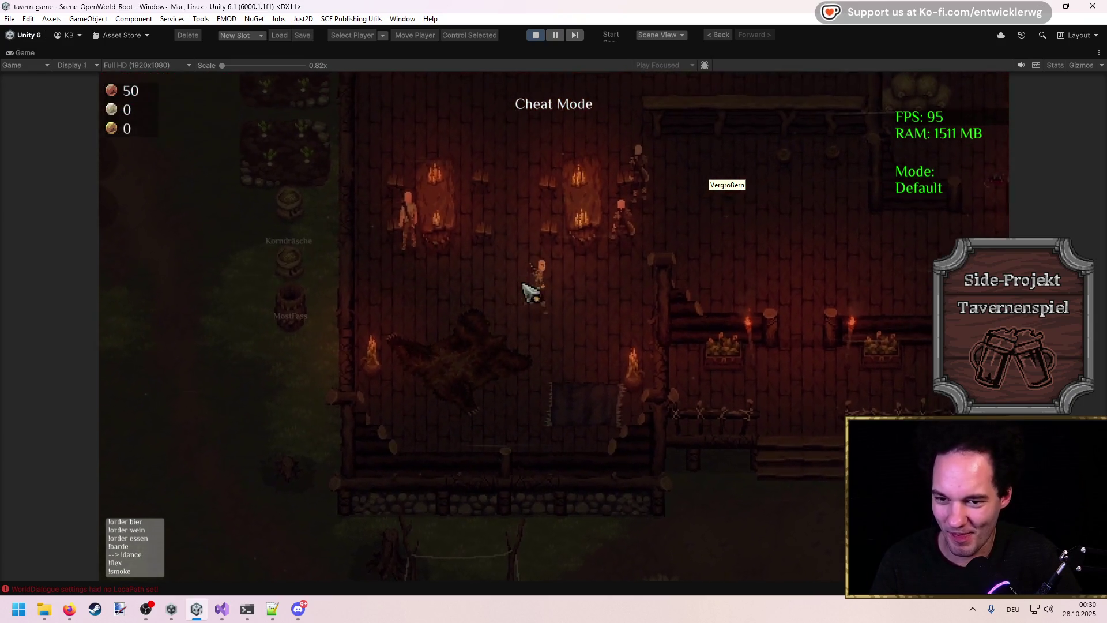
pyautogui.moveTo(222, 609)
pyautogui.click(302, 555)
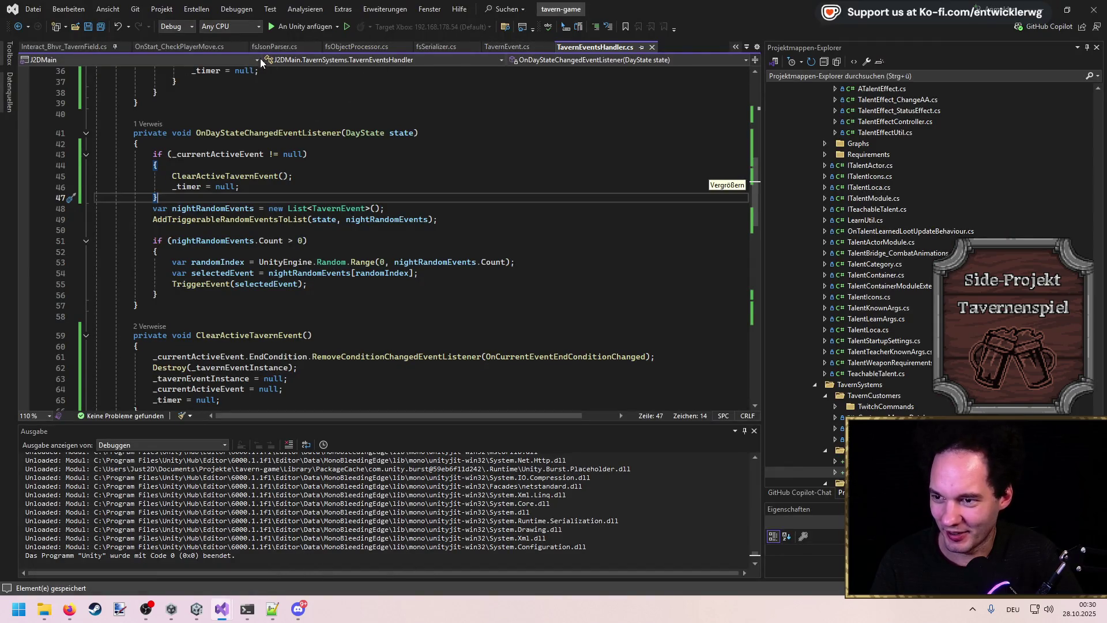
# Step: Duplicate the Night FilterEventsToList line as an Always filter, paste it into the Day branch, and save
pyautogui.scroll(-8, 361, 254)
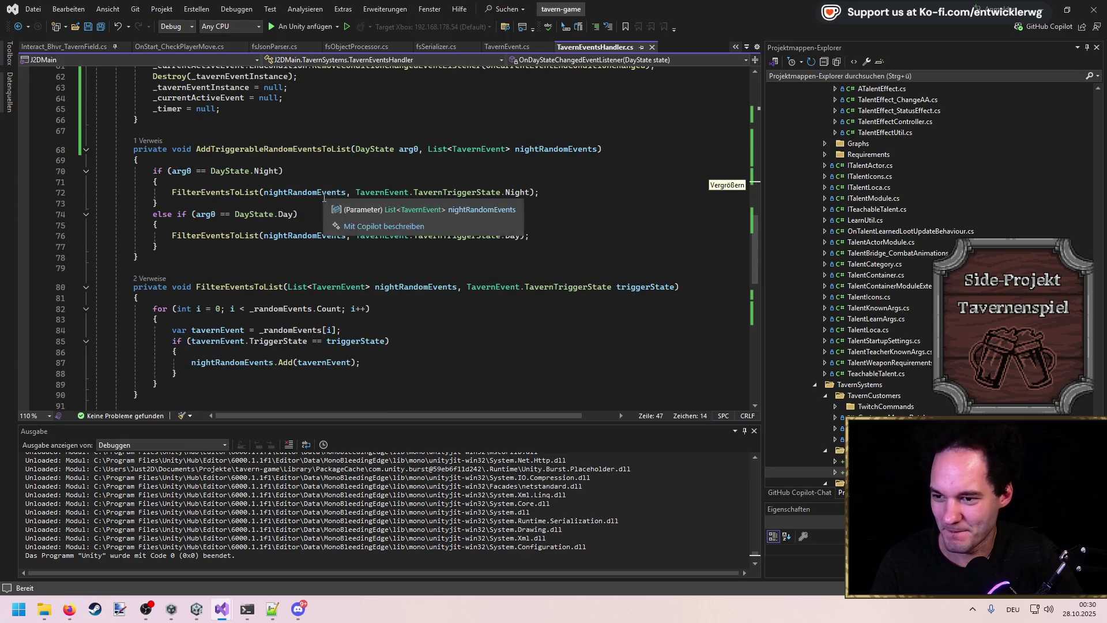
pyautogui.click(254, 245)
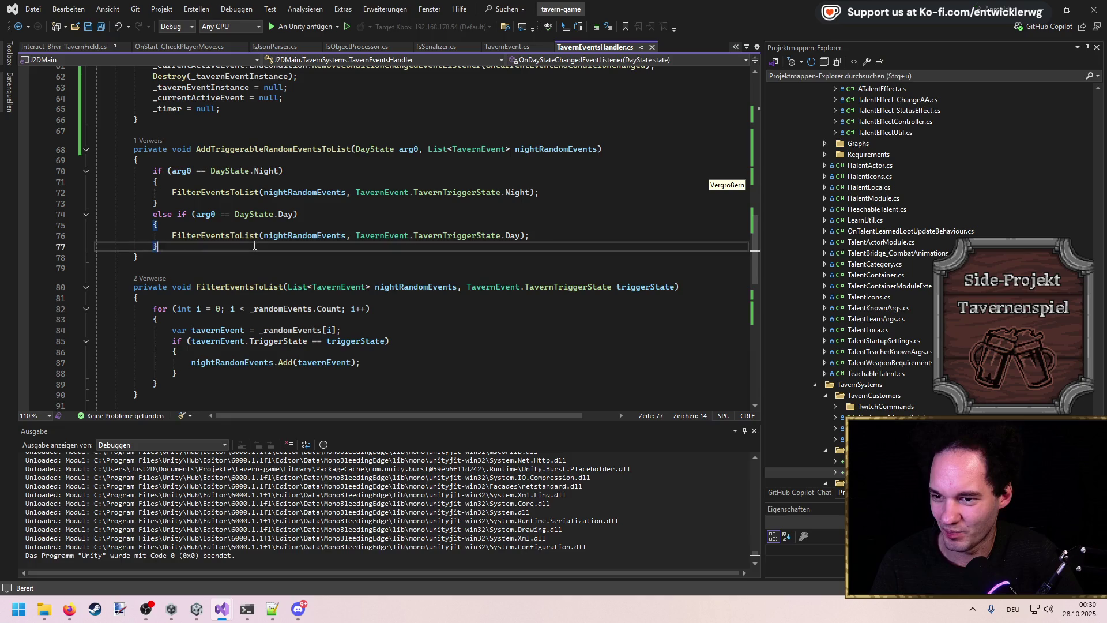
pyautogui.click(546, 189)
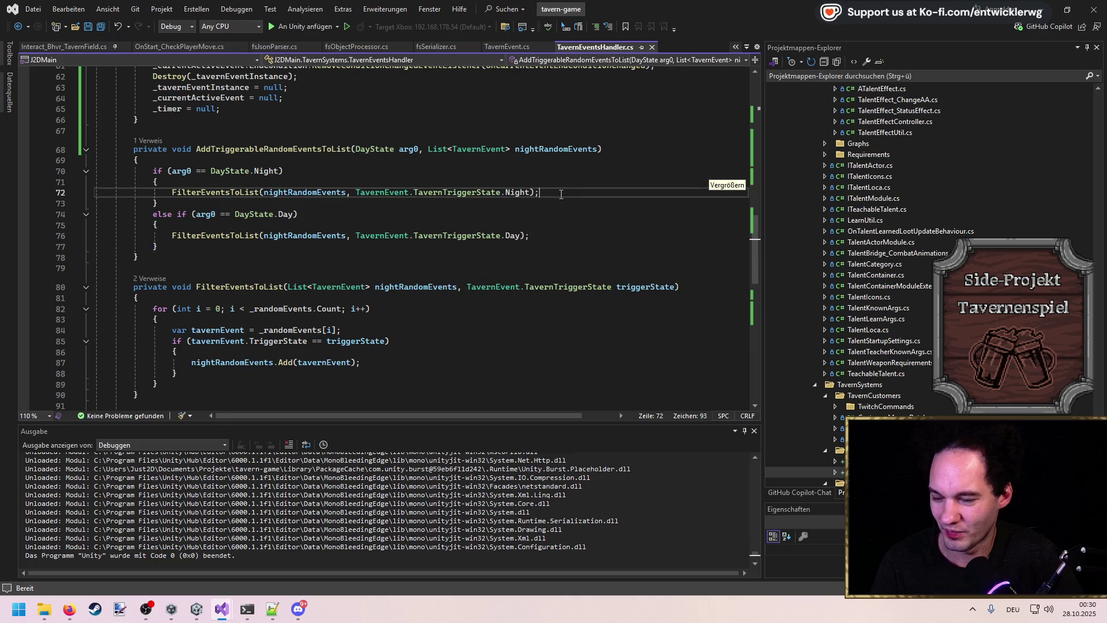
pyautogui.hotkey('ctrl', 'd')
pyautogui.doubleClick(517, 203)
pyautogui.write('Al')
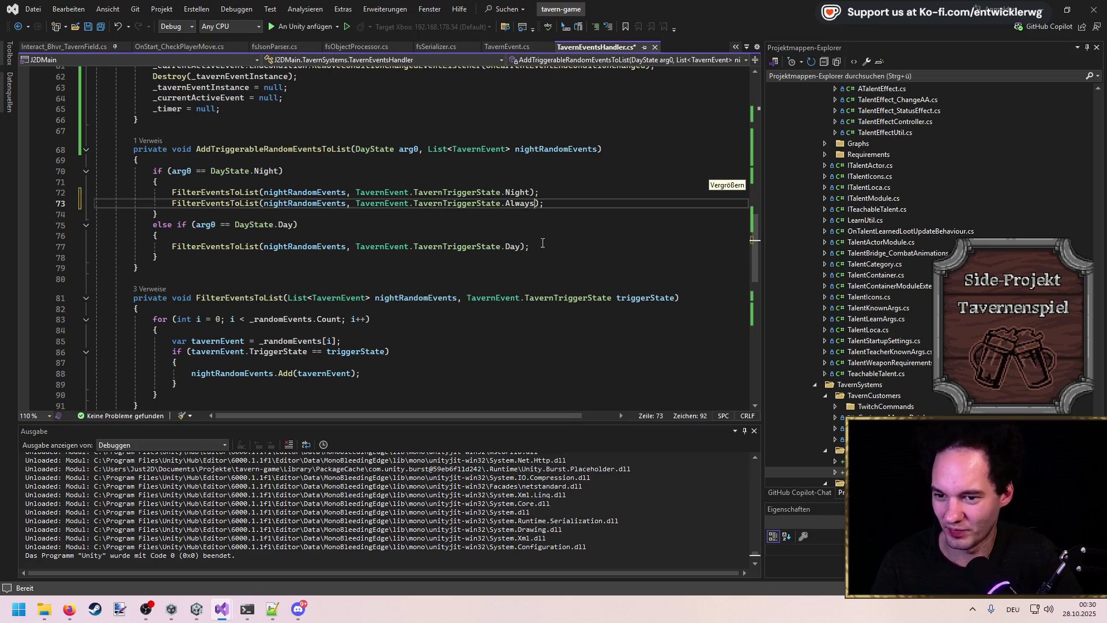
pyautogui.hotkey('ctrl', 'c')
pyautogui.press('Down')
pyautogui.press('Down')
pyautogui.press('Down')
pyautogui.hotkey('ctrl', 'v')
pyautogui.hotkey('ctrl', 's')
pyautogui.press('Up')
pyautogui.press('Up')
pyautogui.press('Up')
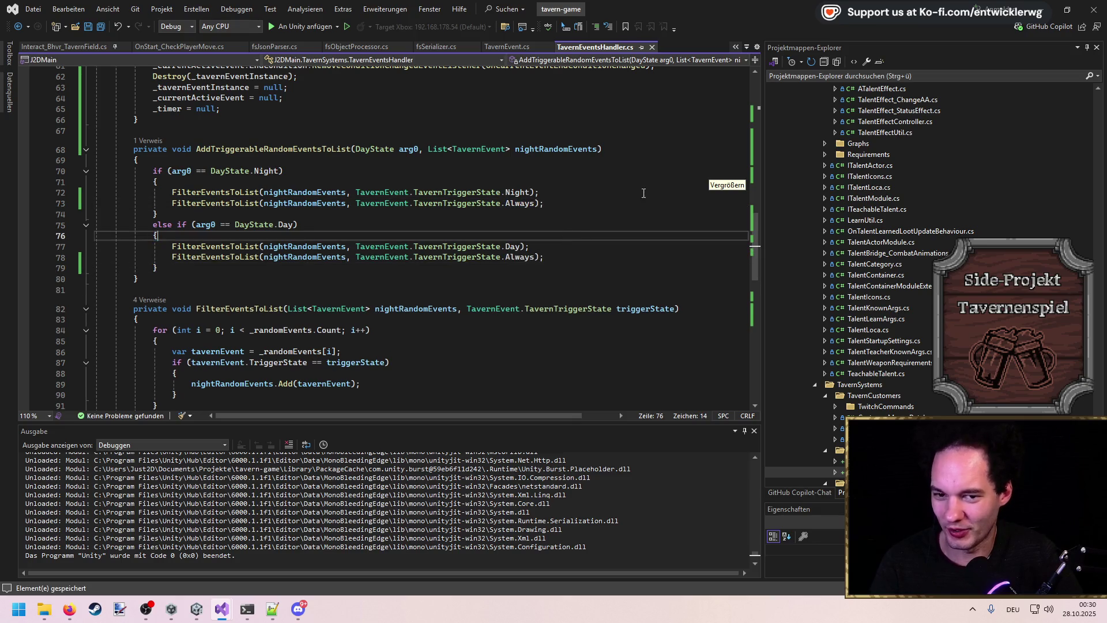
pyautogui.hotkey('alt', 'Tab')
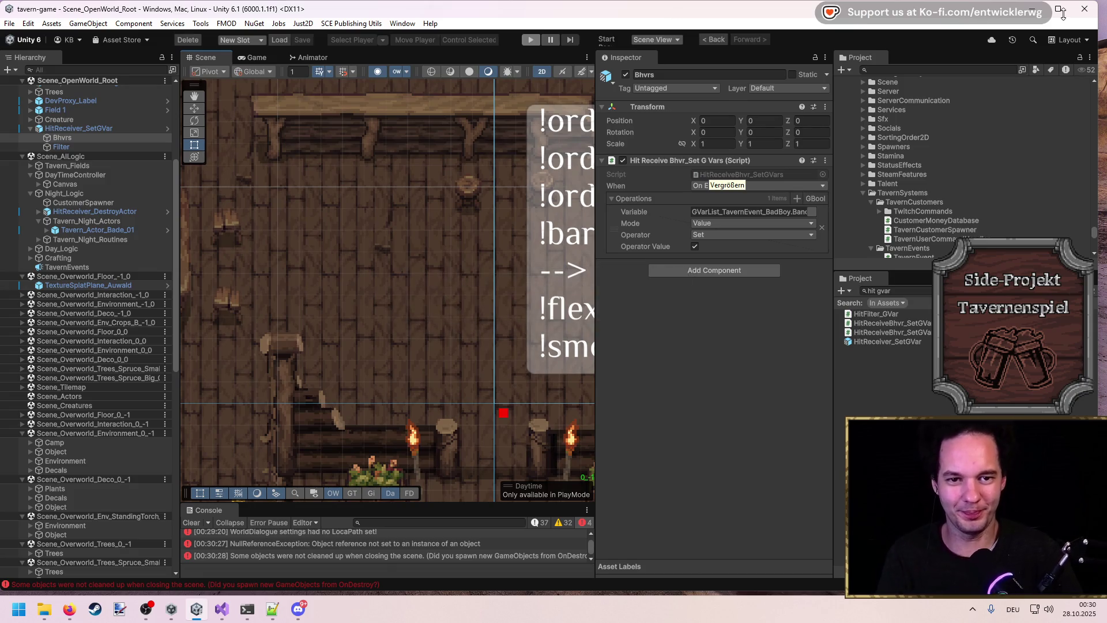
# Step: Maximize the Unity editor, start Play mode, and enlarge the Game view to fill the editor
pyautogui.click(1057, 11)
pyautogui.moveTo(1060, 15)
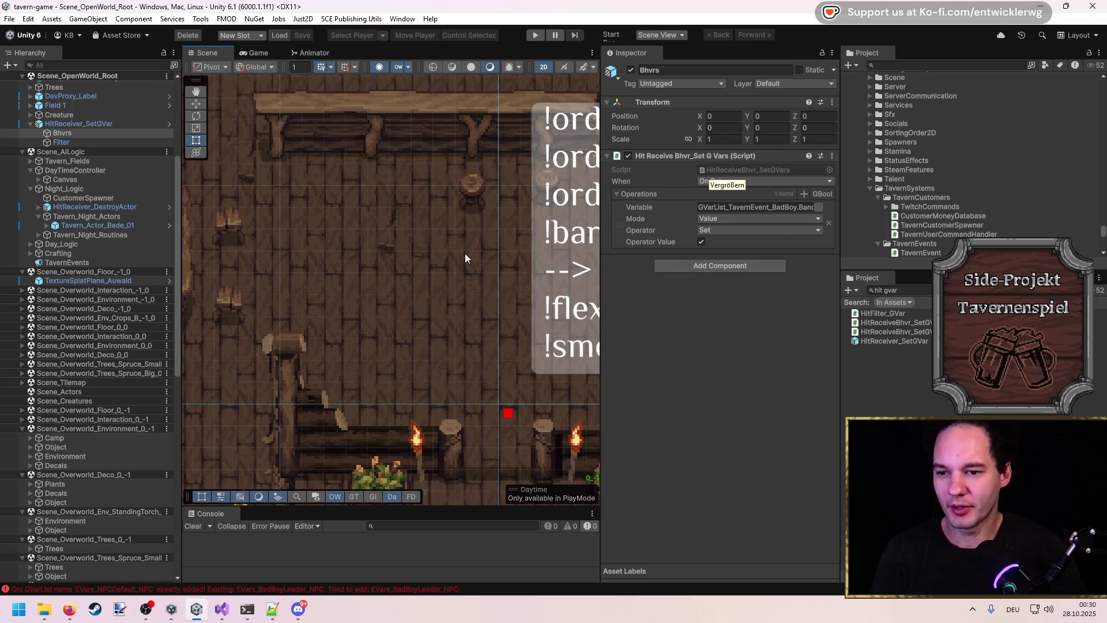
pyautogui.scroll(-5, 403, 320)
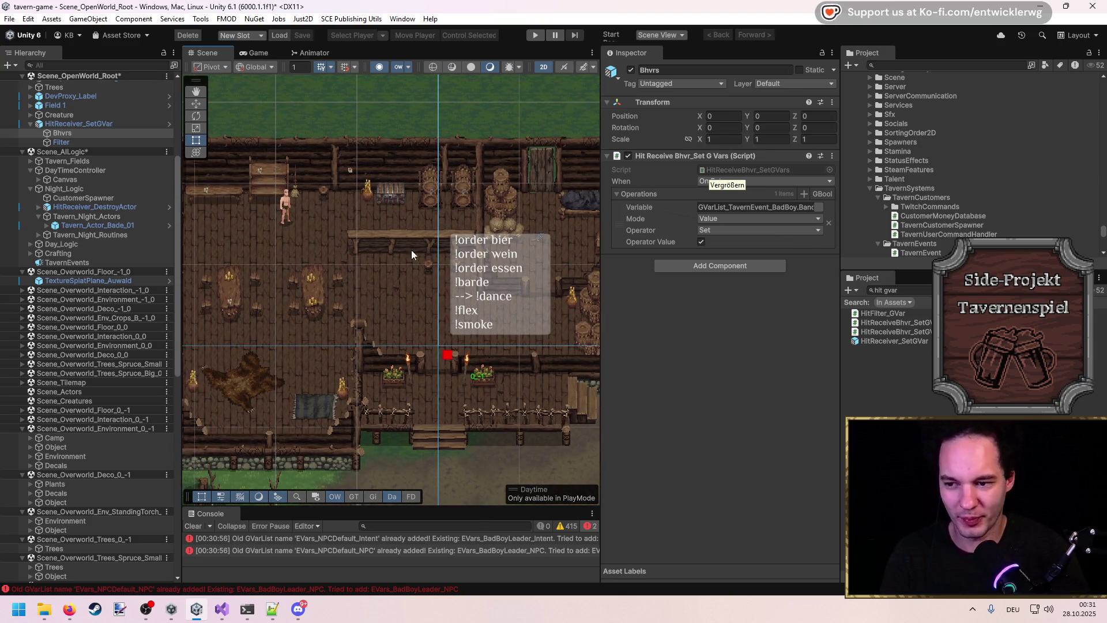
pyautogui.scroll(2, 572, 465)
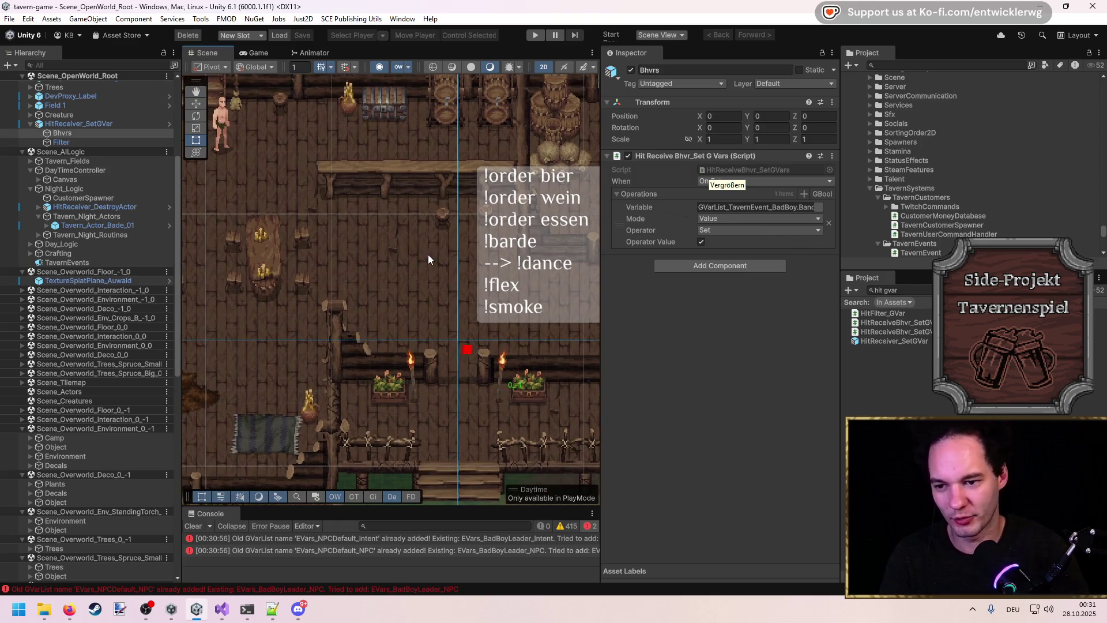
pyautogui.scroll(3, 433, 260)
pyautogui.click(535, 35)
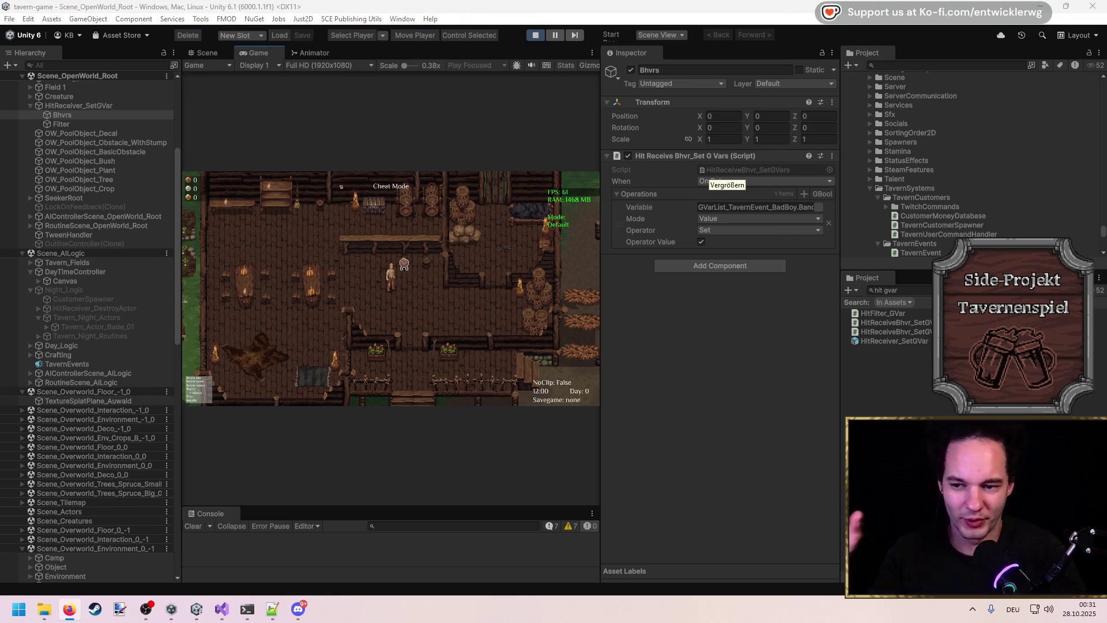
pyautogui.click(437, 293)
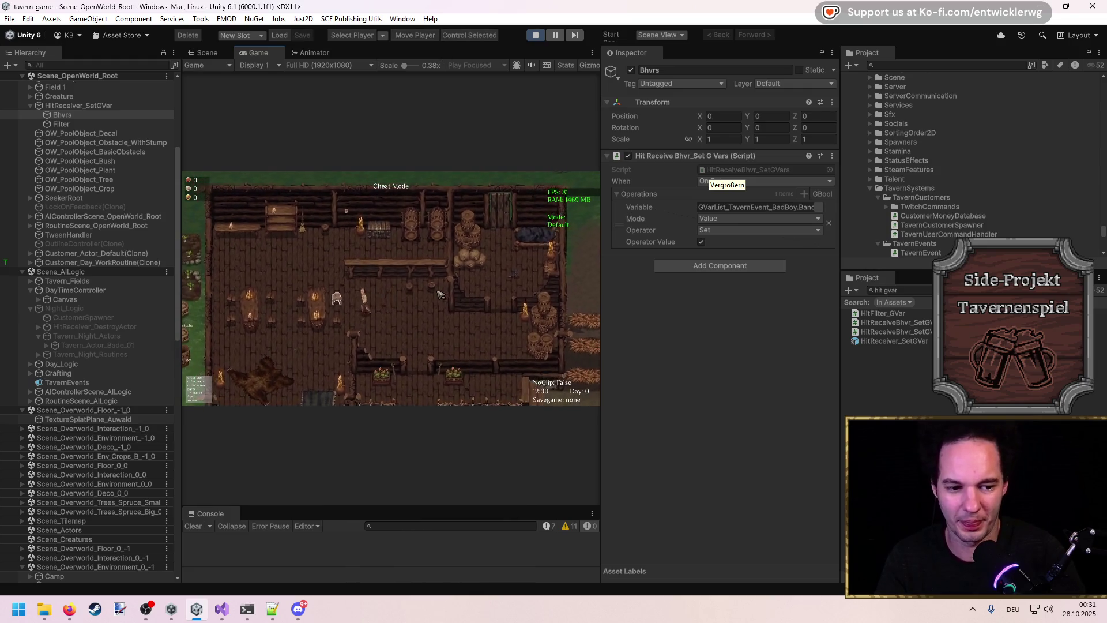
pyautogui.doubleClick(425, 53)
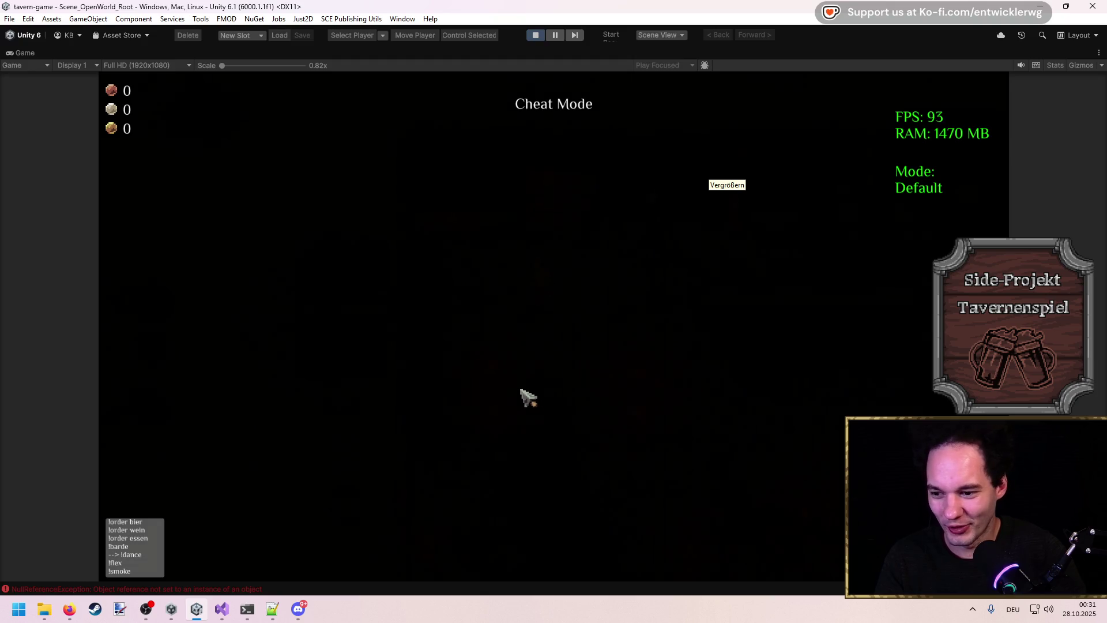
# Step: Read the NullReferenceException stack trace in the console, then close the console window
pyautogui.click(256, 588)
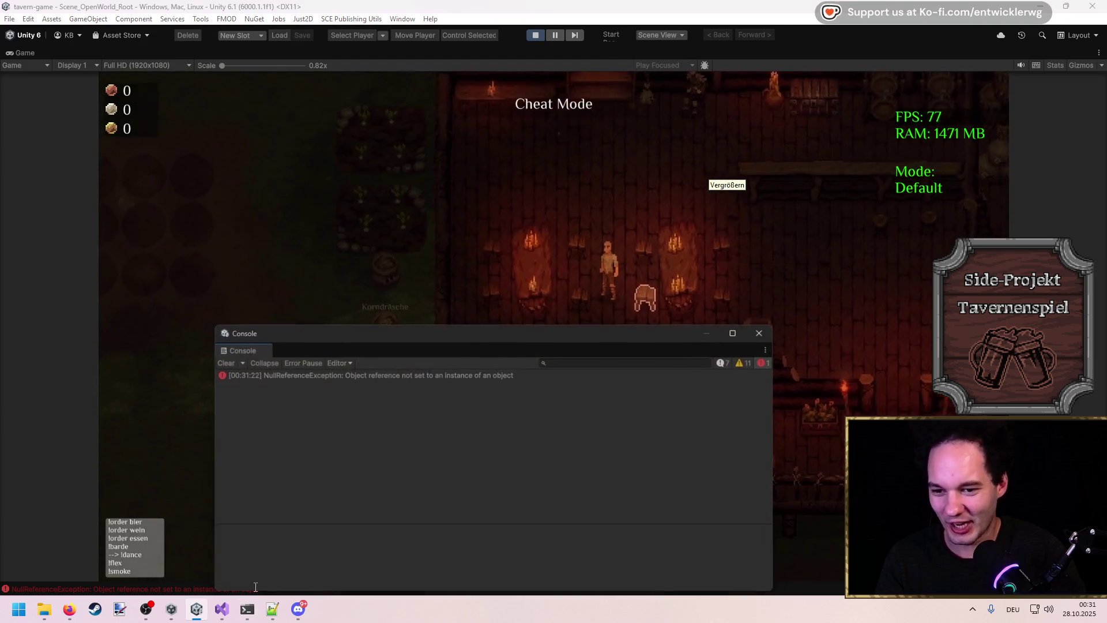
pyautogui.click(394, 376)
pyautogui.moveTo(420, 335); pyautogui.dragTo(416, 227)
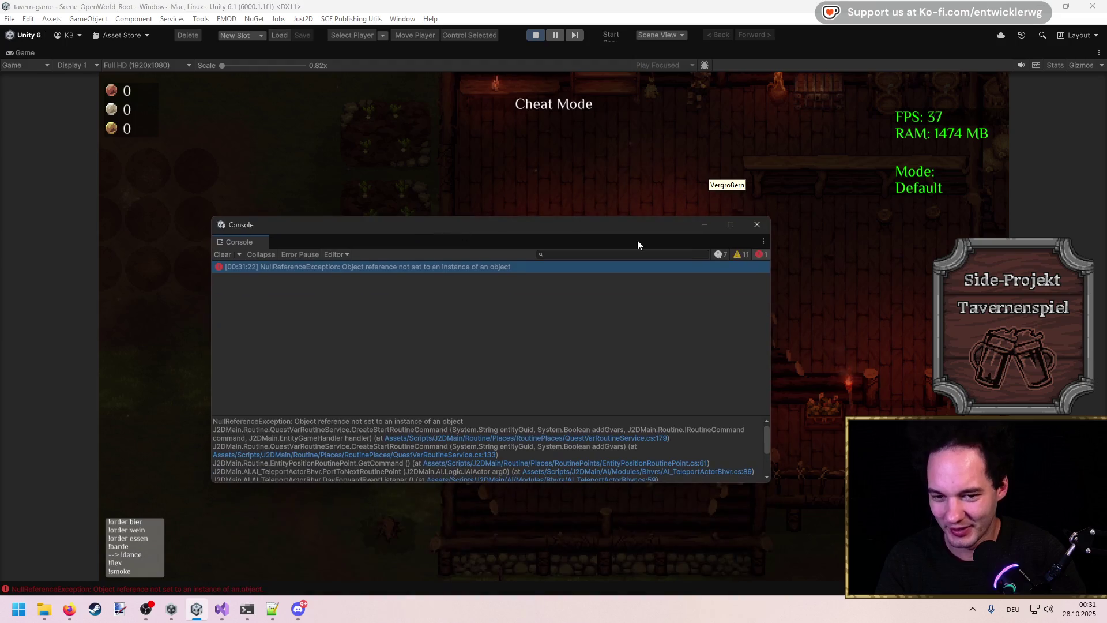
pyautogui.click(764, 224)
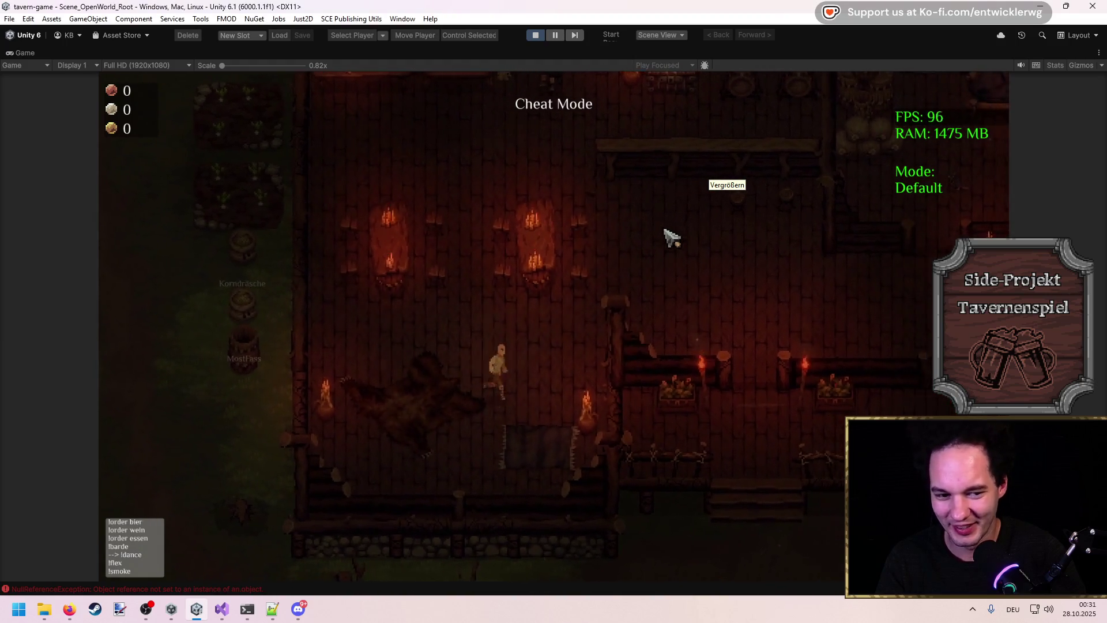
# Step: Run the strength cheat, walk into the building, take all the loot, and check the inventory
pyautogui.press('`')
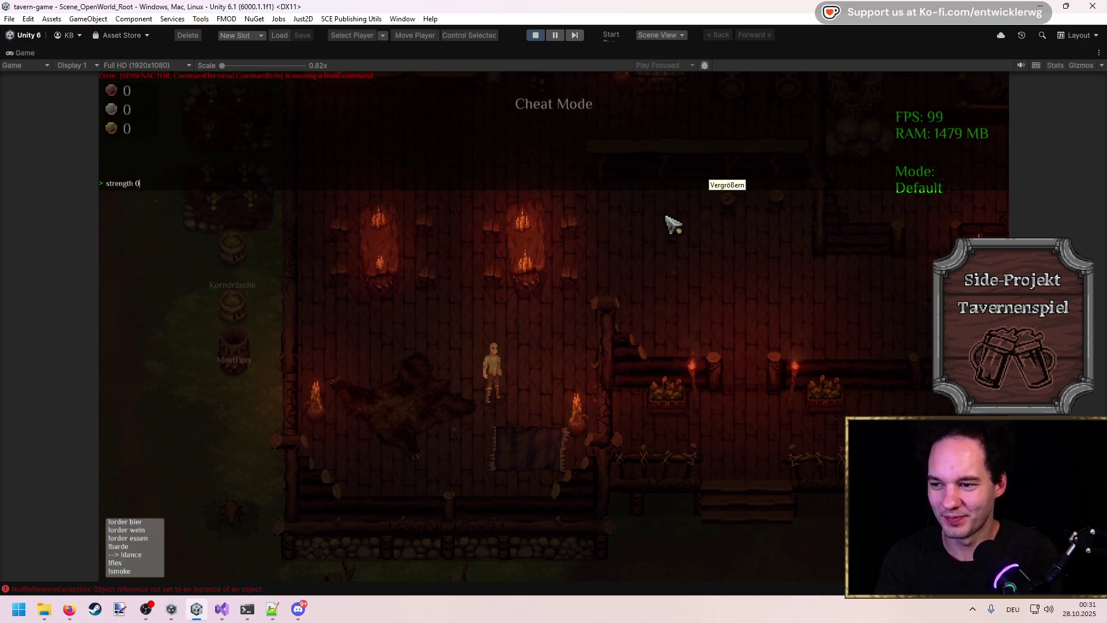
pyautogui.press('Return')
pyautogui.press('Return')
pyautogui.press('`')
pyautogui.press('w')
pyautogui.press('d')
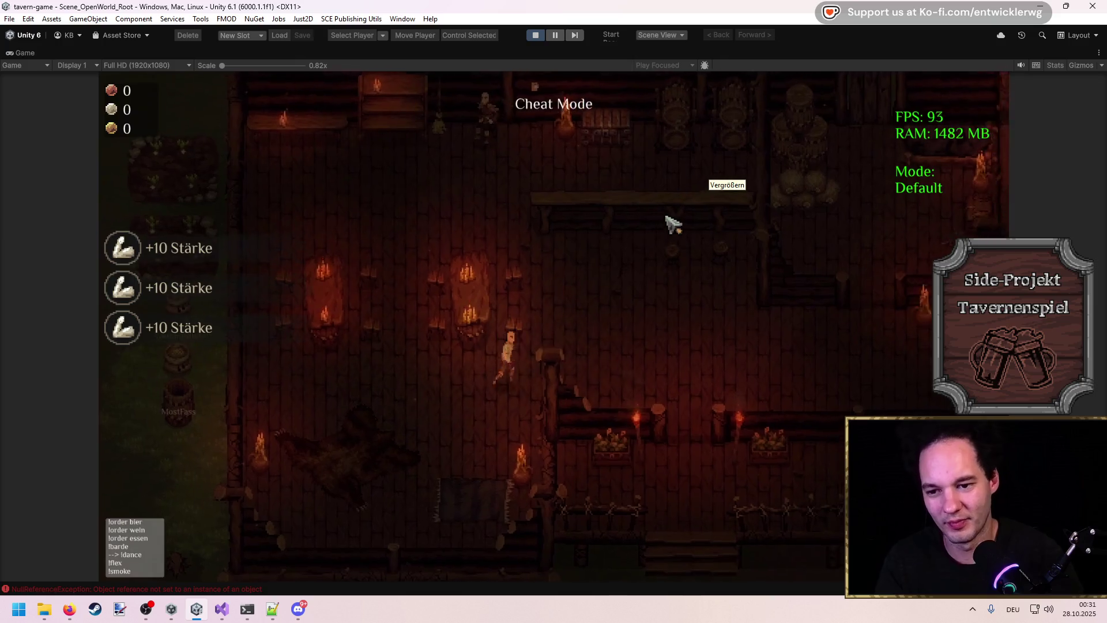
pyautogui.press('w')
pyautogui.press('d')
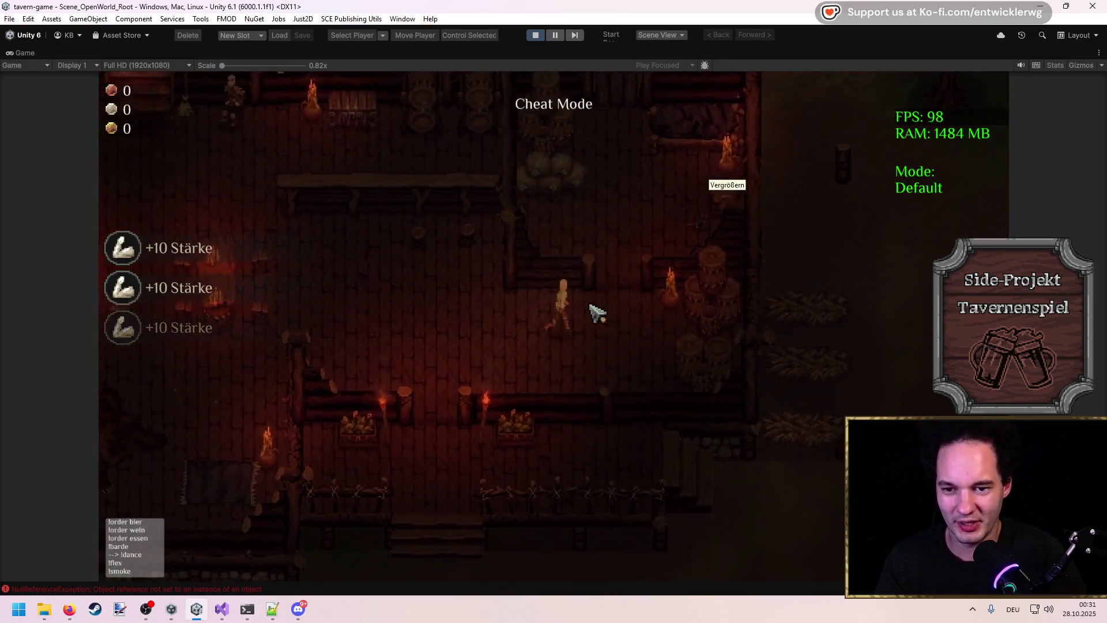
pyautogui.press('e')
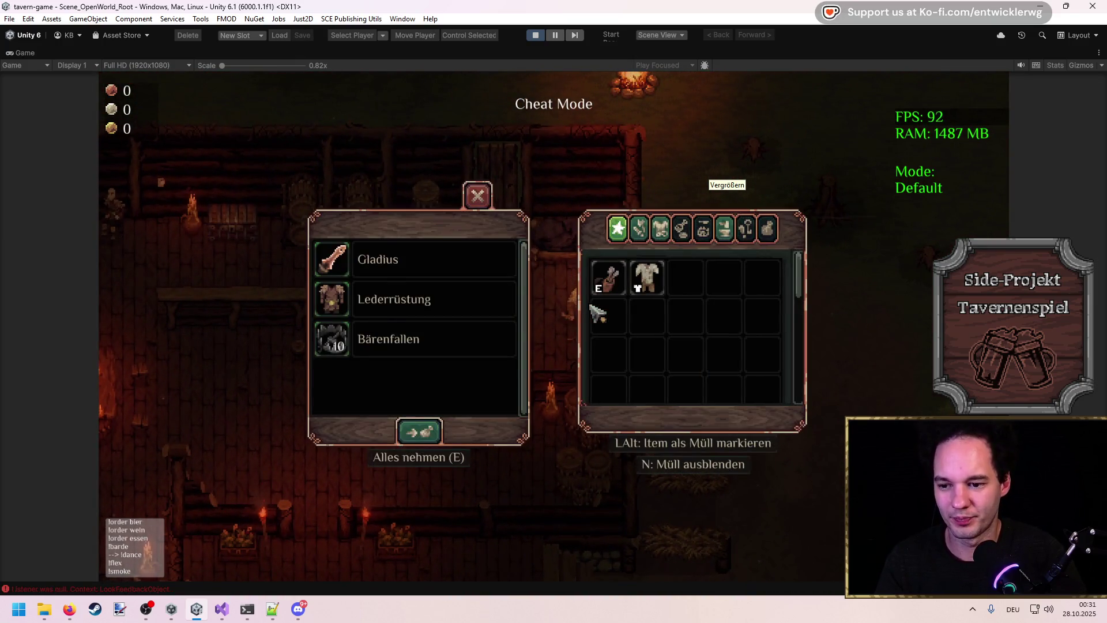
pyautogui.press('e')
pyautogui.press('i')
pyautogui.press('i')
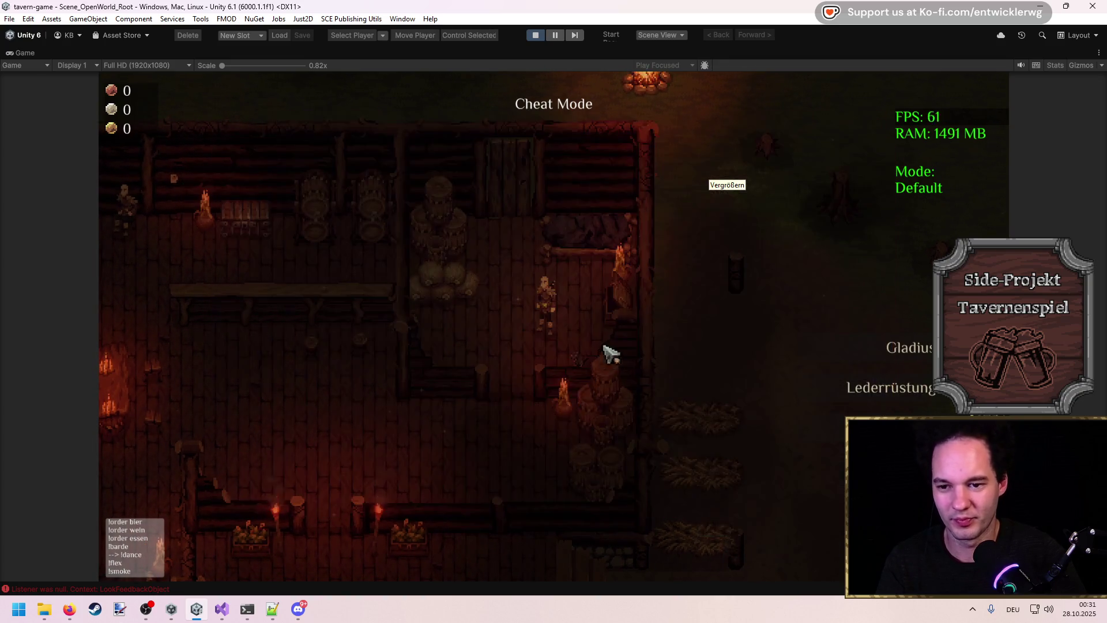
# Step: Walk the player out toward the garden and back around inside the tavern
pyautogui.press('a')
pyautogui.press('s')
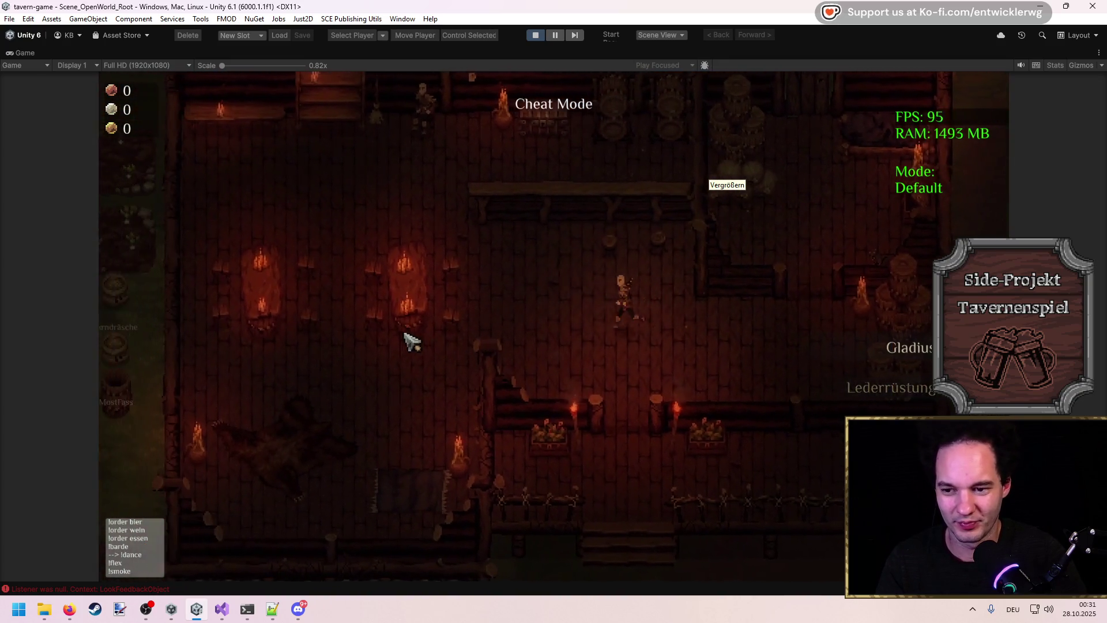
pyautogui.press('a')
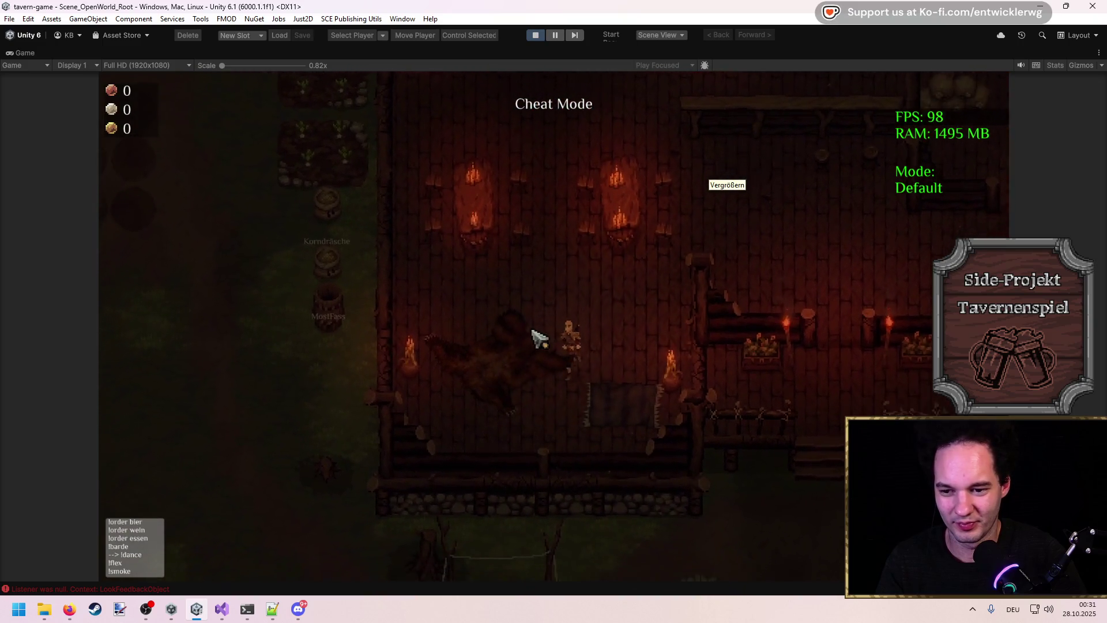
pyautogui.press('d')
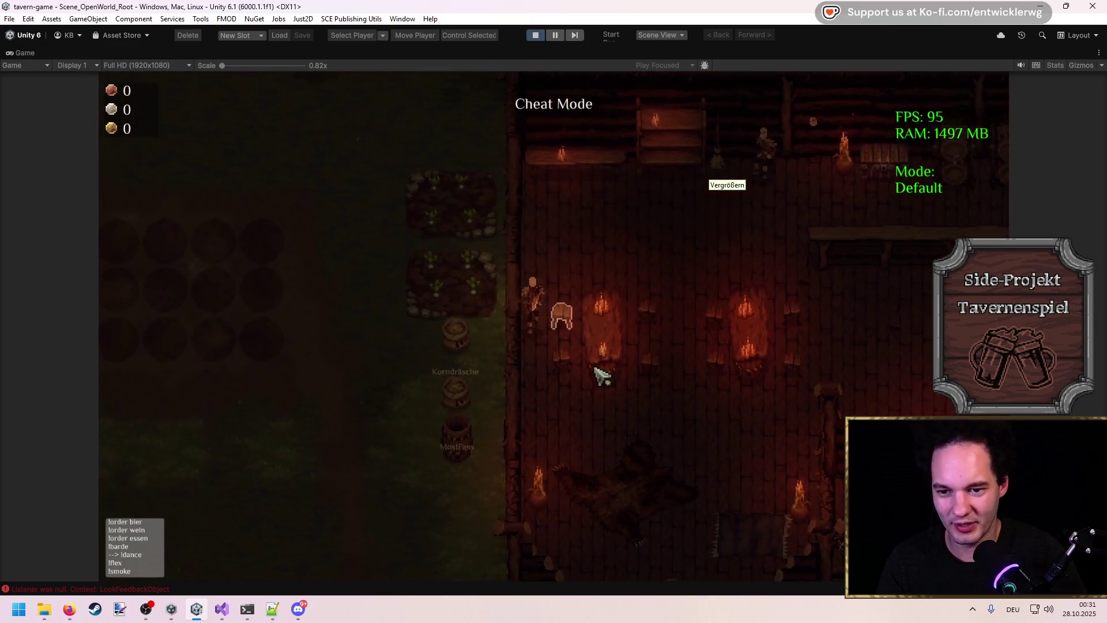
pyautogui.press('w')
pyautogui.press('a')
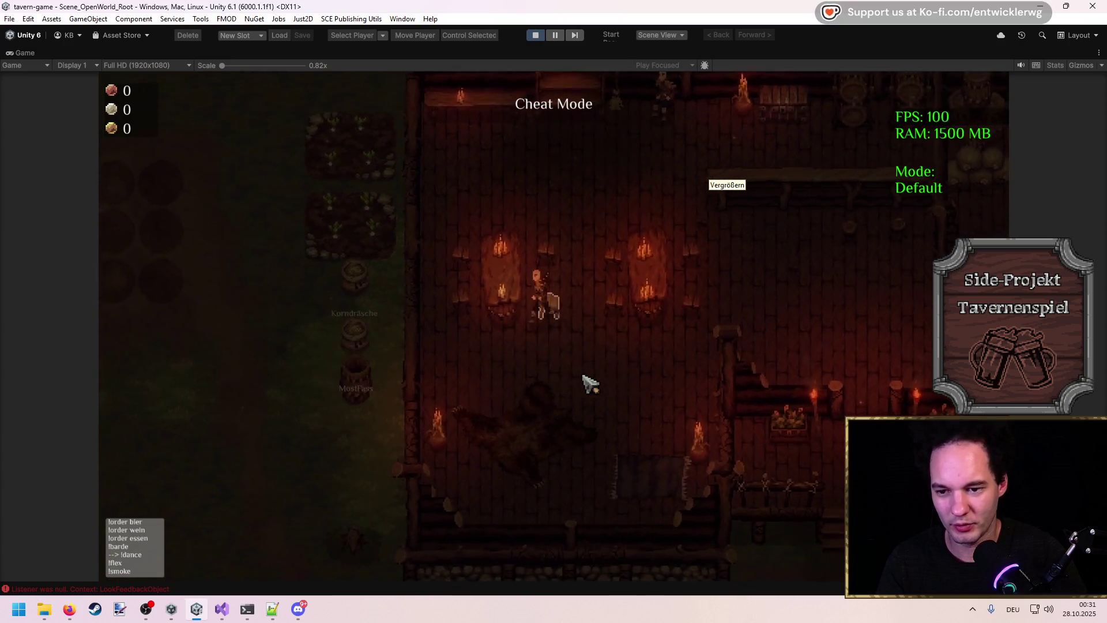
pyautogui.press('w')
pyautogui.press('s')
pyautogui.press('d')
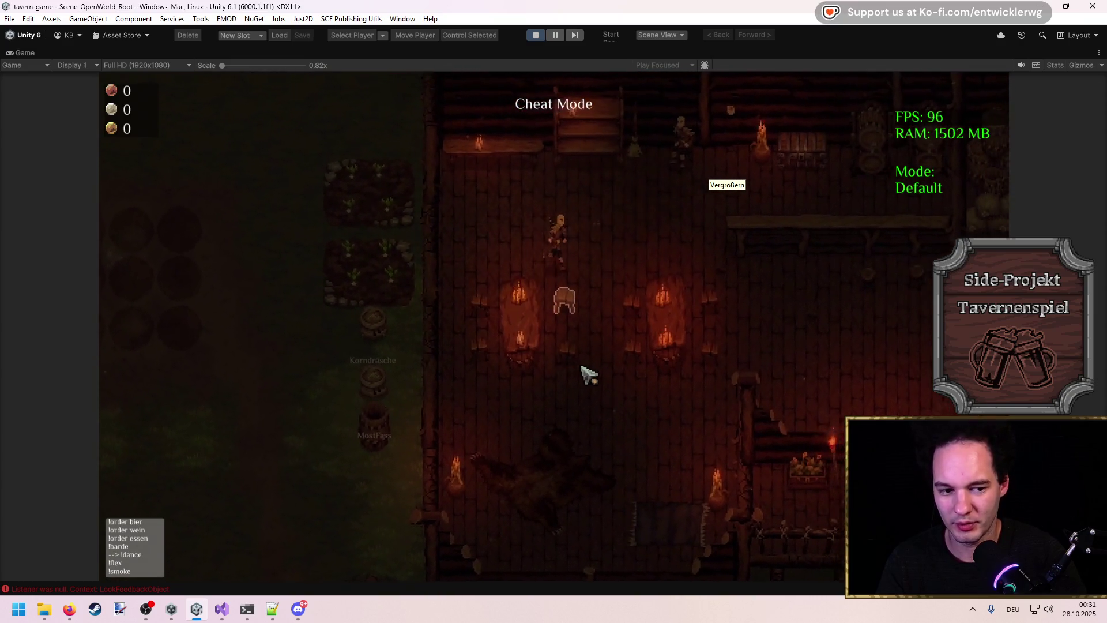
pyautogui.press('d')
pyautogui.press('s')
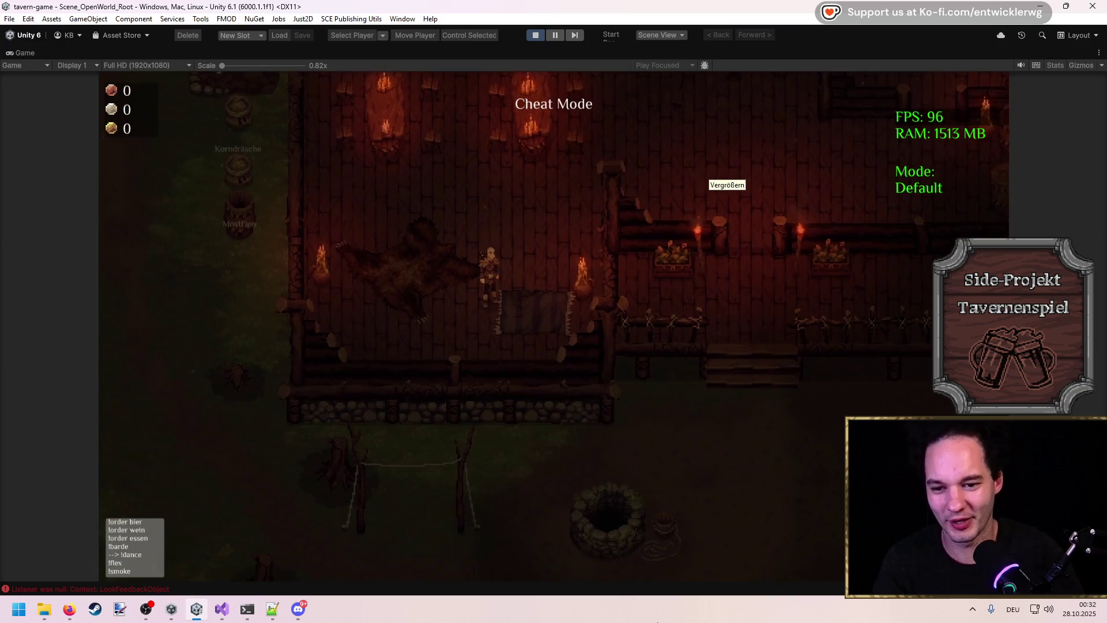
# Step: Walk out past the well and back through the tavern until the brawl spawns an enemy
pyautogui.press('w')
pyautogui.press('d')
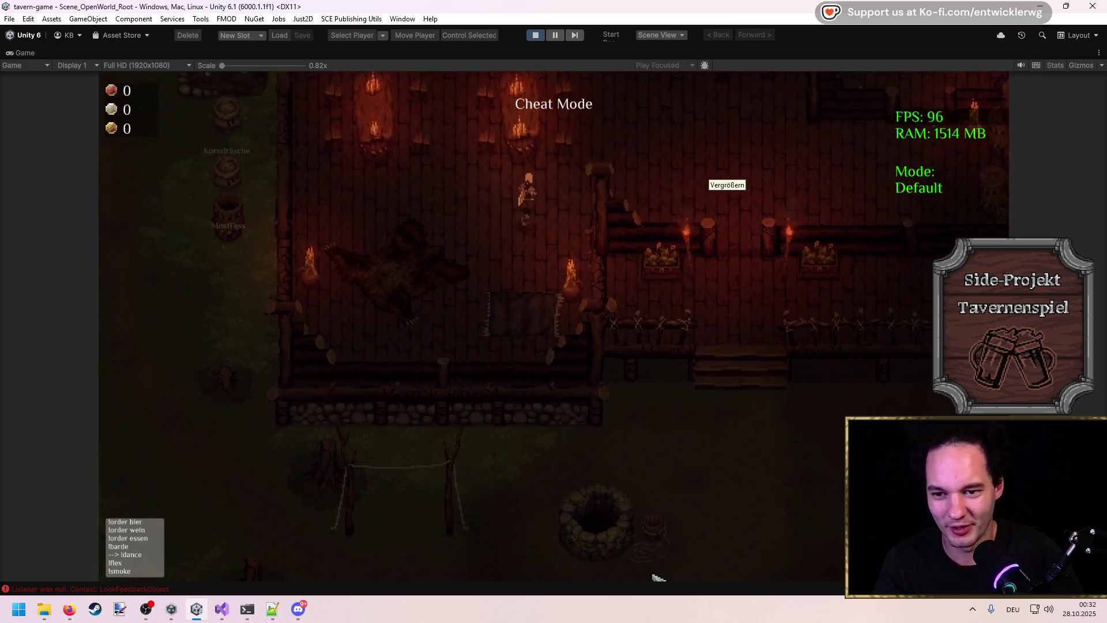
pyautogui.press('s')
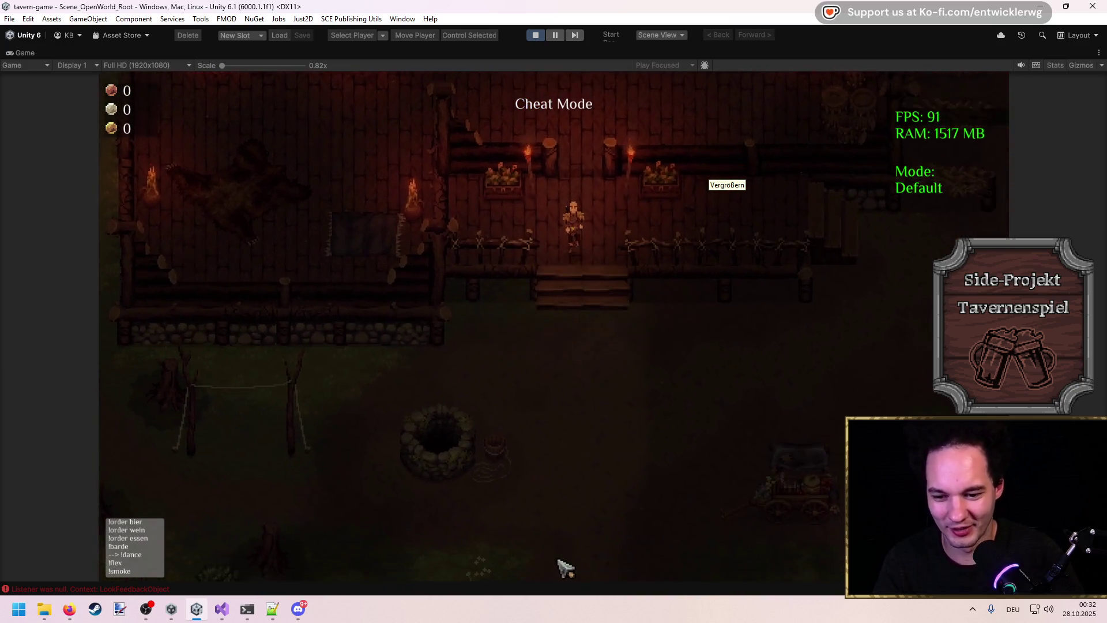
pyautogui.press('s')
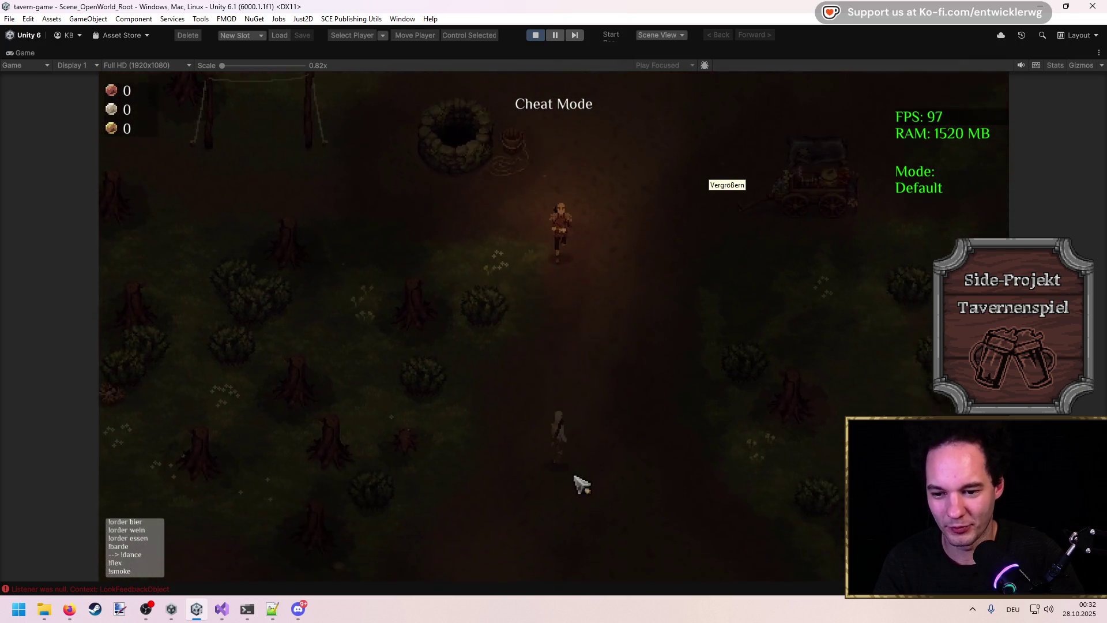
pyautogui.press('w')
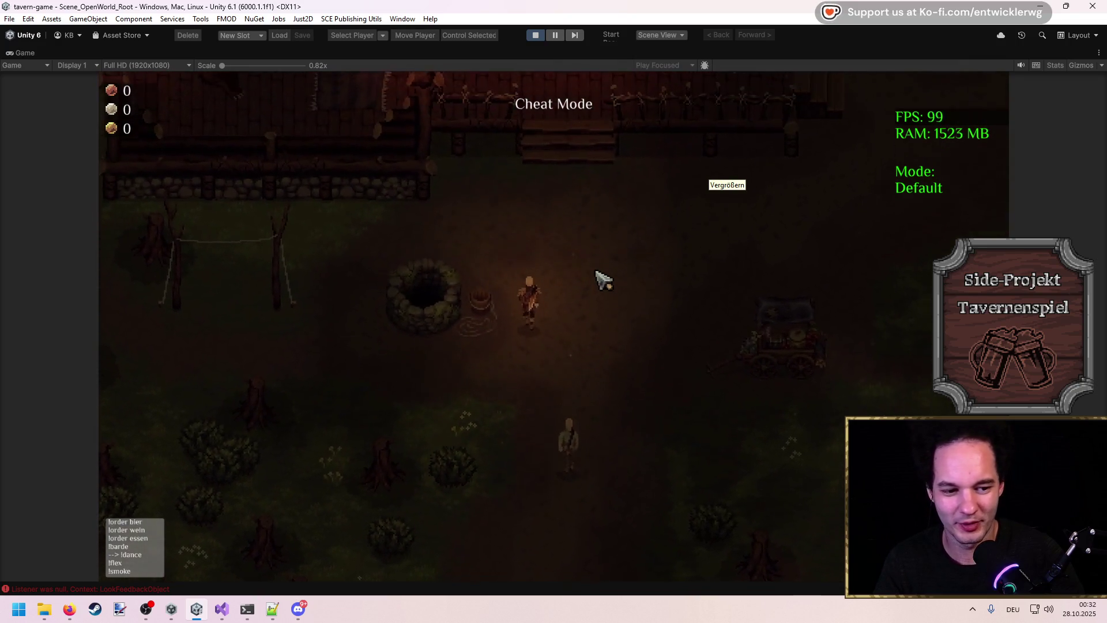
pyautogui.press('w')
pyautogui.press('a')
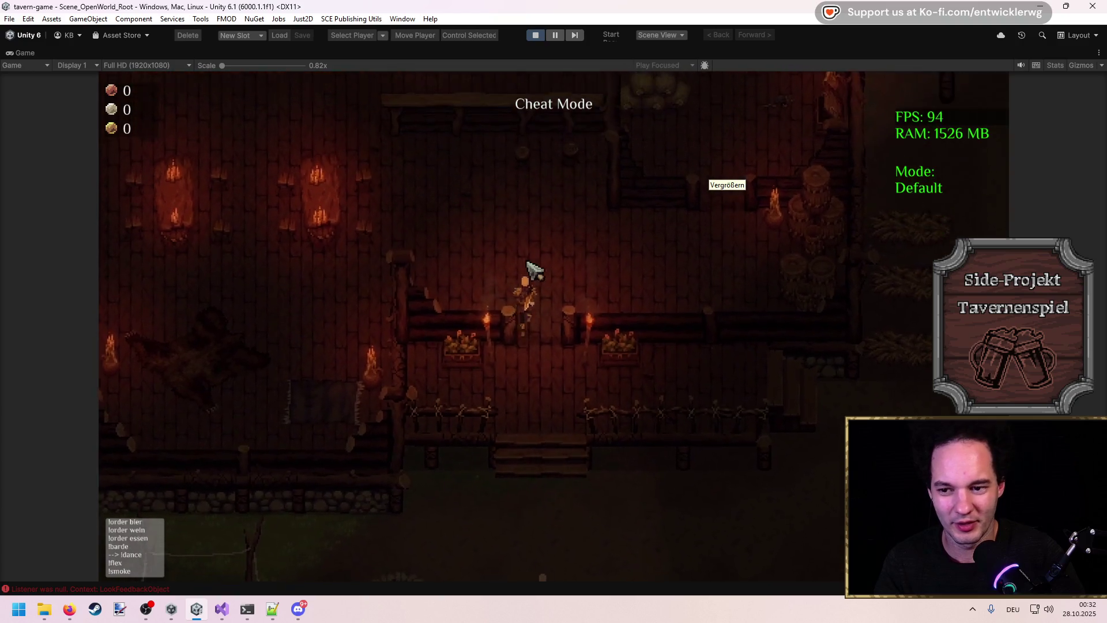
pyautogui.press('a')
pyautogui.press('s')
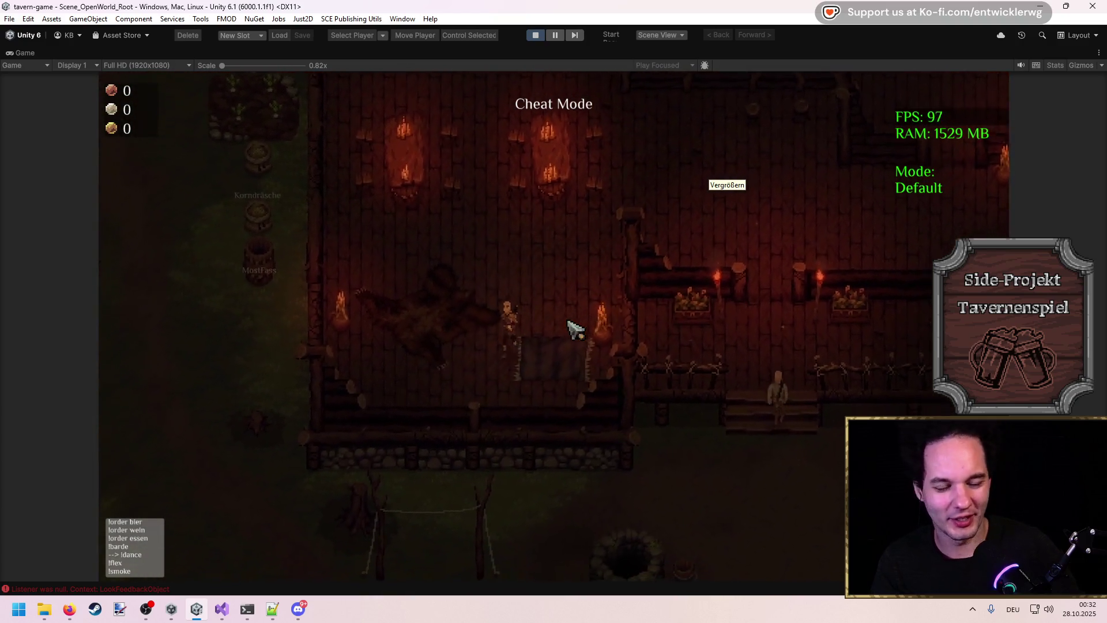
pyautogui.press('d')
pyautogui.press('w')
pyautogui.press('w')
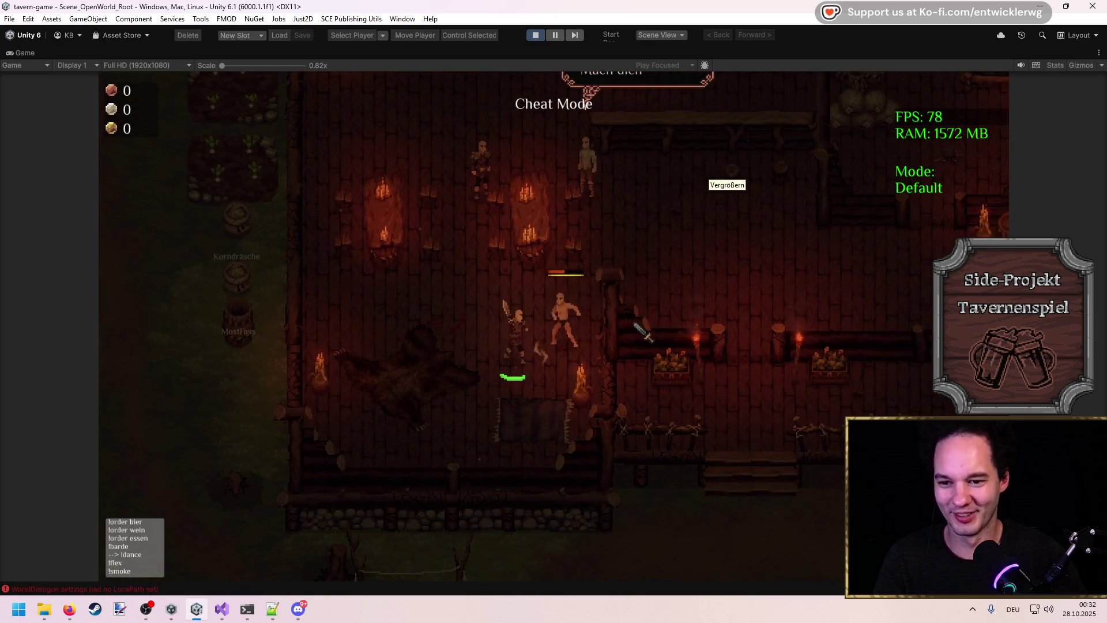
# Step: Defeat the attacking NPC, loot its body, and walk back up through the tavern
pyautogui.click(612, 347)
pyautogui.press('s')
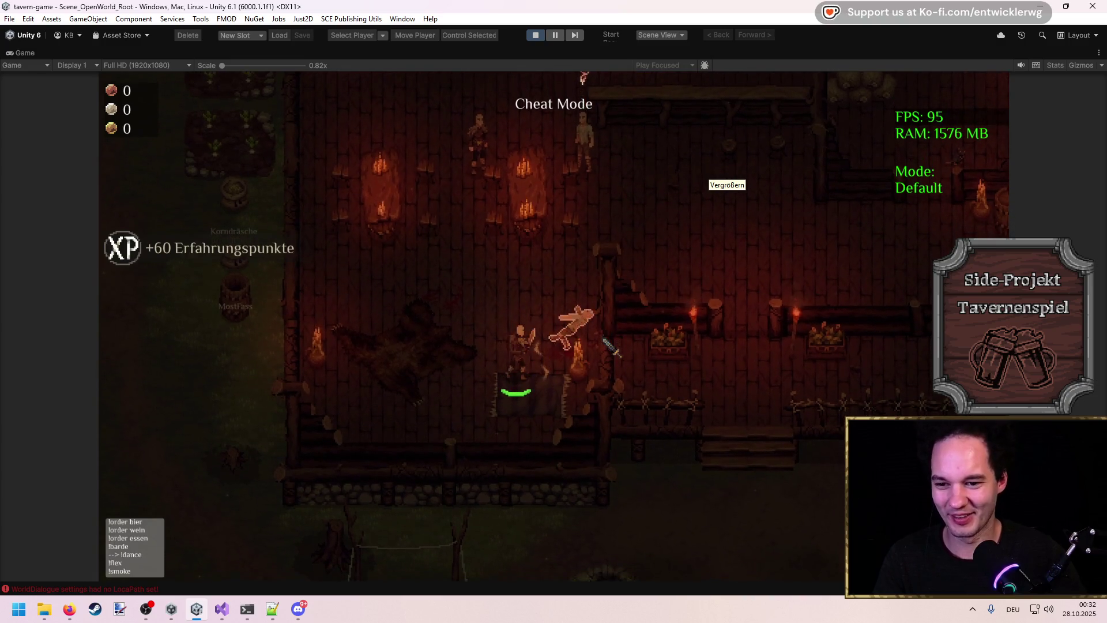
pyautogui.press('w')
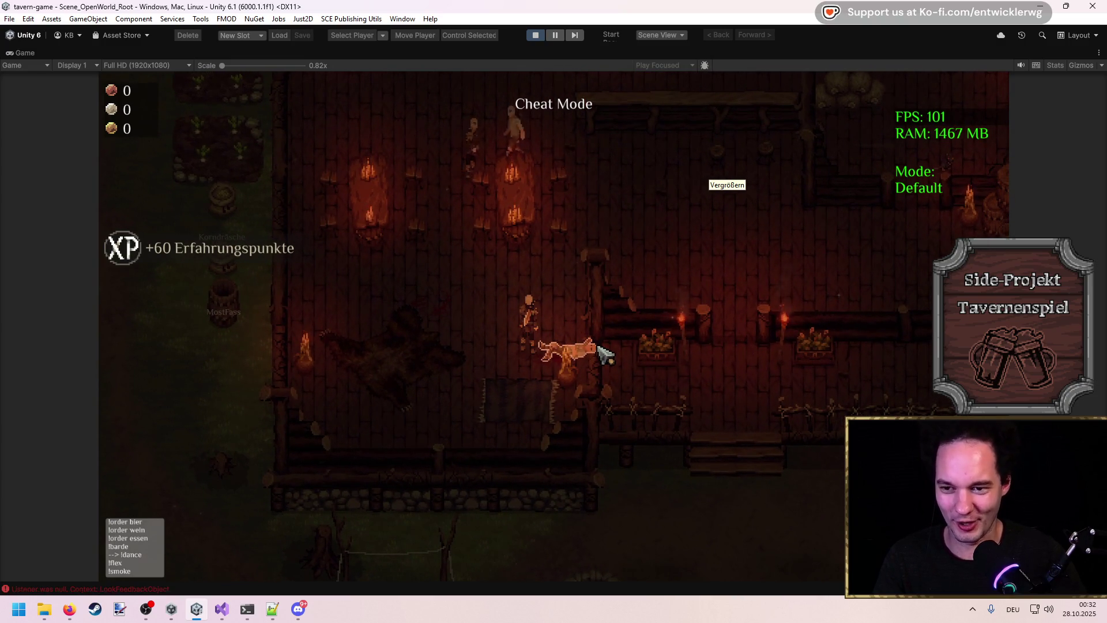
pyautogui.press('e')
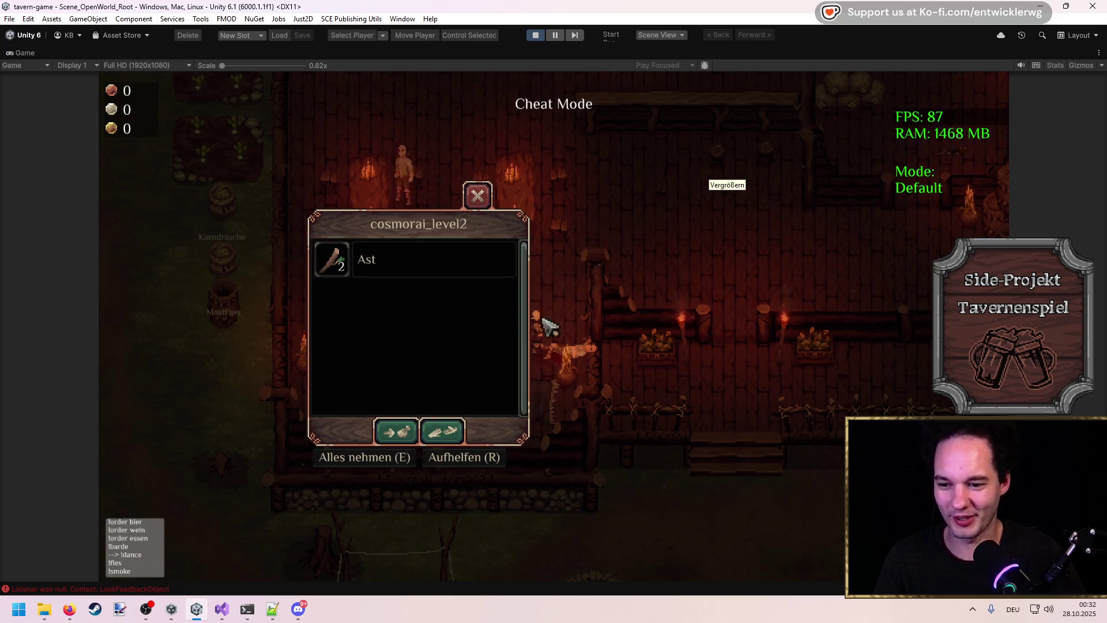
pyautogui.press('e')
pyautogui.press('a')
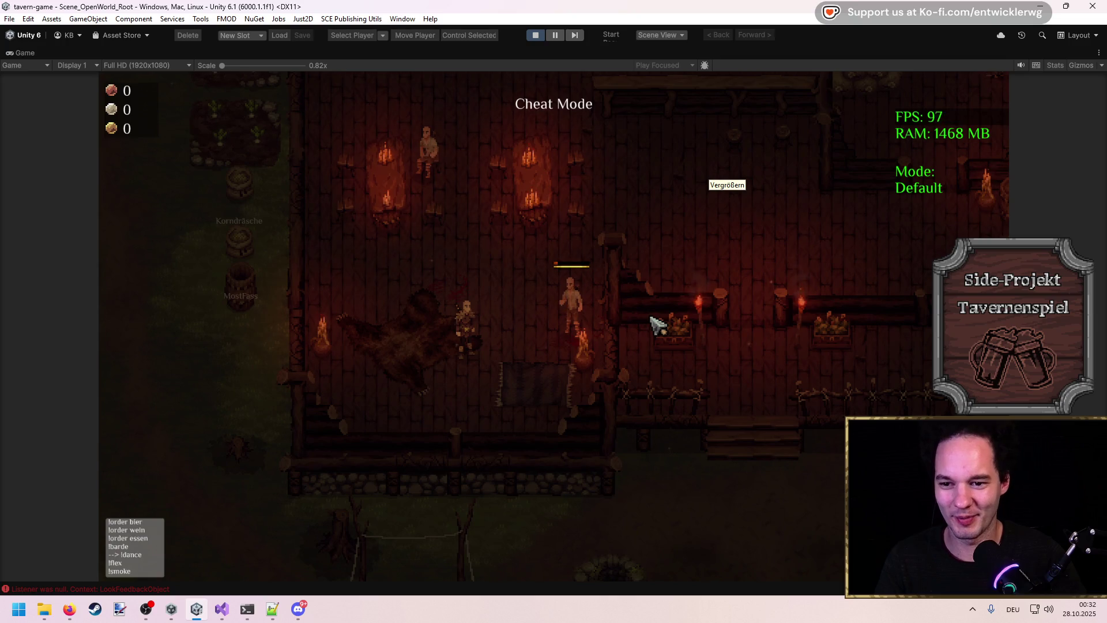
pyautogui.press('w')
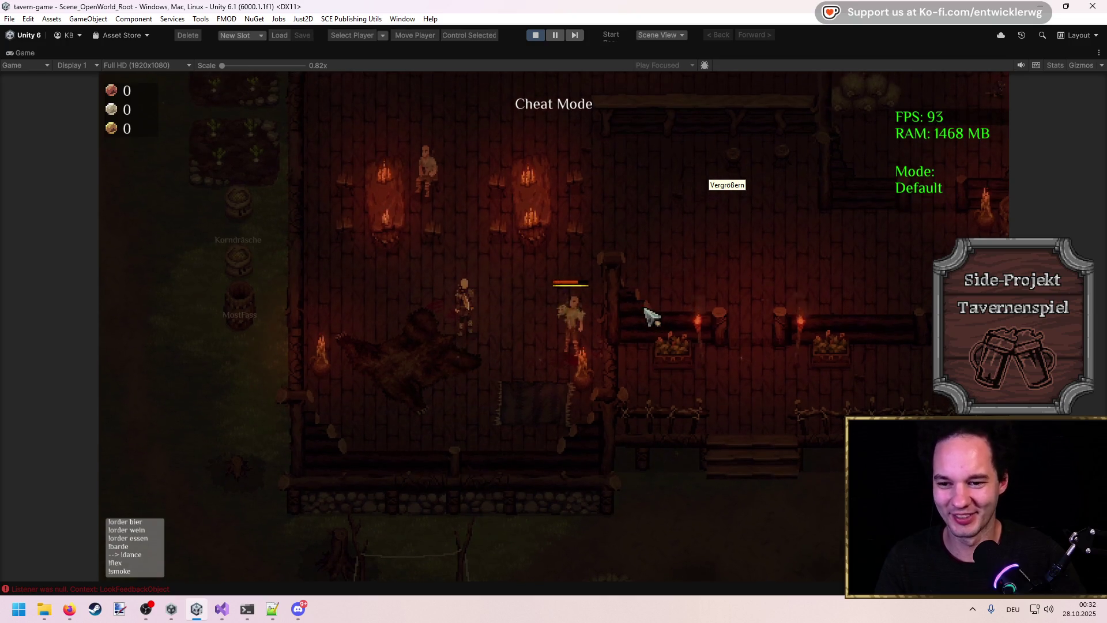
pyautogui.press('w')
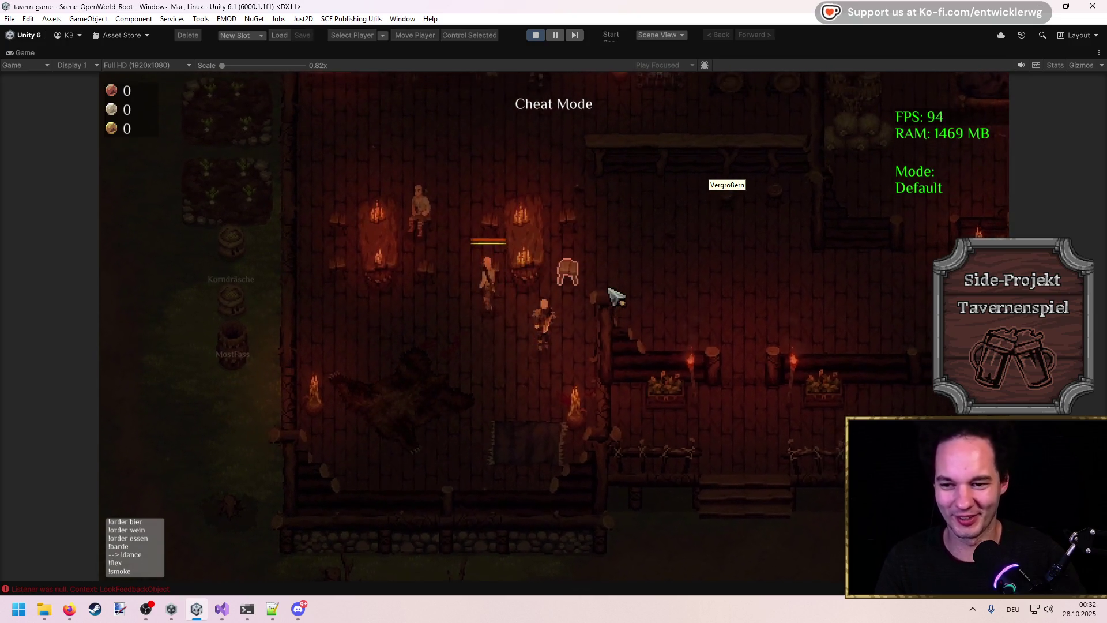
pyautogui.press('d')
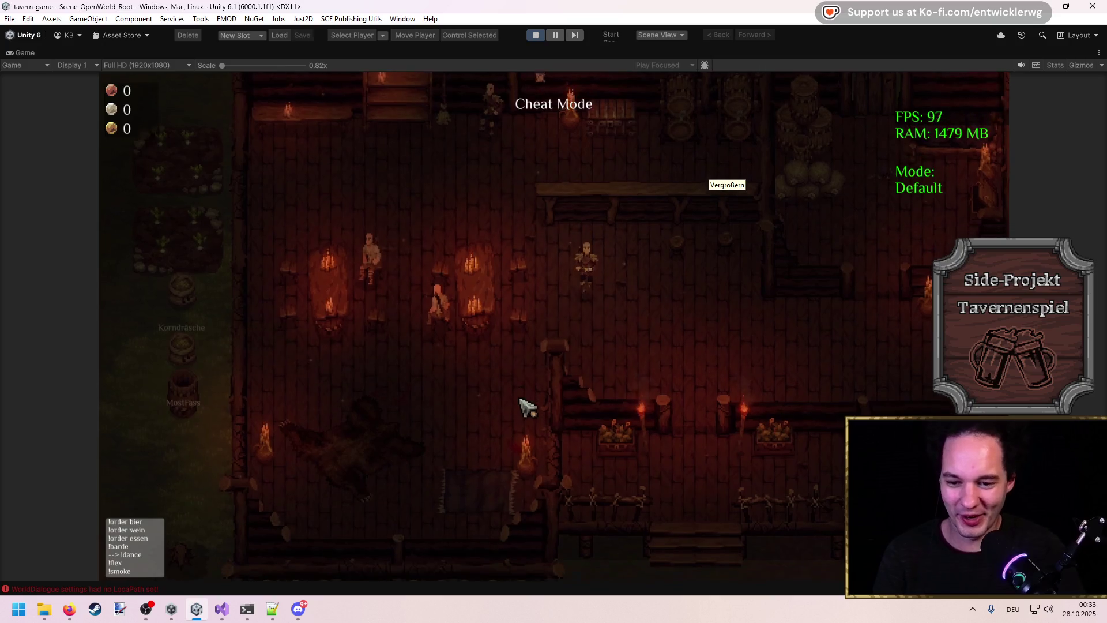
# Step: Run timescale 10 then timescale 1, refuse the bad boys' money demand with option 1
pyautogui.press('`')
pyautogui.press('Return')
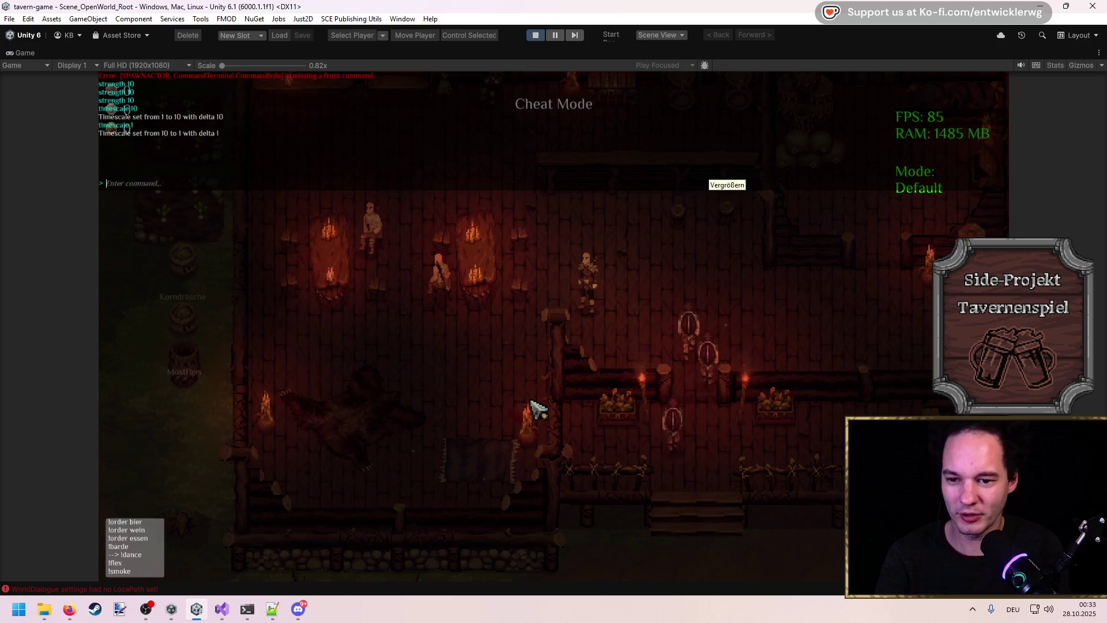
pyautogui.press('`')
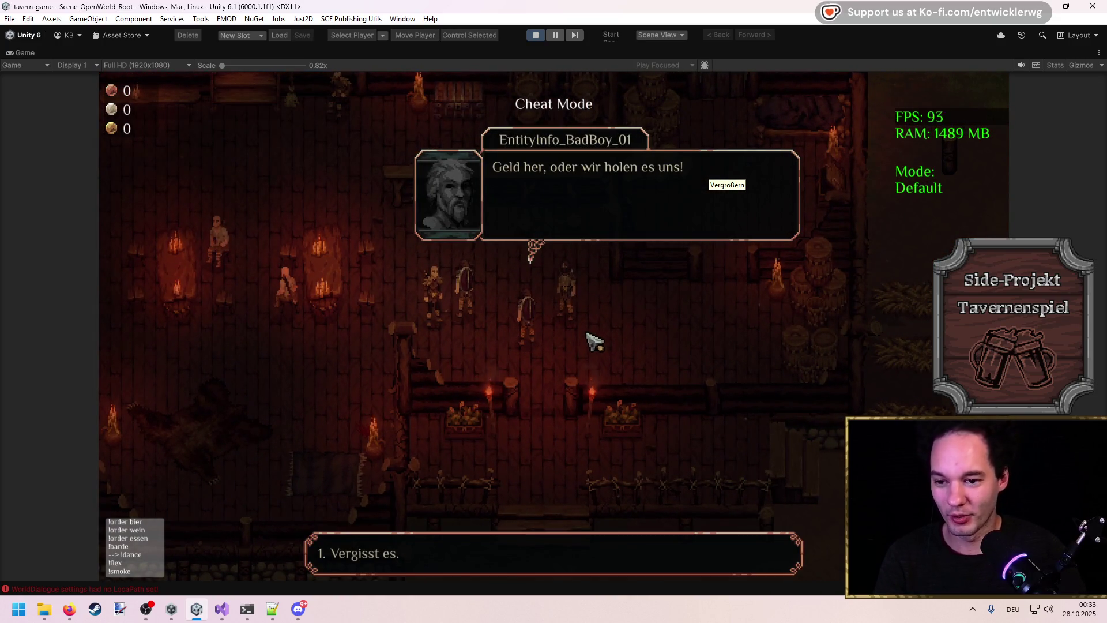
pyautogui.press('1')
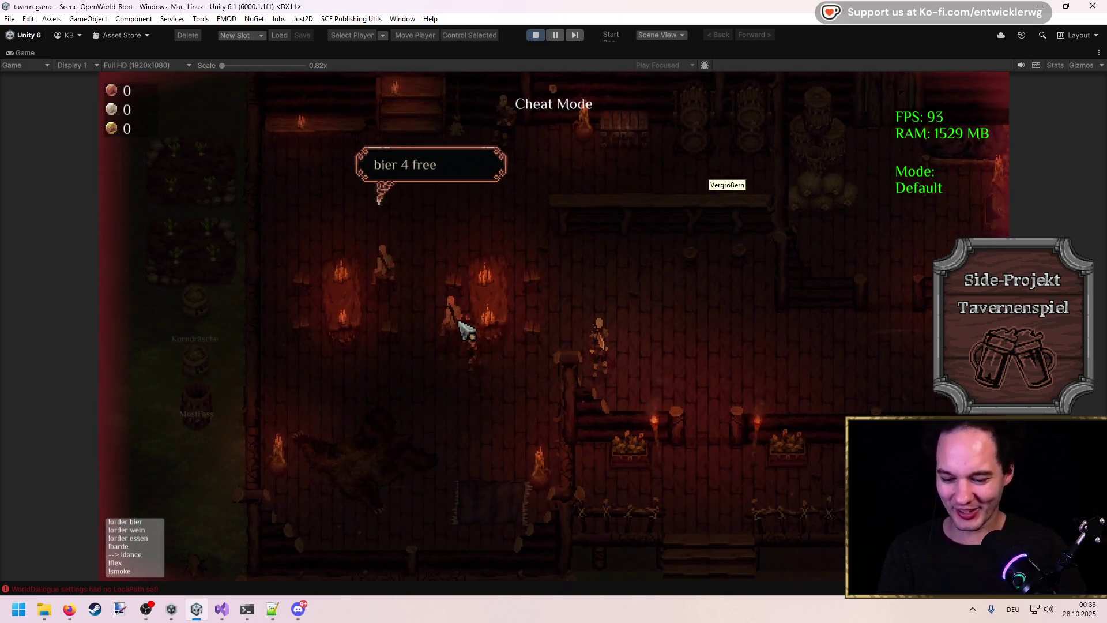
pyautogui.press('i')
pyautogui.press('i')
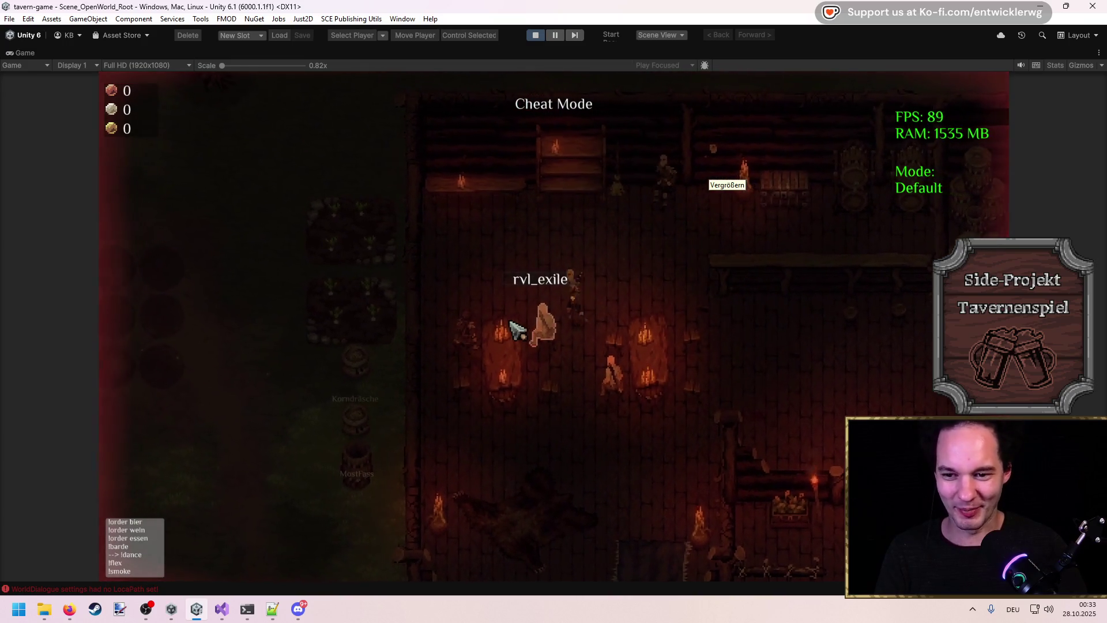
pyautogui.press('`')
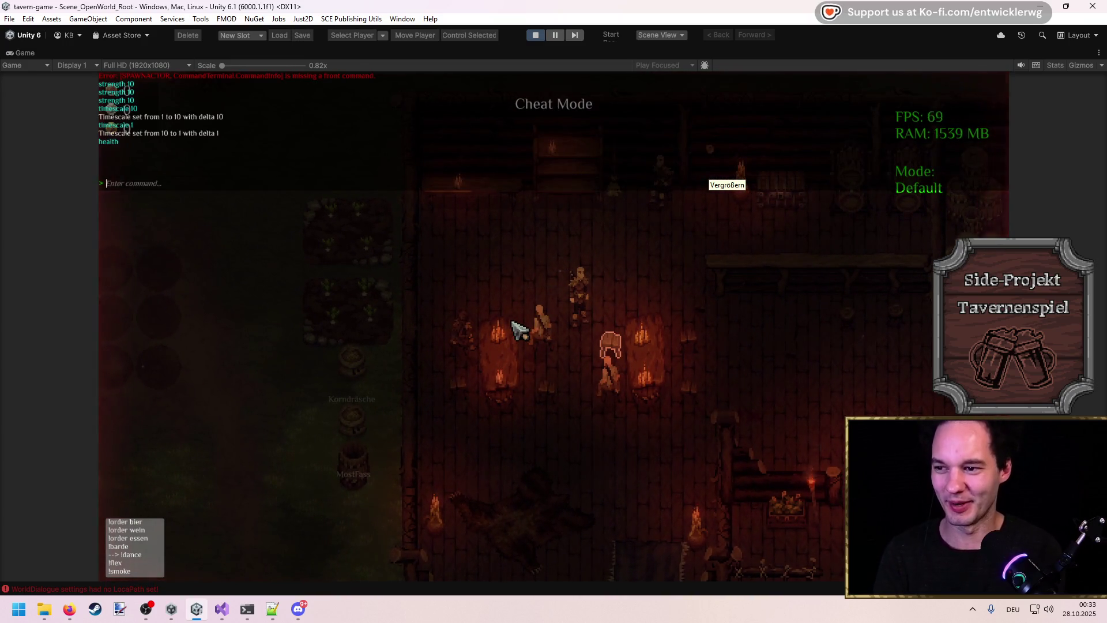
# Step: Restore the full editor layout and inspect the TavernEvents handler's event list in the Hierarchy
pyautogui.press('`')
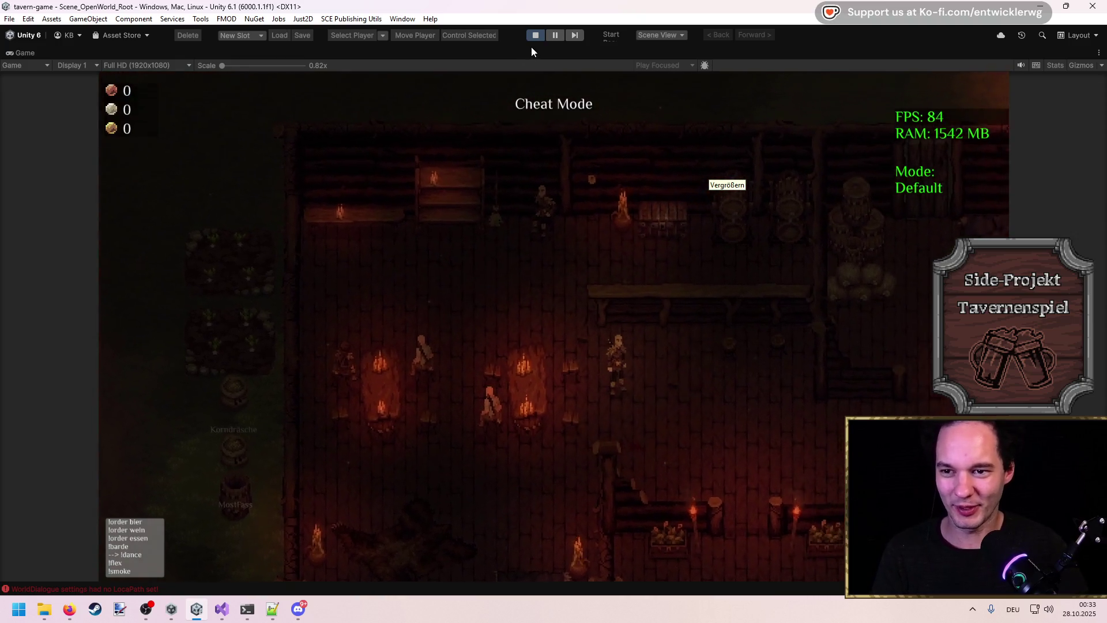
pyautogui.hotkey('shift', 'space')
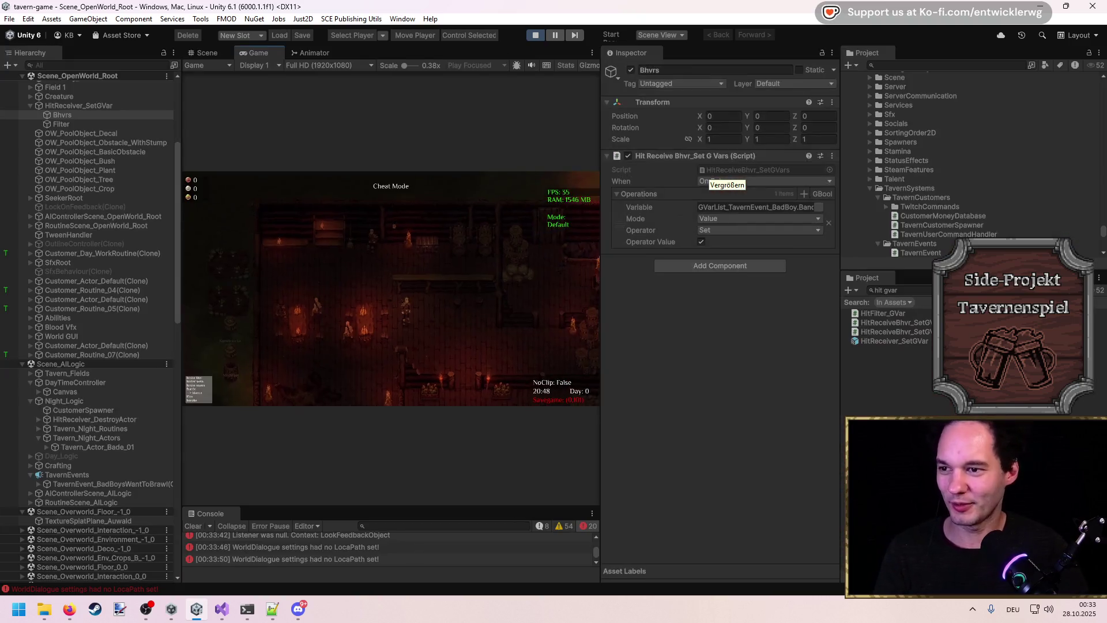
pyautogui.click(65, 484)
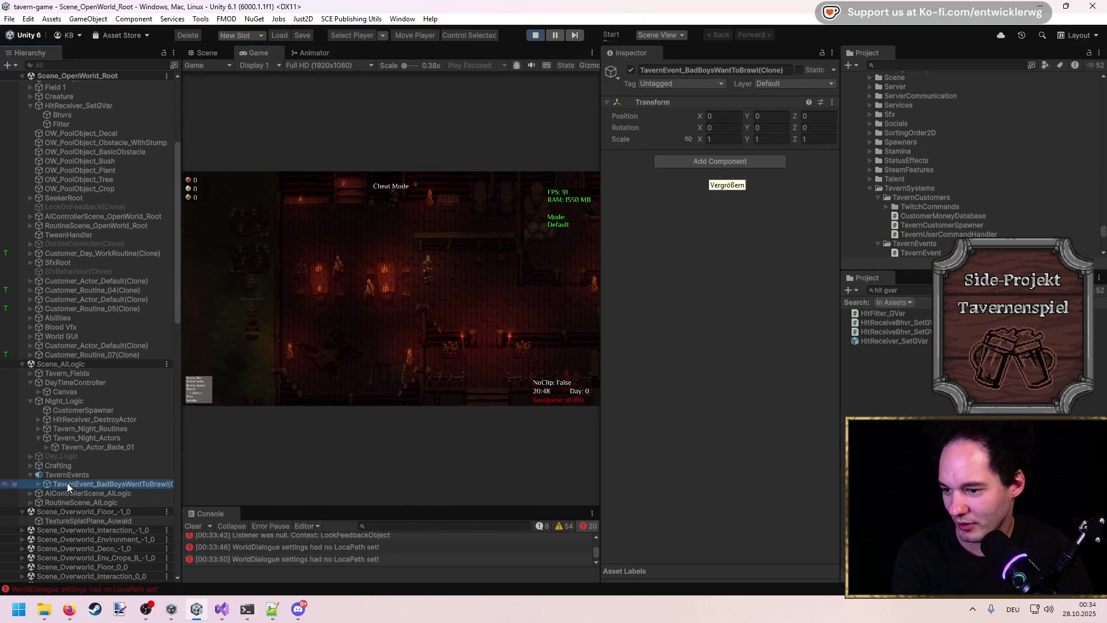
pyautogui.press('Right')
pyautogui.click(68, 475)
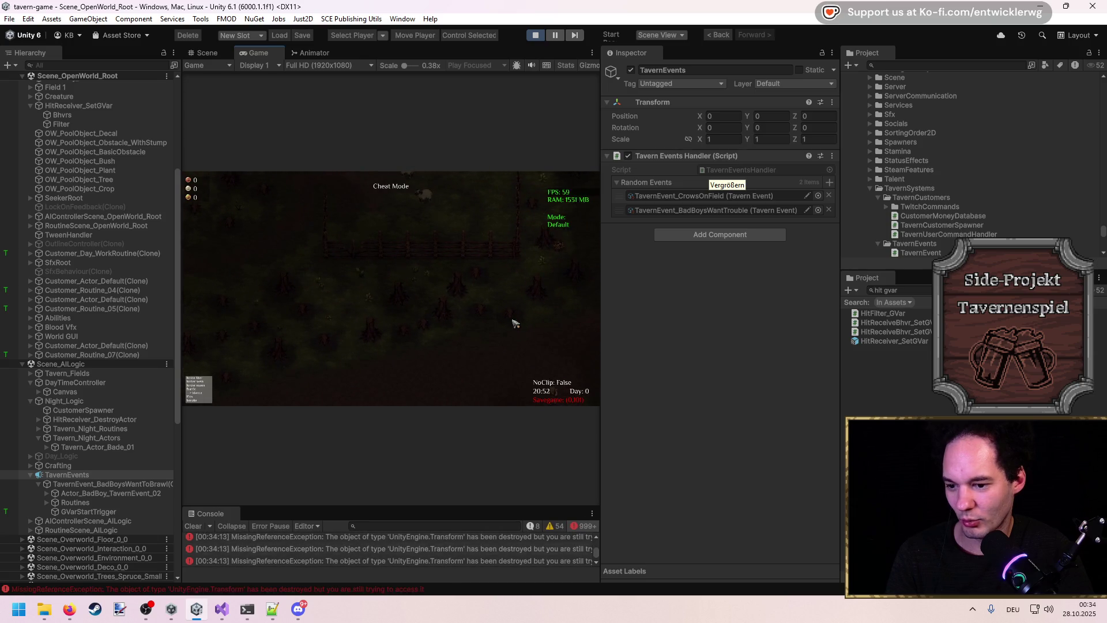
# Step: Enlarge the Console, read an error's stack trace, and bring up TavernEventsHandler.cs in Visual Studio
pyautogui.moveTo(468, 508); pyautogui.dragTo(456, 373)
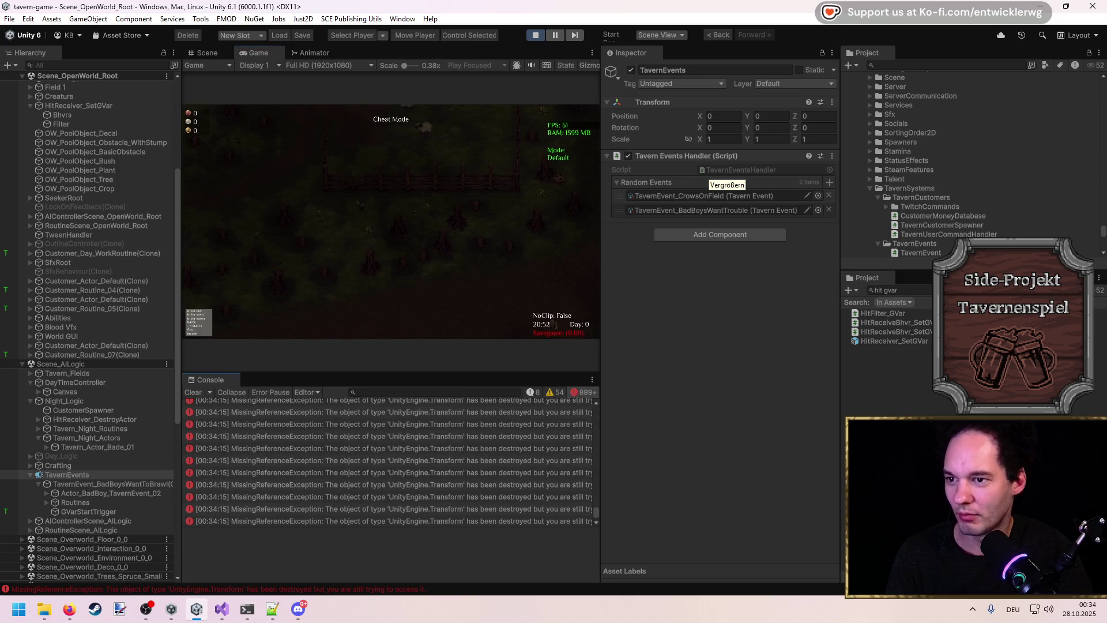
pyautogui.doubleClick(458, 51)
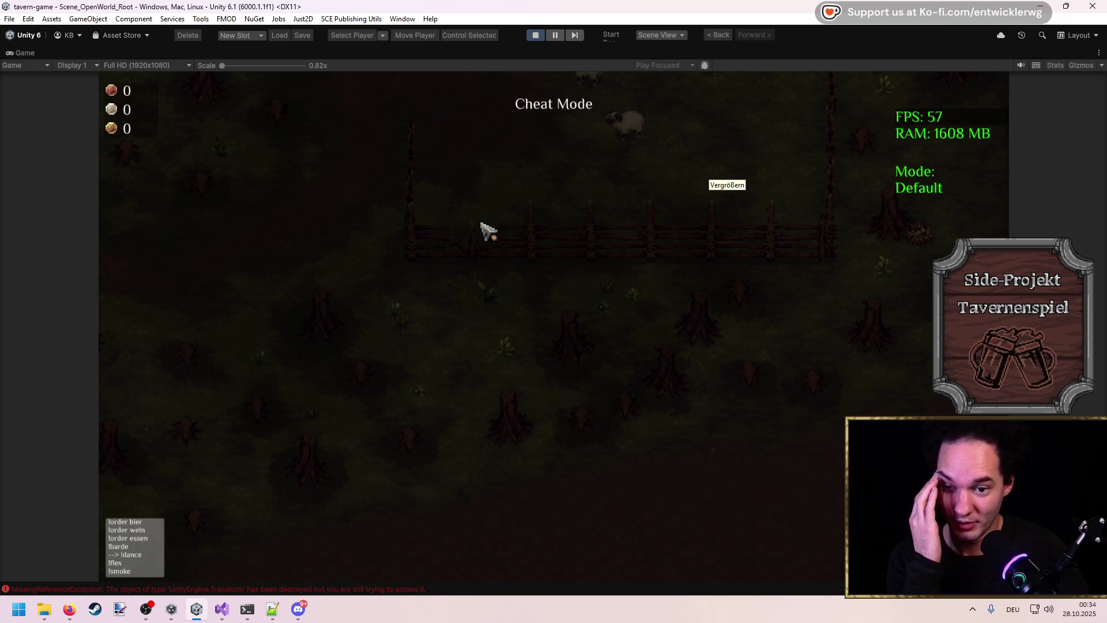
pyautogui.doubleClick(442, 53)
pyautogui.click(384, 439)
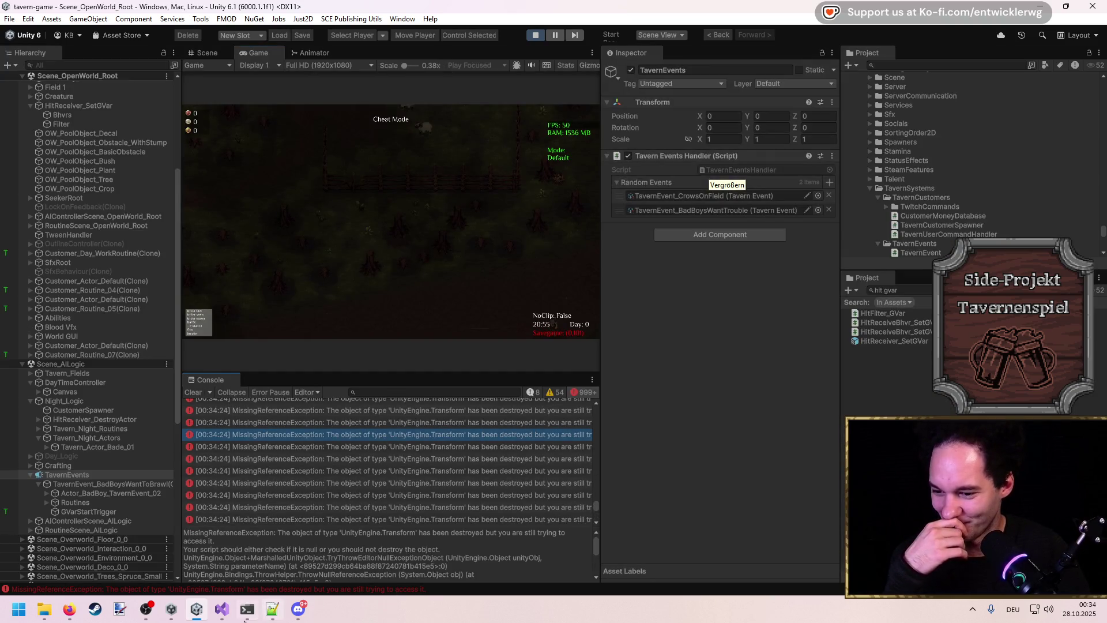
pyautogui.moveTo(222, 609)
pyautogui.click(325, 519)
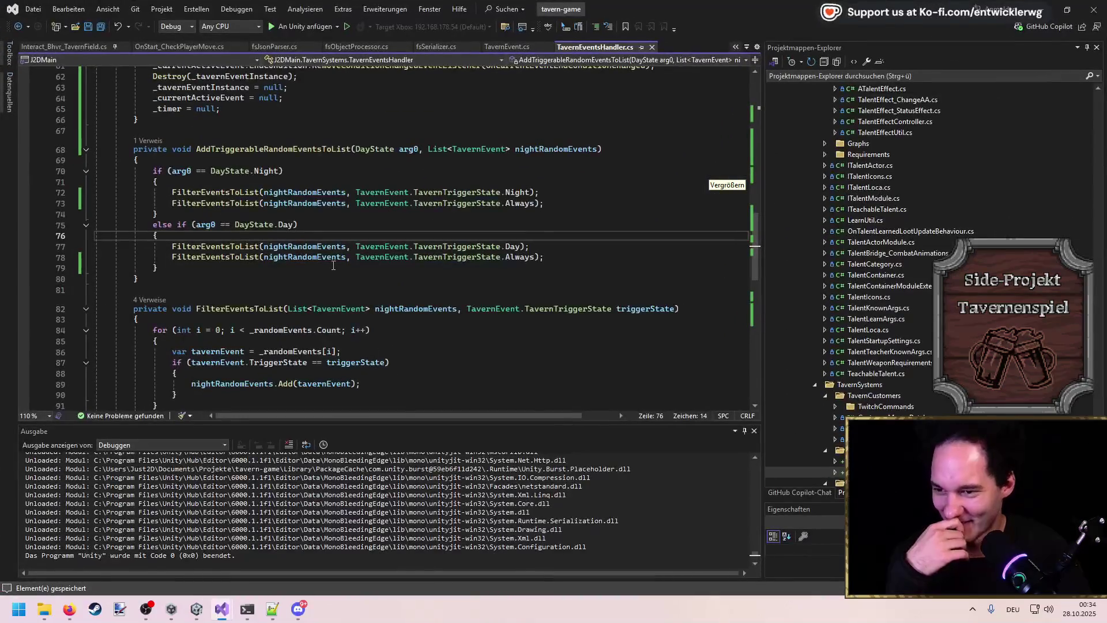
# Step: Review ClearActiveTavernEvent and the _tavernEventInstance declaration in TavernEventsHandler.cs, then return to Unity
pyautogui.scroll(15, 337, 268)
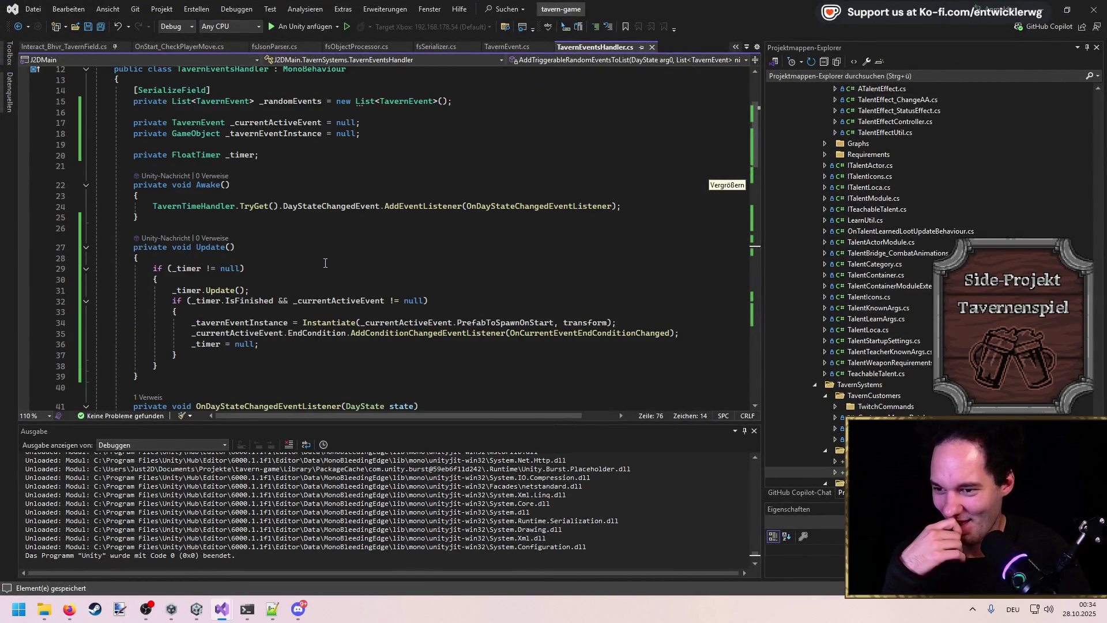
pyautogui.scroll(-8, 326, 262)
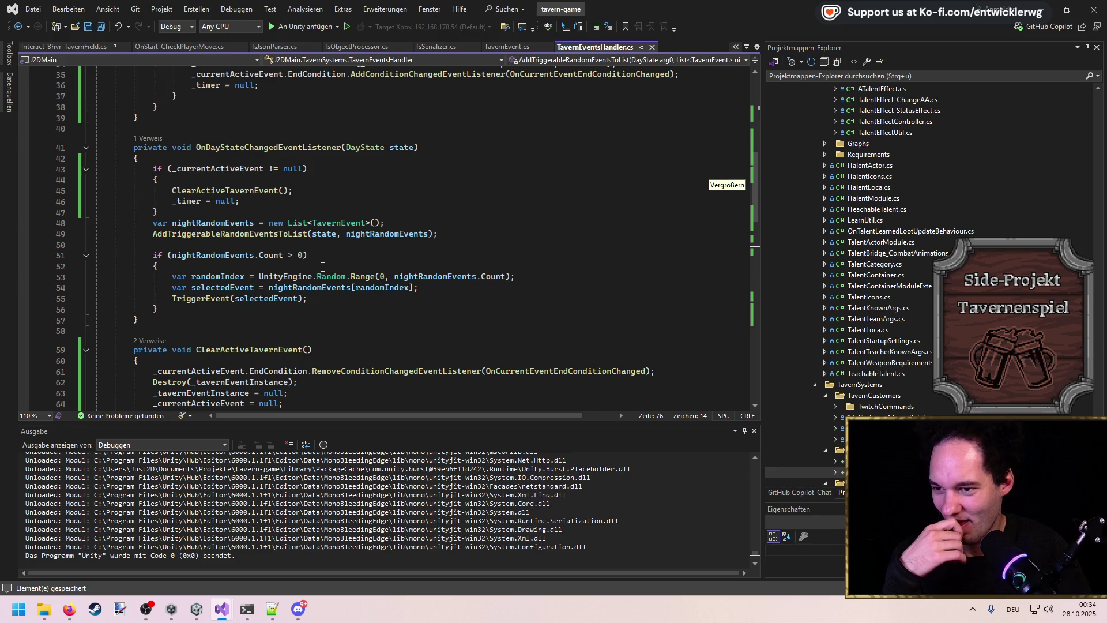
pyautogui.scroll(-6, 323, 267)
pyautogui.scroll(5, 321, 266)
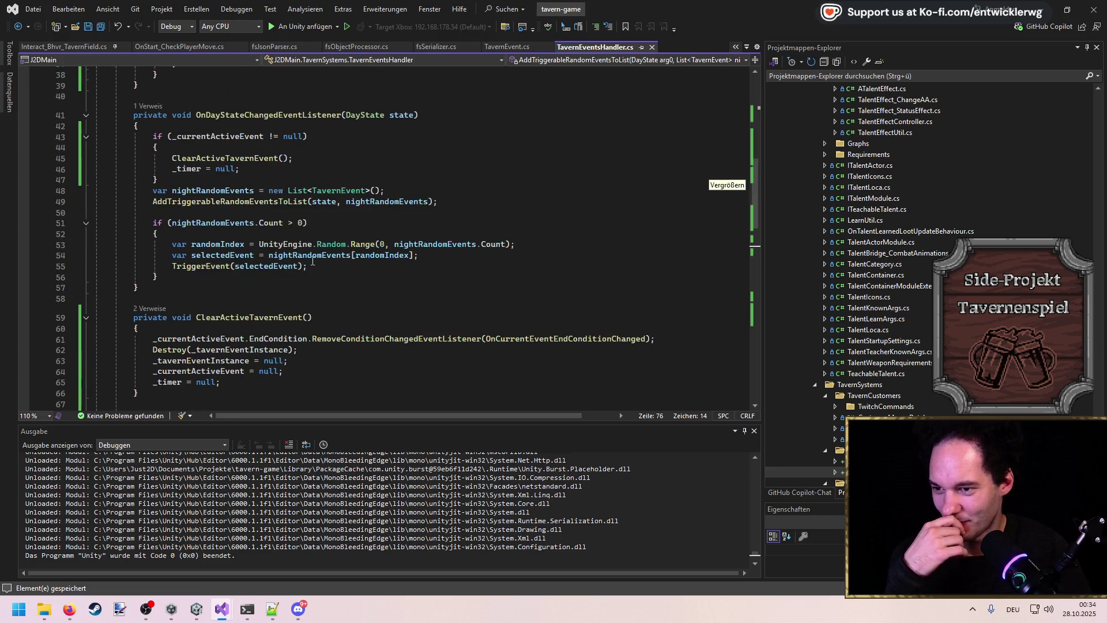
pyautogui.keyDown('ctrl'); pyautogui.click(248, 158); pyautogui.keyUp('ctrl')
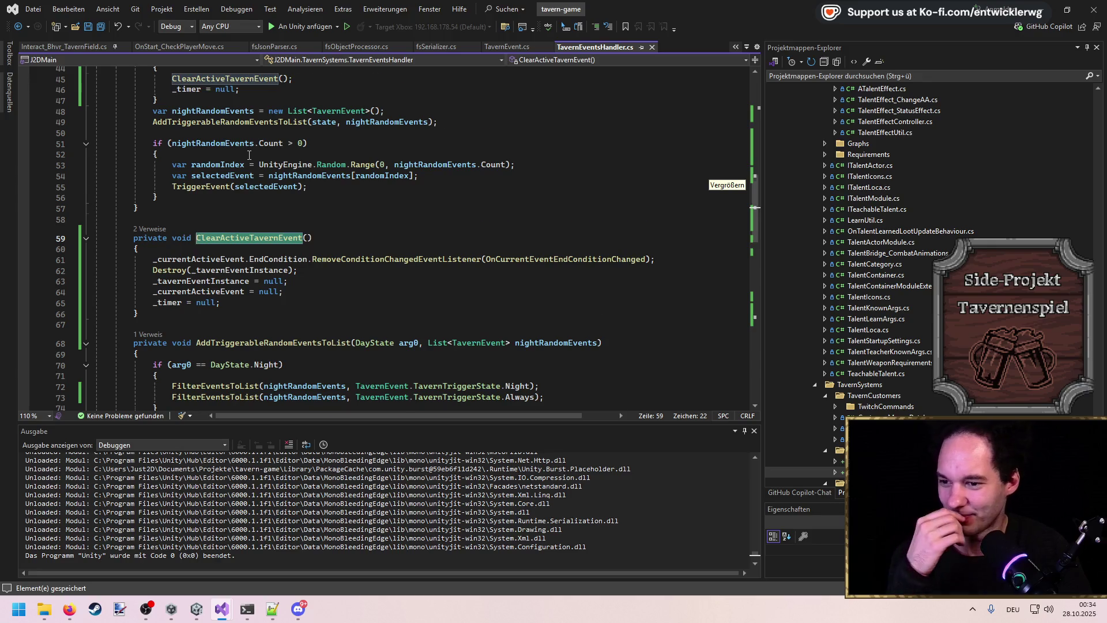
pyautogui.scroll(-1, 249, 156)
pyautogui.keyDown('ctrl'); pyautogui.click(224, 237); pyautogui.keyUp('ctrl')
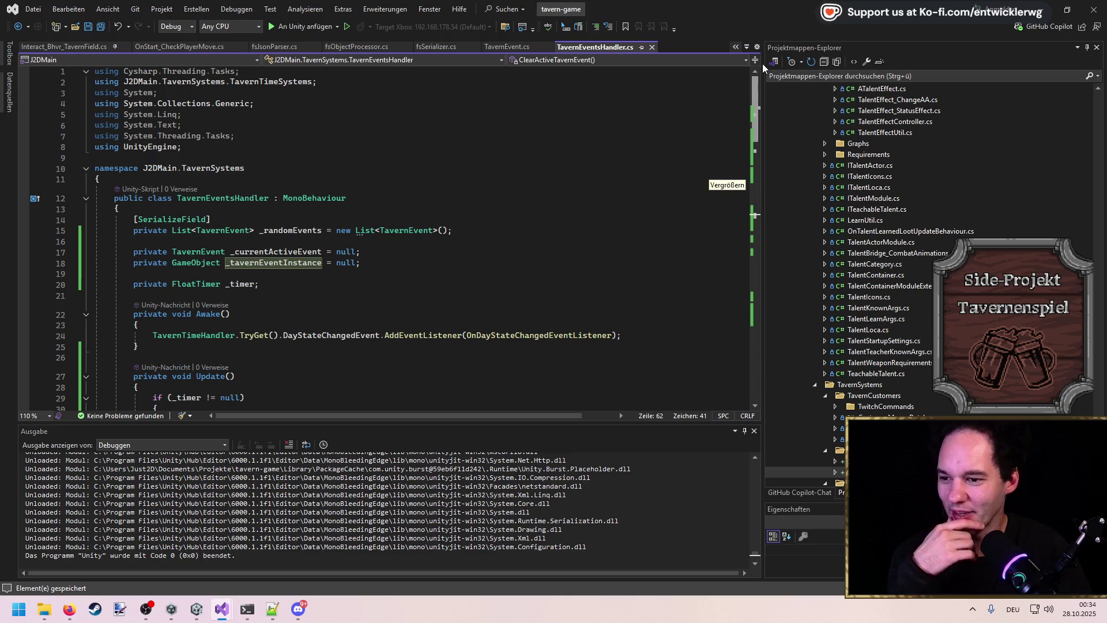
pyautogui.moveTo(760, 108); pyautogui.dragTo(756, 179)
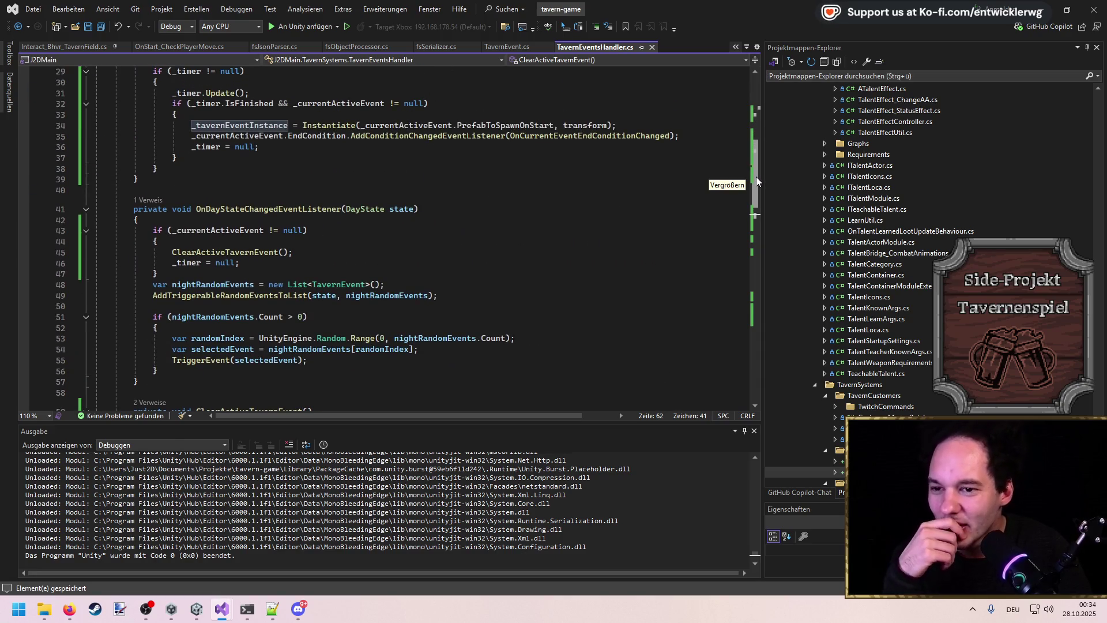
pyautogui.hotkey('alt', 'Tab')
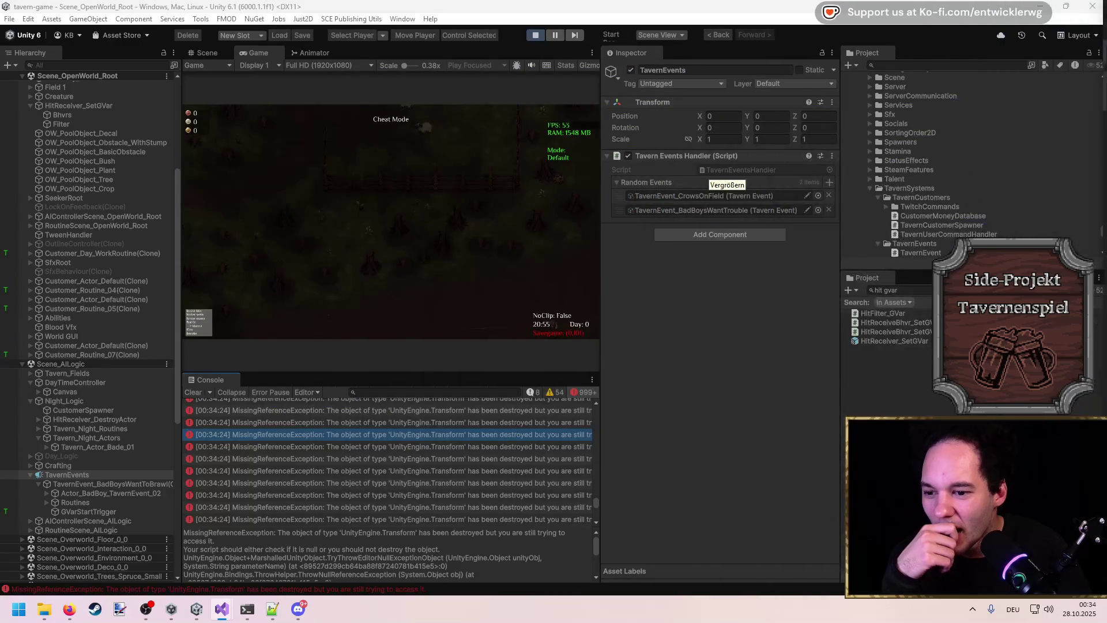
# Step: Pause the game, enlarge the Console, and read the MissingReferenceException stack traces
pyautogui.moveTo(454, 373); pyautogui.dragTo(455, 232)
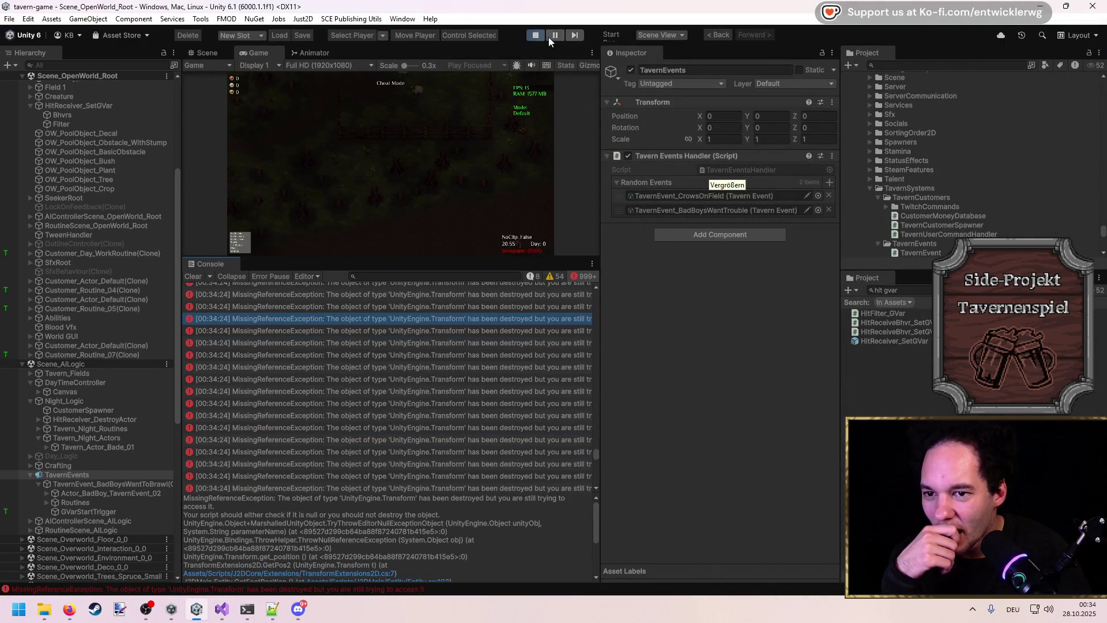
pyautogui.click(555, 35)
pyautogui.moveTo(591, 453); pyautogui.dragTo(591, 291)
pyautogui.scroll(-5, 503, 334)
pyautogui.click(400, 385)
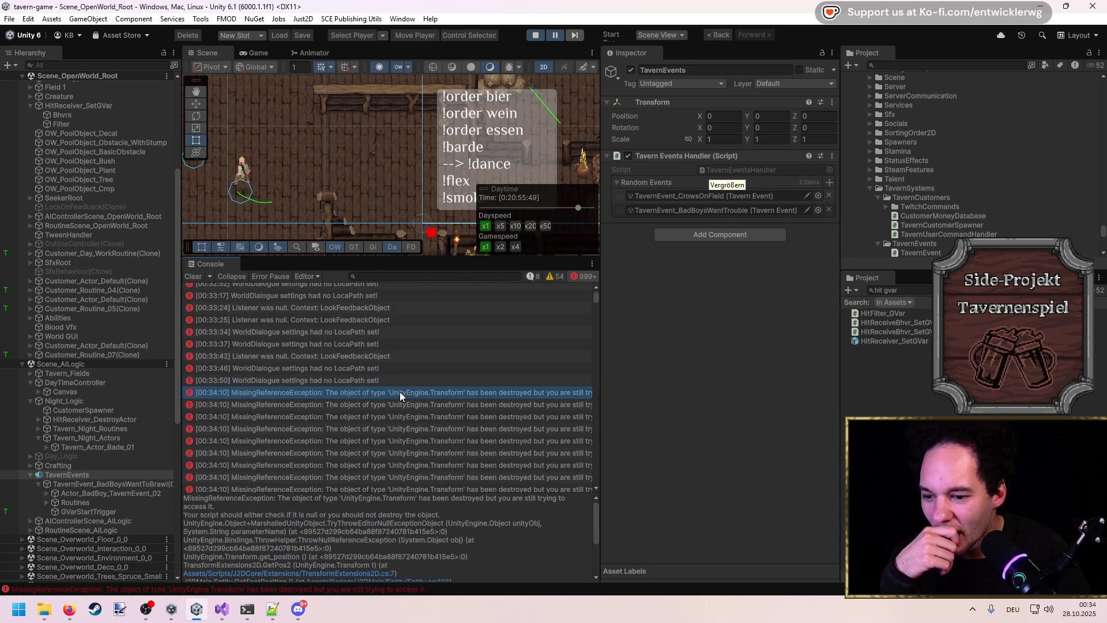
pyautogui.click(401, 405)
pyautogui.scroll(-3, 400, 541)
pyautogui.scroll(-4, 401, 542)
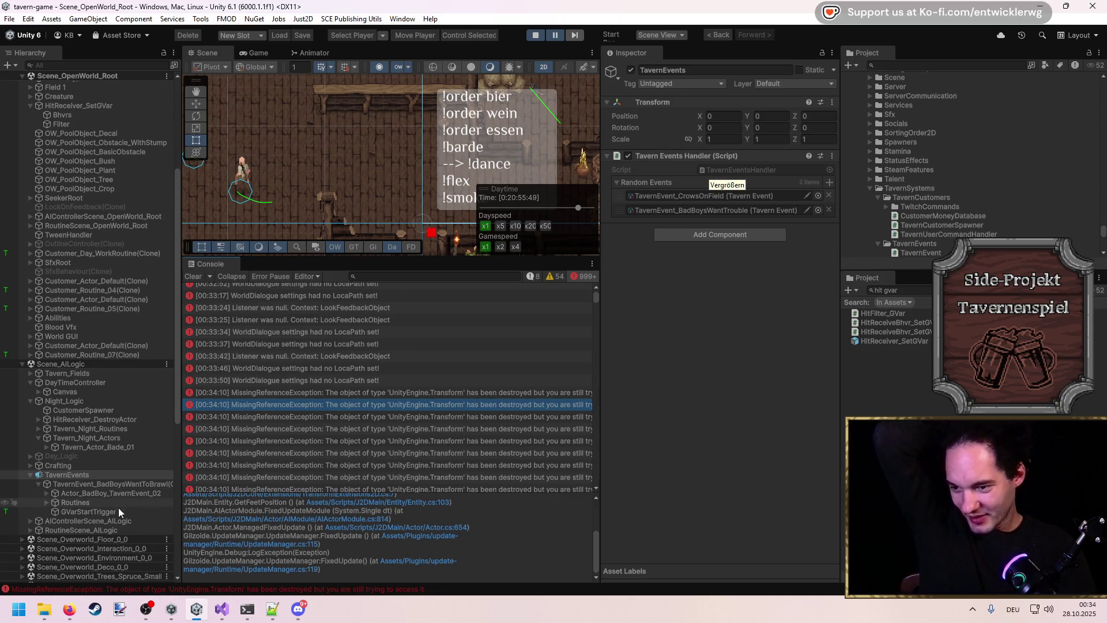
# Step: Inspect AIControllerScene_AILogic and RoutineScene_AILogic's routine modules, then stop play and return to Visual Studio
pyautogui.click(108, 521)
pyautogui.click(109, 530)
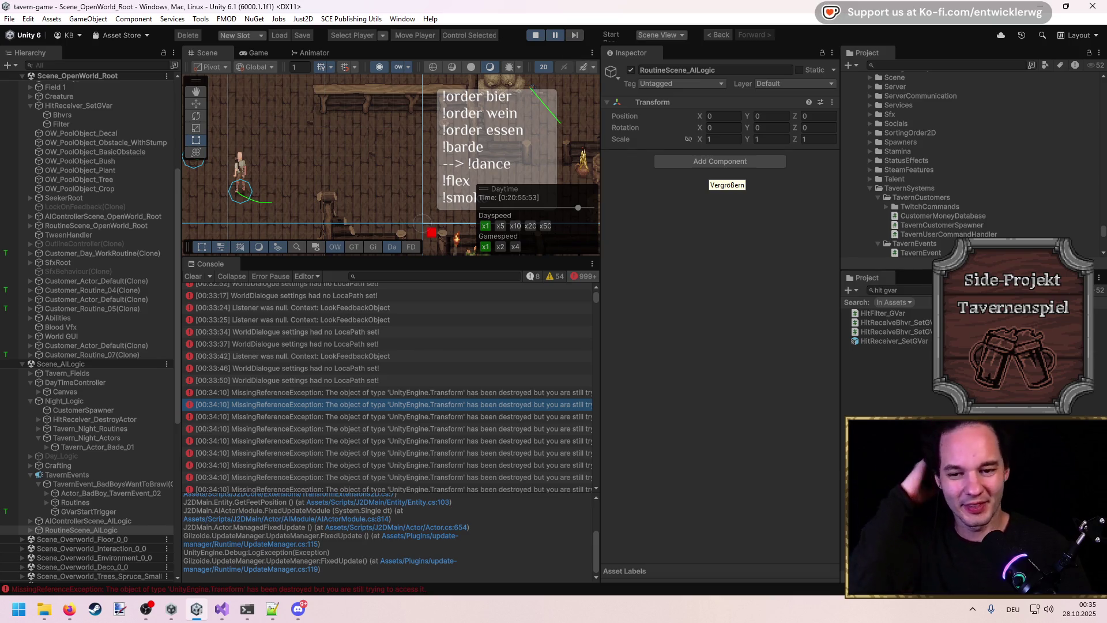
pyautogui.click(30, 529)
pyautogui.scroll(-4, 33, 518)
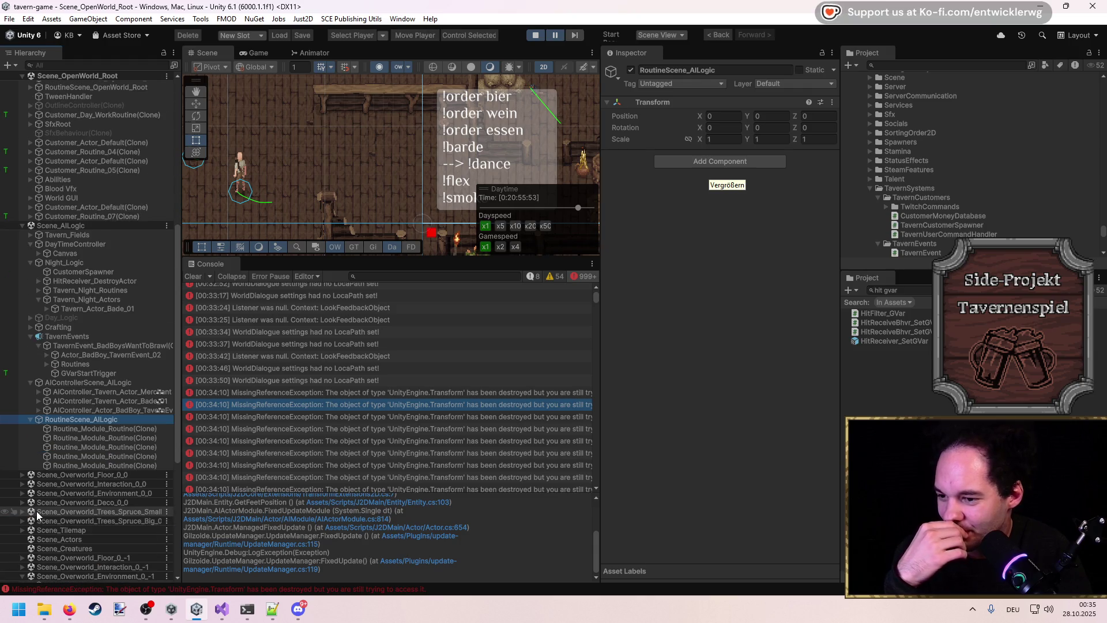
pyautogui.click(536, 33)
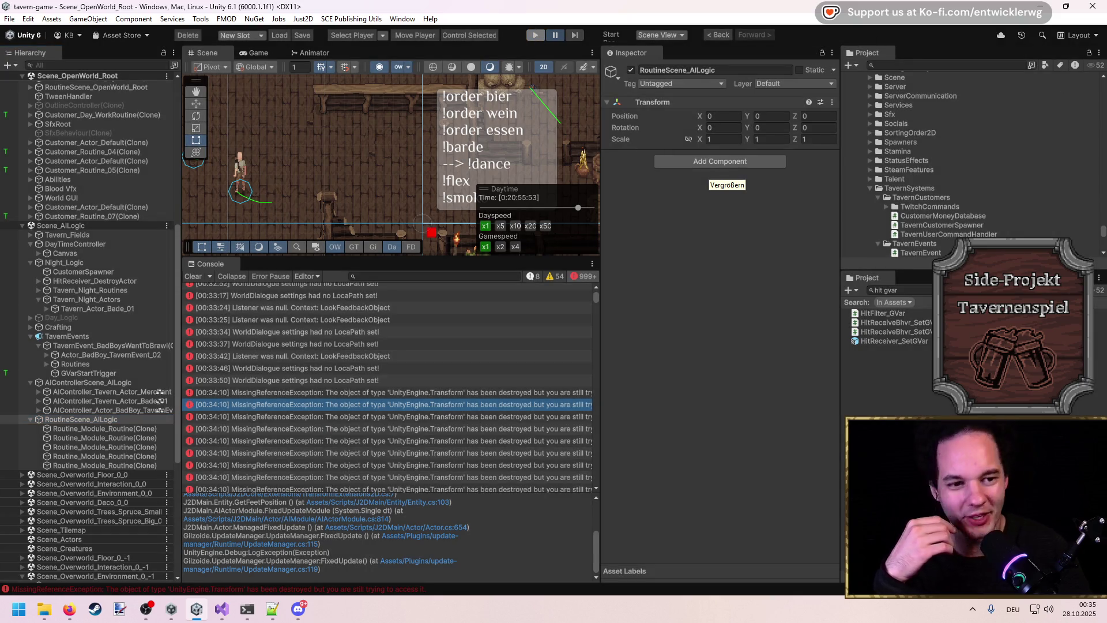
pyautogui.hotkey('alt', 'Tab')
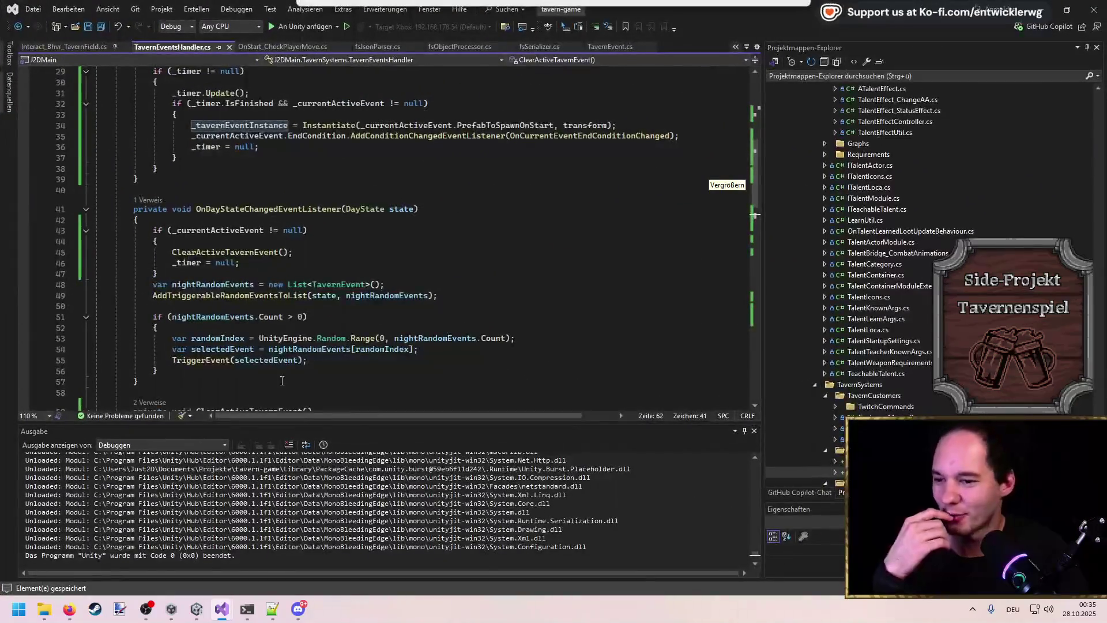
# Step: Add var actors = _tavernEventInstance.GetComponentsInChildren<Actor>(true) in ClearActiveTavernEvent and save
pyautogui.click(669, 206)
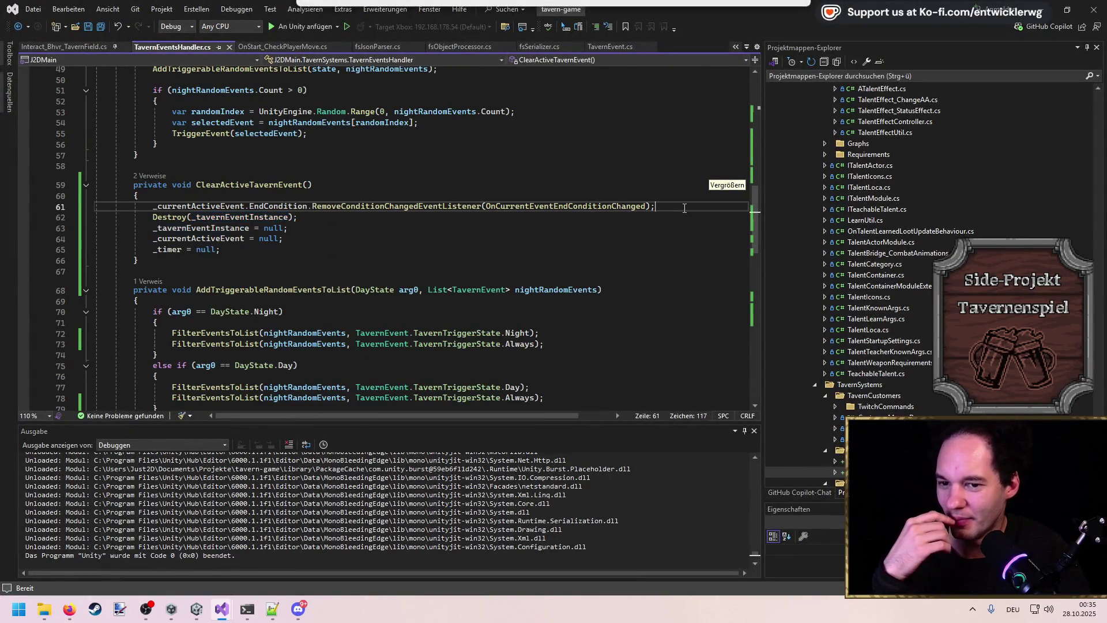
pyautogui.press('Return')
pyautogui.write('var actors =')
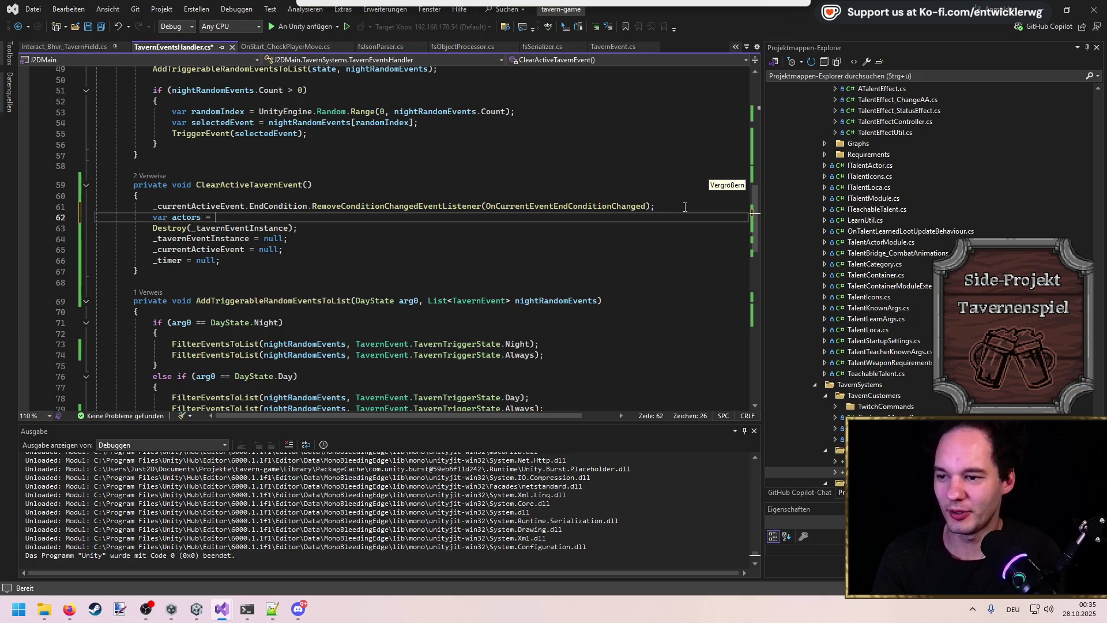
pyautogui.press('Tab')
pyautogui.hotkey('ctrl', 's')
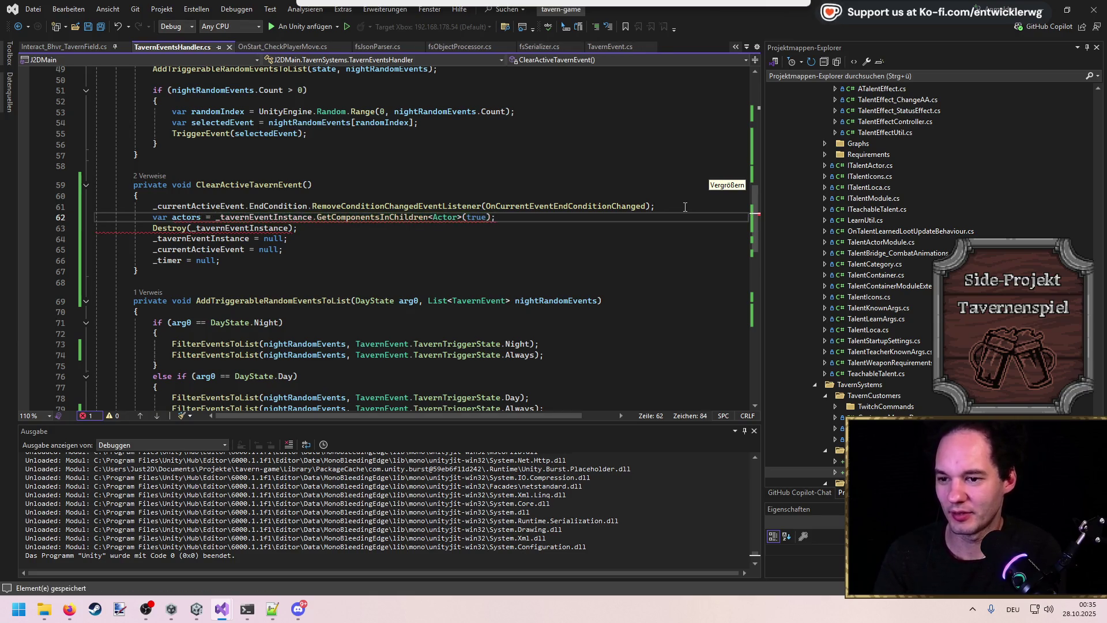
# Step: Add a for loop over actors.Length assigning actor = actors[i], and save
pyautogui.press('Return')
pyautogui.write('for')
pyautogui.press('Tab')
pyautogui.press('Tab')
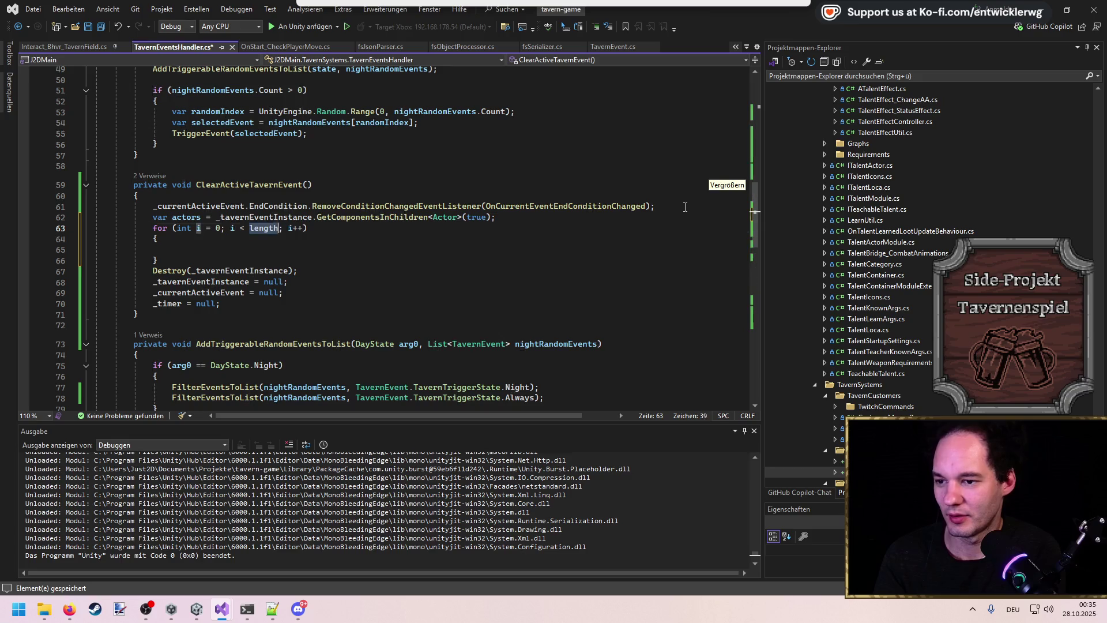
pyautogui.write('actors.Length')
pyautogui.press('Return')
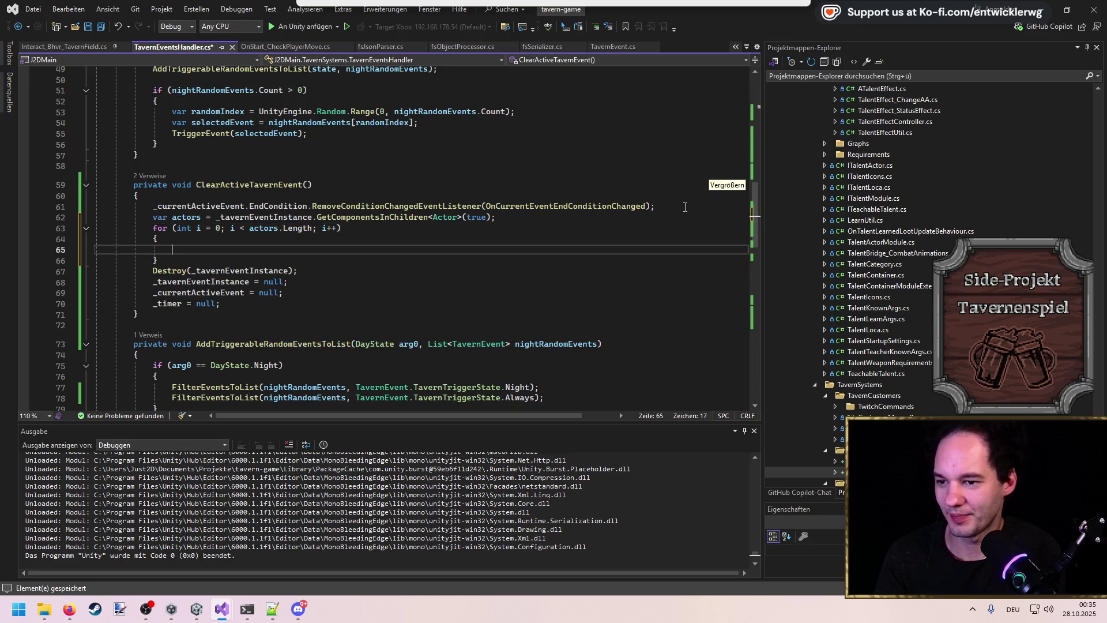
pyautogui.write('var actor = actors[i];')
pyautogui.press('Tab')
pyautogui.hotkey('ctrl', 's')
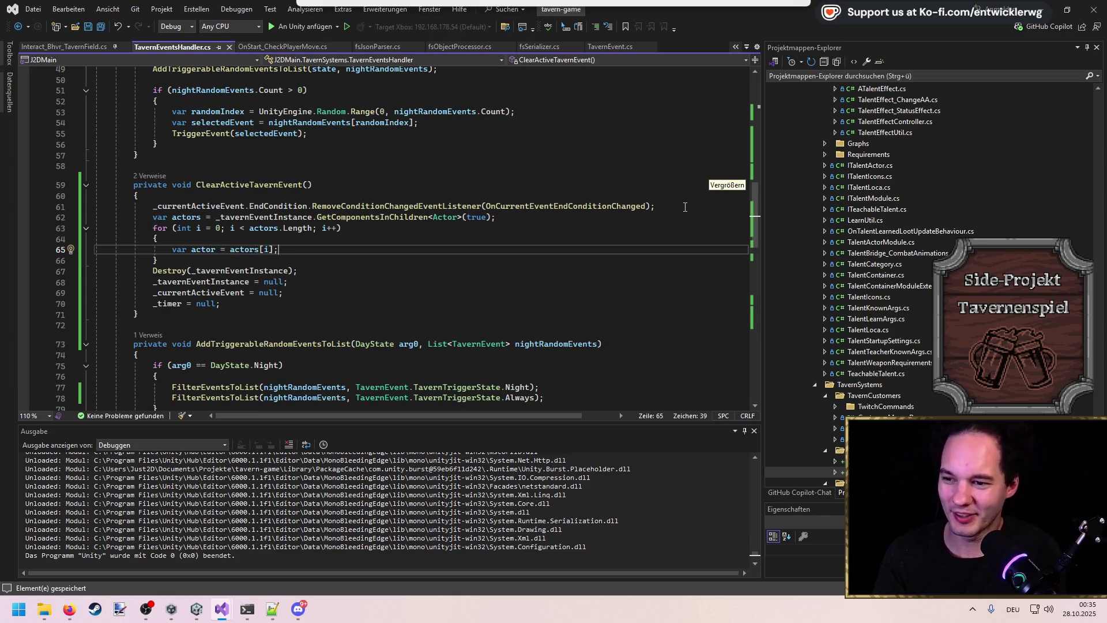
# Step: Call actor.Destroy() inside the loop body
pyautogui.press('Return')
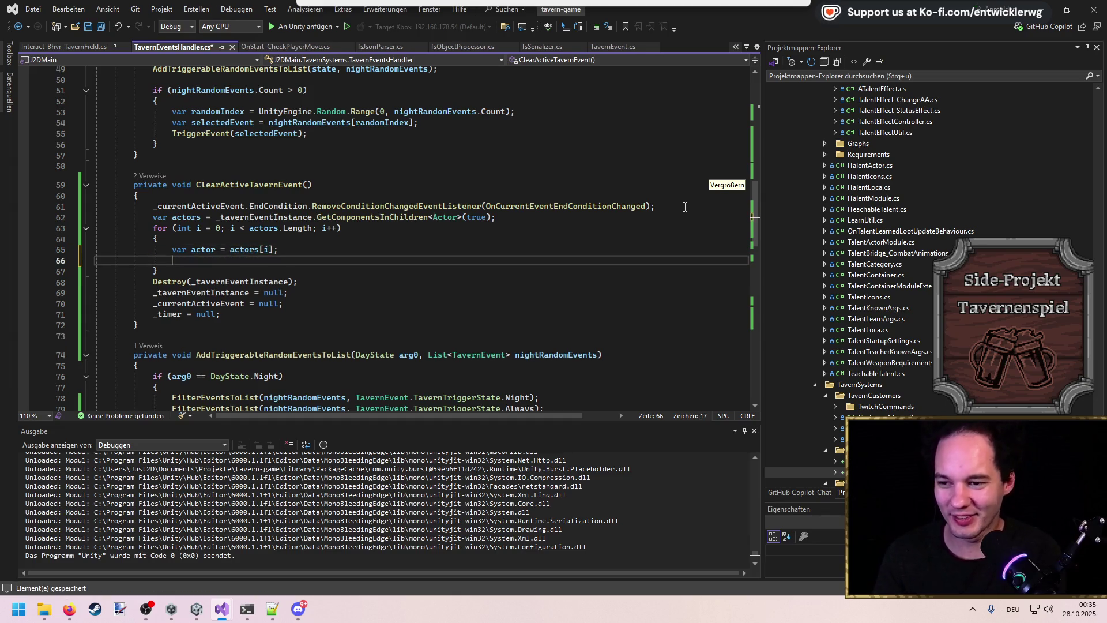
pyautogui.write('actor.destr')
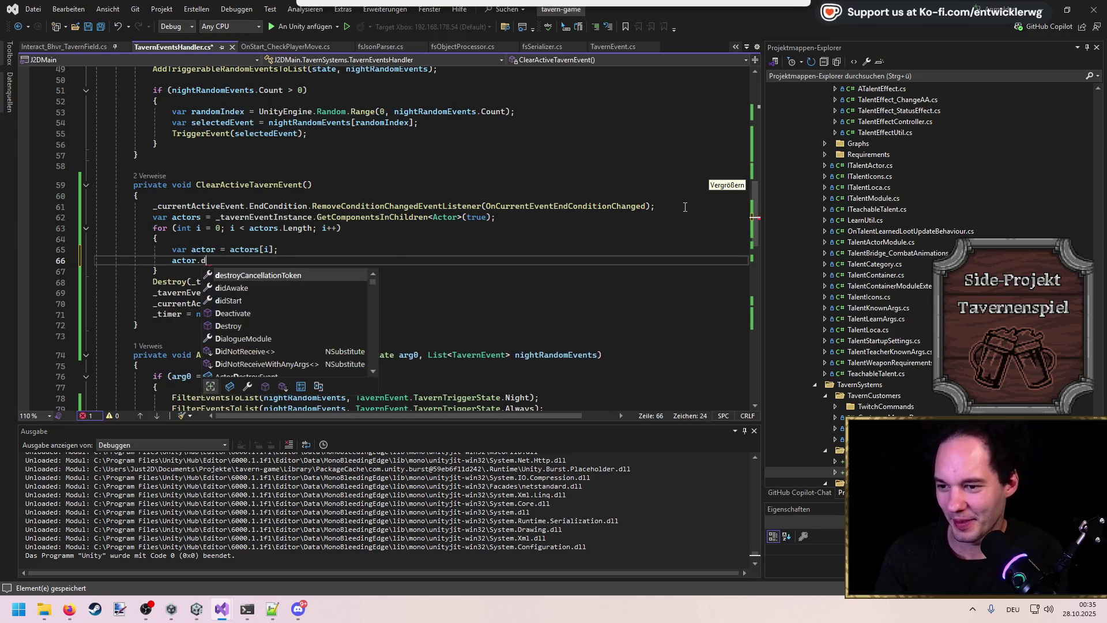
pyautogui.press('Tab')
pyautogui.write('(')
# Step: Check the Actor.Destroy and Deactivate method definitions, then return to the actor.Destroy() line
pyautogui.press('F12')
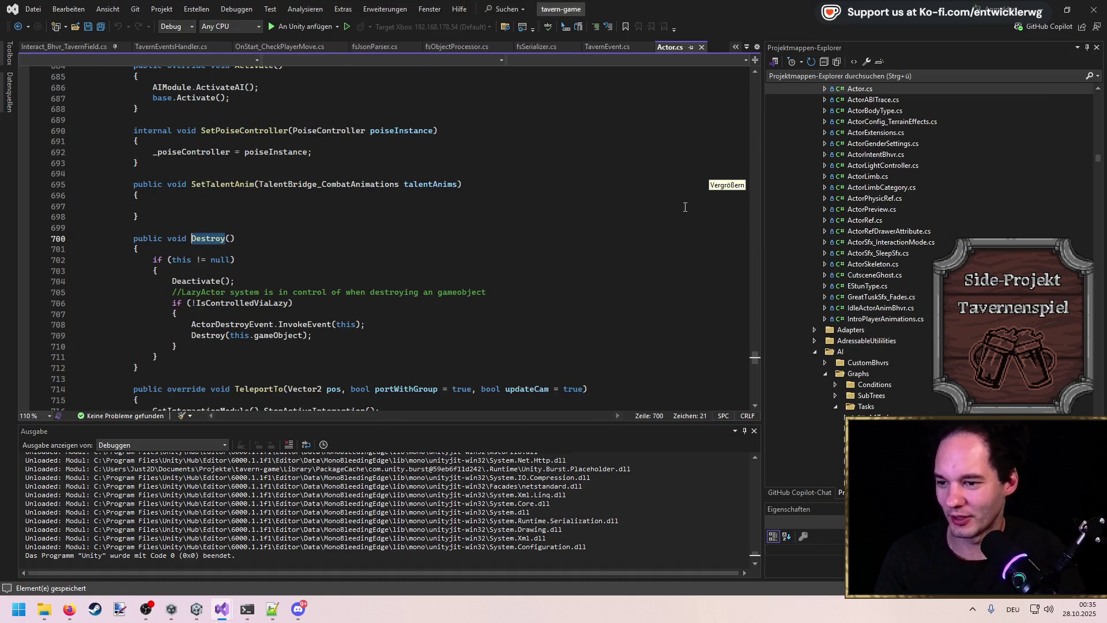
pyautogui.click(211, 316)
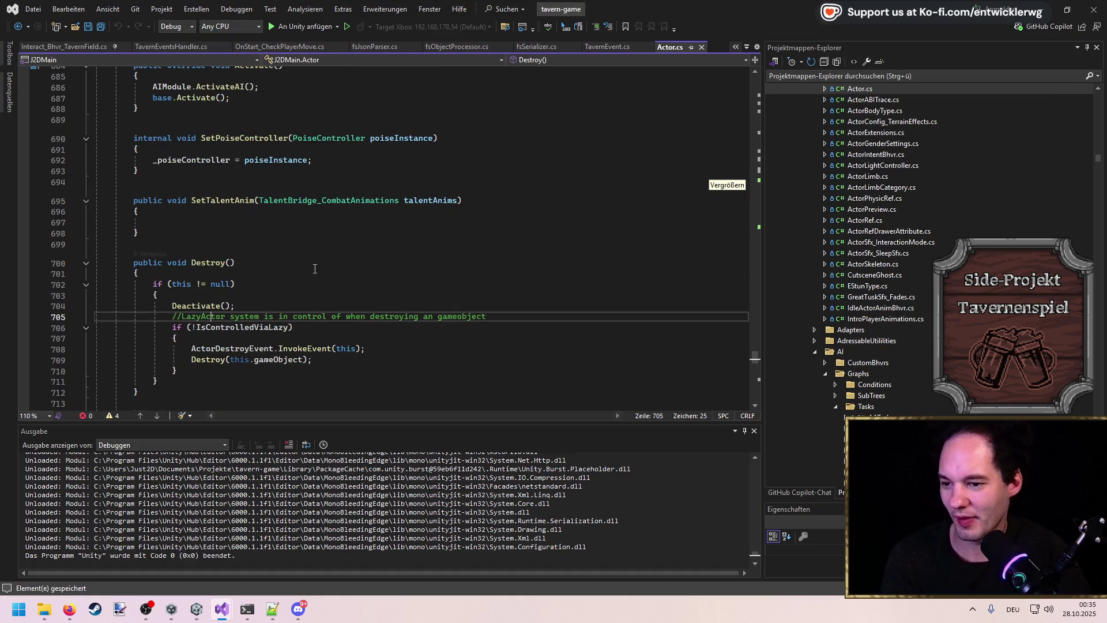
pyautogui.press('Return')
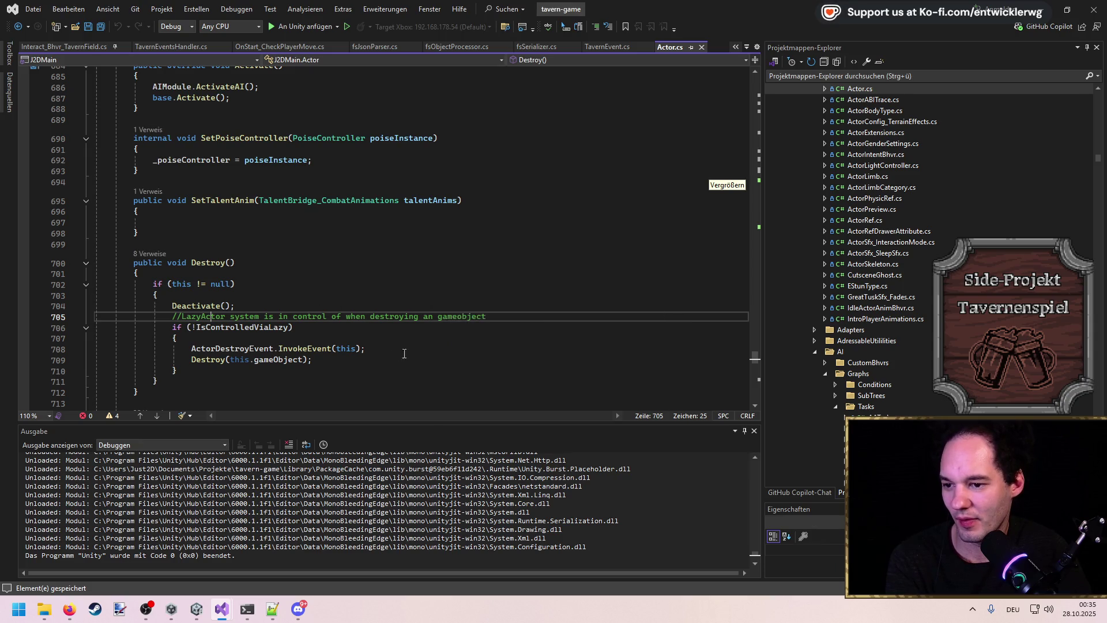
pyautogui.click(213, 305)
pyautogui.press('F12')
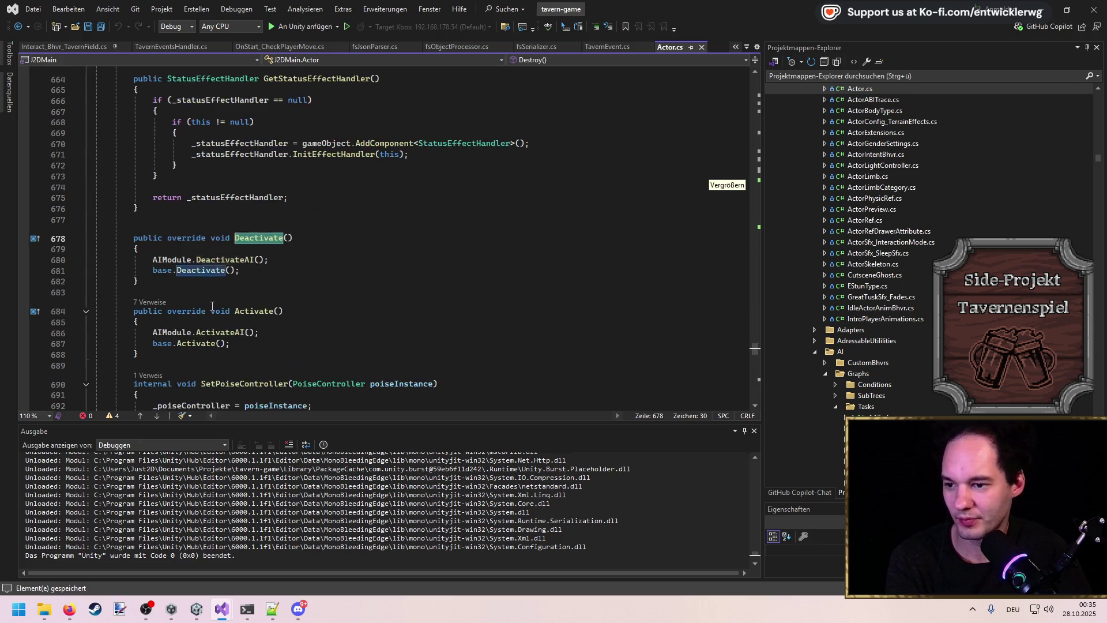
pyautogui.hotkey('ctrl', '-')
pyautogui.hotkey('ctrl', '-')
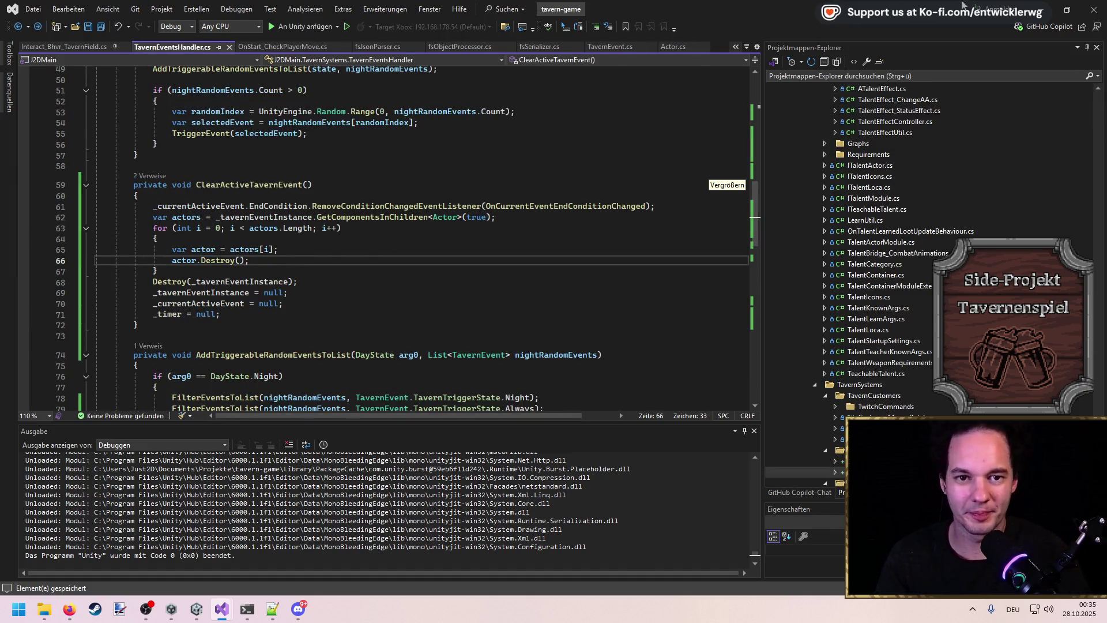
pyautogui.hotkey('alt', 'Tab')
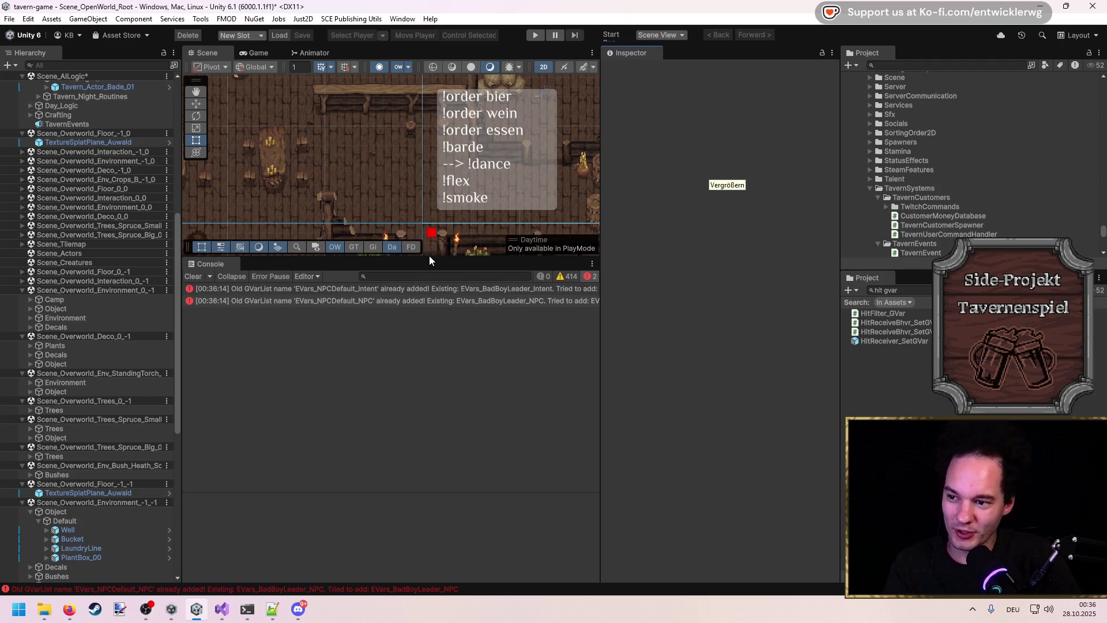
# Step: Give the Scene view a bit more room, start Play mode, and maximise the Game view
pyautogui.moveTo(442, 499); pyautogui.dragTo(443, 507)
pyautogui.scroll(-5, 367, 364)
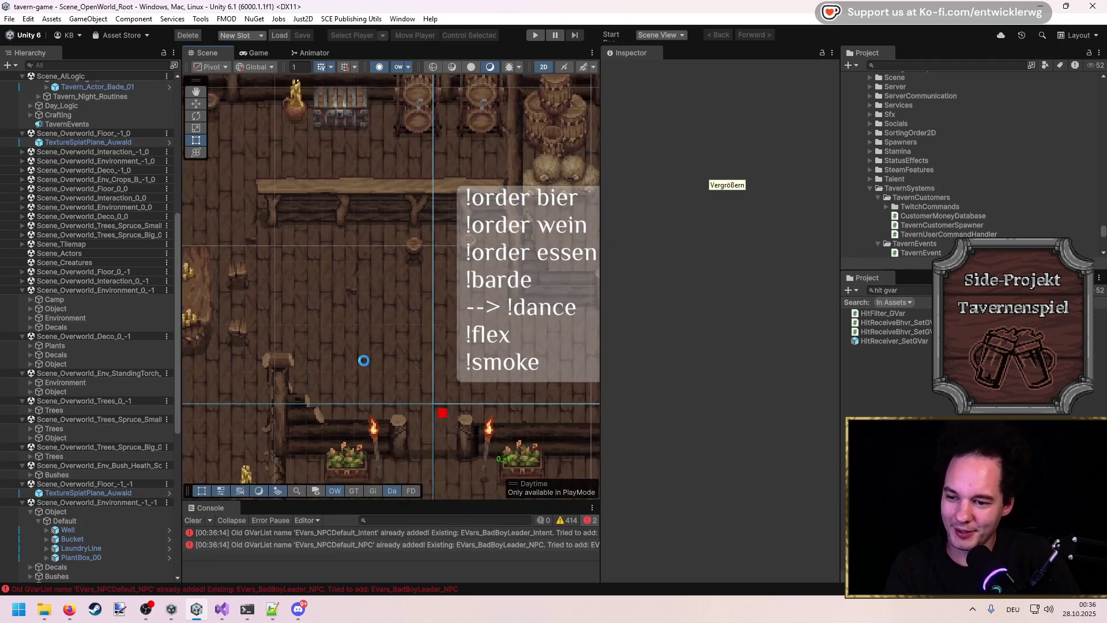
pyautogui.scroll(5, 299, 285)
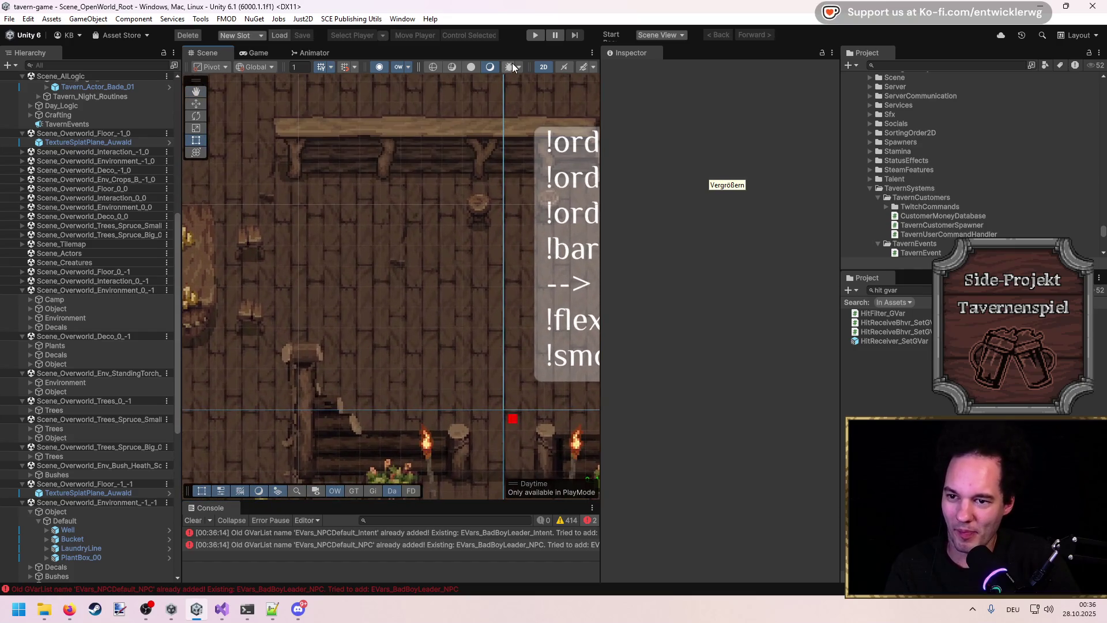
pyautogui.click(535, 36)
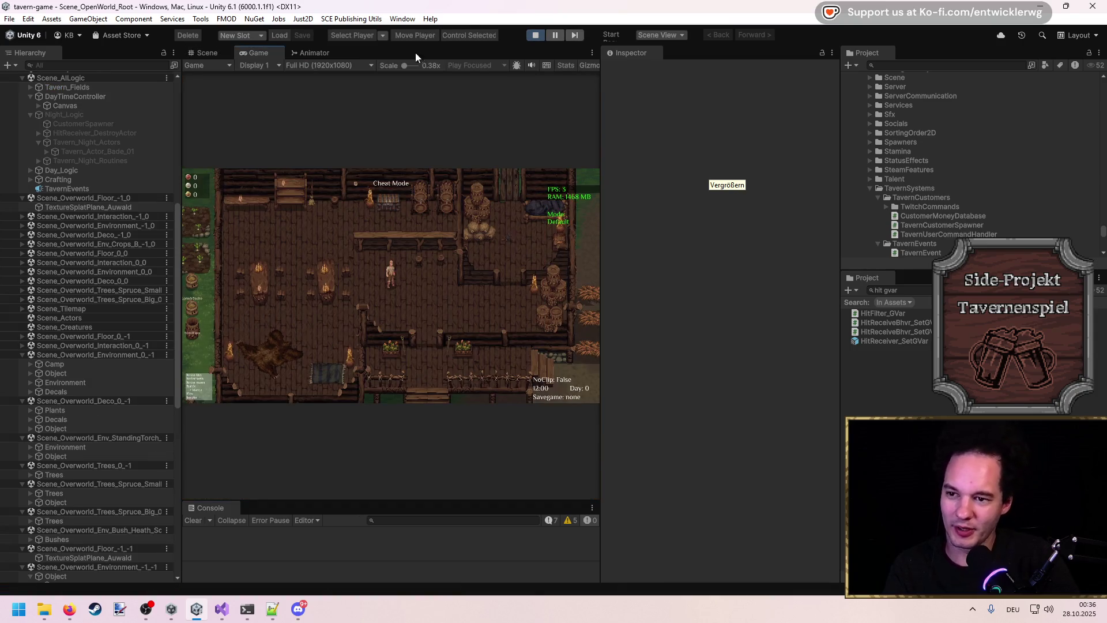
pyautogui.doubleClick(446, 50)
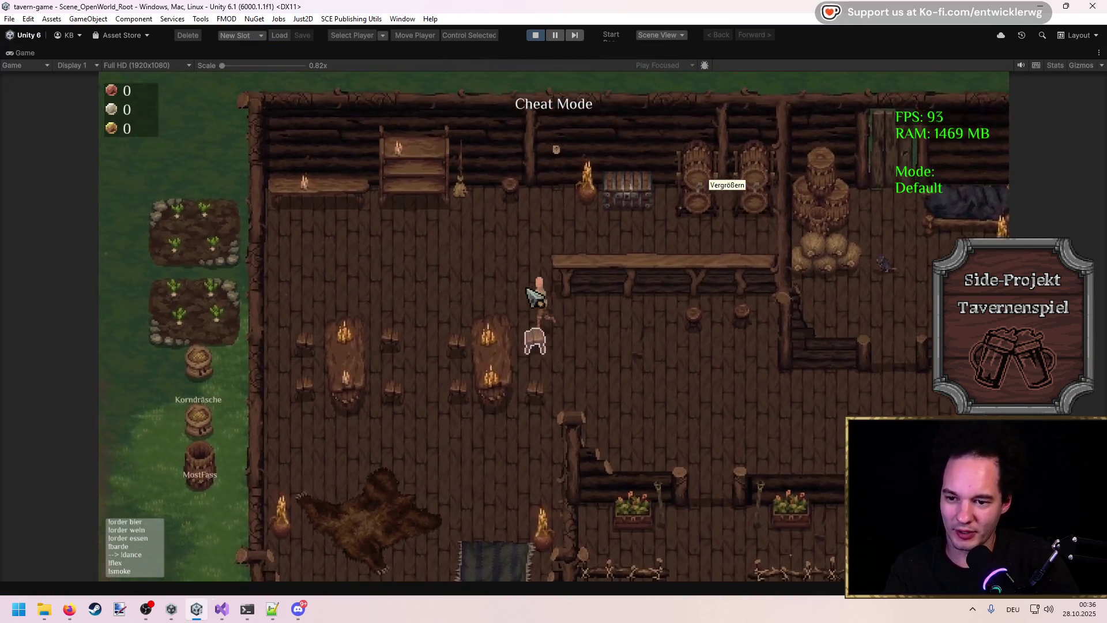
# Step: Walk through the tavern and run timescale 10 in the in-game console to speed up
pyautogui.press('w')
pyautogui.press('a')
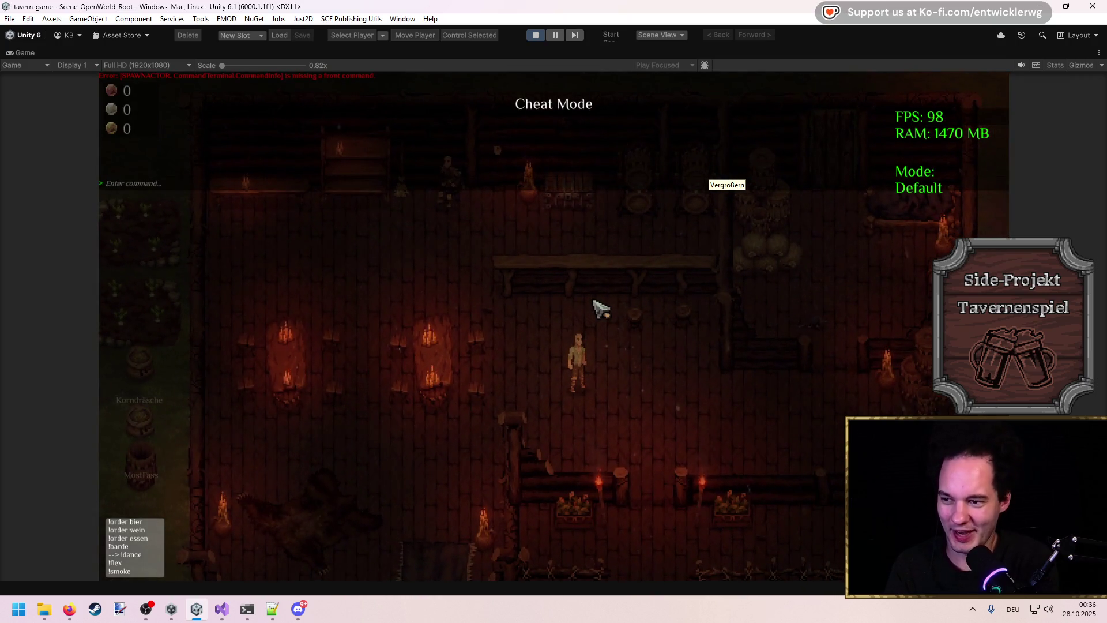
pyautogui.write('timescale 10')
pyautogui.press('Return')
pyautogui.press('Up')
pyautogui.press('BackSpace')
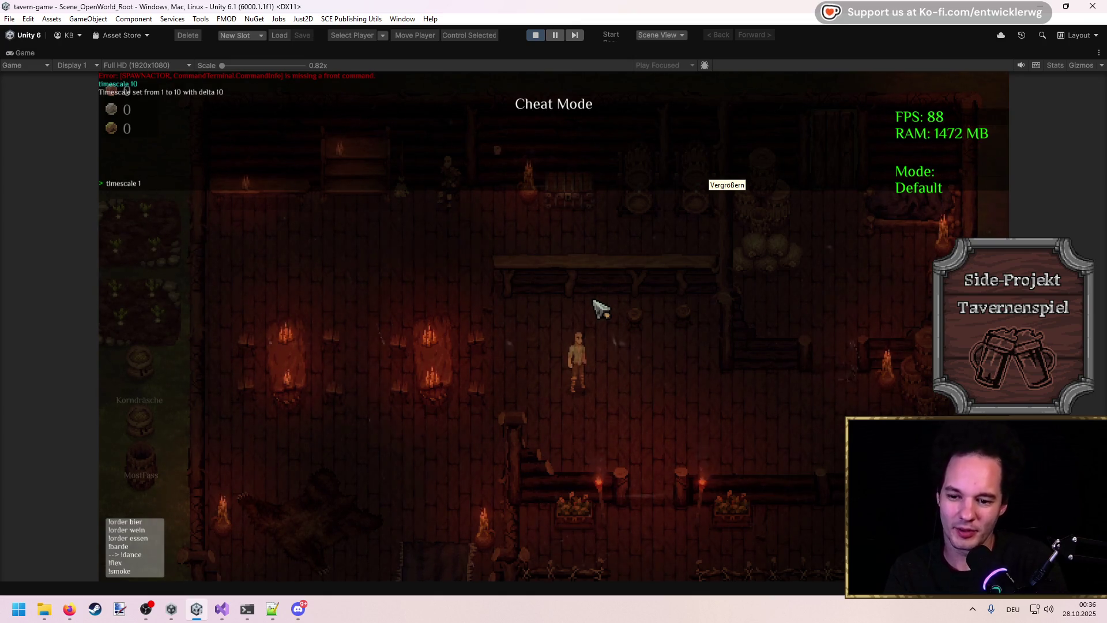
pyautogui.press('Escape')
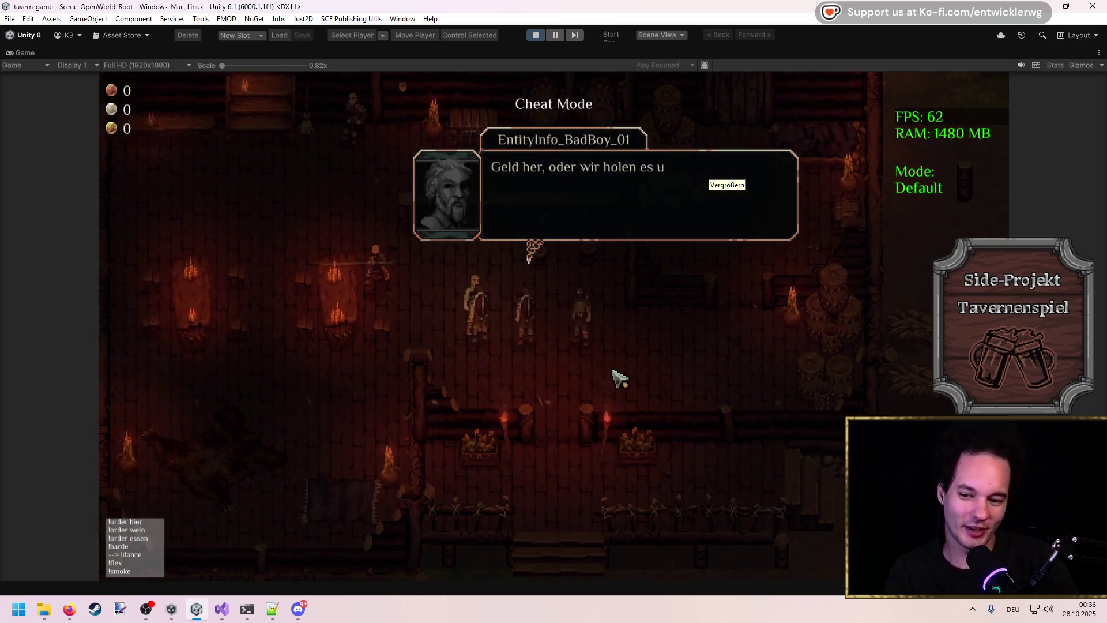
# Step: Restore normal speed with timescale 1 and advance the bad boy's dialogue
pyautogui.press('`')
pyautogui.press('Up')
pyautogui.press('Return')
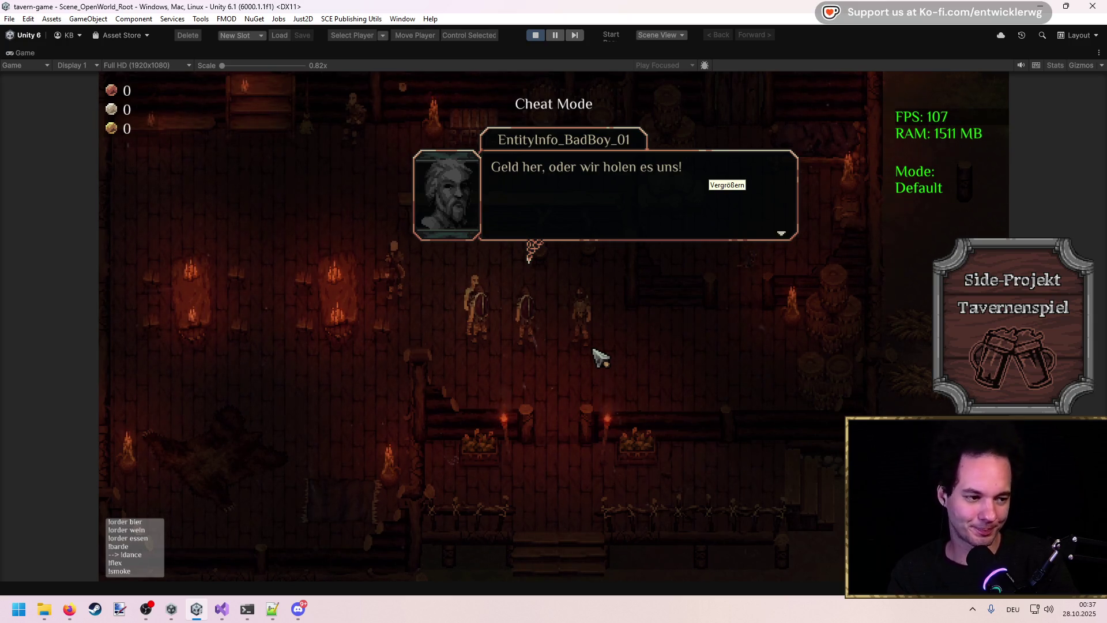
pyautogui.click(631, 340)
# Step: Answer '1. Vergisst es.' and run the health command in the in-game console
pyautogui.click(631, 343)
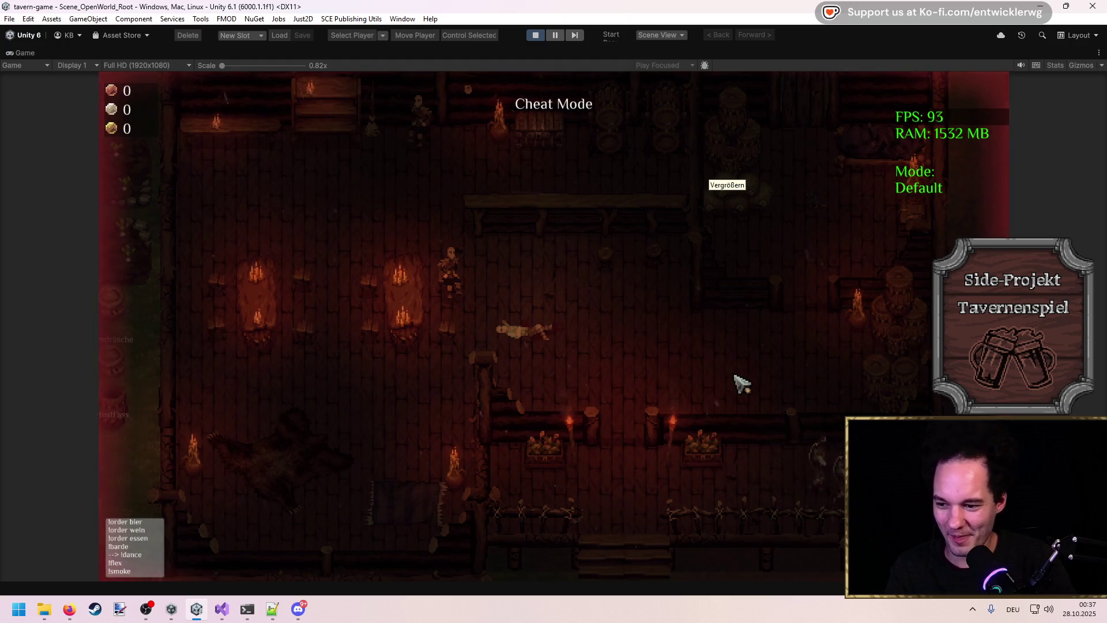
pyautogui.press('`')
pyautogui.write('health')
pyautogui.press('Return')
pyautogui.press('`')
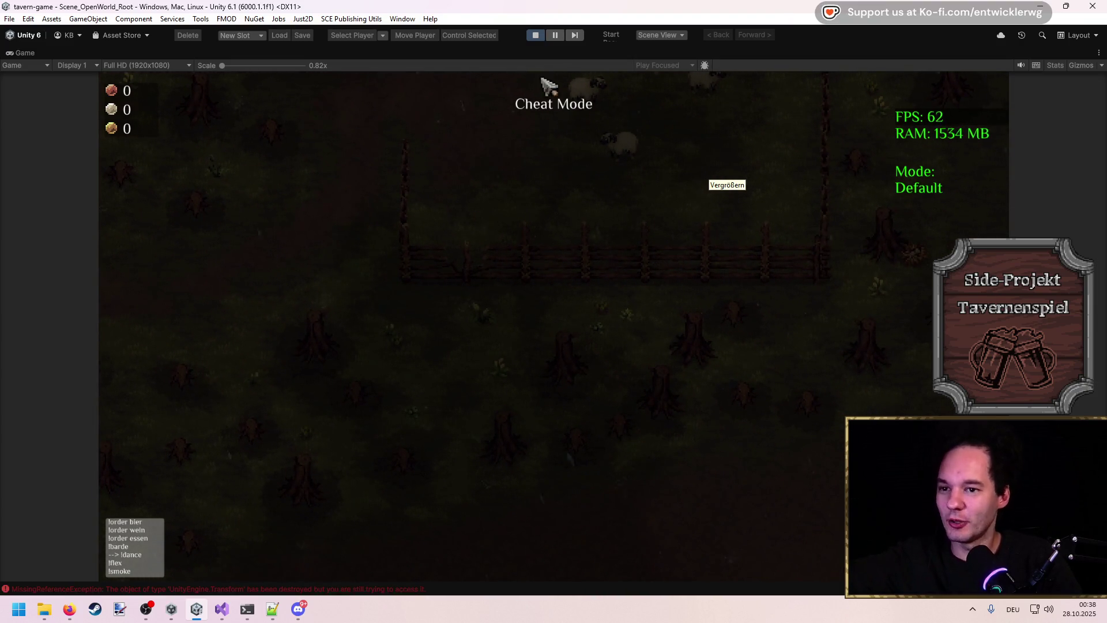
# Step: Restore the editor layout, pause, and read the MissingReferenceException stack traces in the Console
pyautogui.doubleClick(538, 54)
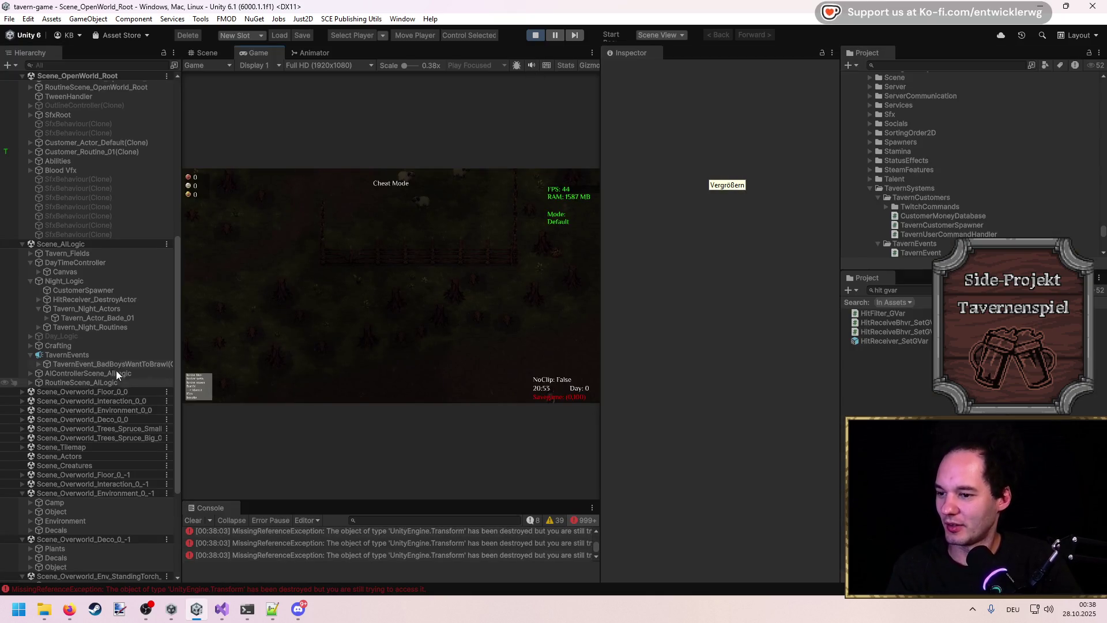
pyautogui.click(112, 355)
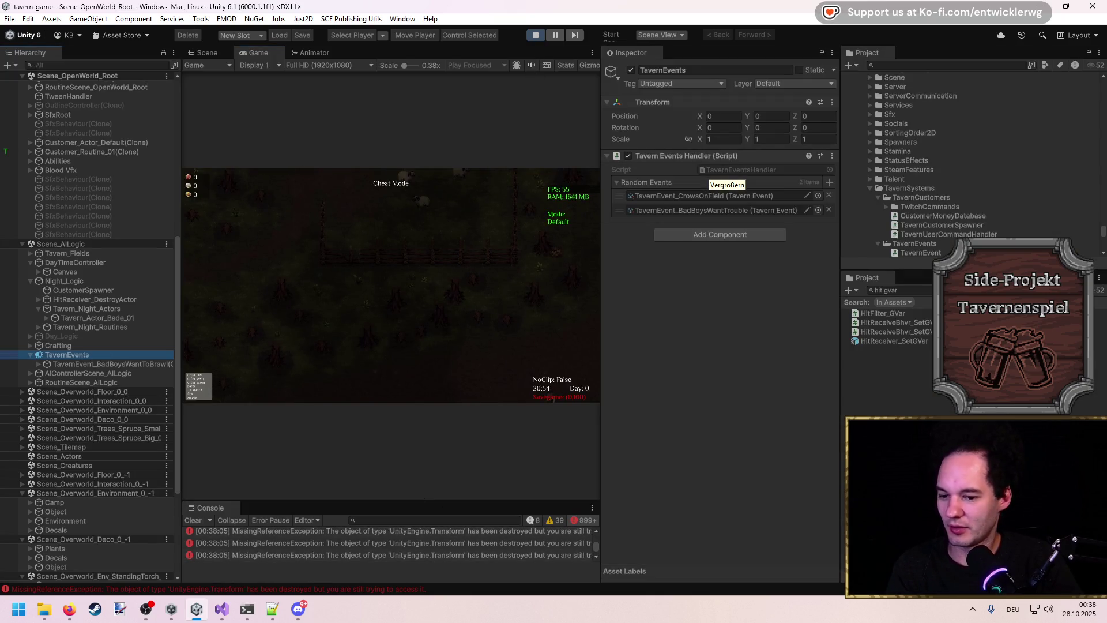
pyautogui.click(552, 36)
pyautogui.moveTo(456, 511); pyautogui.dragTo(455, 319)
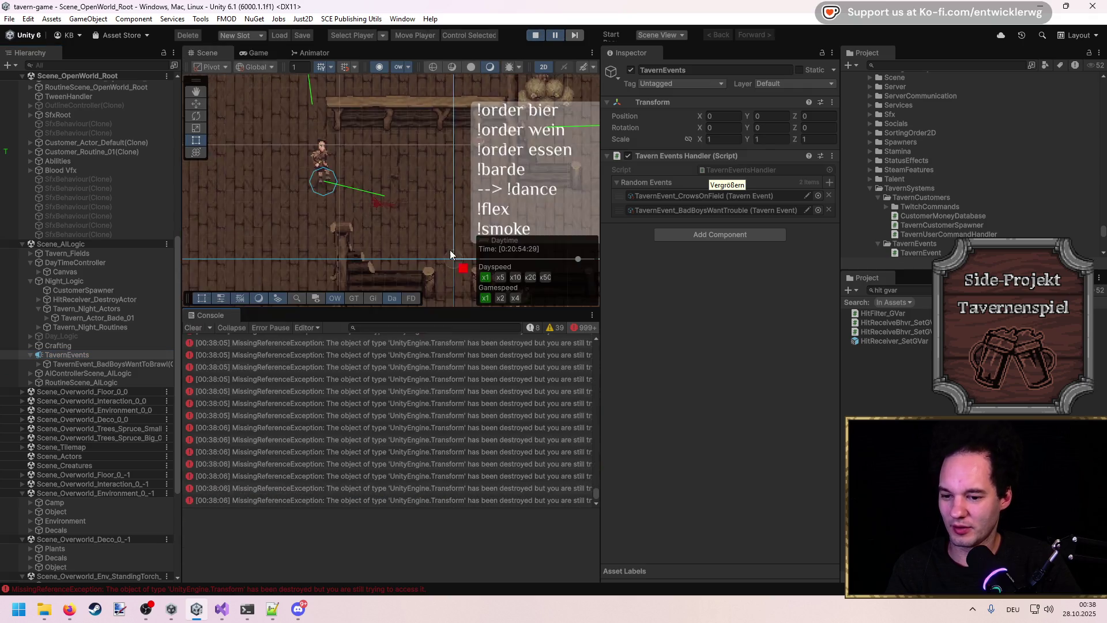
pyautogui.click(591, 488)
pyautogui.moveTo(596, 493)
pyautogui.mouseDown()
pyautogui.moveTo(592, 347)
pyautogui.moveTo(576, 323)
pyautogui.mouseUp()
pyautogui.click(367, 340)
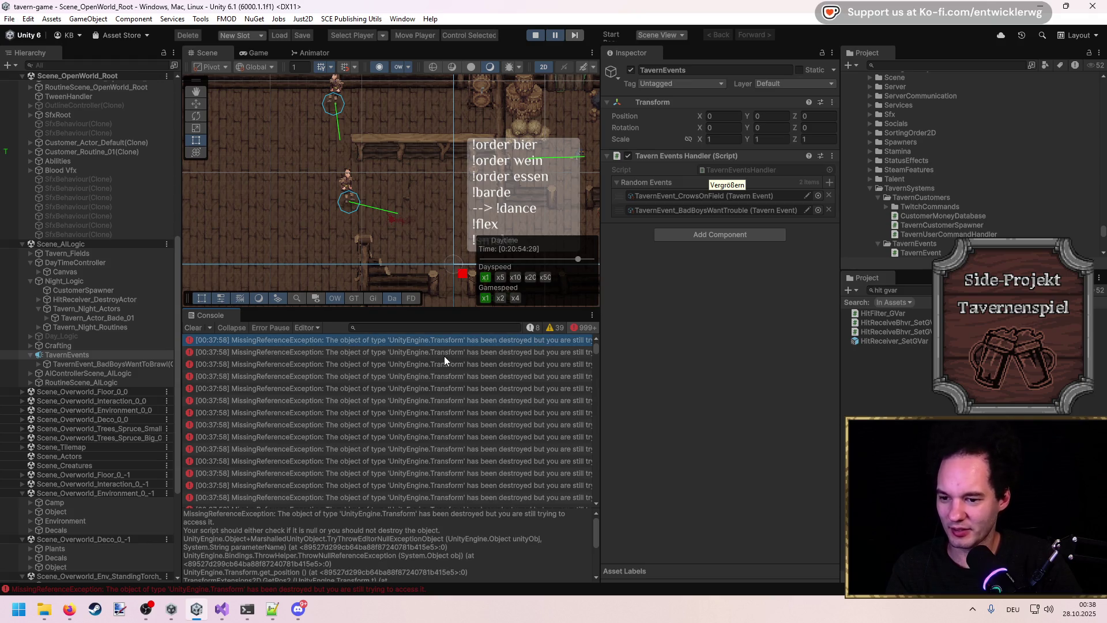
pyautogui.moveTo(419, 310); pyautogui.dragTo(420, 212)
pyautogui.scroll(-3, 461, 545)
pyautogui.moveTo(419, 217)
pyautogui.mouseDown()
pyautogui.moveTo(404, 265)
pyautogui.moveTo(404, 555)
pyautogui.mouseUp()
# Step: Expand TavernEvent_BadBoysWantToBrawl(Clone) in the Hierarchy and inspect its Actor_BadBoy_TavernEvent_02 child
pyautogui.moveTo(206, 379); pyautogui.dragTo(347, 379)
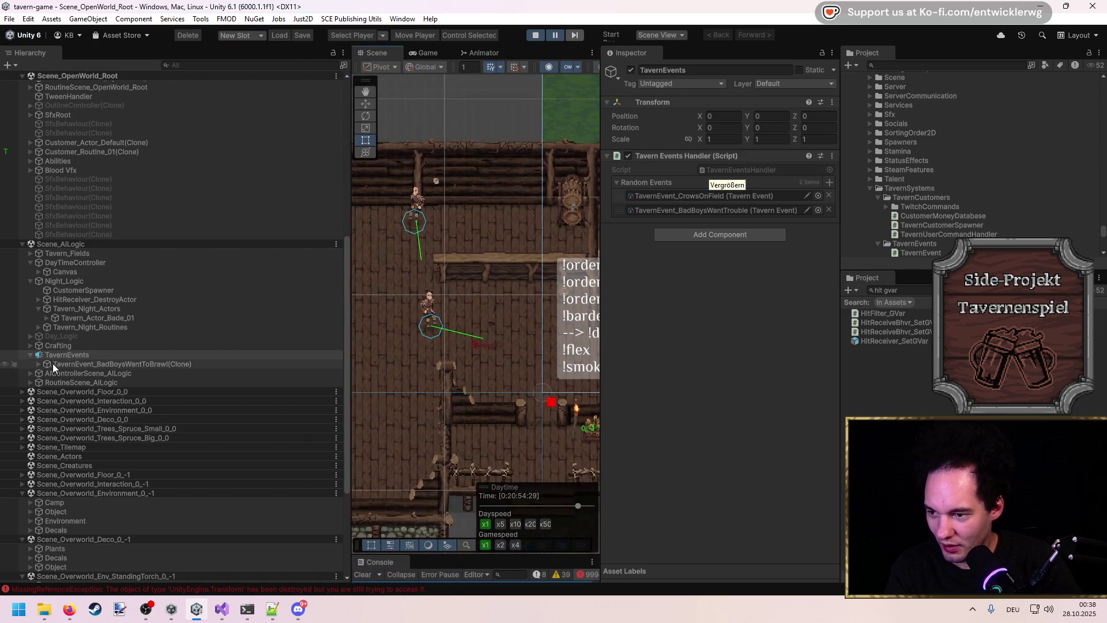
pyautogui.click(39, 365)
pyautogui.click(72, 374)
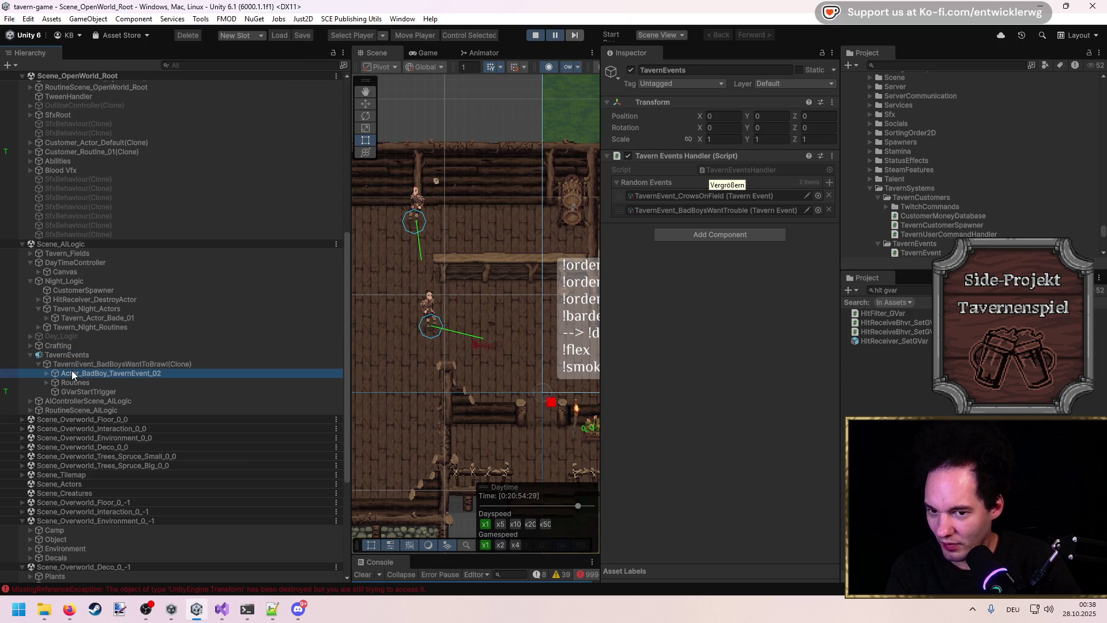
pyautogui.click(77, 366)
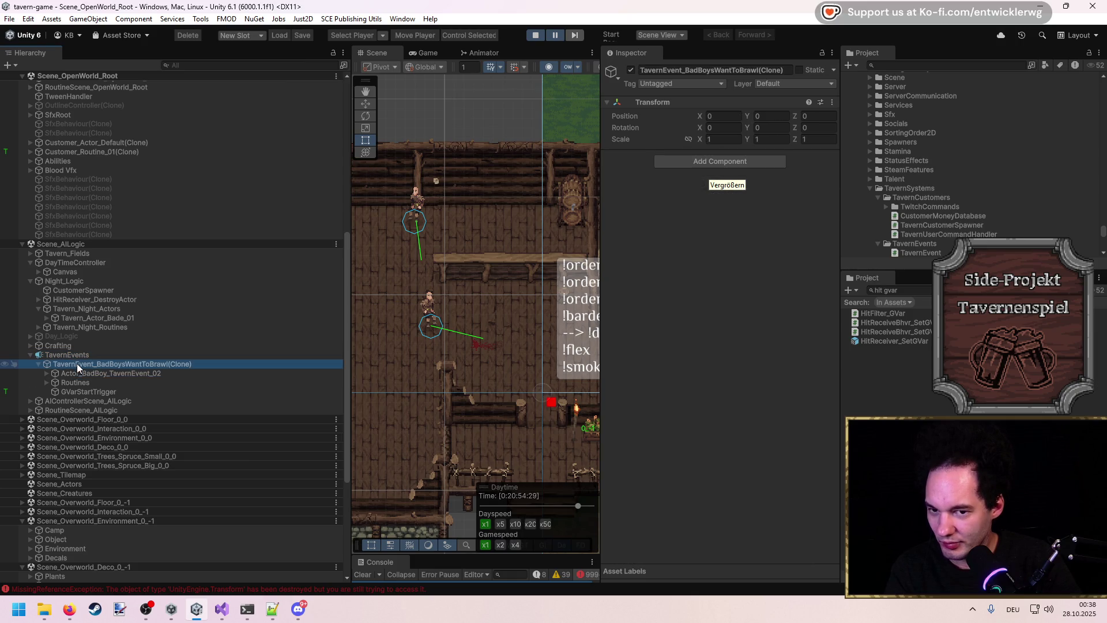
pyautogui.moveTo(221, 609)
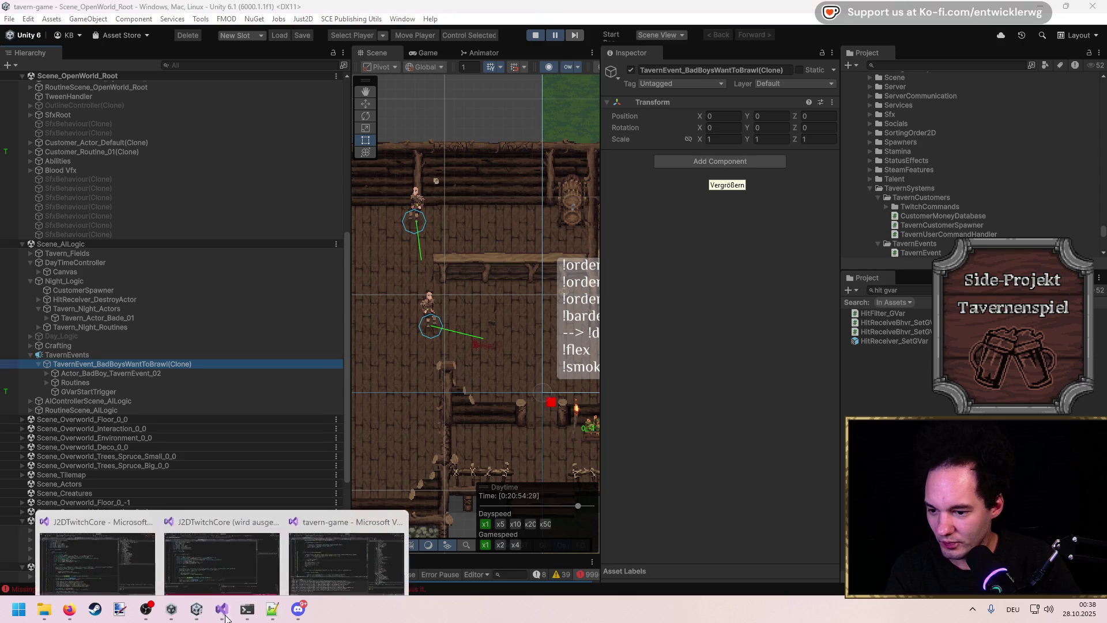
pyautogui.click(351, 527)
# Step: Jump to the ClearActiveTavernEvent definition in TavernEventsHandler.cs and back to its call
pyautogui.scroll(-6, 236, 233)
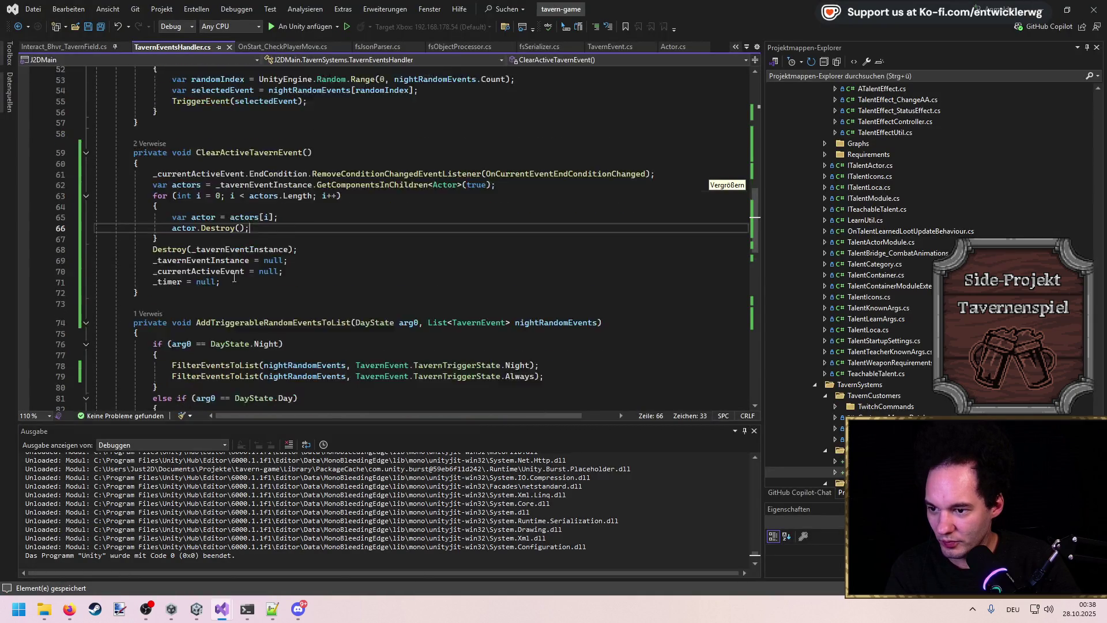
pyautogui.scroll(13, 233, 276)
pyautogui.scroll(3, 233, 276)
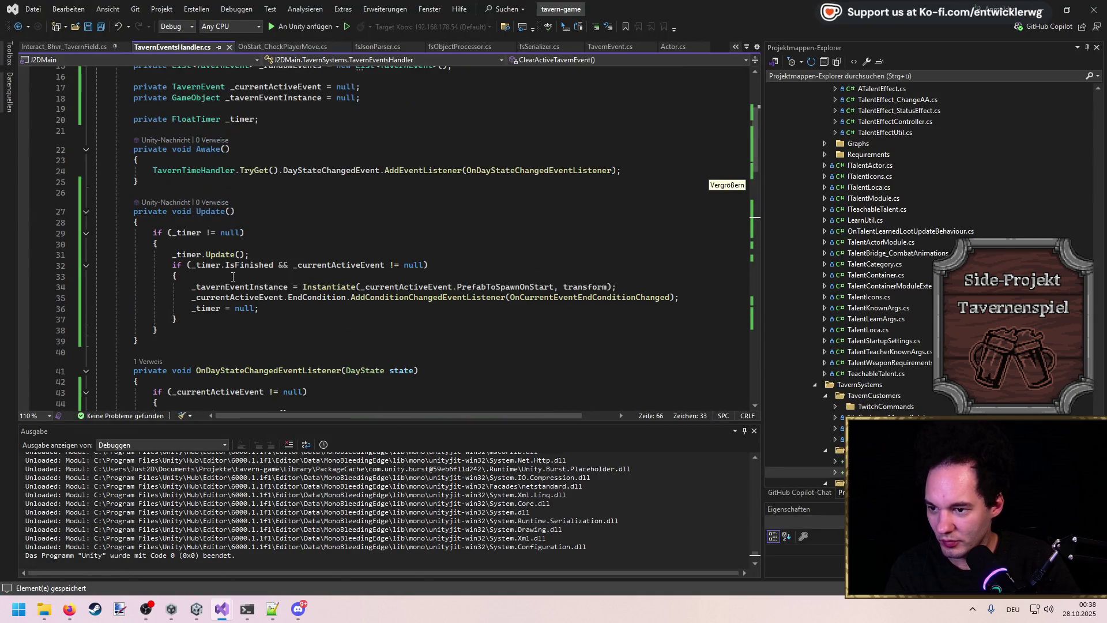
pyautogui.scroll(-2, 233, 276)
pyautogui.keyDown('ctrl'); pyautogui.click(233, 254); pyautogui.keyUp('ctrl')
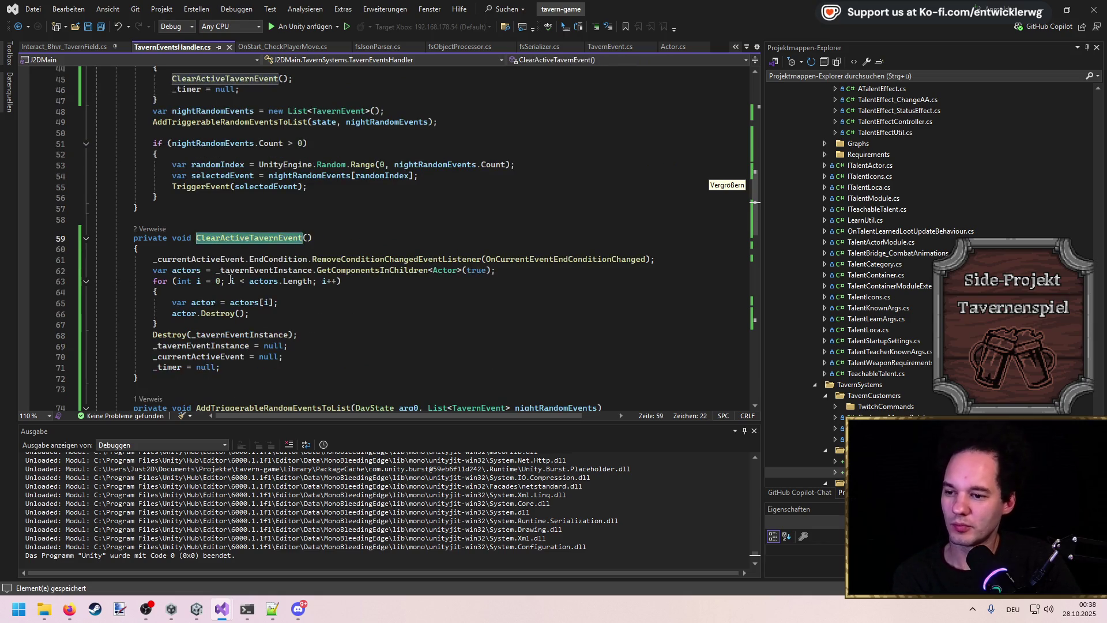
pyautogui.hotkey('ctrl', '-')
pyautogui.scroll(-4, 223, 270)
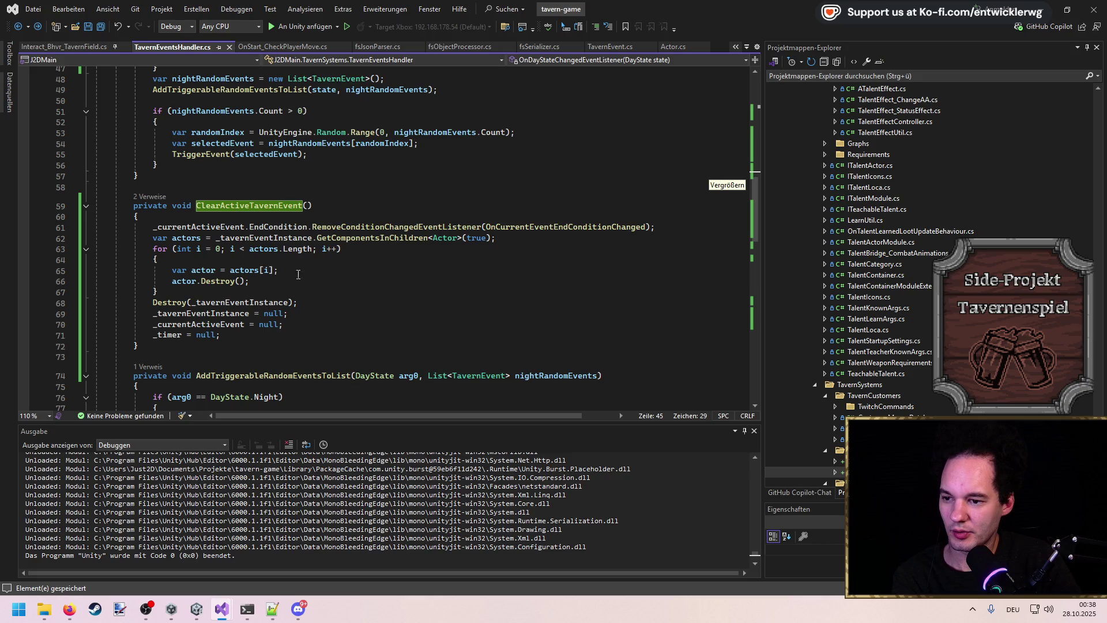
# Step: Trace _tavernEventInstance through its uses, its declaration and its Instantiate line
pyautogui.doubleClick(226, 304)
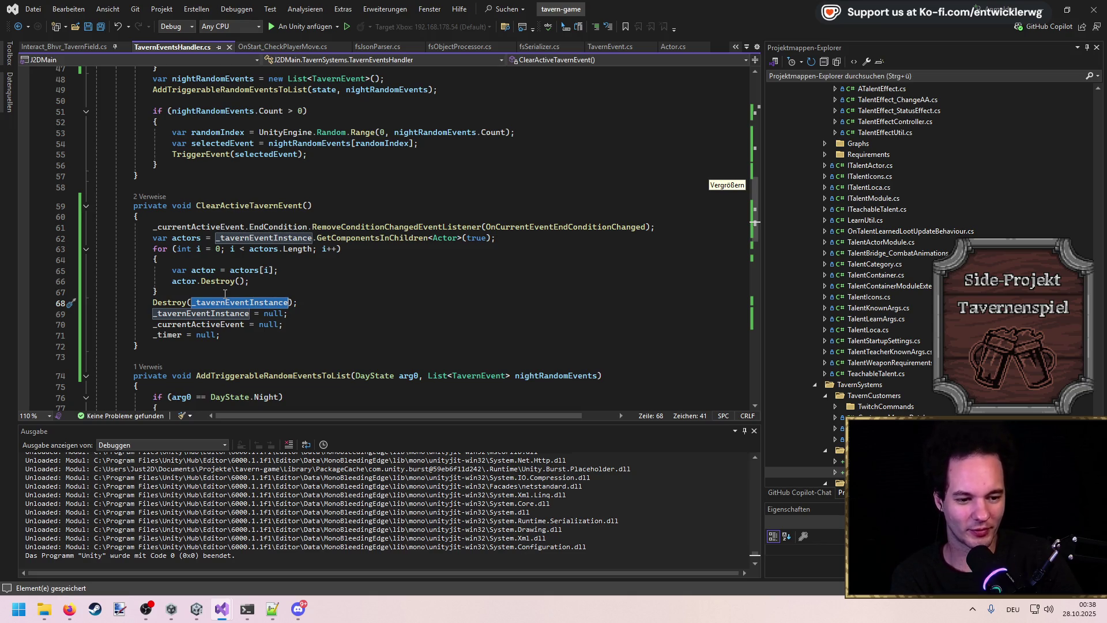
pyautogui.scroll(2, 242, 300)
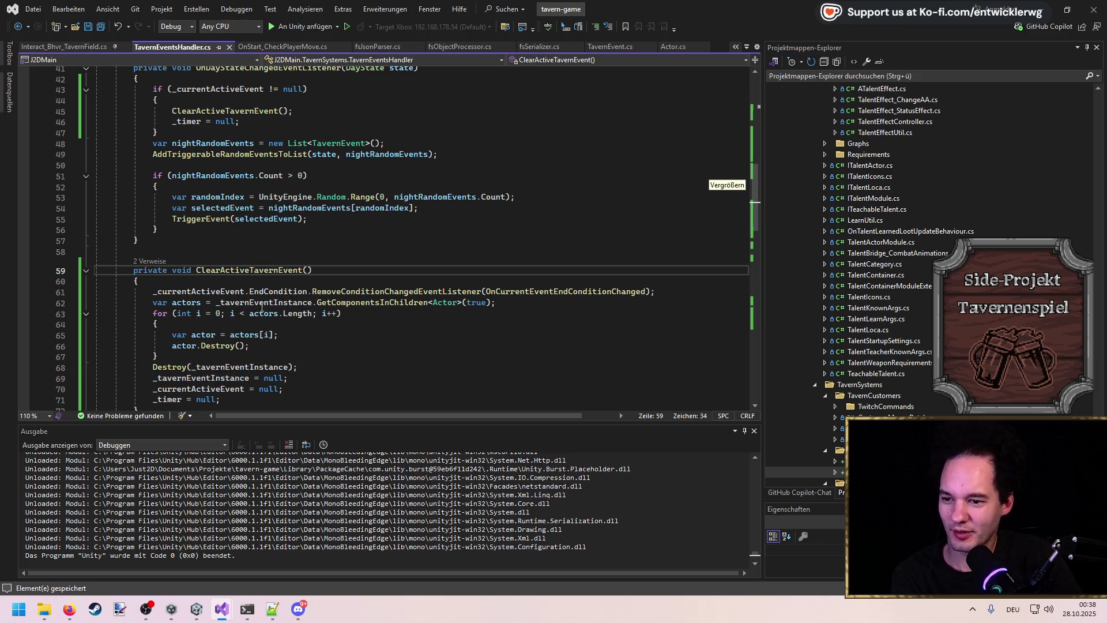
pyautogui.keyDown('ctrl'); pyautogui.click(262, 306); pyautogui.keyUp('ctrl')
pyautogui.hotkey('ctrl', '-')
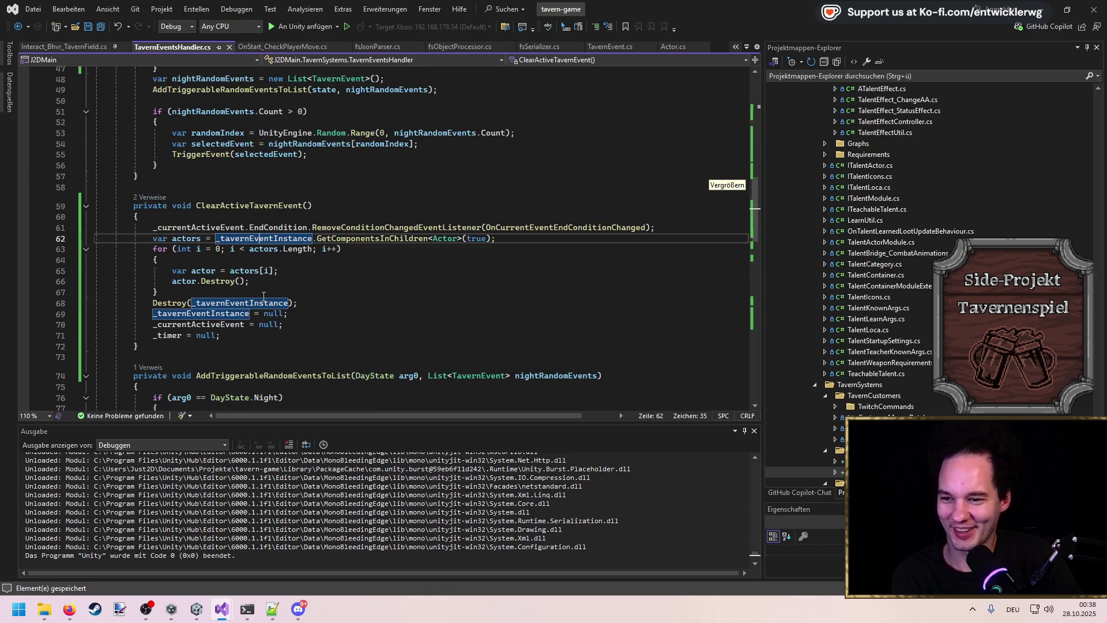
pyautogui.press('F12')
pyautogui.hotkey('ctrl', '-')
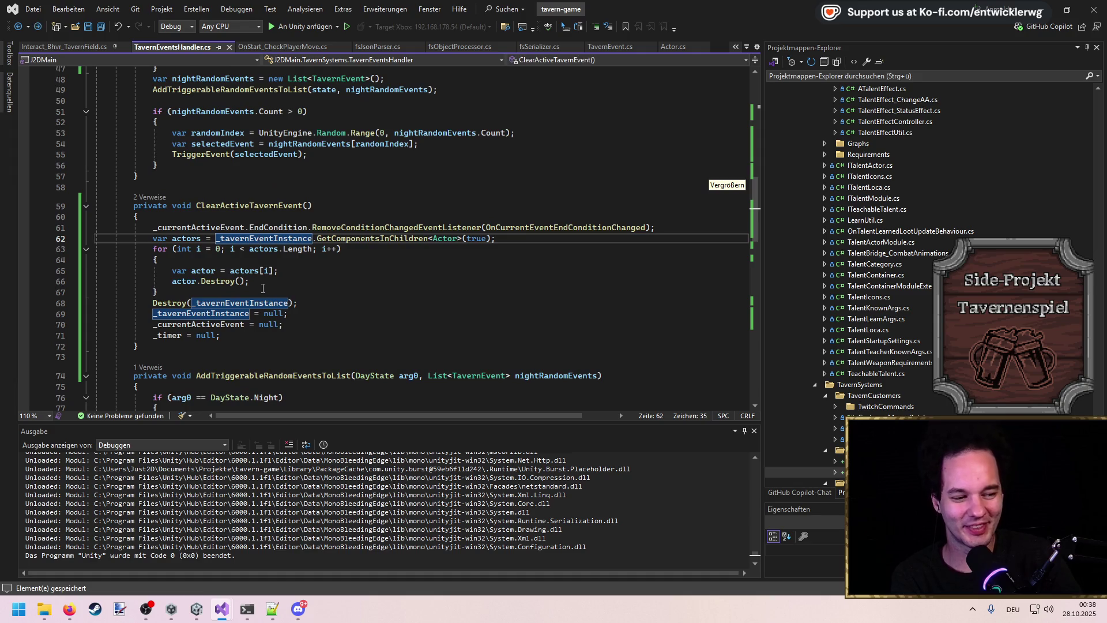
pyautogui.press('F12')
pyautogui.scroll(-3, 274, 268)
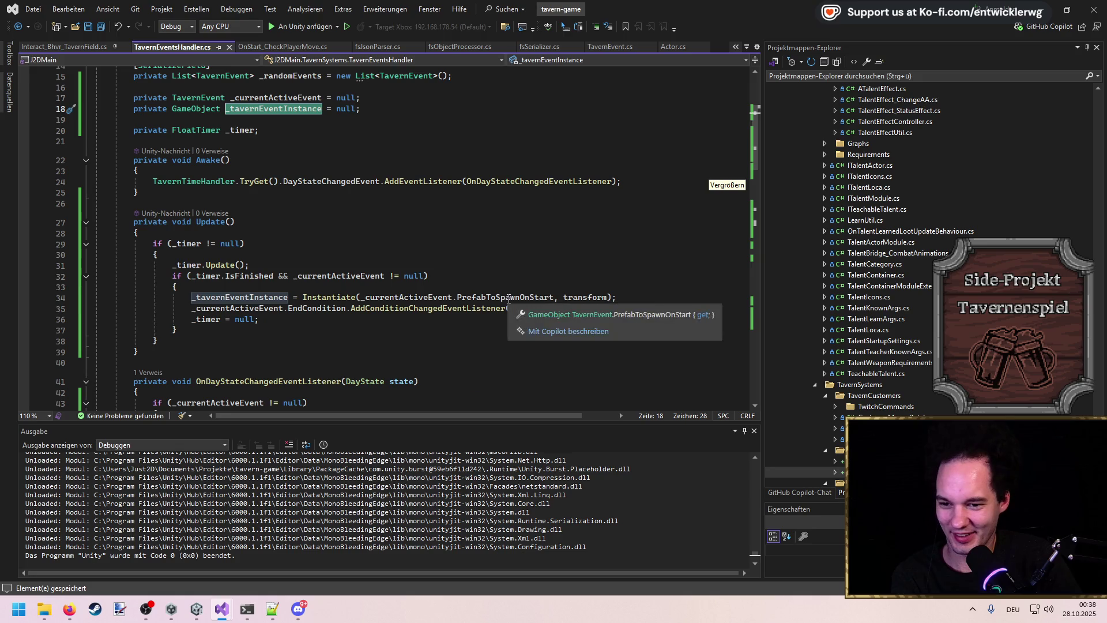
pyautogui.click(478, 297)
pyautogui.doubleClick(248, 297)
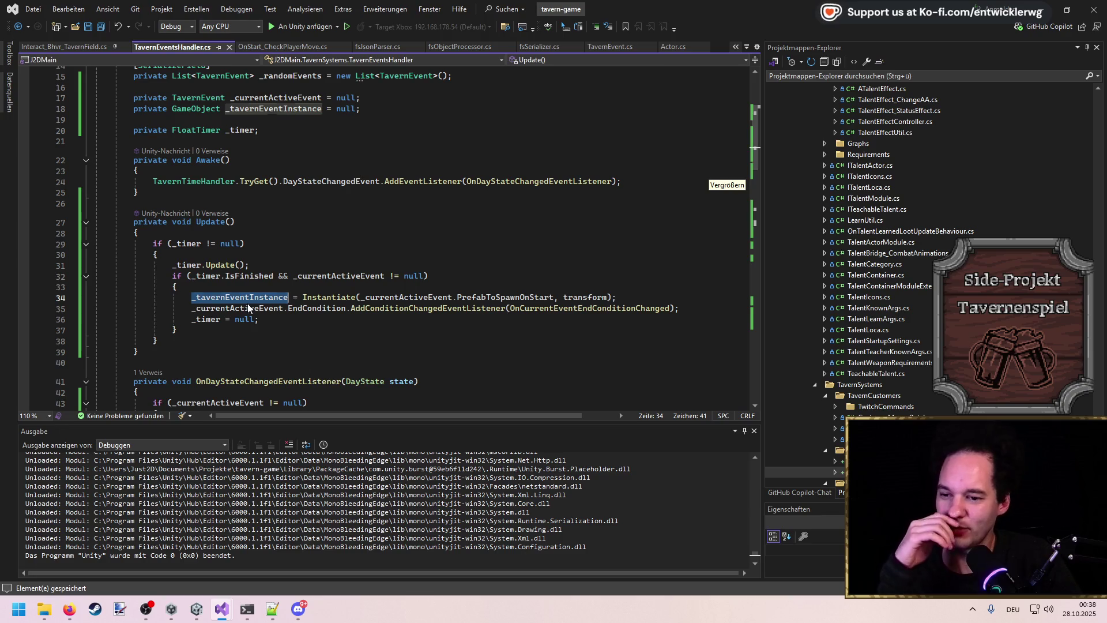
# Step: Review ClearActiveTavernEvent's actor cleanup loop and the Destroy(_tavernEventInstance) line
pyautogui.hotkey('ctrl', 'shift', 'Down')
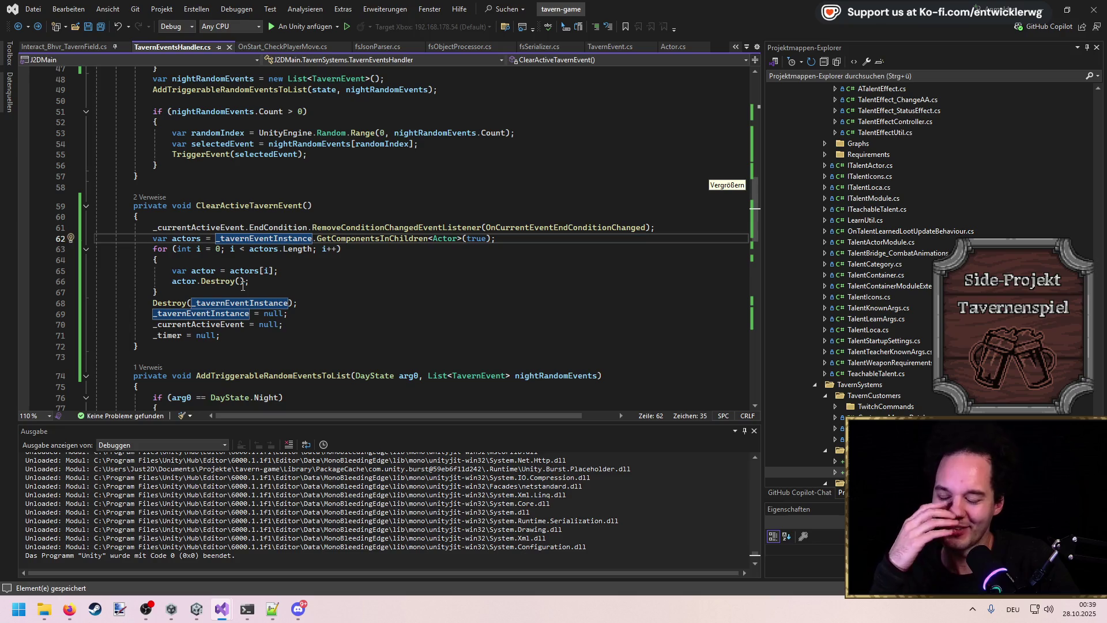
pyautogui.moveTo(241, 283)
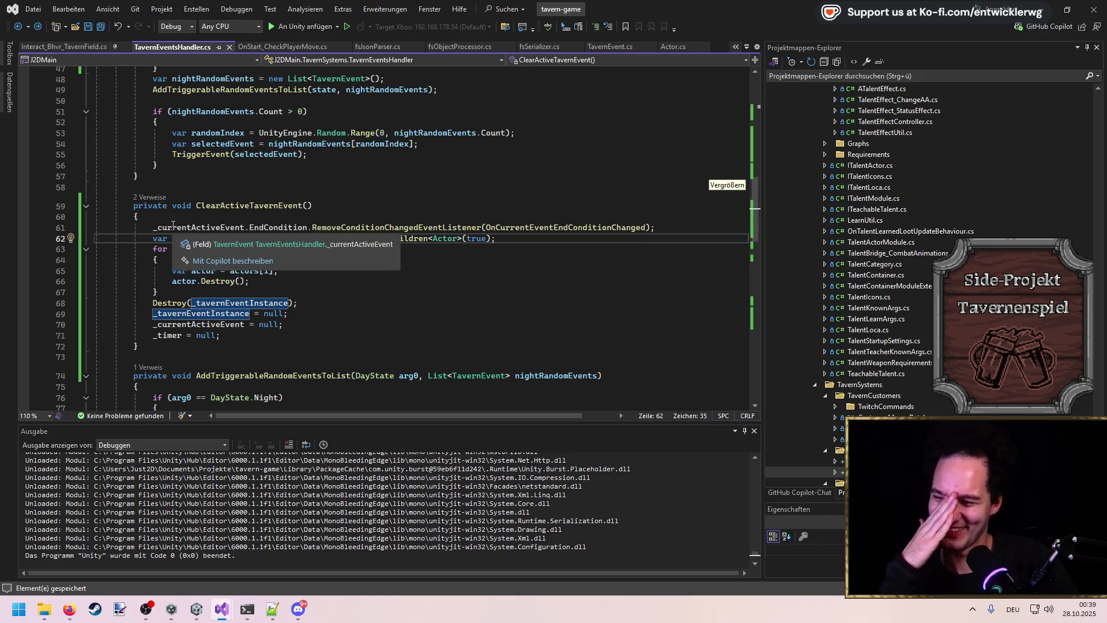
pyautogui.click(298, 292)
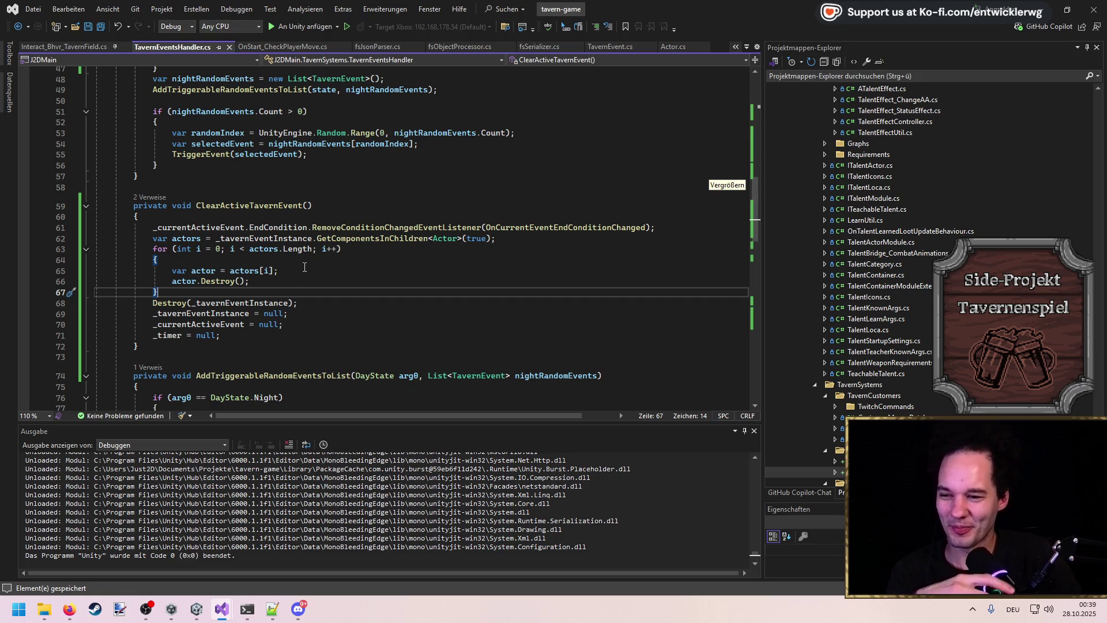
pyautogui.click(298, 272)
pyautogui.click(293, 293)
pyautogui.click(304, 303)
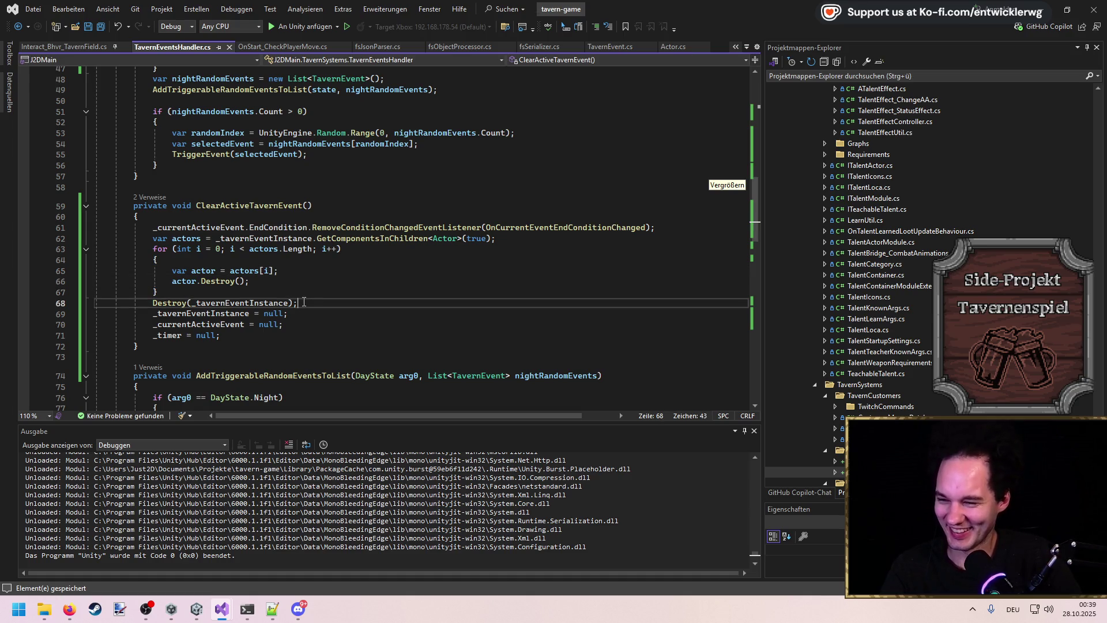
# Step: Set a breakpoint on line 61 and attach the debugger with 'An Unity anfügen'
pyautogui.click(19, 227)
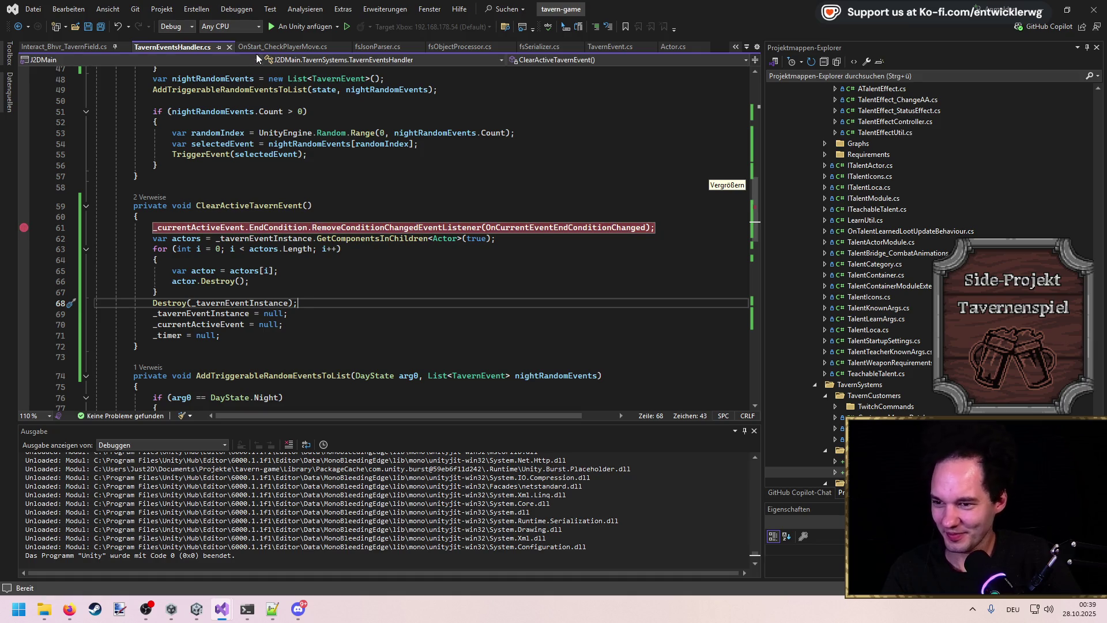
pyautogui.click(303, 27)
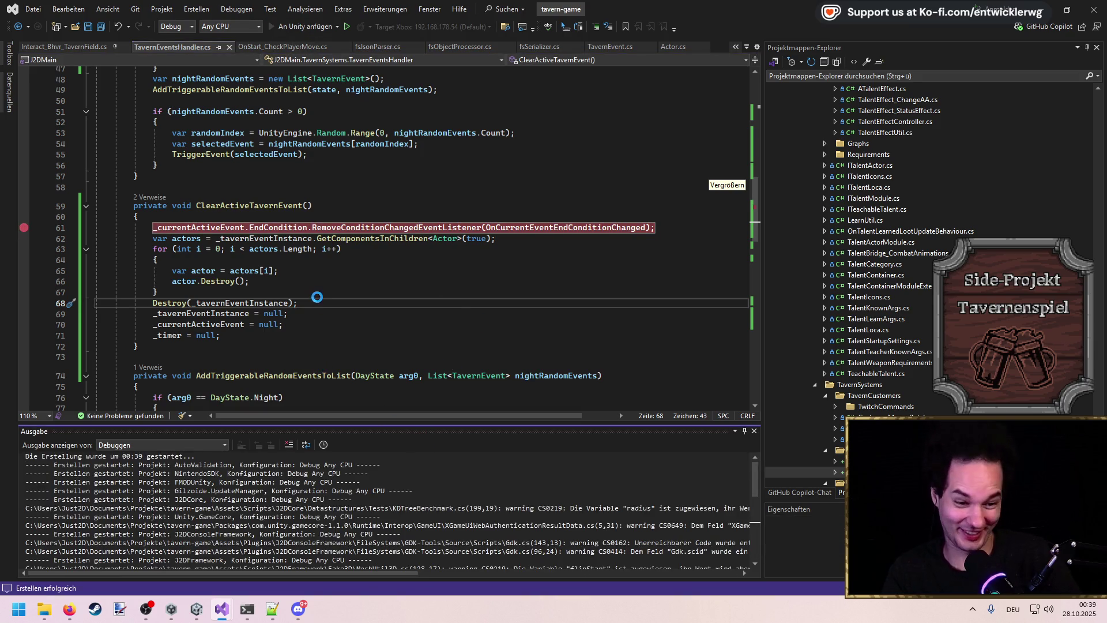
pyautogui.click(318, 297)
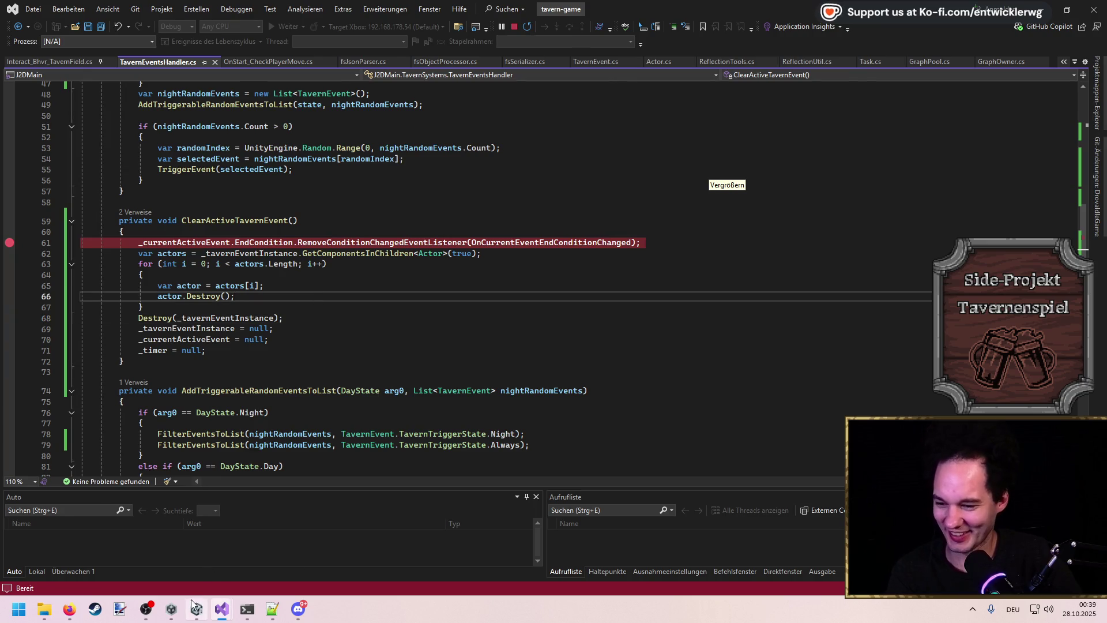
pyautogui.click(196, 609)
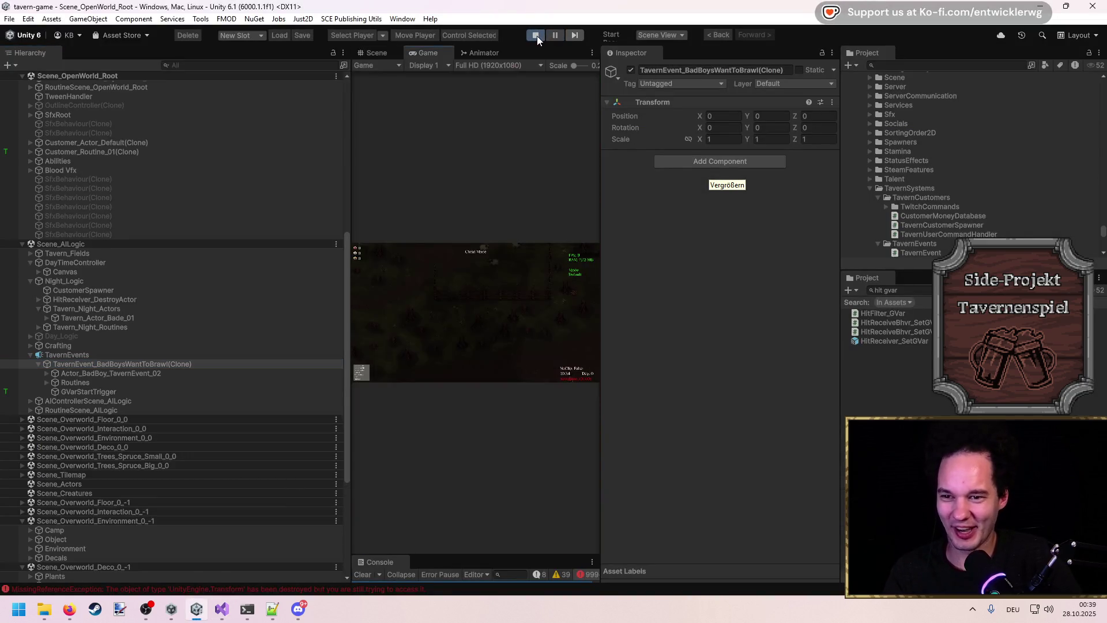
# Step: Stop and restart the tavern game in play mode, then walk toward the back wall
pyautogui.click(536, 36)
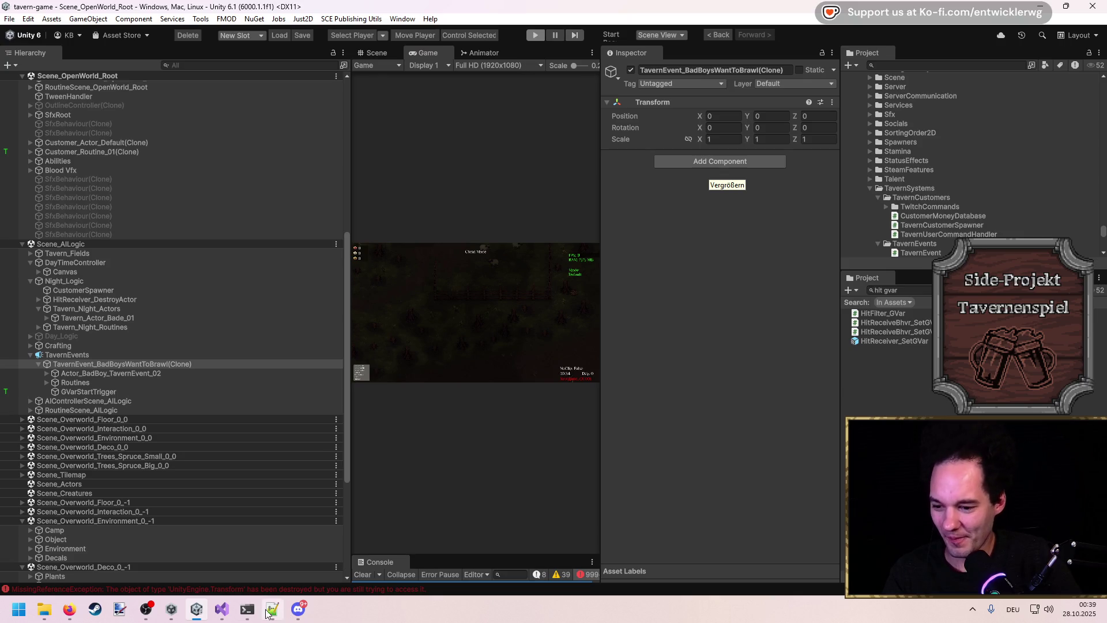
pyautogui.moveTo(222, 609)
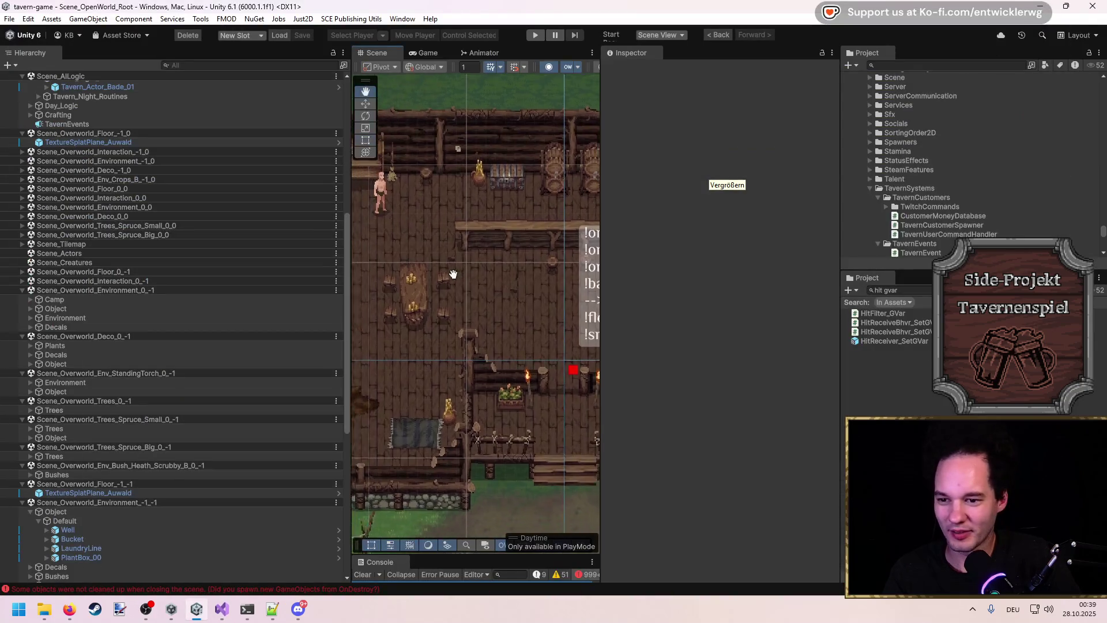
pyautogui.click(536, 36)
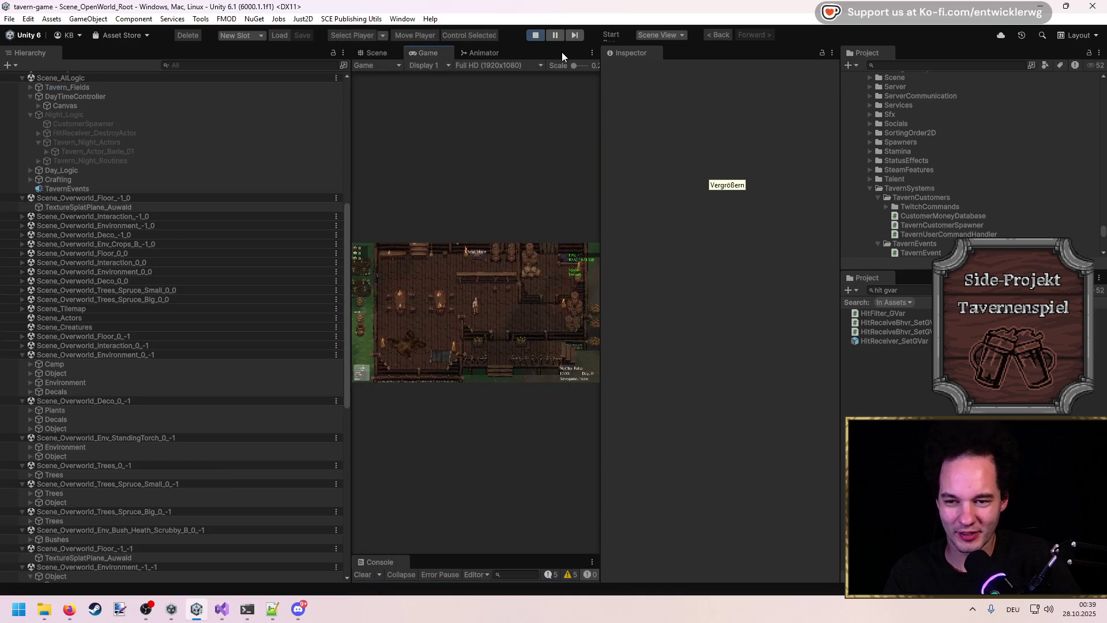
pyautogui.press('w')
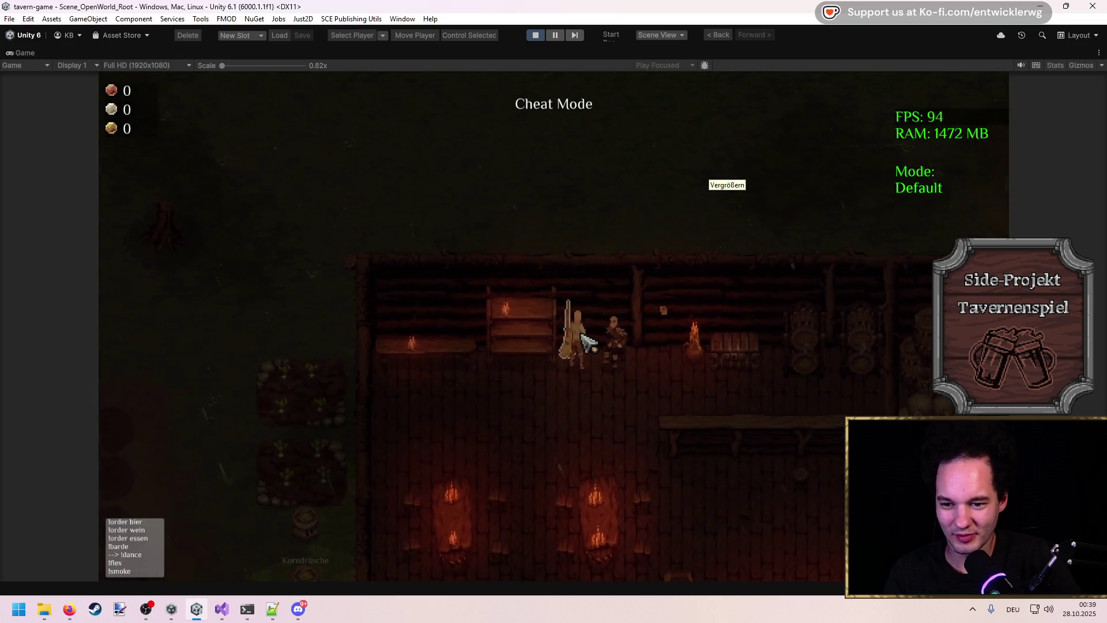
# Step: Run timescale 10 in the in-game console, then set it back to 1
pyautogui.press('s')
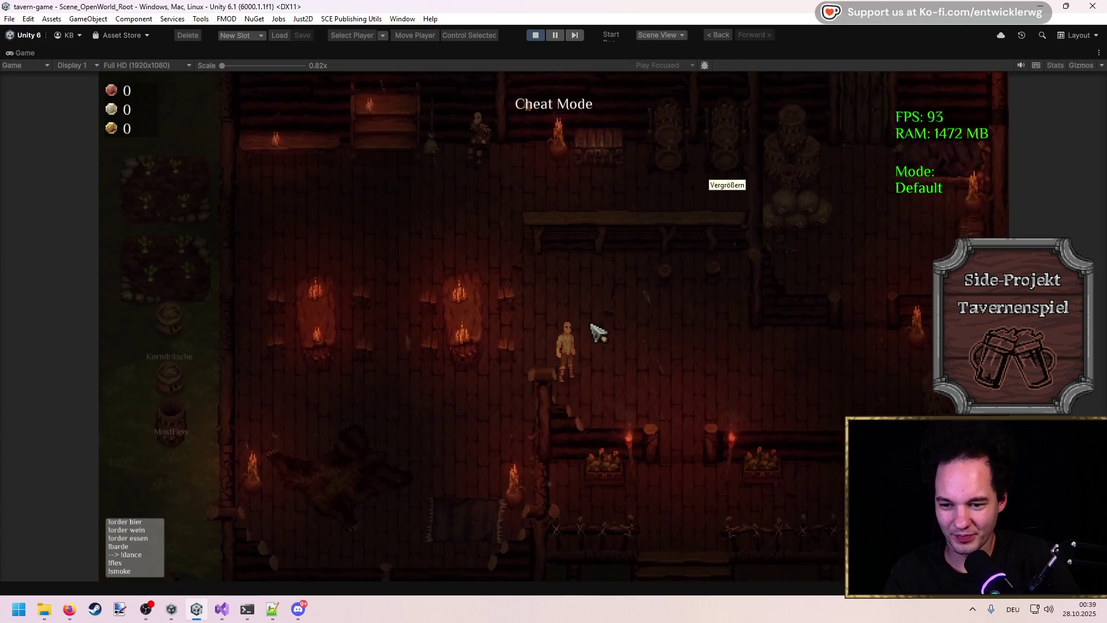
pyautogui.press('`')
pyautogui.write('timescale 10')
pyautogui.press('Return')
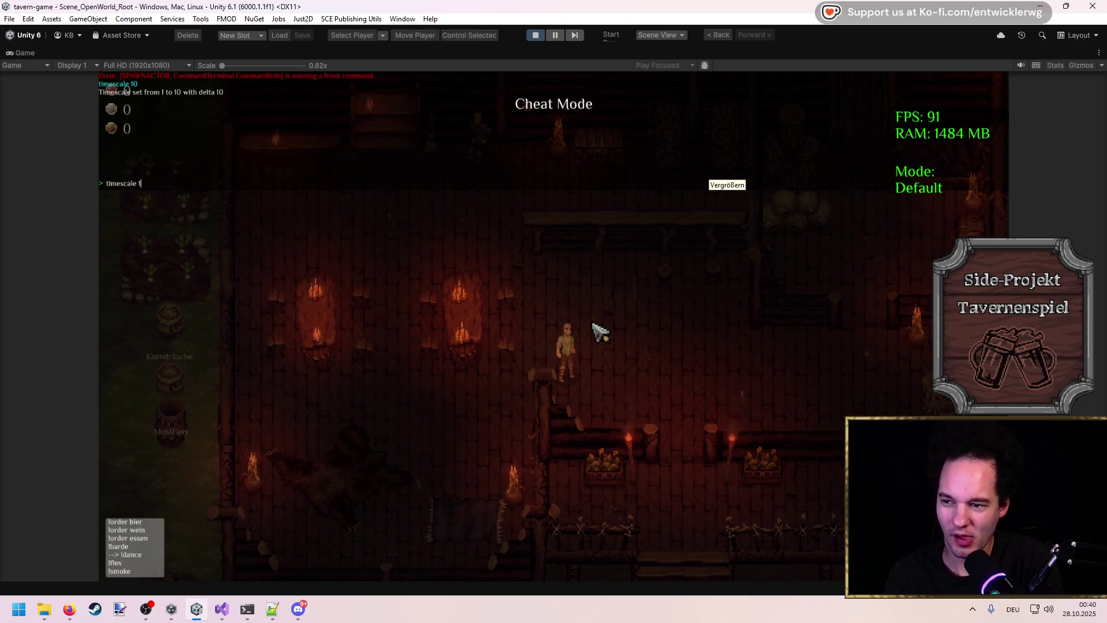
pyautogui.press('Return')
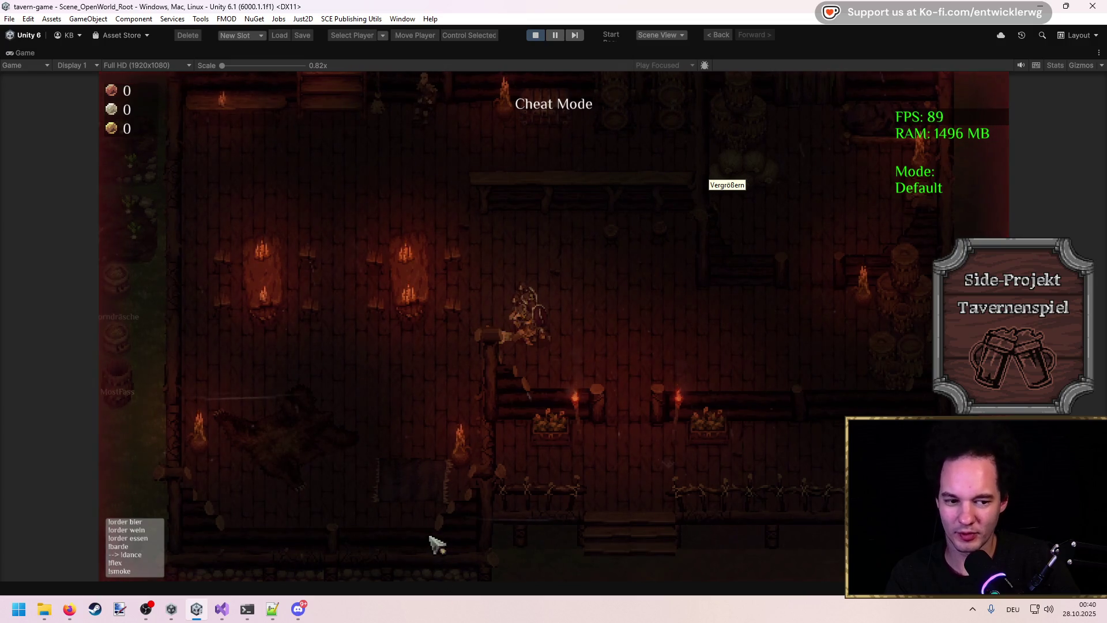
# Step: Run timescale 10 again after checking Visual Studio, then restore the full editor layout
pyautogui.moveTo(222, 609)
pyautogui.click(338, 554)
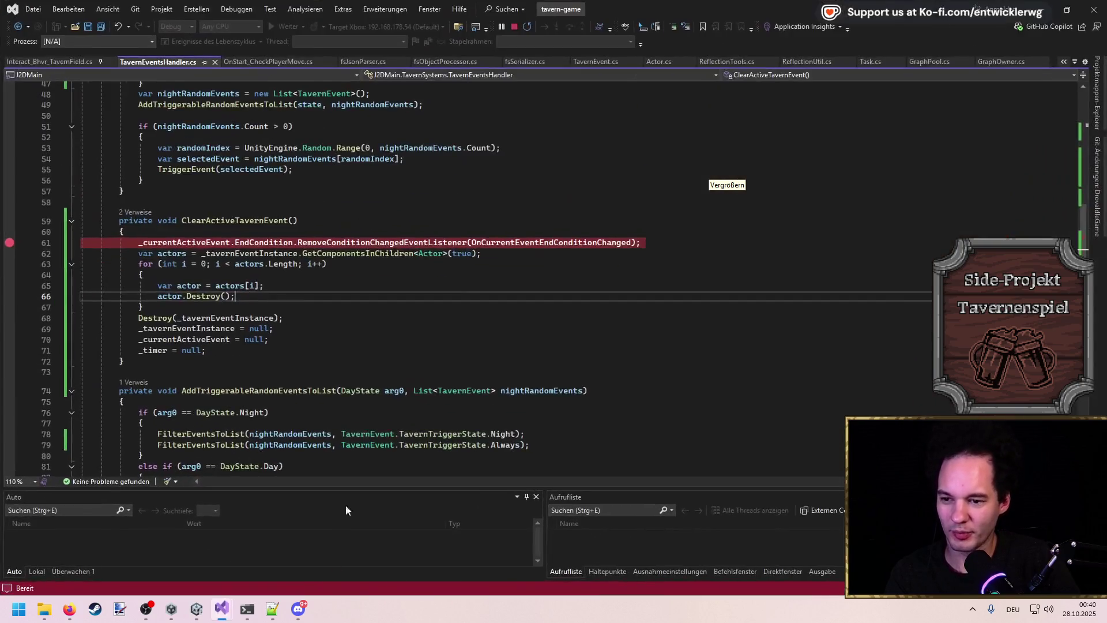
pyautogui.hotkey('alt', 'Tab')
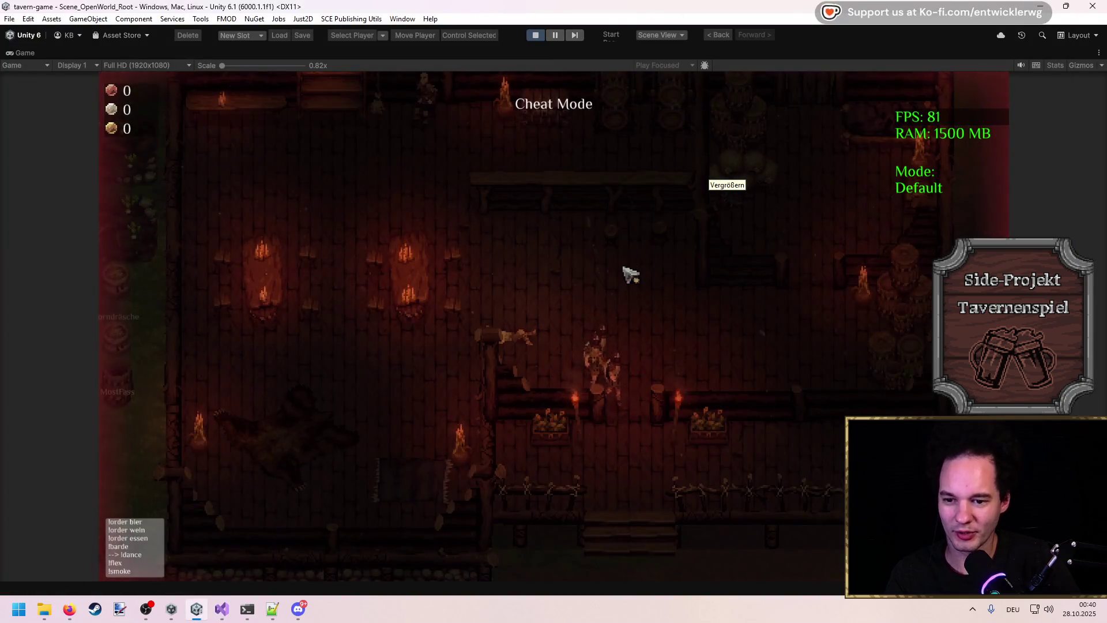
pyautogui.press('`')
pyautogui.write('timescale 10')
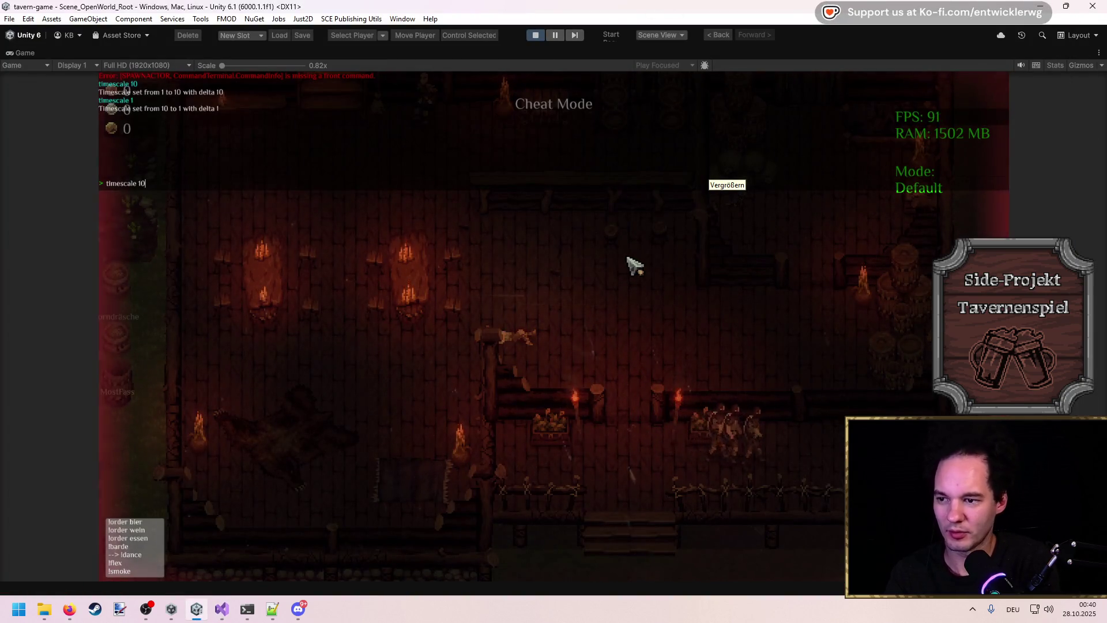
pyautogui.press('Return')
pyautogui.press('`')
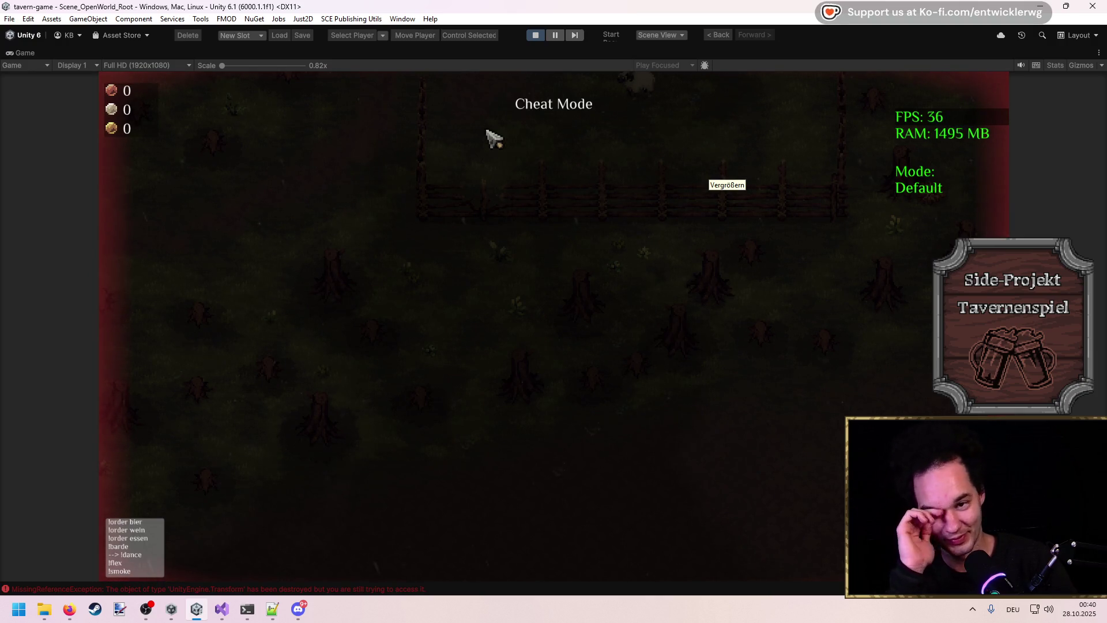
pyautogui.hotkey('shift', 'space')
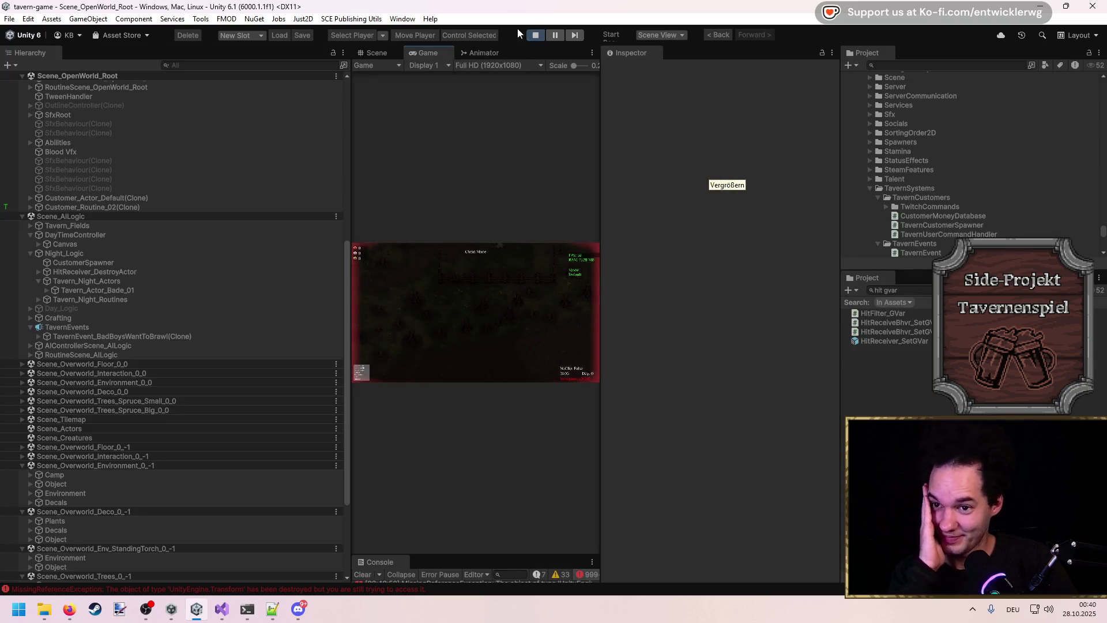
# Step: Stop the game and widen the Scene view by dragging the panel splitters
pyautogui.click(531, 34)
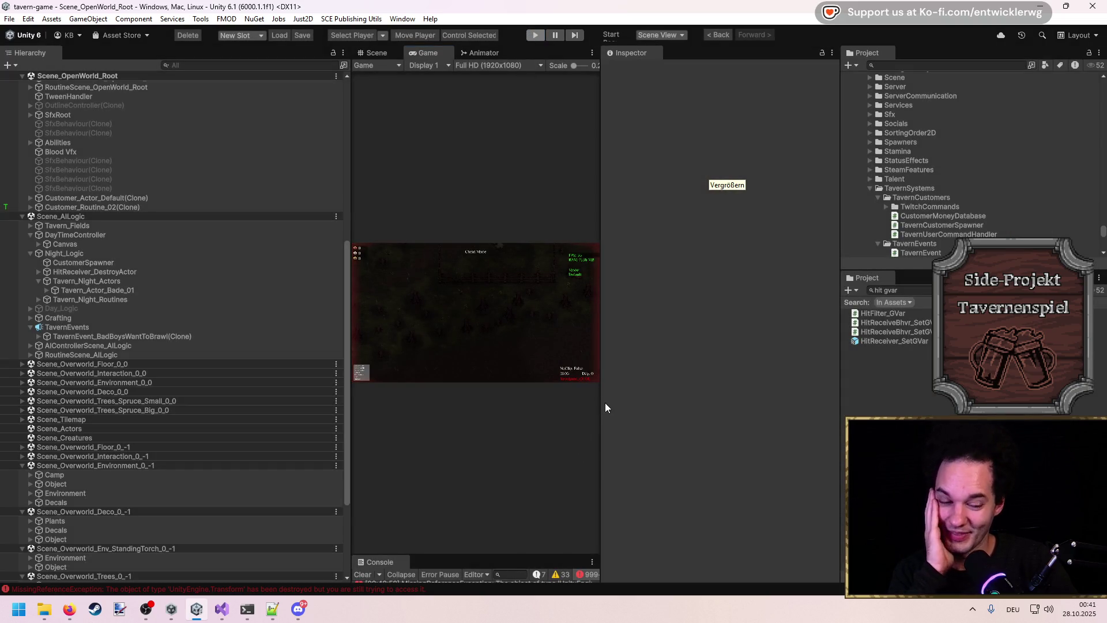
pyautogui.scroll(-5, 476, 402)
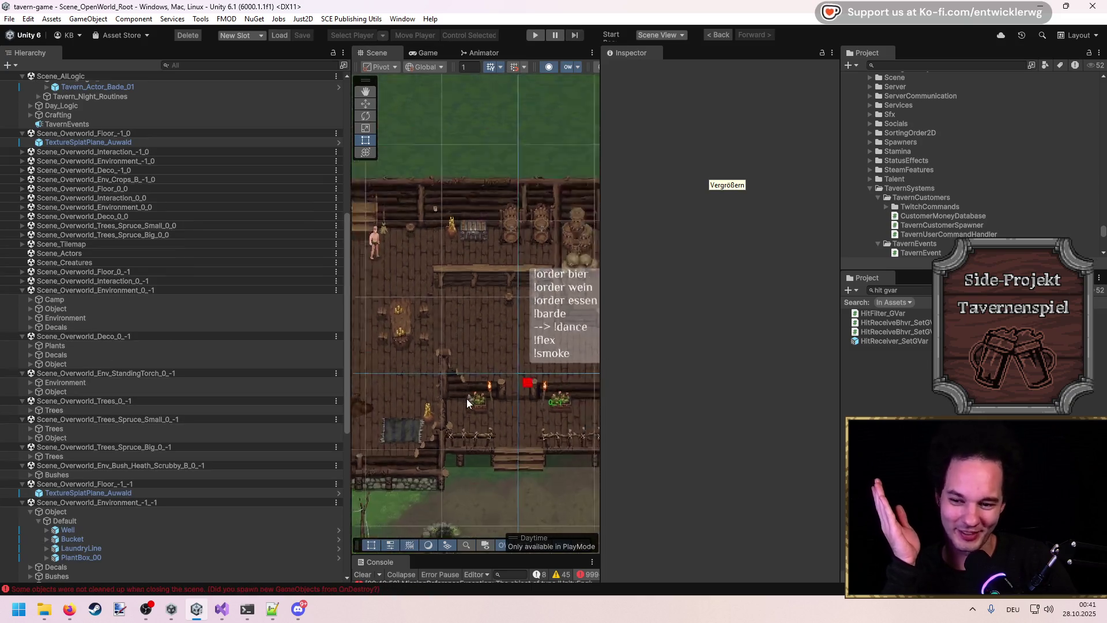
pyautogui.scroll(-3, 476, 402)
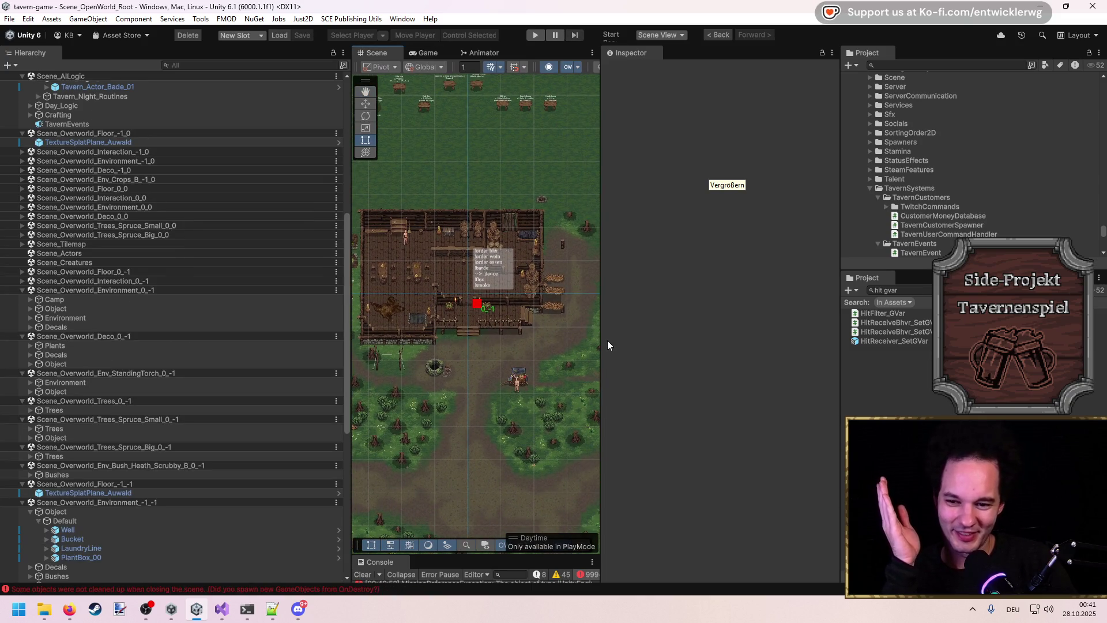
pyautogui.moveTo(603, 345); pyautogui.dragTo(898, 346)
pyautogui.scroll(4, 445, 377)
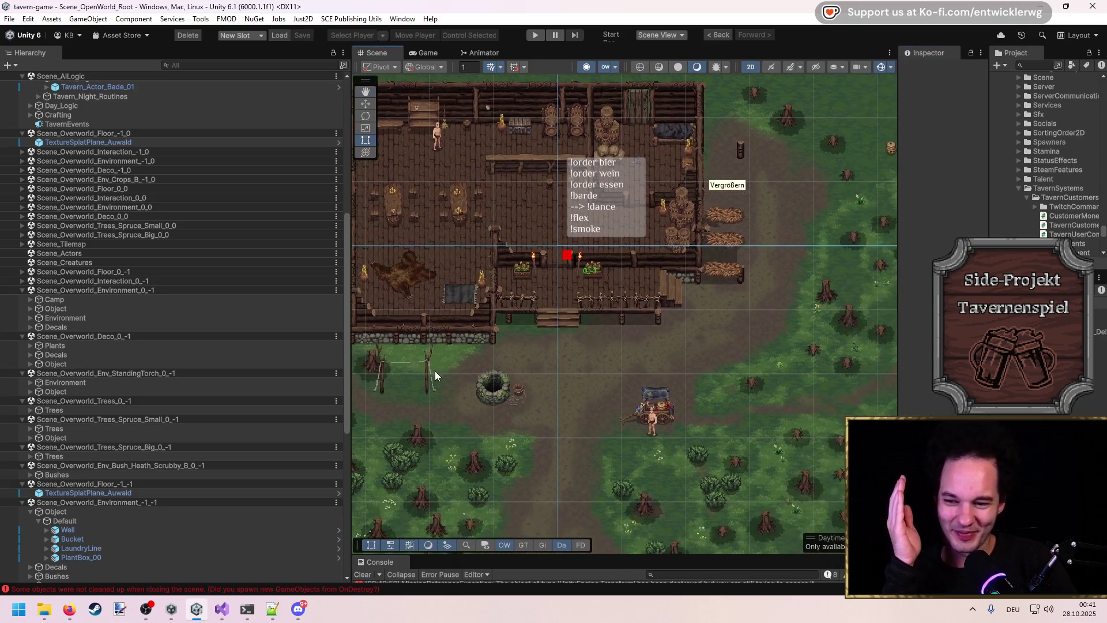
pyautogui.moveTo(350, 355); pyautogui.dragTo(172, 355)
# Step: Pan and frame the tavern, the sheep pen to its east and the forest below
pyautogui.scroll(-2, 606, 357)
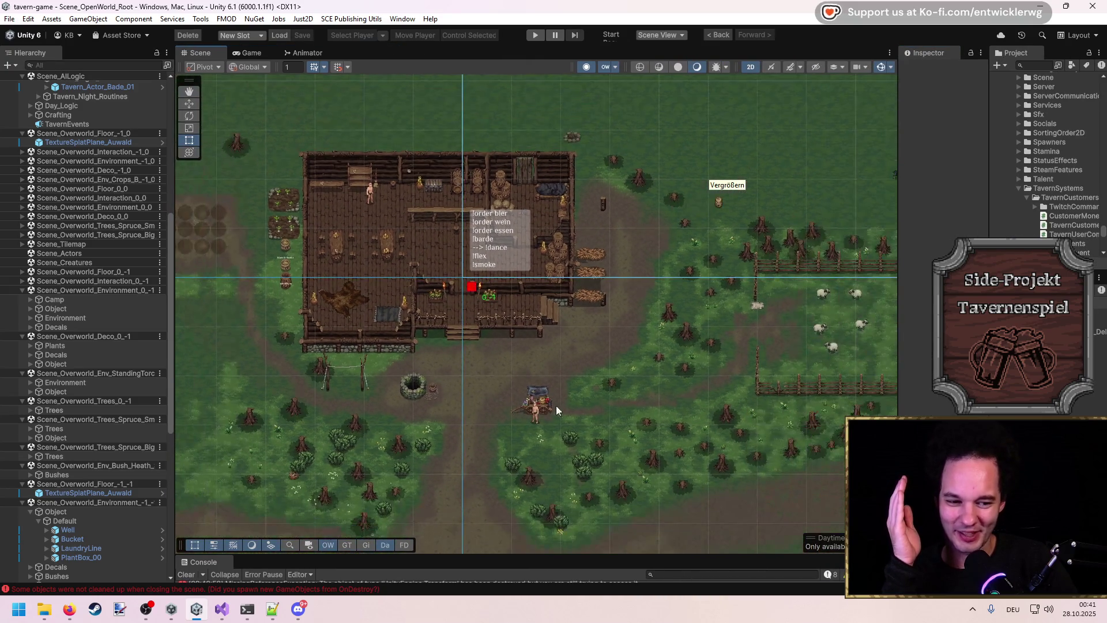
pyautogui.moveTo(670, 393); pyautogui.dragTo(686, 371)
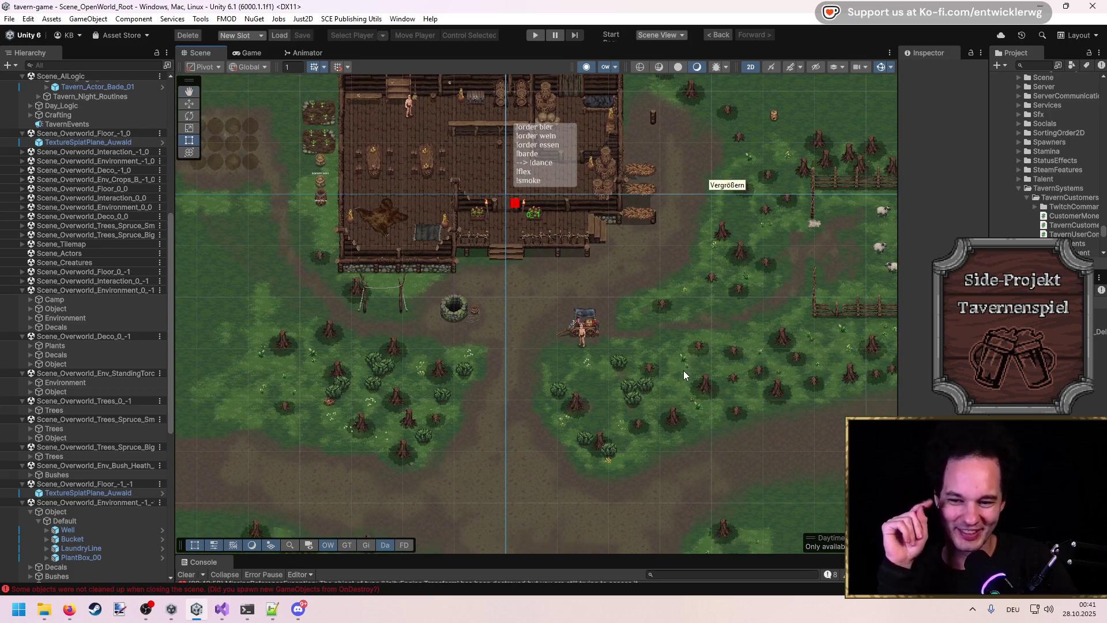
pyautogui.scroll(-2, 678, 358)
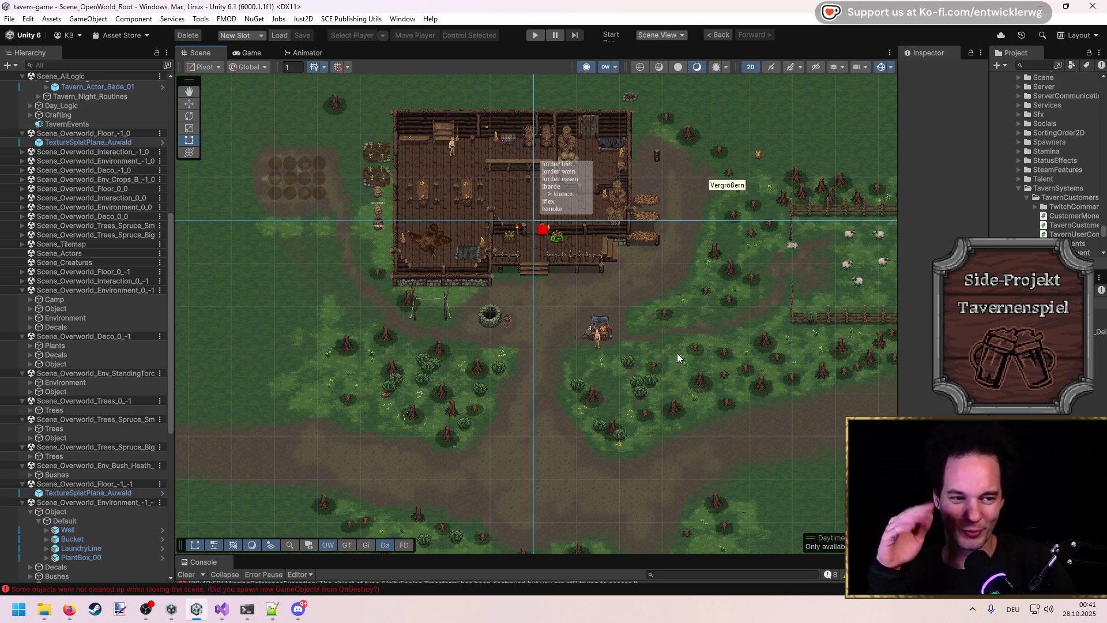
pyautogui.moveTo(678, 369); pyautogui.dragTo(659, 339)
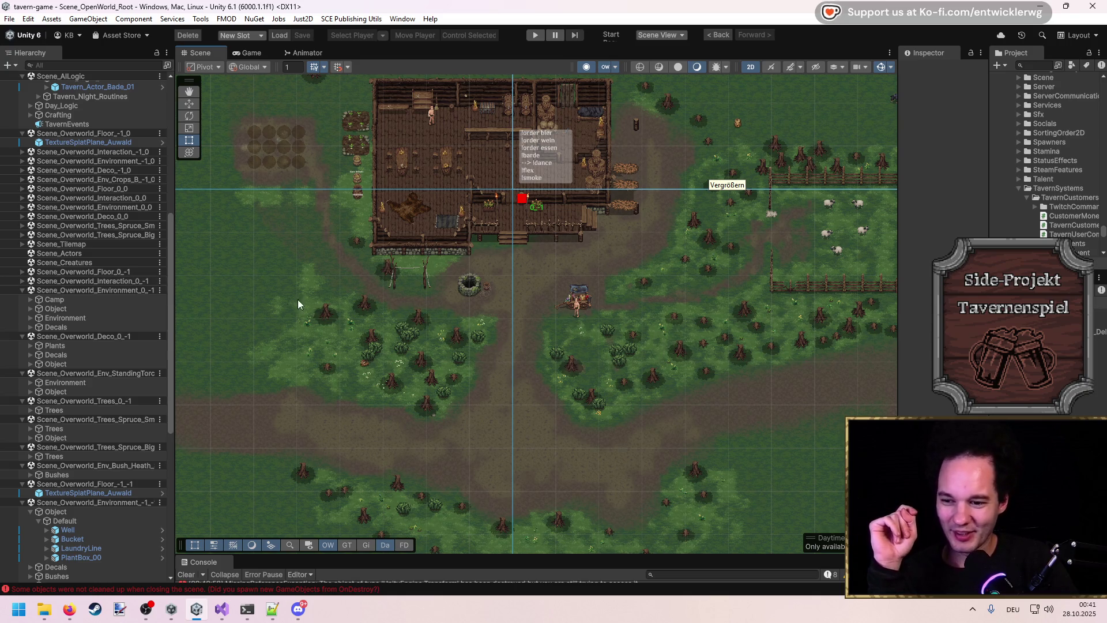
pyautogui.moveTo(282, 312); pyautogui.dragTo(472, 304)
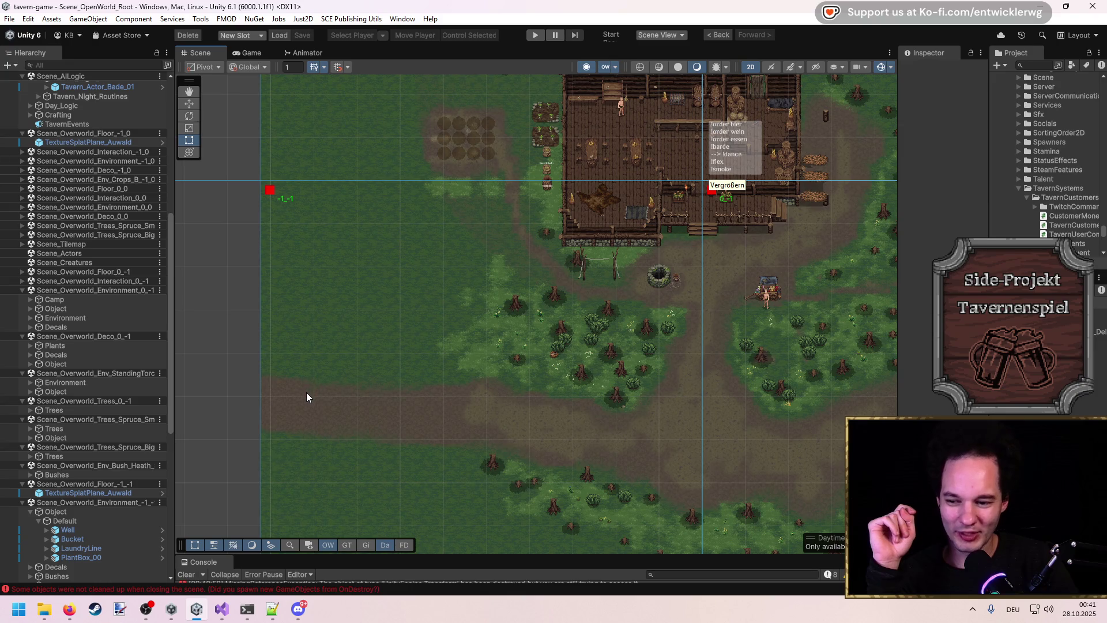
pyautogui.press('f')
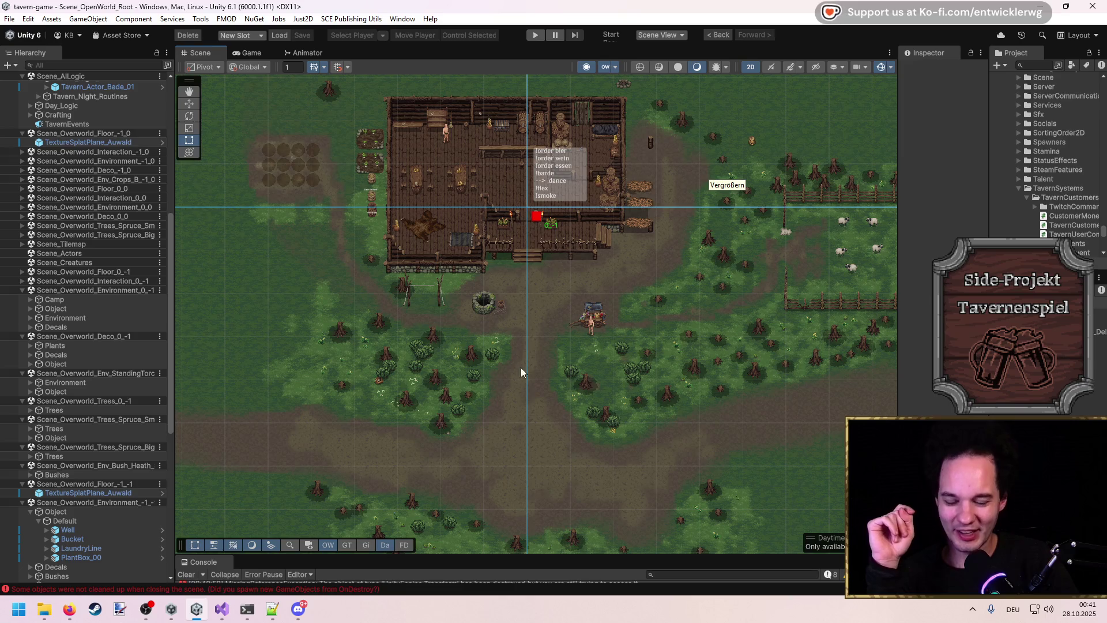
pyautogui.press('f')
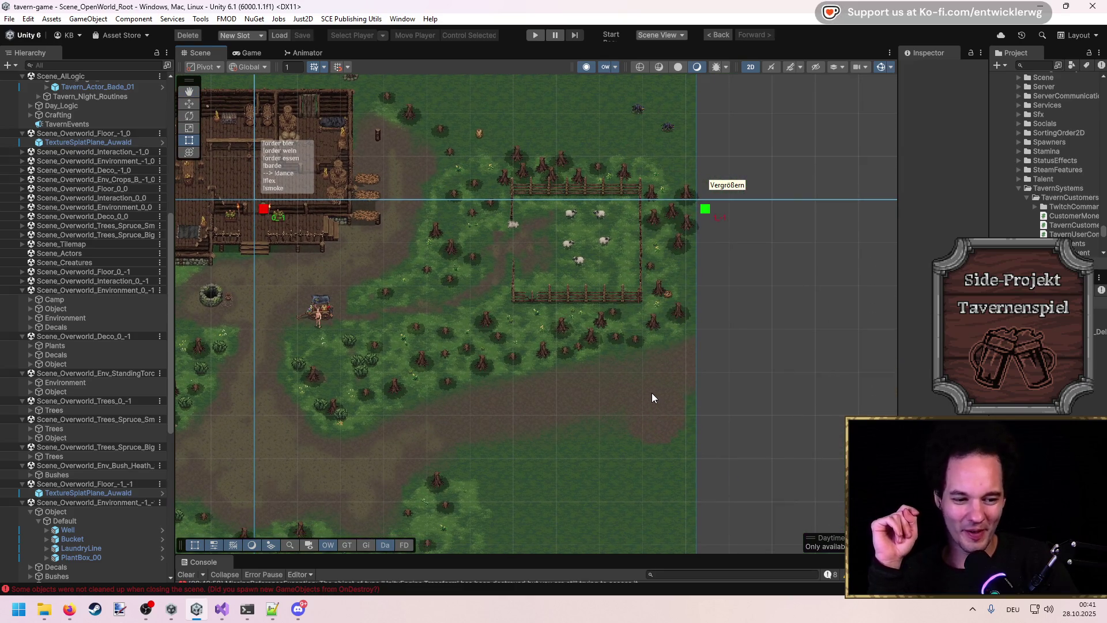
pyautogui.press('f')
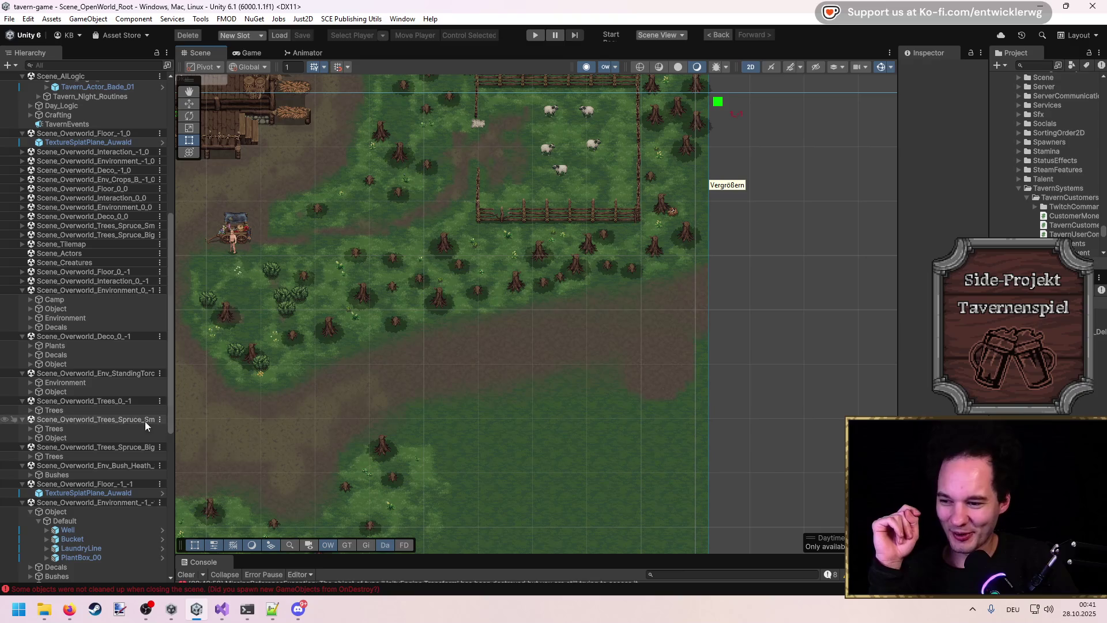
pyautogui.scroll(5, 96, 395)
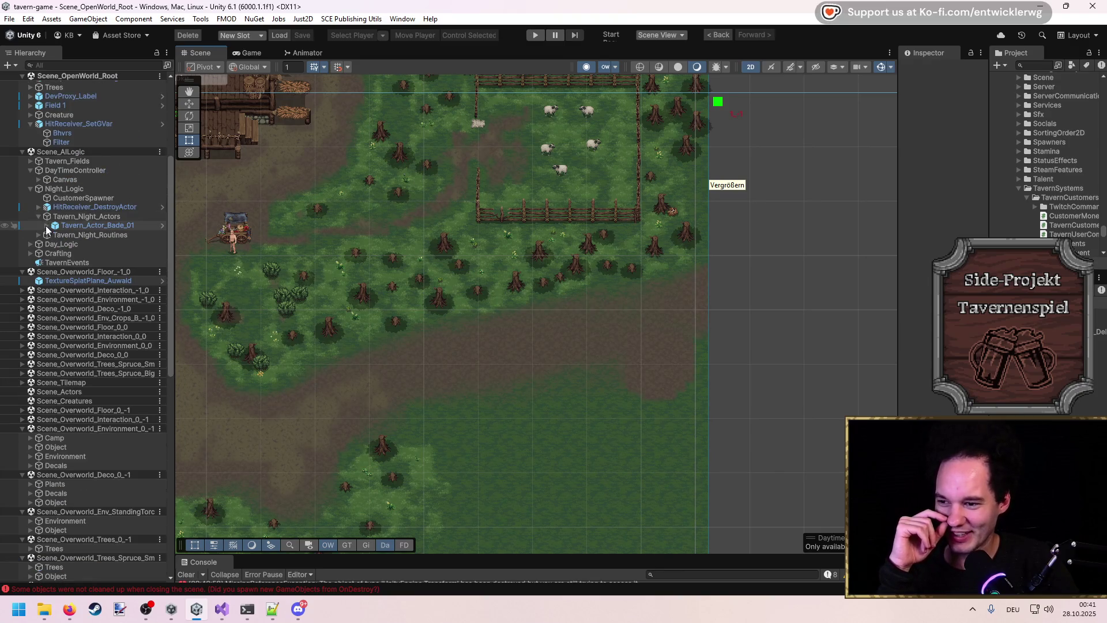
pyautogui.click(39, 234)
pyautogui.click(47, 244)
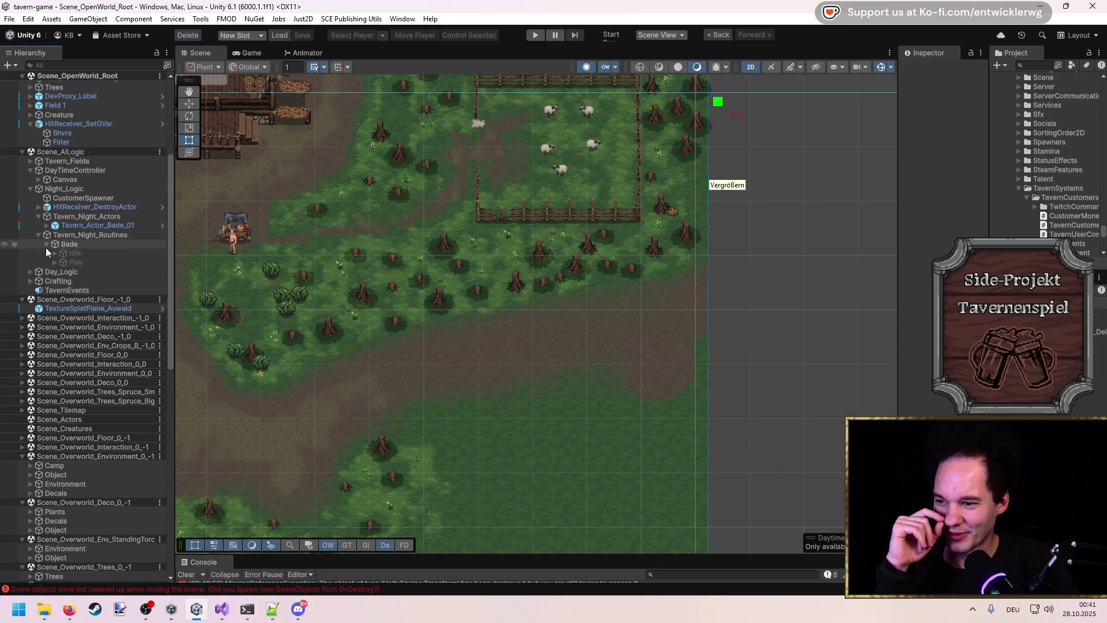
pyautogui.click(38, 217)
pyautogui.click(35, 225)
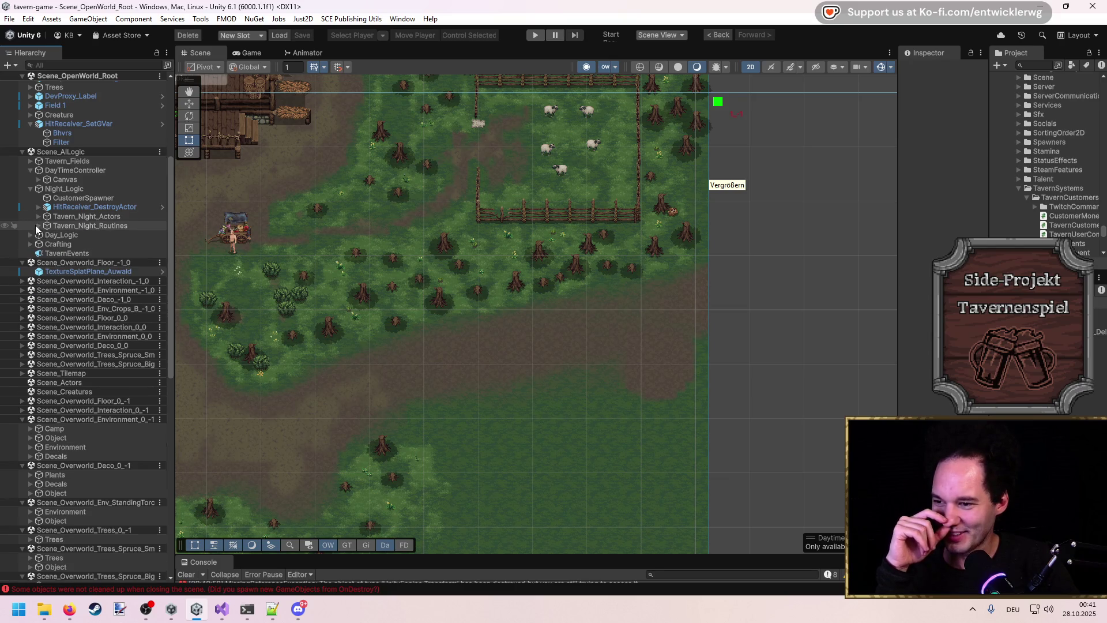
pyautogui.click(64, 207)
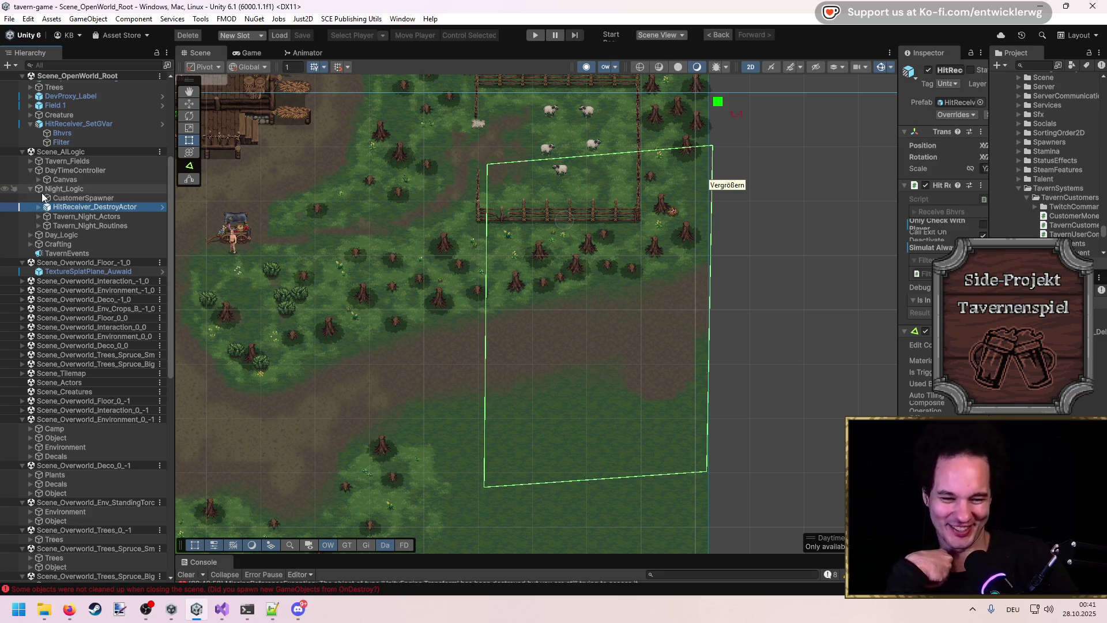
pyautogui.click(39, 207)
pyautogui.click(54, 225)
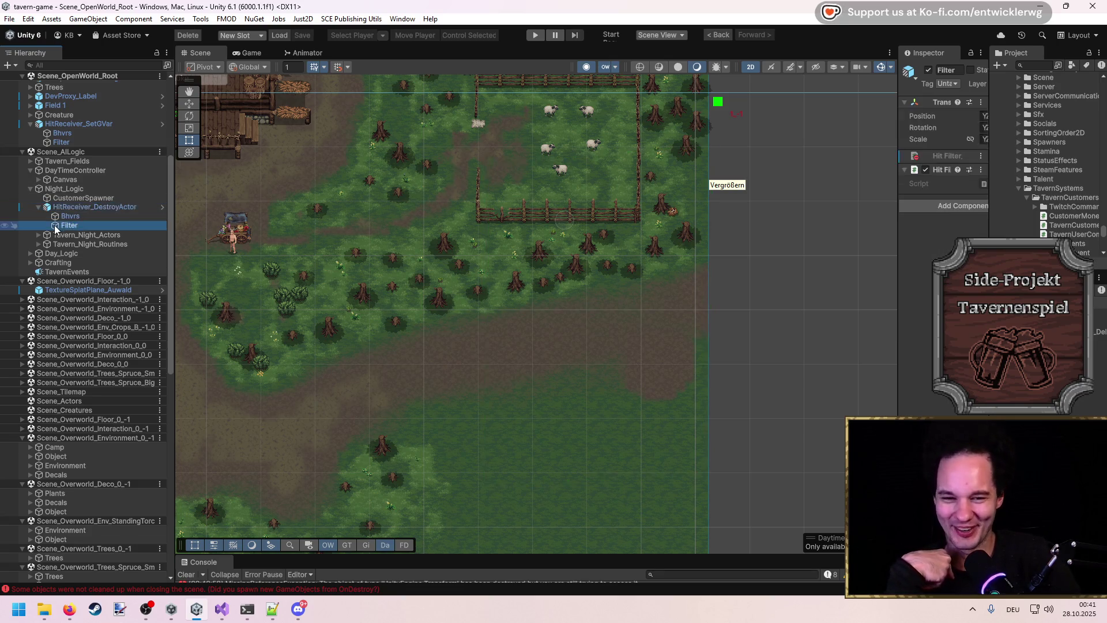
pyautogui.moveTo(898, 253)
pyautogui.mouseDown()
pyautogui.moveTo(738, 267)
pyautogui.moveTo(742, 276)
pyautogui.mouseUp()
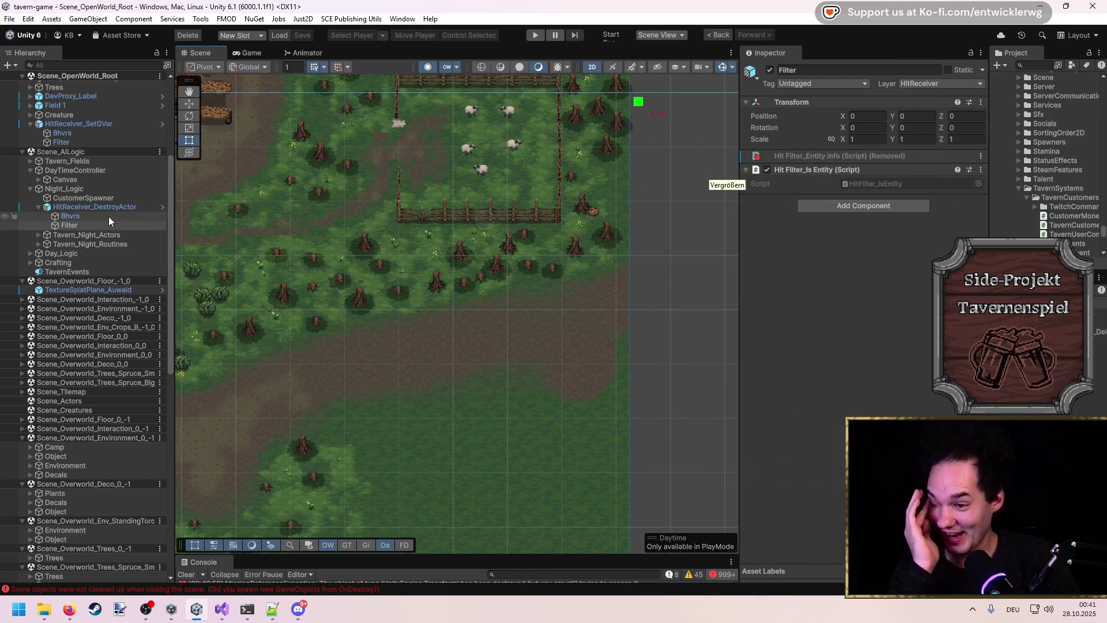
pyautogui.click(88, 209)
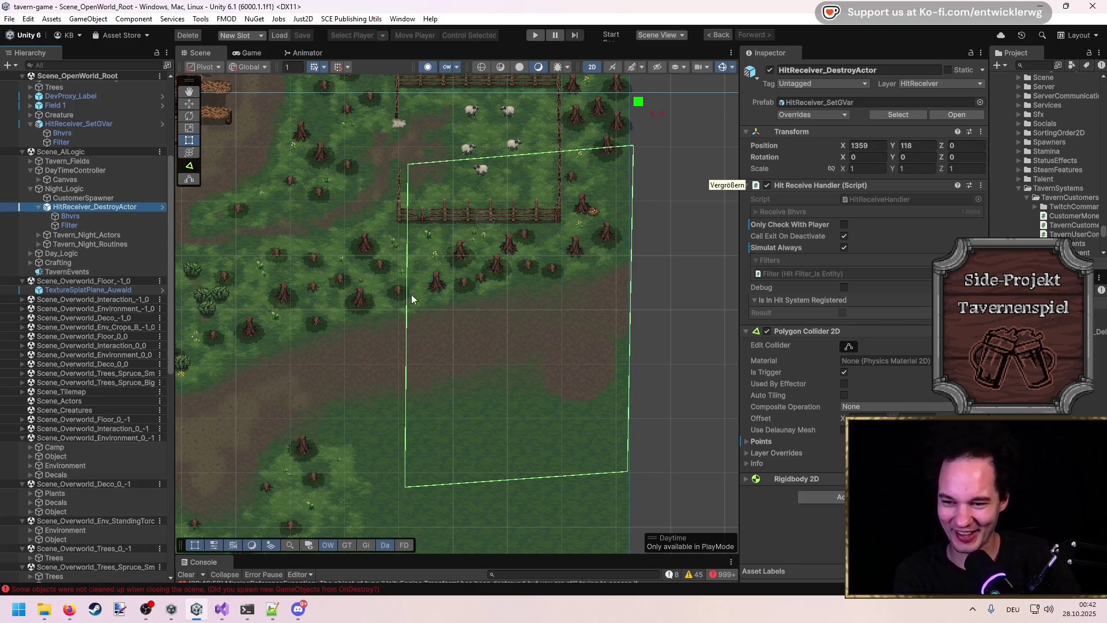
pyautogui.scroll(5, 99, 270)
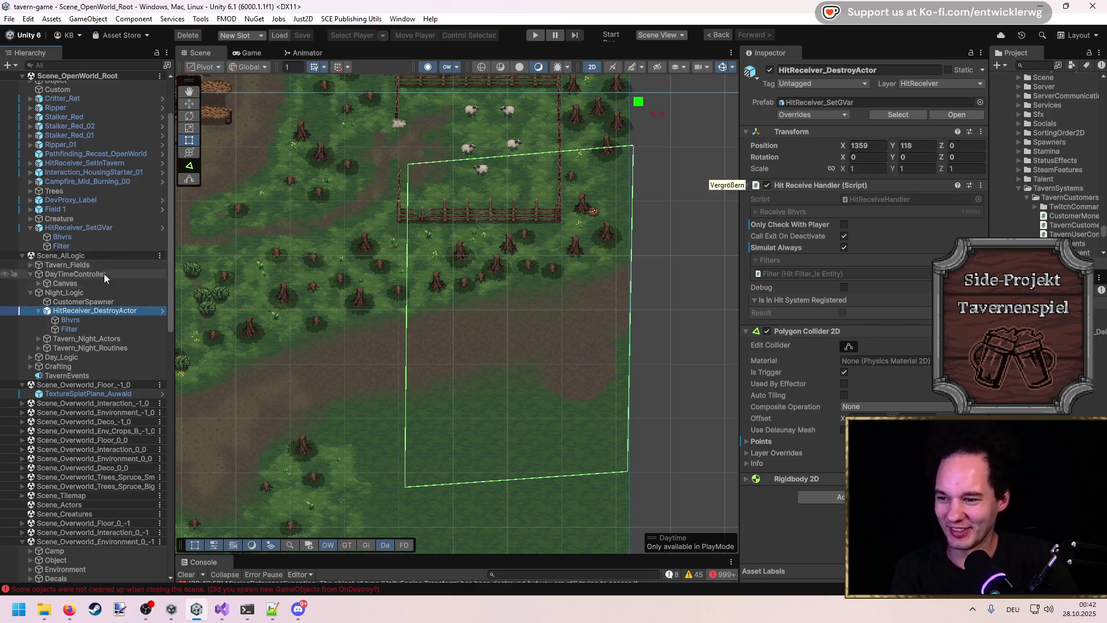
# Step: Toggle HitReceiver_DestroyActor off and on, then drop the TavernEvent_BadBoysWantToBrawl prefab under TavernEvents
pyautogui.click(84, 312)
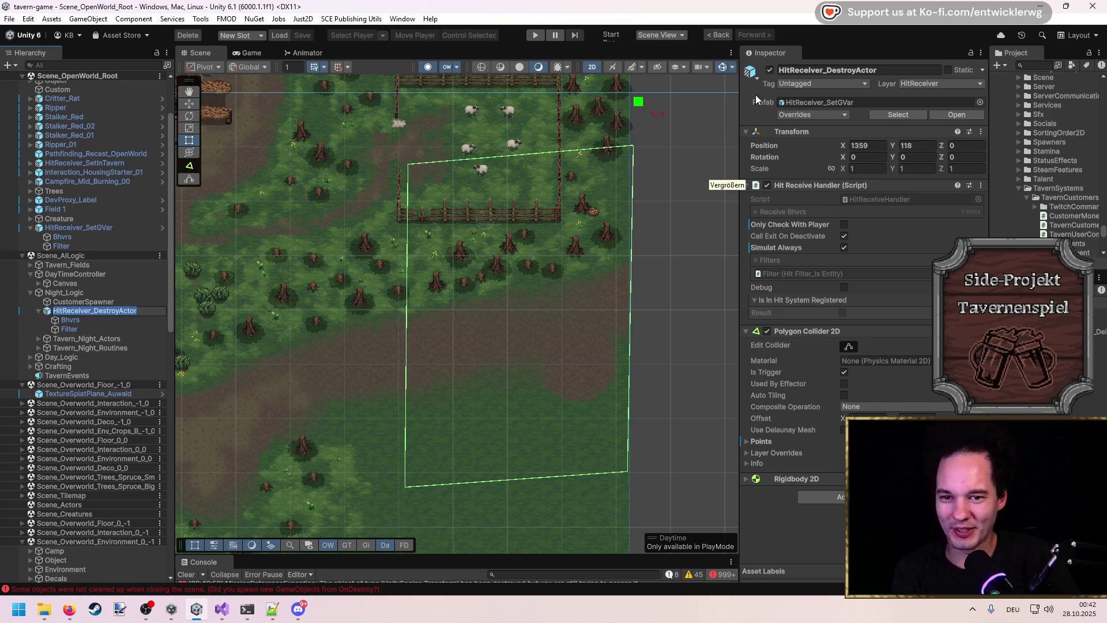
pyautogui.click(771, 71)
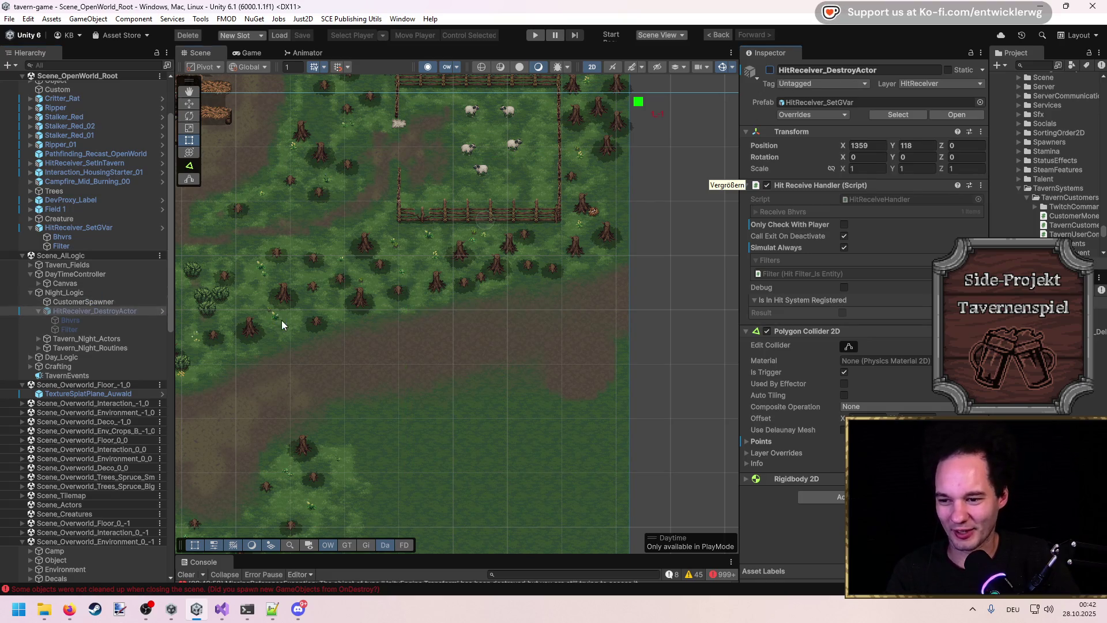
pyautogui.moveTo(279, 319); pyautogui.dragTo(545, 305)
pyautogui.scroll(-2, 345, 259)
pyautogui.moveTo(345, 259); pyautogui.dragTo(409, 344)
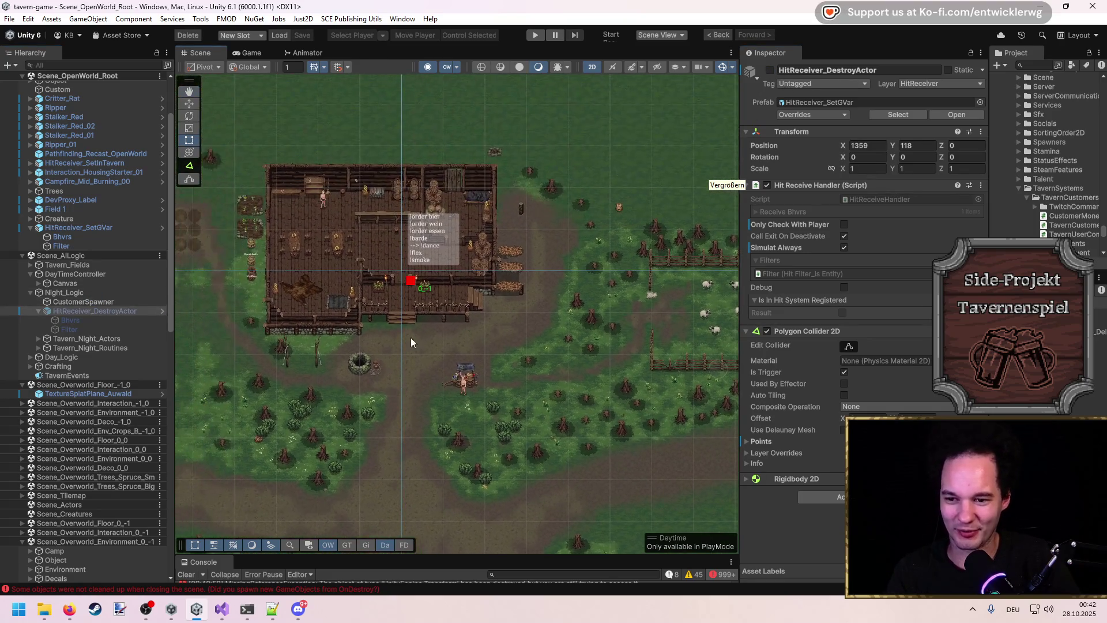
pyautogui.scroll(-1, 390, 303)
pyautogui.moveTo(391, 303); pyautogui.dragTo(329, 273)
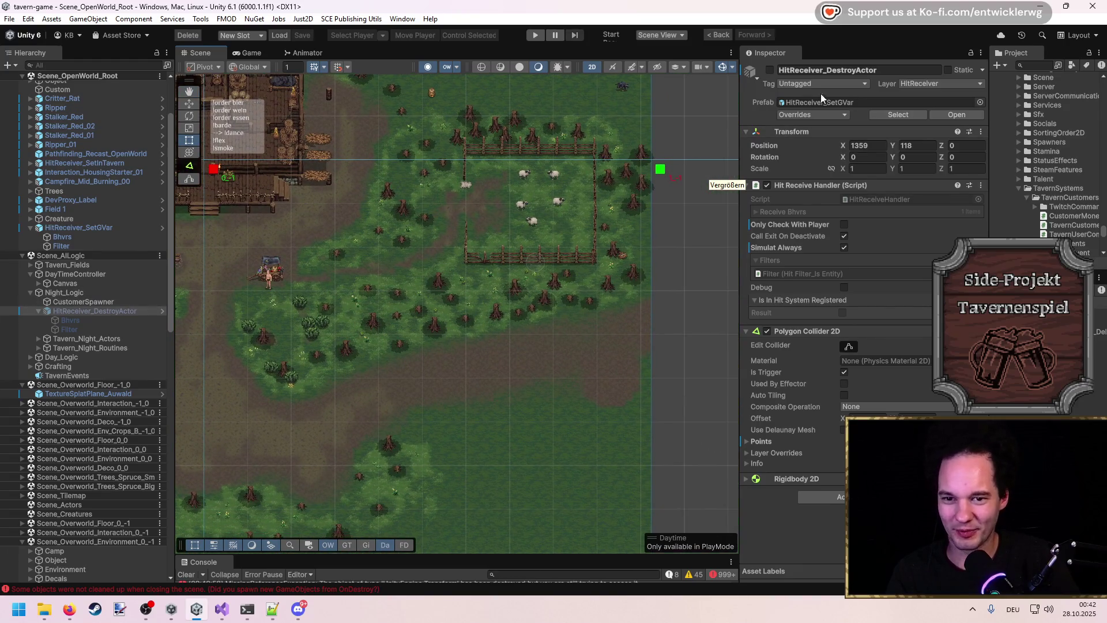
pyautogui.click(770, 70)
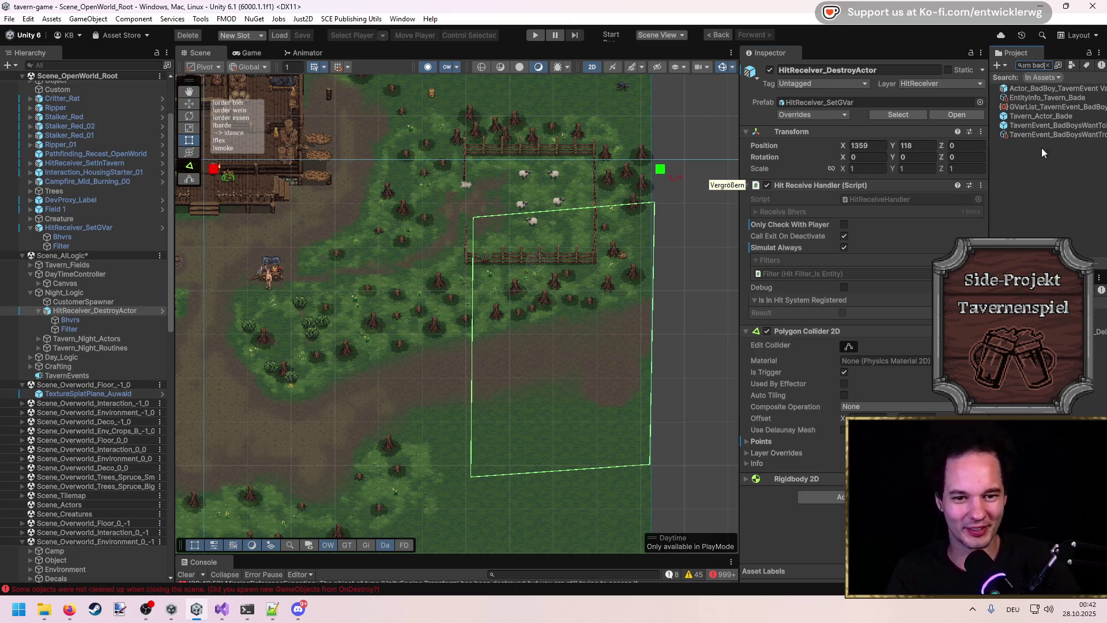
pyautogui.moveTo(1068, 123)
pyautogui.mouseDown()
pyautogui.moveTo(57, 344)
pyautogui.moveTo(69, 376)
pyautogui.mouseUp()
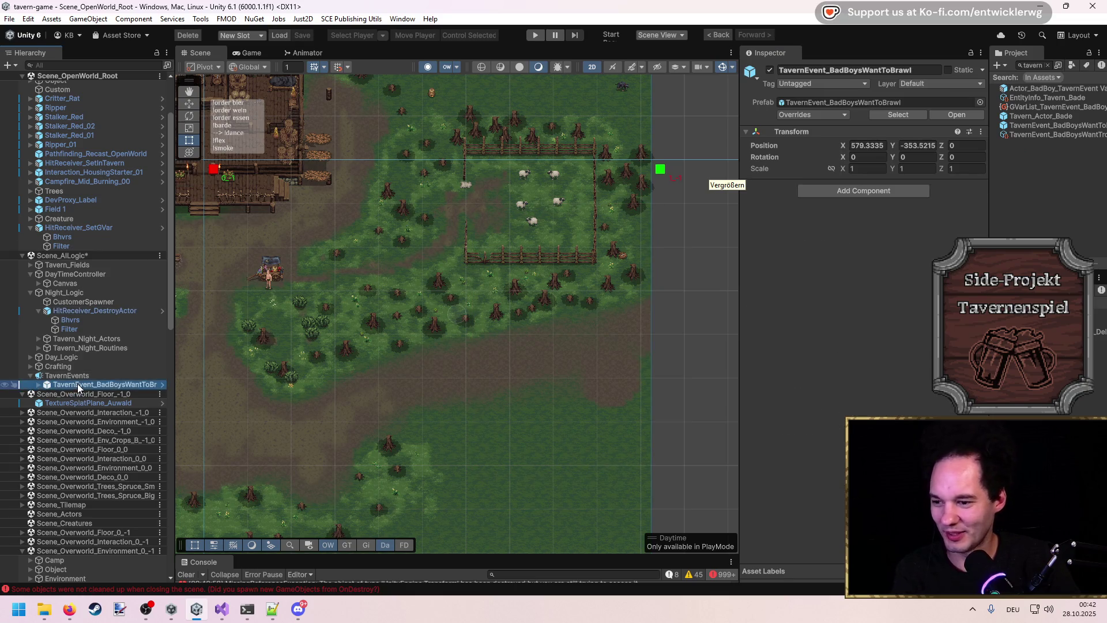
# Step: Step through the brawl event's bad-boy actors, Routines group and GVarStartTrigger in the Hierarchy
pyautogui.press('Right')
pyautogui.press('Down')
pyautogui.press('Down')
pyautogui.press('Down')
pyautogui.press('Down')
pyautogui.press('Right')
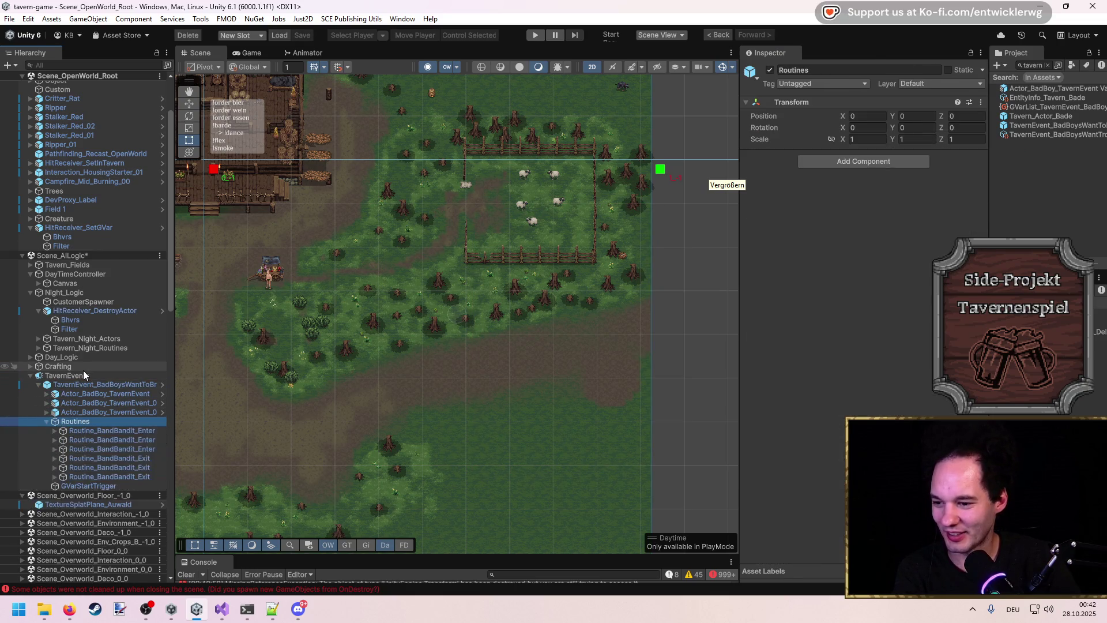
pyautogui.press('Left')
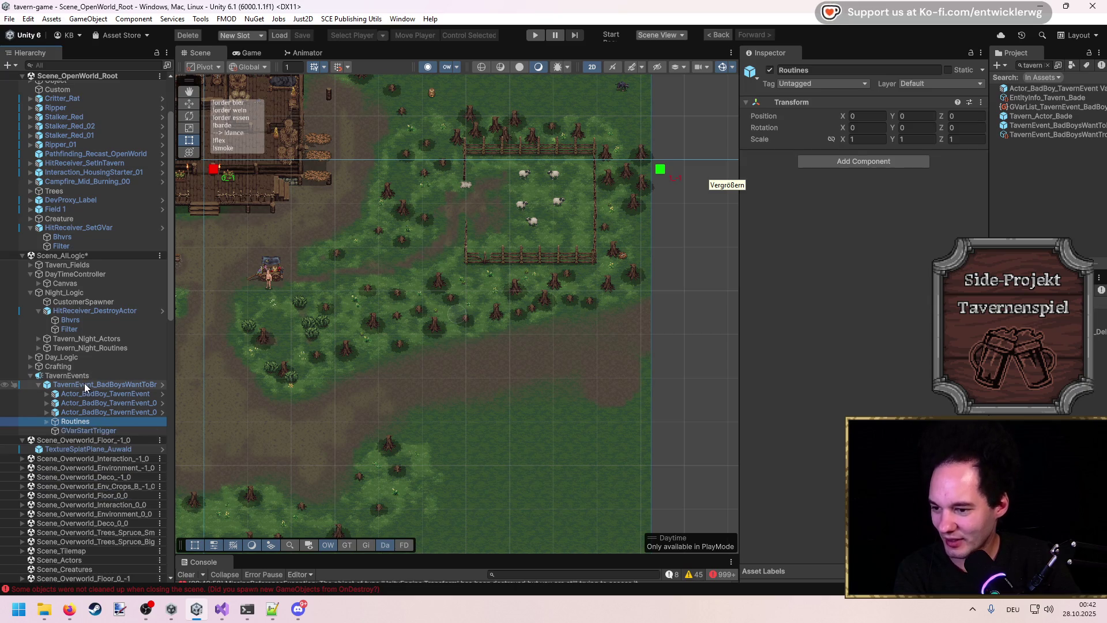
pyautogui.press('Down')
pyautogui.press('Up')
pyautogui.press('Up')
pyautogui.press('Up')
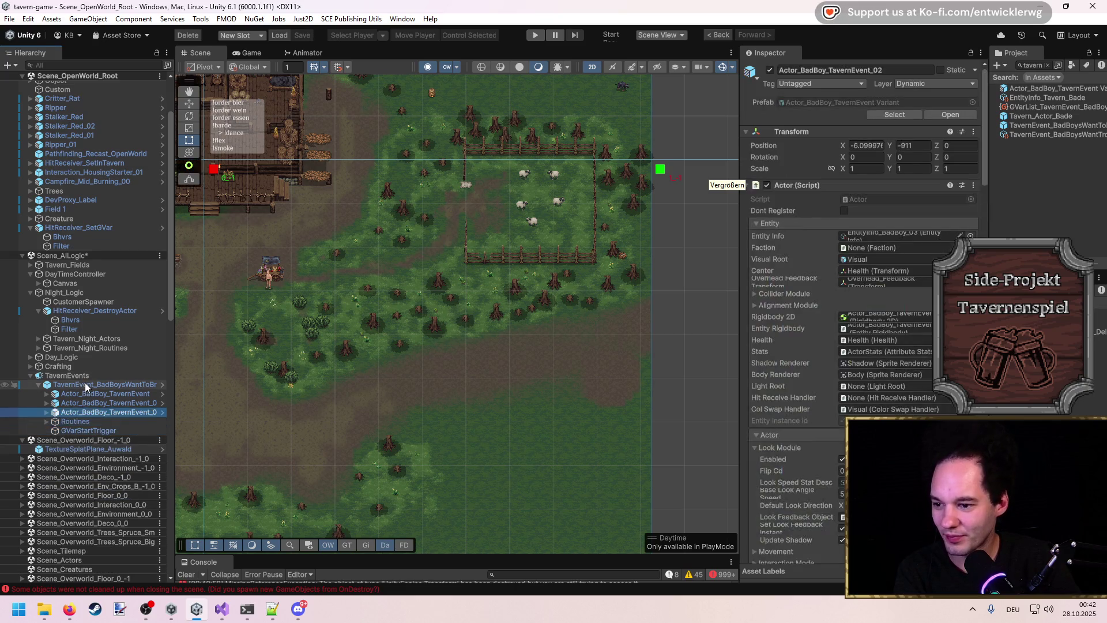
pyautogui.press('Down')
pyautogui.press('Down')
pyautogui.press('Down')
pyautogui.press('Right')
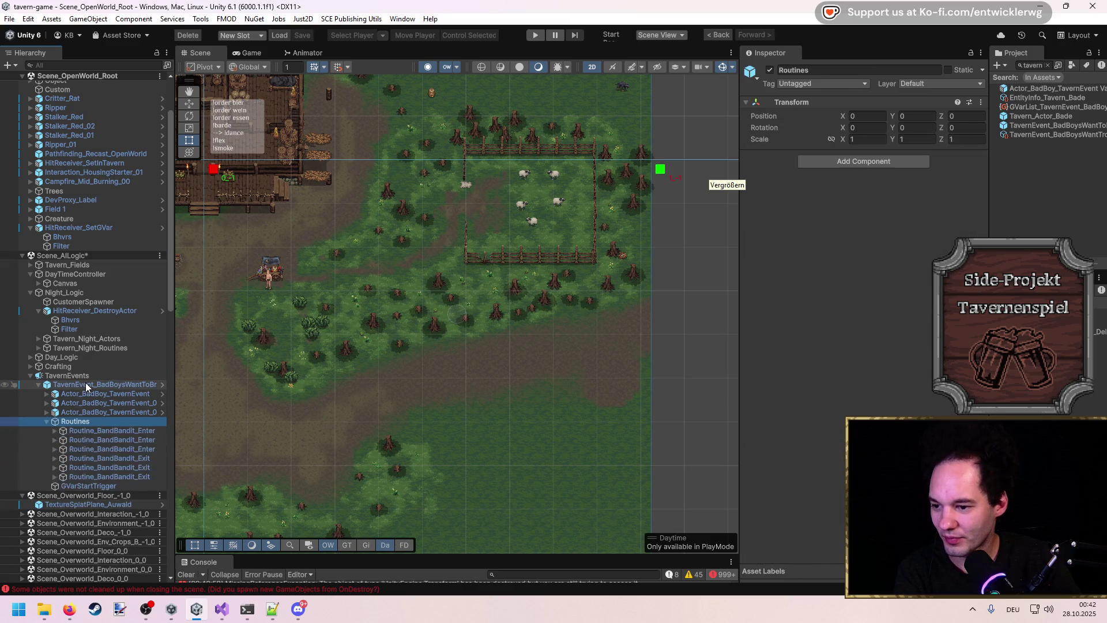
pyautogui.press('Down')
pyautogui.press('Down')
pyautogui.press('Down')
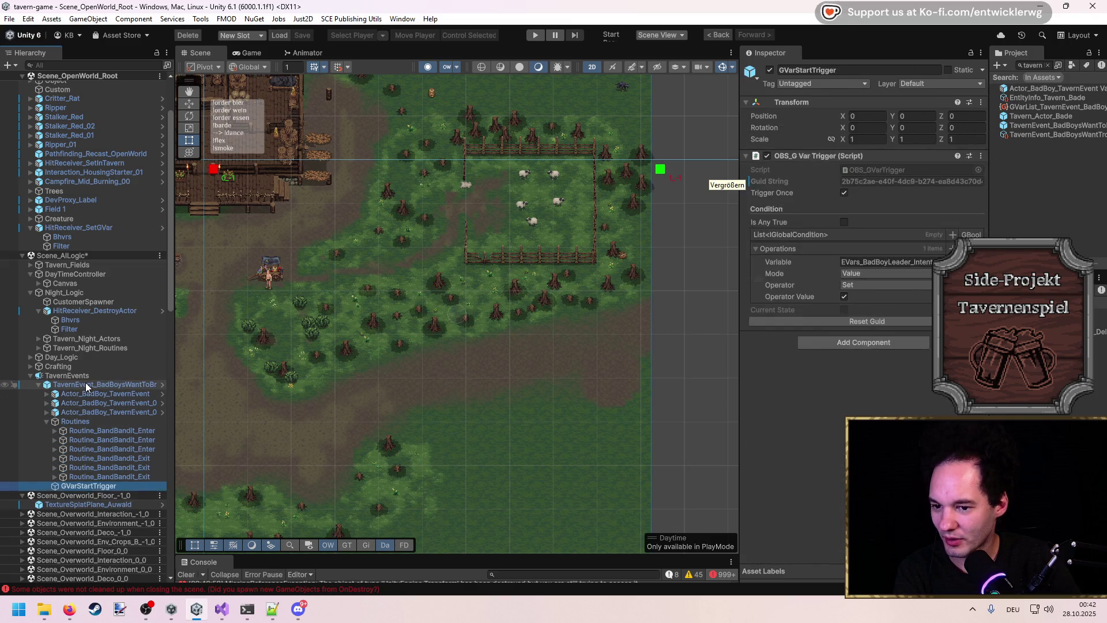
pyautogui.press('Left')
pyautogui.press('Left')
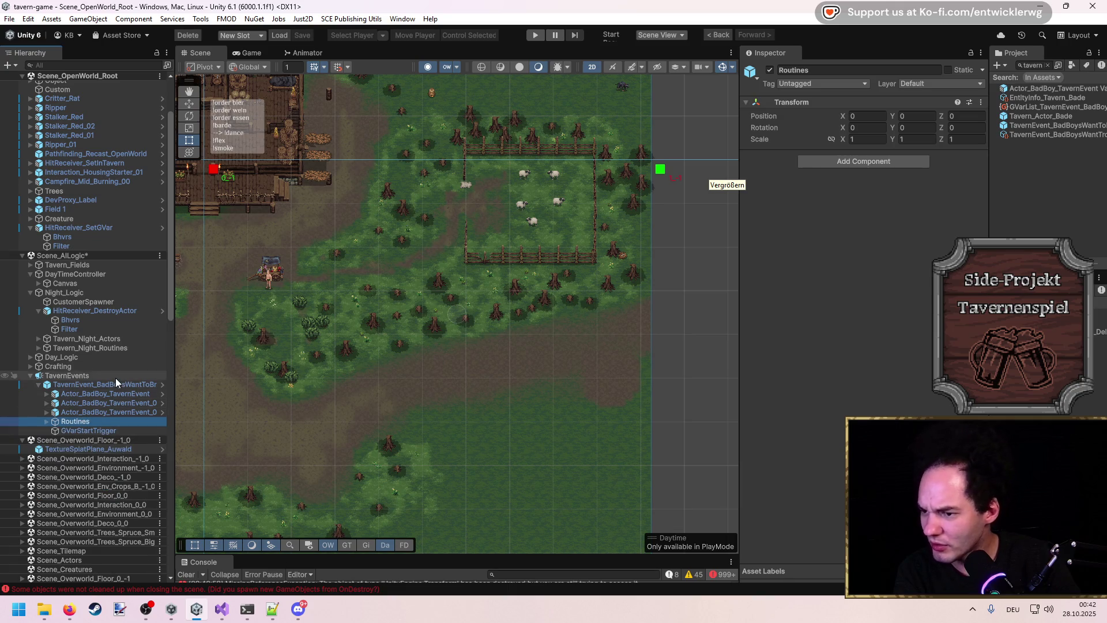
pyautogui.press('Up')
pyautogui.press('Up')
pyautogui.press('Up')
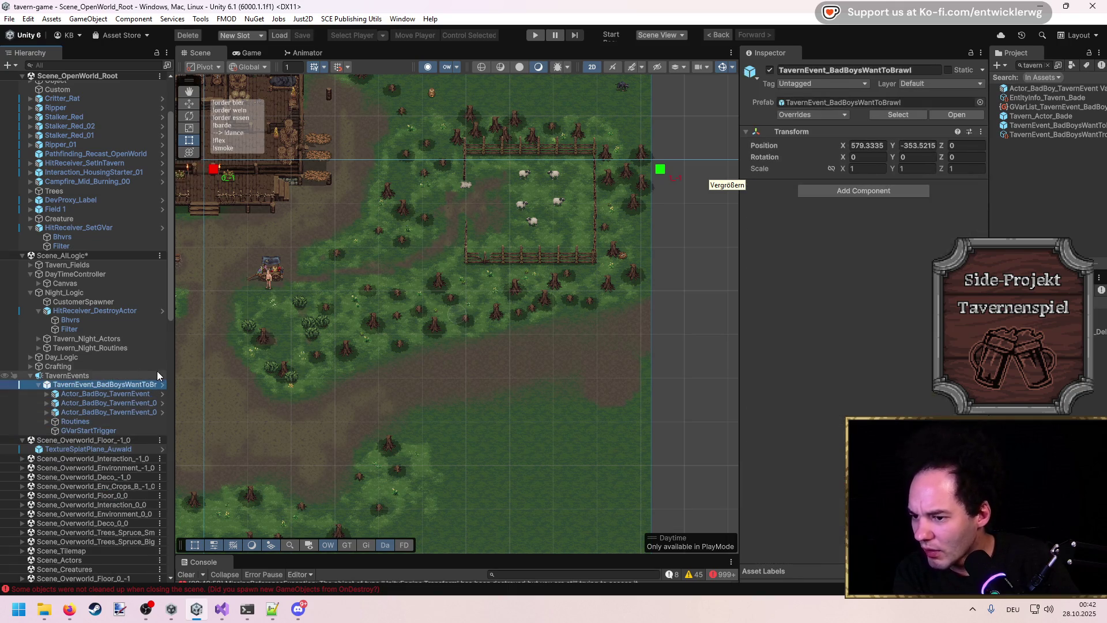
# Step: Widen the Hierarchy, expand each bad-boy actor in turn, and select HitReceiver_SetGVar
pyautogui.moveTo(173, 367); pyautogui.dragTo(274, 367)
pyautogui.click(156, 395)
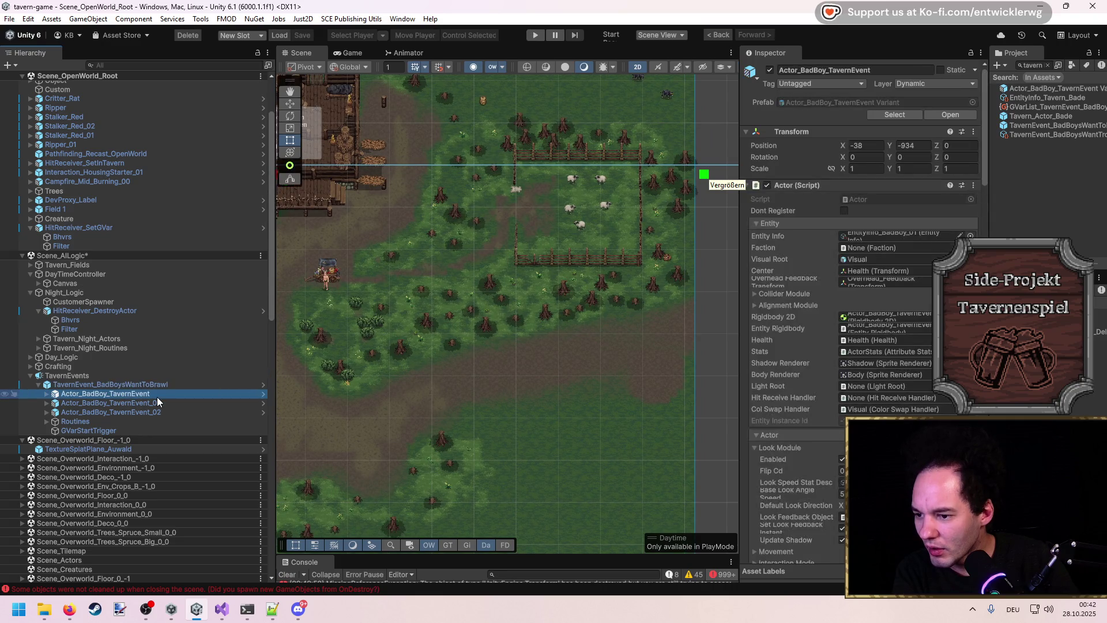
pyautogui.press('Right')
pyautogui.press('Left')
pyautogui.press('Down')
pyautogui.press('Down')
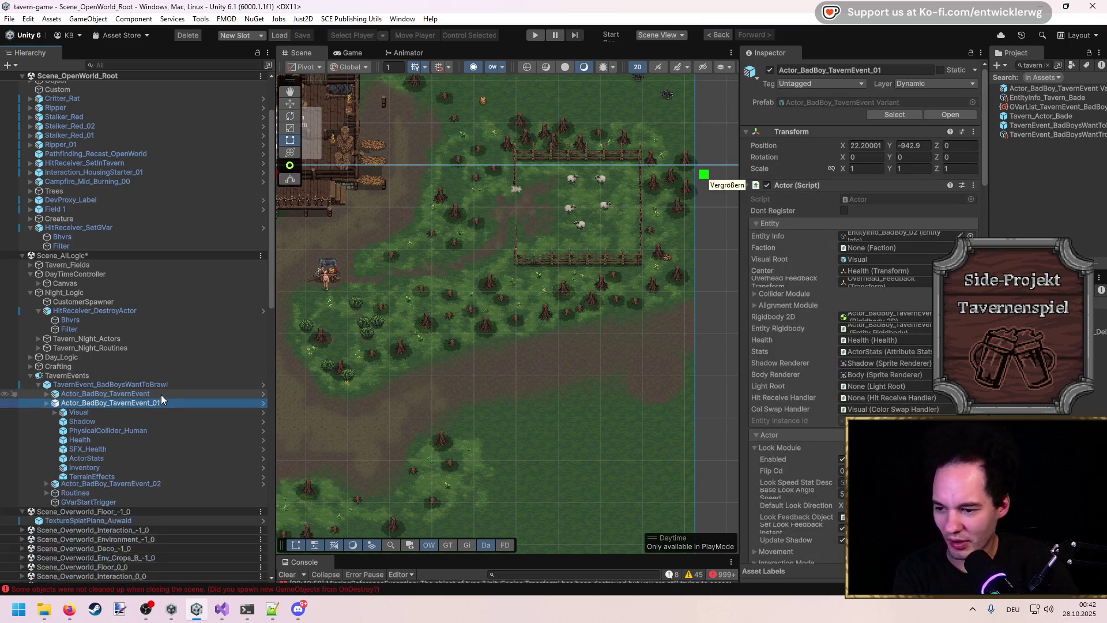
pyautogui.press('Right')
pyautogui.press('Left')
pyautogui.scroll(-3, 150, 375)
pyautogui.click(98, 159)
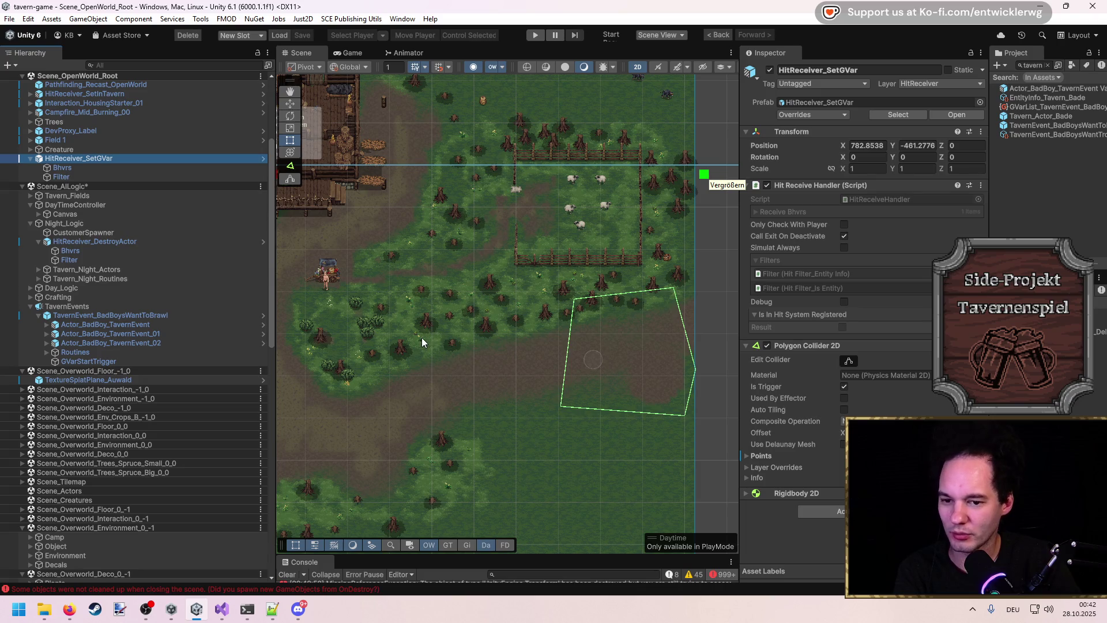
# Step: Move HitReceiver_SetGVar under the TavernEvent_BadBoysWantToBrawl instance
pyautogui.click(129, 317)
pyautogui.press('Left')
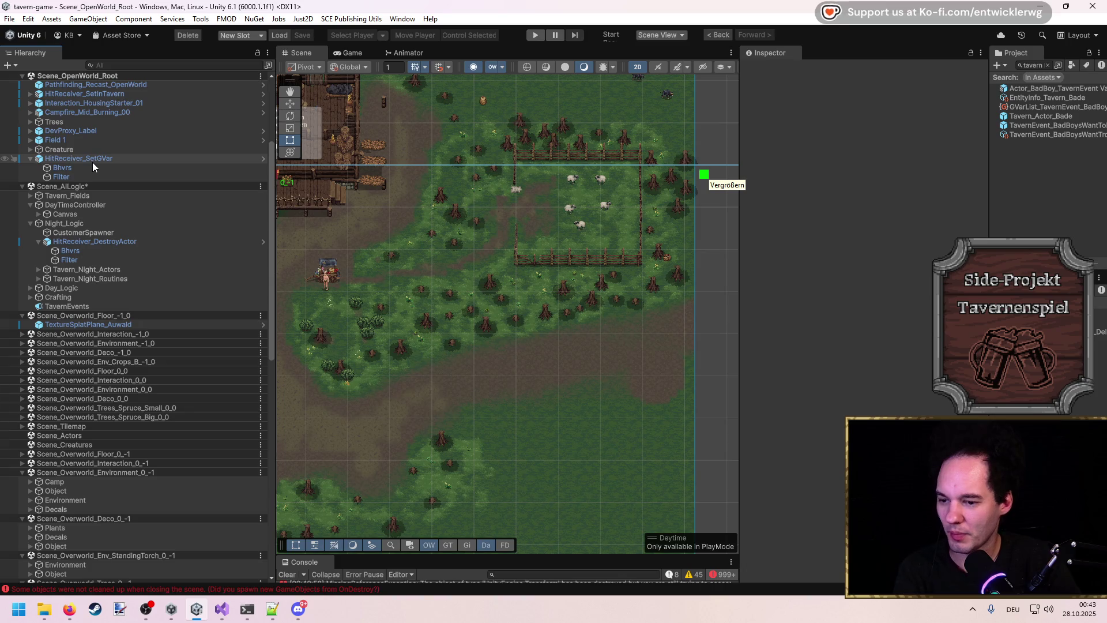
pyautogui.click(92, 160)
pyautogui.moveTo(85, 162); pyautogui.dragTo(112, 316)
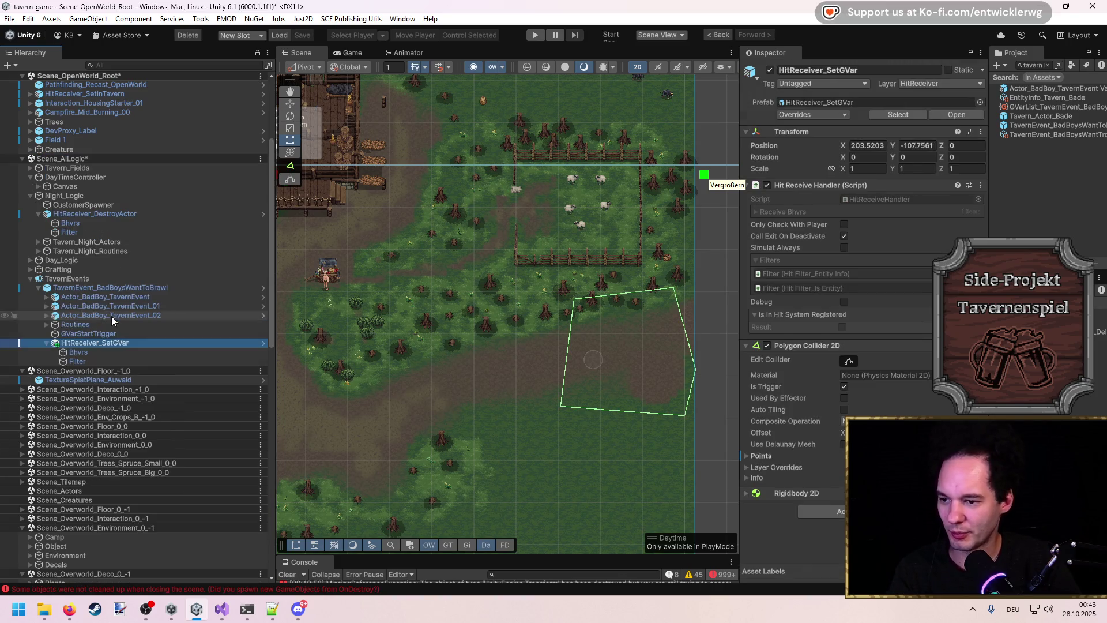
# Step: Apply all overrides to the brawl event prefab and delete the instance from the scene
pyautogui.click(95, 287)
pyautogui.click(808, 115)
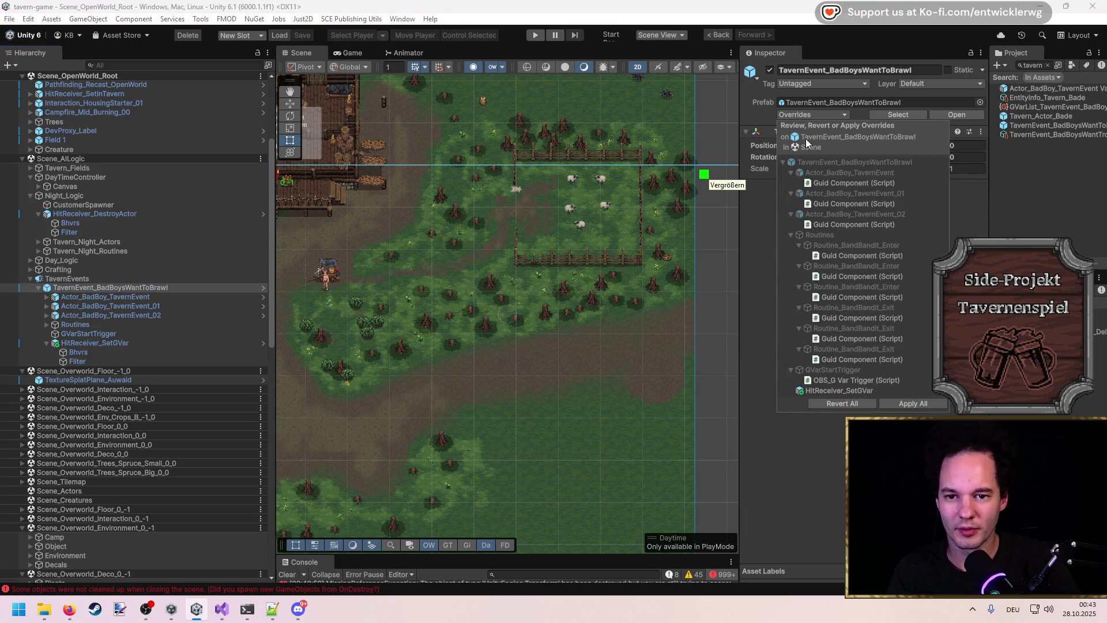
pyautogui.click(913, 403)
pyautogui.click(85, 291)
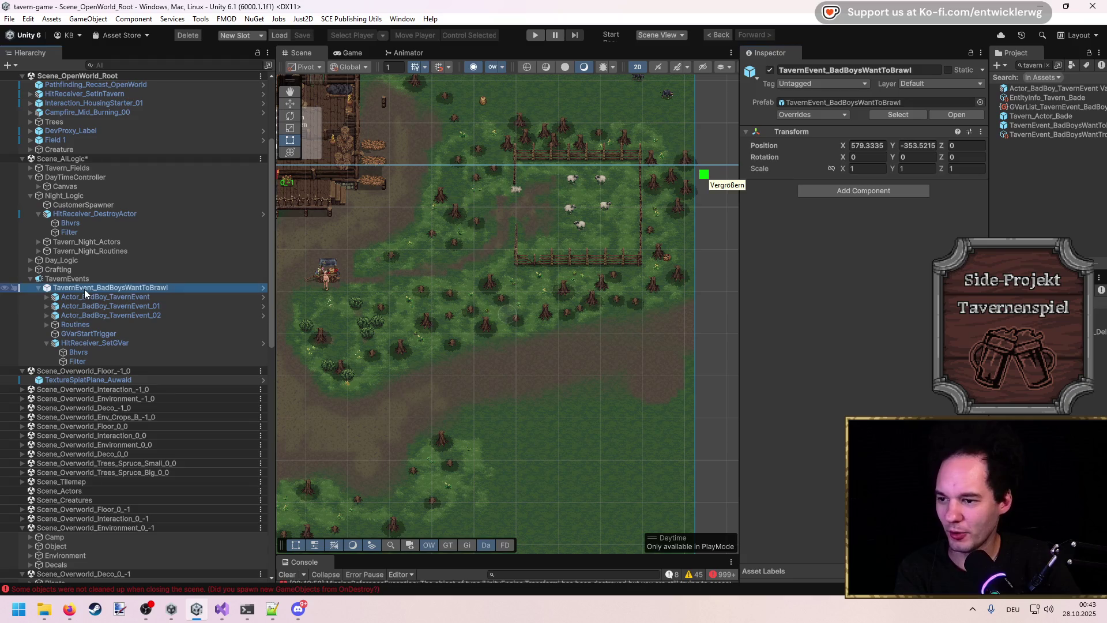
pyautogui.press('Delete')
pyautogui.click(83, 281)
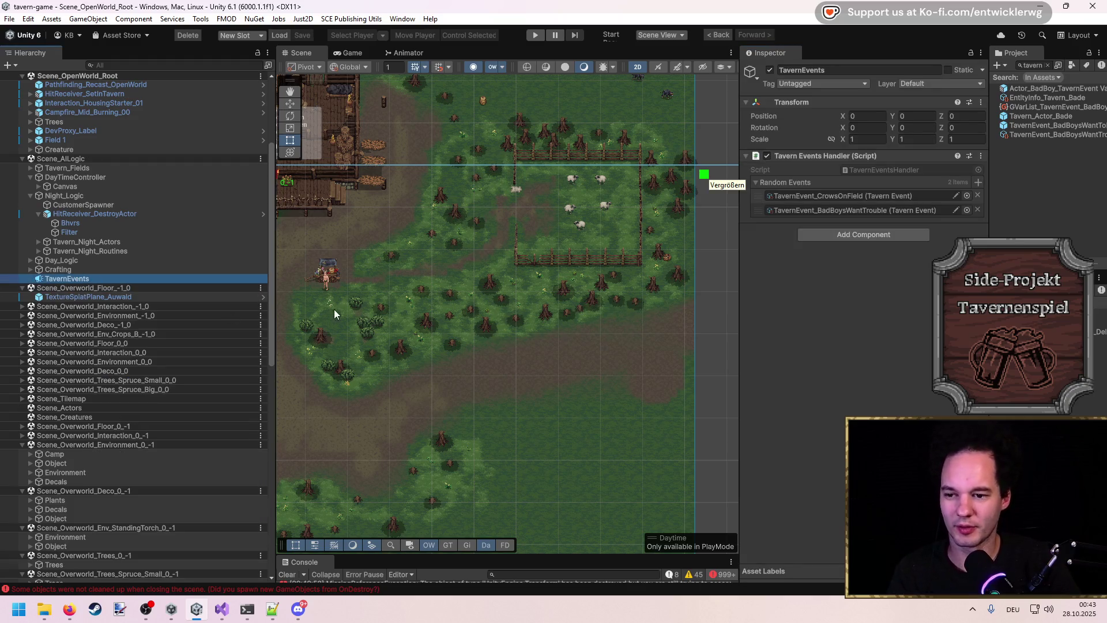
# Step: Frame the tavern in the Scene view, enter play mode, and maximize the Game view
pyautogui.moveTo(345, 311); pyautogui.dragTo(624, 372)
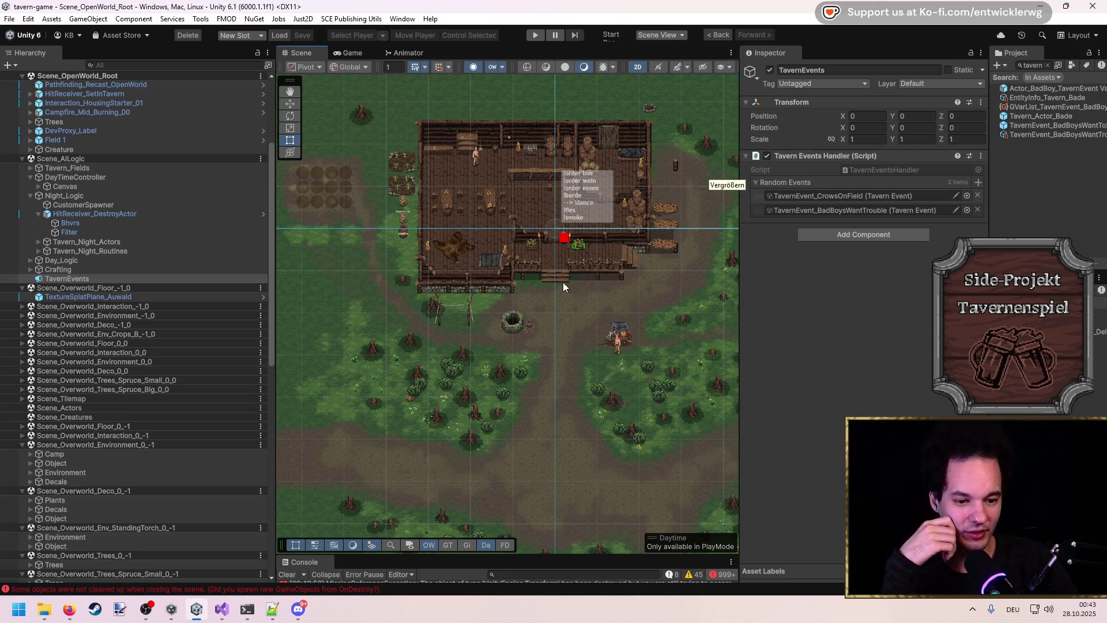
pyautogui.scroll(5, 556, 196)
pyautogui.scroll(3, 551, 248)
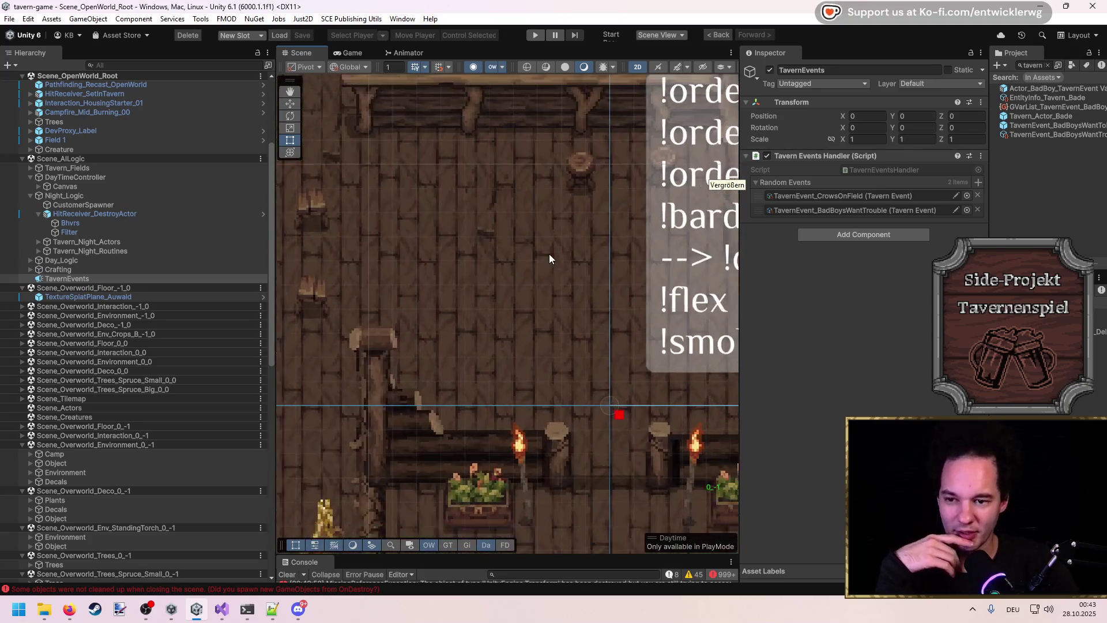
pyautogui.click(537, 39)
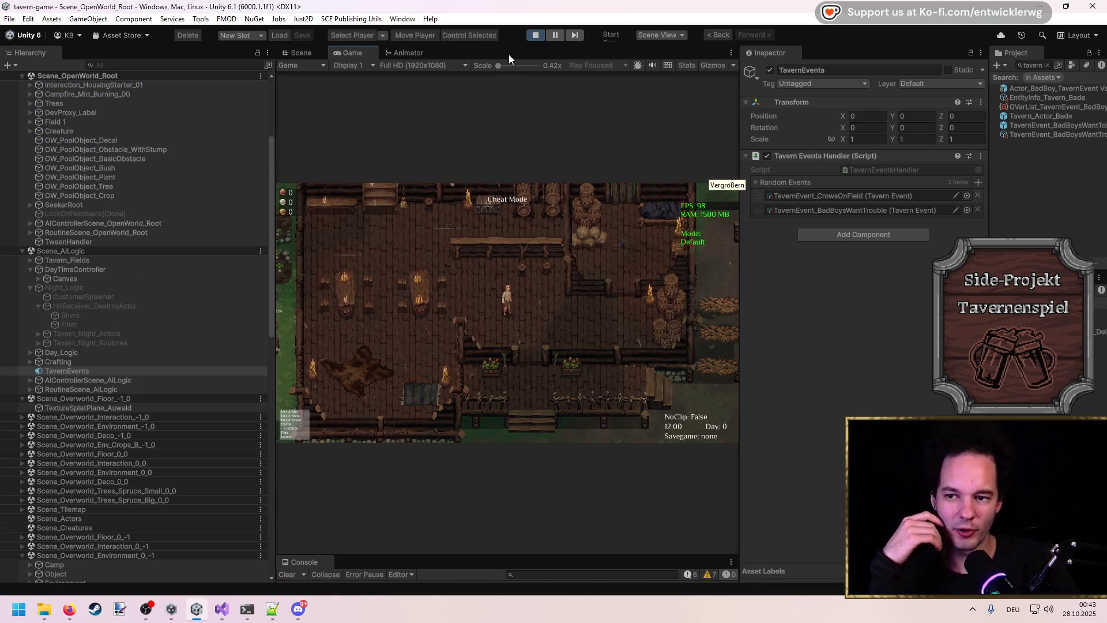
pyautogui.doubleClick(508, 55)
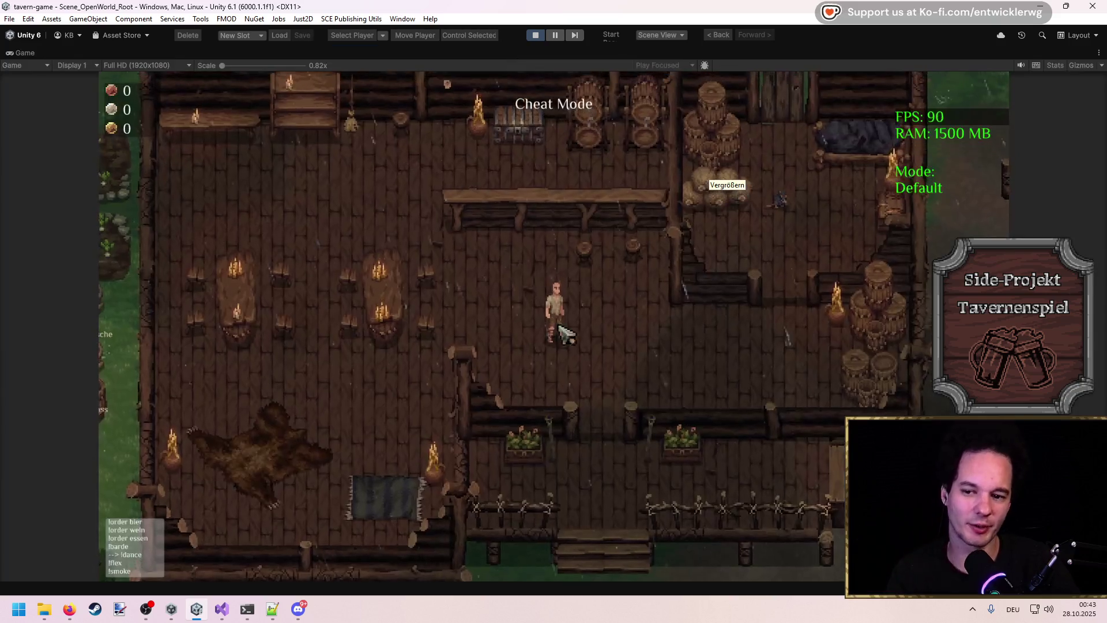
# Step: Walk toward the back wall, run timescale 10 in the cheat console, then reset it to 1
pyautogui.press('w')
pyautogui.press('a')
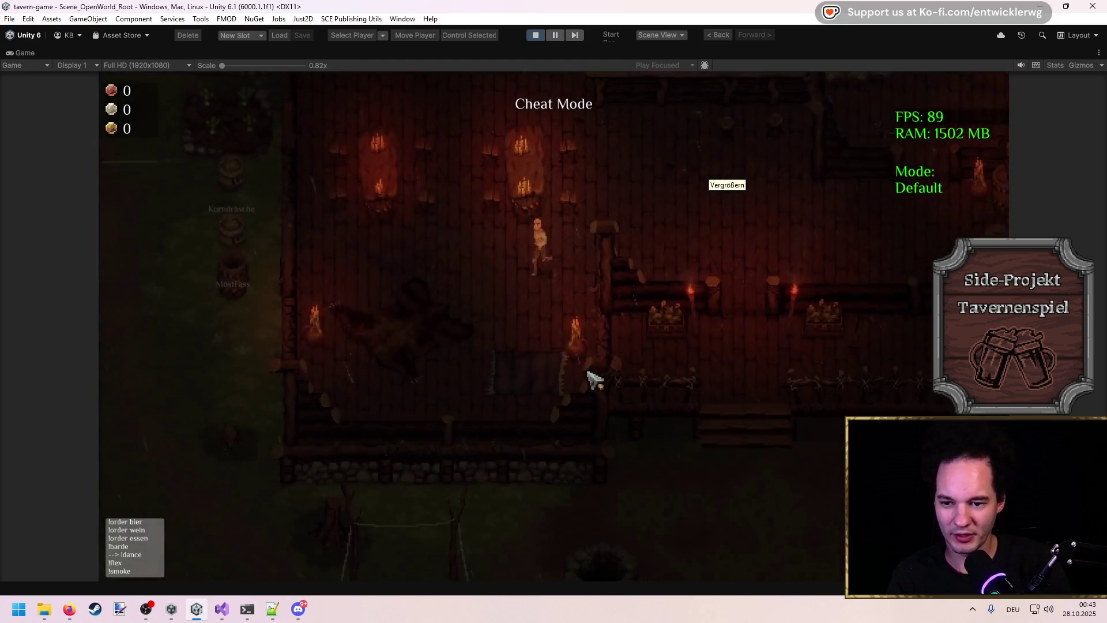
pyautogui.press('`')
pyautogui.write('timescal')
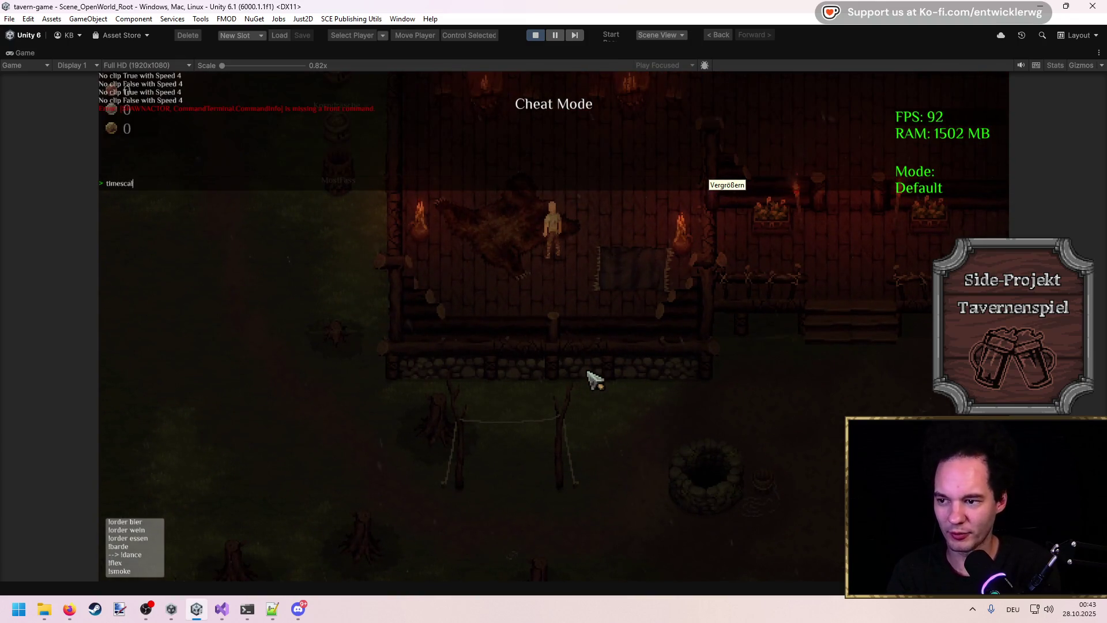
pyautogui.write('e 10')
pyautogui.press('Return')
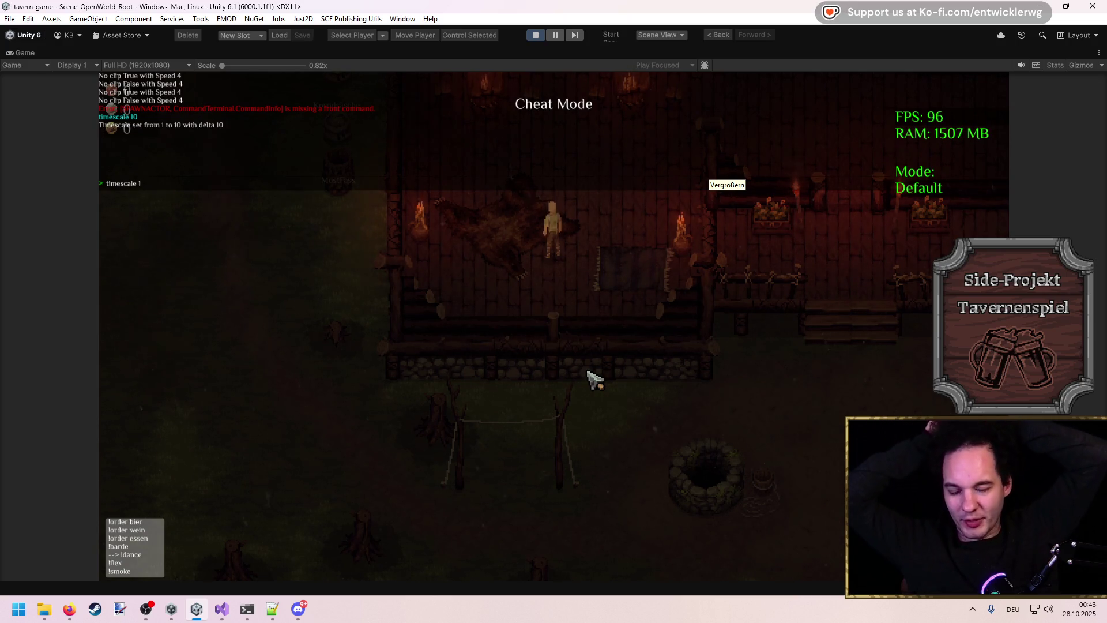
pyautogui.press('Return')
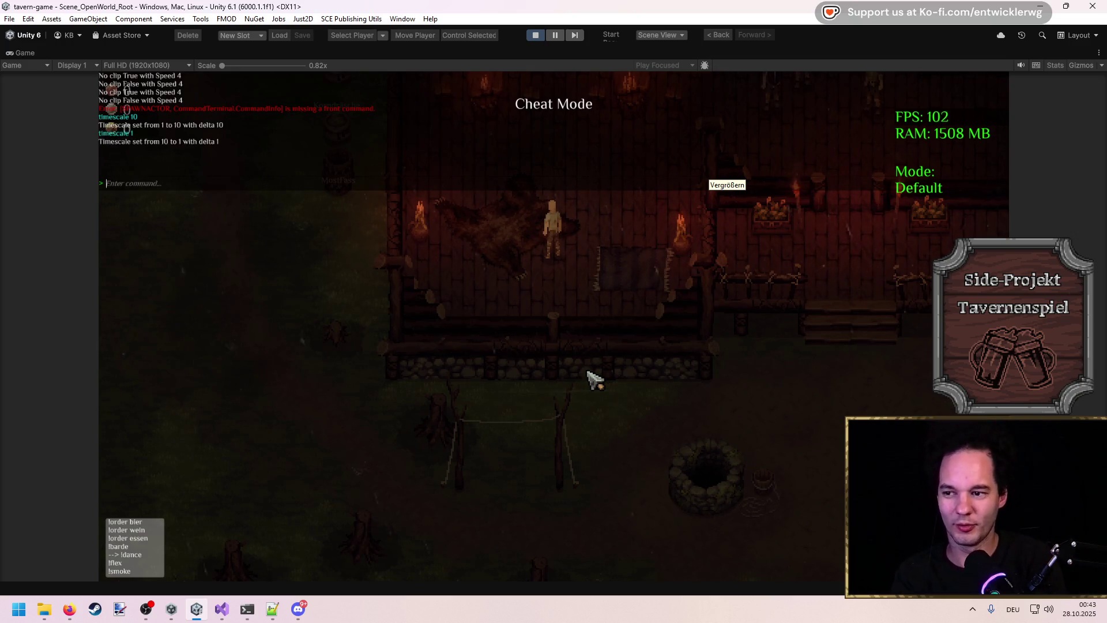
pyautogui.press('Escape')
# Step: Walk north into the tavern, stop the debugger paused at line 61, and restore the editor layout
pyautogui.press('w')
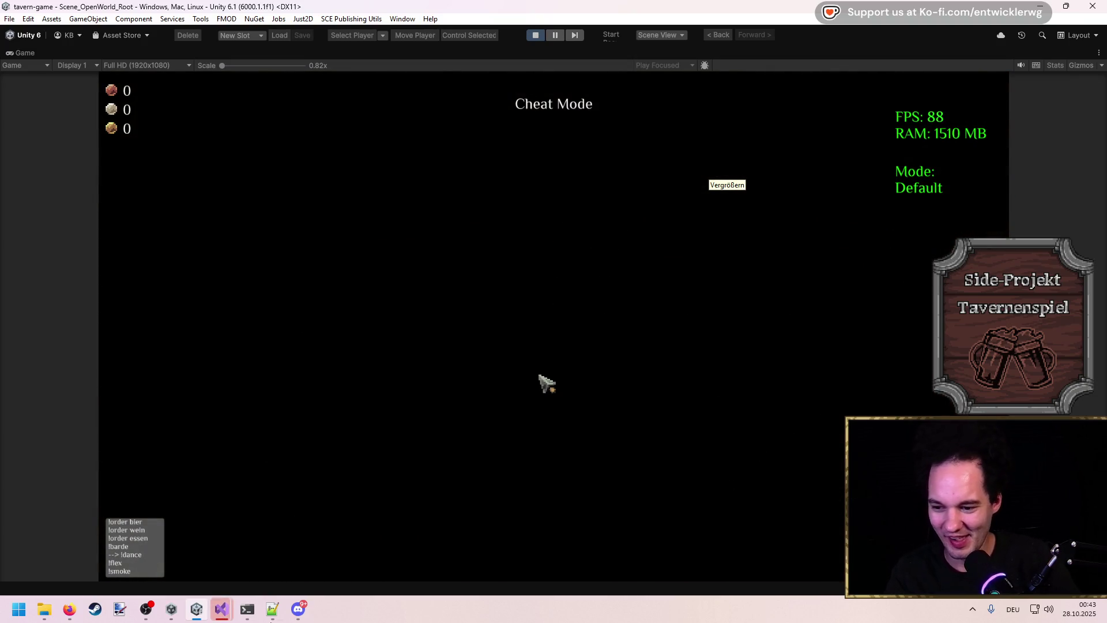
pyautogui.click(221, 609)
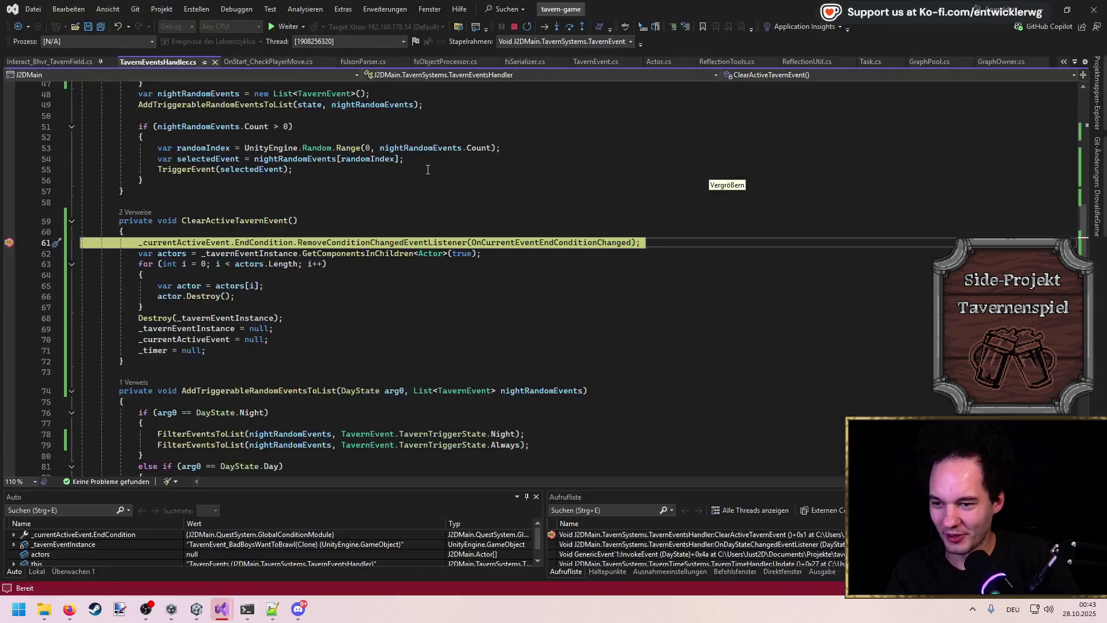
pyautogui.click(512, 27)
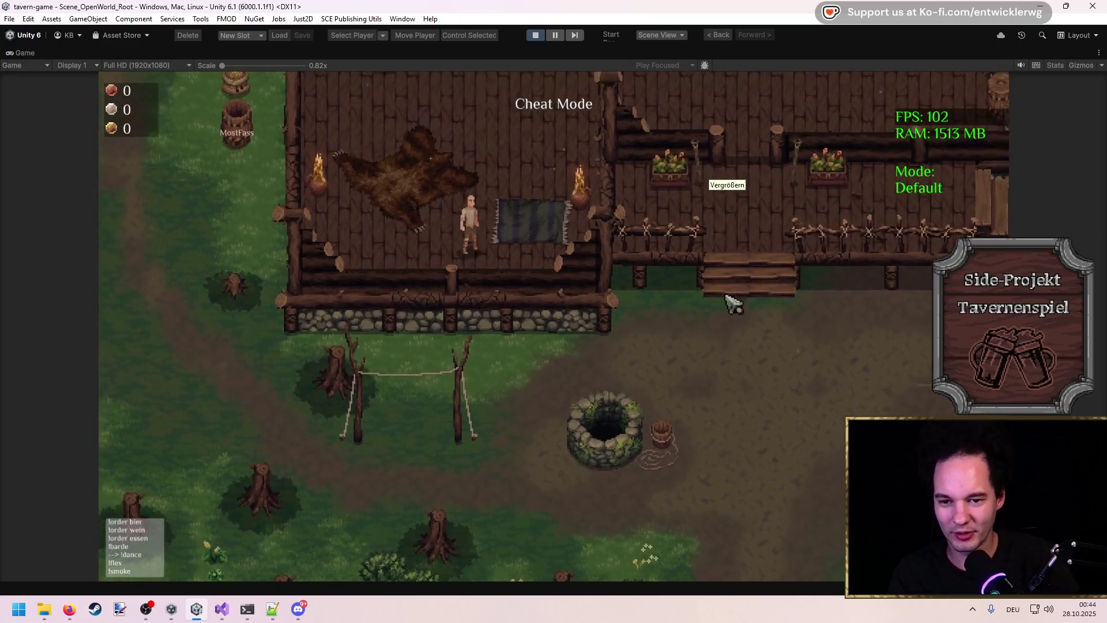
pyautogui.hotkey('shift', 'space')
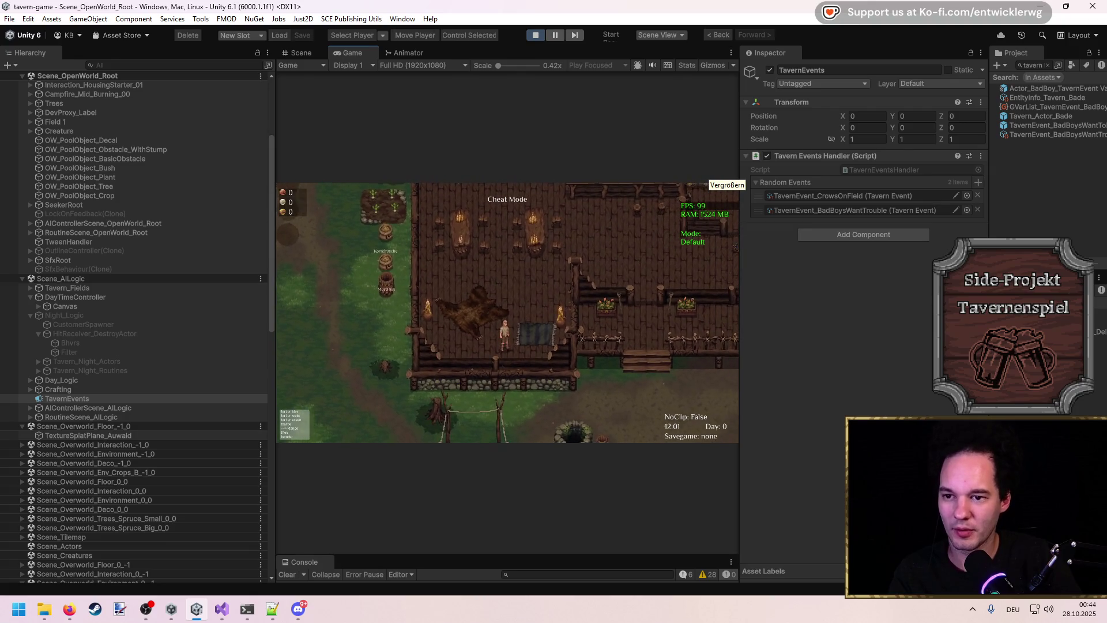
# Step: Maximize the game view, walk beside the tavern, and speed the game to timescale 10
pyautogui.hotkey('shift', 'space')
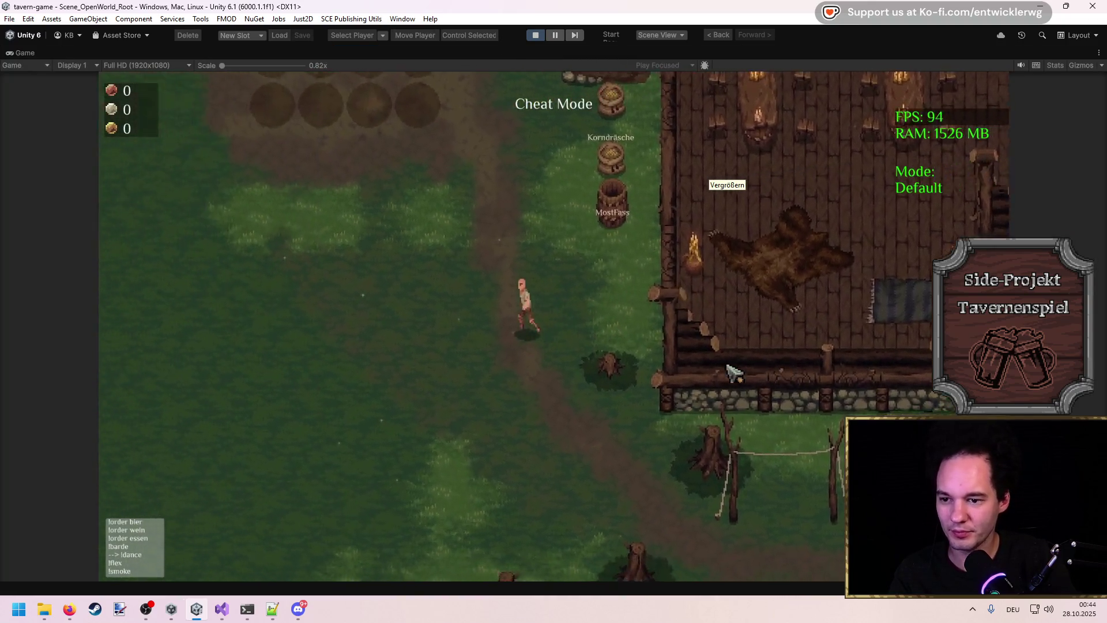
pyautogui.click(734, 374)
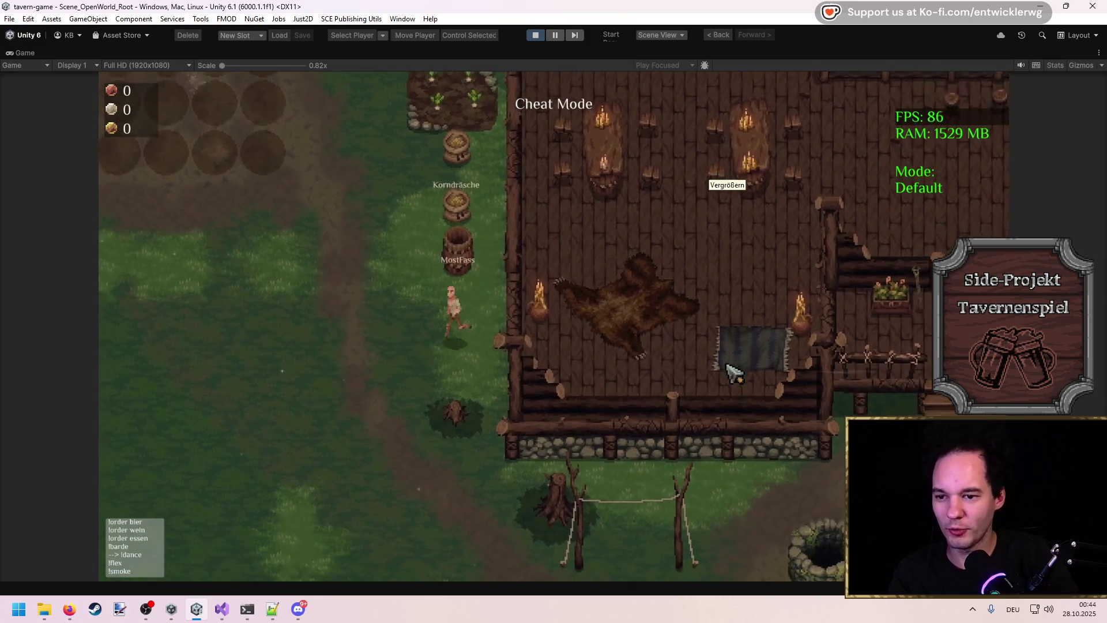
pyautogui.press('`')
pyautogui.write('timescale')
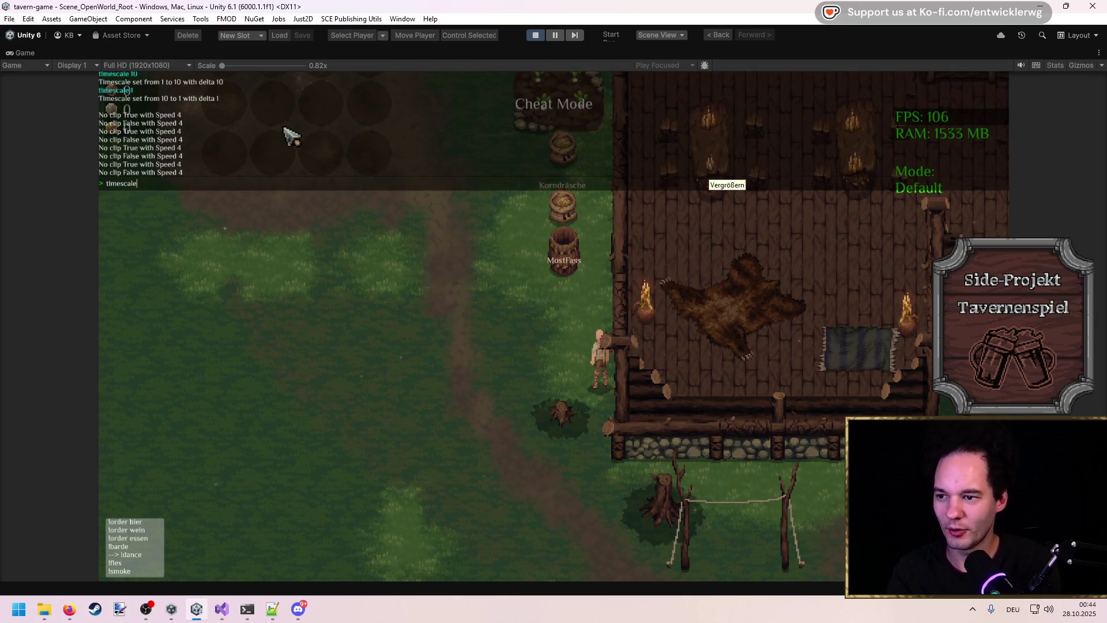
pyautogui.write('10')
pyautogui.press('Return')
pyautogui.press('`')
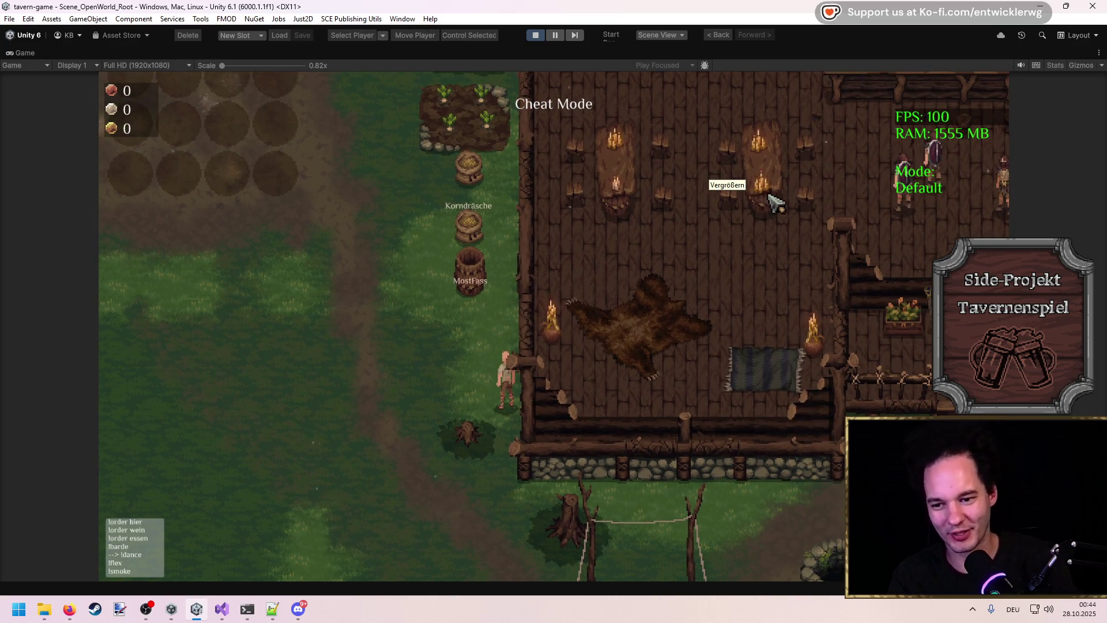
# Step: Keep reapplying timescale 10 in the cheat console while waiting for night
pyautogui.press('`')
pyautogui.press('Up')
pyautogui.press('Return')
pyautogui.press('`')
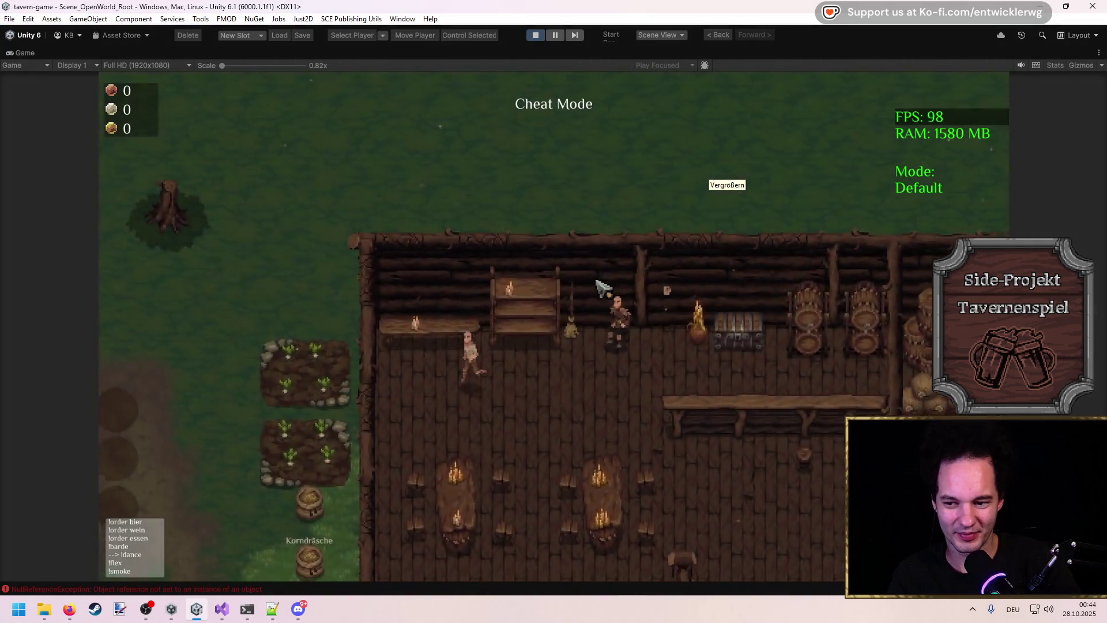
pyautogui.press('`')
pyautogui.write('time')
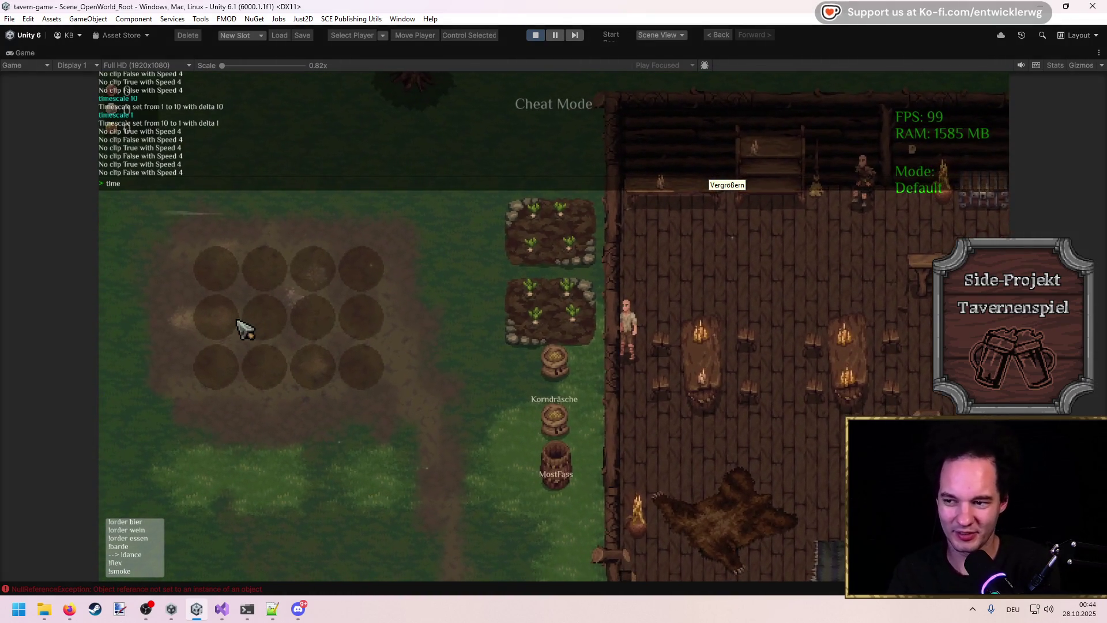
pyautogui.write('scale 10')
pyautogui.press('Return')
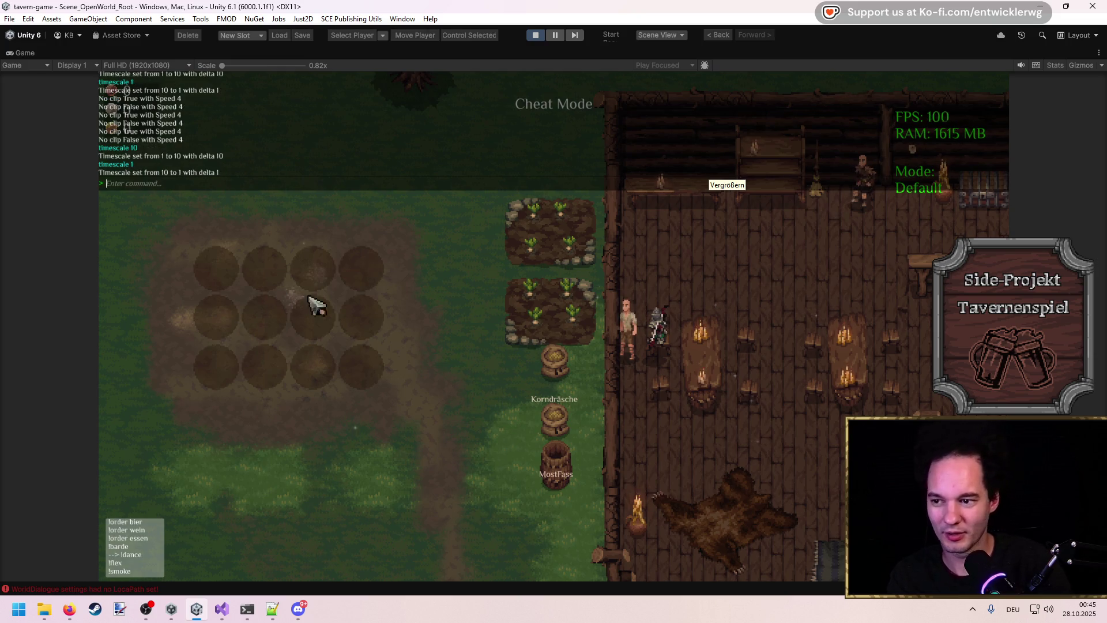
pyautogui.write('dsdsdsdsdsdsdsds')
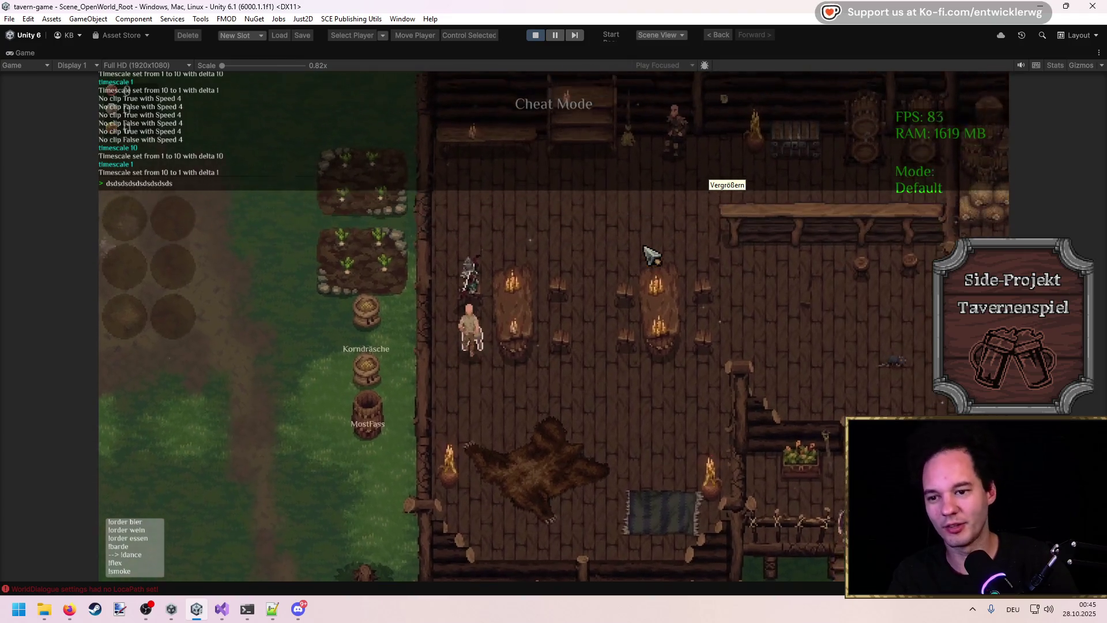
pyautogui.press('Escape')
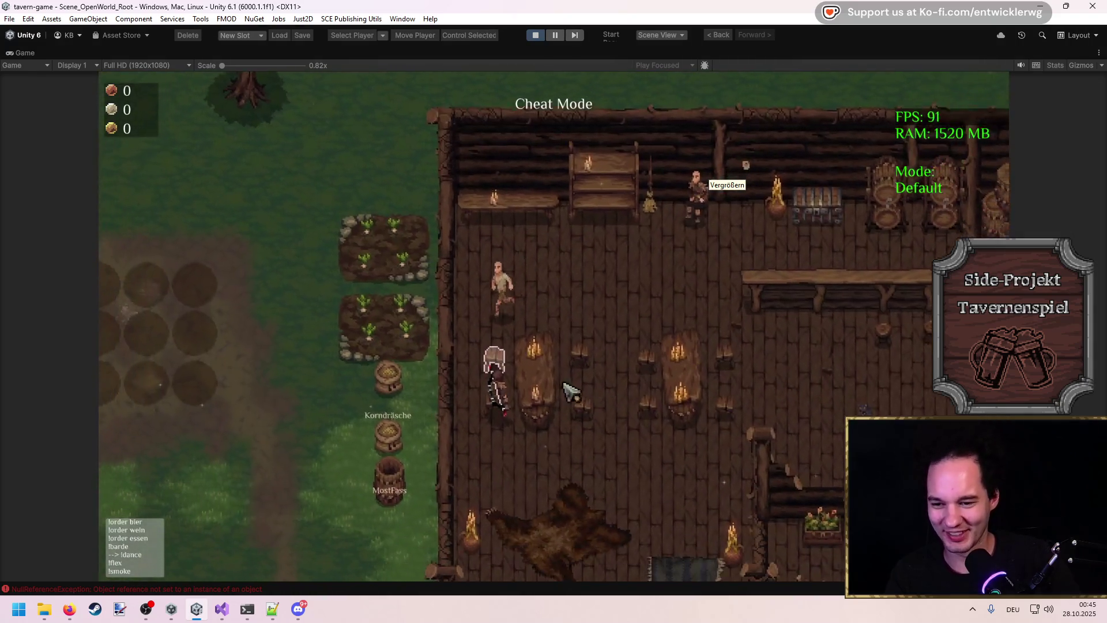
# Step: Return to timescale 1 and open the Console listing the NullReferenceException errors
pyautogui.press('`')
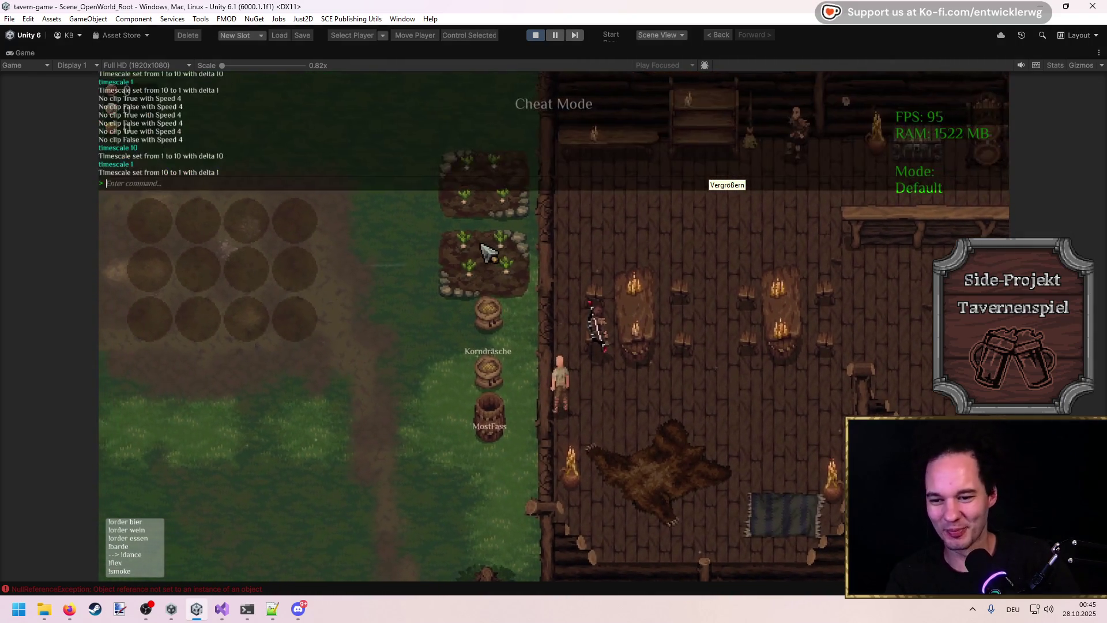
pyautogui.write('timescale')
pyautogui.press('Return')
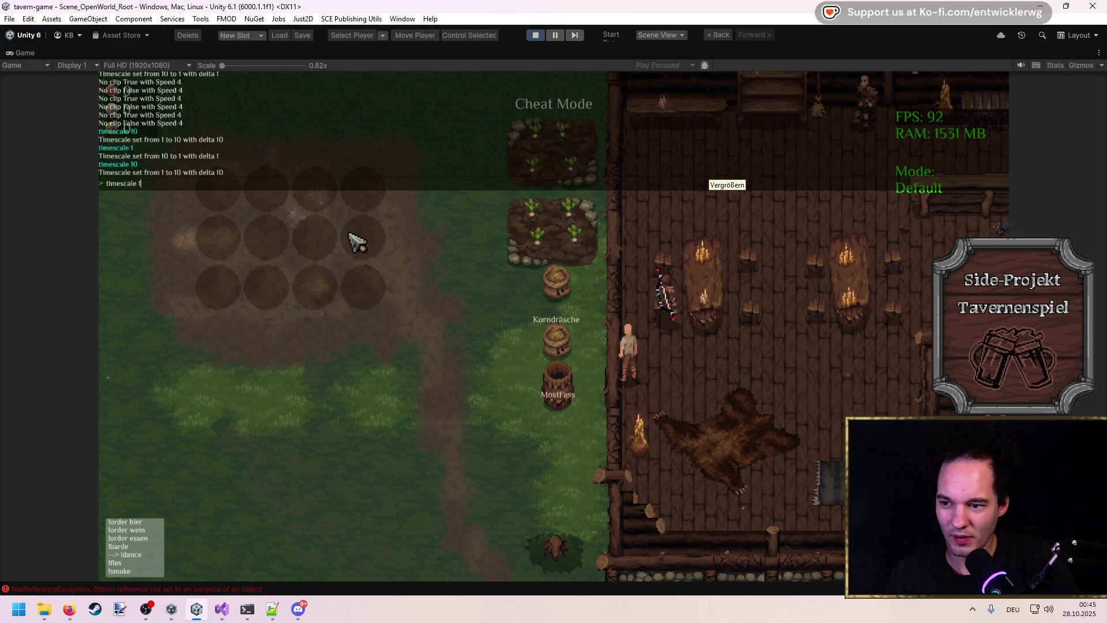
pyautogui.press('Return')
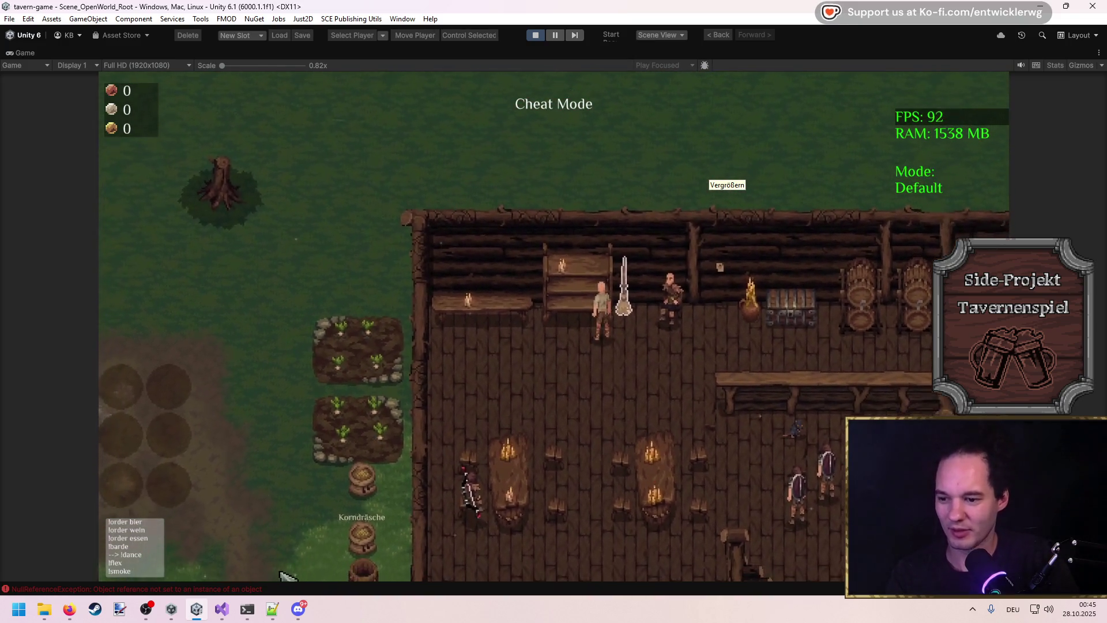
pyautogui.click(188, 591)
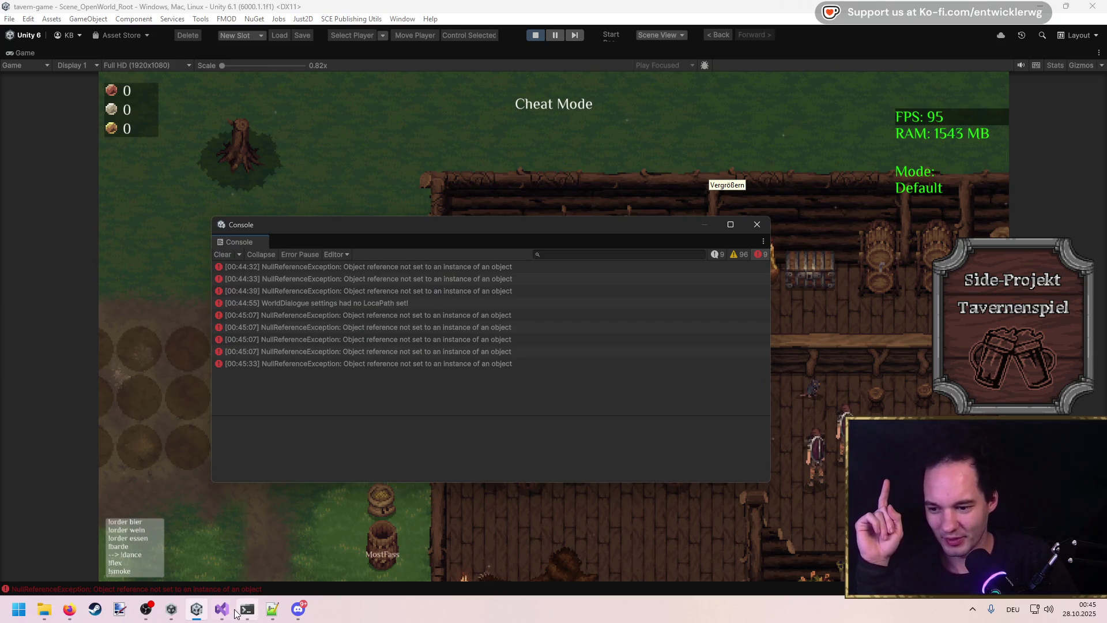
# Step: Set a breakpoint on line 43, attach the debugger to Unity, and close the error console
pyautogui.moveTo(233, 611)
pyautogui.click(379, 545)
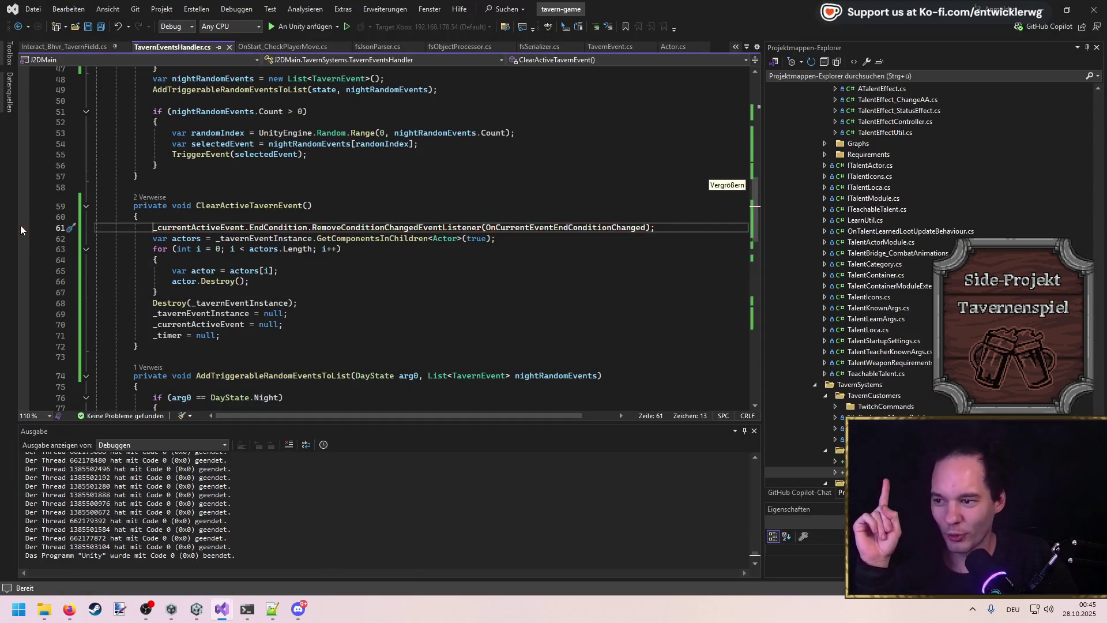
pyautogui.scroll(7, 221, 275)
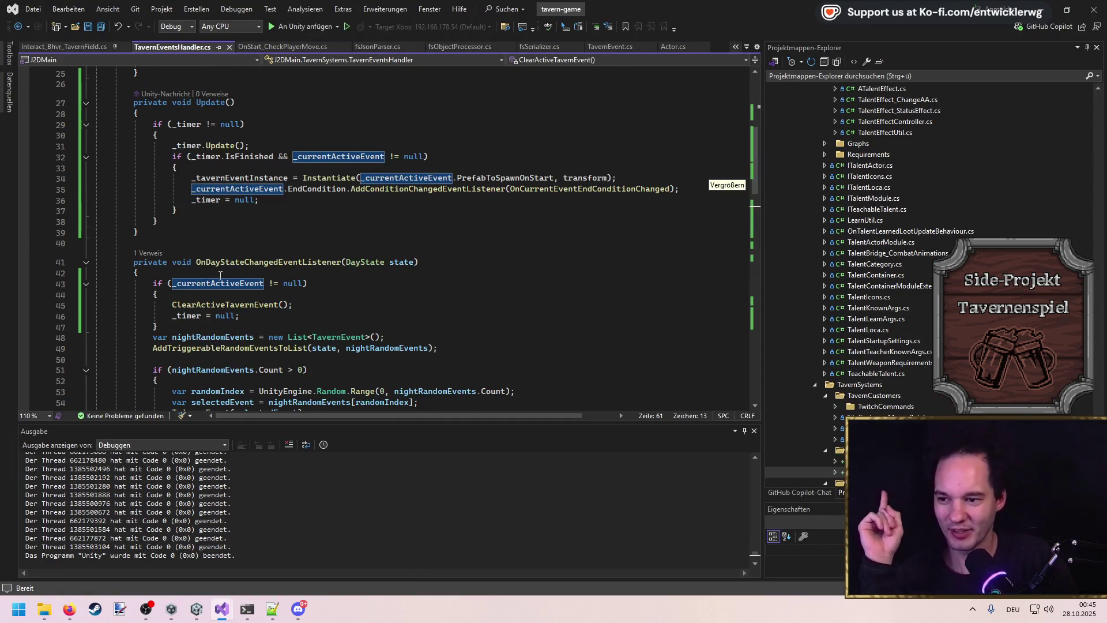
pyautogui.scroll(-2, 220, 276)
pyautogui.click(24, 219)
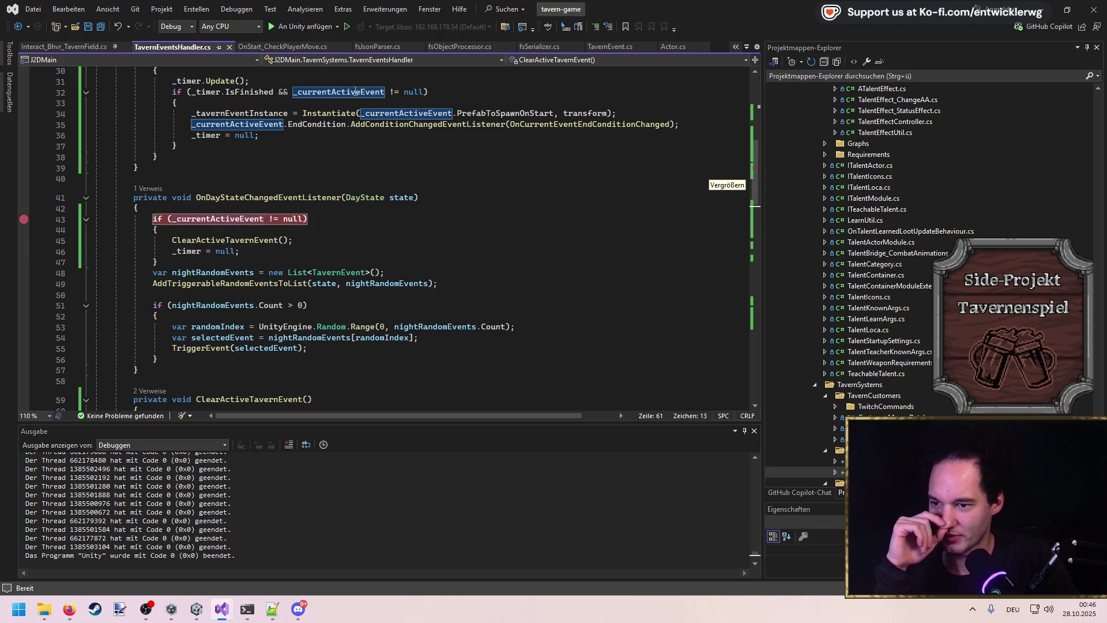
pyautogui.press('F5')
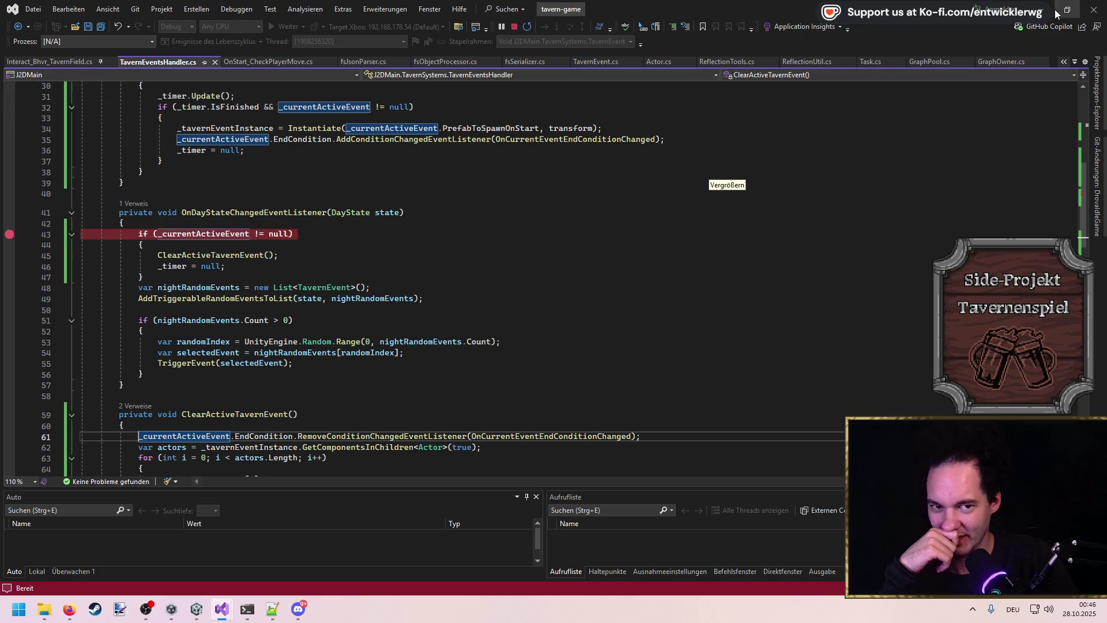
pyautogui.hotkey('alt', 'Tab')
pyautogui.click(758, 225)
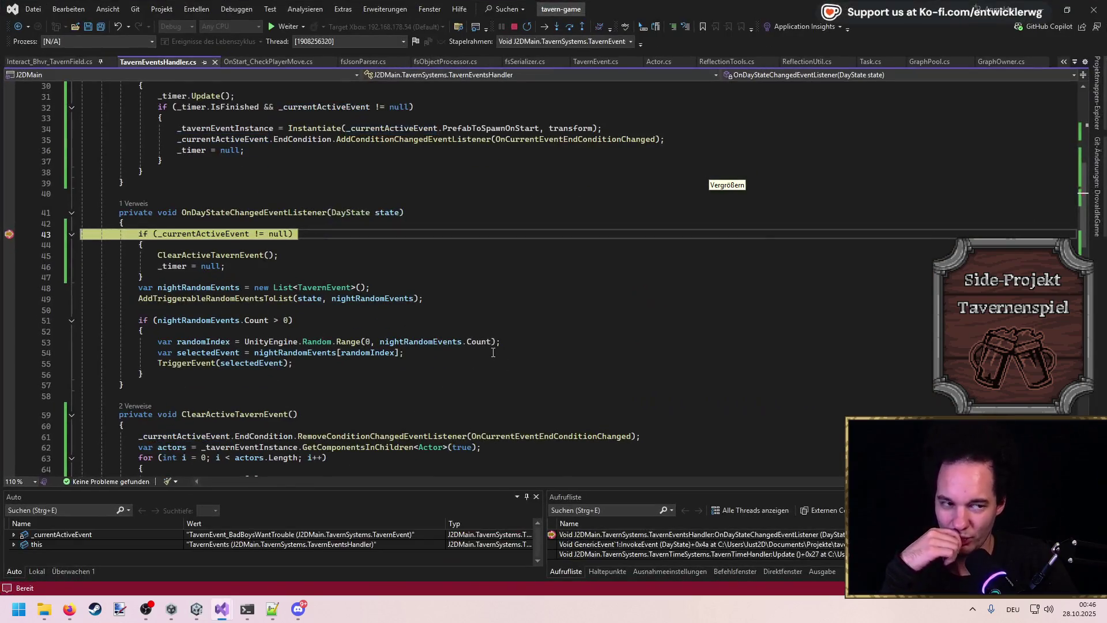
# Step: Step past the null check to the event count check, then resume execution
pyautogui.click(402, 243)
pyautogui.press('F10')
pyautogui.press('F10')
pyautogui.press('F10')
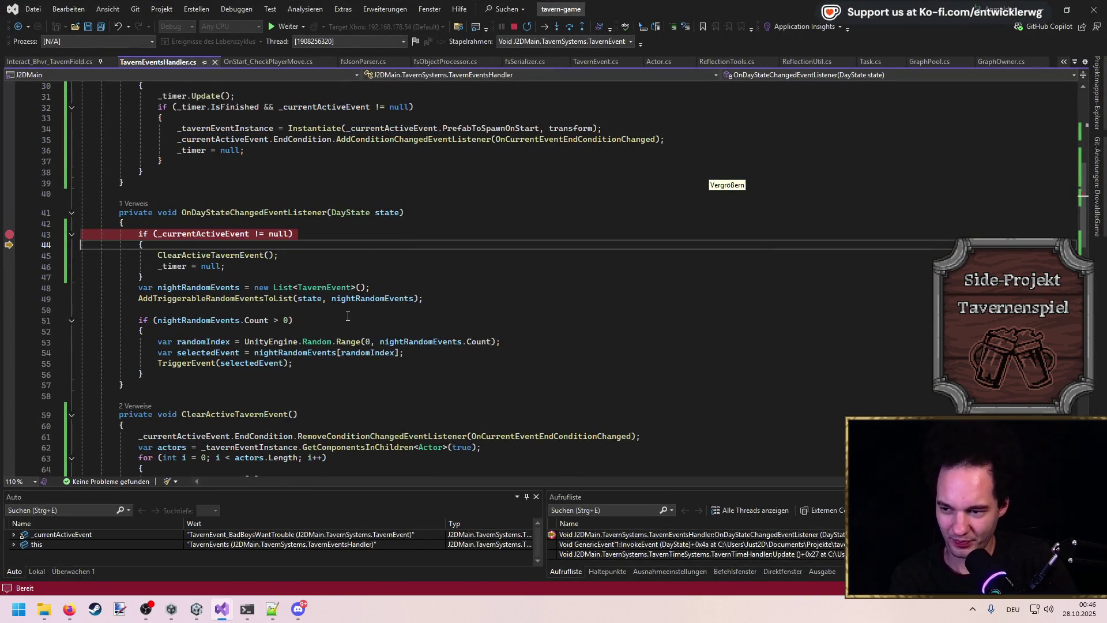
pyautogui.press('F10')
pyautogui.press('F10')
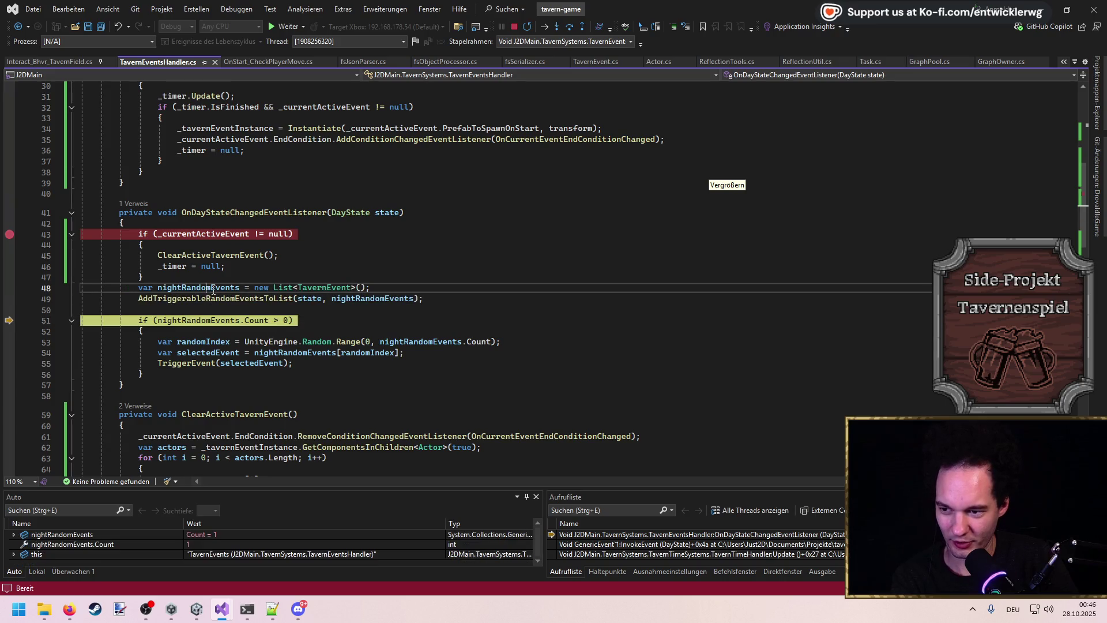
pyautogui.press('Up')
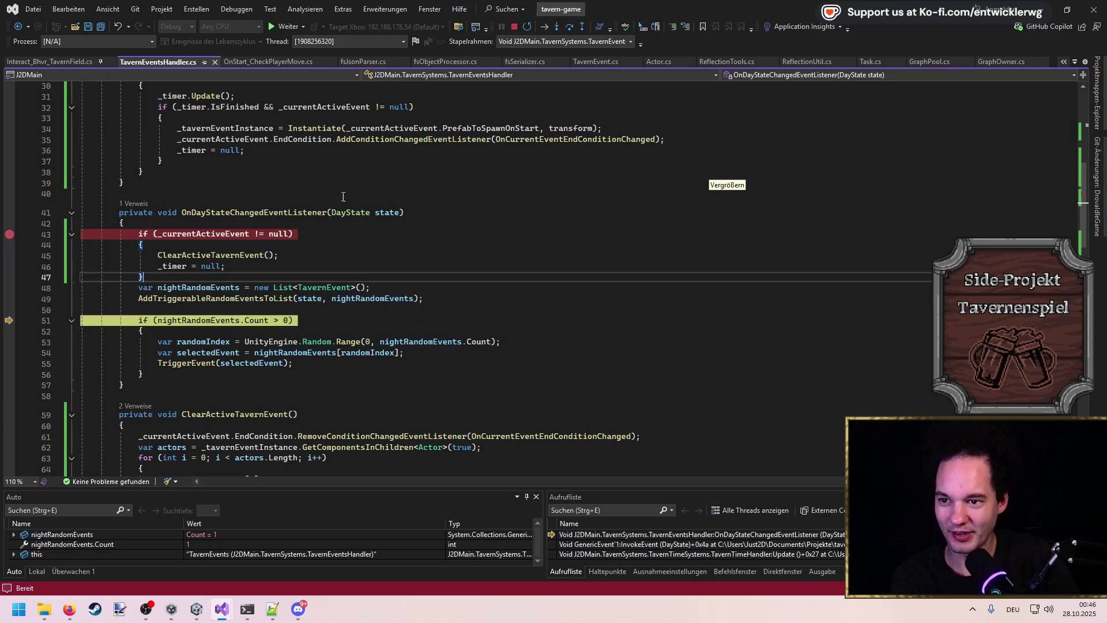
pyautogui.press('F5')
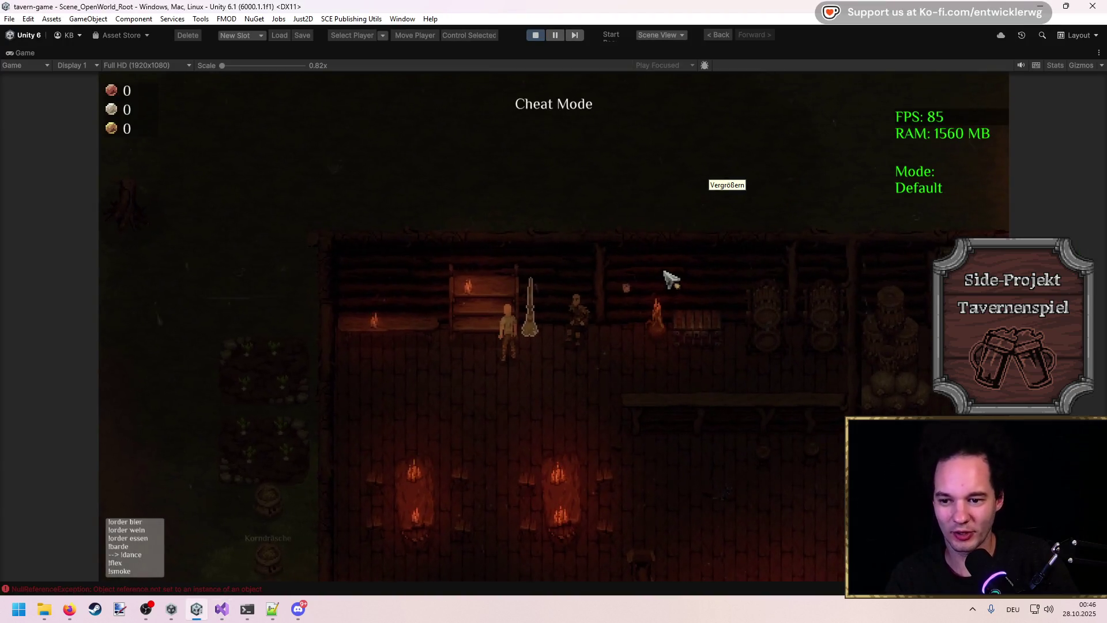
# Step: Step through the exception catch, logging and finally block, then continue past the line-43 breakpoint
pyautogui.press('F10')
pyautogui.press('F10')
pyautogui.press('F10')
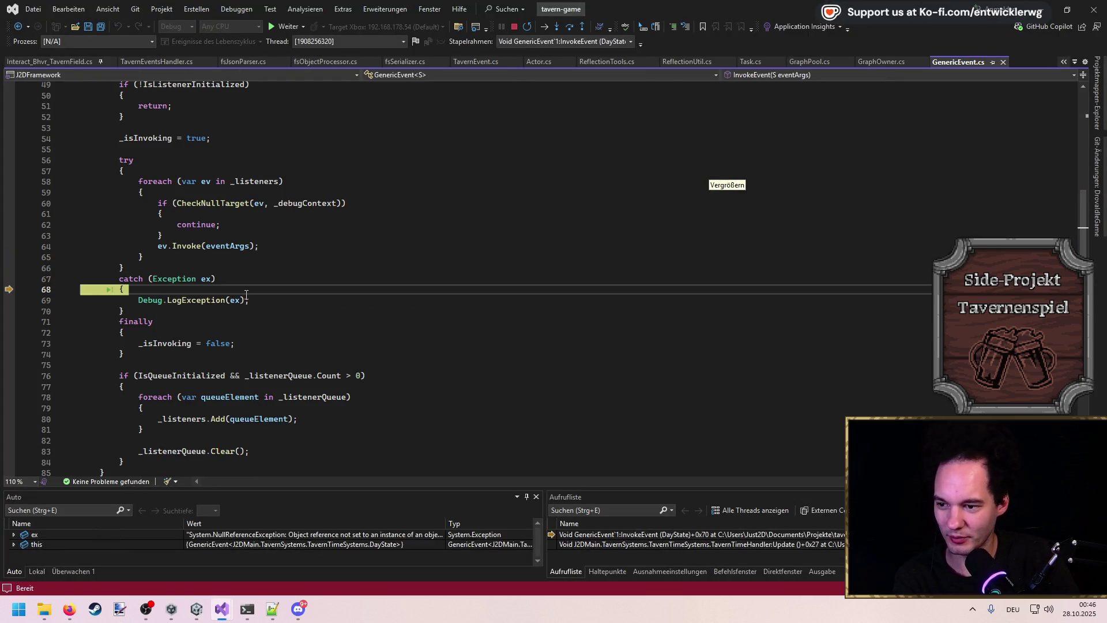
pyautogui.press('F10')
pyautogui.moveTo(205, 282)
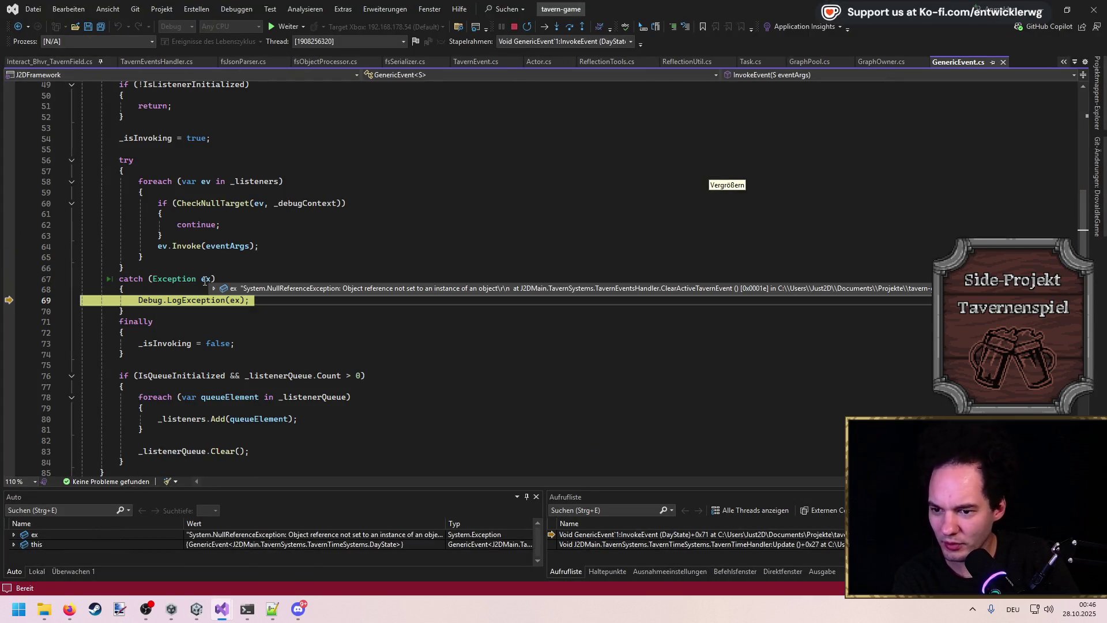
pyautogui.press('F10')
pyautogui.press('F10')
pyautogui.press('F10')
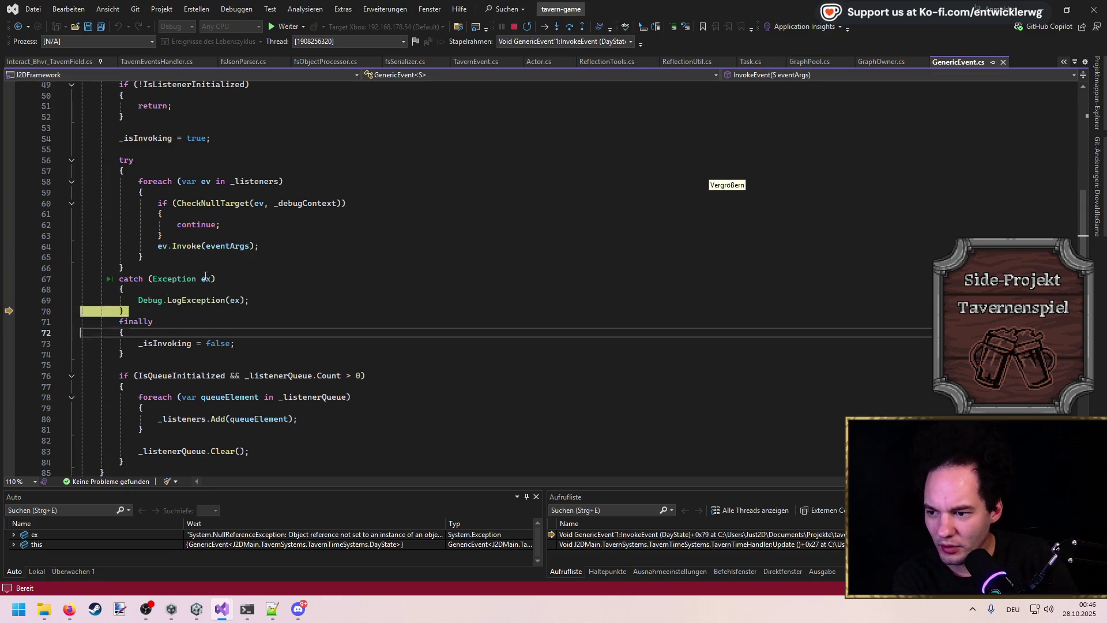
pyautogui.press('F10')
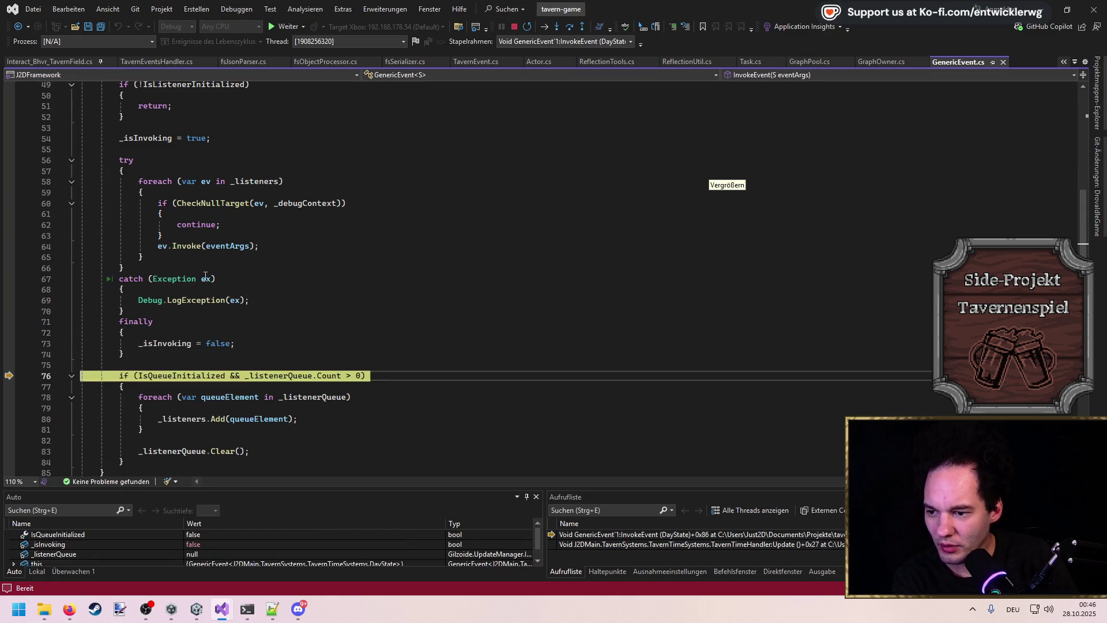
pyautogui.press('F5')
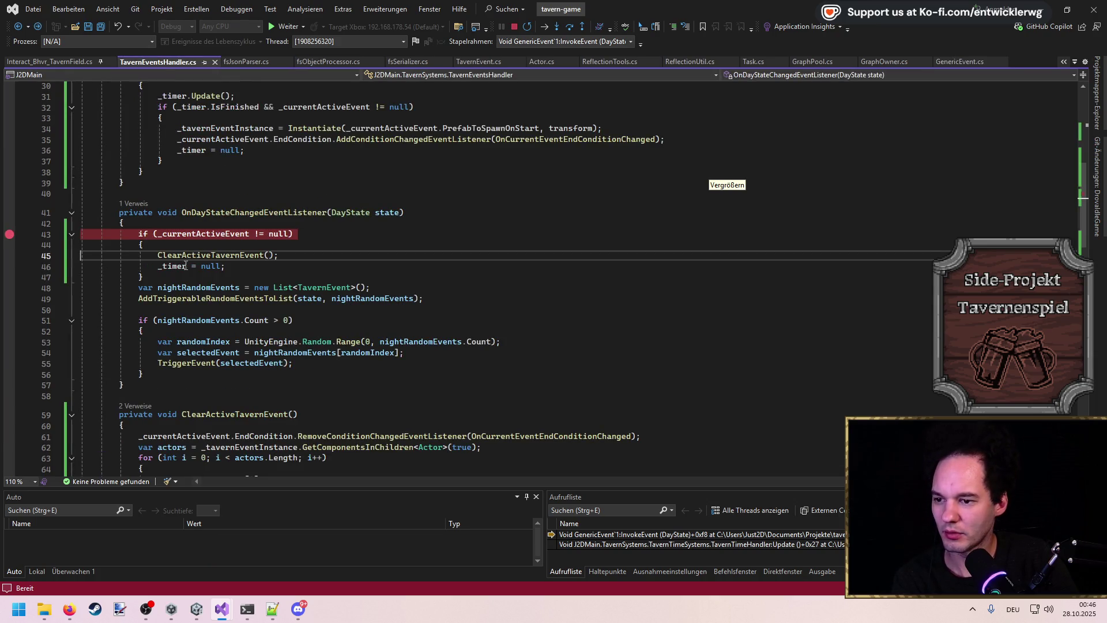
pyautogui.press('F5')
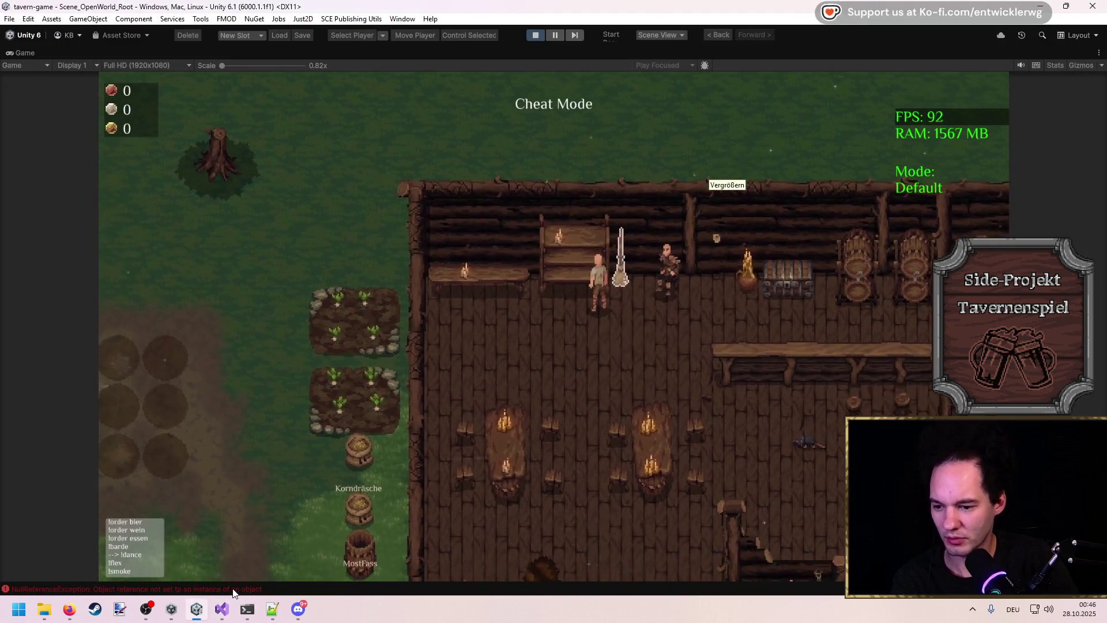
# Step: Jump from the latest NullReferenceException's stack trace to the failing line in TavernEventsHandler.cs
pyautogui.click(233, 589)
pyautogui.click(481, 407)
pyautogui.click(479, 396)
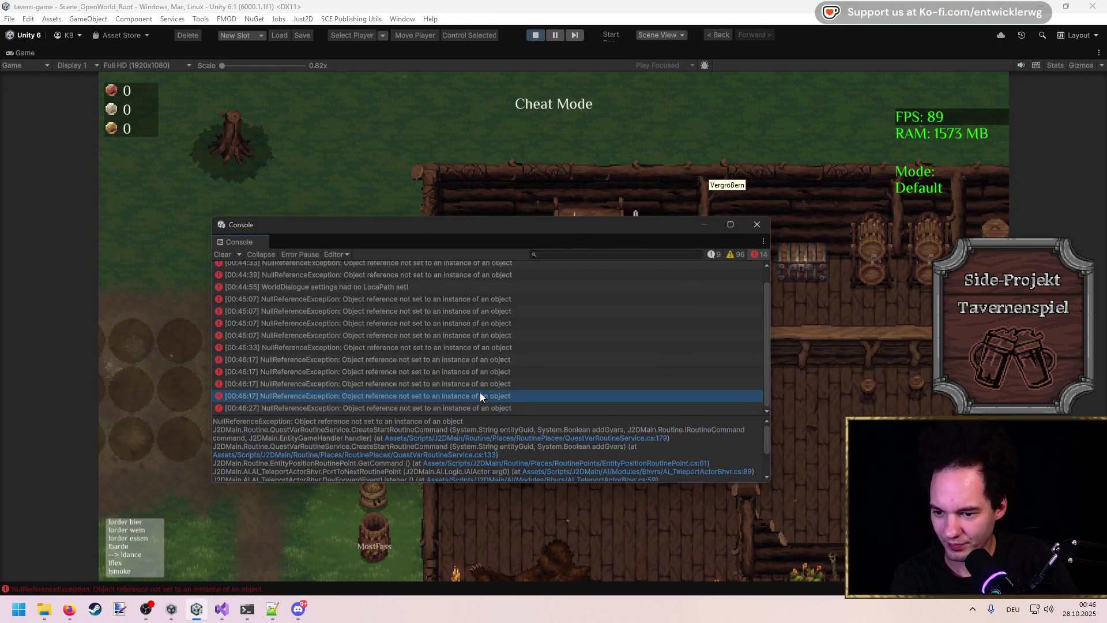
pyautogui.click(528, 406)
pyautogui.click(607, 430)
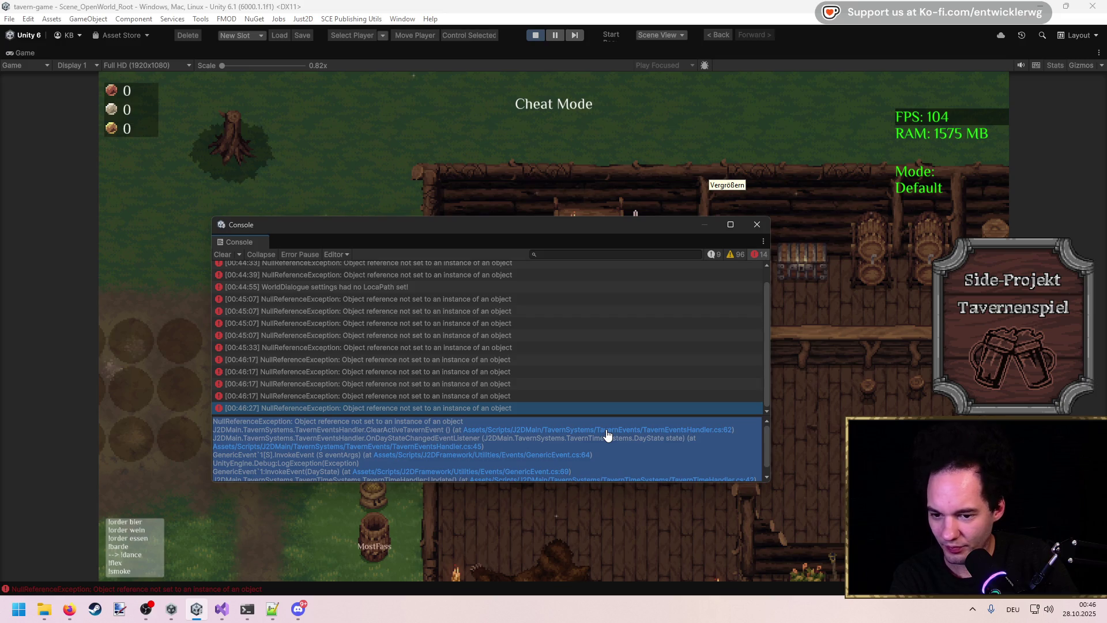
pyautogui.click(607, 434)
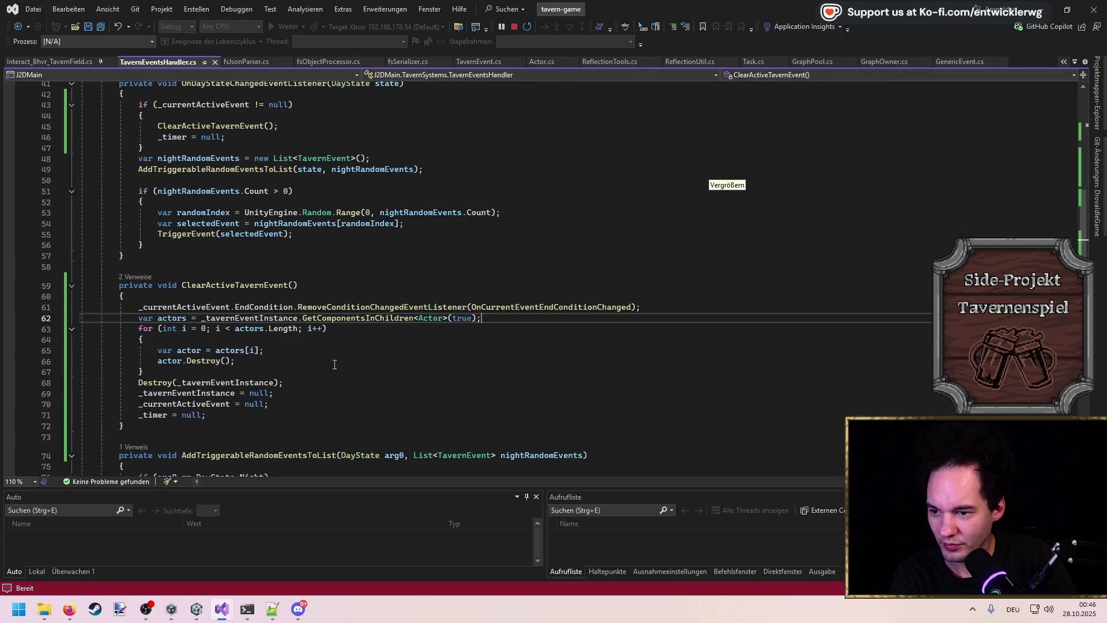
# Step: Wrap the actor cleanup lines 62–69 in an if (_tavernEventInstance != null) block
pyautogui.doubleClick(255, 319)
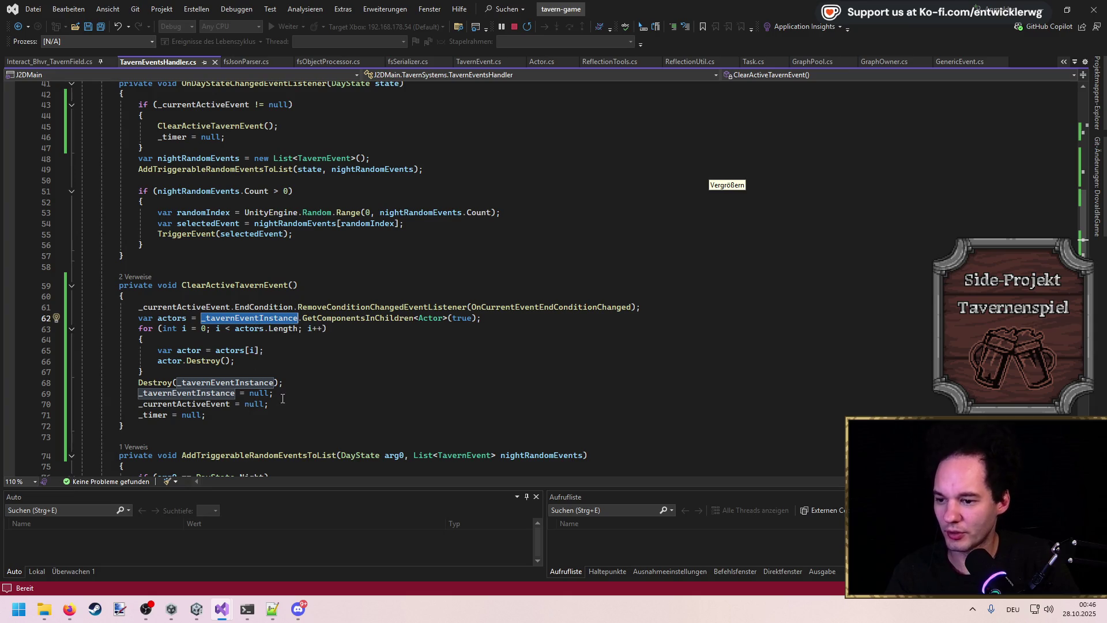
pyautogui.moveTo(286, 392)
pyautogui.mouseDown()
pyautogui.moveTo(23, 384)
pyautogui.moveTo(23, 316)
pyautogui.mouseUp()
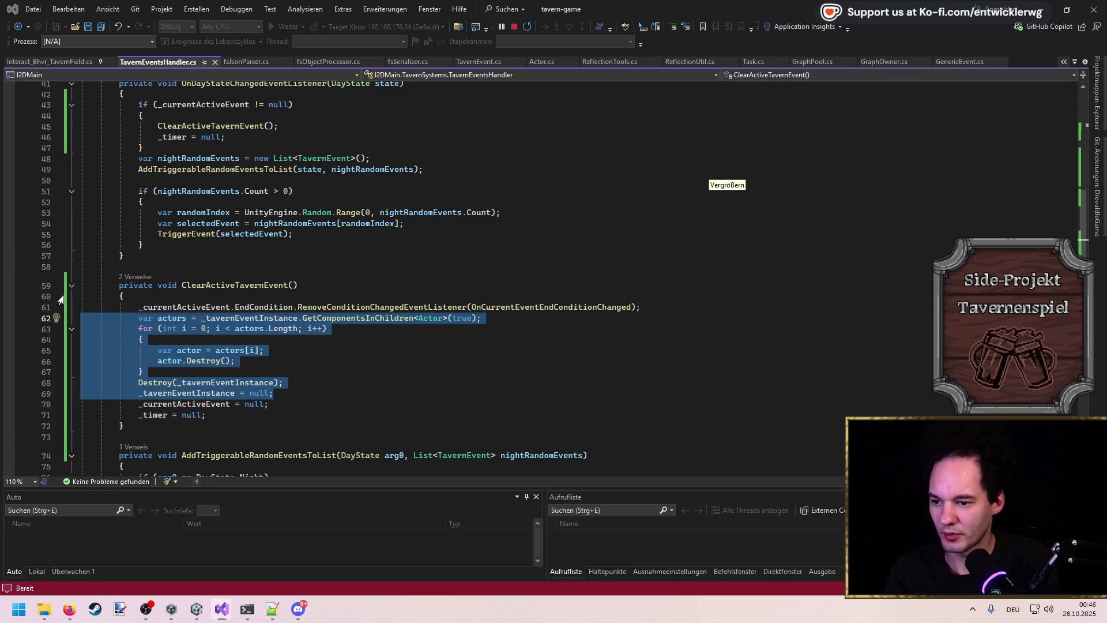
pyautogui.hotkey('ctrl', 'k')
pyautogui.hotkey('ctrl', 's')
pyautogui.press('Return')
pyautogui.write('if')
pyautogui.press('Return')
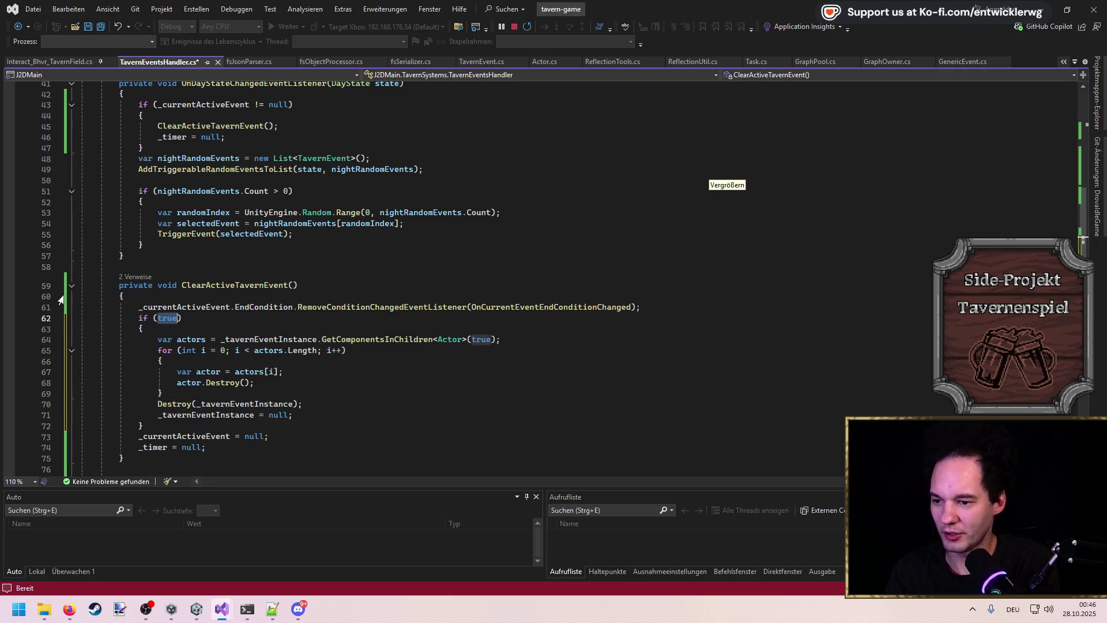
pyautogui.write('_tav')
pyautogui.press('Tab')
pyautogui.write('!= null')
pyautogui.press('Return')
# Step: Save TavernEventsHandler.cs, stop debugging, and return to Unity
pyautogui.hotkey('ctrl', 's')
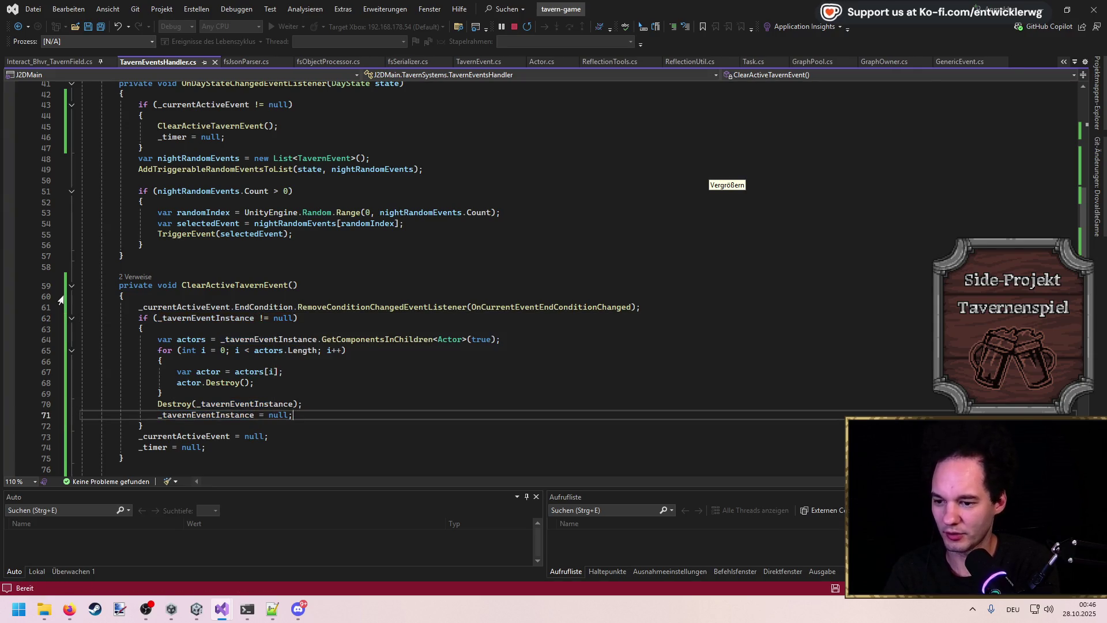
pyautogui.click(514, 27)
pyautogui.hotkey('alt', 'Tab')
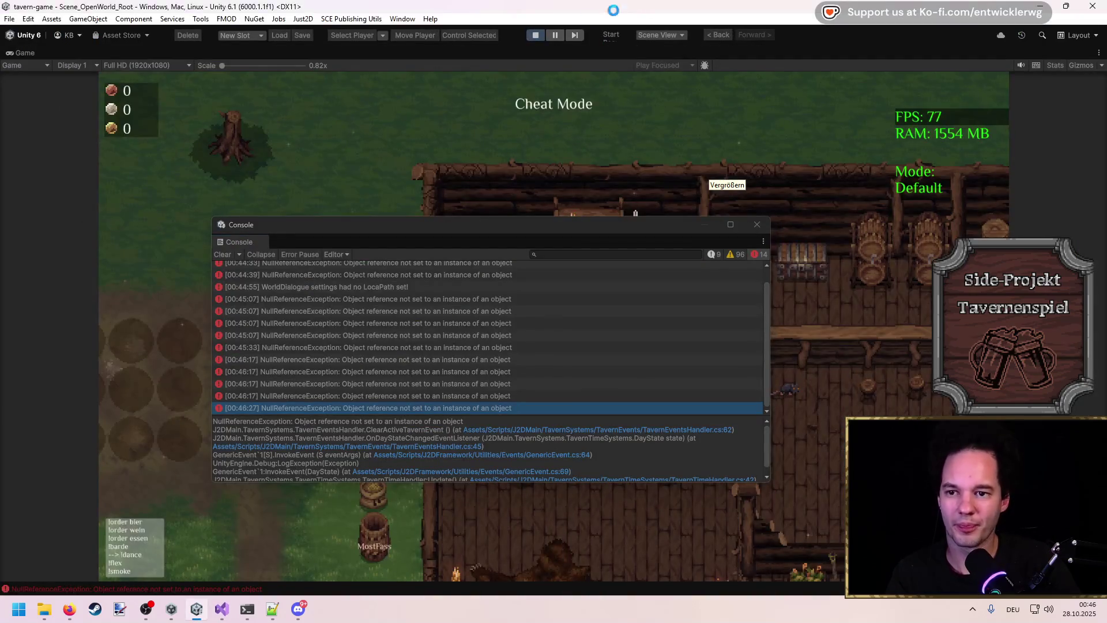
# Step: Stop play mode, close the floating Console, frame TavernEvents in the Scene view, and press Play
pyautogui.click(532, 37)
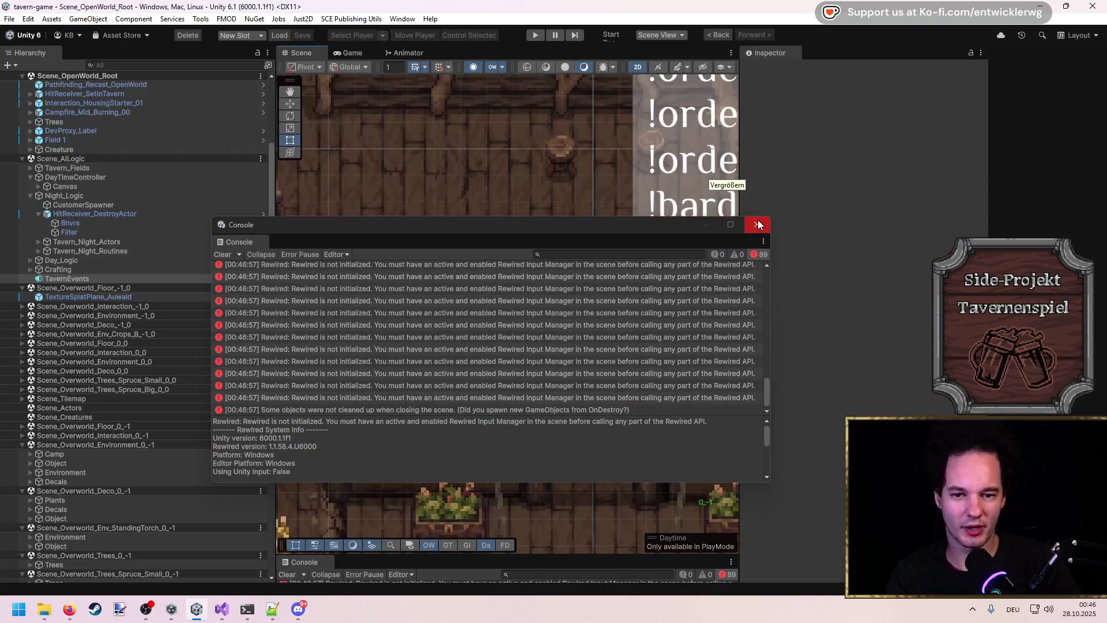
pyautogui.click(758, 223)
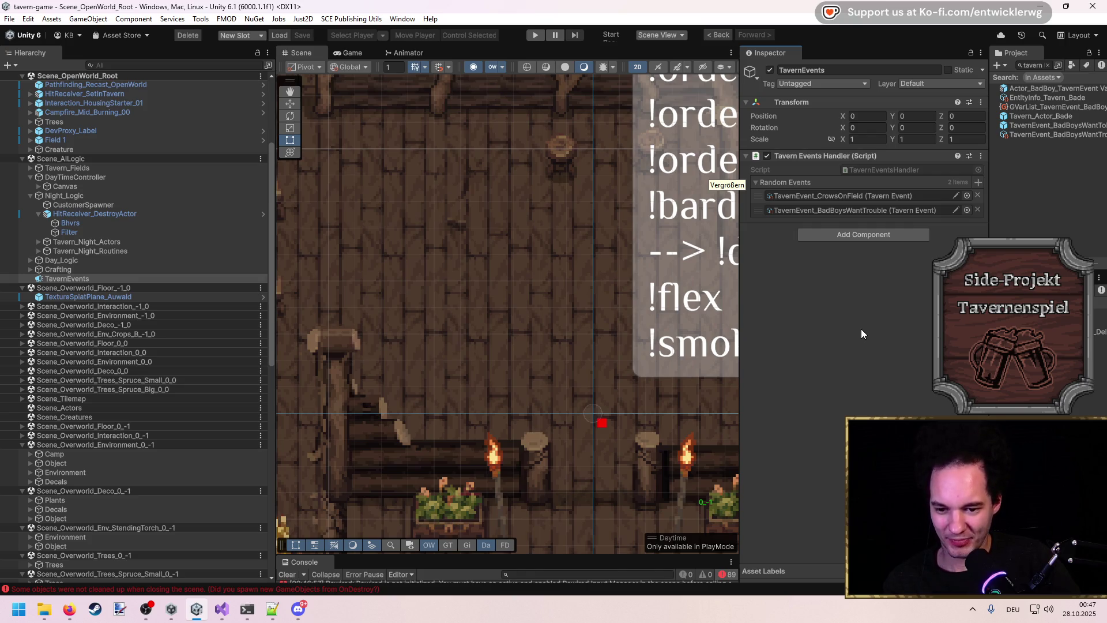
pyautogui.hotkey('alt', 'Tab')
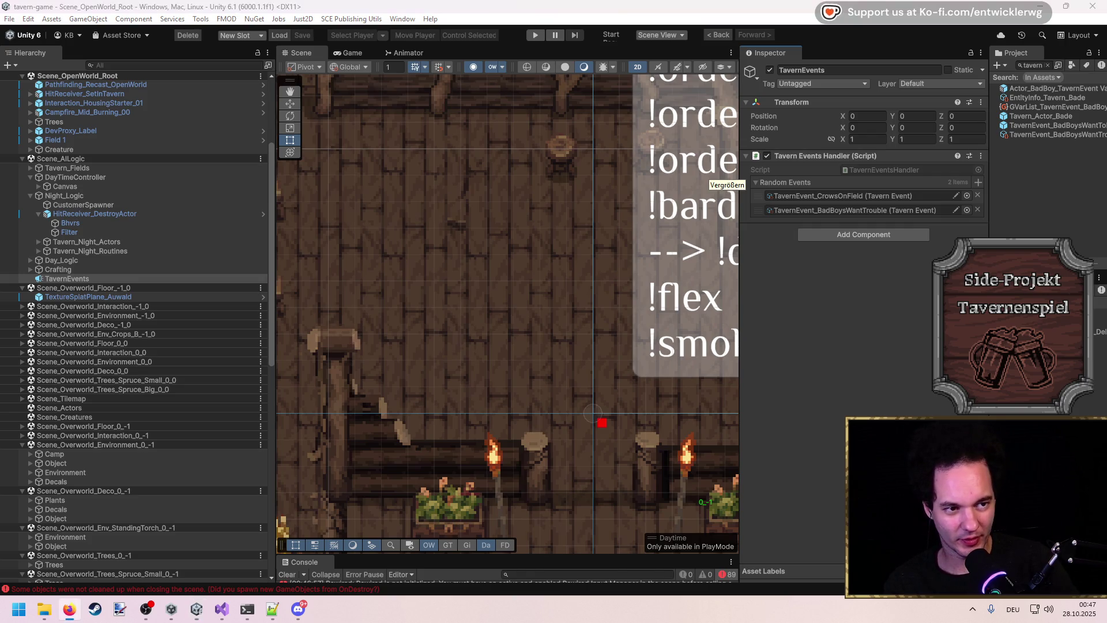
pyautogui.scroll(-3, 565, 354)
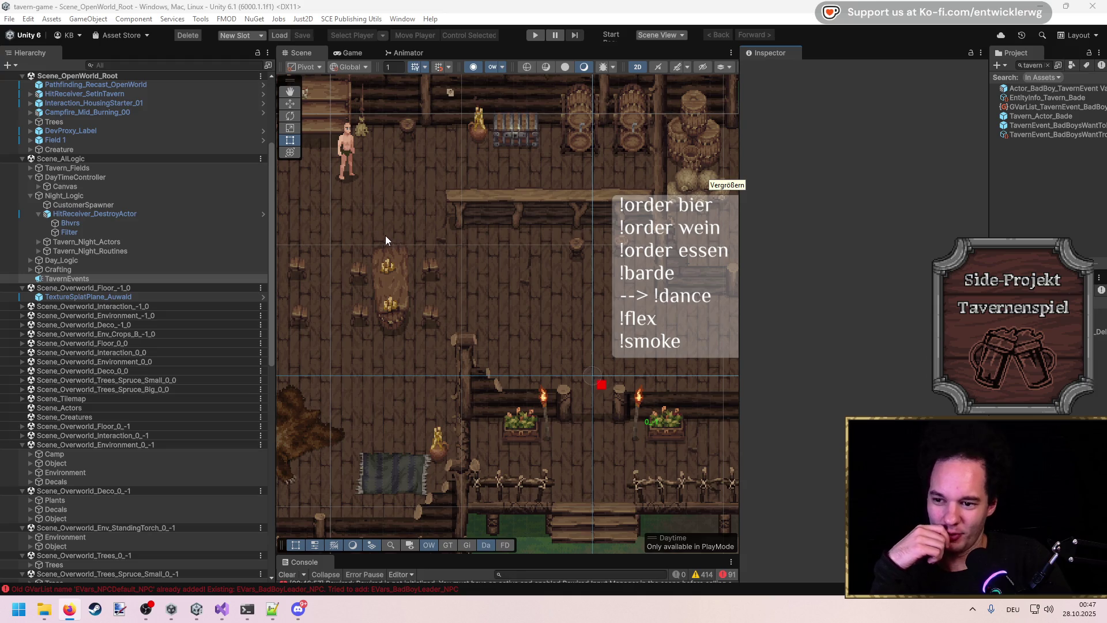
pyautogui.press('f')
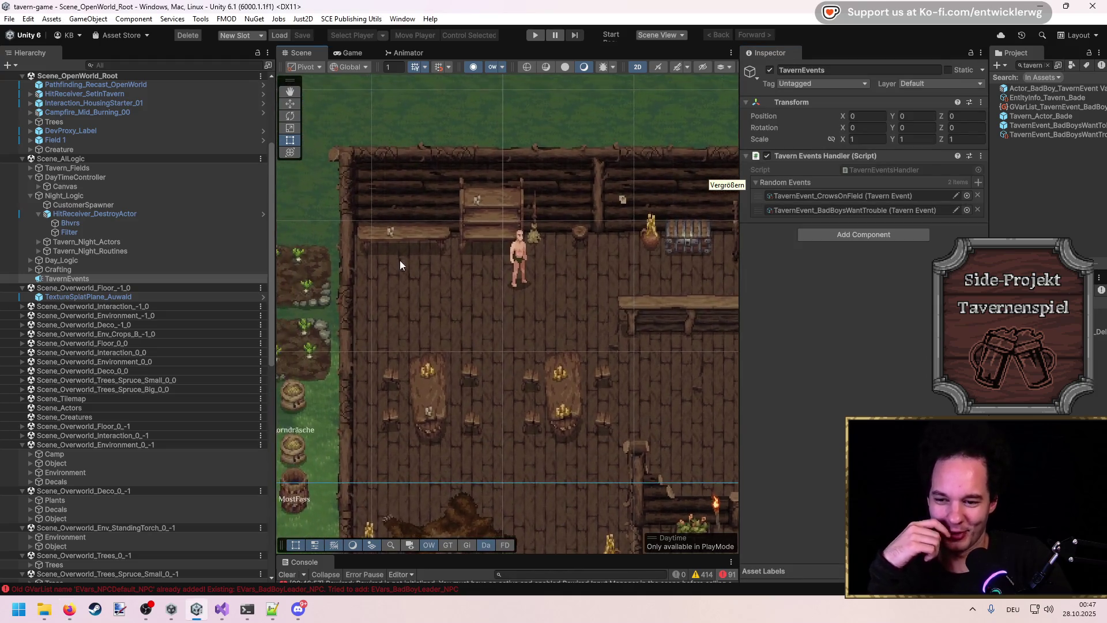
pyautogui.click(535, 36)
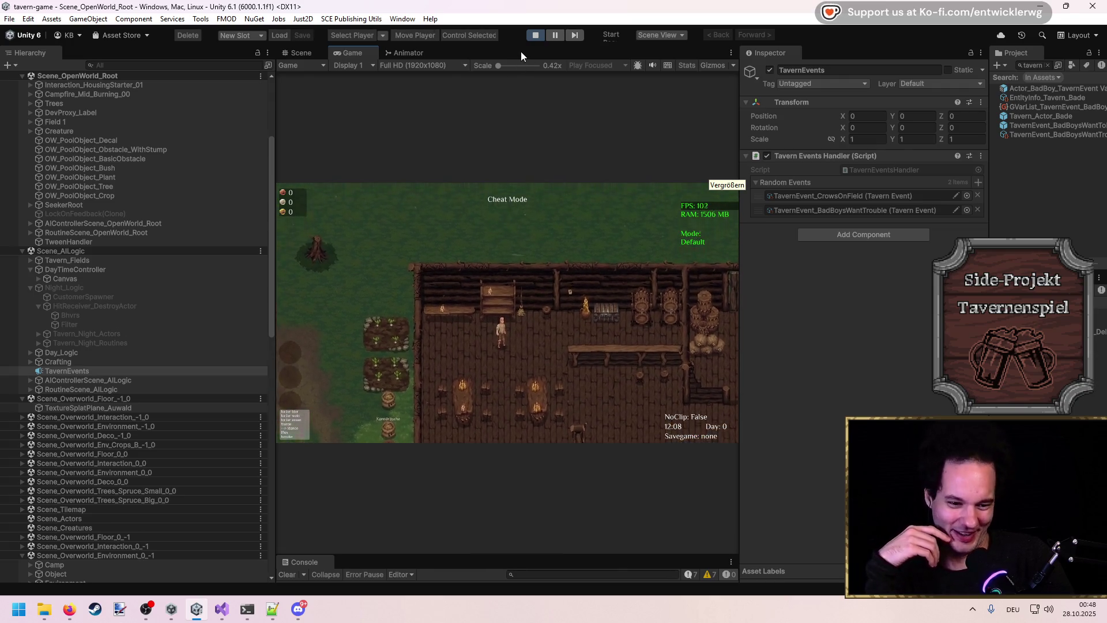
# Step: Maximize the game view, walk around inside the tavern, and reset the speed to timescale 1
pyautogui.hotkey('shift', 'space')
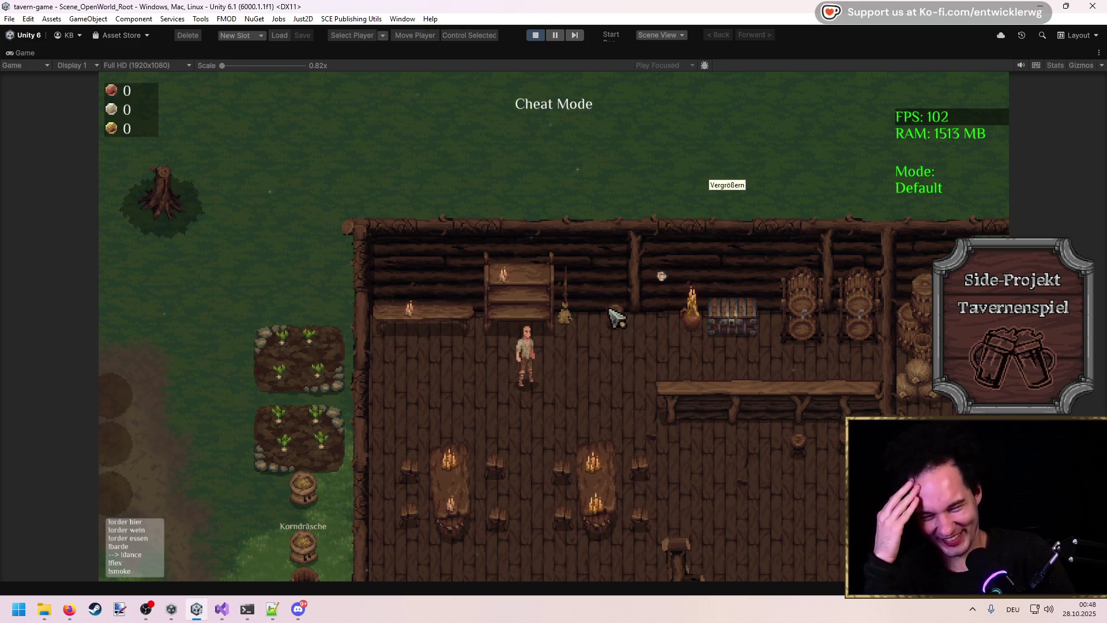
pyautogui.press('w')
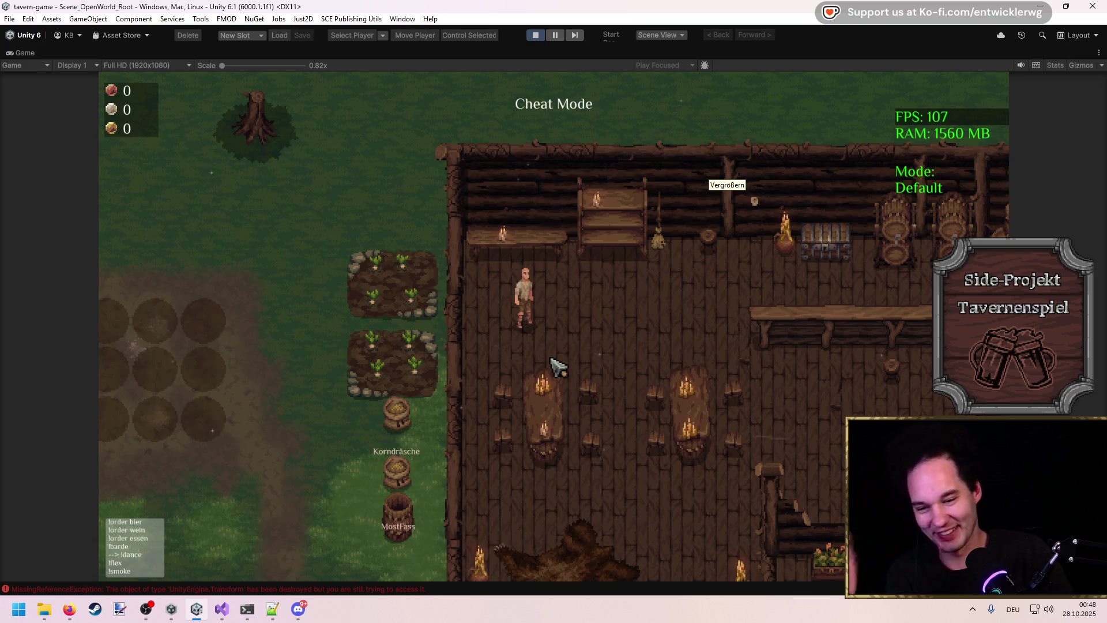
pyautogui.press('s')
pyautogui.press('a')
pyautogui.press('`')
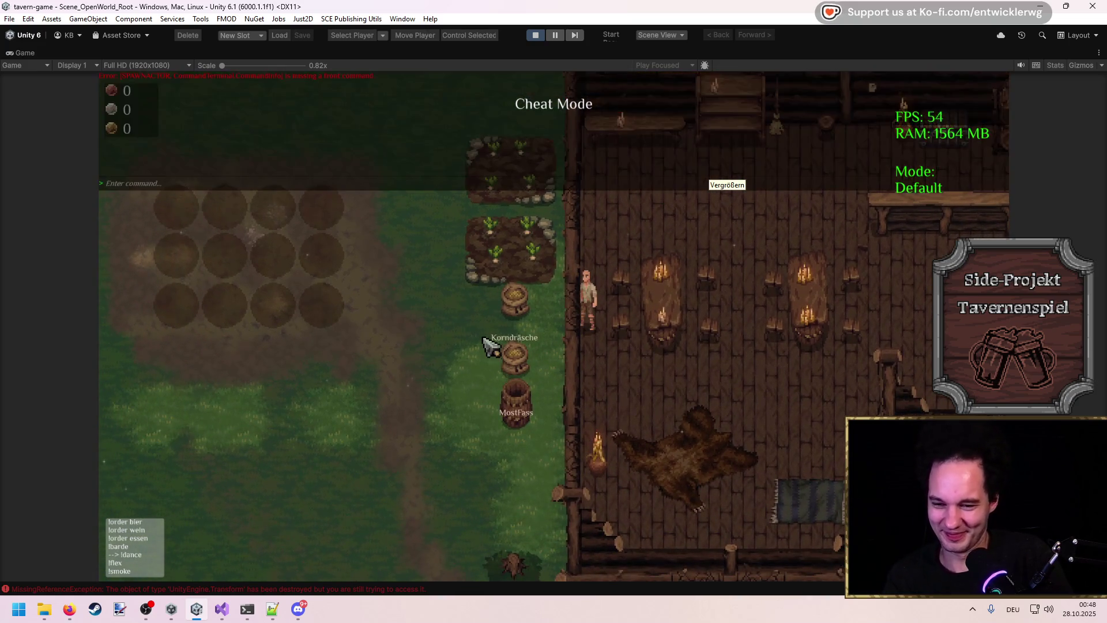
pyautogui.press('Up')
pyautogui.press('BackSpace')
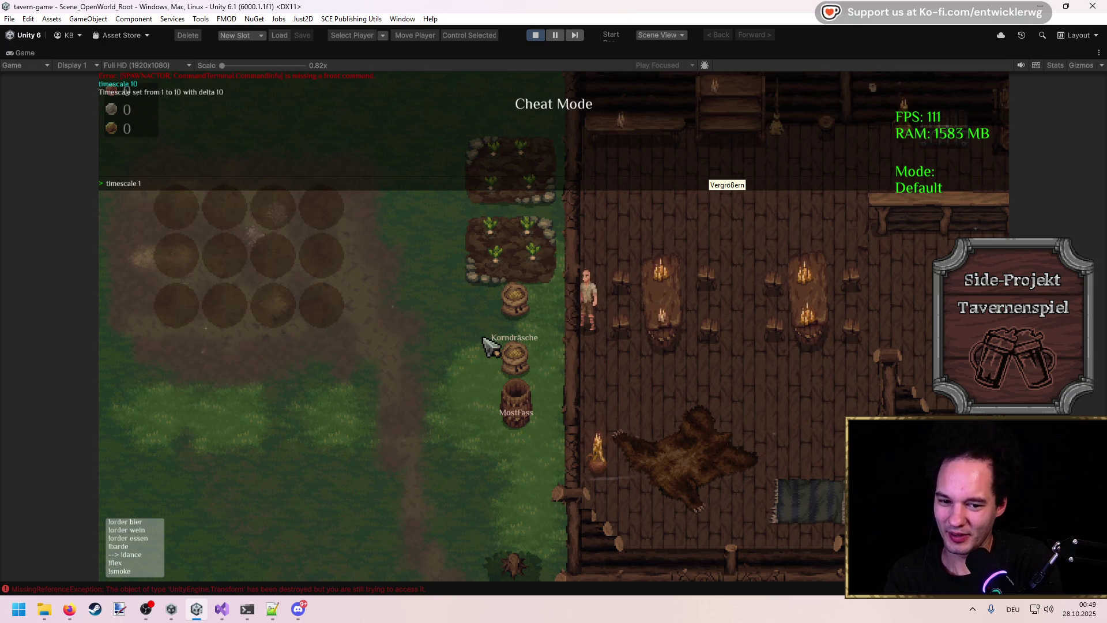
pyautogui.press('Return')
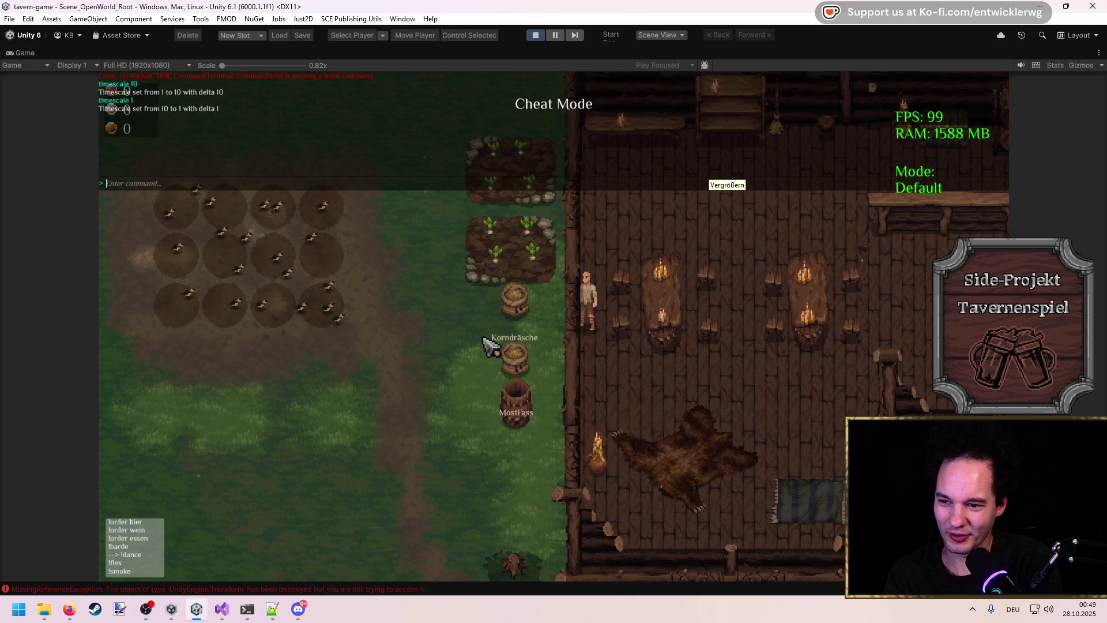
pyautogui.press('`')
# Step: Walk out to the MostFass barrel and crop field, then back into the tavern as night falls
pyautogui.press('a')
pyautogui.press('s')
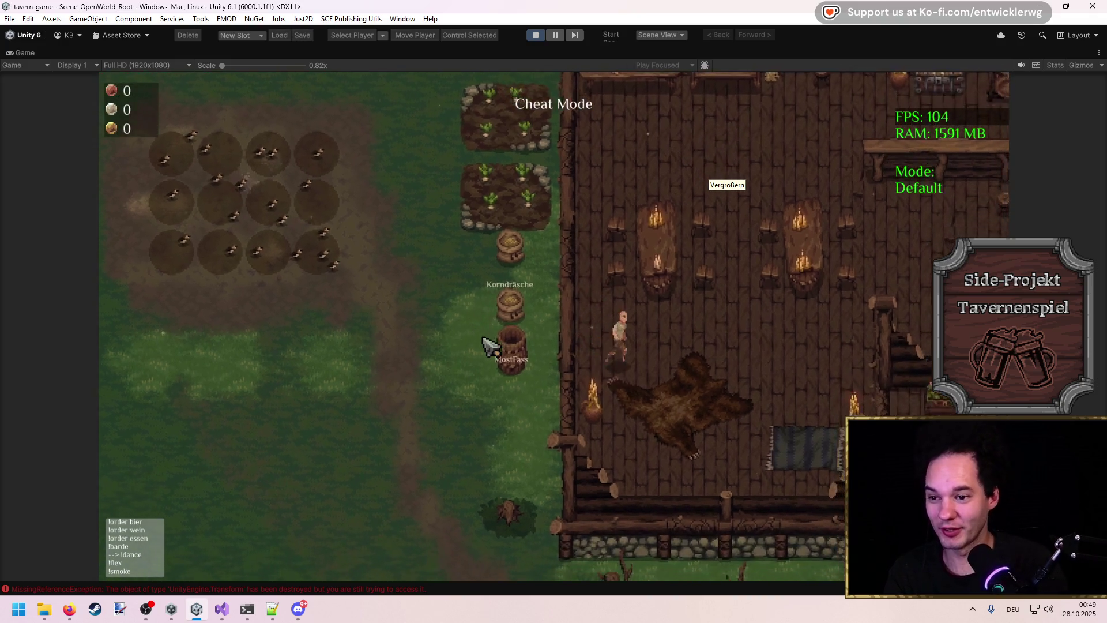
pyautogui.press('a')
pyautogui.press('w')
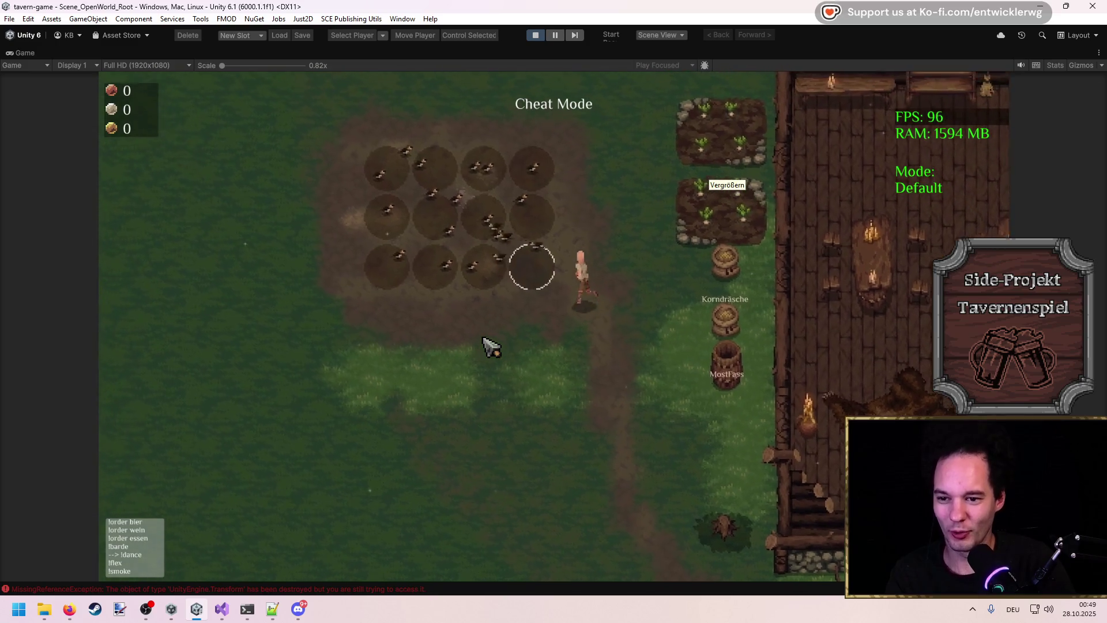
pyautogui.press('d')
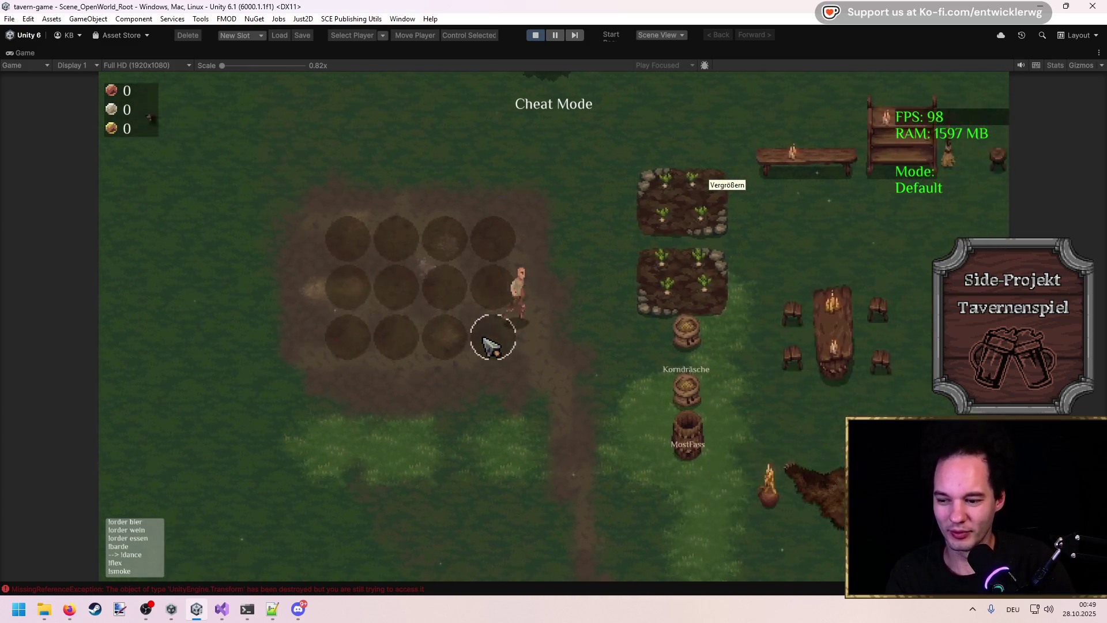
pyautogui.press('w')
pyautogui.press('w')
pyautogui.press('d')
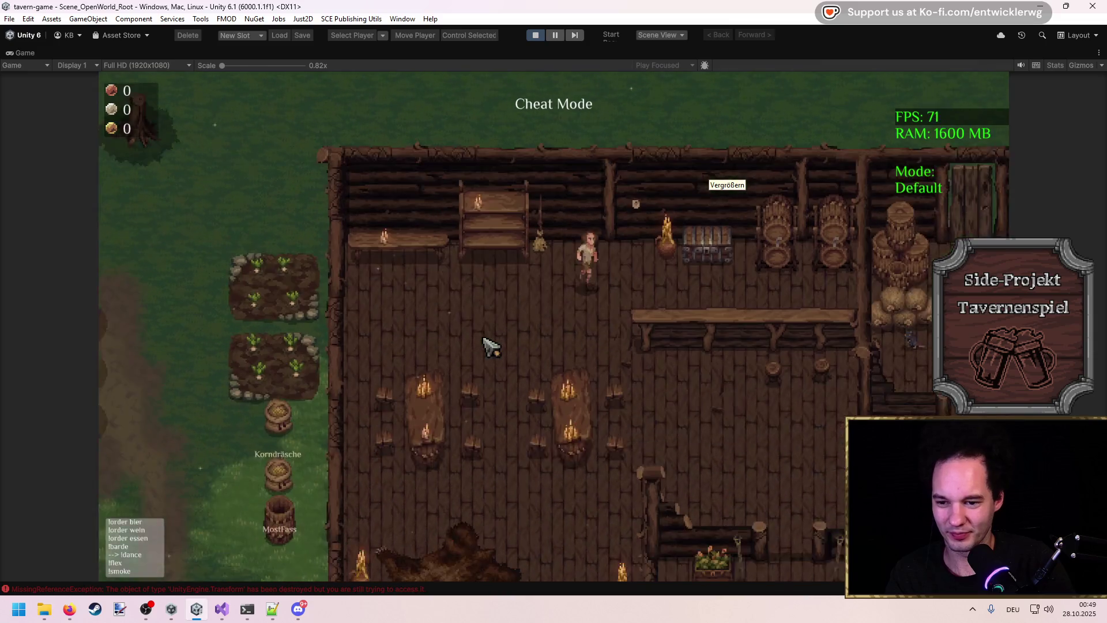
pyautogui.press('w')
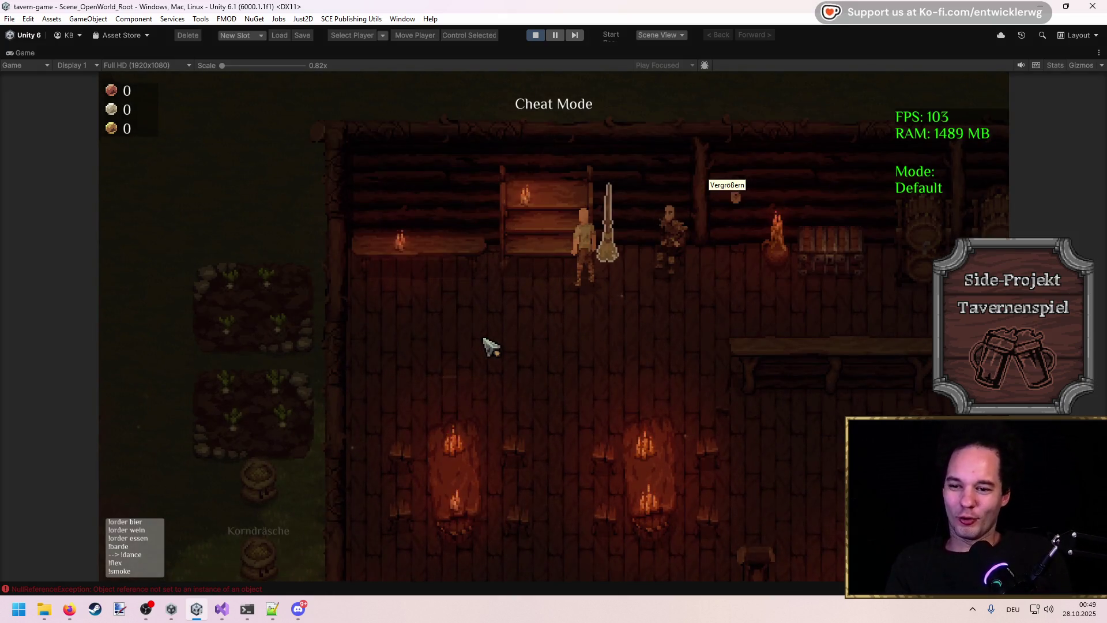
pyautogui.scroll(-3, 490, 346)
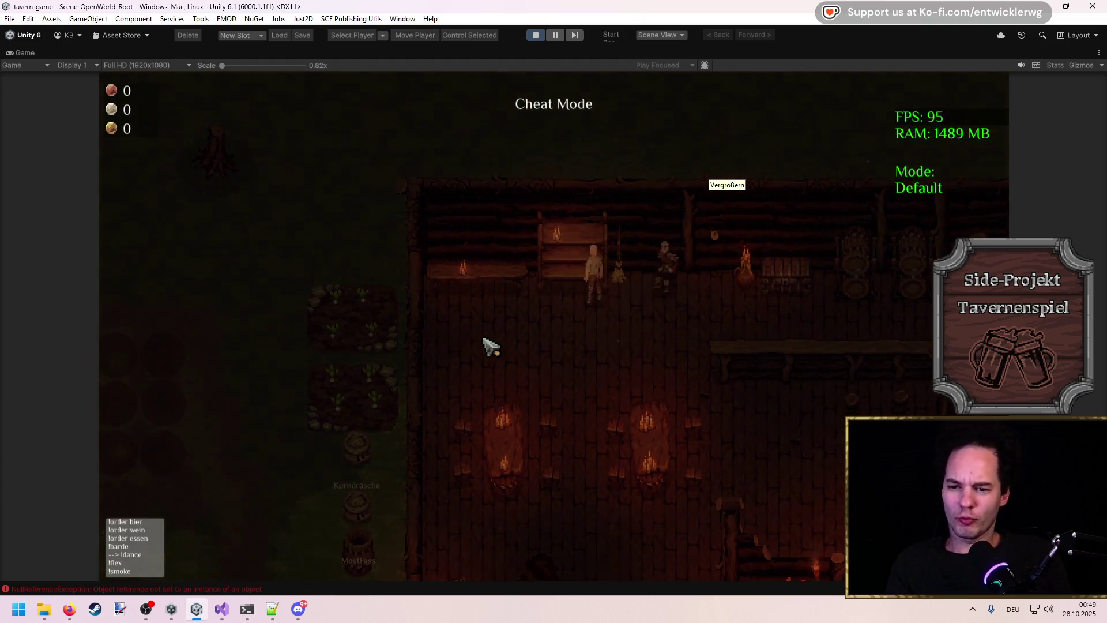